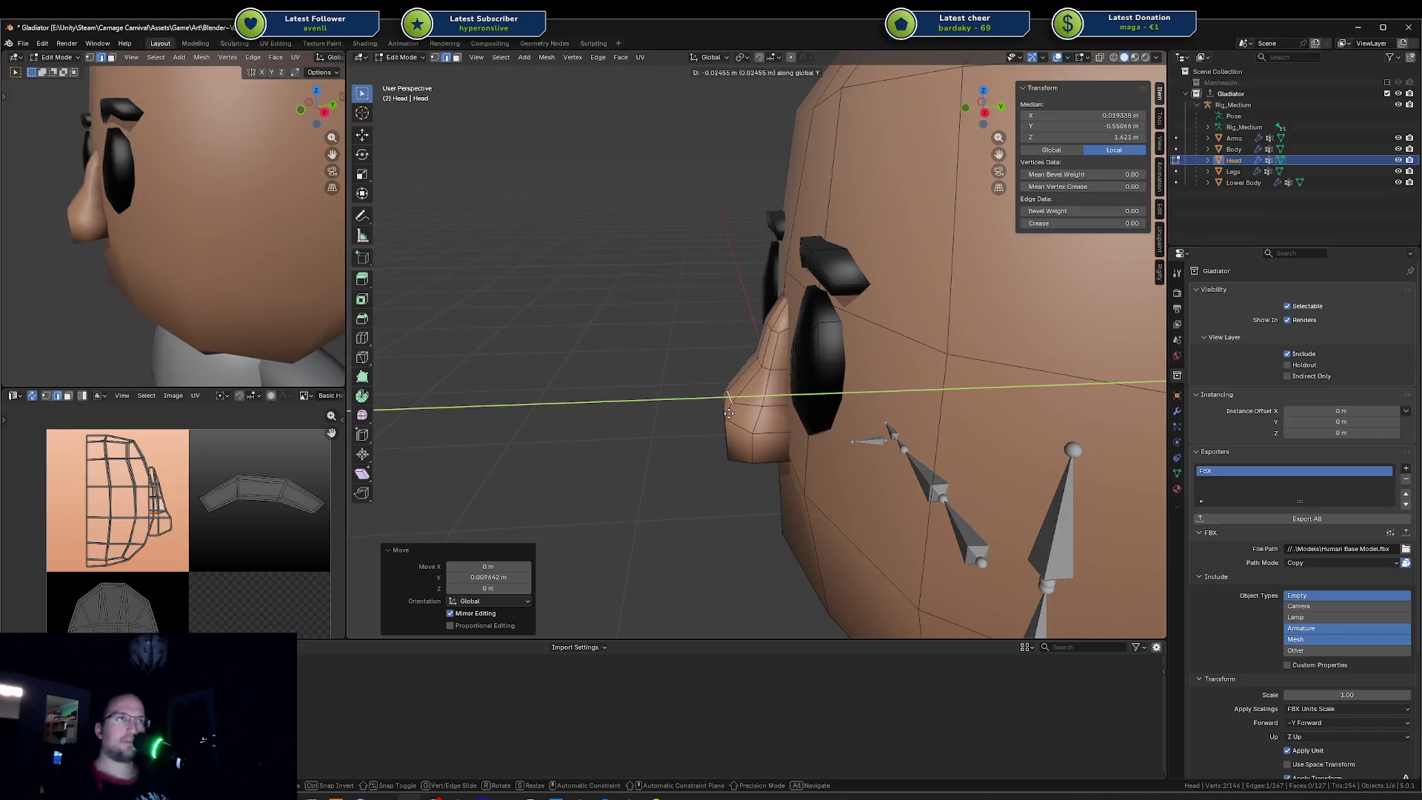
Step: Nudge the selected nose vertex along X, then twice along Y into its new position
{"action": "key", "text": "y"}
{"action": "key", "text": "x"}
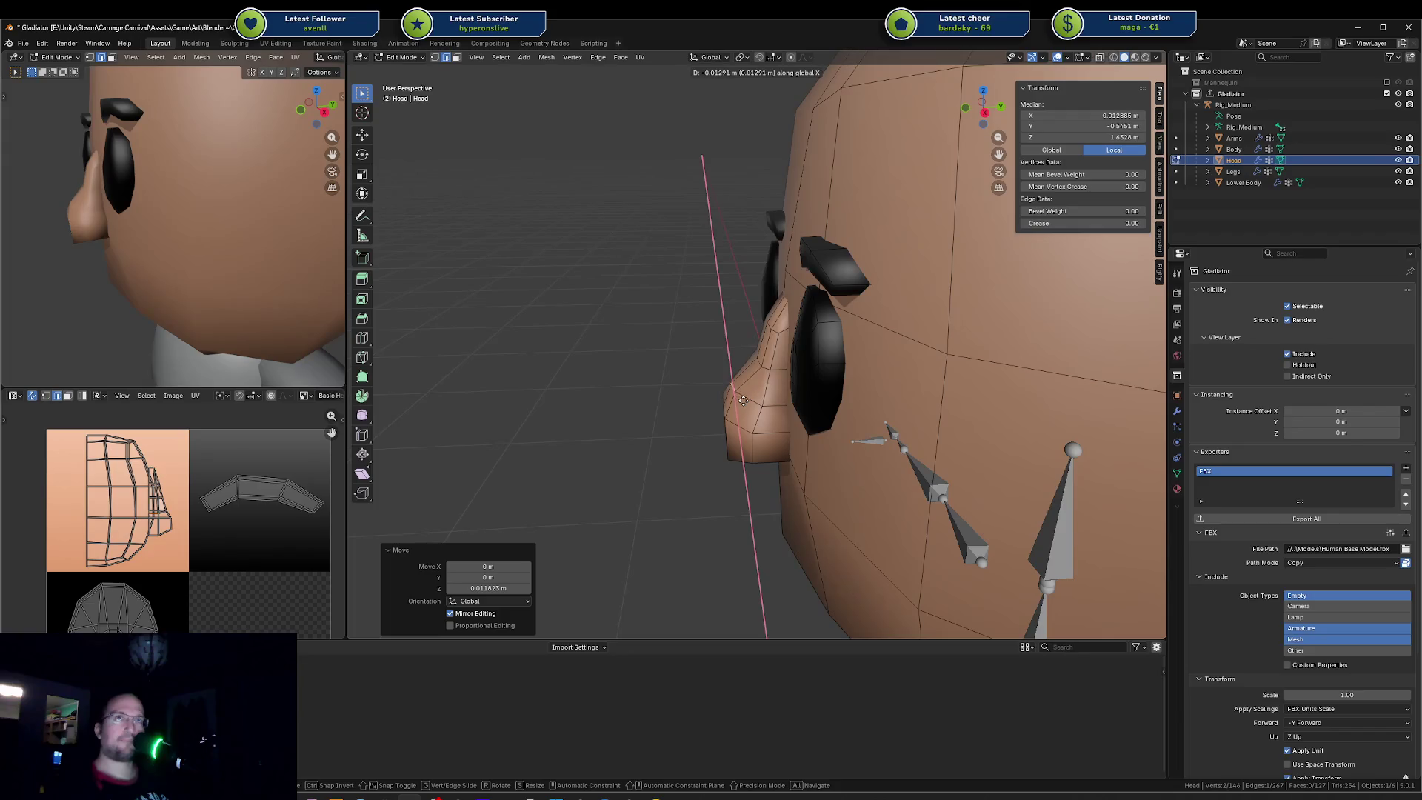
{"action": "left_click", "coordinate": [756, 387]}
{"action": "key", "text": "g"}
{"action": "key", "text": "y"}
{"action": "left_click", "coordinate": [758, 369]}
{"action": "key", "text": "g"}
{"action": "key", "text": "y"}
{"action": "left_click", "coordinate": [753, 364]}
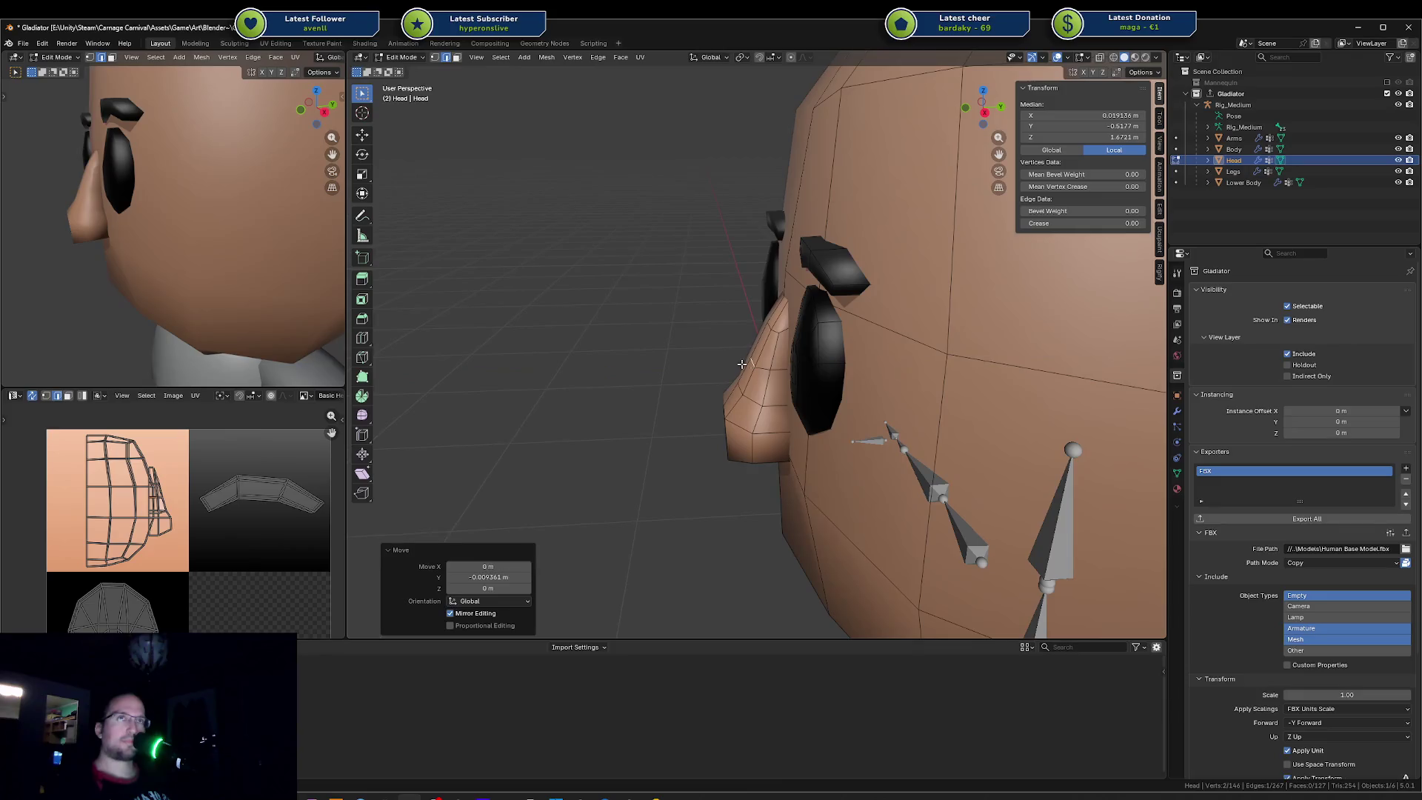
Step: Move the nose tip selection along Y from front and side views to slim the tip
{"action": "middle_click_drag", "start_coordinate": [752, 367], "coordinate": [721, 418]}
{"action": "key", "text": "alt+a"}
{"action": "left_click", "coordinate": [746, 436]}
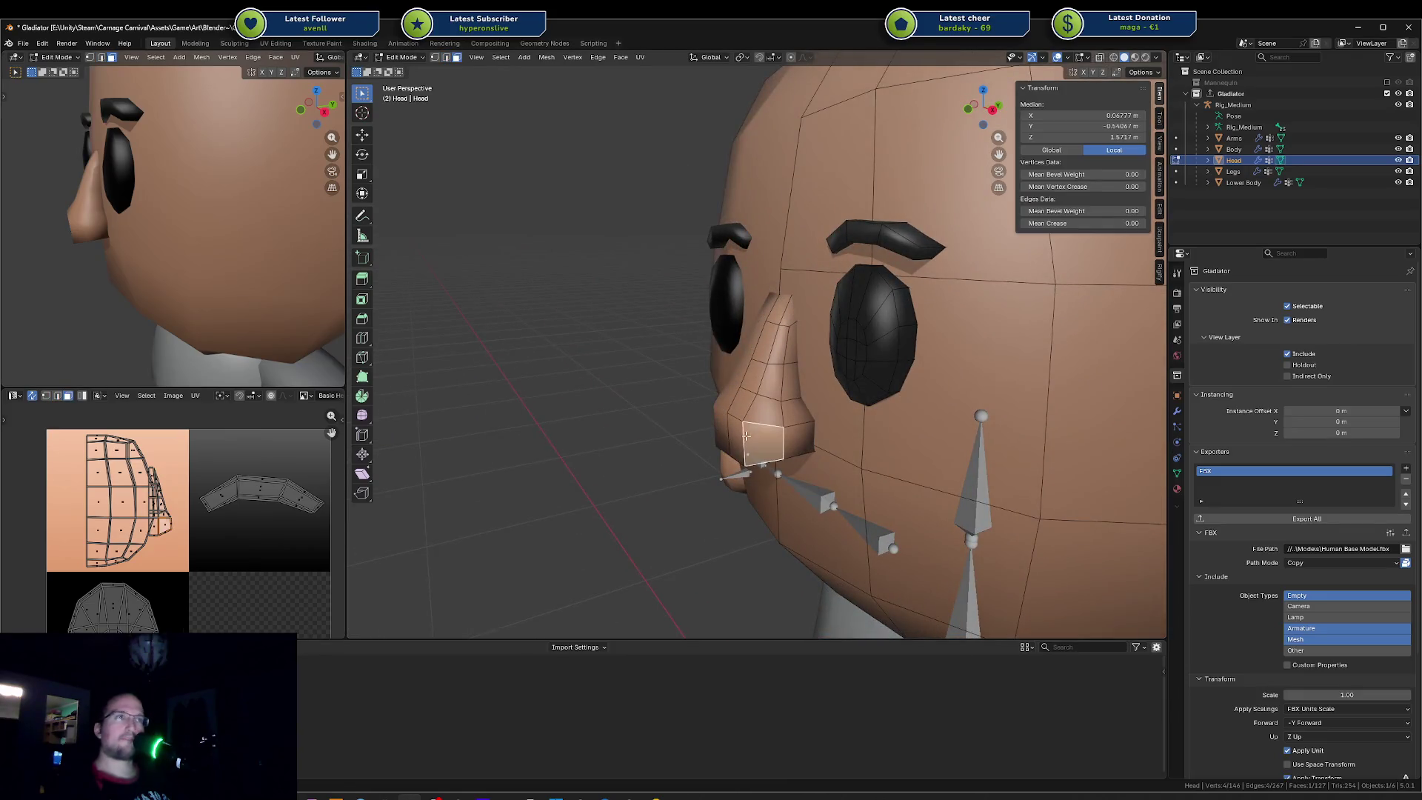
{"action": "key", "text": "g"}
{"action": "key", "text": "y"}
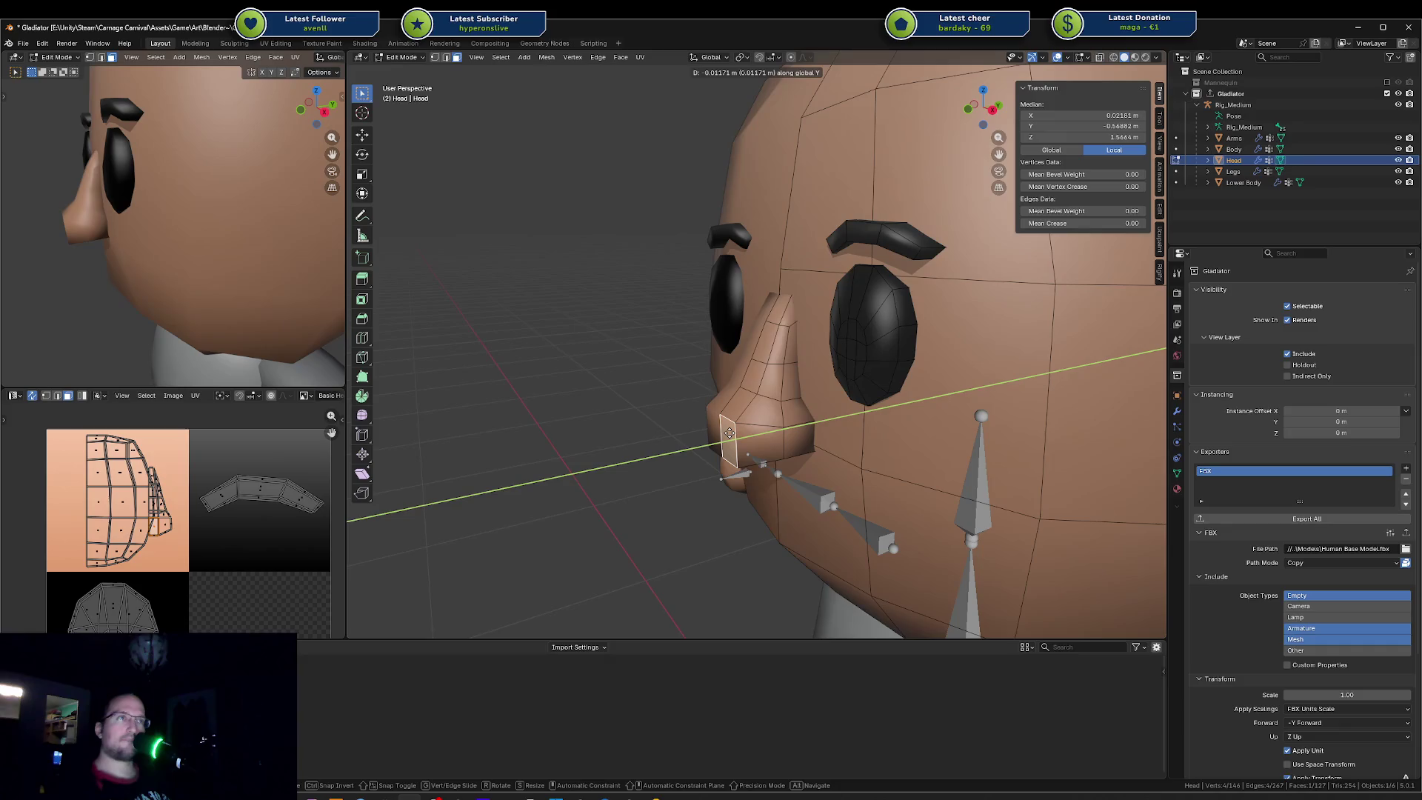
{"action": "left_click", "coordinate": [730, 432]}
{"action": "middle_click_drag", "start_coordinate": [731, 431], "coordinate": [736, 387]}
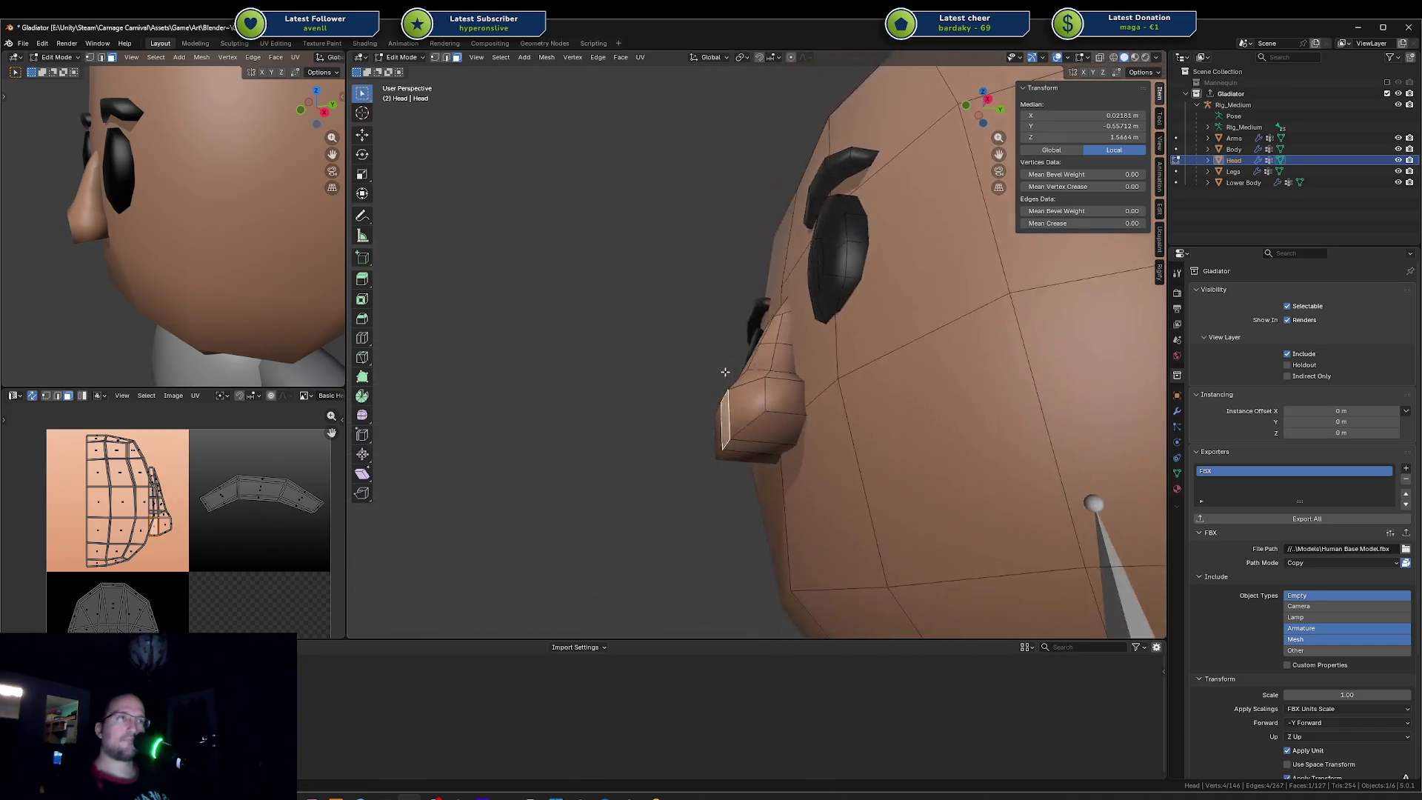
{"action": "key", "text": "g"}
{"action": "key", "text": "y"}
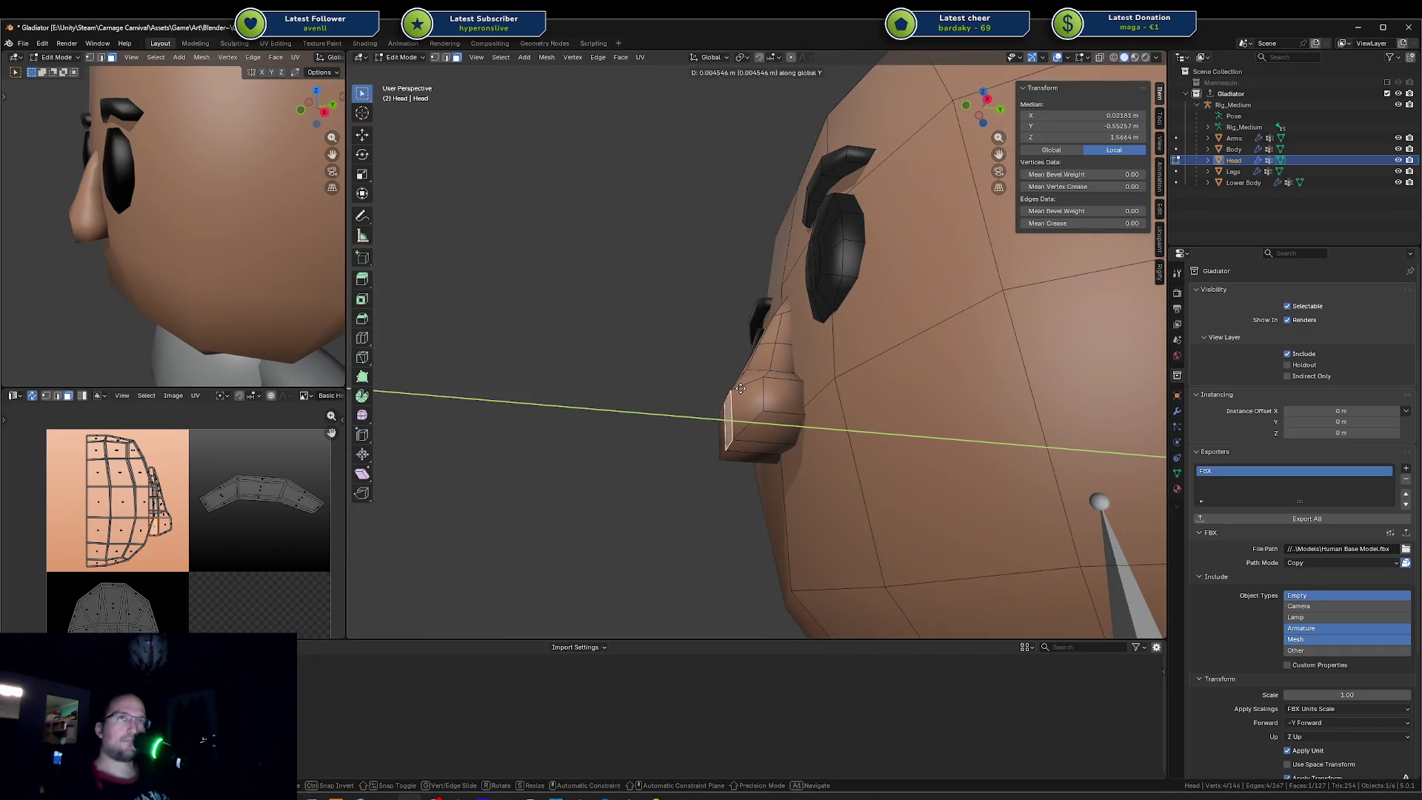
{"action": "left_click", "coordinate": [736, 389]}
Step: Edge-slide a nose edge twice along the surface and shift it along Y
{"action": "middle_click_drag", "start_coordinate": [736, 389], "coordinate": [766, 444]}
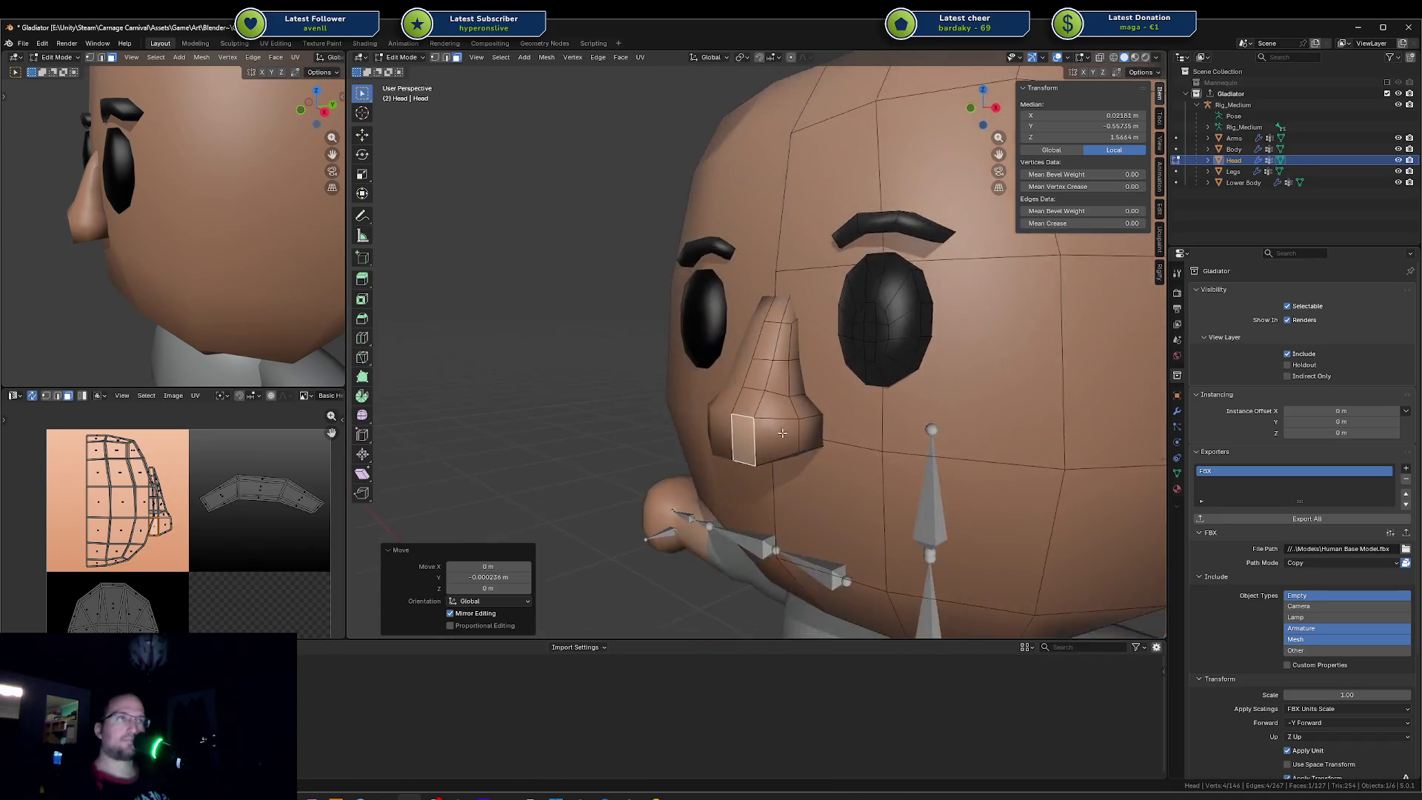
{"action": "key", "text": "alt+a"}
{"action": "key", "text": "ctrl+r"}
{"action": "key", "text": "Escape"}
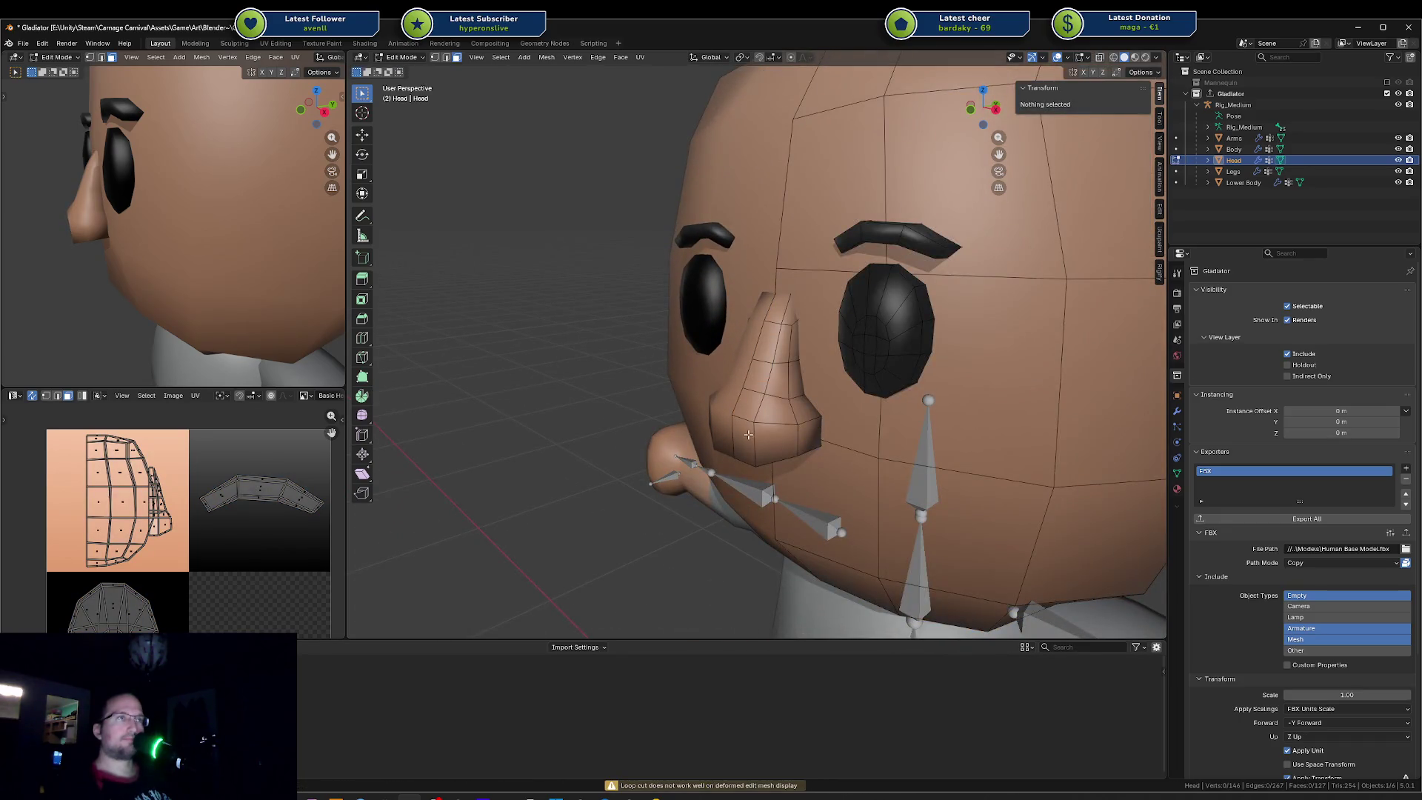
{"action": "left_click", "coordinate": [747, 420]}
{"action": "key", "text": "g"}
{"action": "key", "text": "g"}
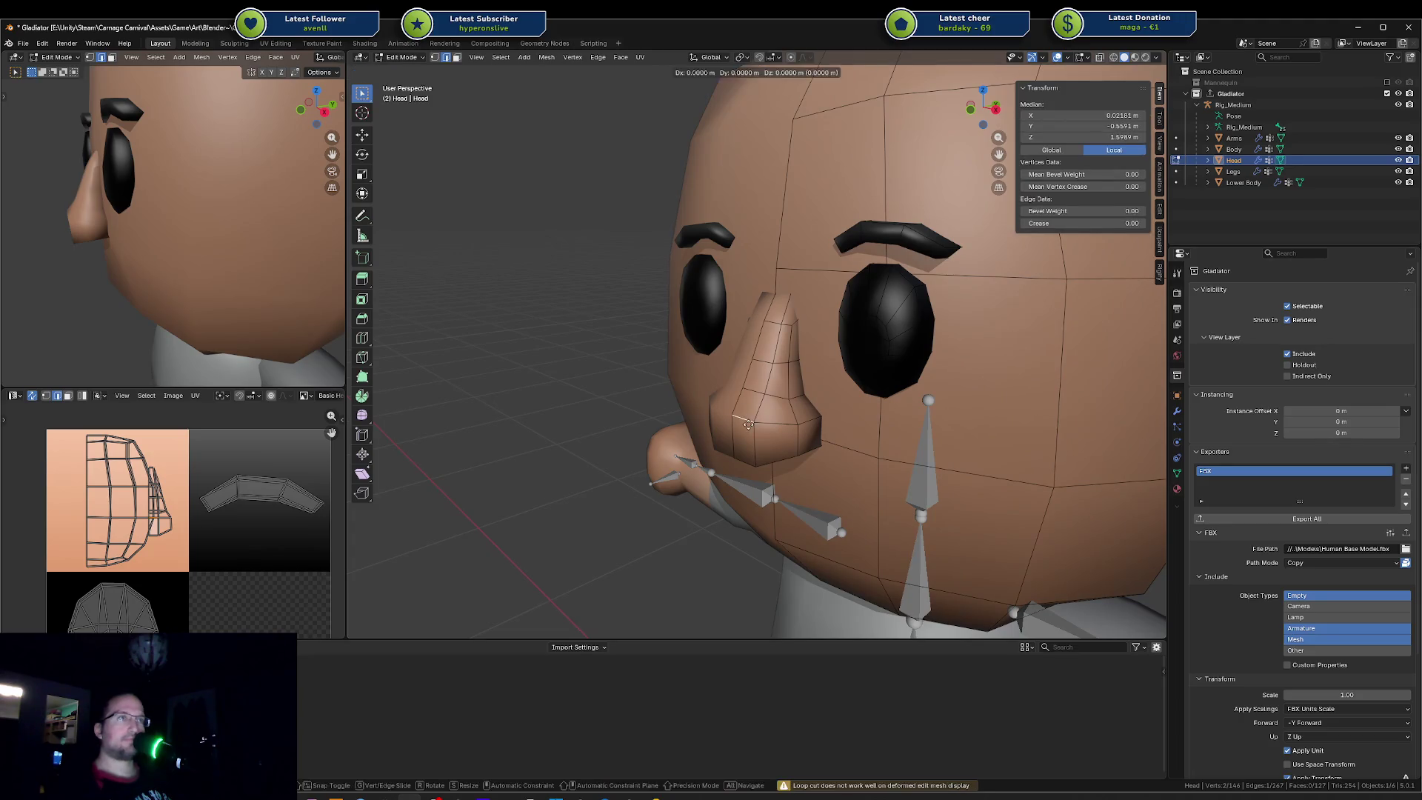
{"action": "left_click", "coordinate": [738, 442]}
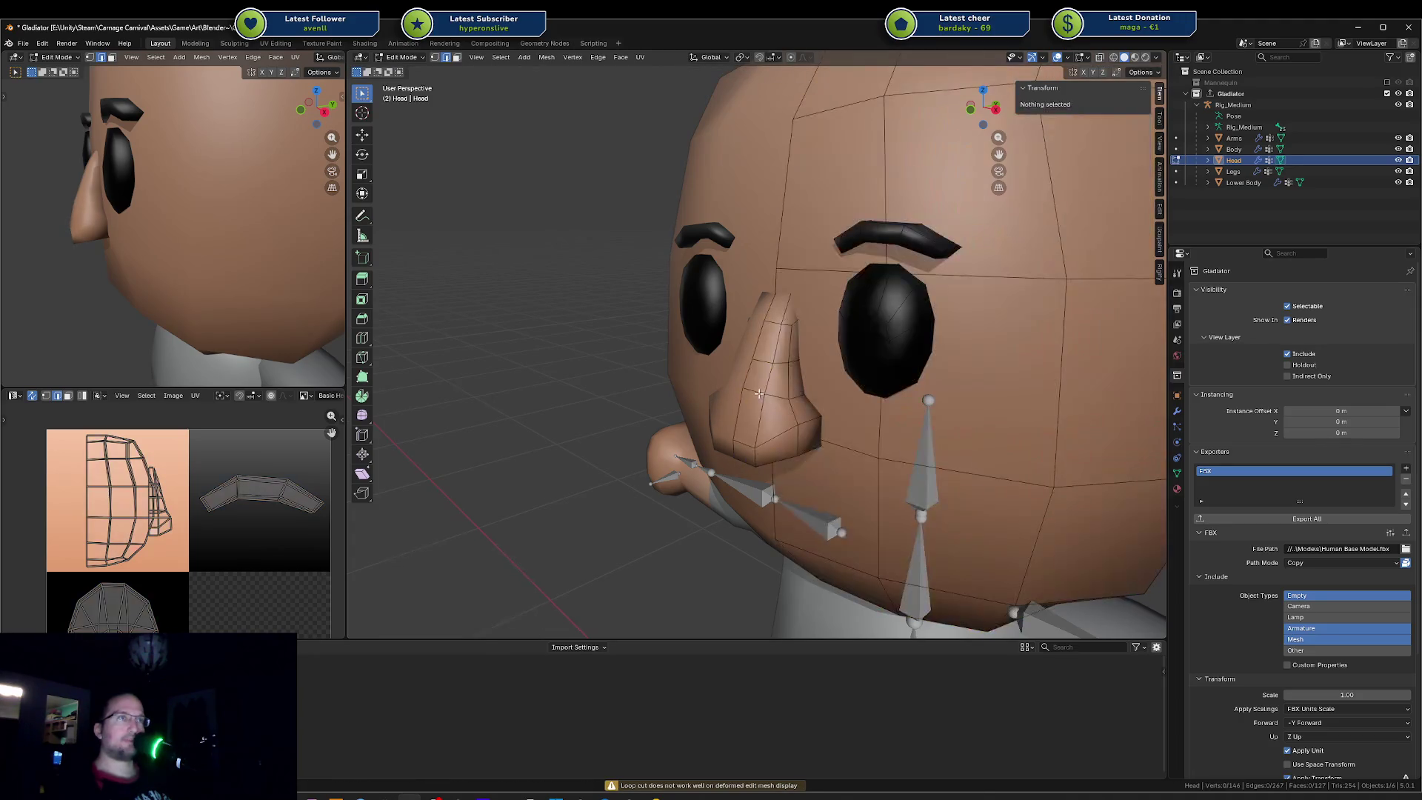
{"action": "middle_click_drag", "start_coordinate": [755, 394], "coordinate": [718, 391]}
{"action": "key", "text": "g"}
{"action": "key", "text": "g"}
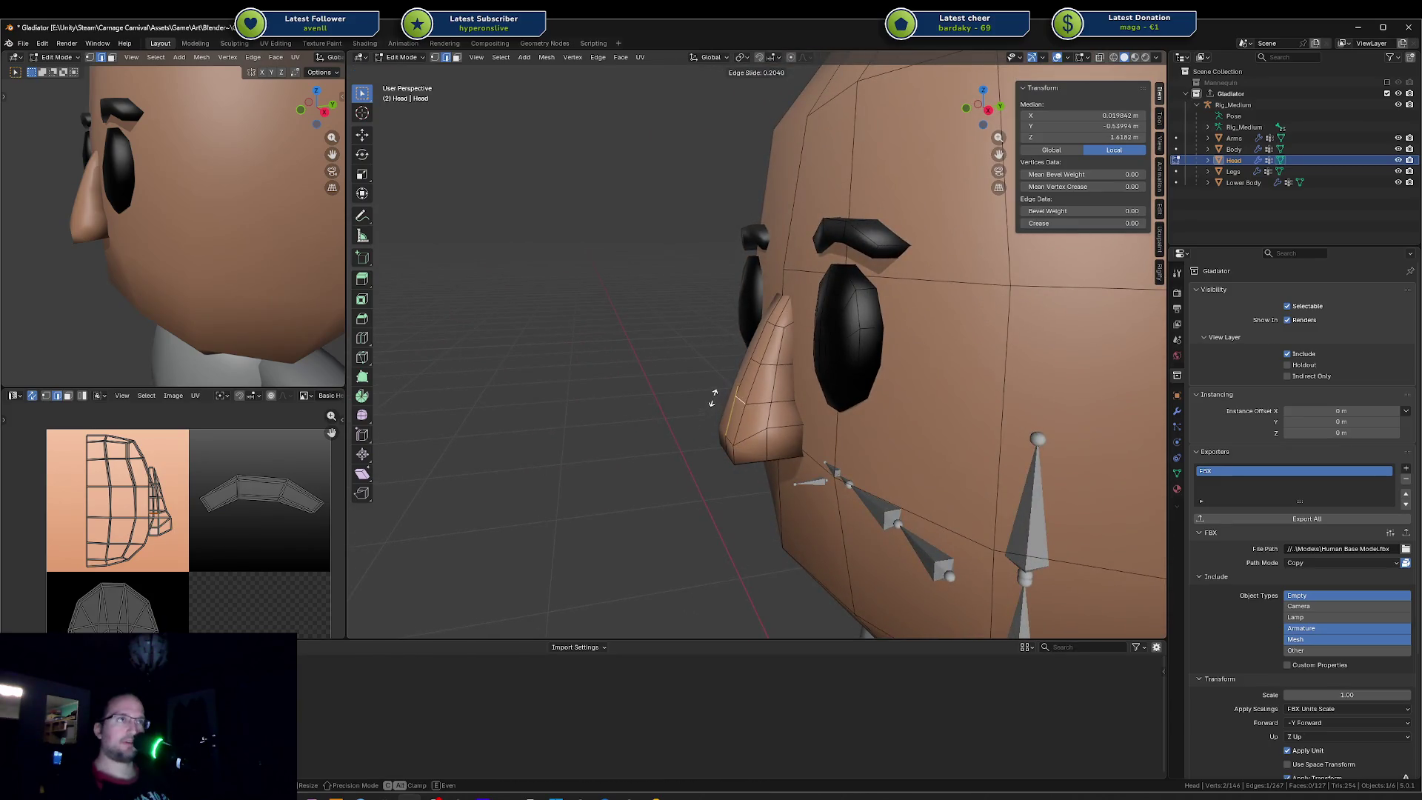
{"action": "left_click", "coordinate": [714, 398]}
{"action": "key", "text": "g"}
{"action": "key", "text": "y"}
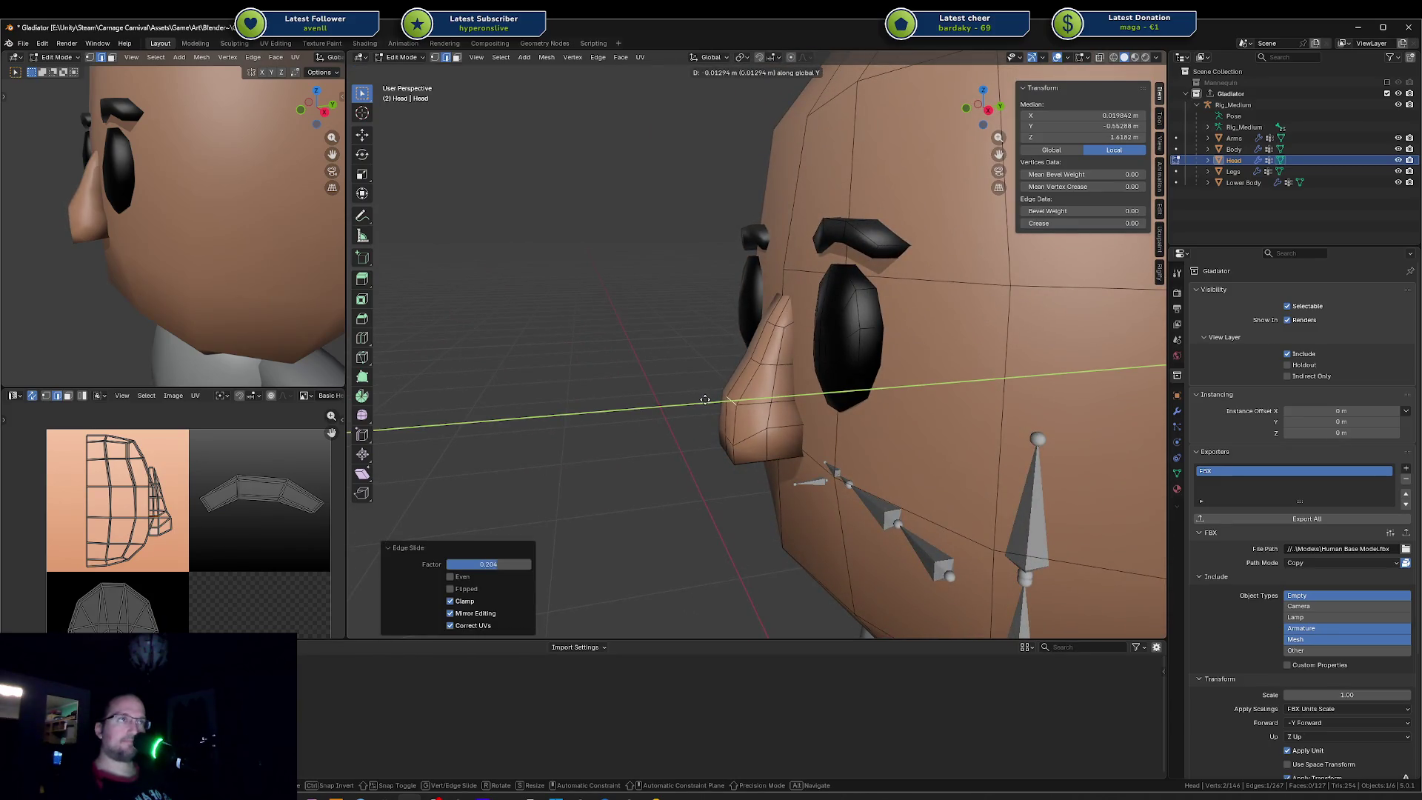
{"action": "left_click", "coordinate": [705, 399]}
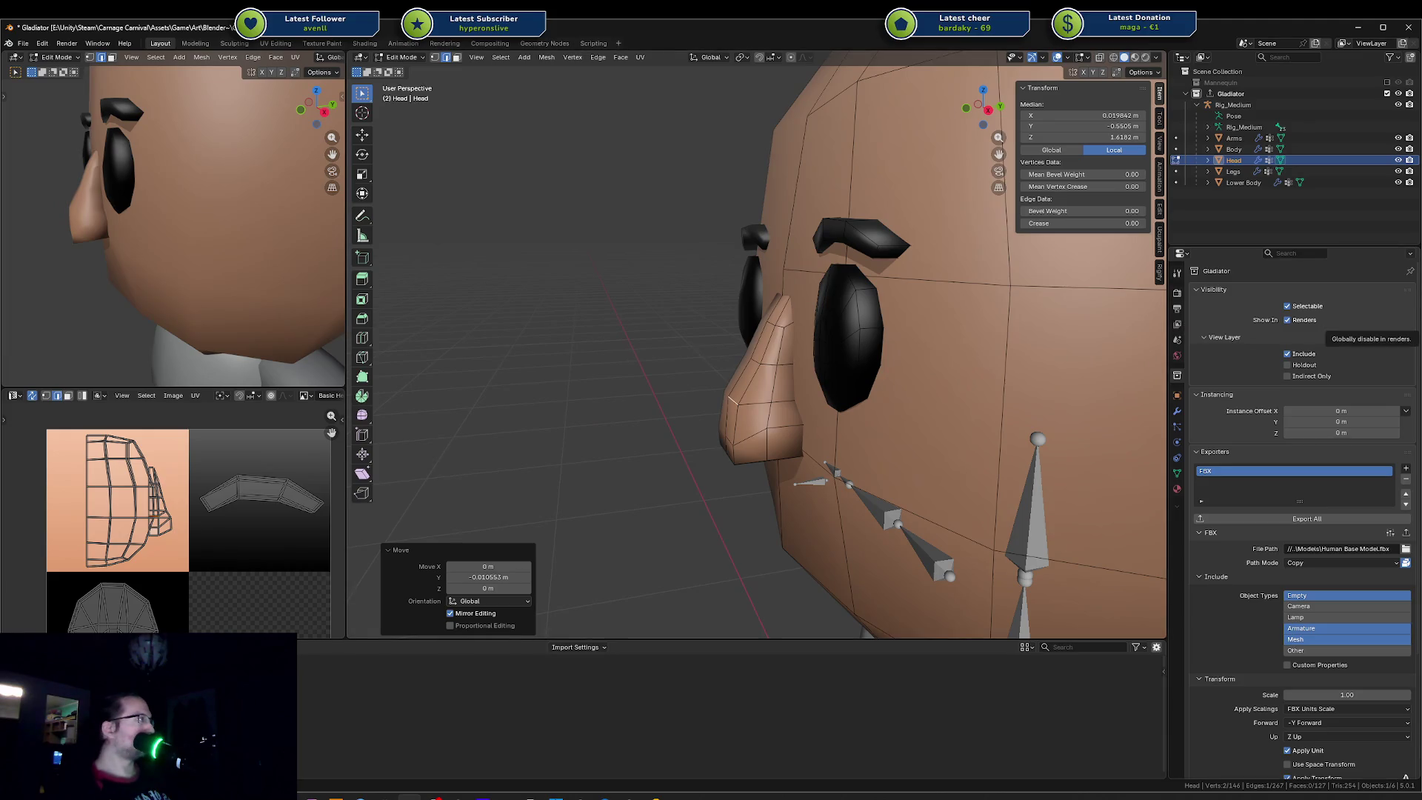
Step: Begin sliding a nose bridge edge from a closer view of the face
{"action": "middle_click_drag", "start_coordinate": [800, 401], "coordinate": [784, 372]}
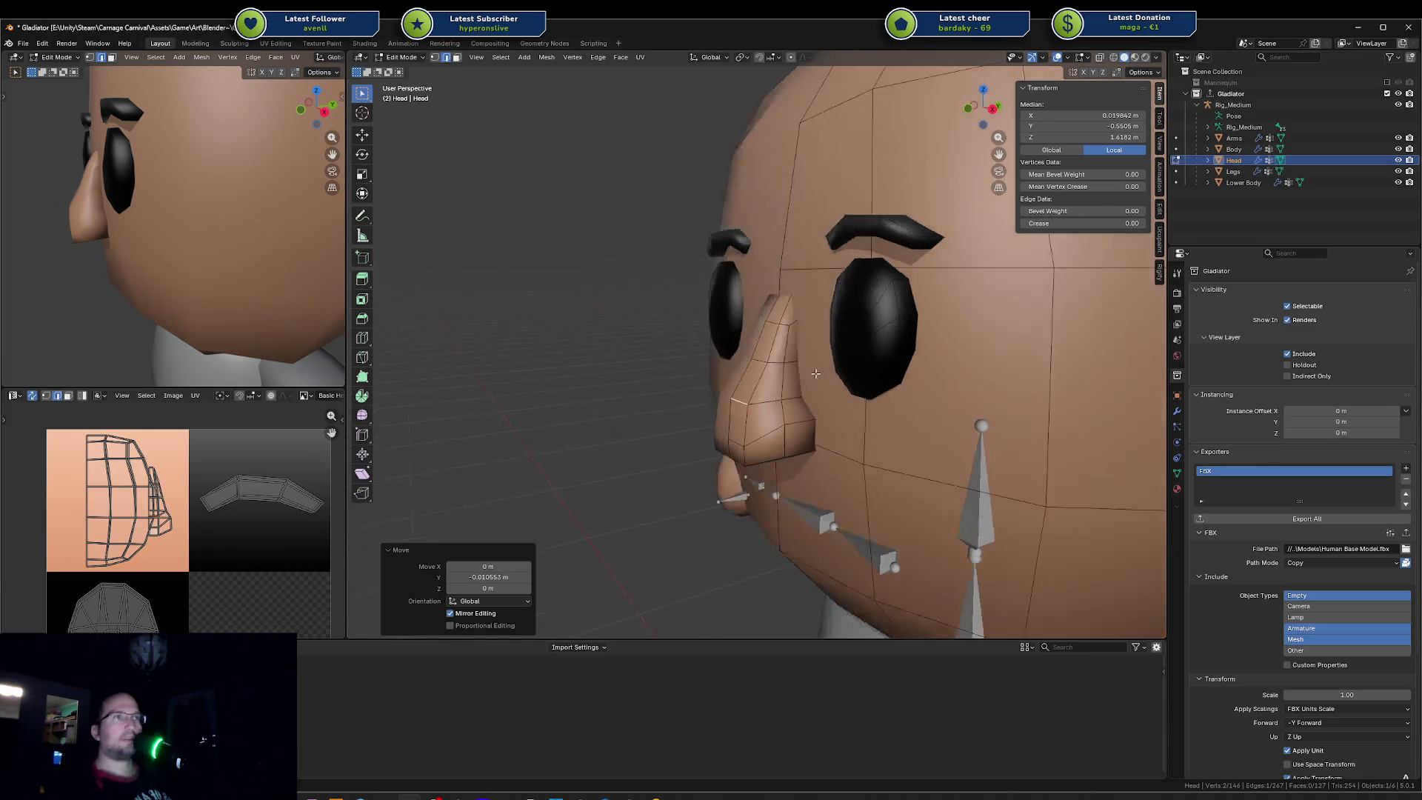
{"action": "left_click", "coordinate": [778, 369]}
{"action": "key", "text": "g"}
{"action": "key", "text": "g"}
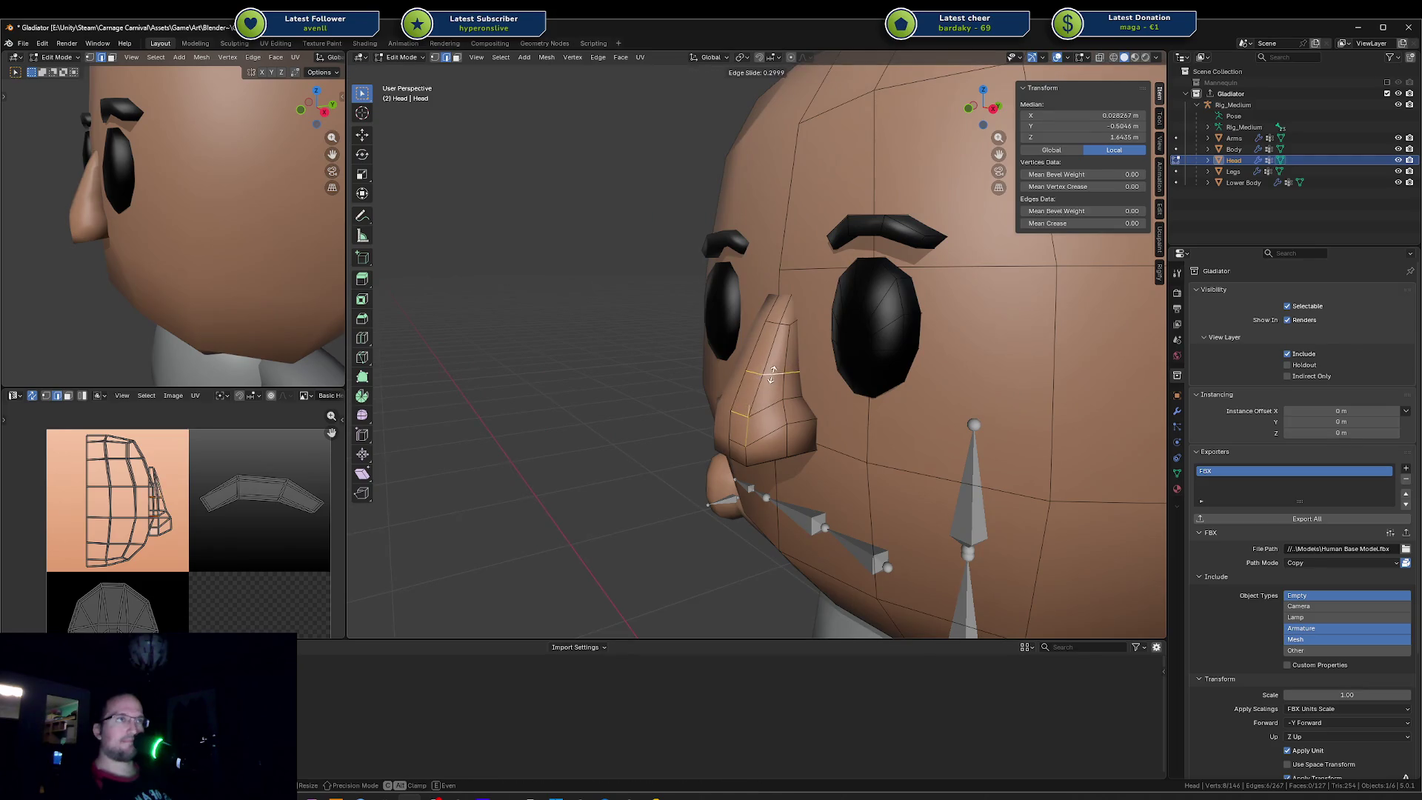
Step: Raise two nose bridge edges vertically along Z to heighten the bridge
{"action": "key", "text": "Escape"}
{"action": "key", "text": "alt+a"}
{"action": "left_click", "coordinate": [774, 365]}
{"action": "key", "text": "g"}
{"action": "key", "text": "g"}
{"action": "key", "text": "g"}
{"action": "key", "text": "z"}
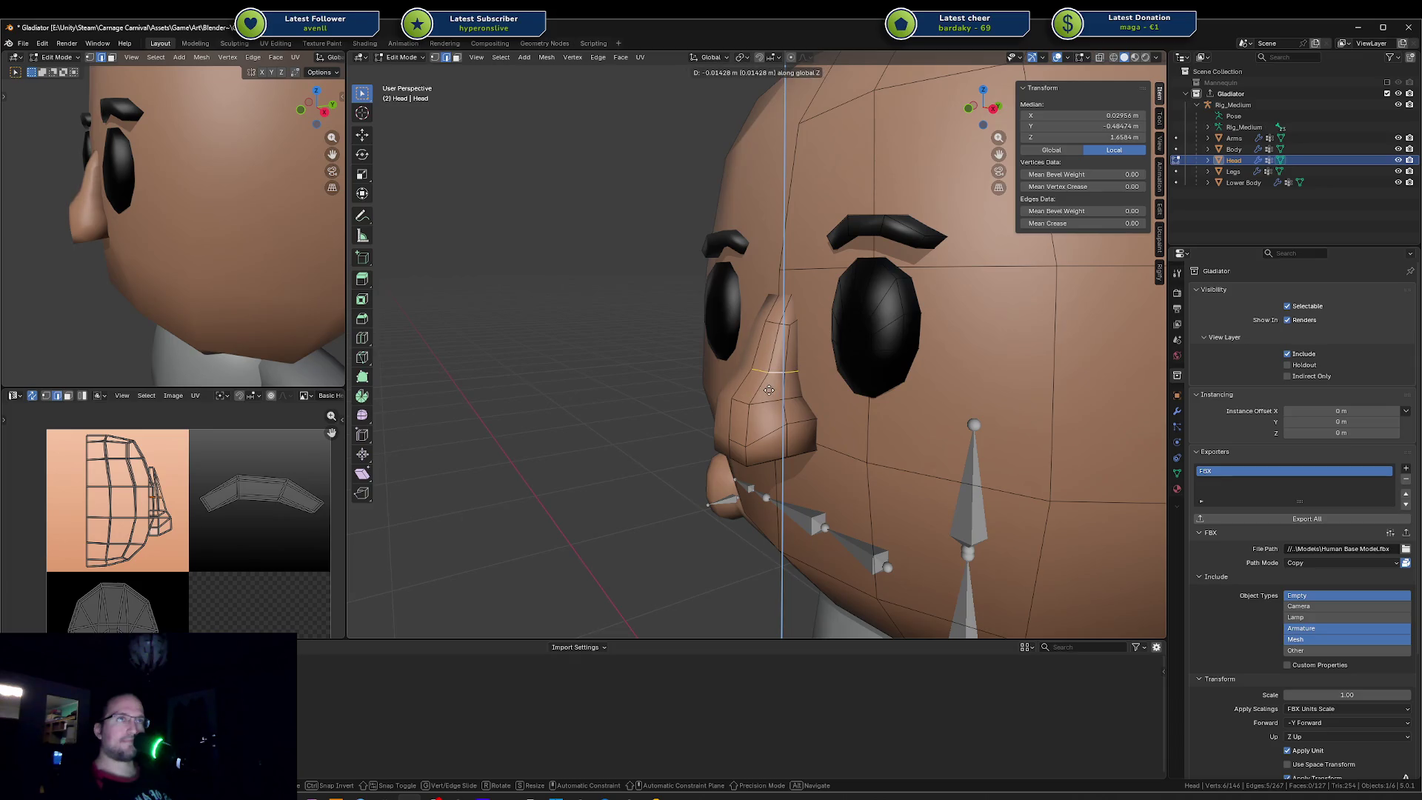
{"action": "left_click", "coordinate": [769, 392]}
{"action": "key", "text": "a"}
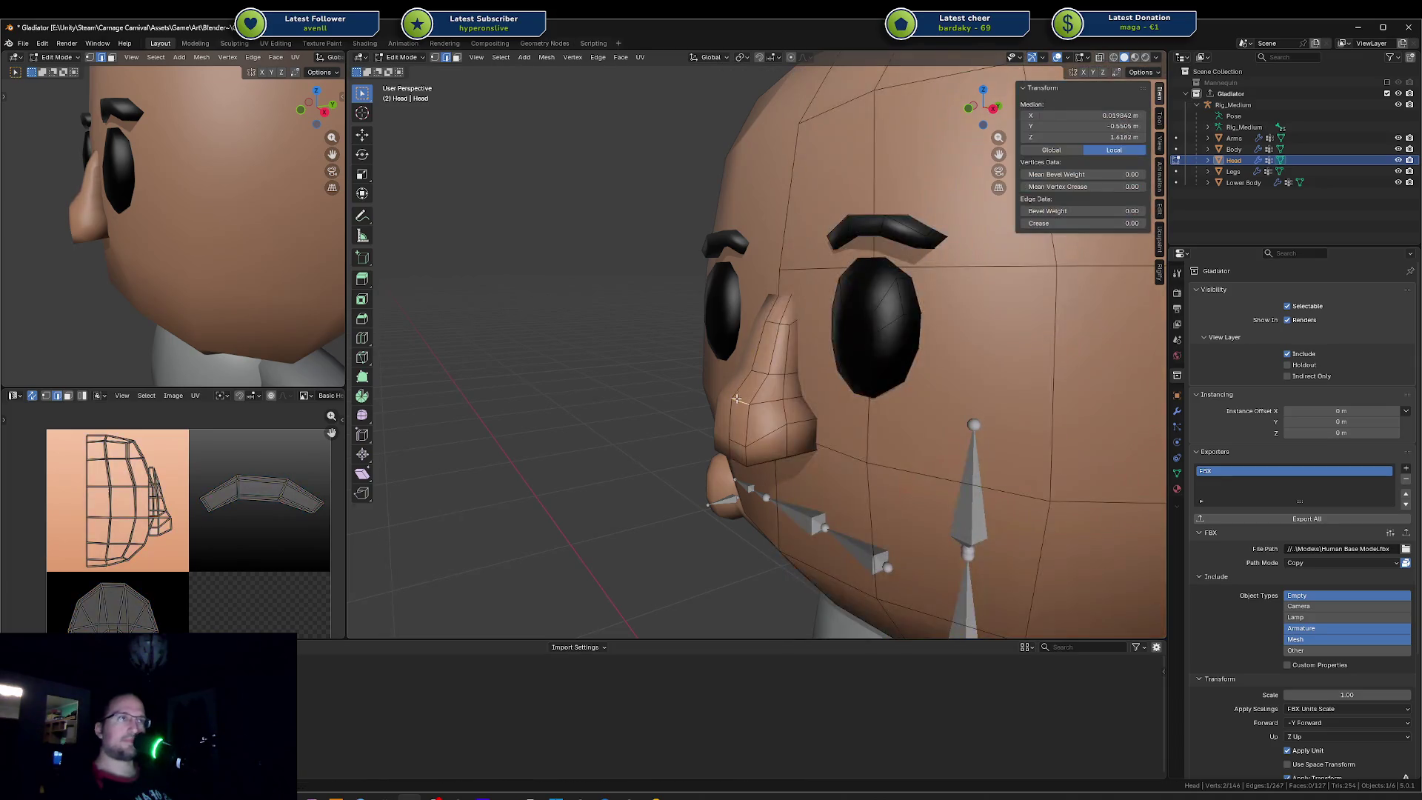
{"action": "left_click", "coordinate": [797, 424]}
{"action": "key", "text": "g"}
{"action": "key", "text": "z"}
{"action": "left_click", "coordinate": [810, 437]}
Step: Raise a third nose edge along Z from the front and check the head in Object Mode
{"action": "mouse_move", "coordinate": [811, 437]}
{"action": "middle_mouse_down"}
{"action": "mouse_move", "coordinate": [868, 398]}
{"action": "mouse_move", "coordinate": [877, 418]}
{"action": "middle_mouse_up"}
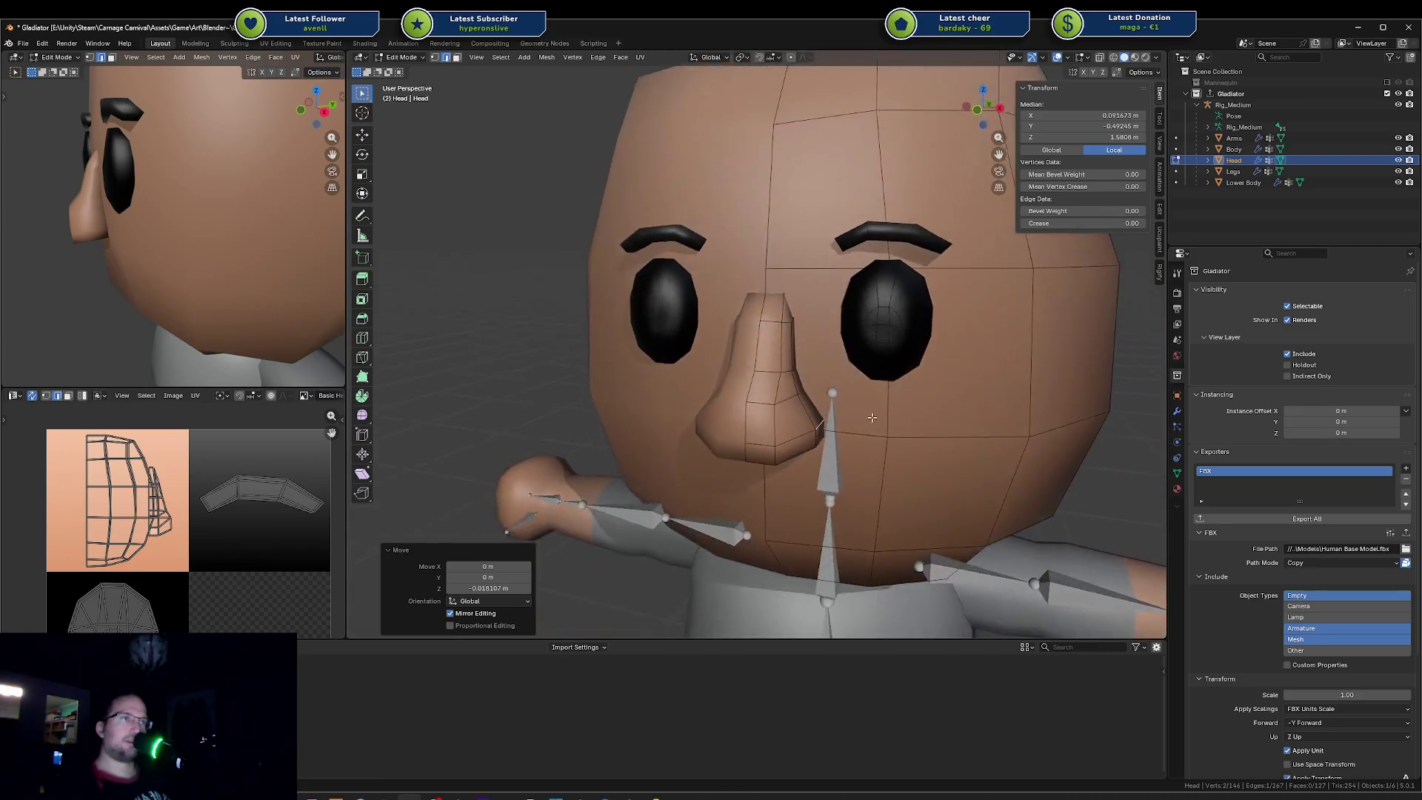
{"action": "left_click", "coordinate": [776, 395]}
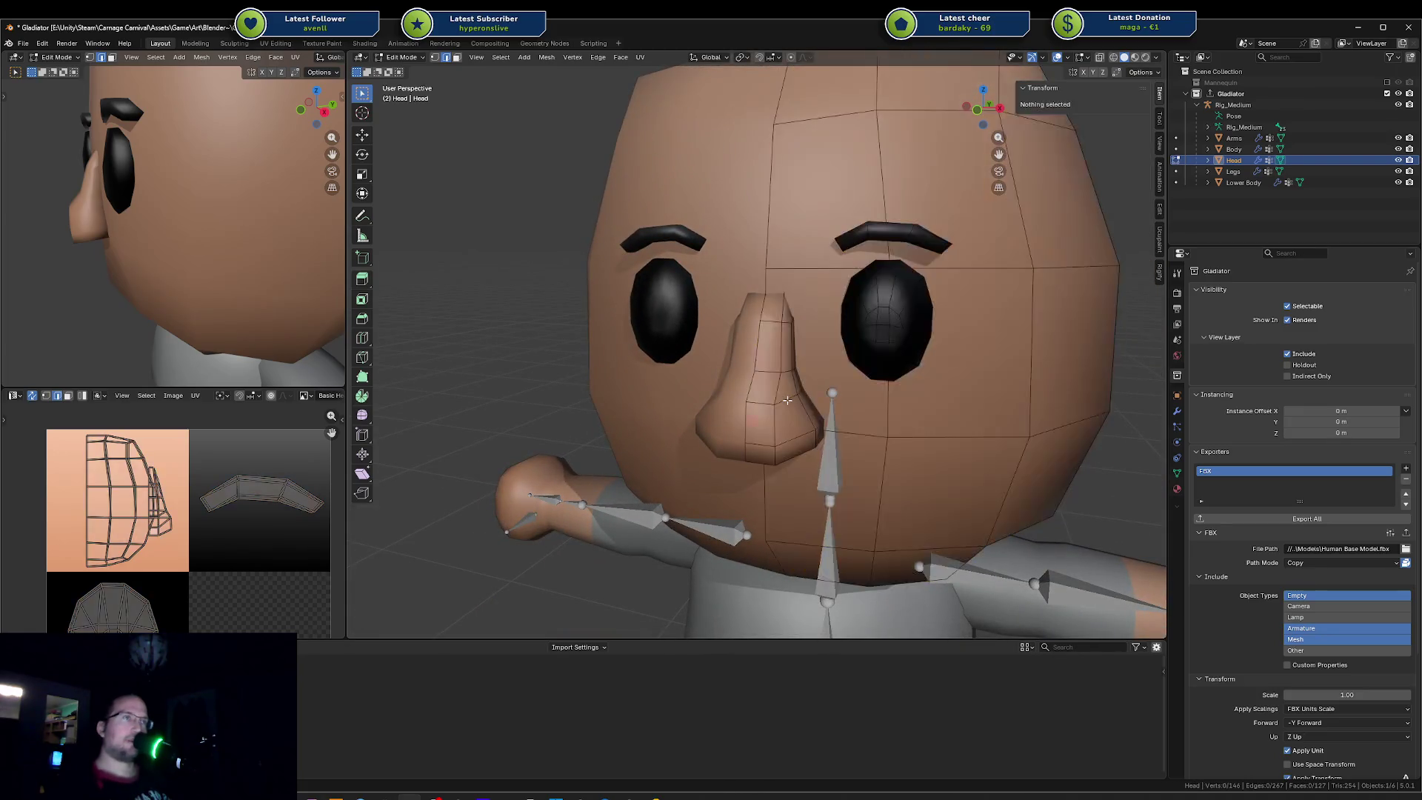
{"action": "key", "text": "g"}
{"action": "key", "text": "z"}
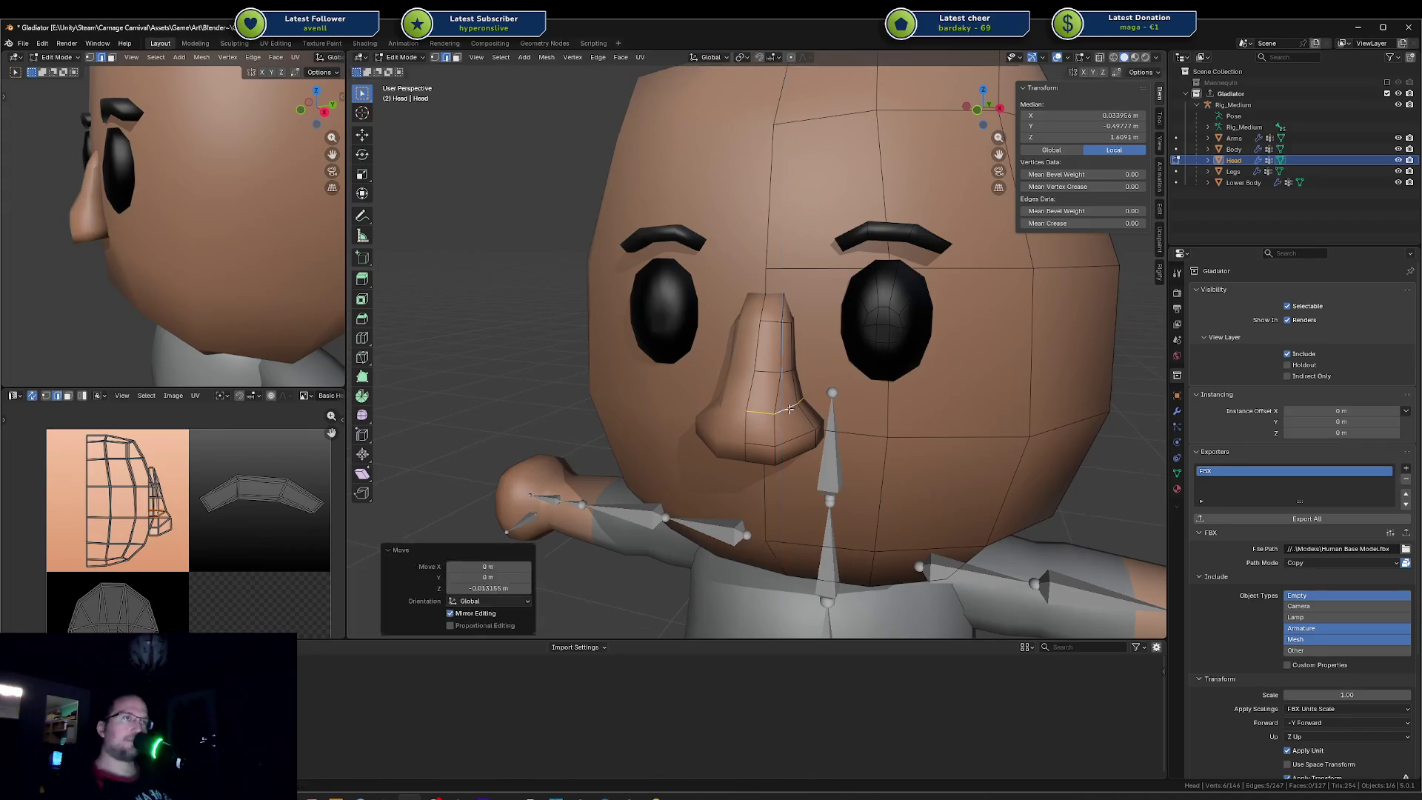
{"action": "left_click", "coordinate": [788, 410]}
{"action": "key", "text": "Tab"}
{"action": "mouse_move", "coordinate": [828, 399]}
{"action": "middle_mouse_down"}
{"action": "mouse_move", "coordinate": [979, 377]}
{"action": "mouse_move", "coordinate": [871, 409]}
{"action": "mouse_move", "coordinate": [775, 378]}
{"action": "mouse_move", "coordinate": [798, 400]}
{"action": "middle_mouse_up"}
{"action": "key", "text": "Tab"}
{"action": "scroll", "coordinate": [799, 399], "scroll_direction": "up", "scroll_amount": 2}
Step: Vertex-slide a bridge vertex along its edge and save the Gladiator file
{"action": "left_click", "coordinate": [792, 382]}
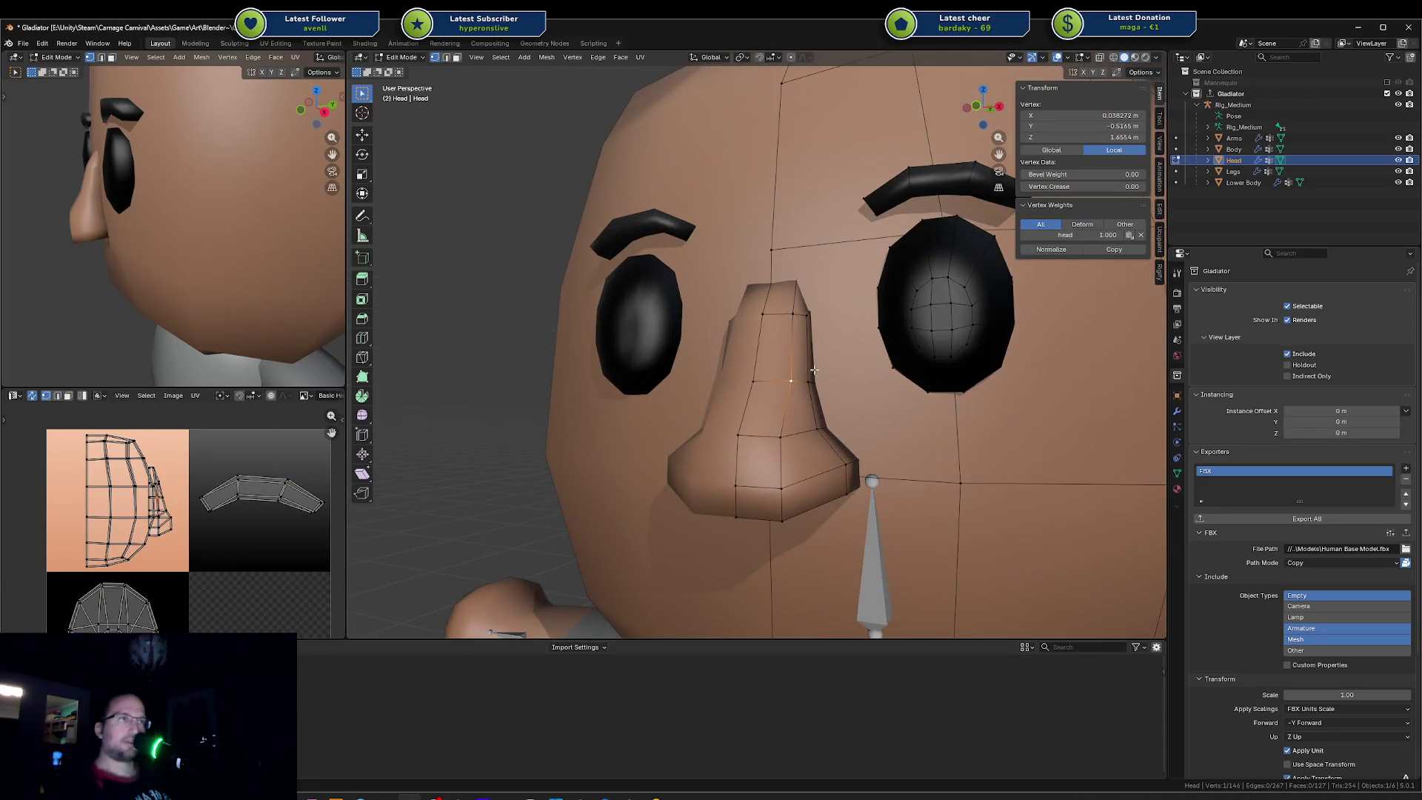
{"action": "key", "text": "g"}
{"action": "key", "text": "g"}
{"action": "left_click", "coordinate": [806, 369]}
{"action": "mouse_move", "coordinate": [806, 370]}
{"action": "middle_mouse_down"}
{"action": "mouse_move", "coordinate": [743, 382]}
{"action": "mouse_move", "coordinate": [801, 344]}
{"action": "middle_mouse_up"}
{"action": "key", "text": "Tab"}
{"action": "key", "text": "ctrl+s"}
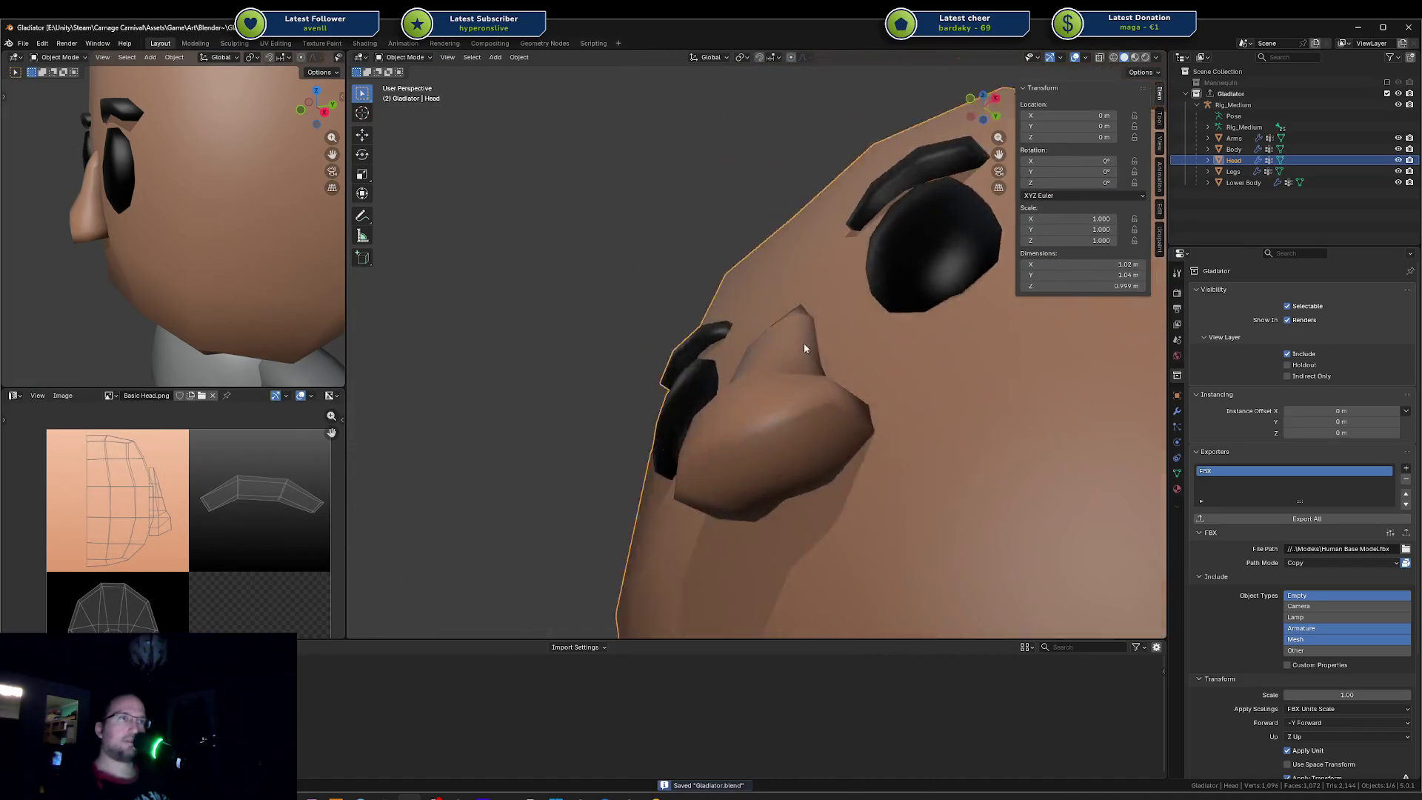
Step: Move the face under the nose vertically along Z and review the head from the front
{"action": "middle_click_drag", "start_coordinate": [279, 247], "coordinate": [341, 235]}
{"action": "scroll", "coordinate": [342, 235], "scroll_direction": "down", "scroll_amount": 2}
{"action": "scroll", "coordinate": [342, 235], "scroll_direction": "down", "scroll_amount": 2}
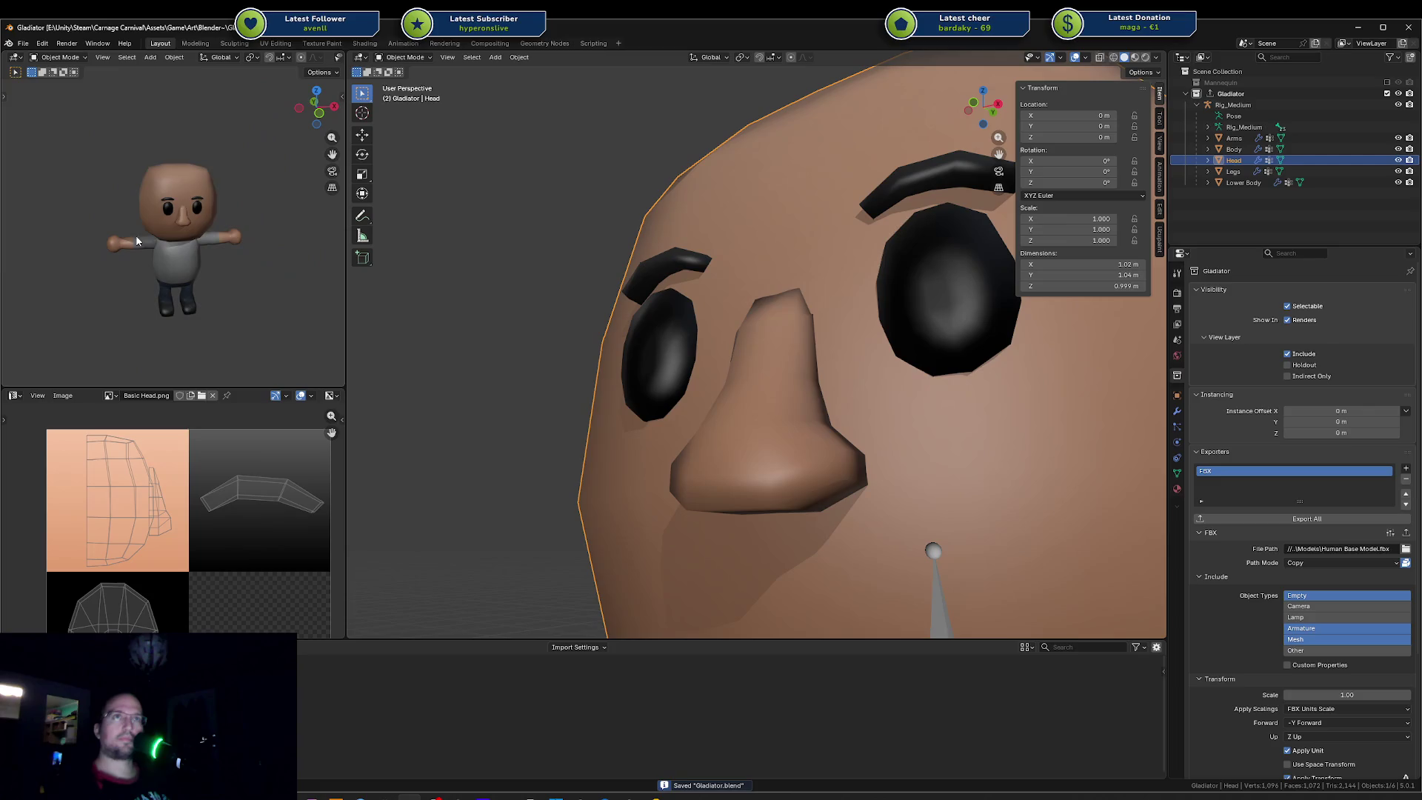
{"action": "key", "text": "Tab"}
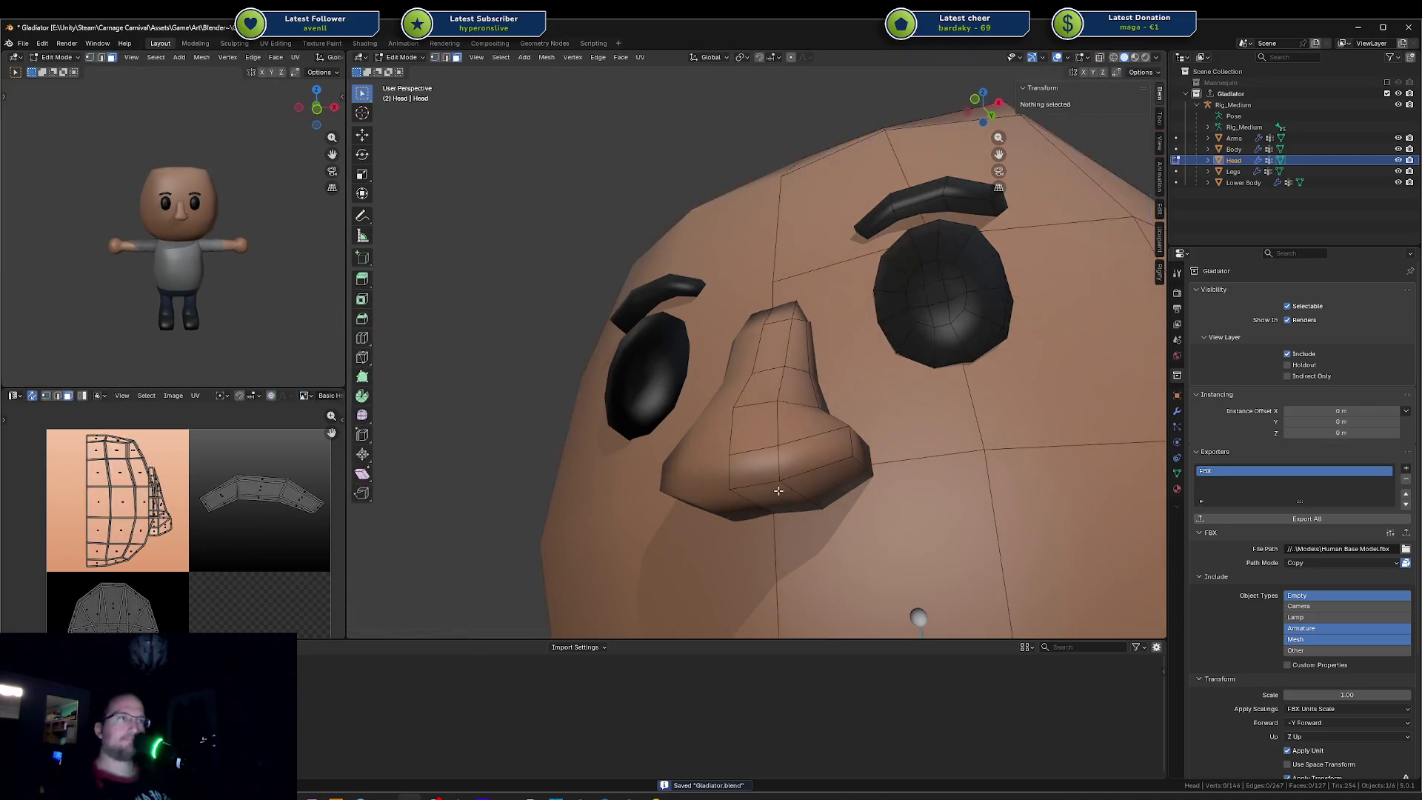
{"action": "left_click", "coordinate": [773, 501]}
{"action": "key", "text": "g"}
{"action": "key", "text": "z"}
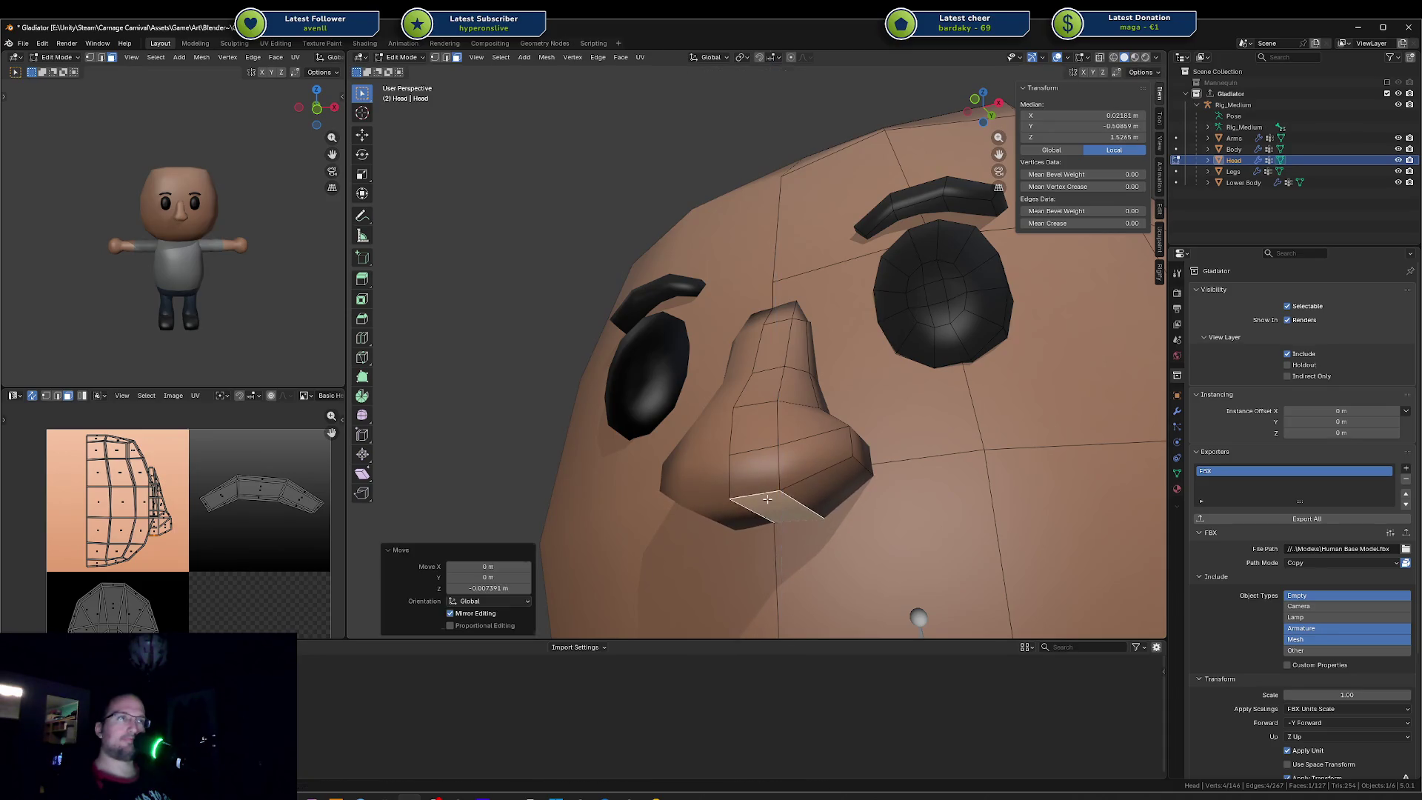
{"action": "left_click", "coordinate": [766, 500]}
{"action": "key", "text": "Tab"}
{"action": "middle_click_drag", "start_coordinate": [766, 501], "coordinate": [919, 488]}
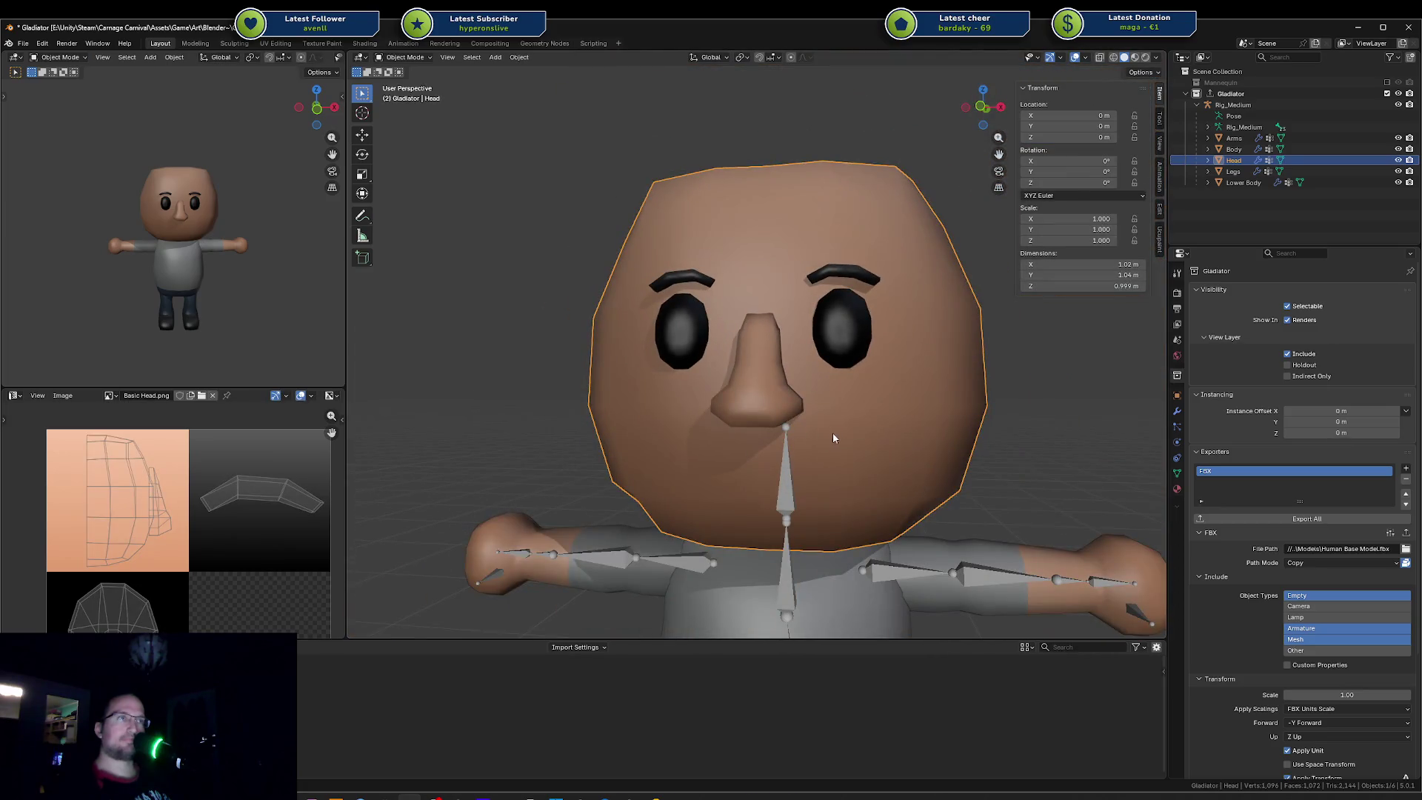
{"action": "key", "text": "Tab"}
{"action": "scroll", "coordinate": [843, 430], "scroll_direction": "up", "scroll_amount": 3}
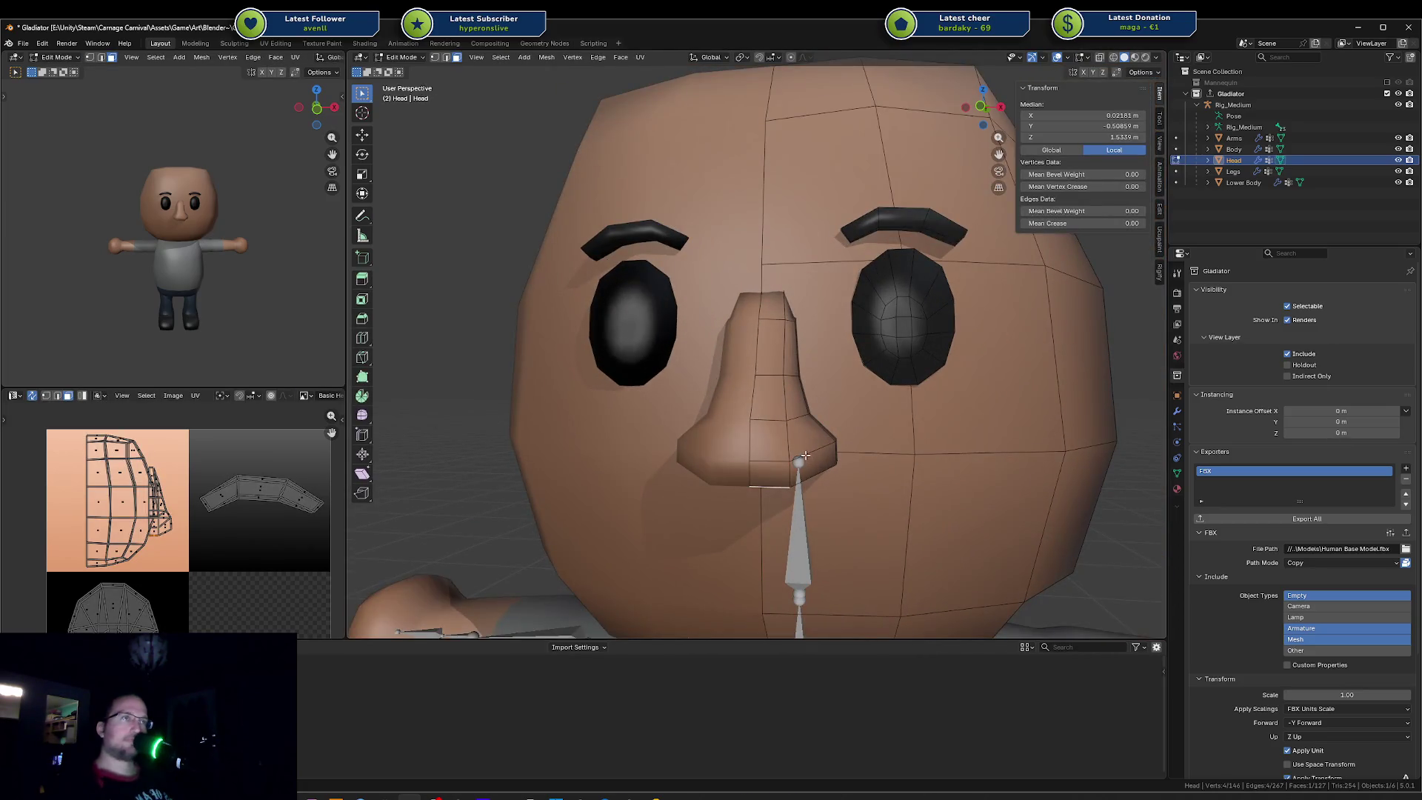
Step: Shift the bottom nose edge and a nose vertex sideways along X
{"action": "key", "text": "a"}
{"action": "middle_click_drag", "start_coordinate": [803, 455], "coordinate": [825, 506]}
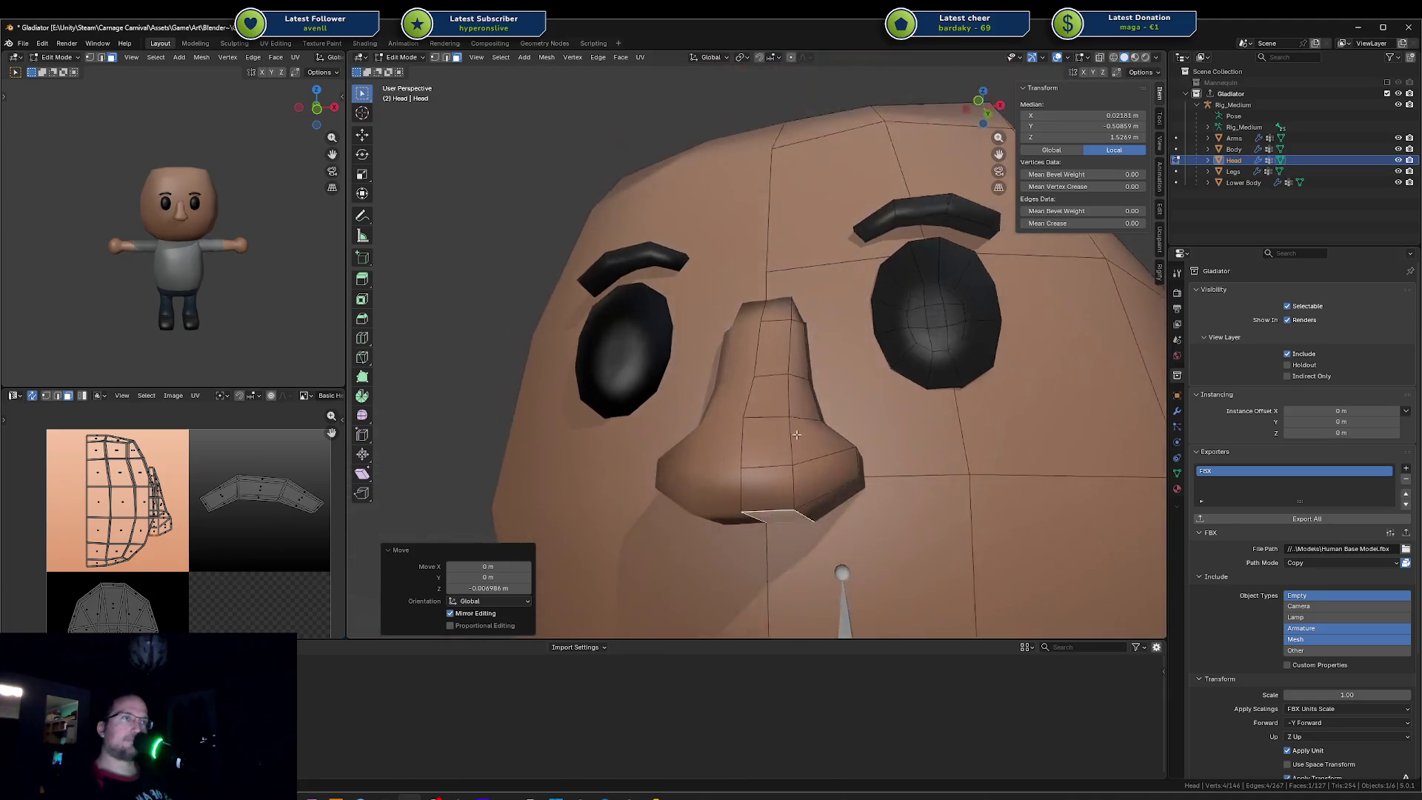
{"action": "key", "text": "alt+a"}
{"action": "left_click", "coordinate": [805, 515]}
{"action": "key", "text": "g"}
{"action": "key", "text": "x"}
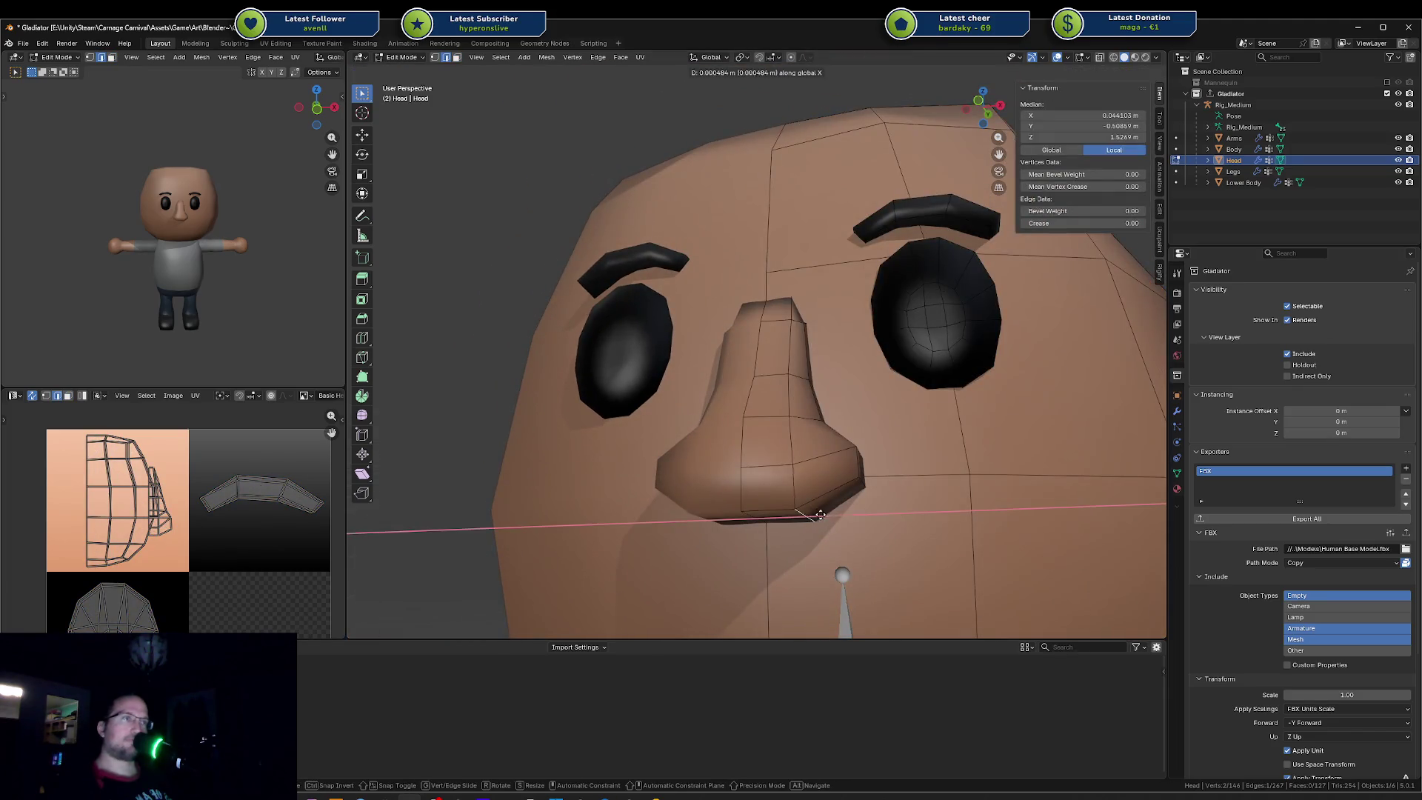
{"action": "left_click", "coordinate": [831, 514]}
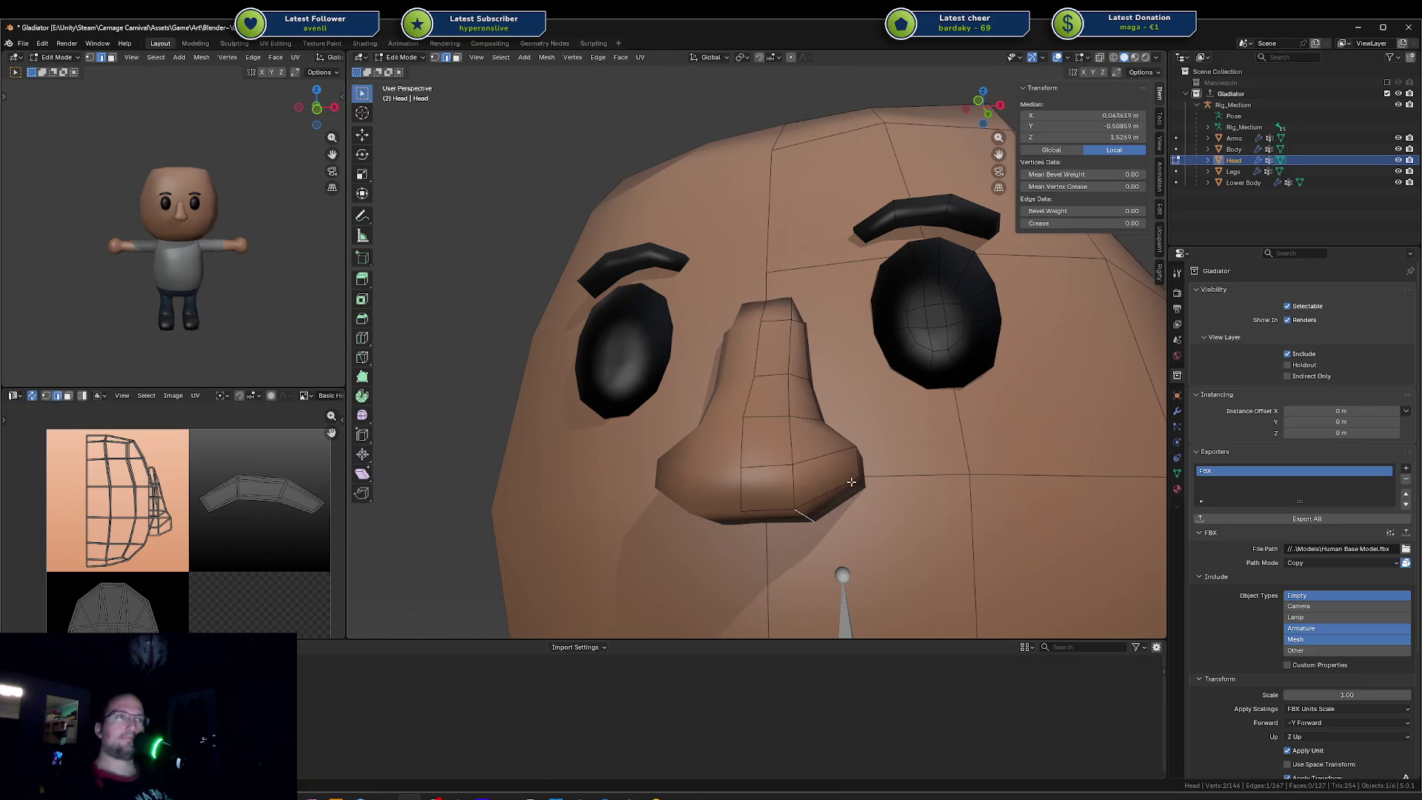
{"action": "key", "text": "alt+a"}
{"action": "middle_click_drag", "start_coordinate": [850, 486], "coordinate": [836, 492]}
{"action": "left_click", "coordinate": [850, 473]}
{"action": "key", "text": "g"}
{"action": "key", "text": "x"}
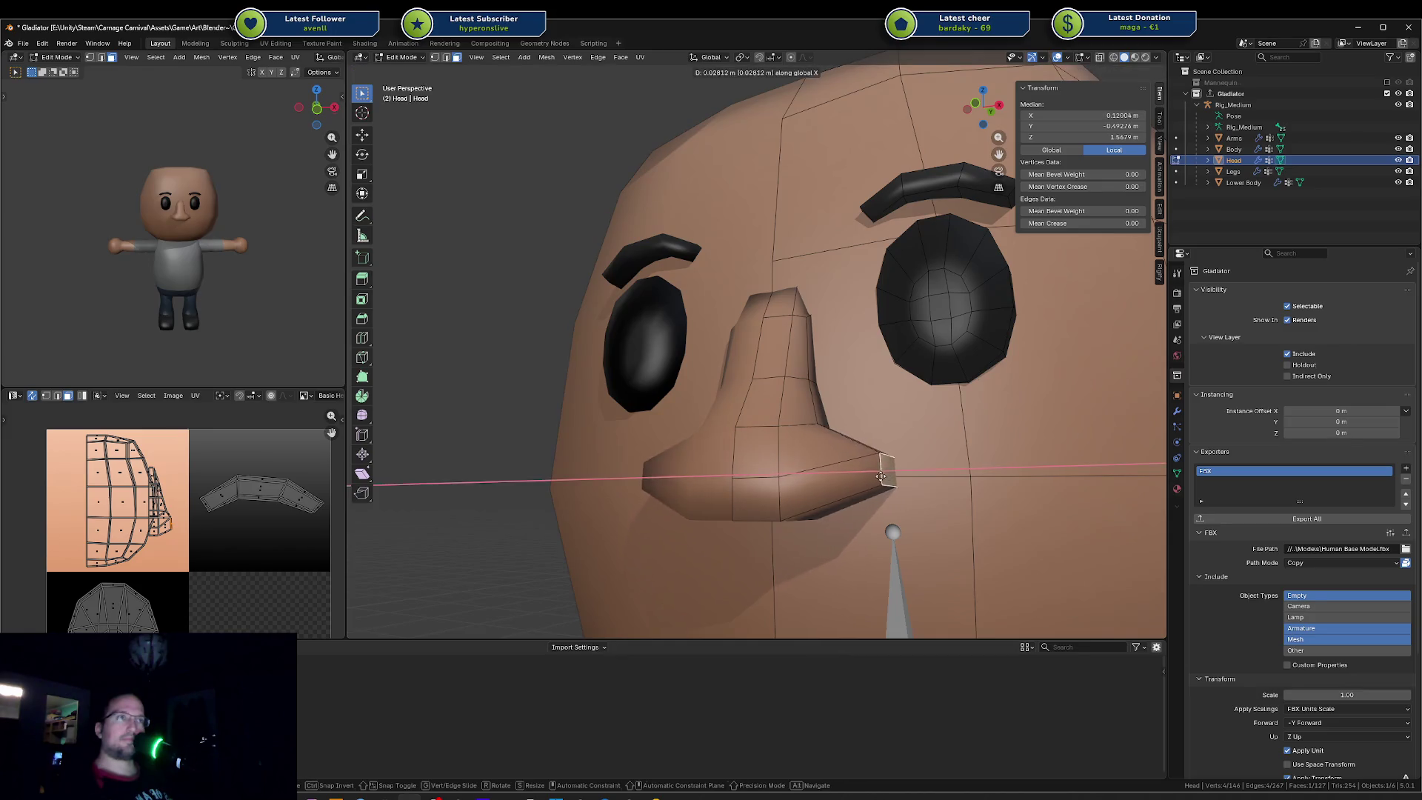
{"action": "left_click", "coordinate": [861, 480]}
Step: Shift a side nose edge and the upper bridge edges leftward along X
{"action": "middle_click_drag", "start_coordinate": [846, 439], "coordinate": [809, 411]}
{"action": "left_click", "coordinate": [809, 412]}
{"action": "key", "text": "g"}
{"action": "key", "text": "x"}
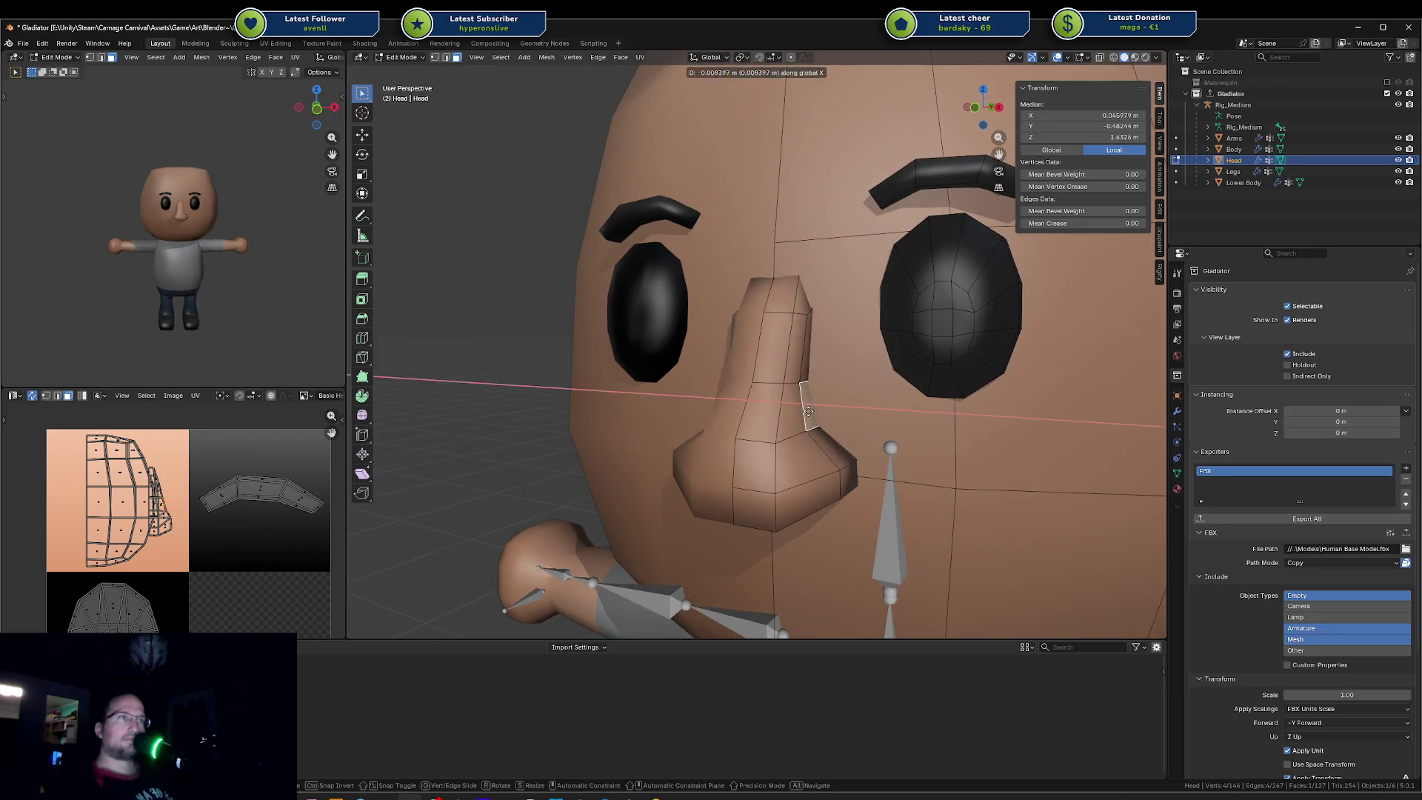
{"action": "left_click", "coordinate": [814, 417]}
{"action": "left_click", "coordinate": [809, 347], "text": "shift"}
{"action": "key", "text": "g"}
{"action": "key", "text": "x"}
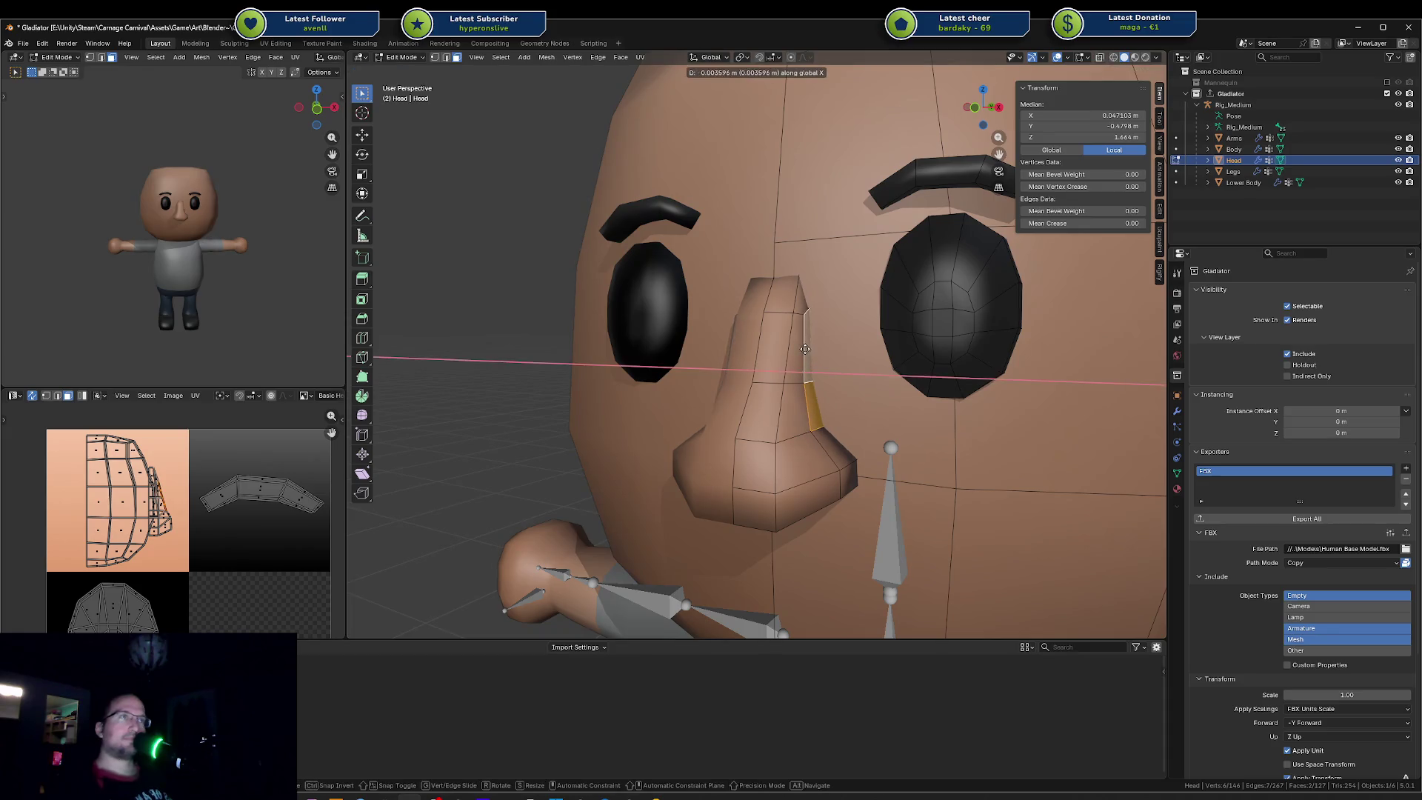
{"action": "left_click", "coordinate": [804, 351]}
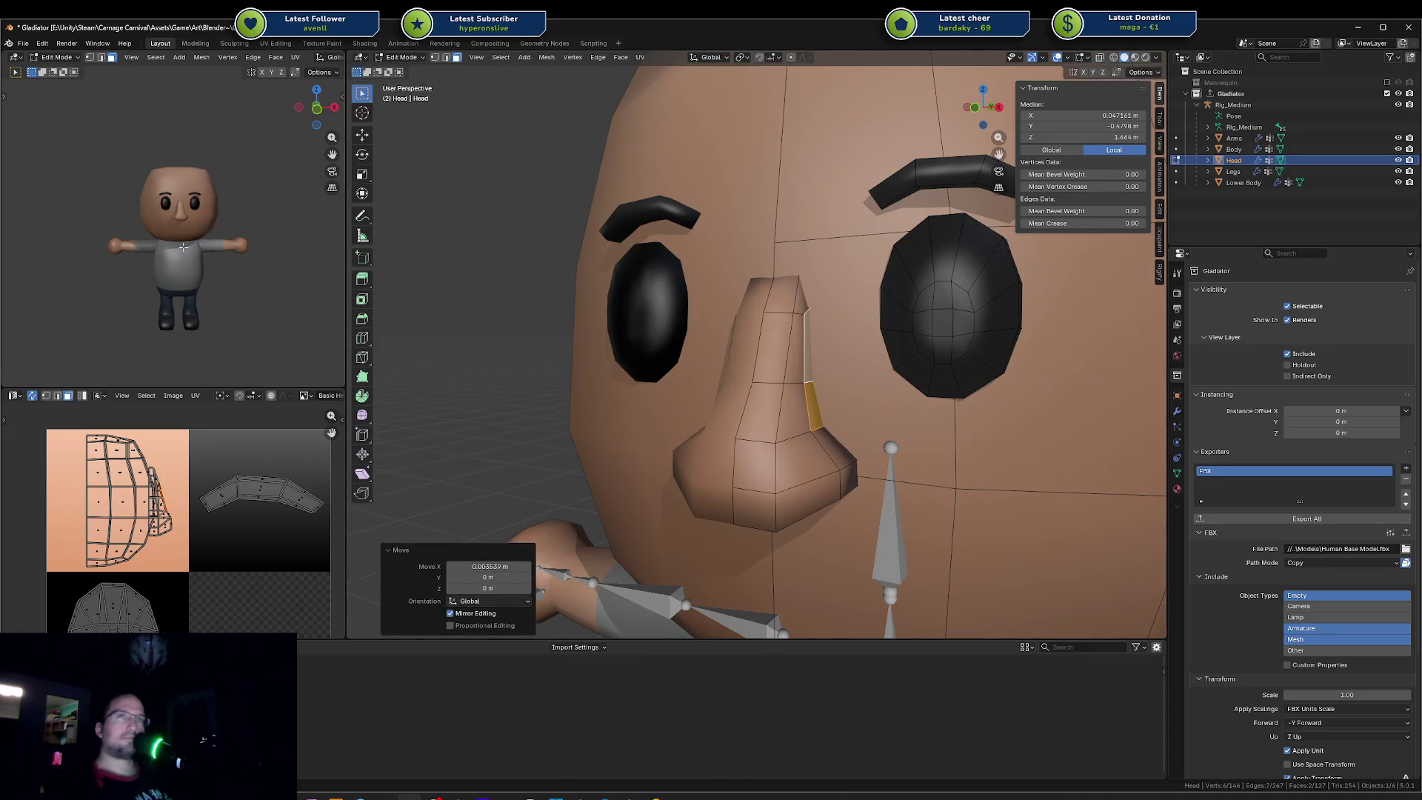
Step: Raise a nose edge twice along Z from a side profile view
{"action": "middle_click_drag", "start_coordinate": [805, 352], "coordinate": [747, 411]}
{"action": "left_click", "coordinate": [776, 385]}
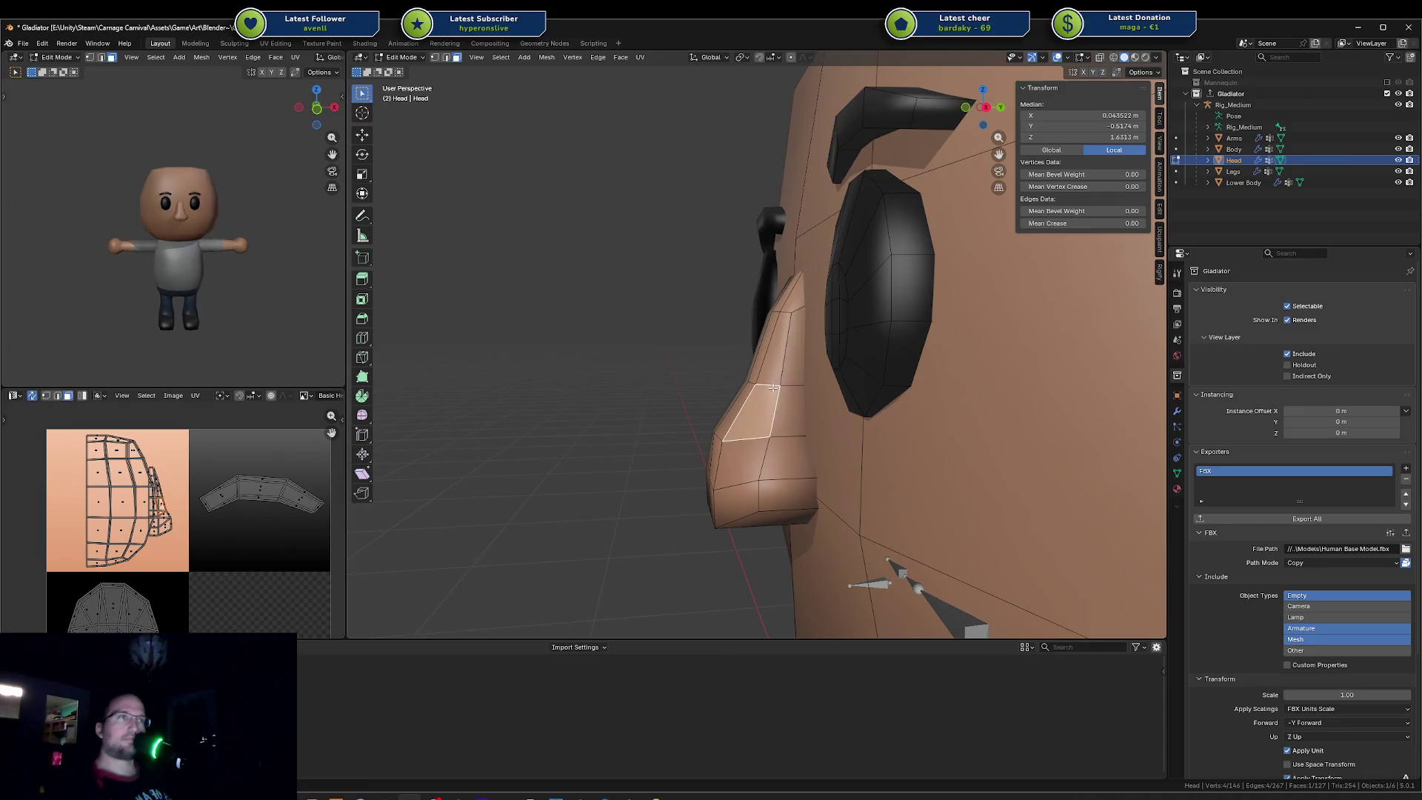
{"action": "key", "text": "g"}
{"action": "key", "text": "z"}
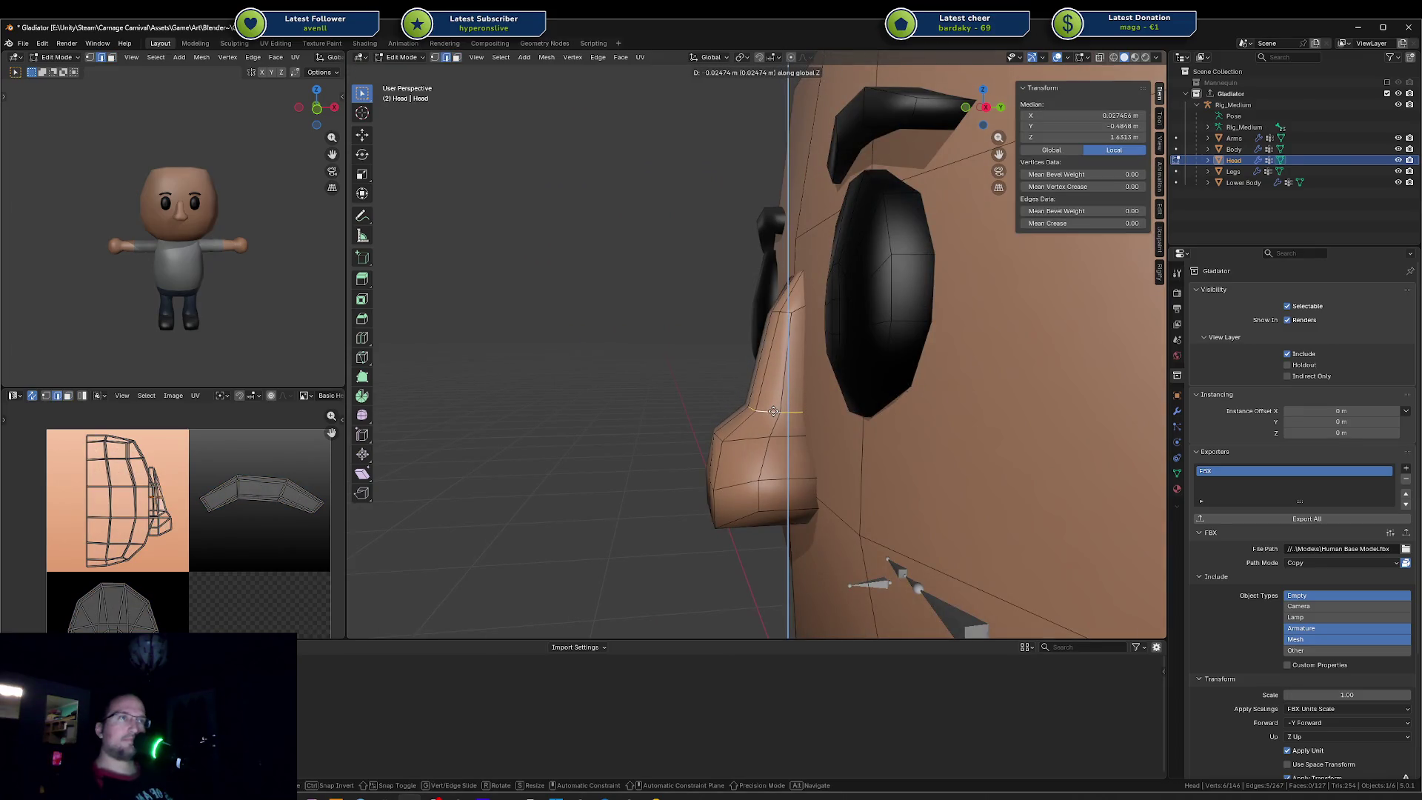
{"action": "left_click", "coordinate": [774, 414]}
{"action": "key", "text": "g"}
{"action": "key", "text": "z"}
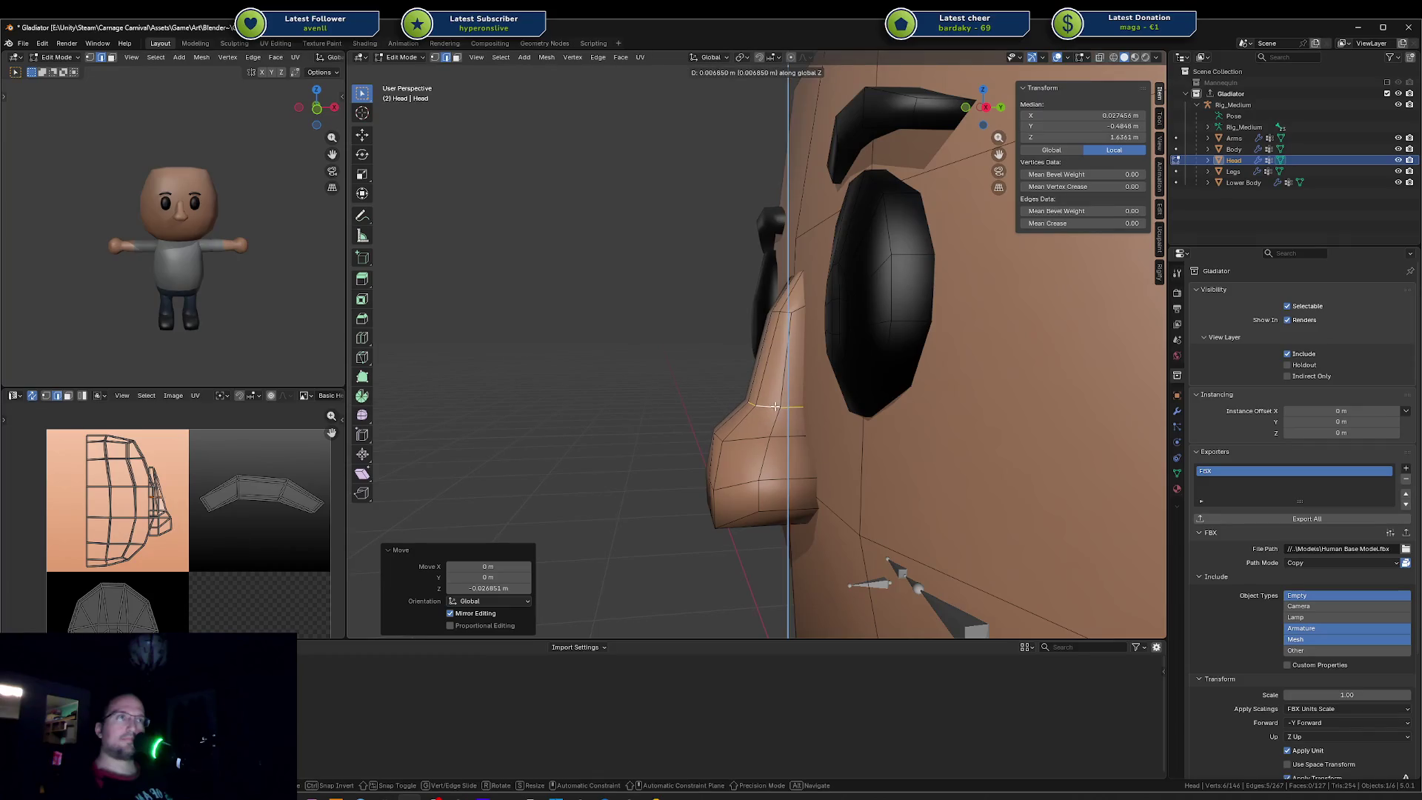
{"action": "left_click", "coordinate": [774, 410]}
{"action": "middle_click_drag", "start_coordinate": [197, 316], "coordinate": [278, 311]}
{"action": "scroll", "coordinate": [225, 309], "scroll_direction": "up", "scroll_amount": 5}
{"action": "scroll", "coordinate": [226, 309], "scroll_direction": "down", "scroll_amount": 3}
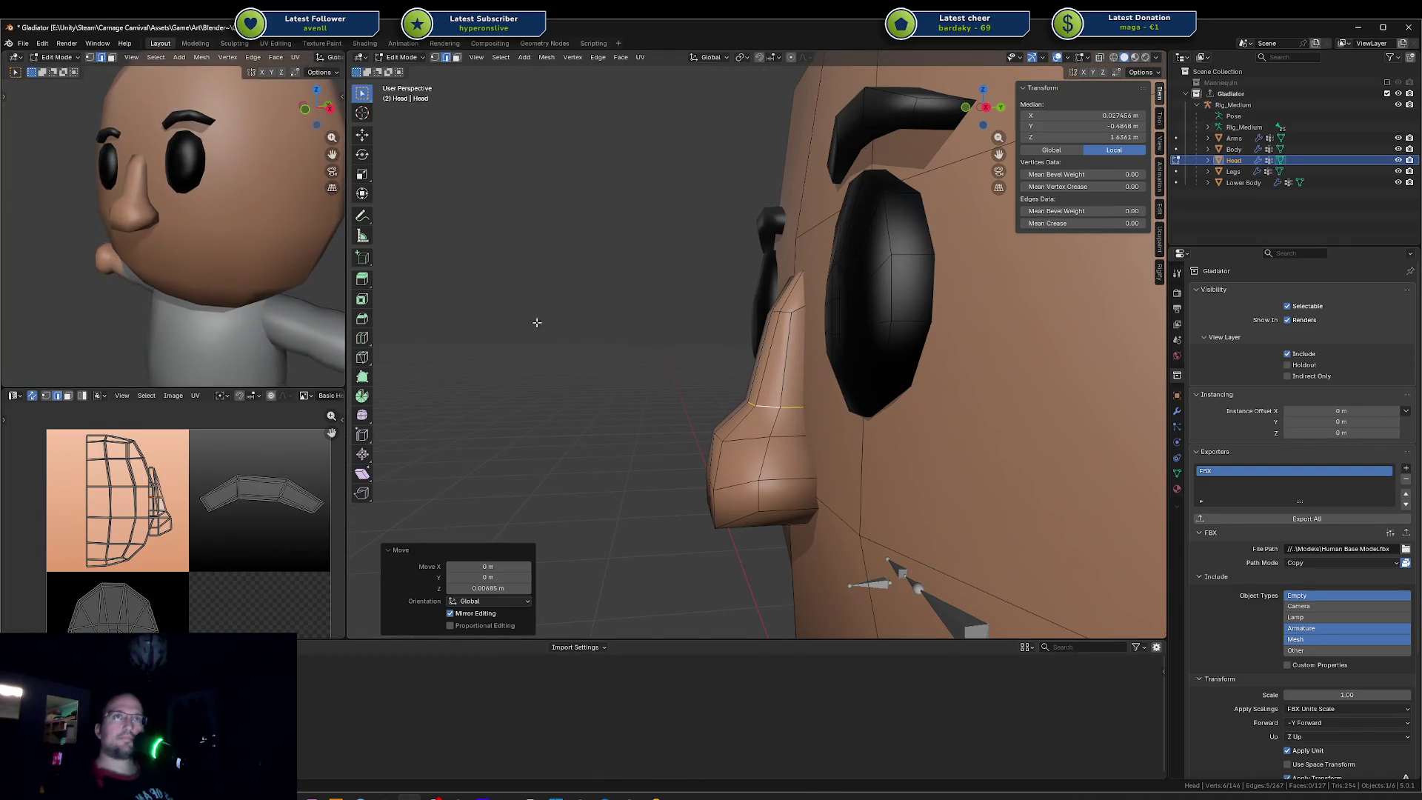
{"action": "scroll", "coordinate": [780, 391], "scroll_direction": "down", "scroll_amount": 2}
{"action": "scroll", "coordinate": [781, 391], "scroll_direction": "up", "scroll_amount": 2}
Step: Nudge another nose edge, save the Gladiator file, and return to editing the head
{"action": "mouse_move", "coordinate": [781, 392]}
{"action": "middle_mouse_down"}
{"action": "mouse_move", "coordinate": [755, 404]}
{"action": "mouse_move", "coordinate": [778, 400]}
{"action": "middle_mouse_up"}
{"action": "left_click", "coordinate": [760, 403]}
{"action": "key", "text": "g"}
{"action": "left_click", "coordinate": [756, 403]}
{"action": "key", "text": "a"}
{"action": "key", "text": "Tab"}
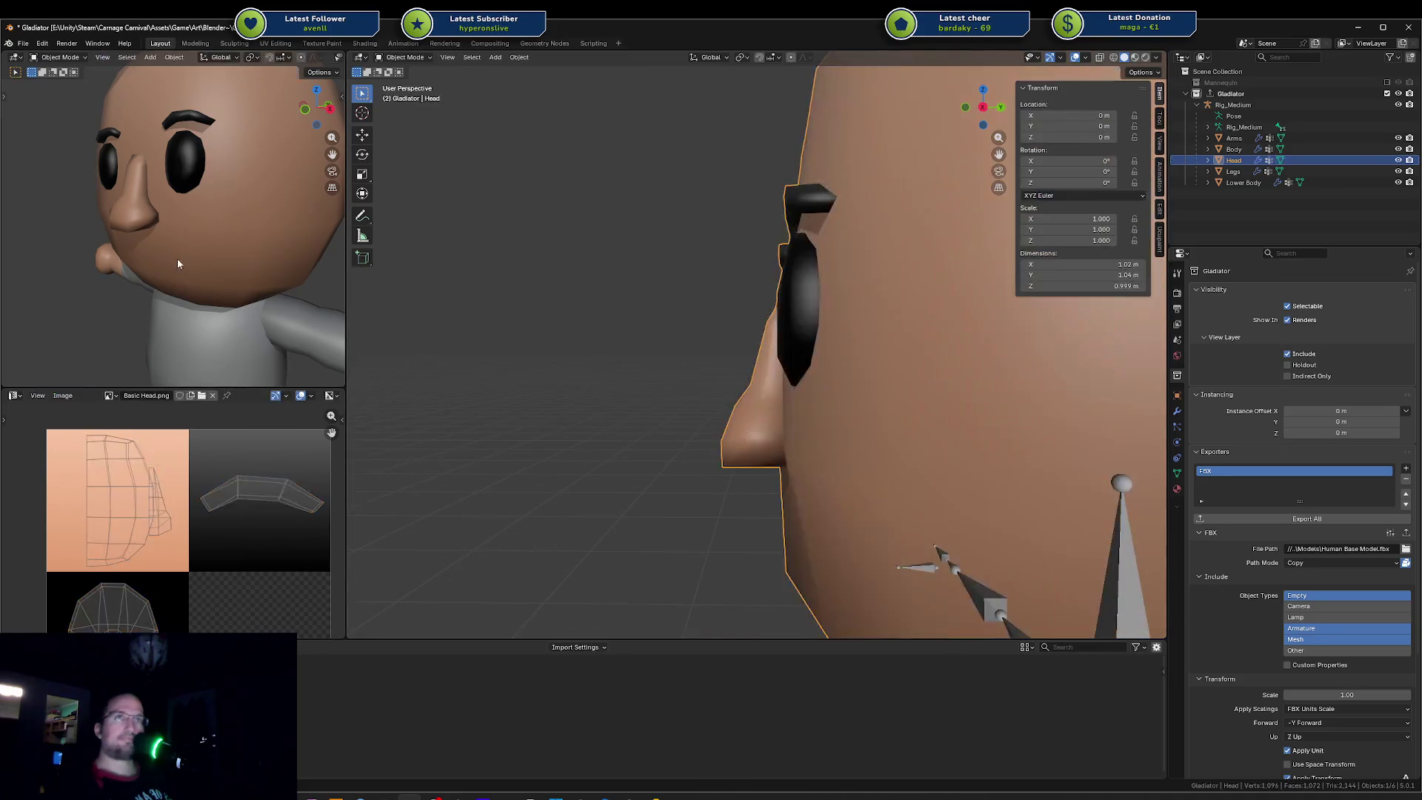
{"action": "middle_click_drag", "start_coordinate": [156, 252], "coordinate": [244, 257]}
{"action": "key", "text": "ctrl+s"}
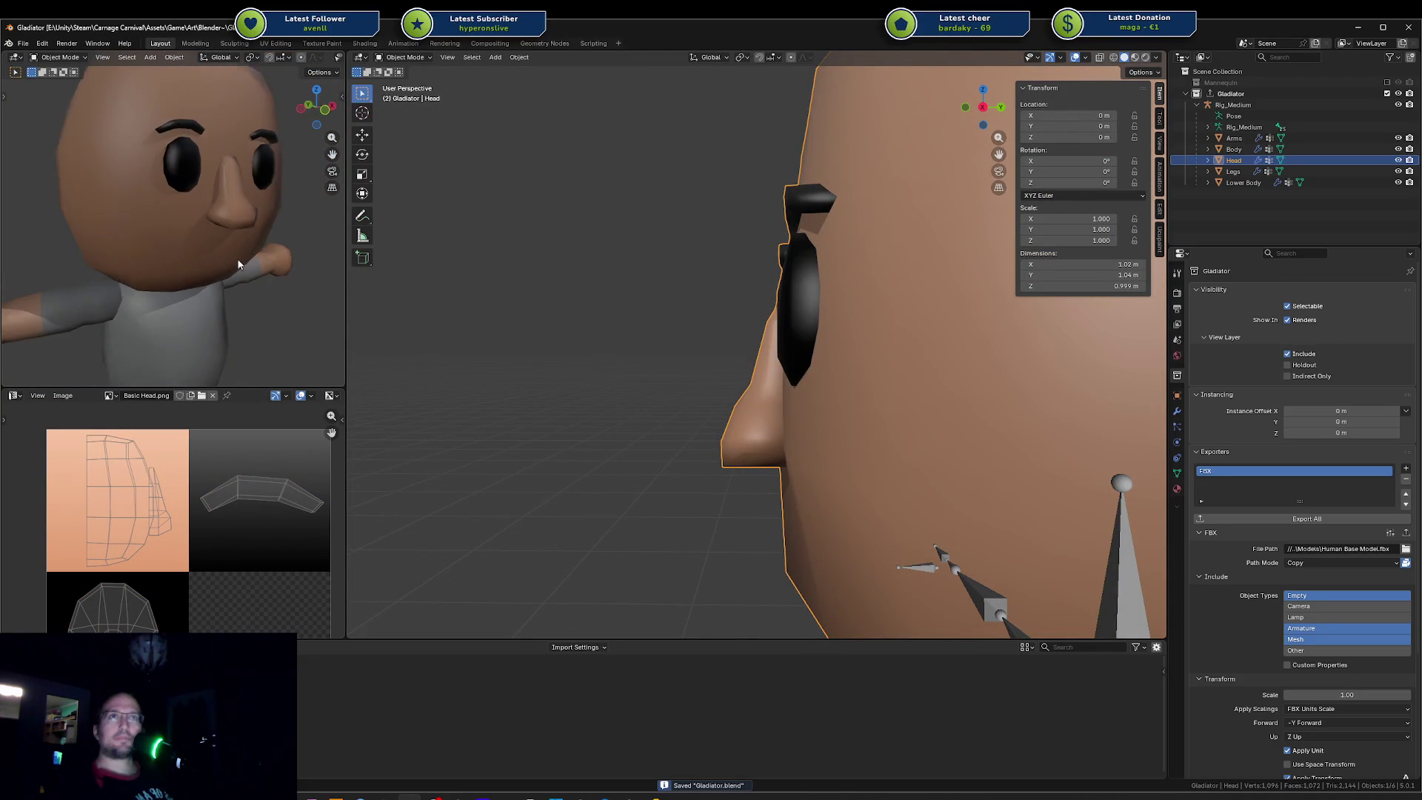
{"action": "middle_click_drag", "start_coordinate": [755, 401], "coordinate": [825, 436]}
{"action": "key", "text": "Tab"}
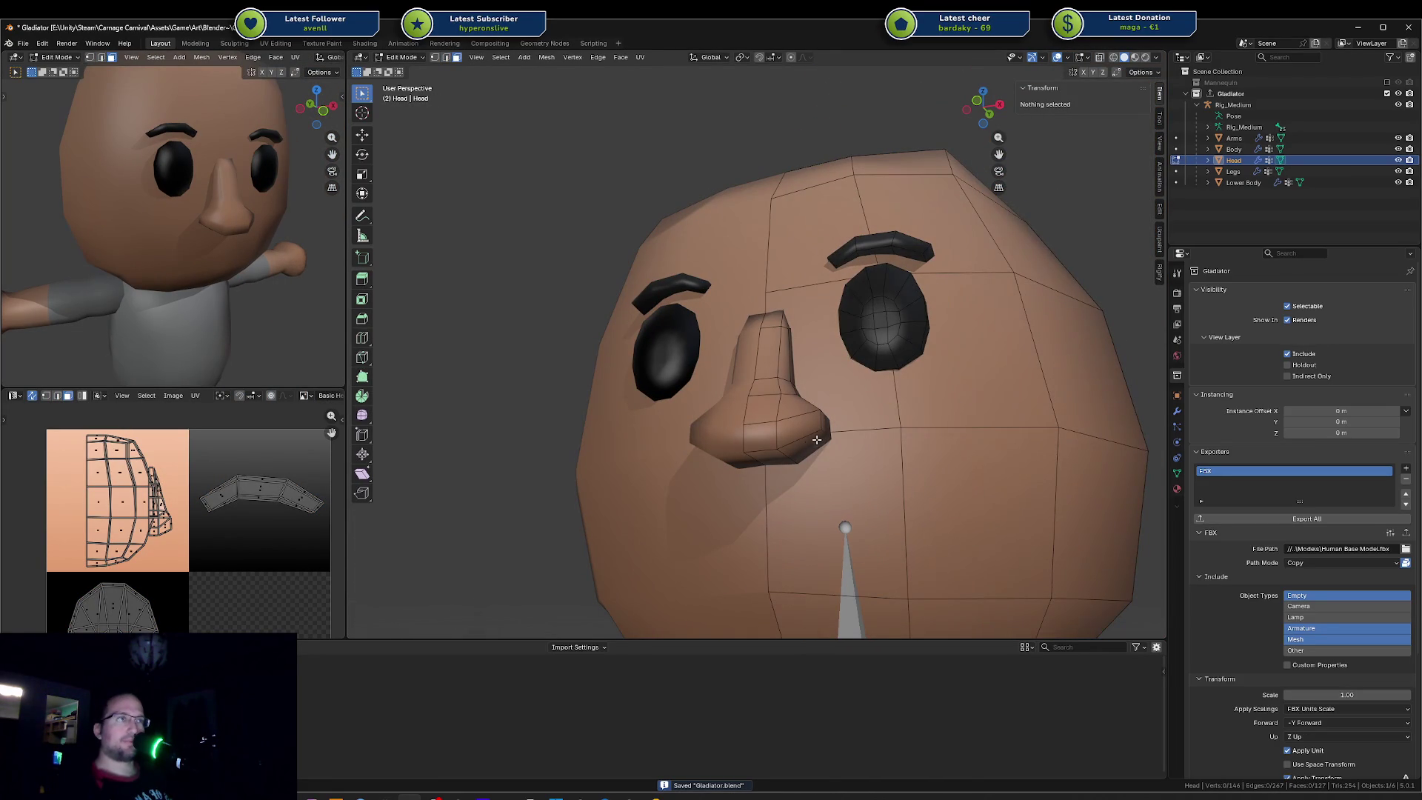
Step: Move a vertex beside the nose alternately along Z and X into its new spot
{"action": "left_click", "coordinate": [824, 436]}
{"action": "key", "text": "g"}
{"action": "key", "text": "z"}
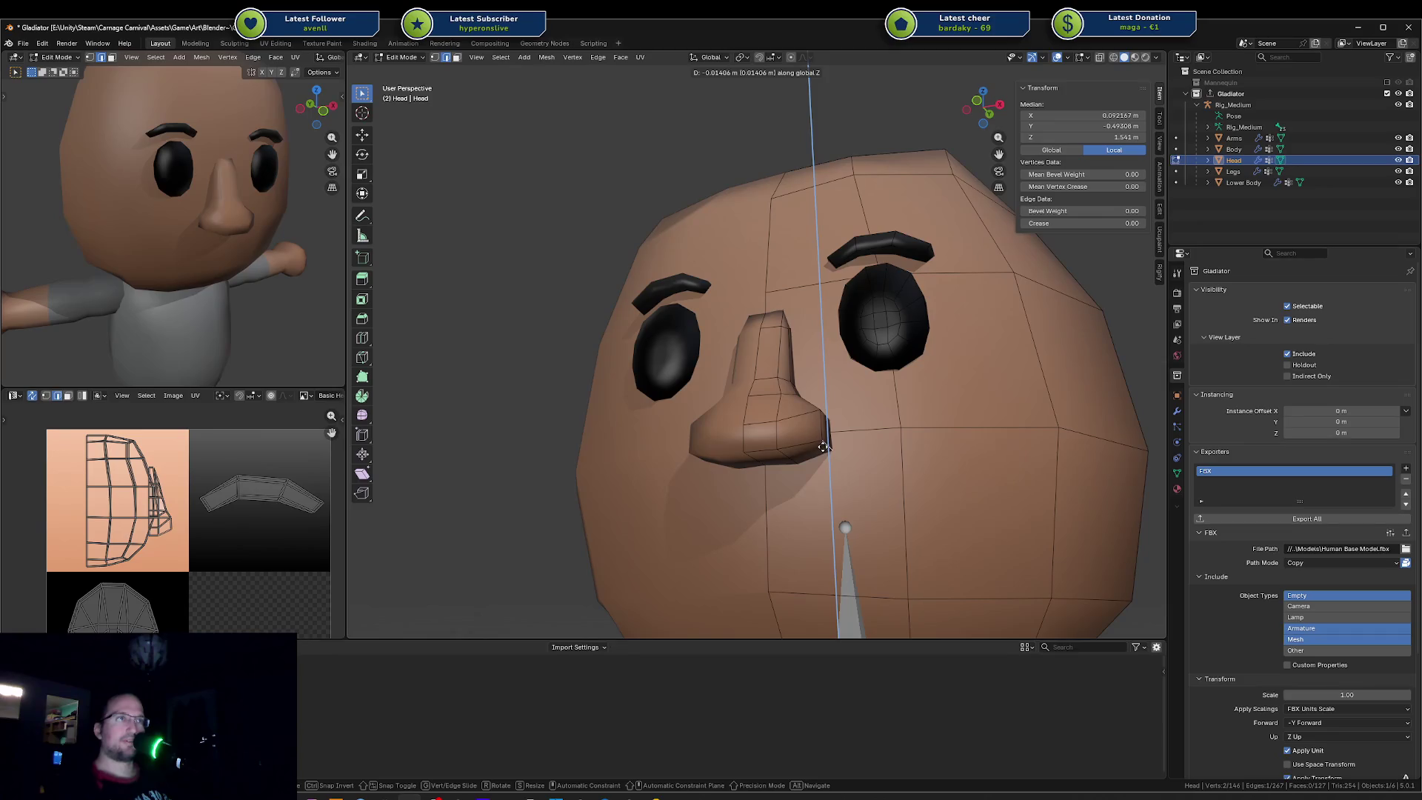
{"action": "left_click", "coordinate": [823, 443]}
{"action": "key", "text": "g"}
{"action": "key", "text": "x"}
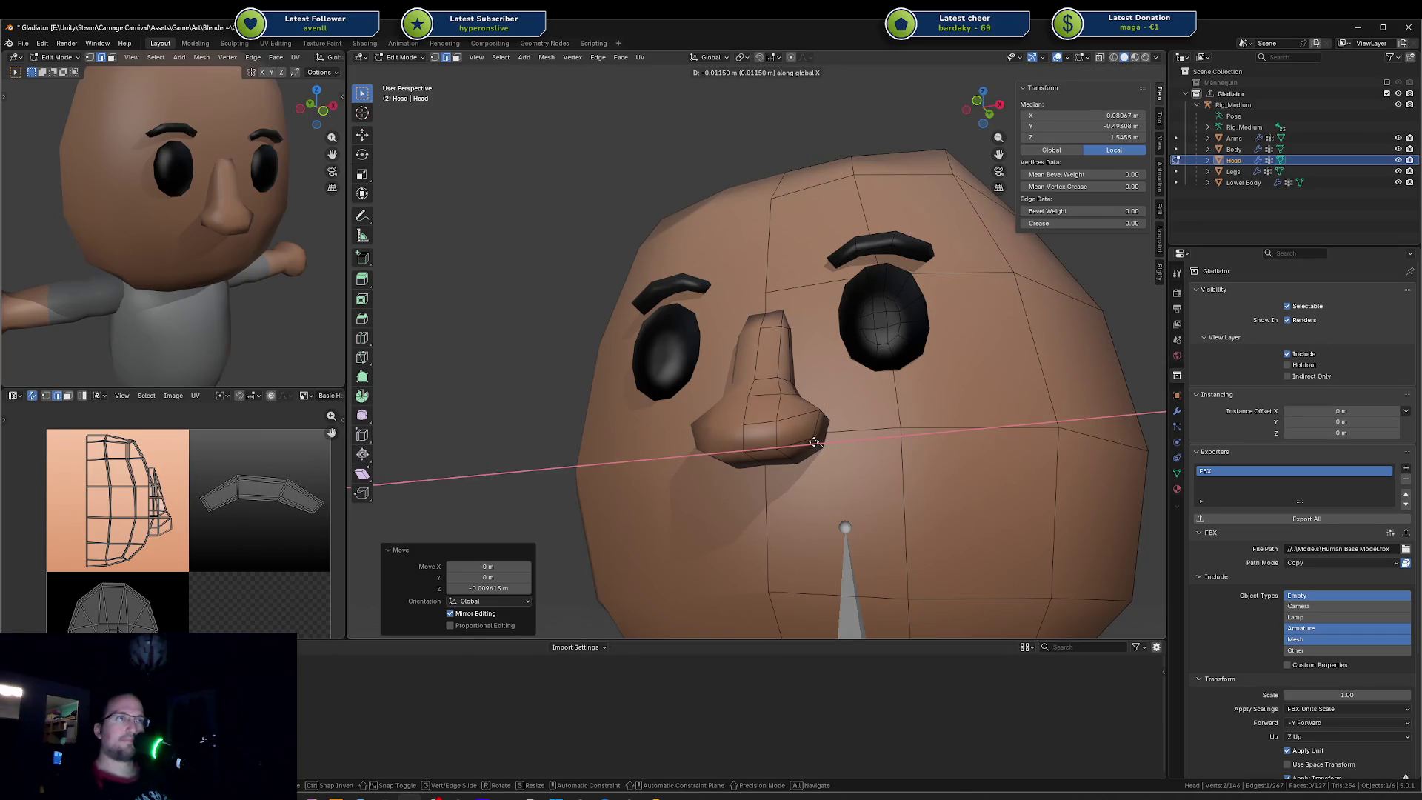
{"action": "left_click", "coordinate": [816, 442]}
{"action": "middle_click_drag", "start_coordinate": [827, 425], "coordinate": [812, 433]}
{"action": "key", "text": "g"}
{"action": "key", "text": "z"}
{"action": "left_click", "coordinate": [806, 436]}
{"action": "key", "text": "g"}
{"action": "key", "text": "x"}
{"action": "left_click", "coordinate": [803, 440]}
Step: Lower the face under the nose along Z, cancel a second move, and save the Gladiator file
{"action": "middle_click_drag", "start_coordinate": [803, 441], "coordinate": [780, 455]}
{"action": "key", "text": "alt+a"}
{"action": "left_click", "coordinate": [779, 455]}
{"action": "key", "text": "g"}
{"action": "key", "text": "z"}
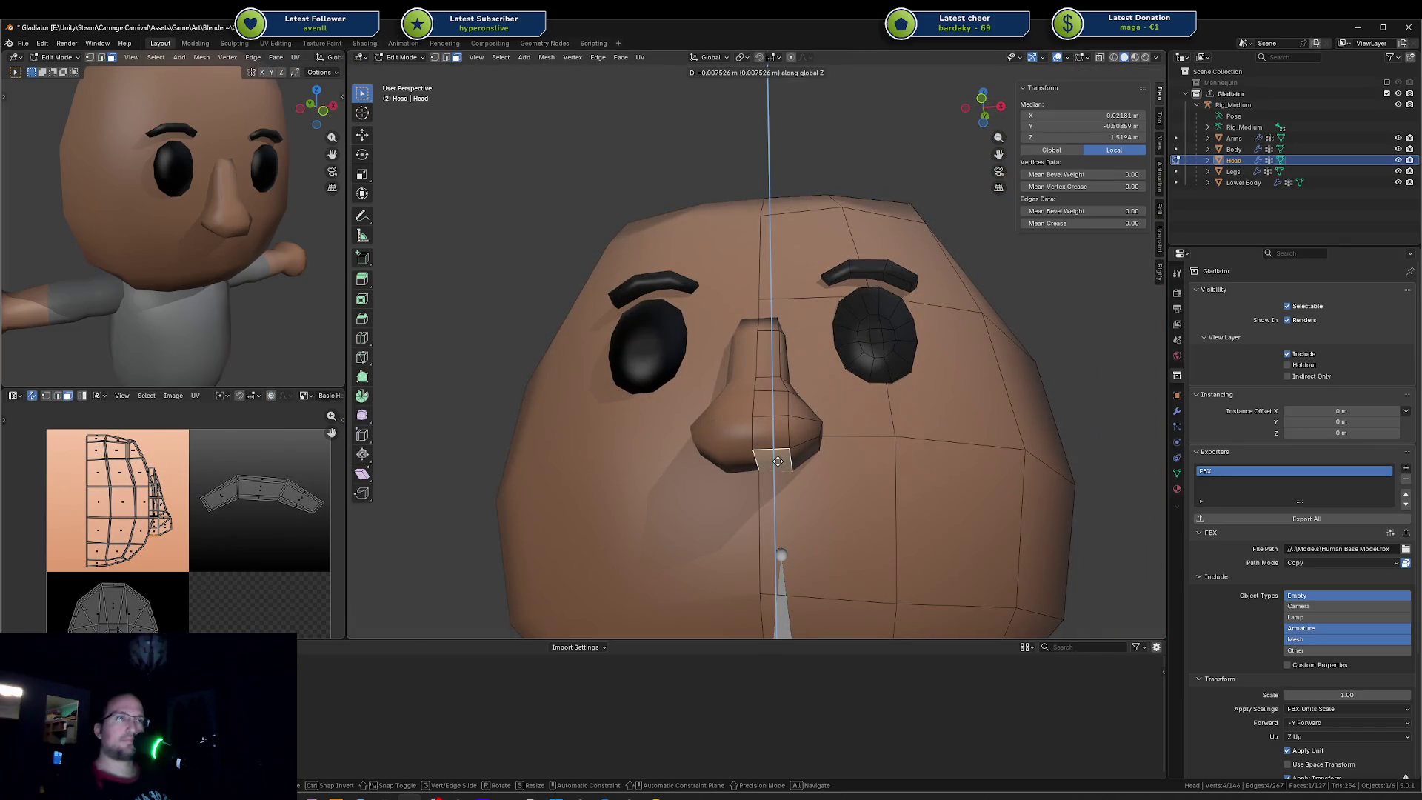
{"action": "left_click", "coordinate": [779, 461]}
{"action": "key", "text": "g"}
{"action": "key", "text": "z"}
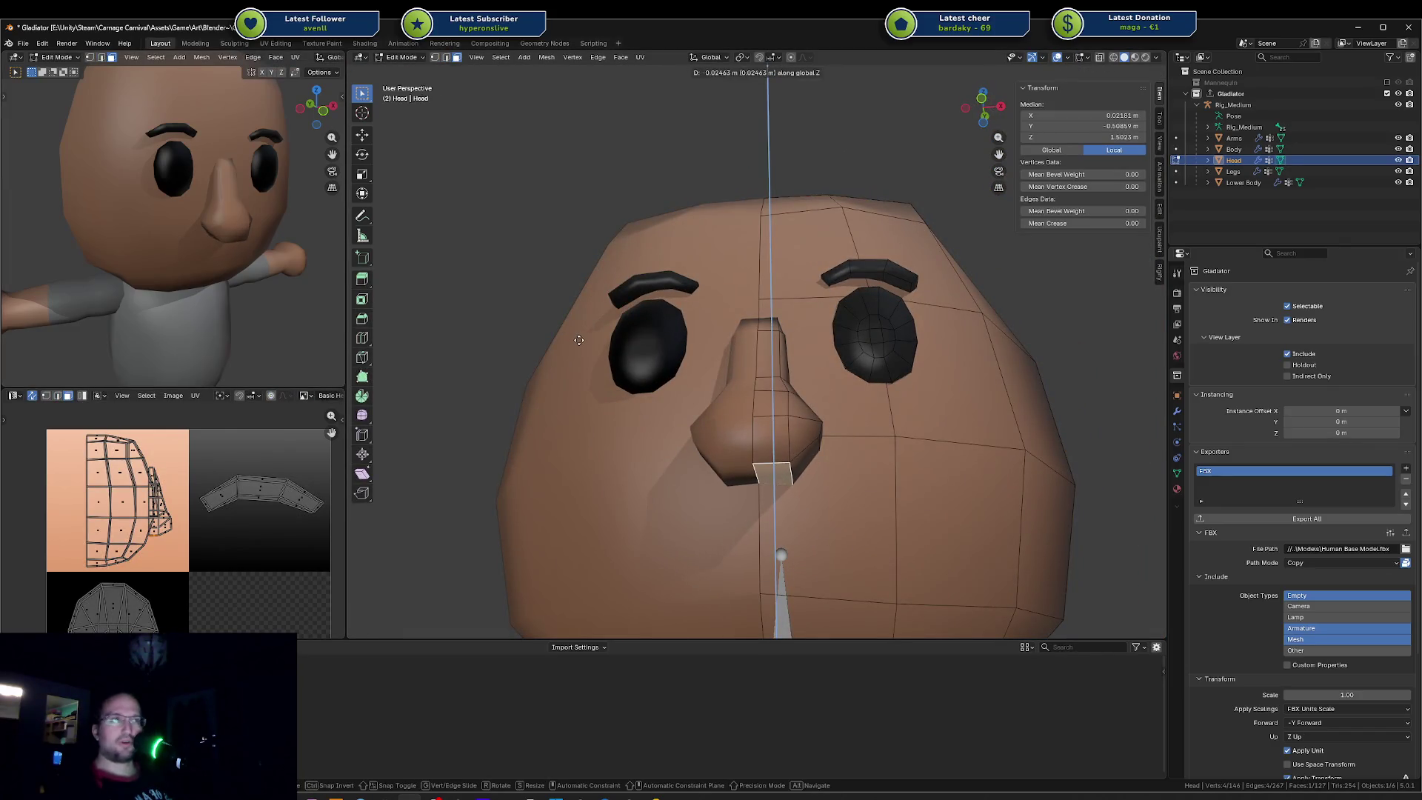
{"action": "right_click", "coordinate": [680, 325]}
{"action": "key", "text": "Tab"}
{"action": "key", "text": "ctrl+s"}
{"action": "scroll", "coordinate": [190, 271], "scroll_direction": "down", "scroll_amount": 5}
{"action": "mouse_move", "coordinate": [191, 271]}
{"action": "middle_mouse_down"}
{"action": "mouse_move", "coordinate": [178, 270]}
{"action": "mouse_move", "coordinate": [235, 246]}
{"action": "middle_mouse_up"}
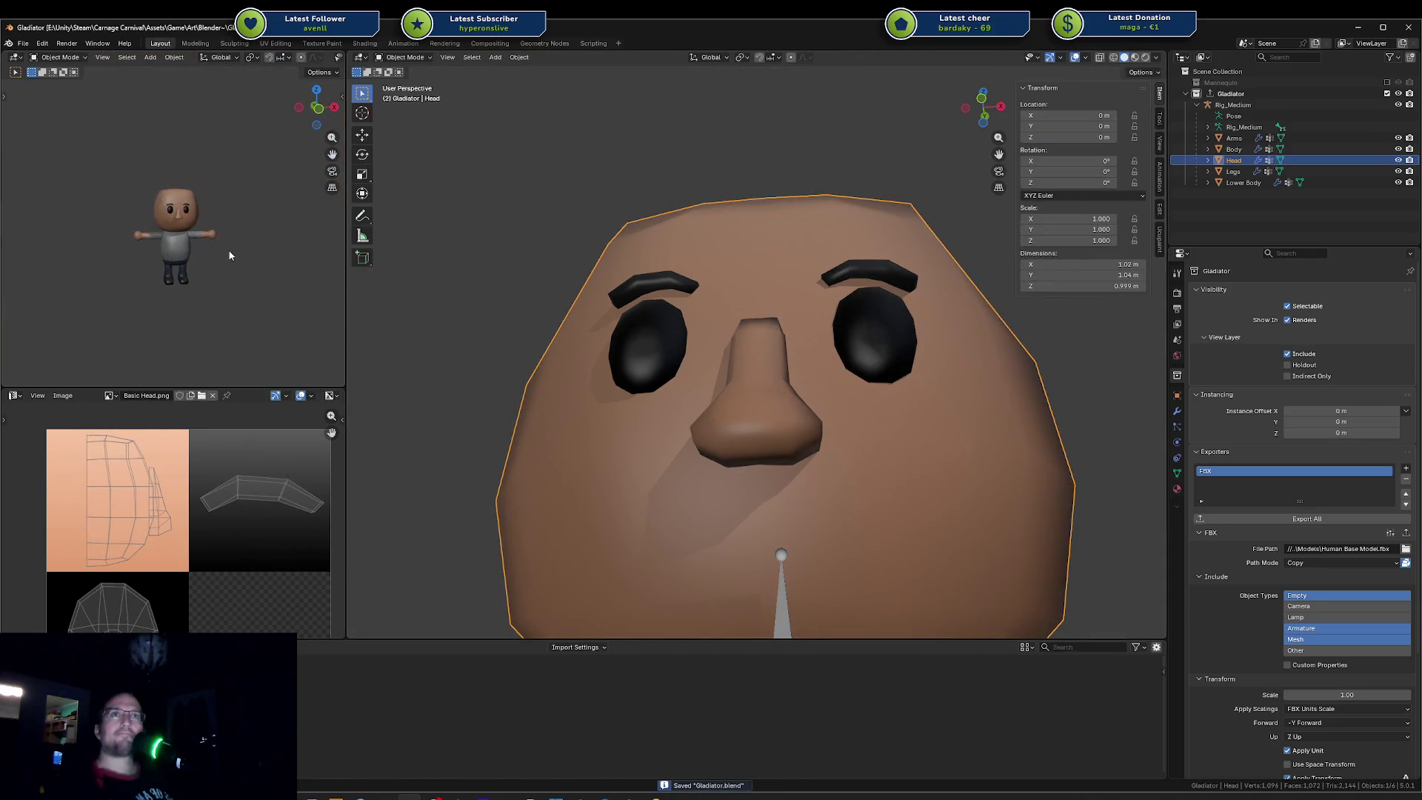
{"action": "scroll", "coordinate": [234, 246], "scroll_direction": "up", "scroll_amount": 3}
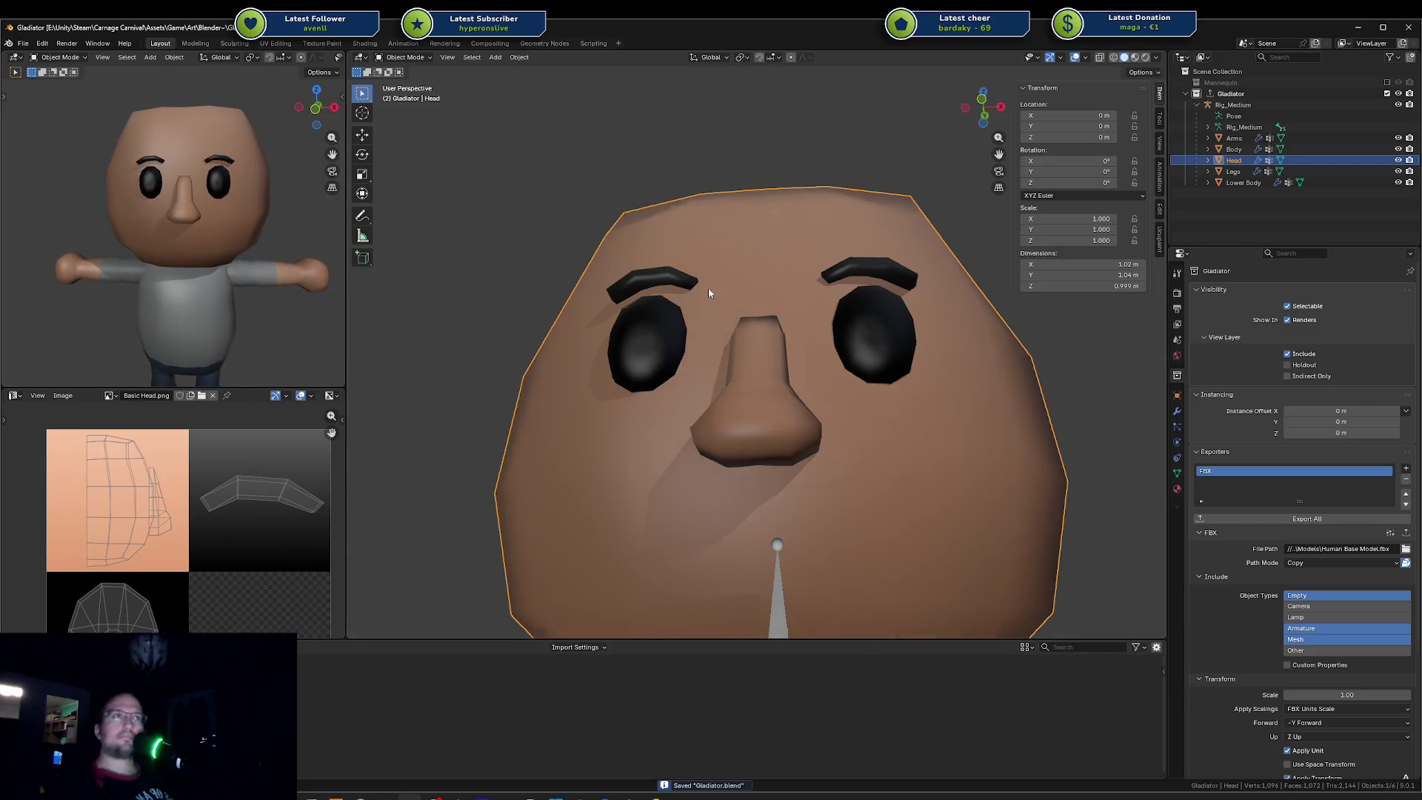
Step: Shift the right-side nose face along X to narrow the side of the nose bridge
{"action": "key", "text": "Tab"}
{"action": "middle_click_drag", "start_coordinate": [767, 352], "coordinate": [796, 301]}
{"action": "scroll", "coordinate": [777, 359], "scroll_direction": "up", "scroll_amount": 4}
{"action": "left_click", "coordinate": [799, 294]}
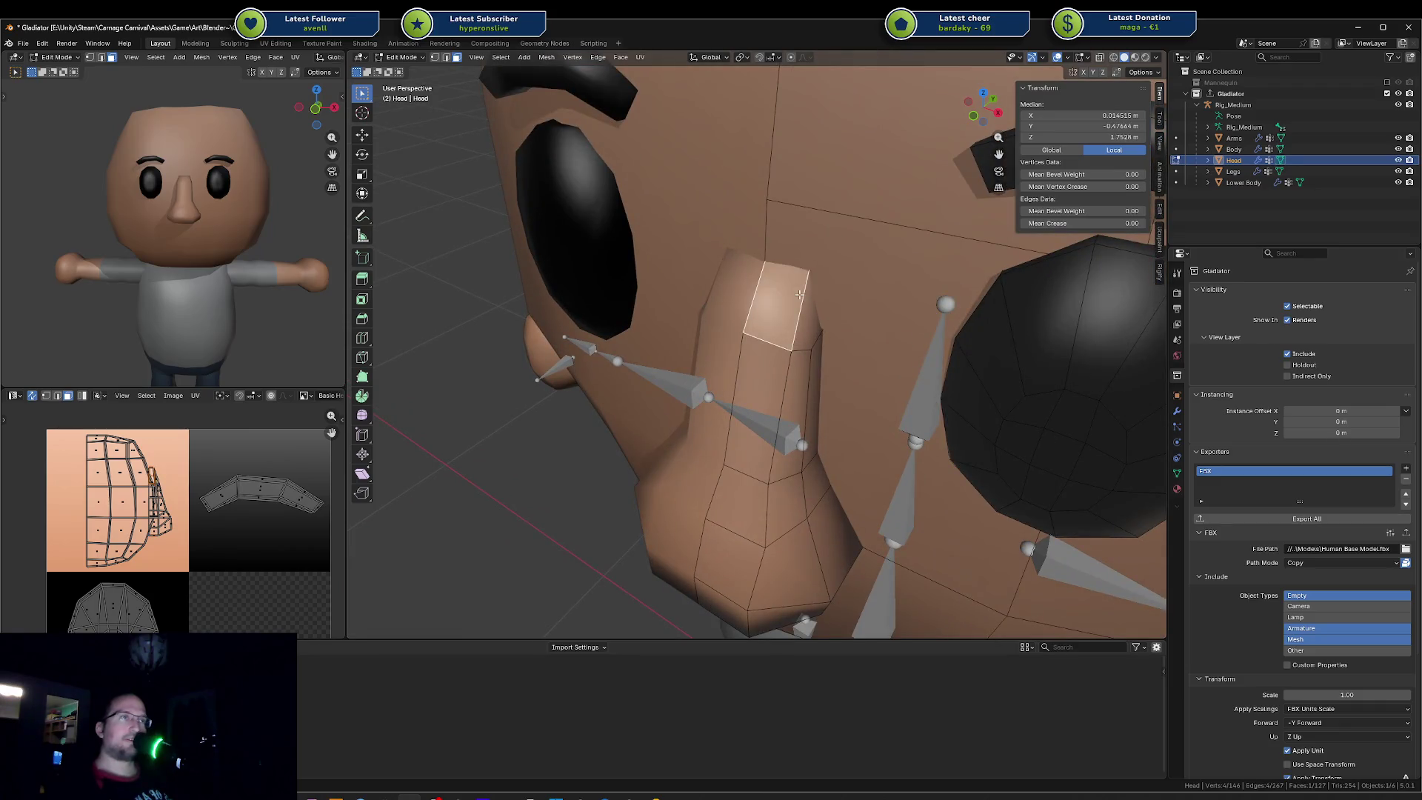
{"action": "left_click", "coordinate": [815, 317]}
{"action": "key", "text": "g"}
{"action": "key", "text": "x"}
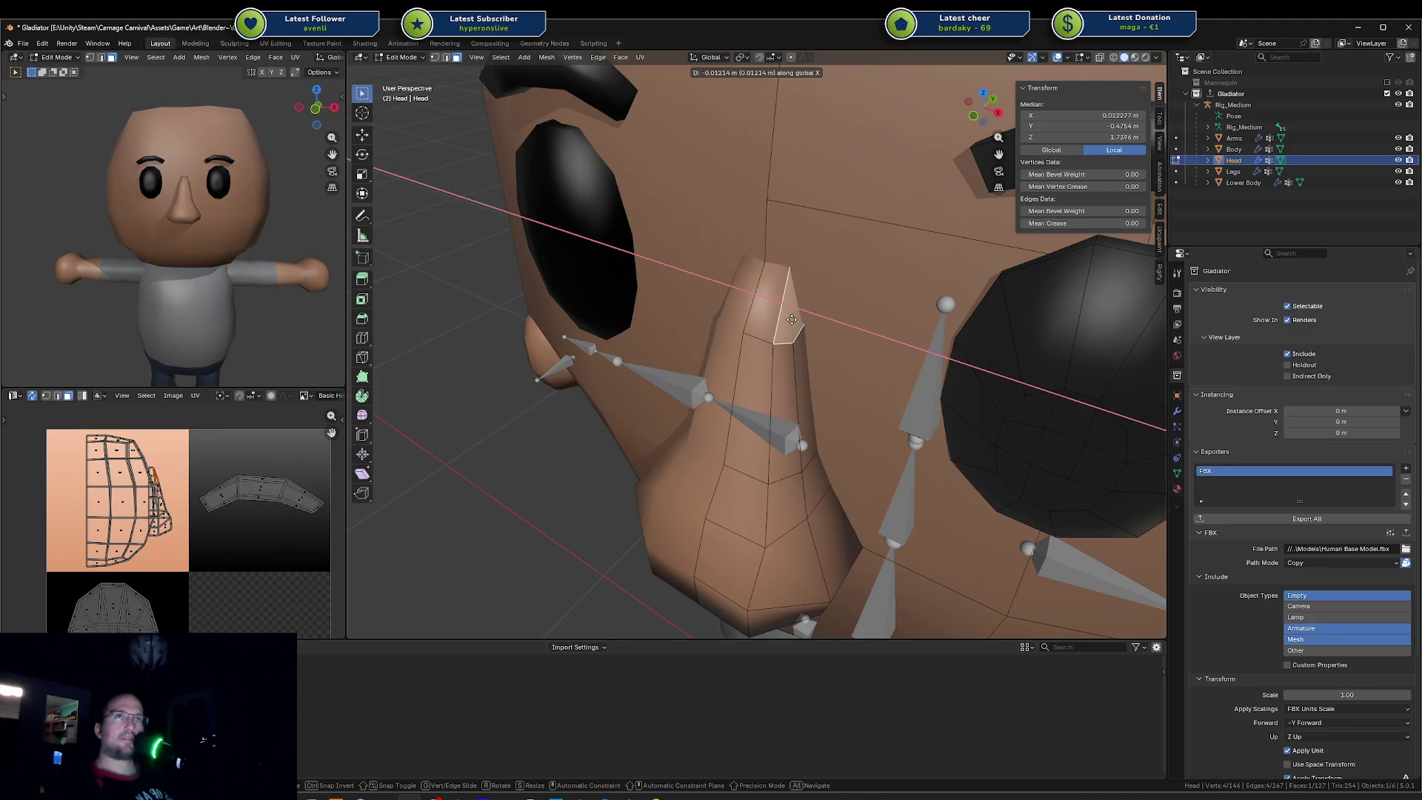
{"action": "left_click", "coordinate": [789, 320]}
Step: Deselect, save the Gladiator file and inspect the nose bridge from the front
{"action": "middle_click_drag", "start_coordinate": [789, 320], "coordinate": [785, 286]}
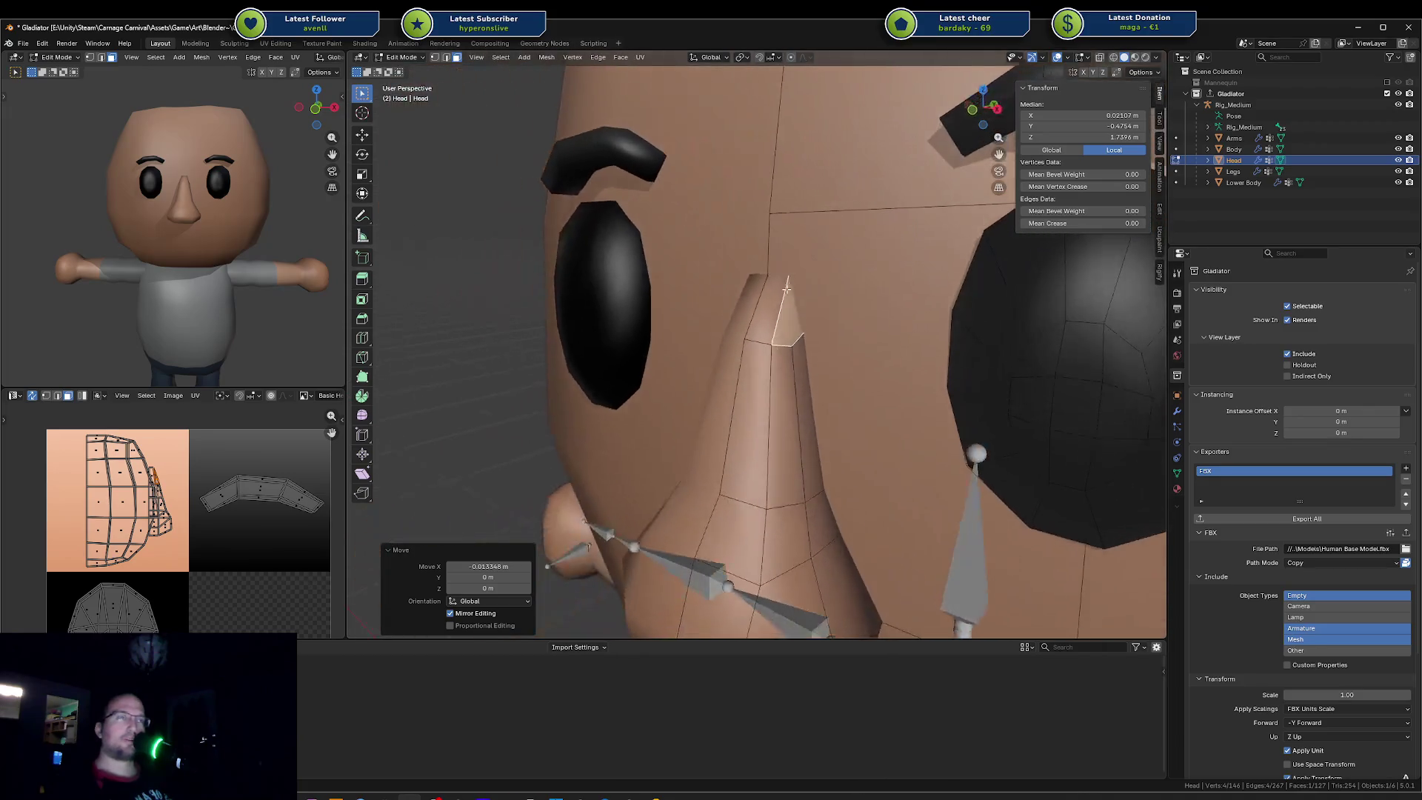
{"action": "key", "text": "alt+a"}
{"action": "middle_click_drag", "start_coordinate": [788, 472], "coordinate": [788, 489]}
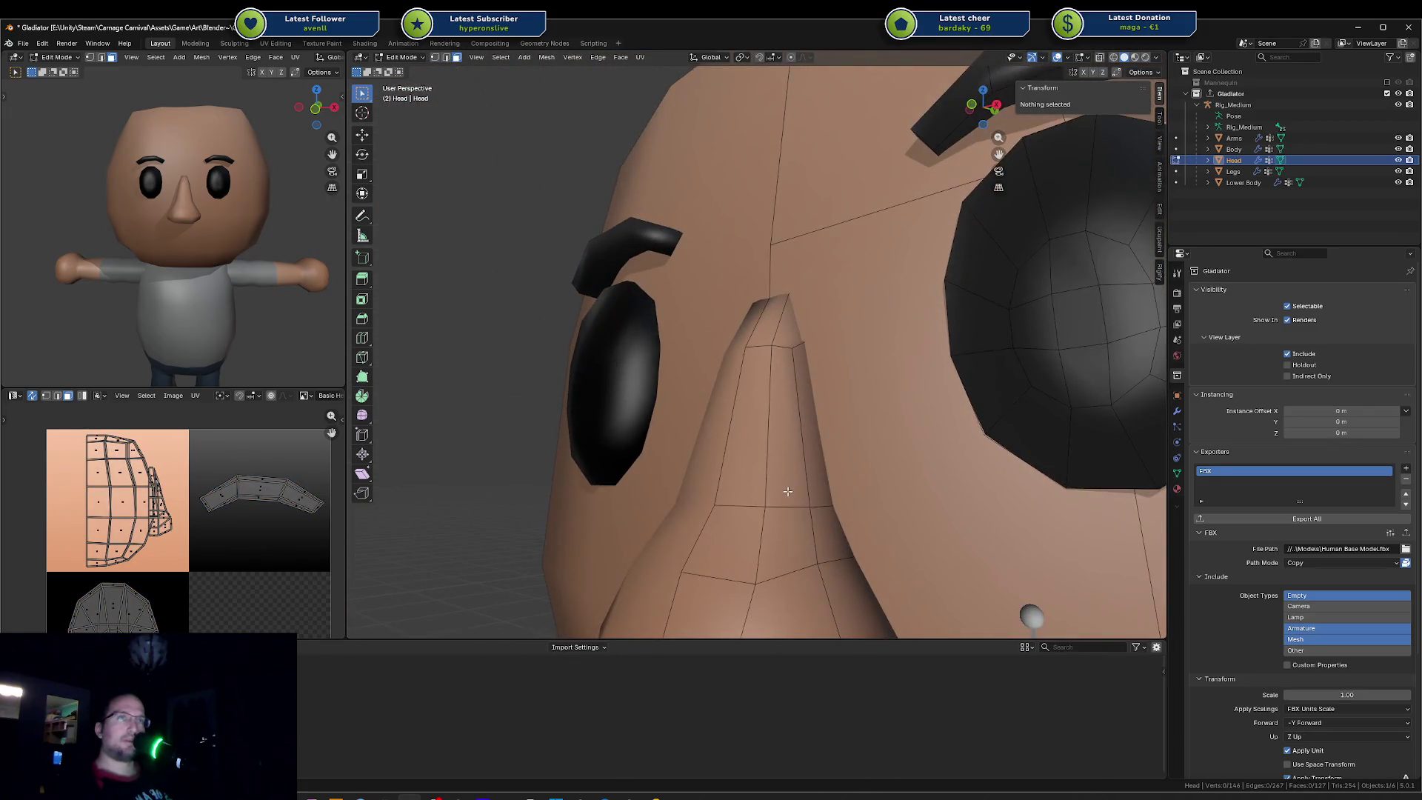
{"action": "key", "text": "ctrl+s"}
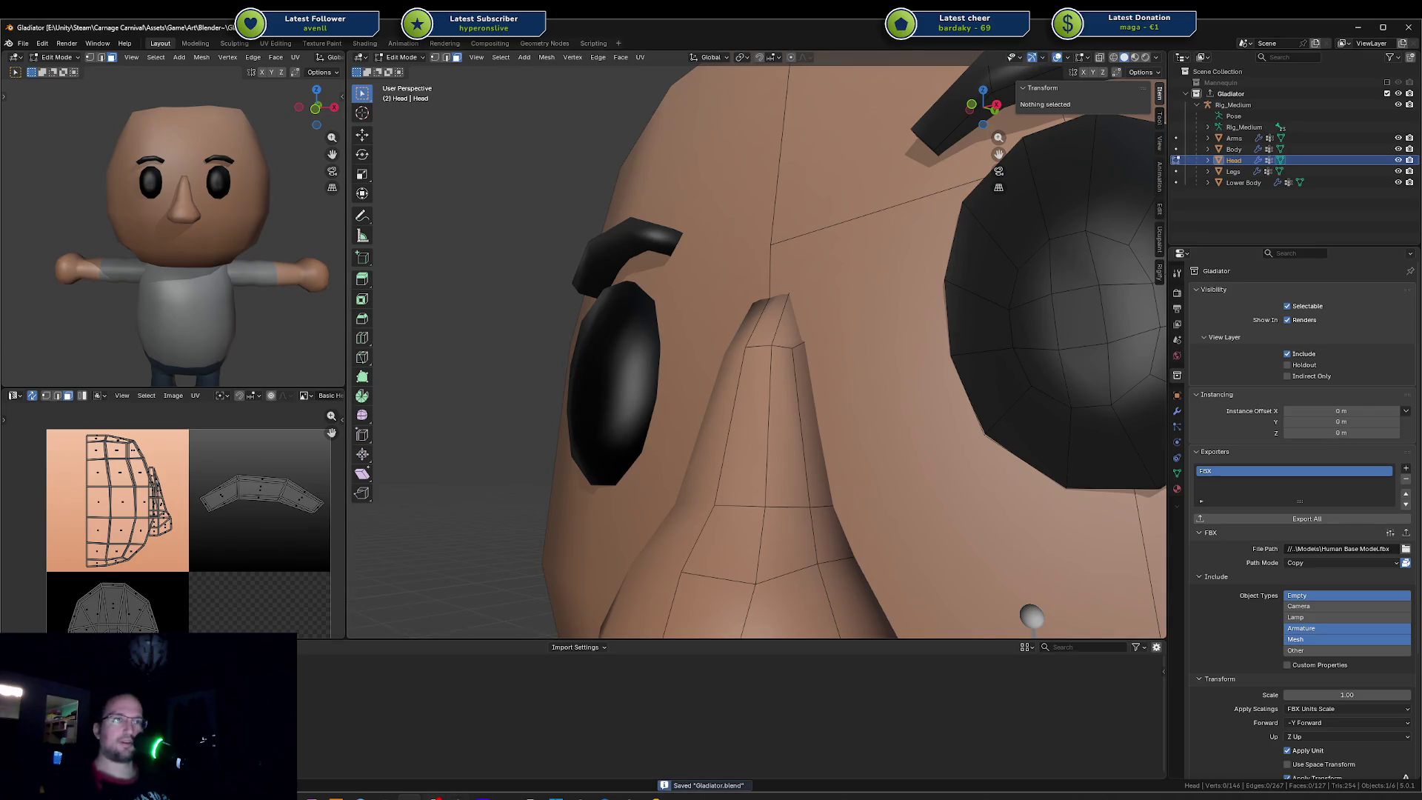
{"action": "left_click", "coordinate": [606, 739]}
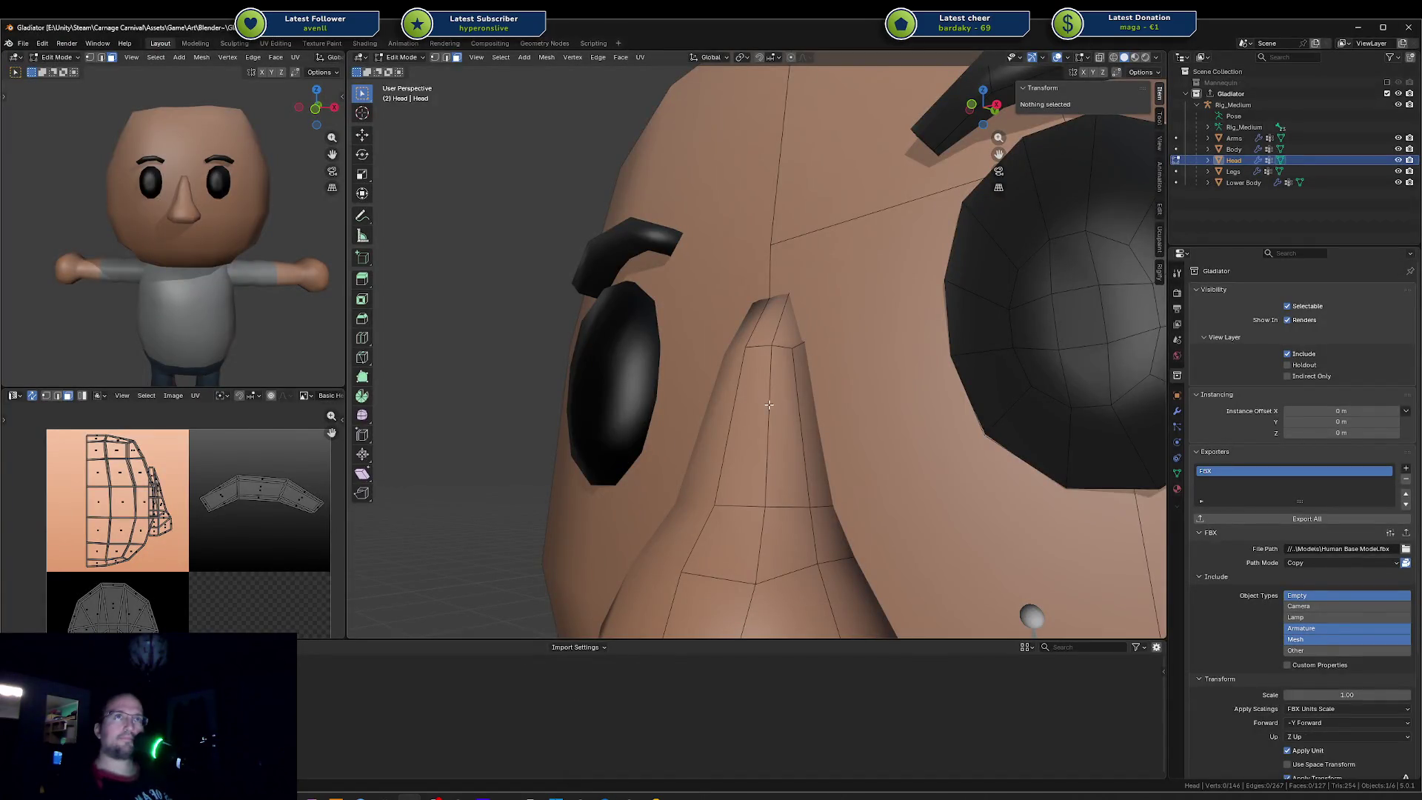
{"action": "left_click", "coordinate": [773, 421]}
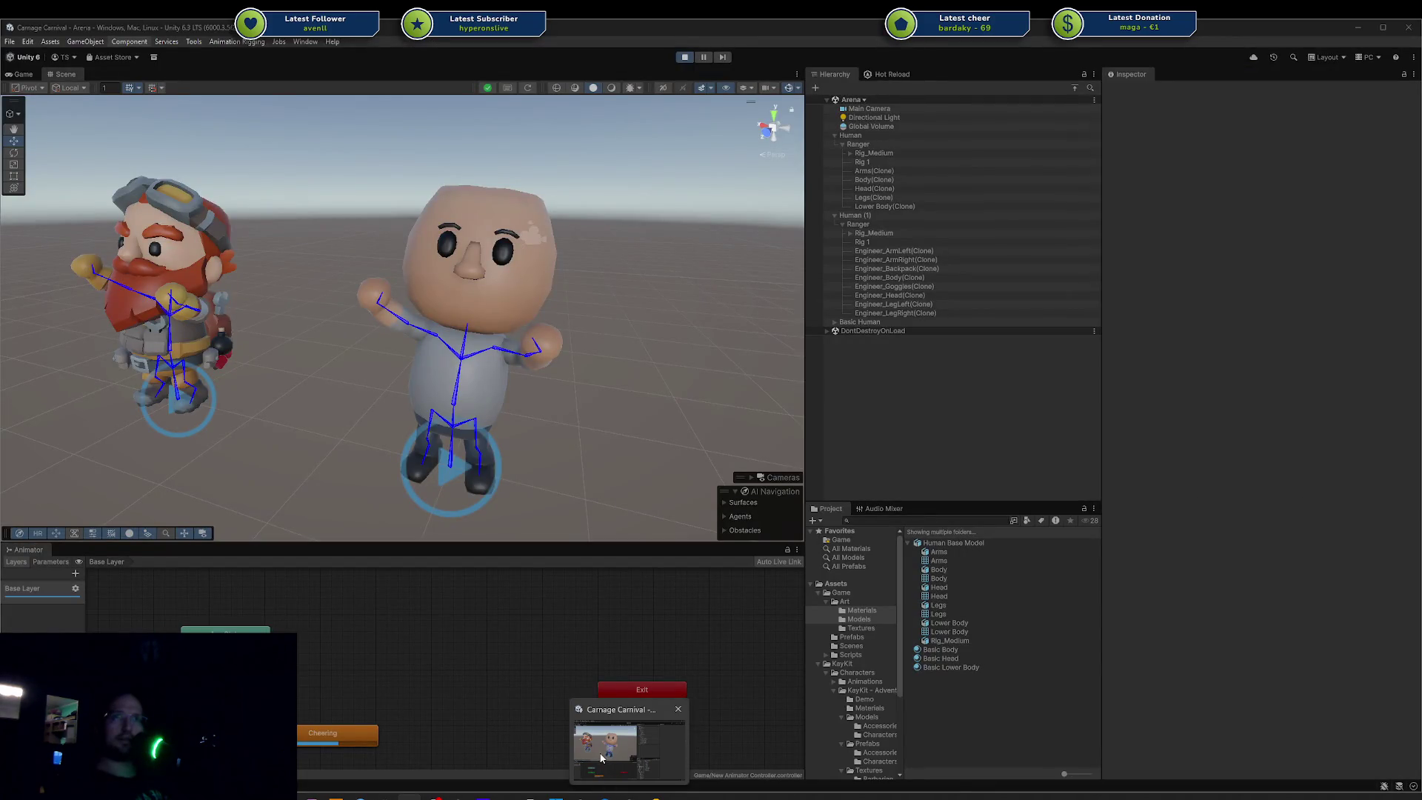
{"action": "mouse_move", "coordinate": [652, 796]}
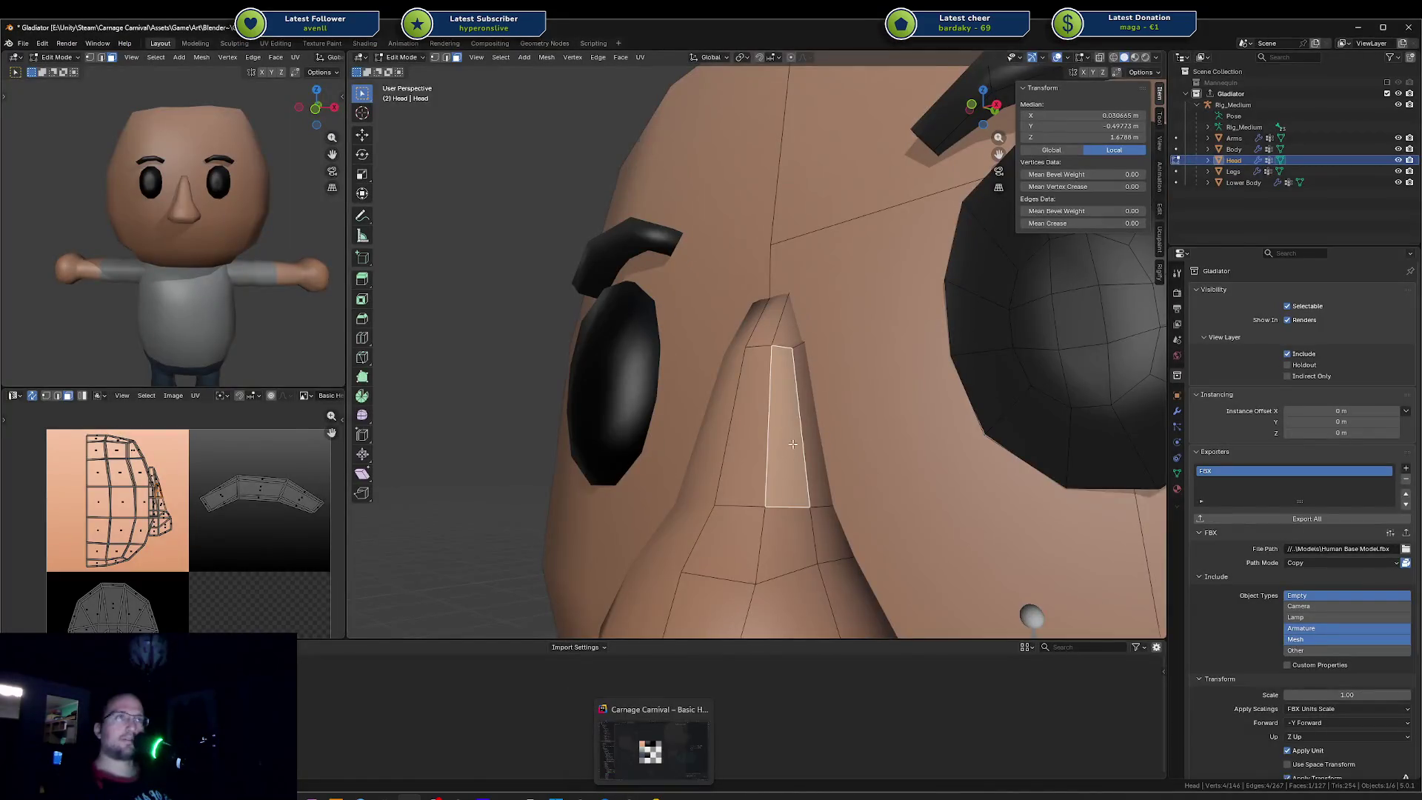
{"action": "scroll", "coordinate": [793, 445], "scroll_direction": "down", "scroll_amount": 5}
{"action": "key", "text": "alt+a"}
Step: Select the linked nose half and try a vertical move before clearing the selection
{"action": "key", "text": "l"}
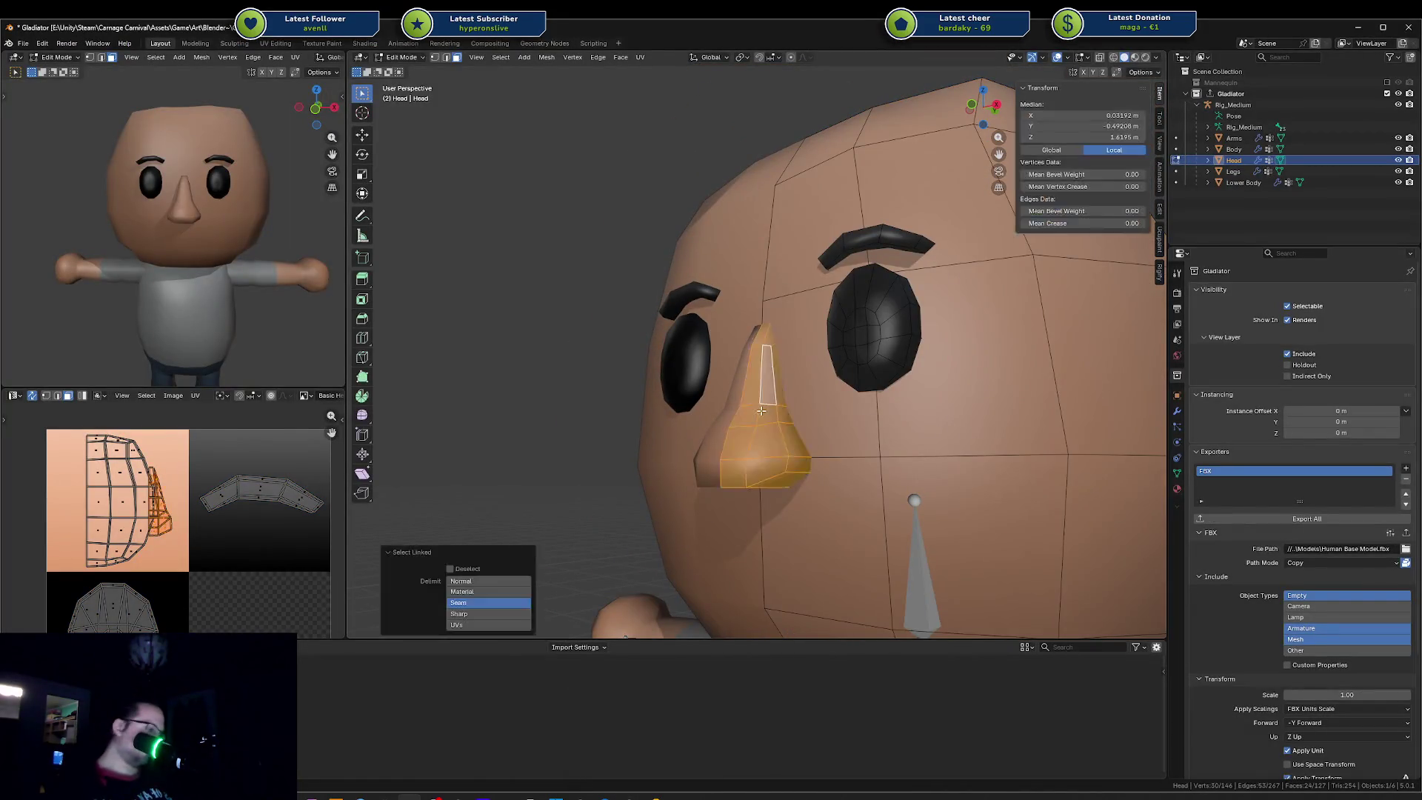
{"action": "middle_click_drag", "start_coordinate": [761, 411], "coordinate": [805, 403]}
{"action": "key", "text": "g"}
{"action": "key", "text": "z"}
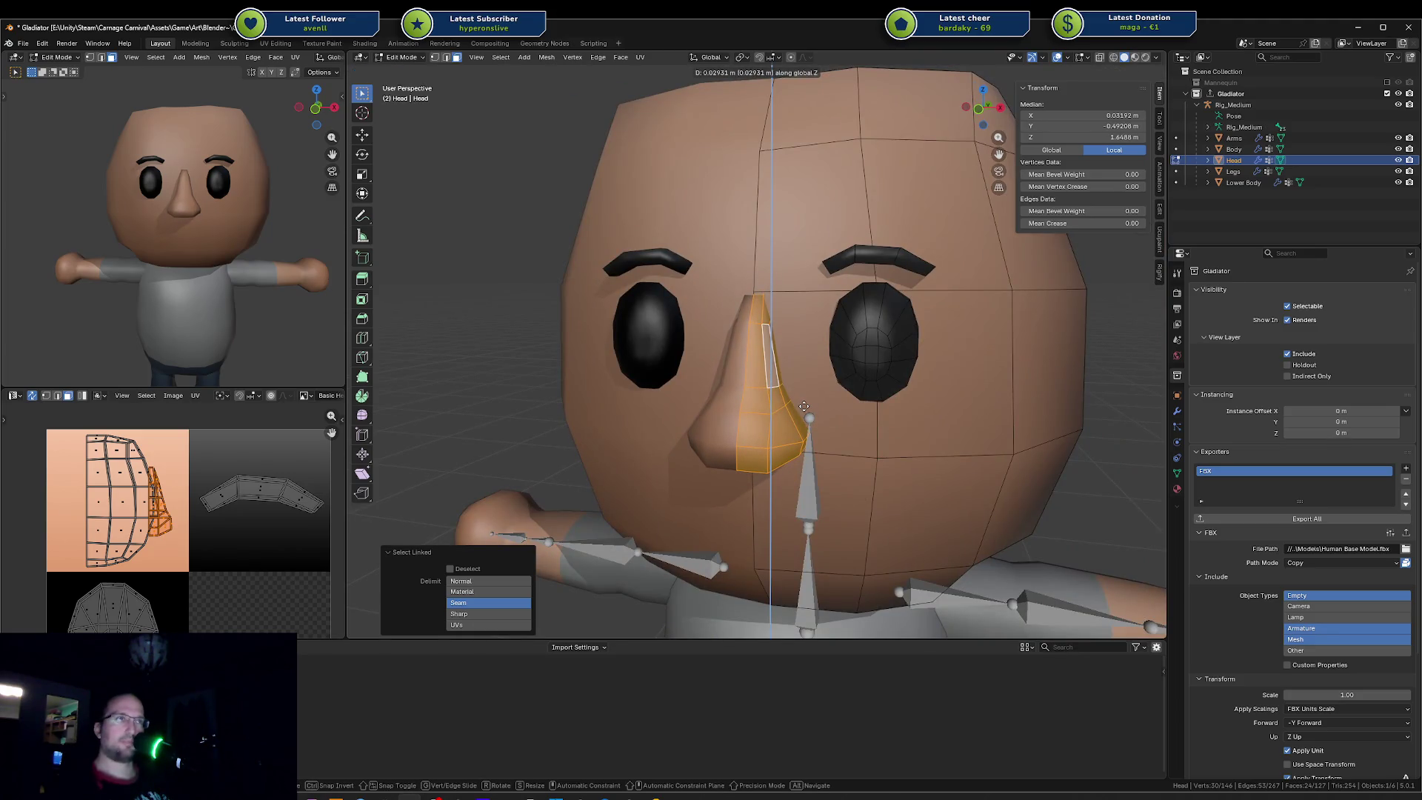
{"action": "middle_click_drag", "start_coordinate": [804, 407], "coordinate": [795, 401]}
{"action": "left_click", "coordinate": [794, 400]}
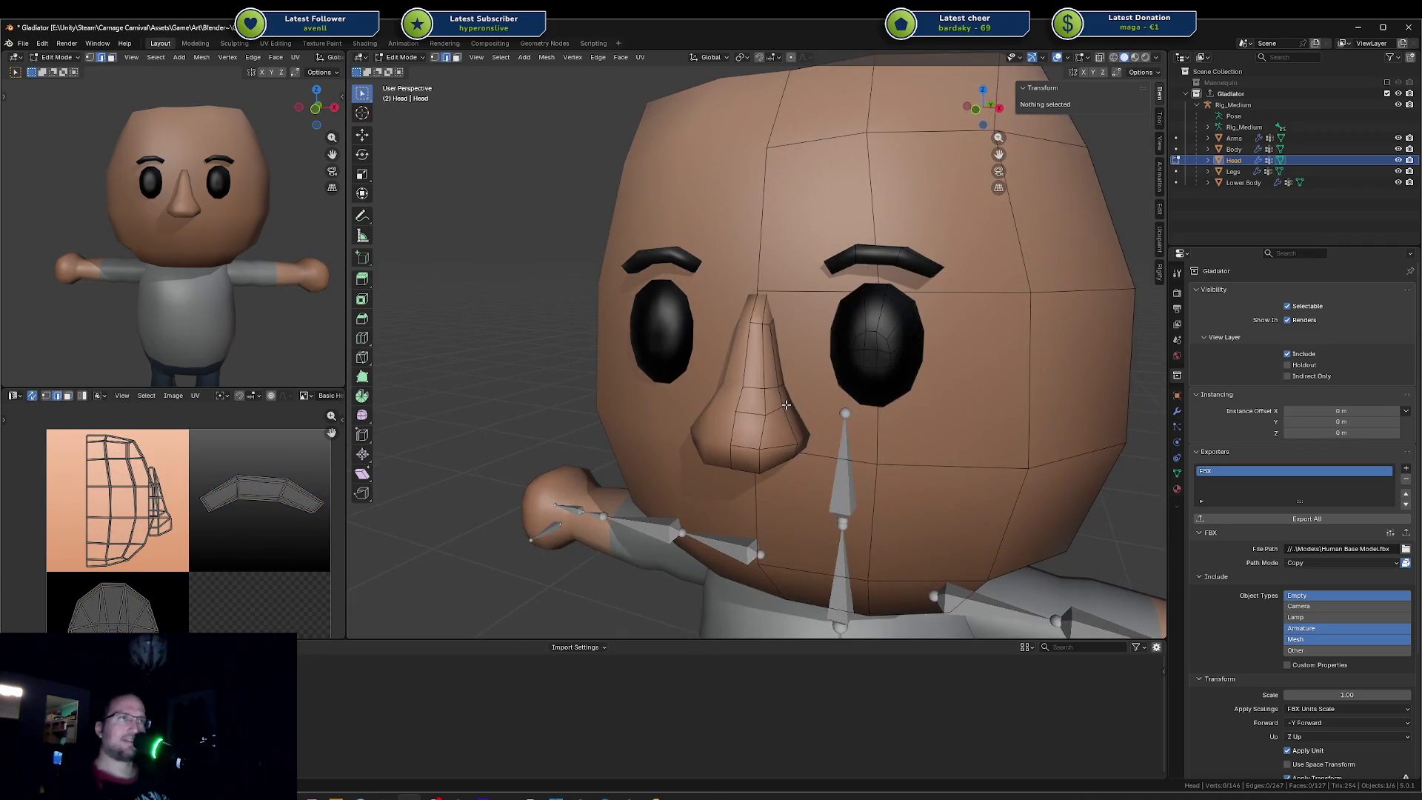
Step: Lower the edge loop across the nose along Z, then nudge it sideways along X
{"action": "left_click", "coordinate": [784, 403], "text": "alt"}
{"action": "key", "text": "g"}
{"action": "key", "text": "z"}
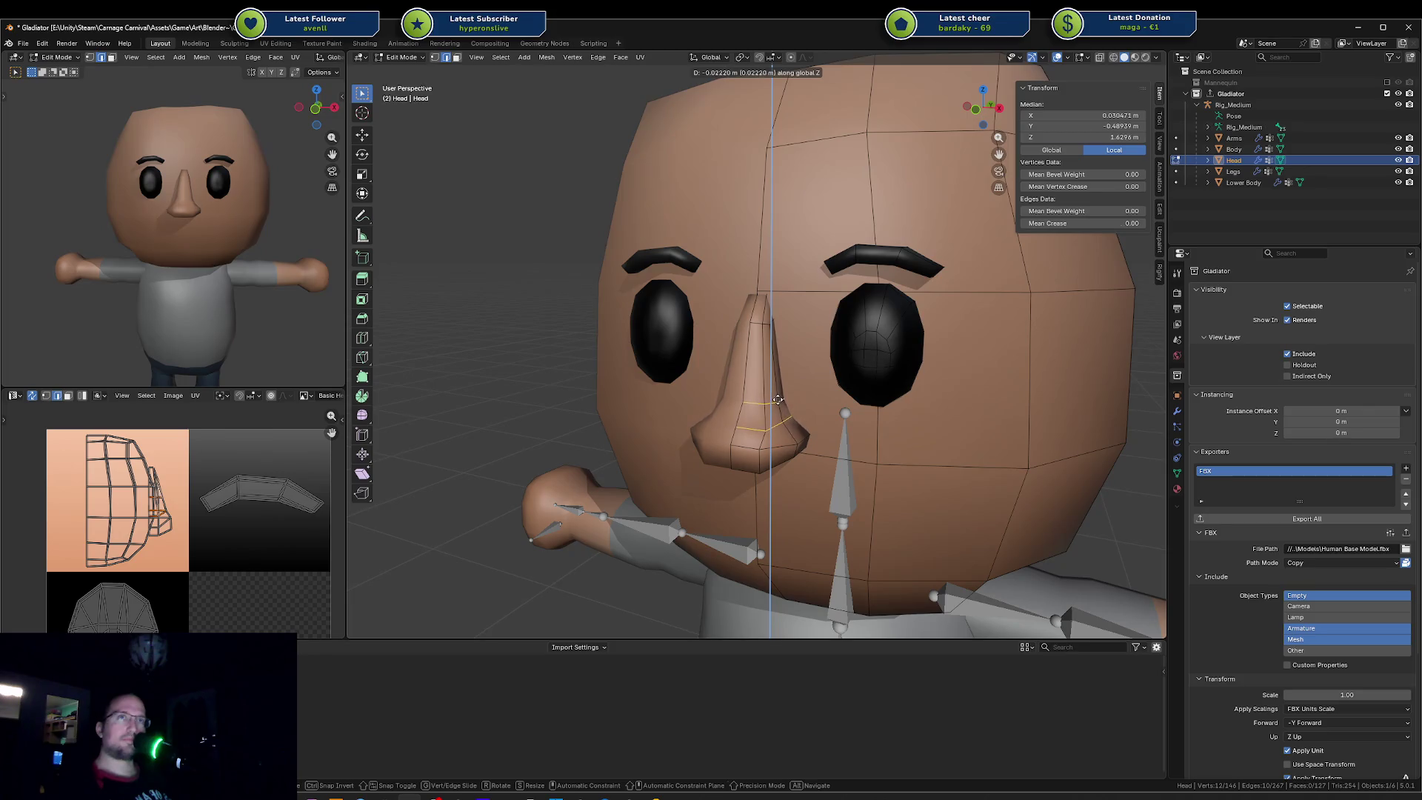
{"action": "left_click", "coordinate": [778, 398]}
{"action": "key", "text": "g"}
{"action": "key", "text": "x"}
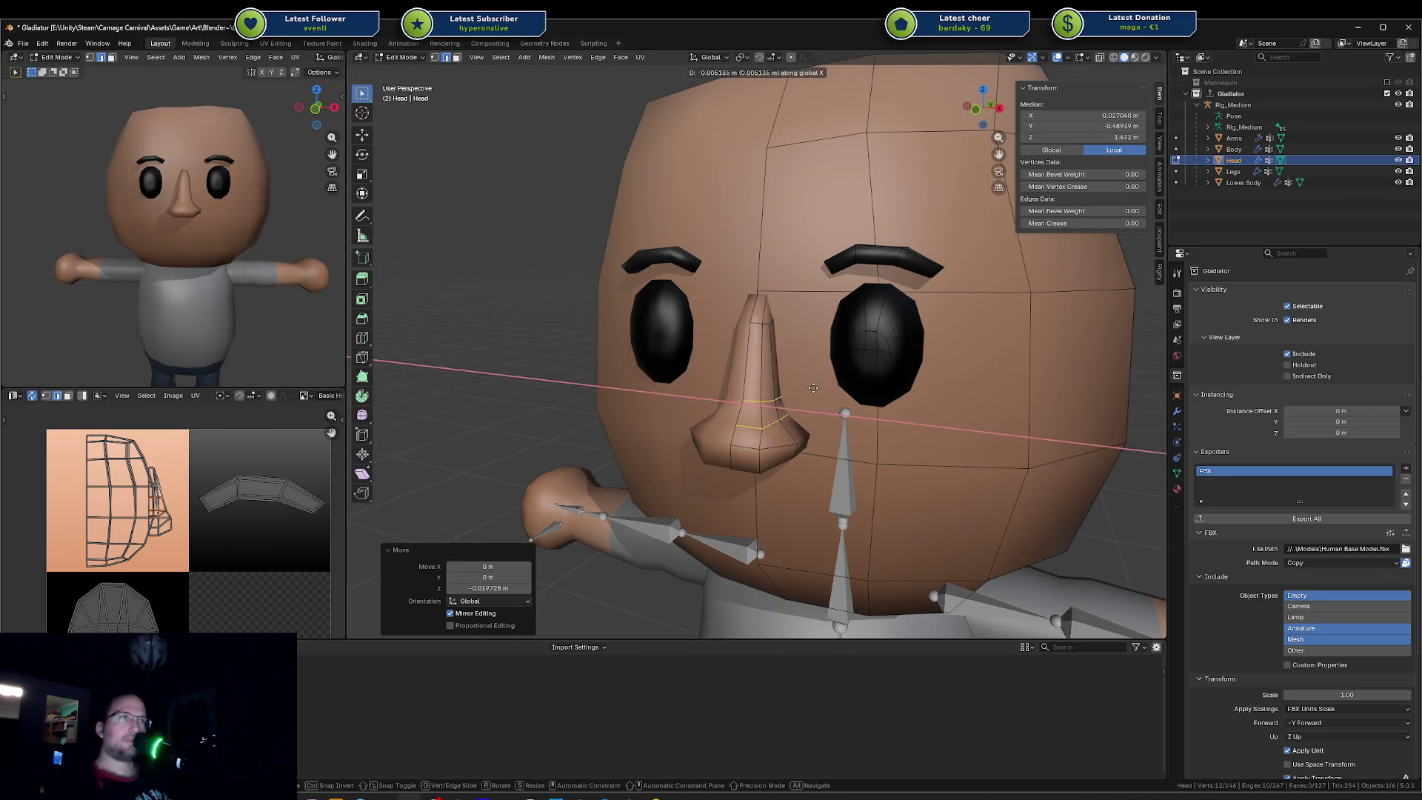
{"action": "key", "text": "Escape"}
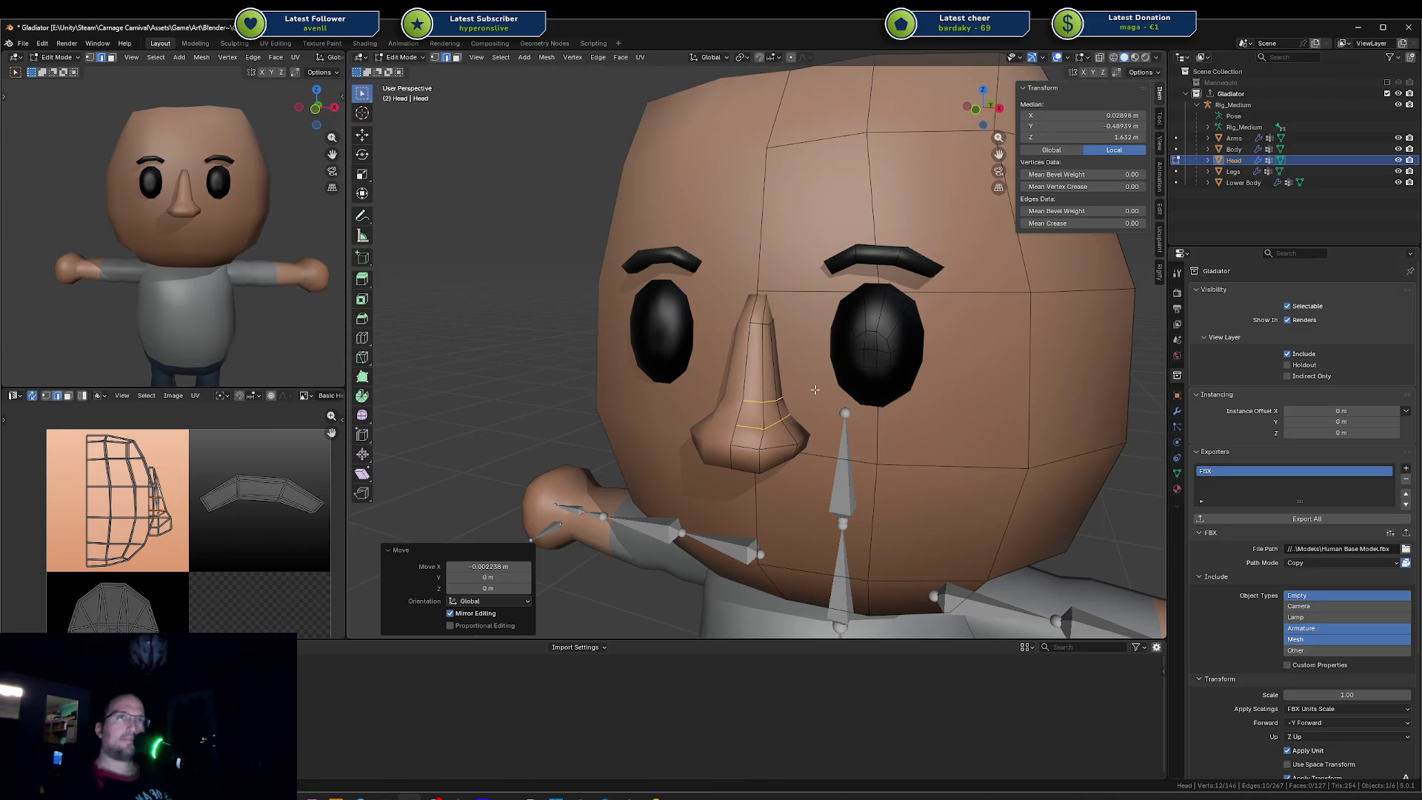
Step: Leave mesh editing and save the Gladiator file, checking the preview at three-quarter view
{"action": "key", "text": "Tab"}
{"action": "key", "text": "ctrl+s"}
{"action": "scroll", "coordinate": [268, 275], "scroll_direction": "down", "scroll_amount": 3}
{"action": "mouse_move", "coordinate": [221, 275]}
{"action": "middle_mouse_down"}
{"action": "mouse_move", "coordinate": [185, 277]}
{"action": "mouse_move", "coordinate": [314, 258]}
{"action": "middle_mouse_up"}
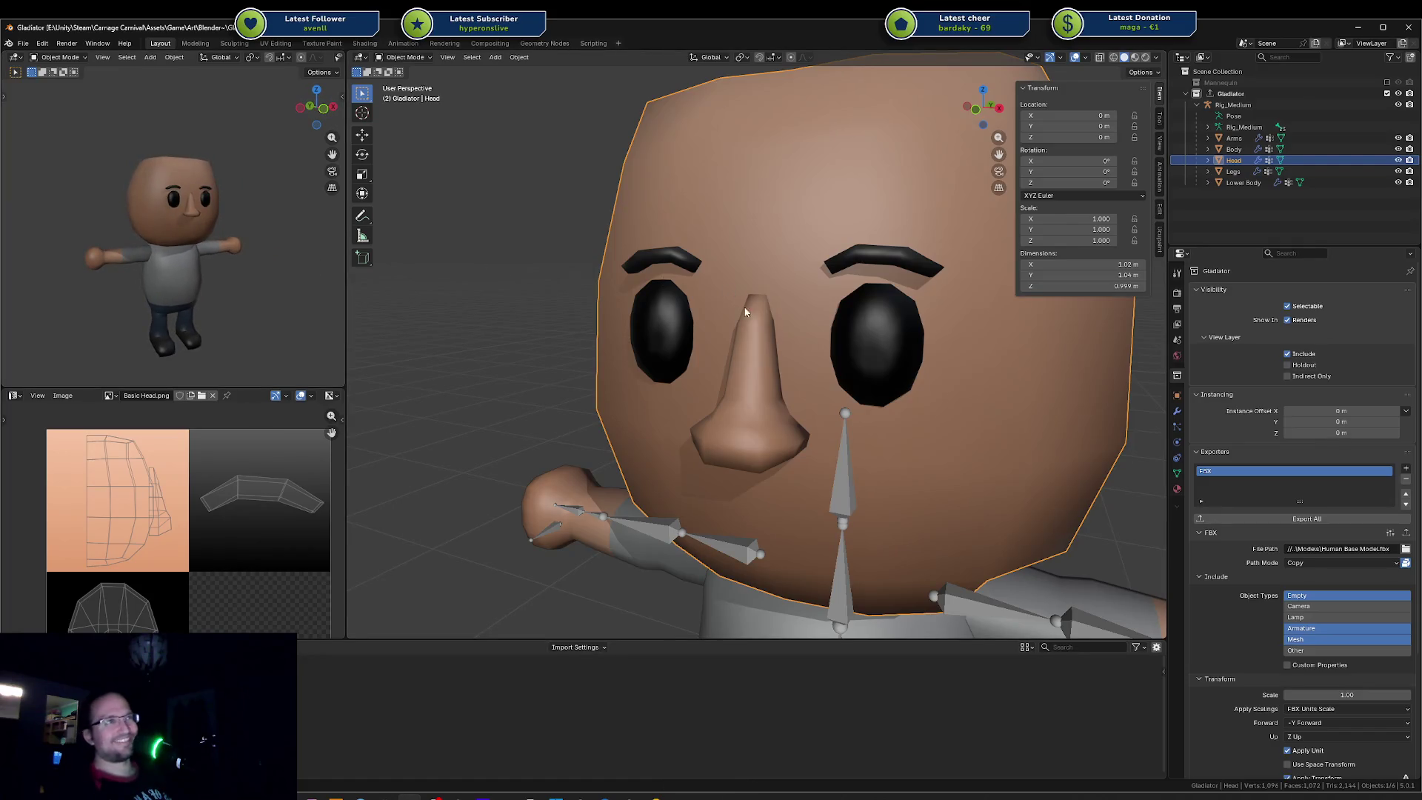
Step: Shift the nose-top vertex along X, then raise a top nose vertex along Z
{"action": "key", "text": "Tab"}
{"action": "left_click", "coordinate": [770, 310]}
{"action": "key", "text": "g"}
{"action": "key", "text": "x"}
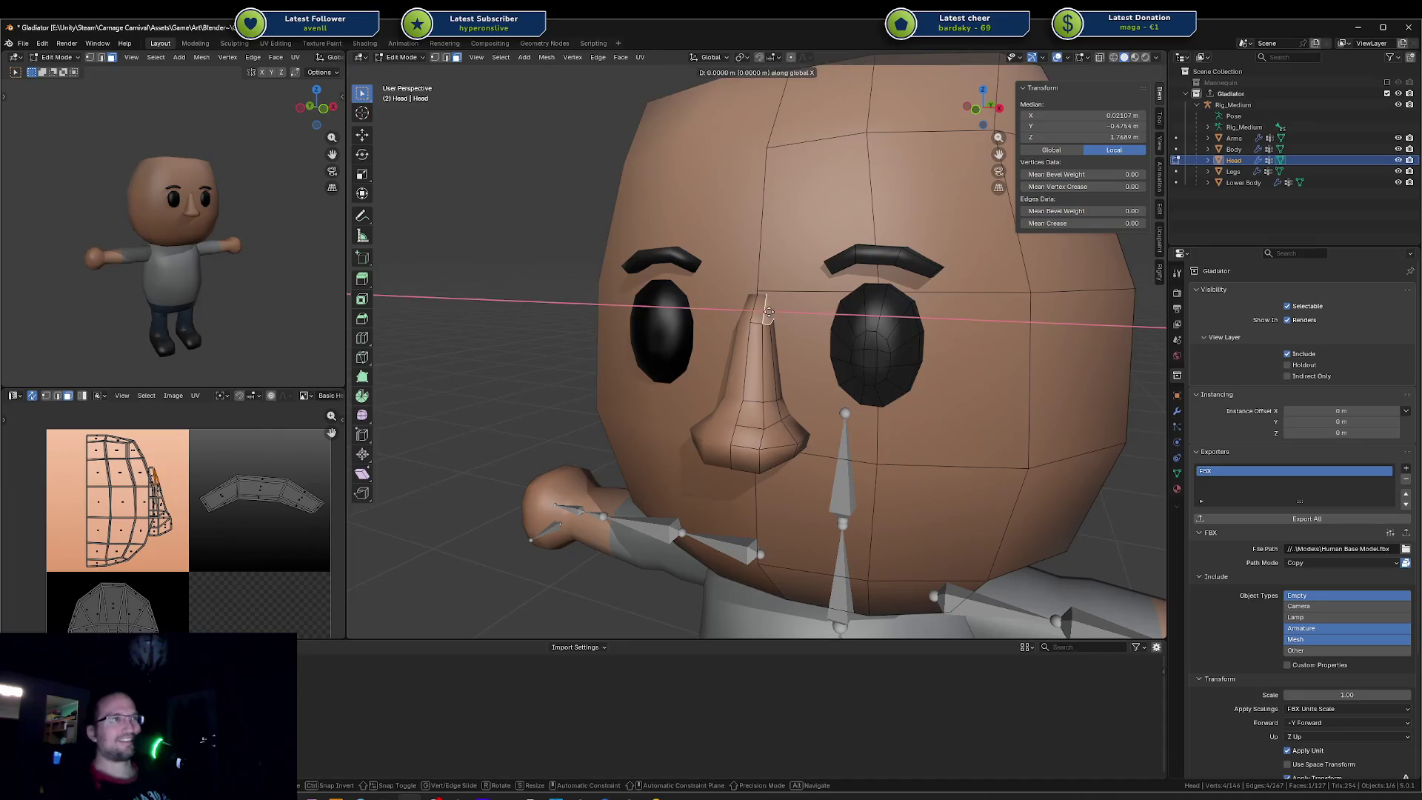
{"action": "left_click", "coordinate": [762, 315]}
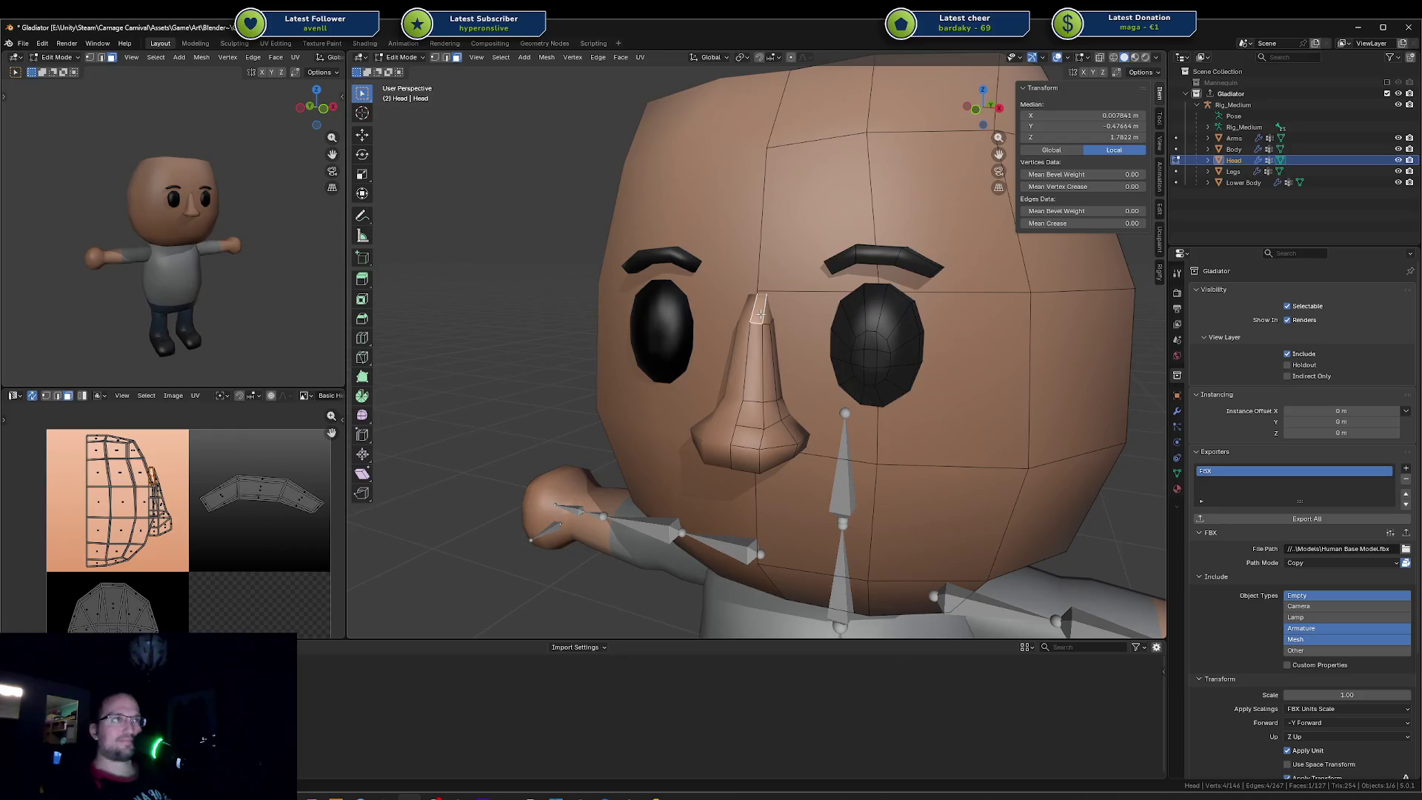
{"action": "key", "text": "alt+a"}
{"action": "left_click", "coordinate": [760, 315]}
{"action": "key", "text": "g"}
{"action": "key", "text": "z"}
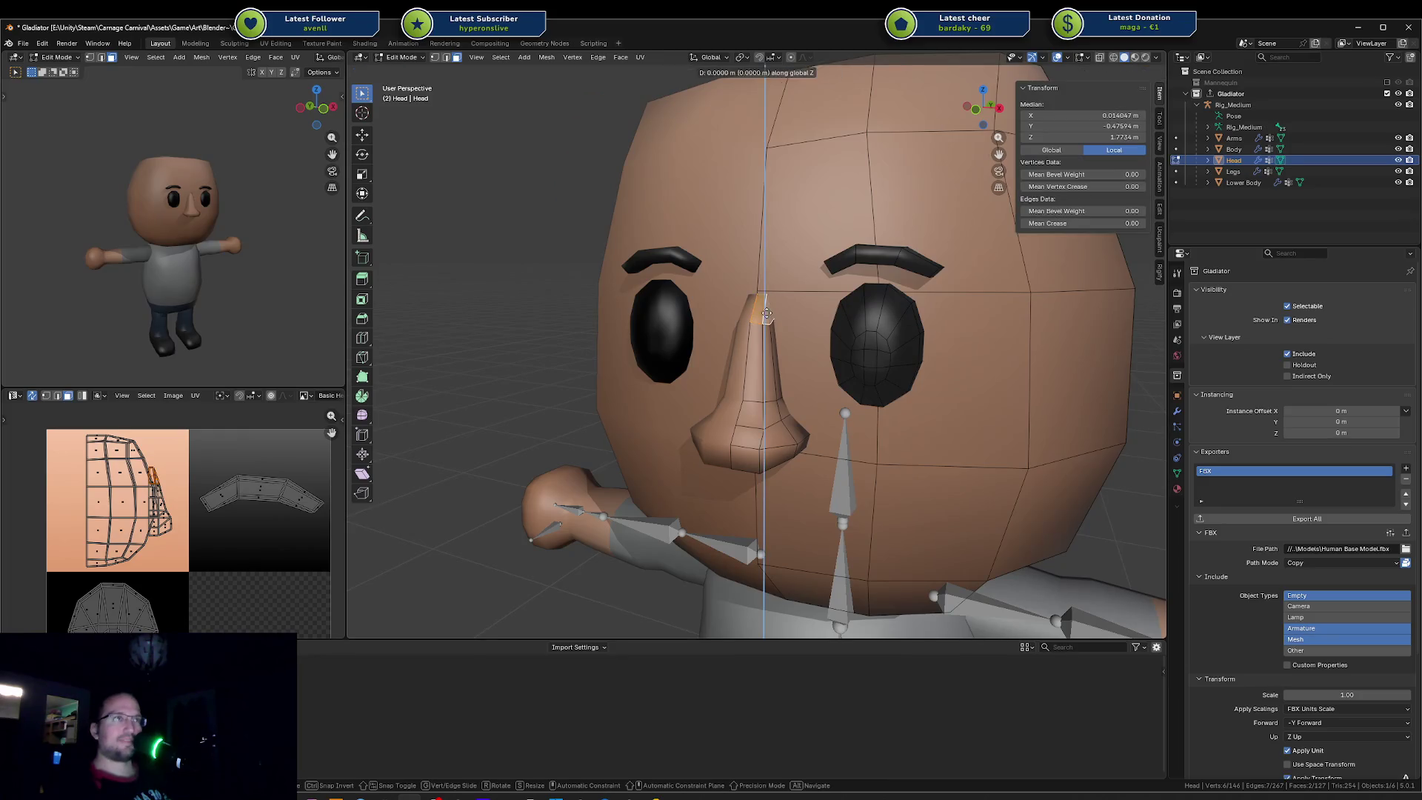
{"action": "left_click", "coordinate": [766, 332]}
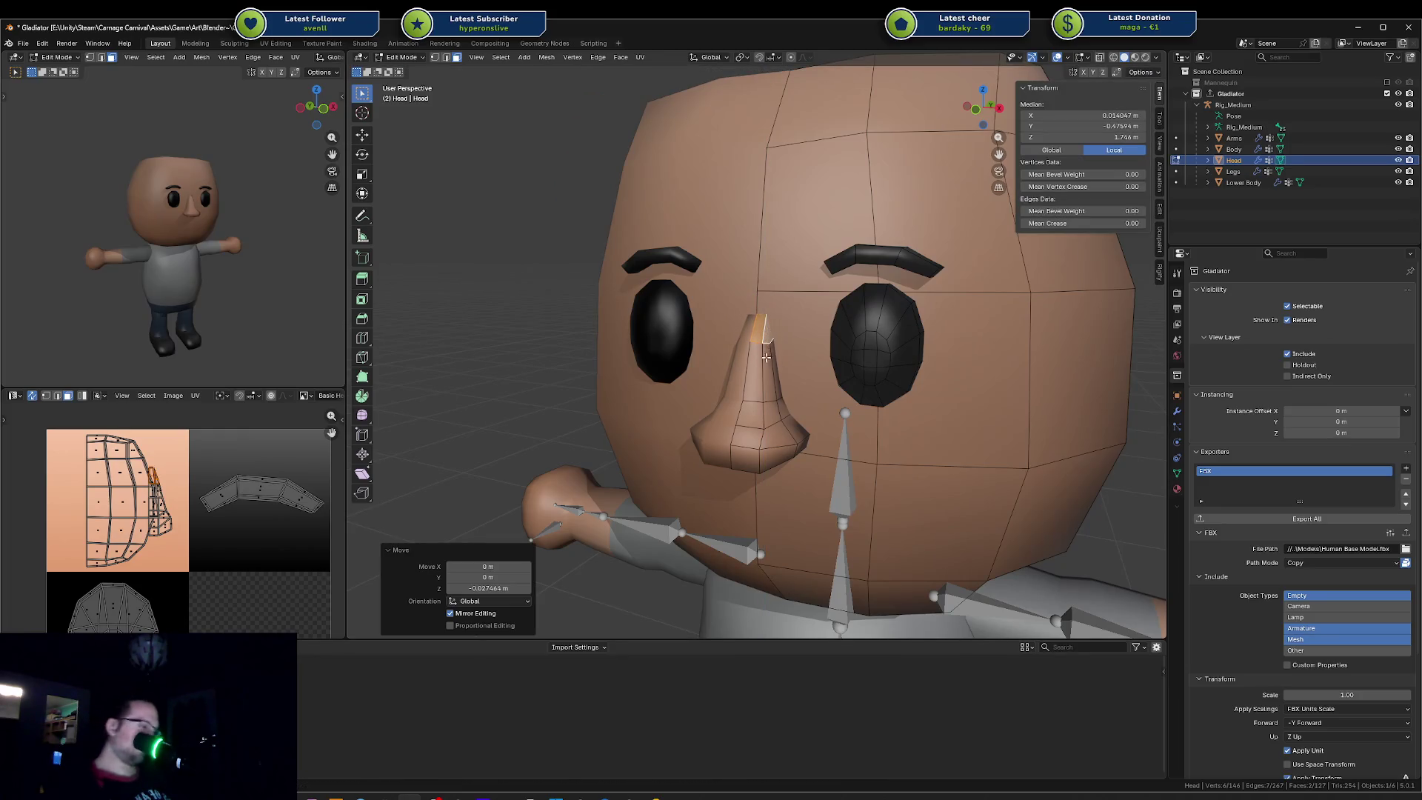
Step: Select the connected nose part and raise it to a new height along Z
{"action": "key", "text": "l"}
{"action": "key", "text": "g"}
{"action": "key", "text": "z"}
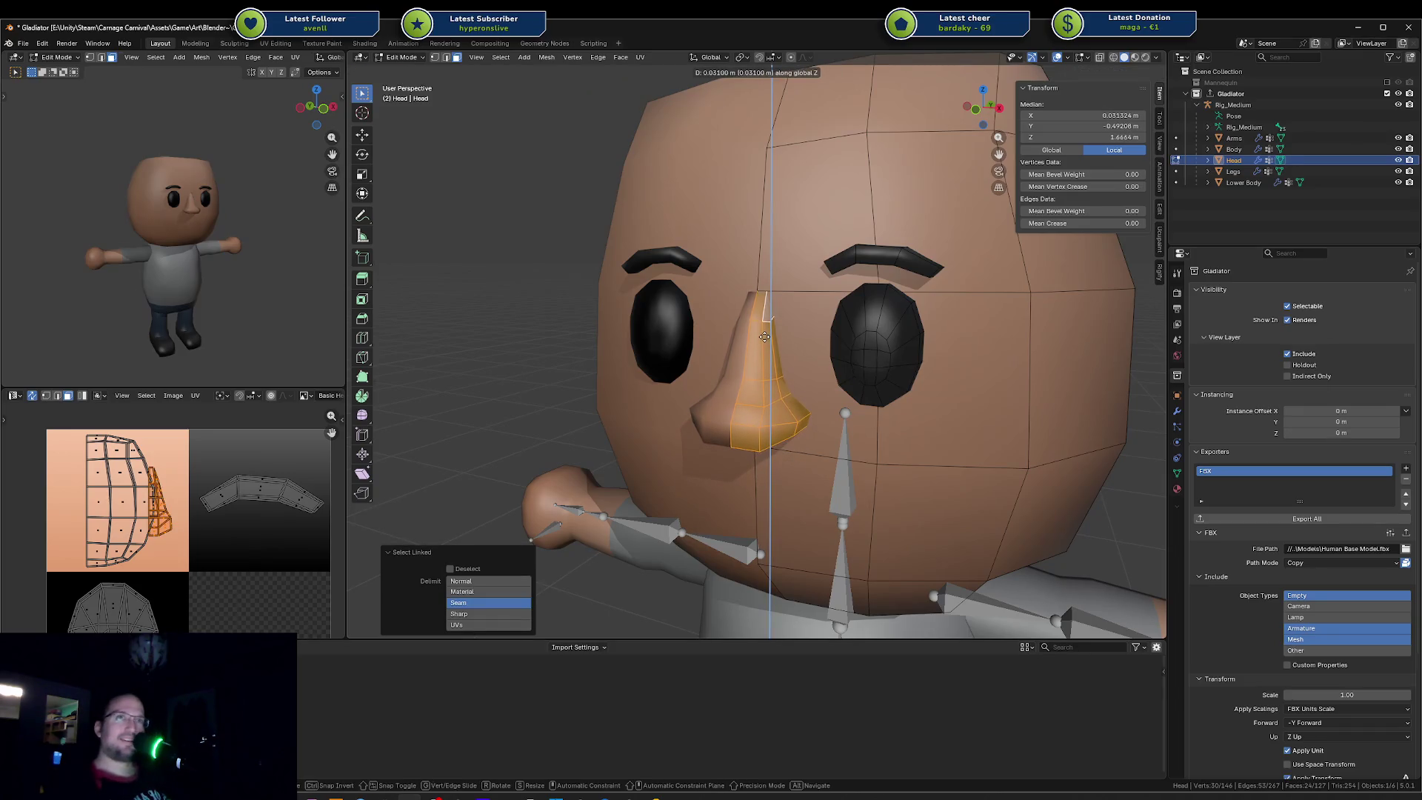
{"action": "left_click", "coordinate": [761, 350]}
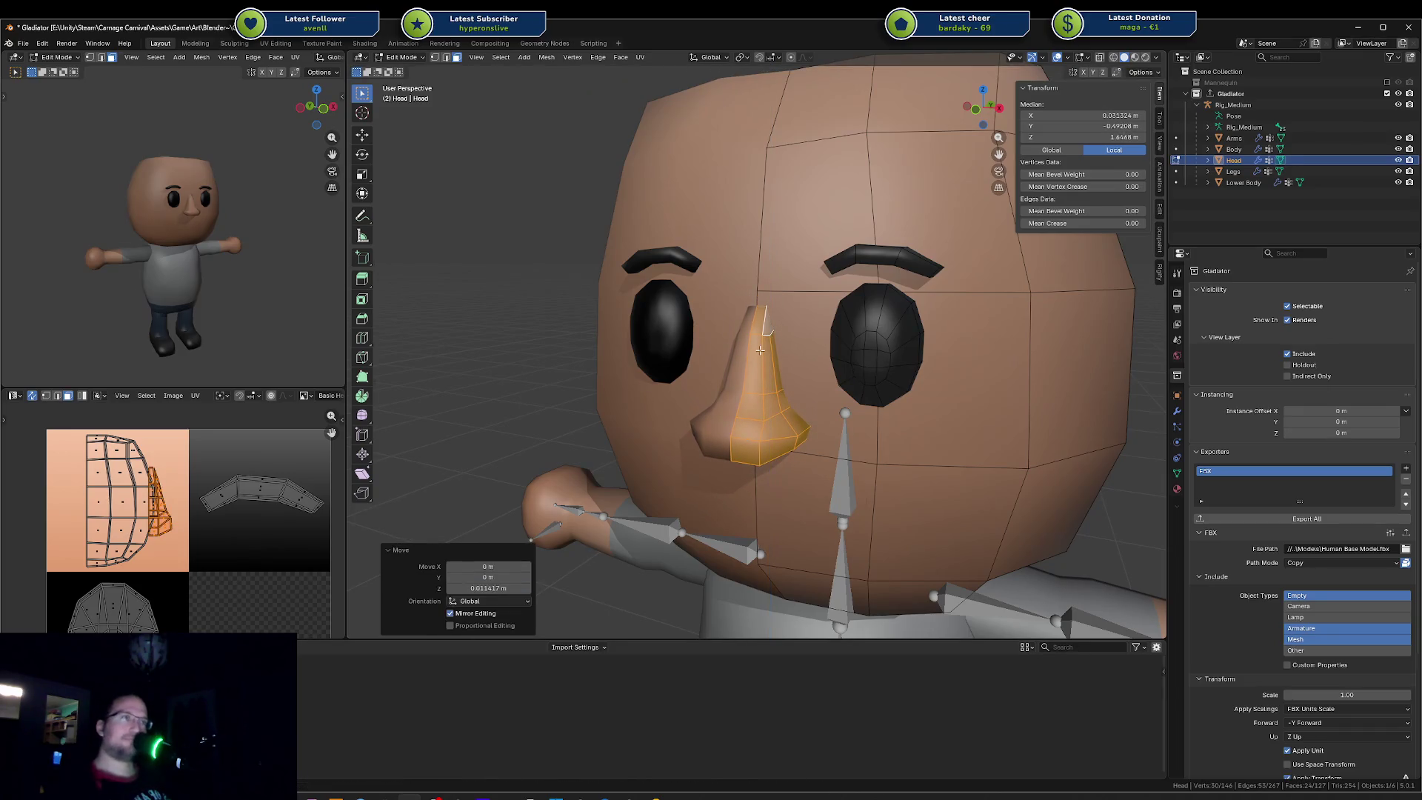
{"action": "key", "text": "alt+a"}
{"action": "middle_click_drag", "start_coordinate": [761, 351], "coordinate": [761, 377]}
Step: Move two nose-tip faces vertically and save the blend file
{"action": "left_click", "coordinate": [761, 409]}
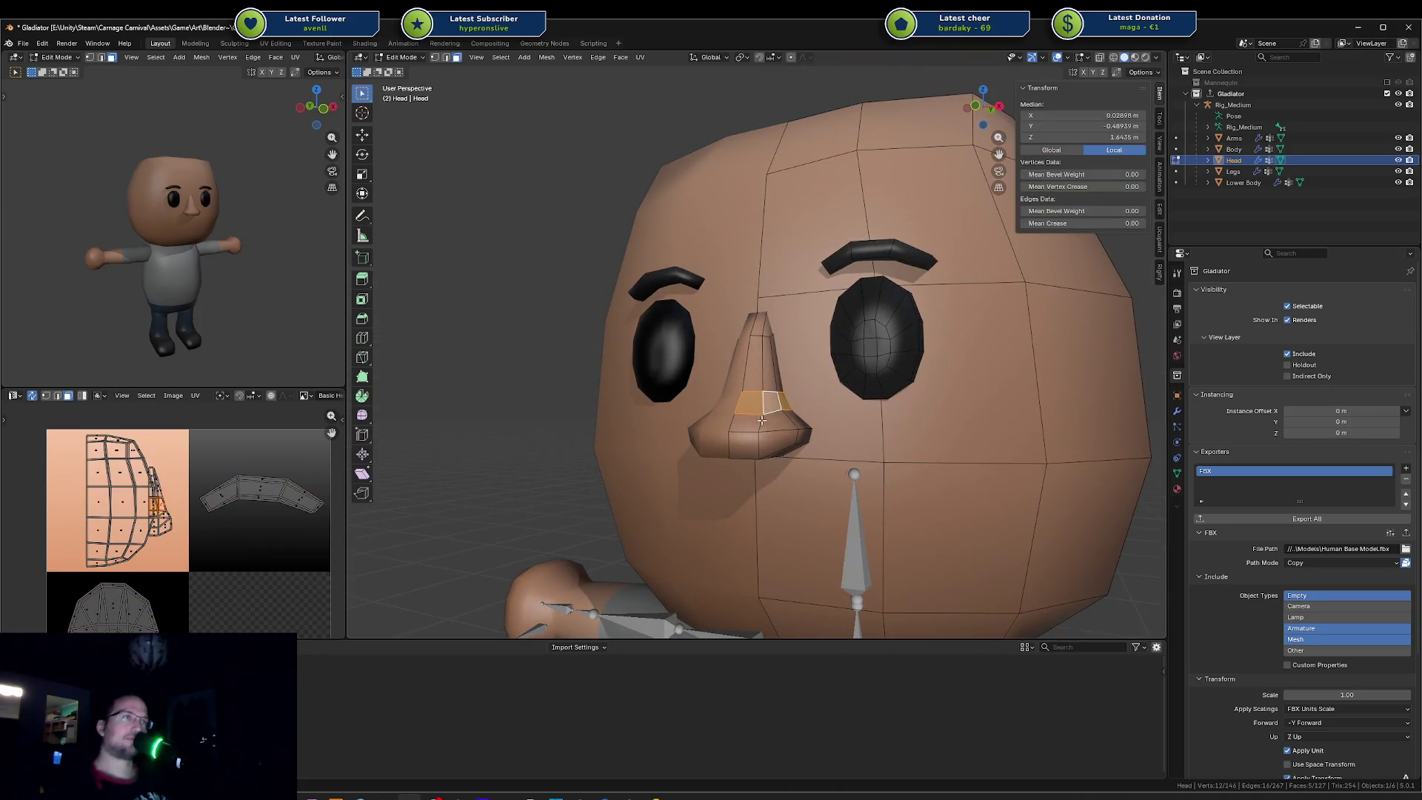
{"action": "left_click", "coordinate": [761, 445], "text": "shift"}
{"action": "key", "text": "g"}
{"action": "key", "text": "z"}
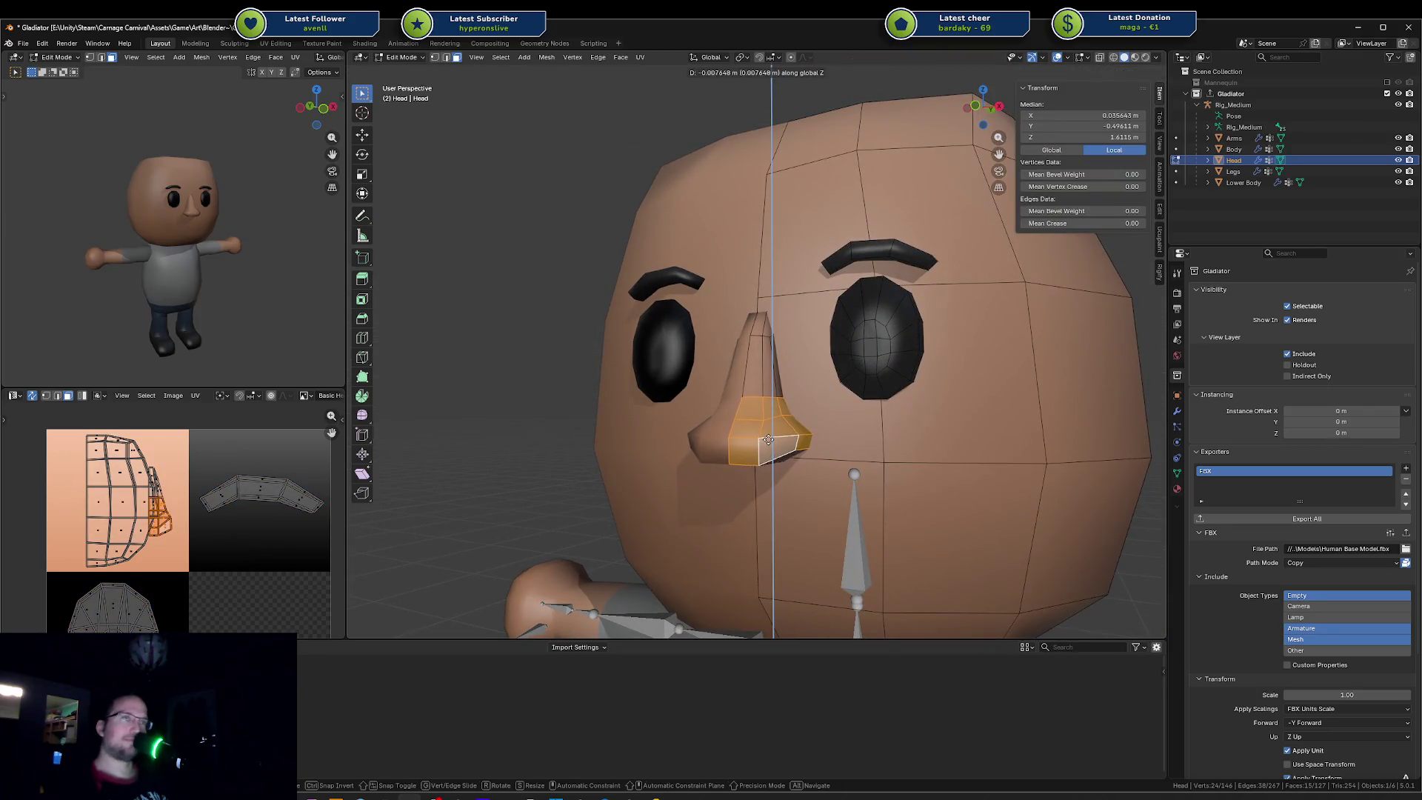
{"action": "left_click", "coordinate": [768, 431]}
{"action": "key", "text": "ctrl+s"}
{"action": "middle_click_drag", "start_coordinate": [123, 300], "coordinate": [211, 304]}
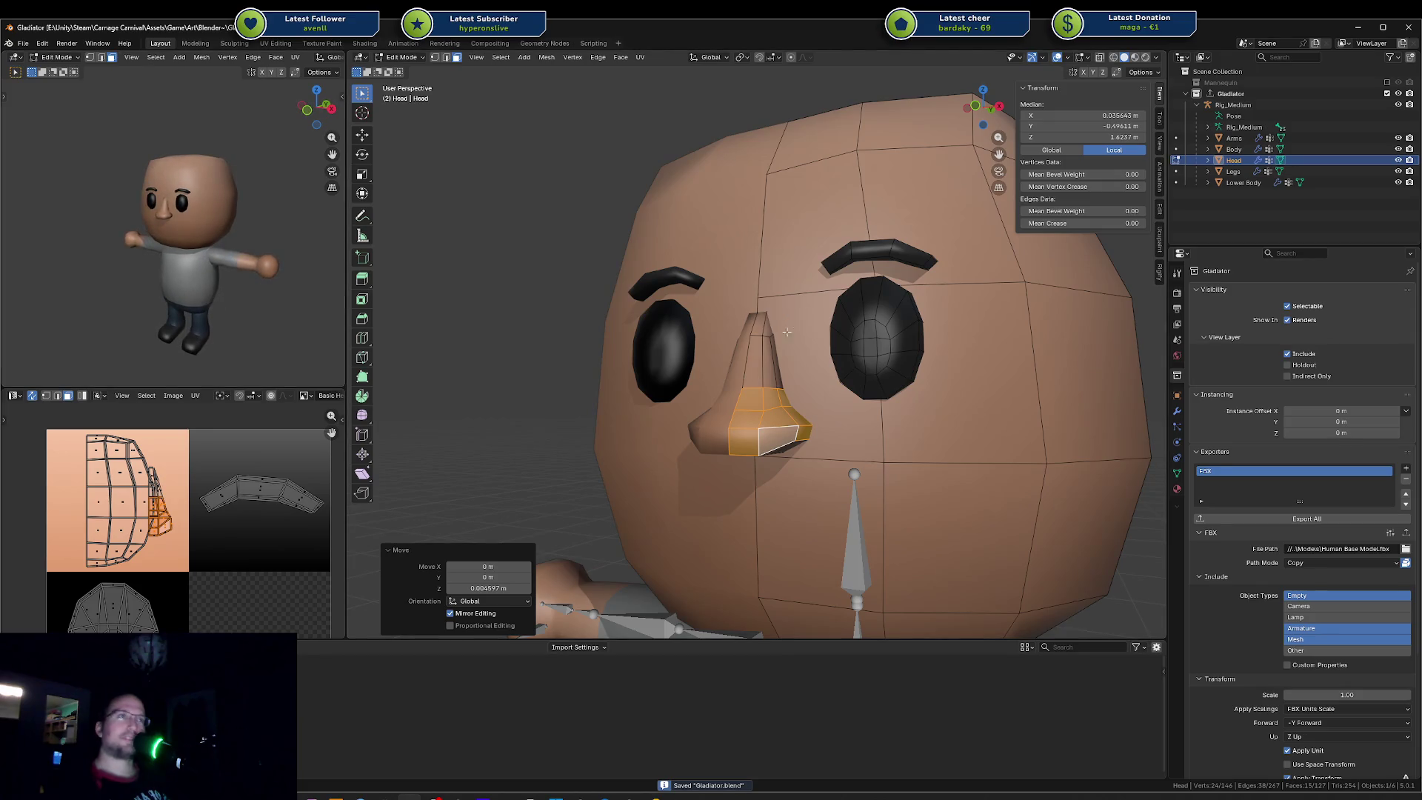
Step: Return to object mode and export the Gladiator collection as FBX
{"action": "key", "text": "Tab"}
{"action": "left_click", "coordinate": [1307, 518]}
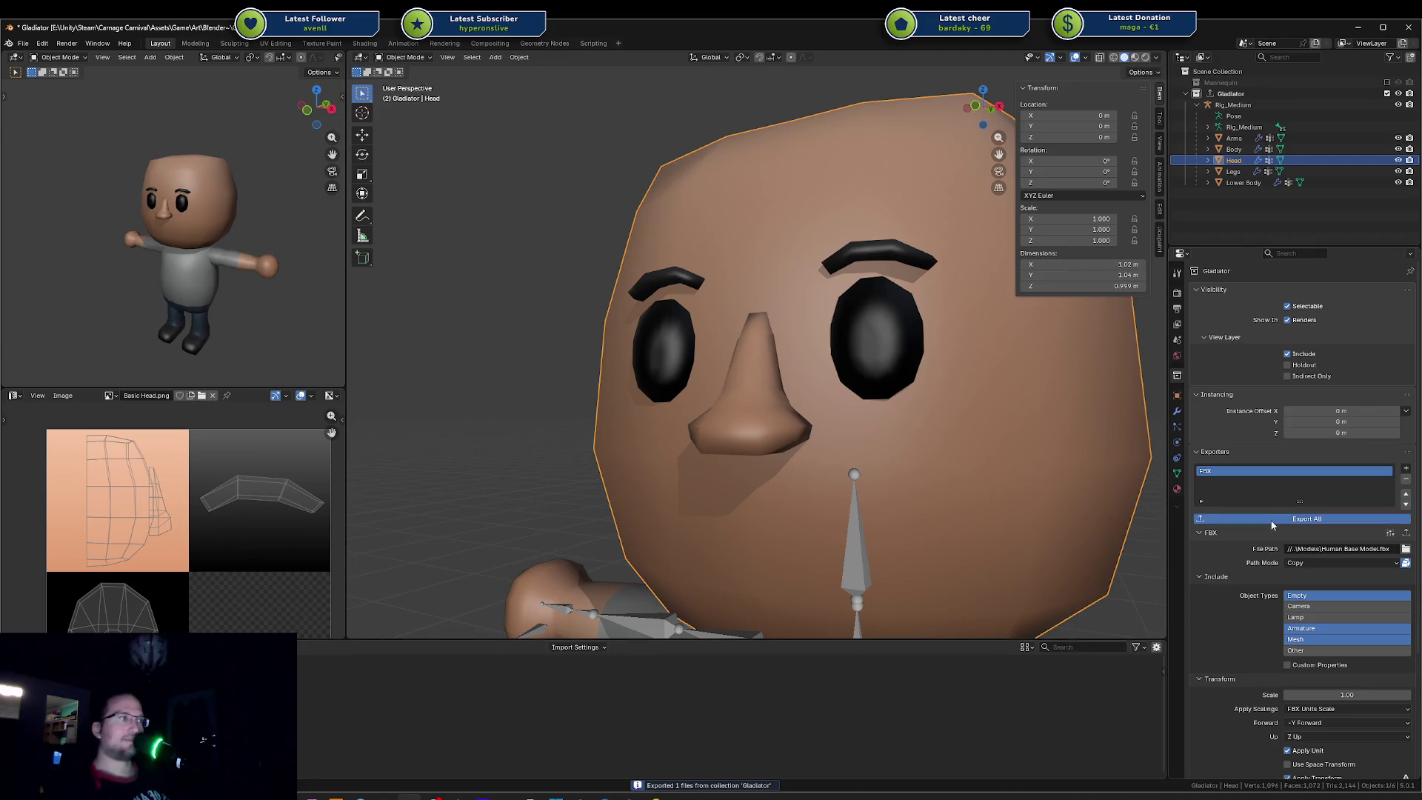
Step: In Unity, reimport the Human Base Model asset twice from the Project panel
{"action": "left_click", "coordinate": [625, 797]}
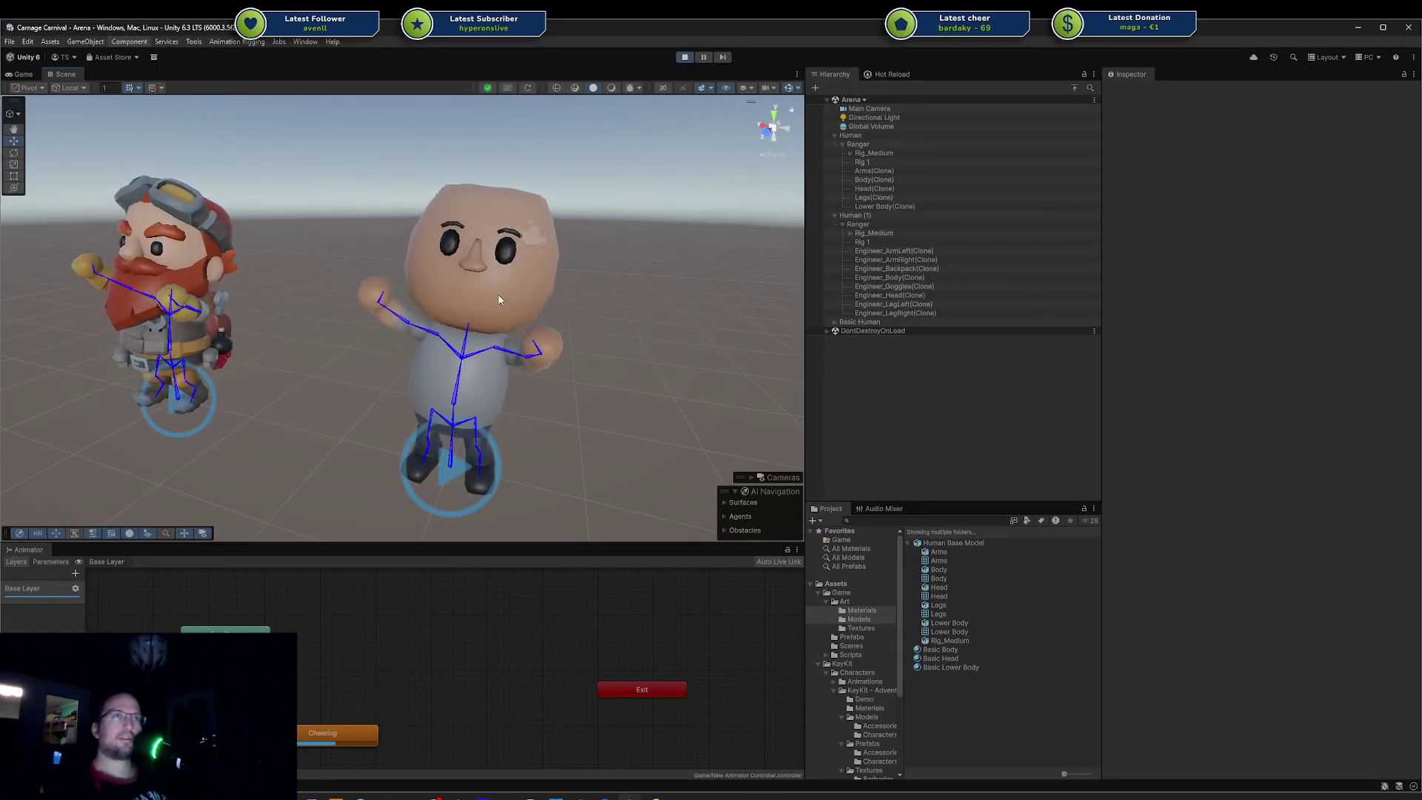
{"action": "scroll", "coordinate": [493, 336], "scroll_direction": "up", "scroll_amount": 3}
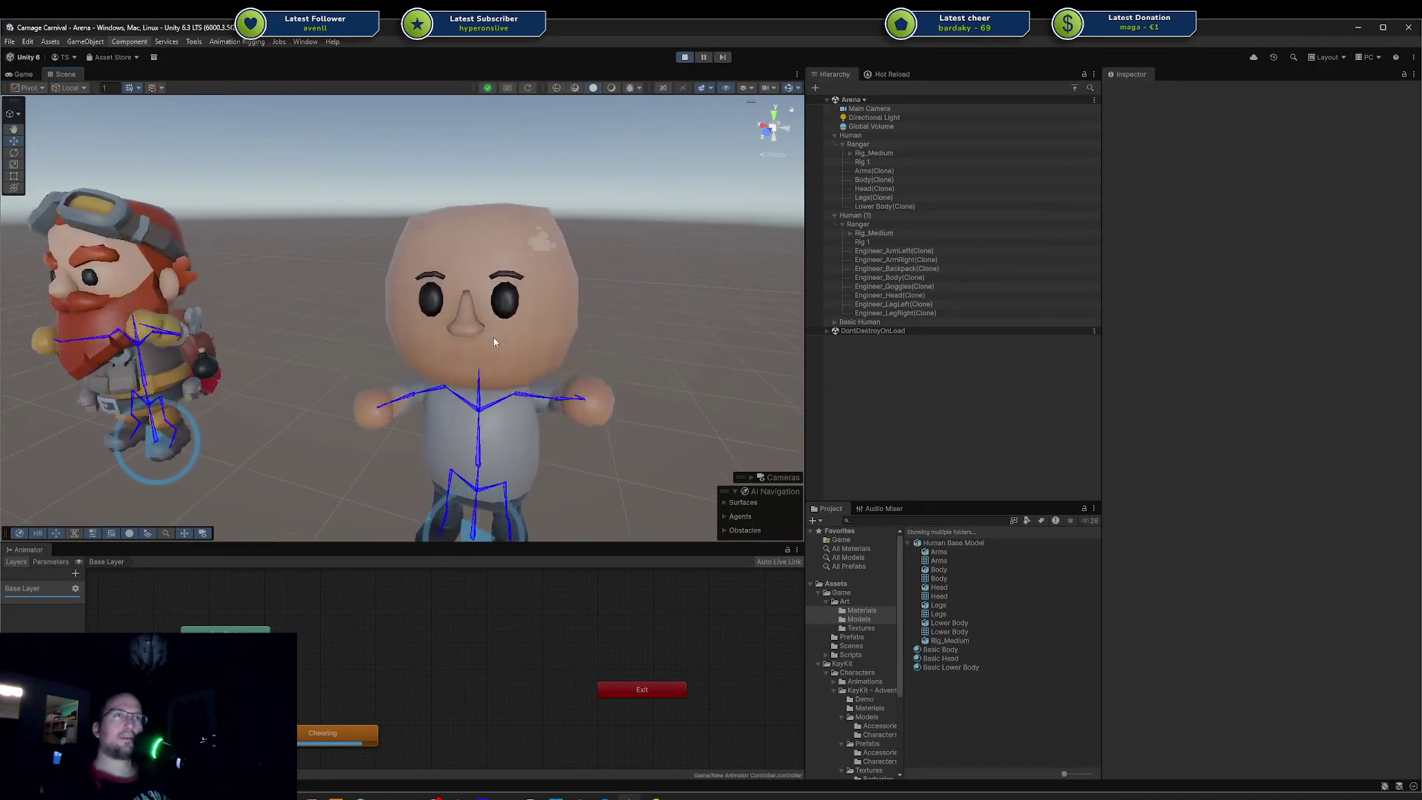
{"action": "left_click", "coordinate": [954, 543]}
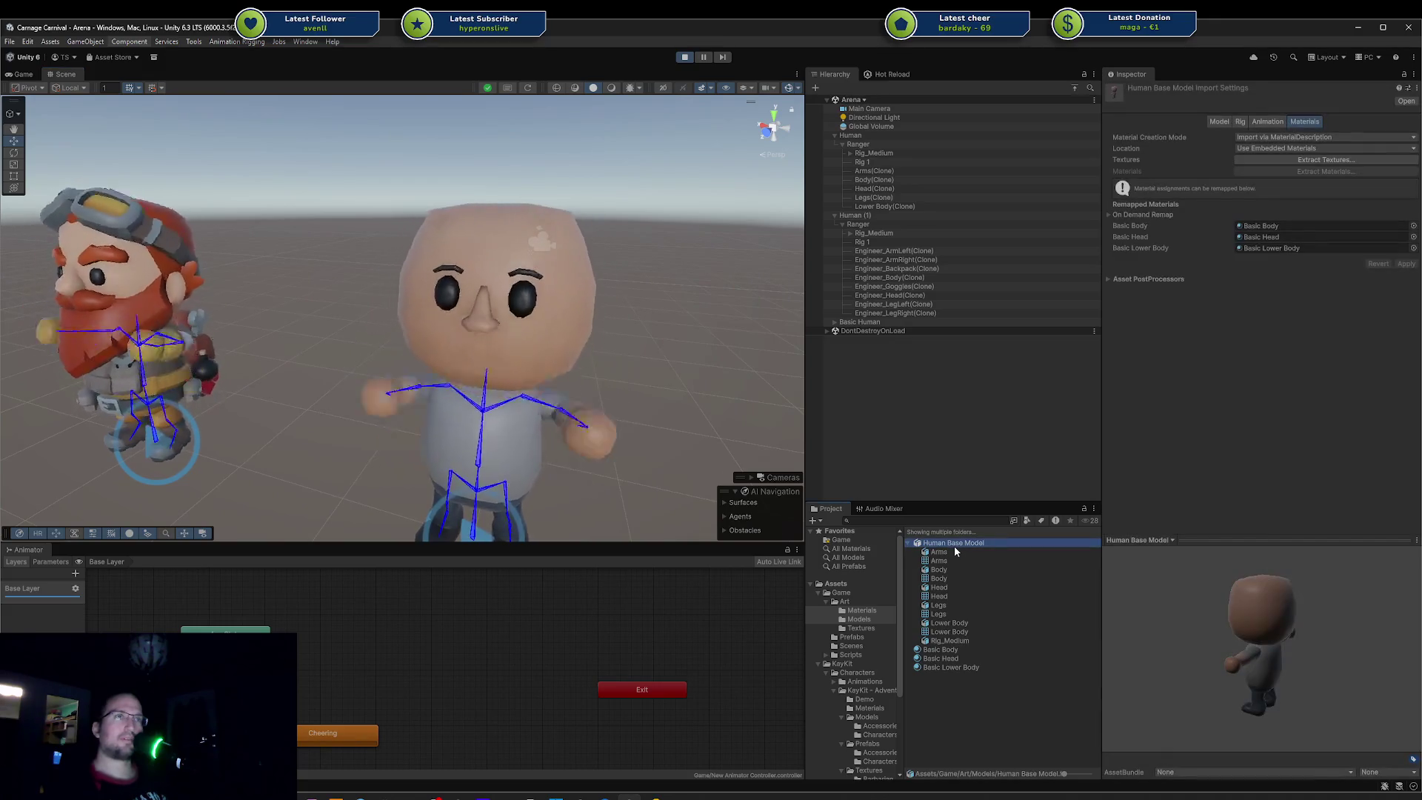
{"action": "right_click", "coordinate": [954, 545]}
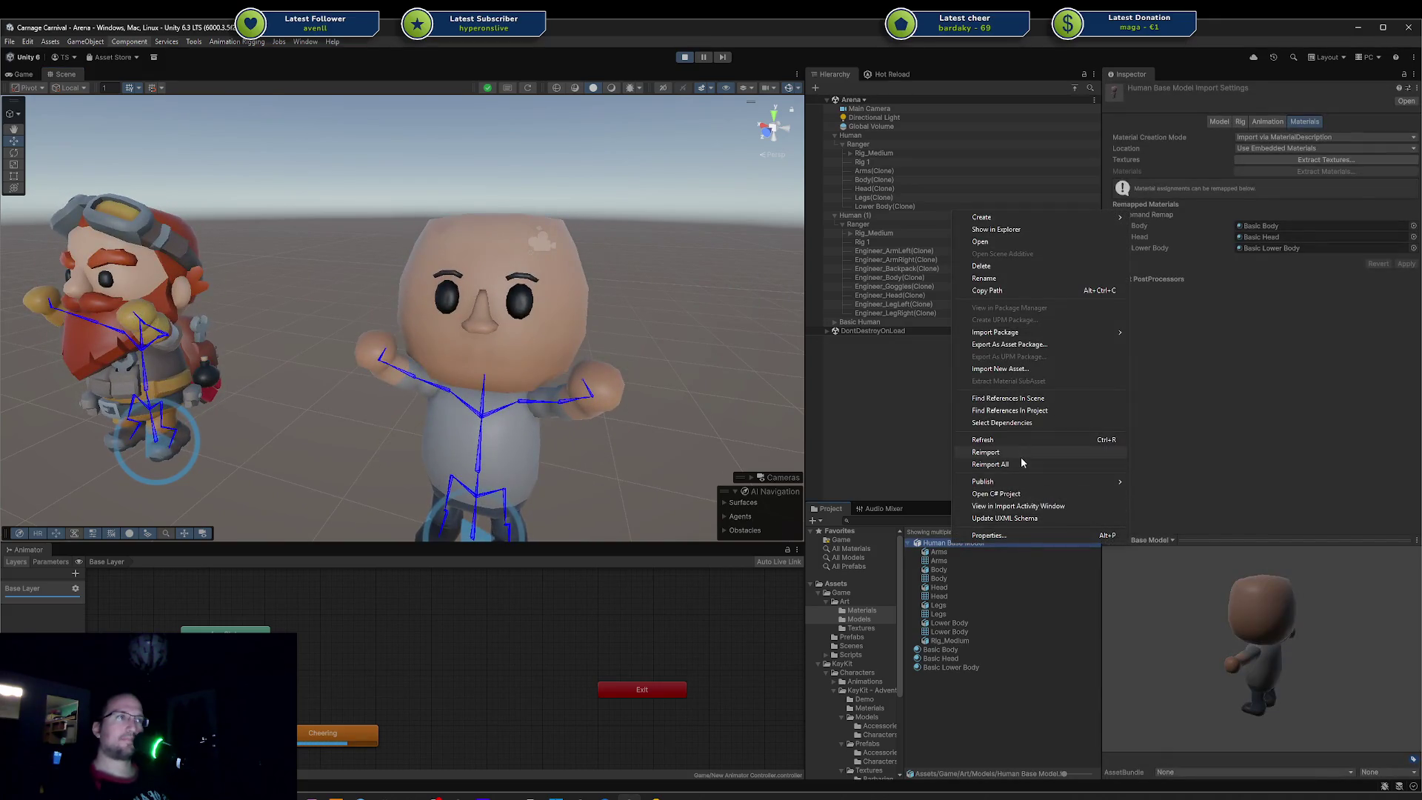
{"action": "left_click", "coordinate": [1017, 453]}
{"action": "right_click", "coordinate": [945, 545]}
{"action": "left_click", "coordinate": [987, 455]}
{"action": "scroll", "coordinate": [406, 346], "scroll_direction": "down", "scroll_amount": 3}
{"action": "scroll", "coordinate": [371, 216], "scroll_direction": "down", "scroll_amount": 3}
{"action": "scroll", "coordinate": [419, 149], "scroll_direction": "down", "scroll_amount": 3}
{"action": "scroll", "coordinate": [411, 183], "scroll_direction": "down", "scroll_amount": 2}
Step: Orbit the scene around the central character, then switch back to Blender
{"action": "mouse_move", "coordinate": [448, 361]}
{"action": "left_mouse_down", "text": "alt"}
{"action": "mouse_move", "coordinate": [362, 362]}
{"action": "mouse_move", "coordinate": [397, 403]}
{"action": "left_mouse_up", "text": "alt"}
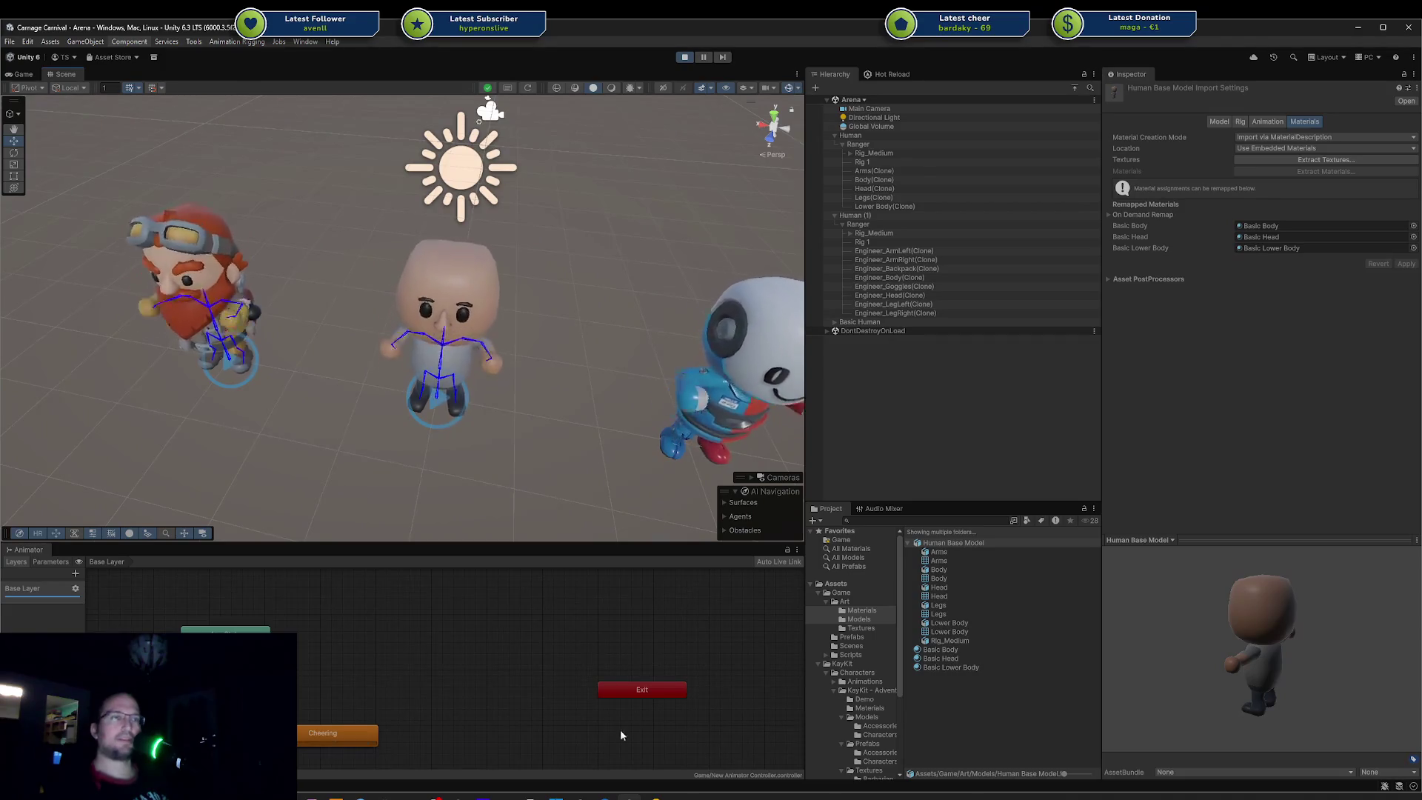
{"action": "mouse_move", "coordinate": [436, 796]}
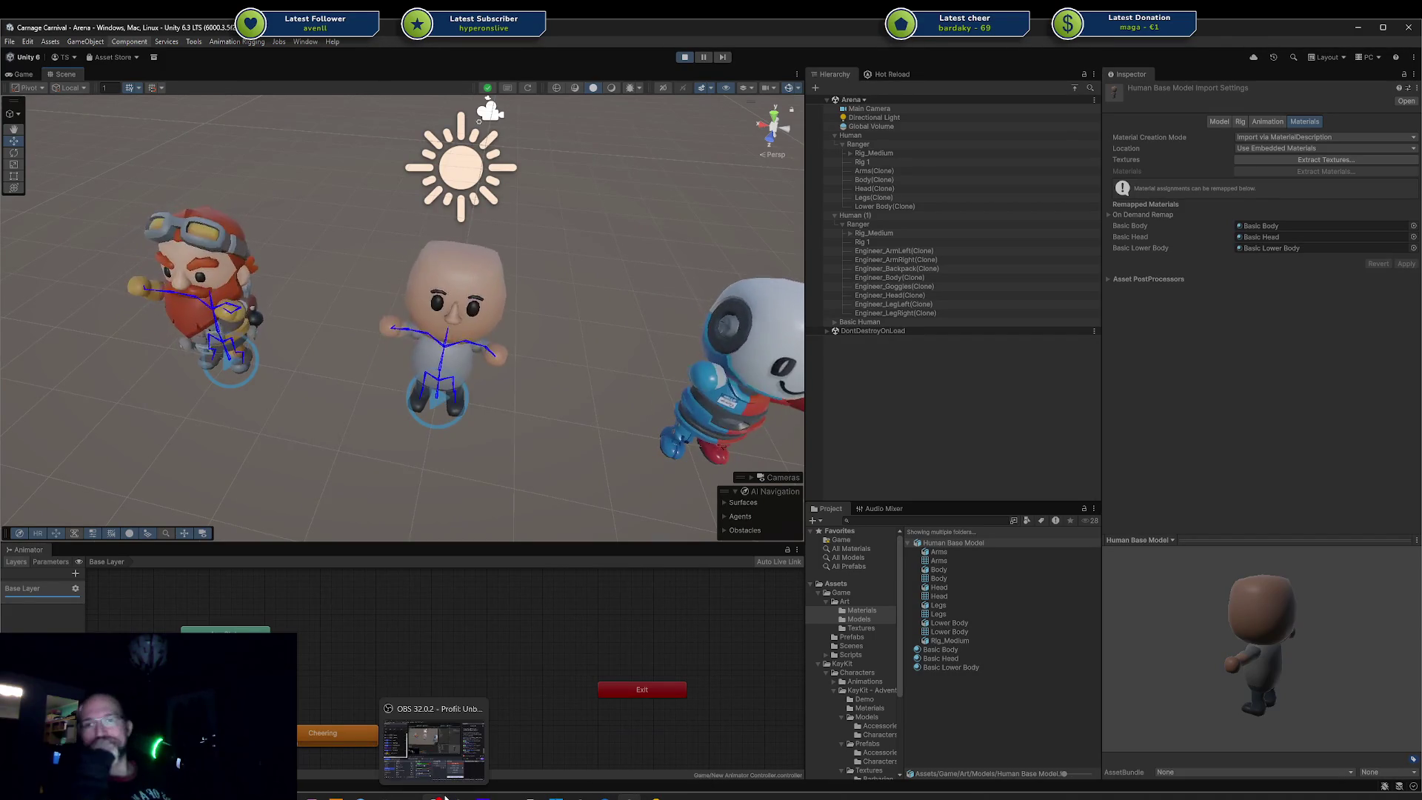
{"action": "left_click", "coordinate": [445, 797]}
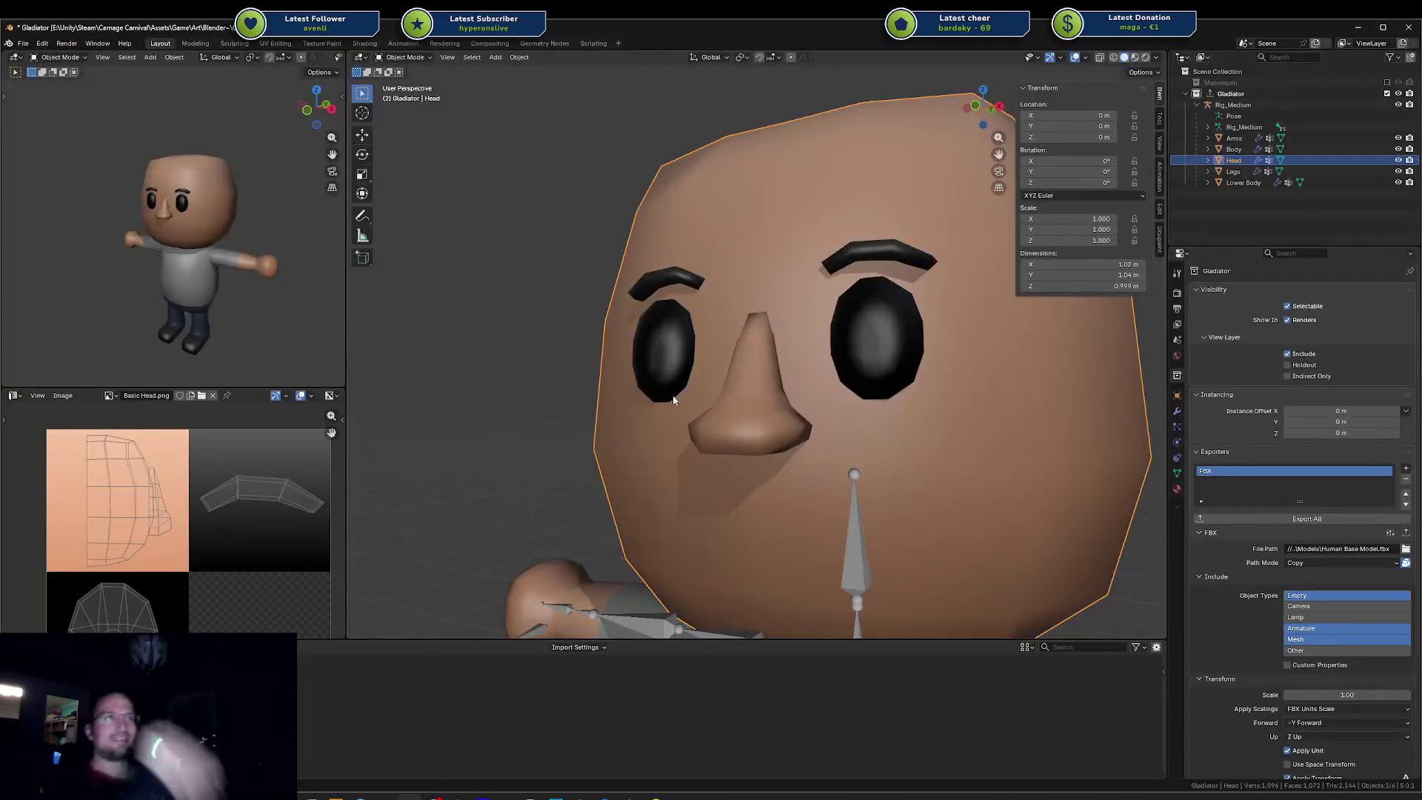
Step: Enter edit mode on the head with nothing selected and inspect the nose in profile and from the front
{"action": "key", "text": "Tab"}
{"action": "key", "text": "a"}
{"action": "middle_click_drag", "start_coordinate": [755, 432], "coordinate": [762, 421]}
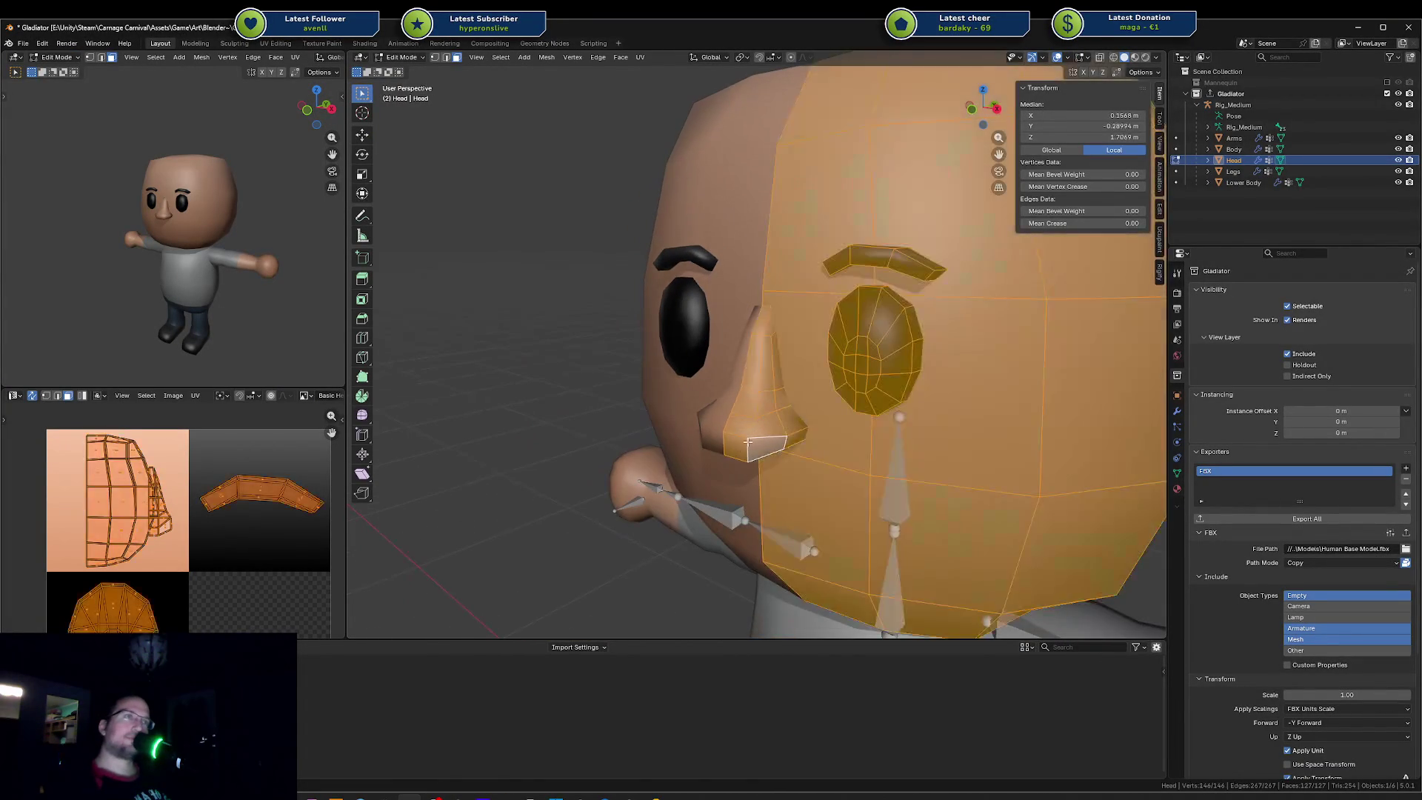
{"action": "key", "text": "alt+a"}
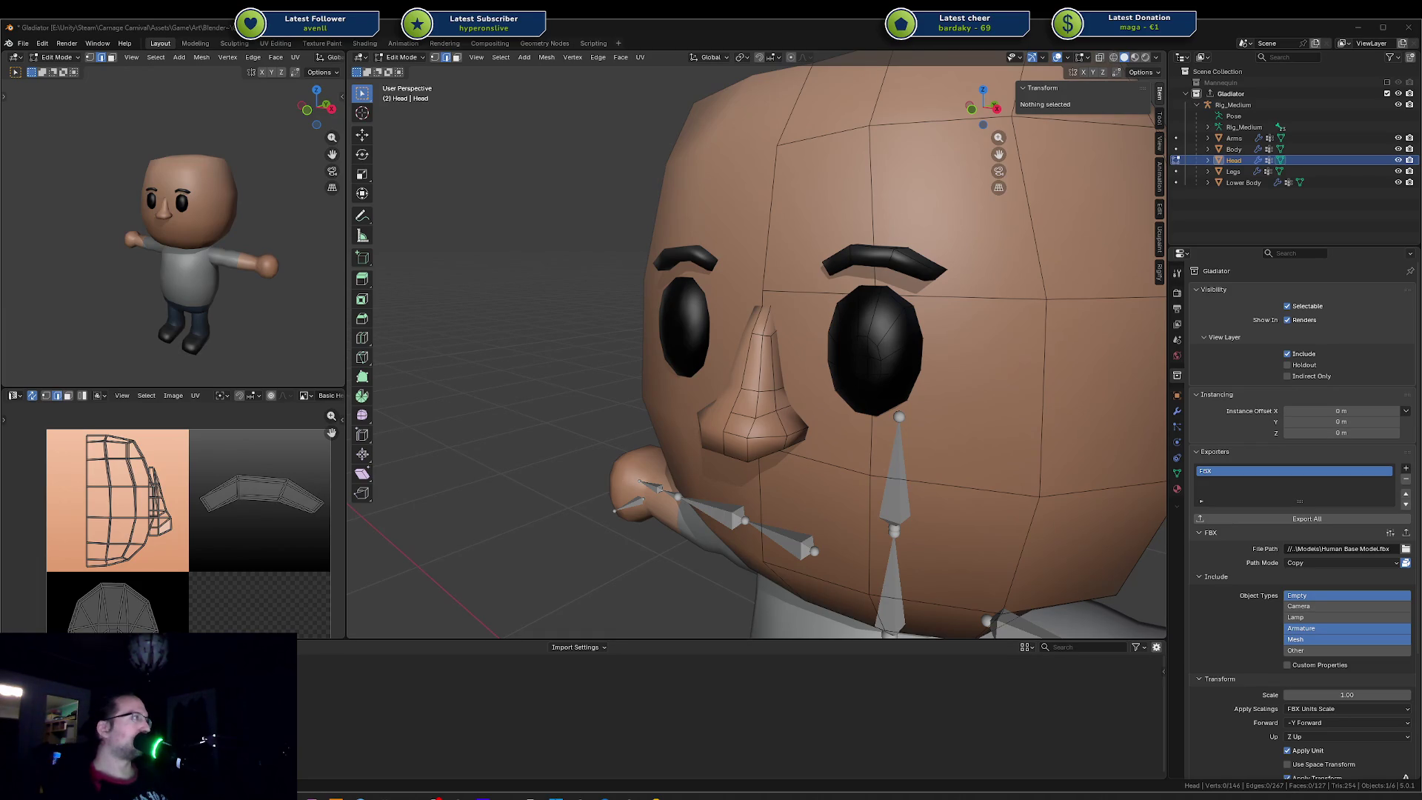
{"action": "middle_click_drag", "start_coordinate": [896, 309], "coordinate": [814, 302]}
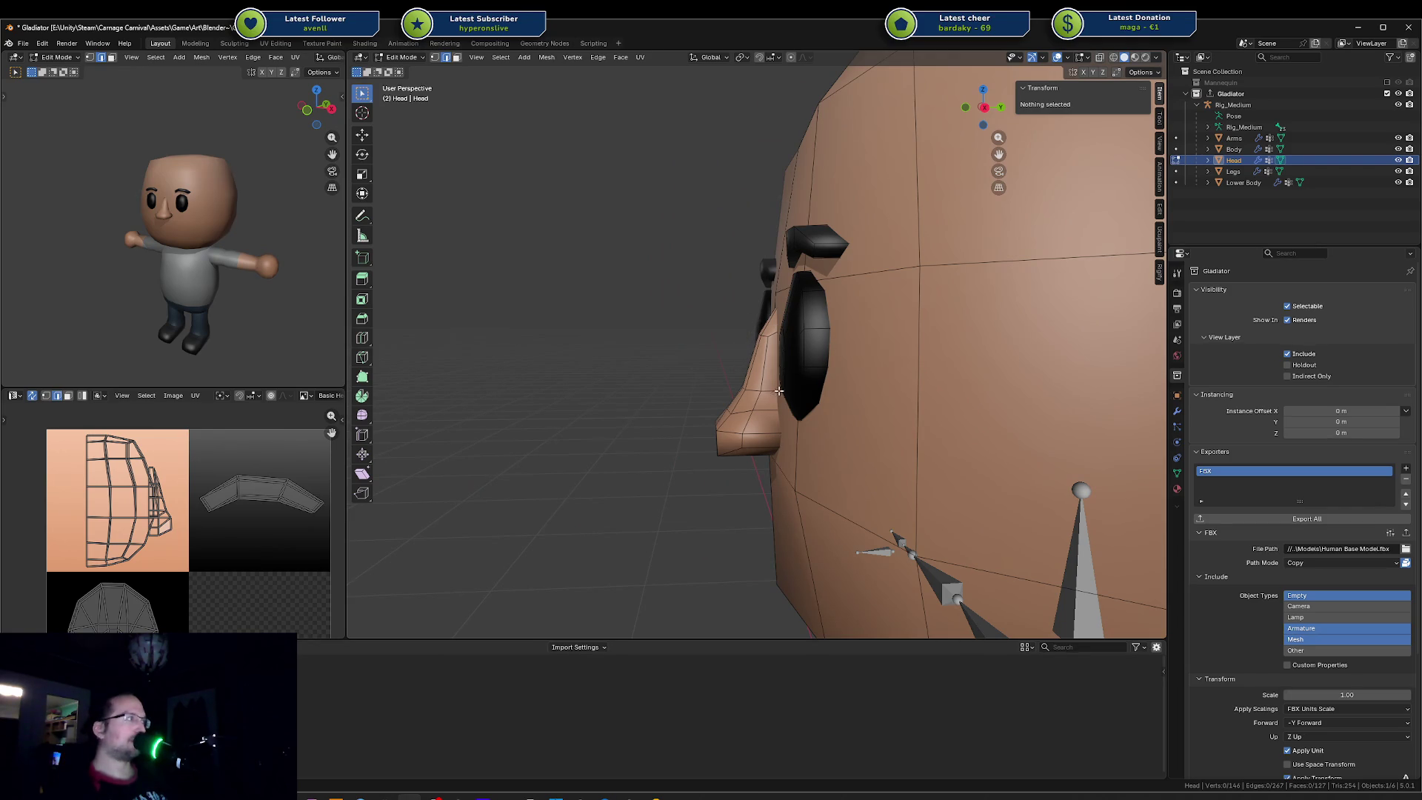
{"action": "middle_click_drag", "start_coordinate": [744, 437], "coordinate": [751, 436]}
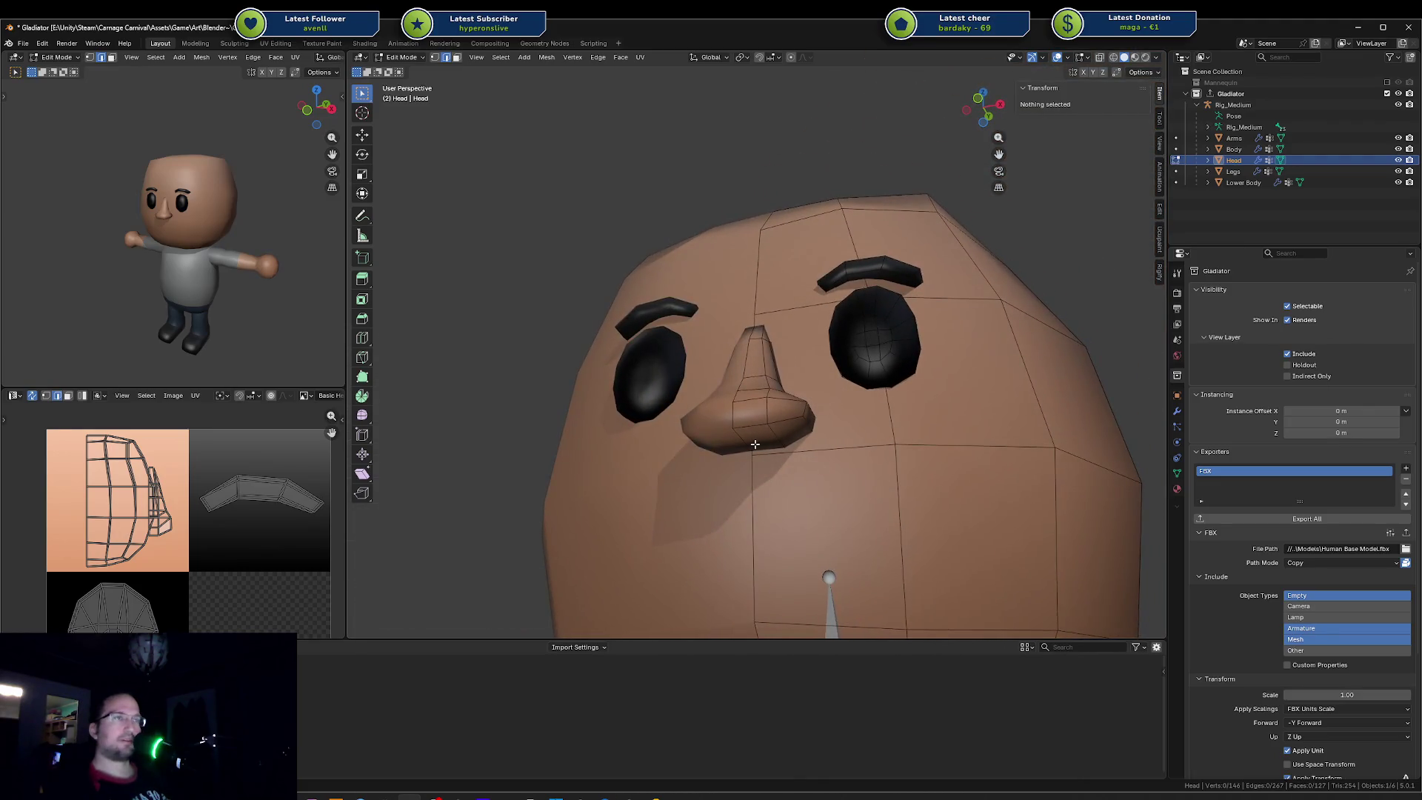
Step: Switch between face and edge selection and raise a nose edge along Z
{"action": "left_click", "coordinate": [754, 430]}
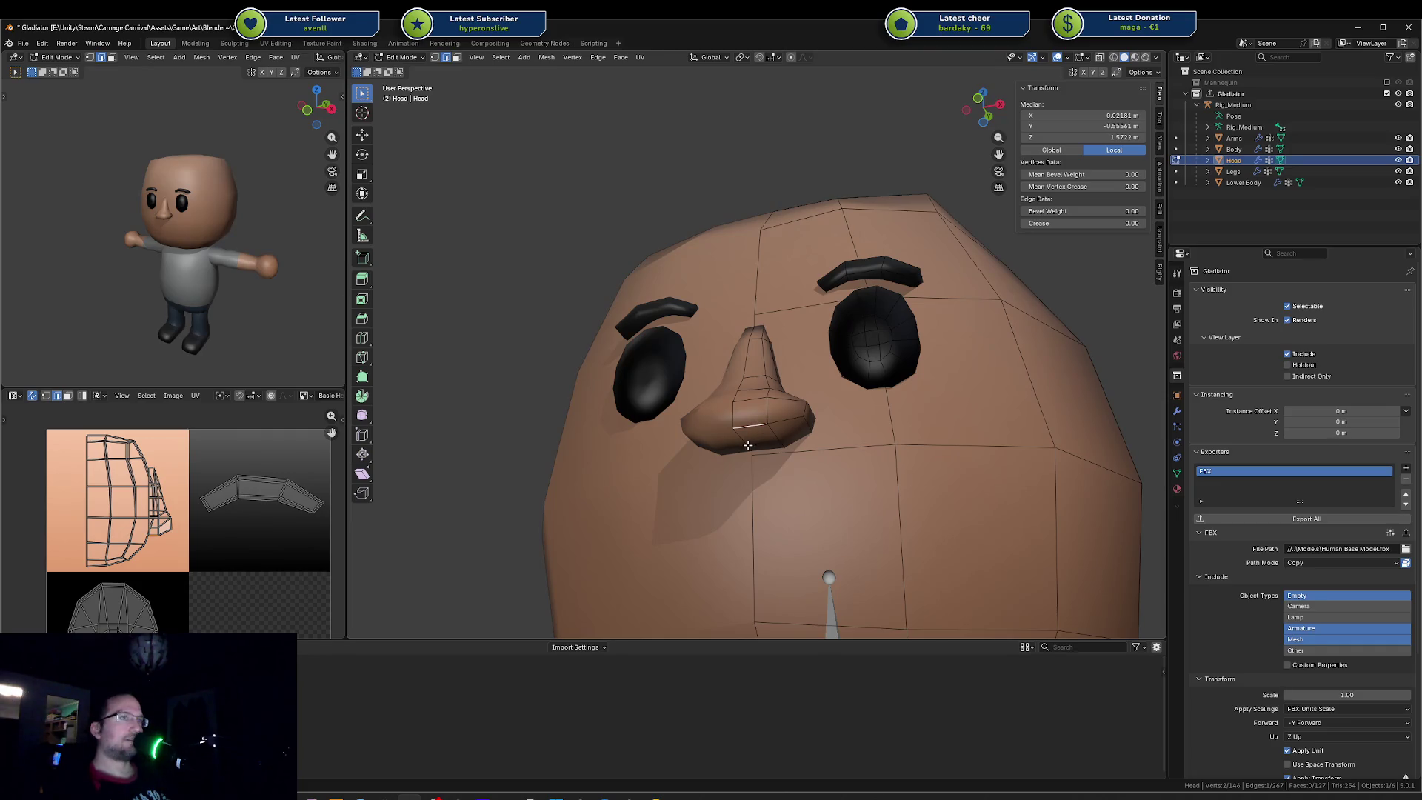
{"action": "key", "text": "3"}
{"action": "left_click", "coordinate": [751, 438]}
{"action": "key", "text": "2"}
{"action": "left_click", "coordinate": [741, 439]}
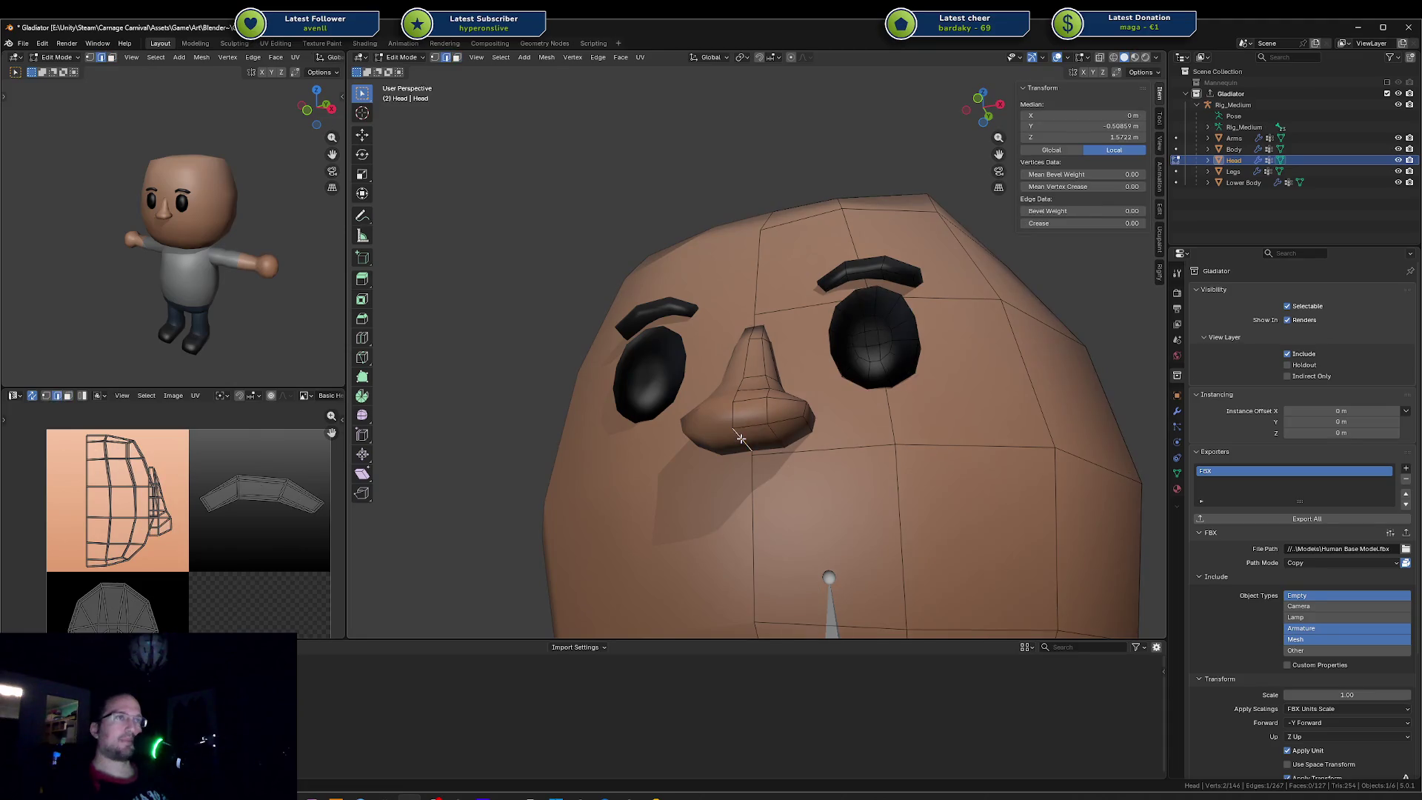
{"action": "key", "text": "g"}
{"action": "key", "text": "z"}
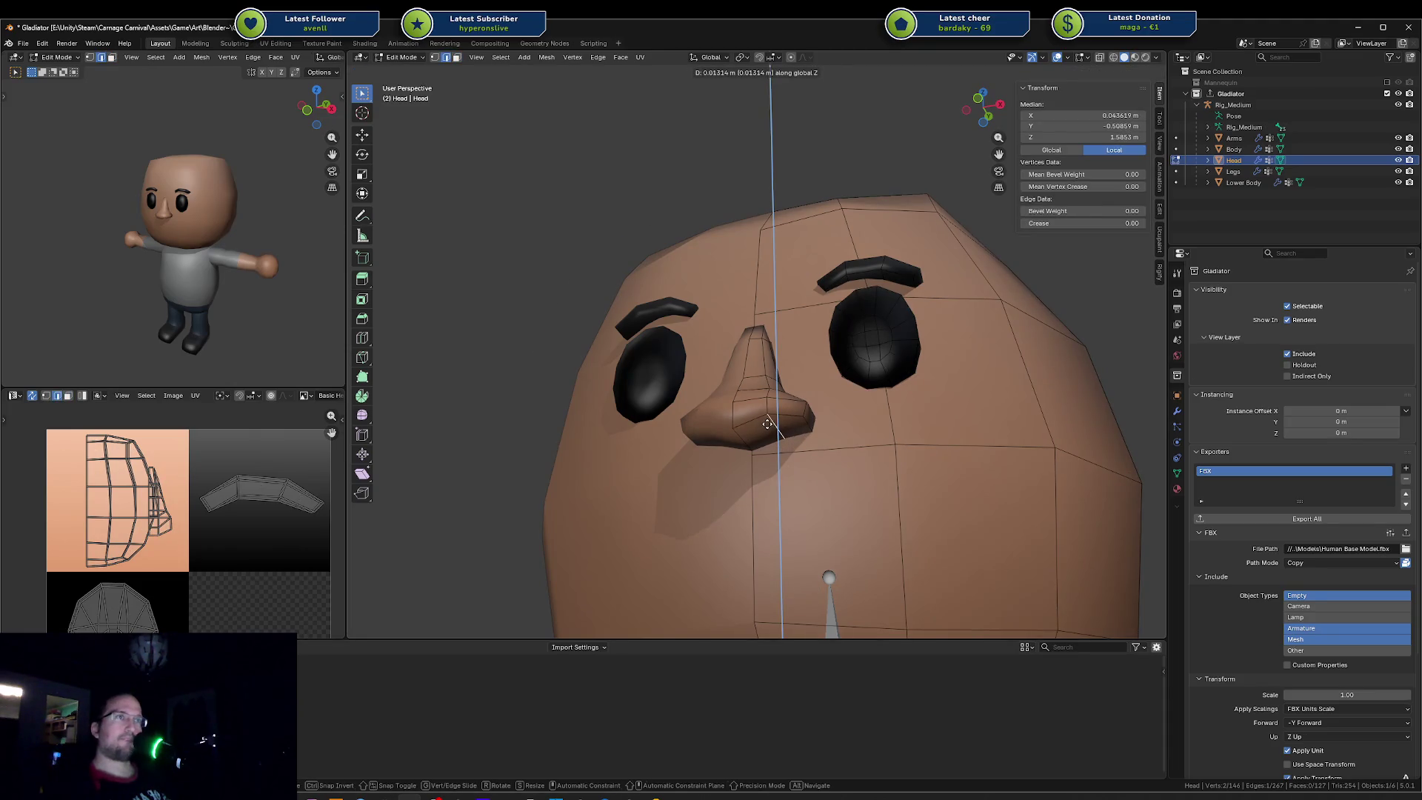
{"action": "left_click", "coordinate": [778, 433]}
Step: Lower another nose edge along Z and save the blend file
{"action": "middle_click_drag", "start_coordinate": [778, 433], "coordinate": [801, 433]}
{"action": "left_click", "coordinate": [800, 434]}
{"action": "key", "text": "g"}
{"action": "key", "text": "z"}
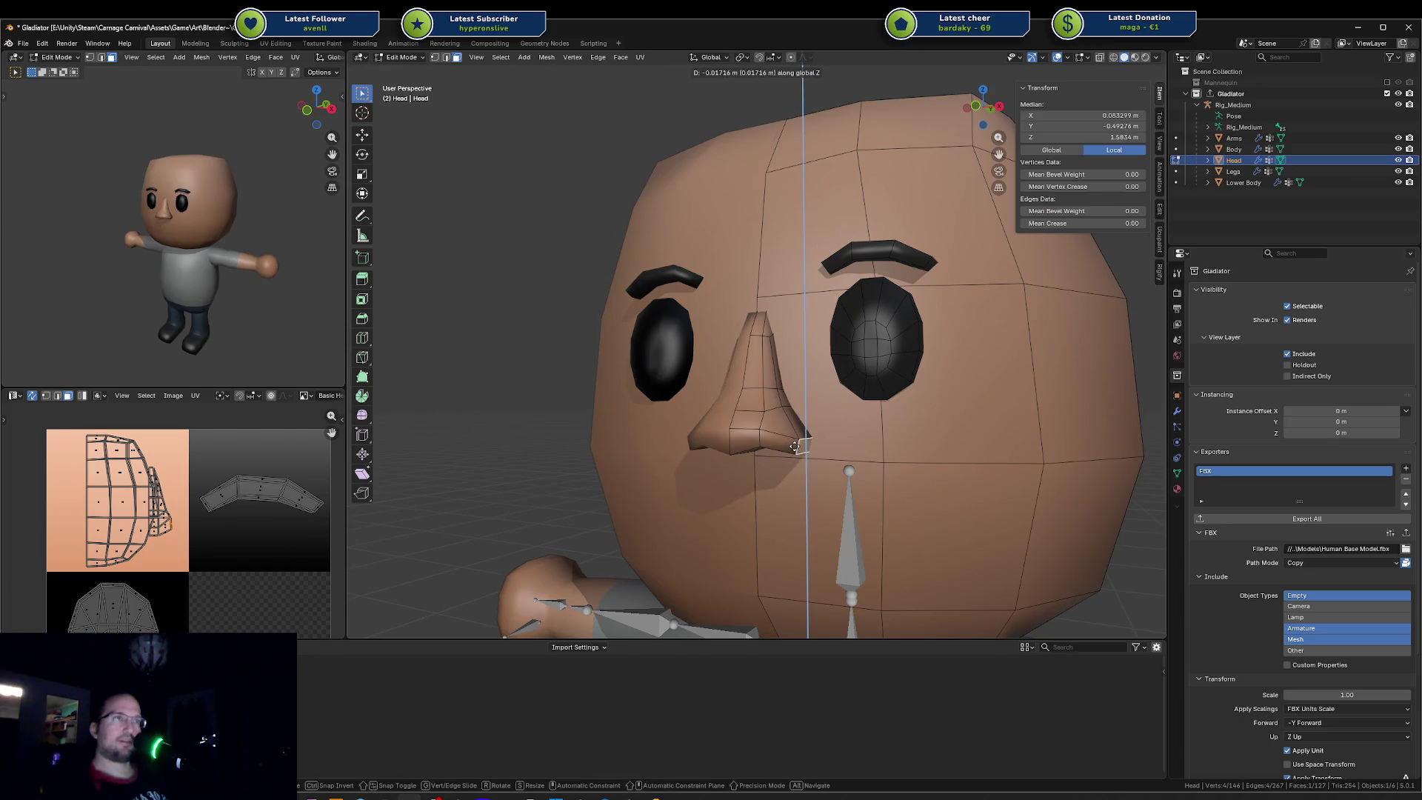
{"action": "left_click", "coordinate": [796, 446]}
{"action": "middle_click_drag", "start_coordinate": [796, 446], "coordinate": [827, 442]}
{"action": "scroll", "coordinate": [164, 235], "scroll_direction": "up", "scroll_amount": 4}
{"action": "middle_click_drag", "start_coordinate": [712, 335], "coordinate": [742, 327]}
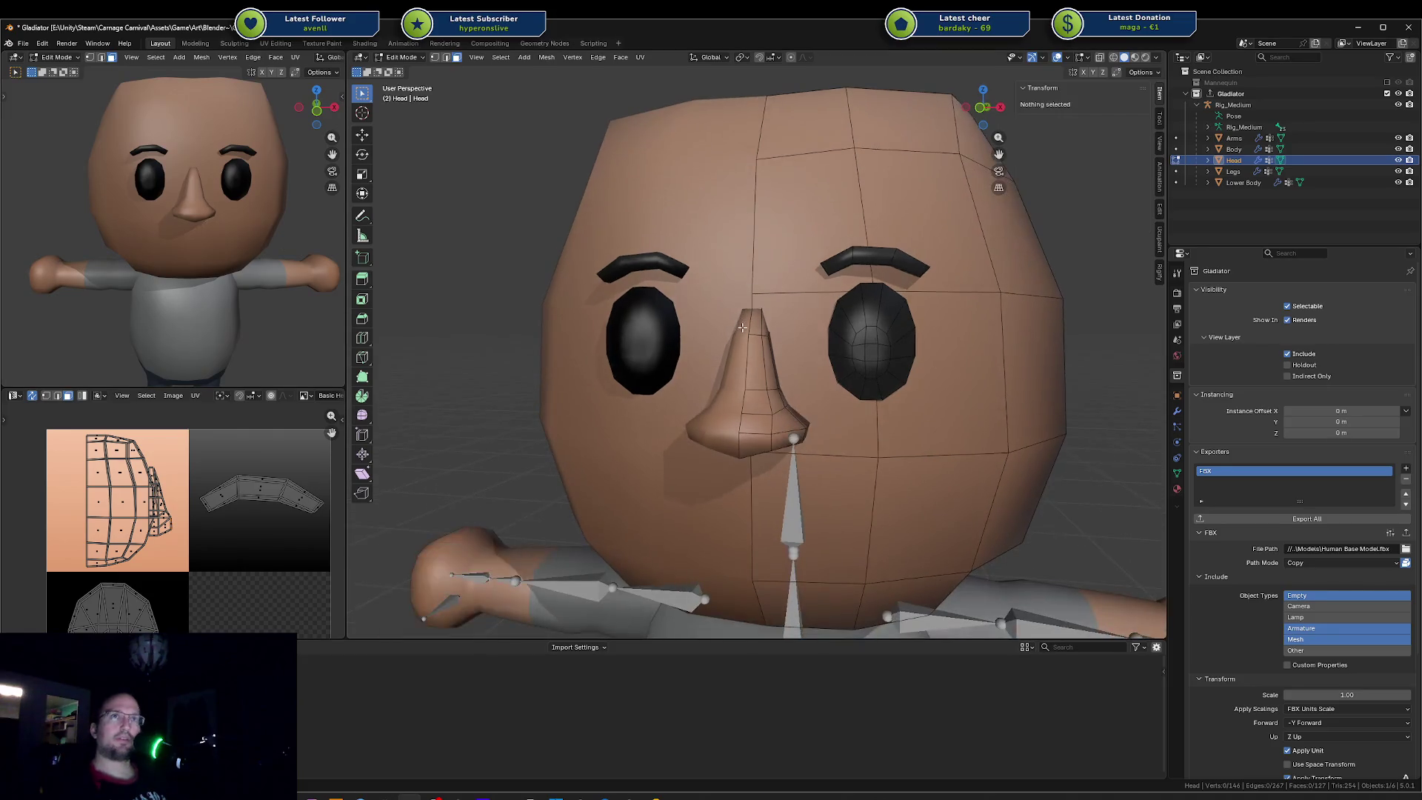
{"action": "left_click", "coordinate": [743, 328]}
{"action": "key", "text": "ctrl+s"}
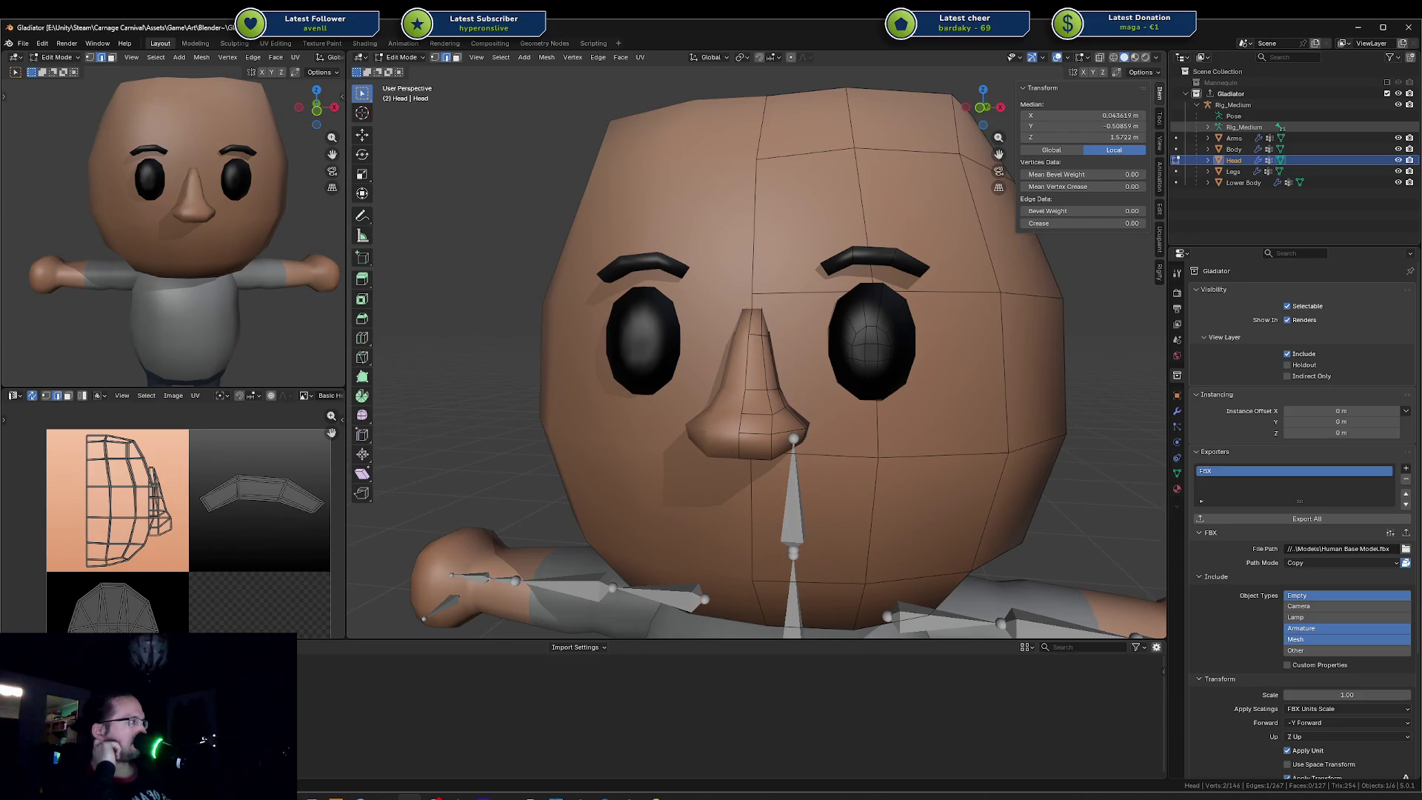
{"action": "scroll", "coordinate": [792, 312], "scroll_direction": "down", "scroll_amount": 1}
{"action": "scroll", "coordinate": [795, 312], "scroll_direction": "down", "scroll_amount": 1}
{"action": "scroll", "coordinate": [801, 313], "scroll_direction": "down", "scroll_amount": 1}
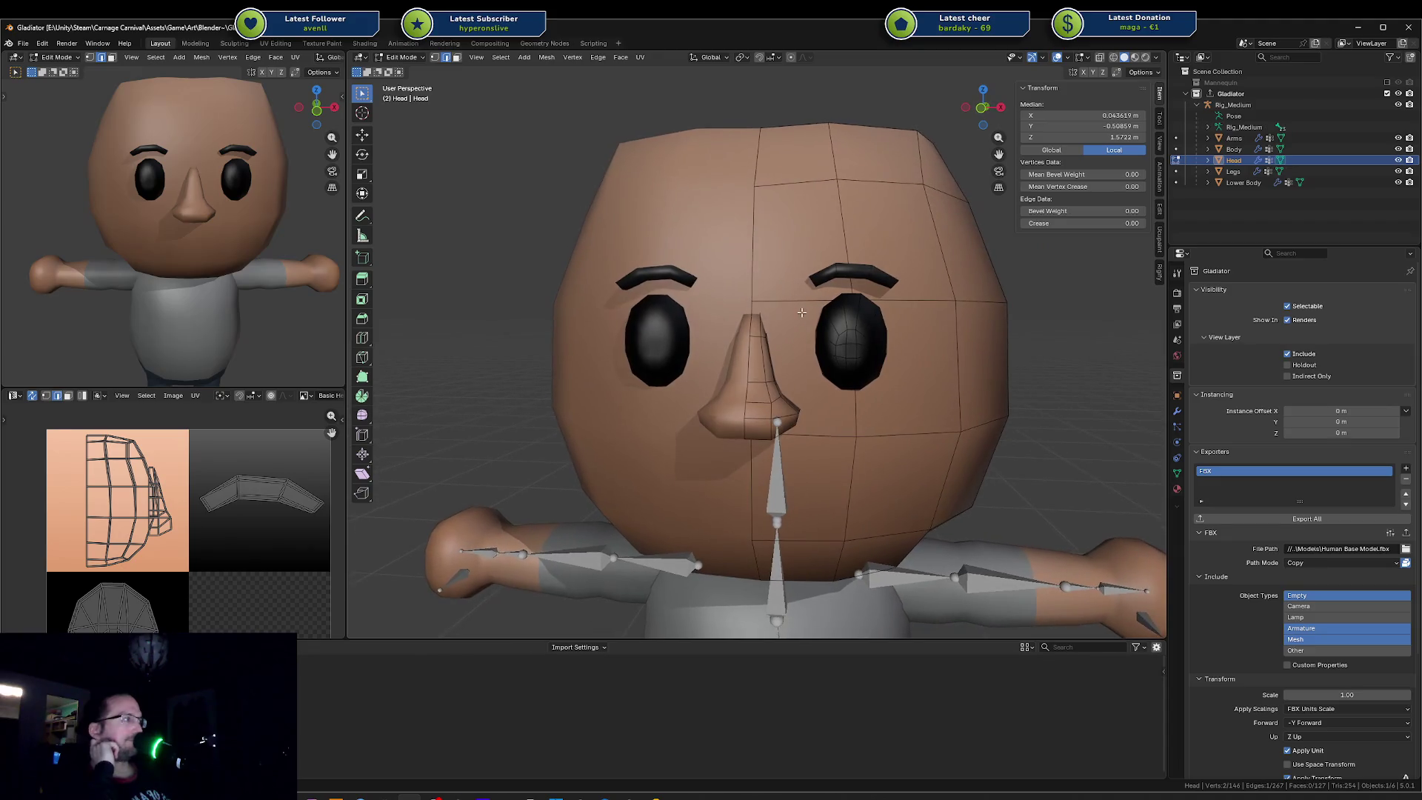
Step: Compare the nose against the cartoon nose reference image in the browser and return to Blender
{"action": "middle_click_drag", "start_coordinate": [800, 314], "coordinate": [814, 353]}
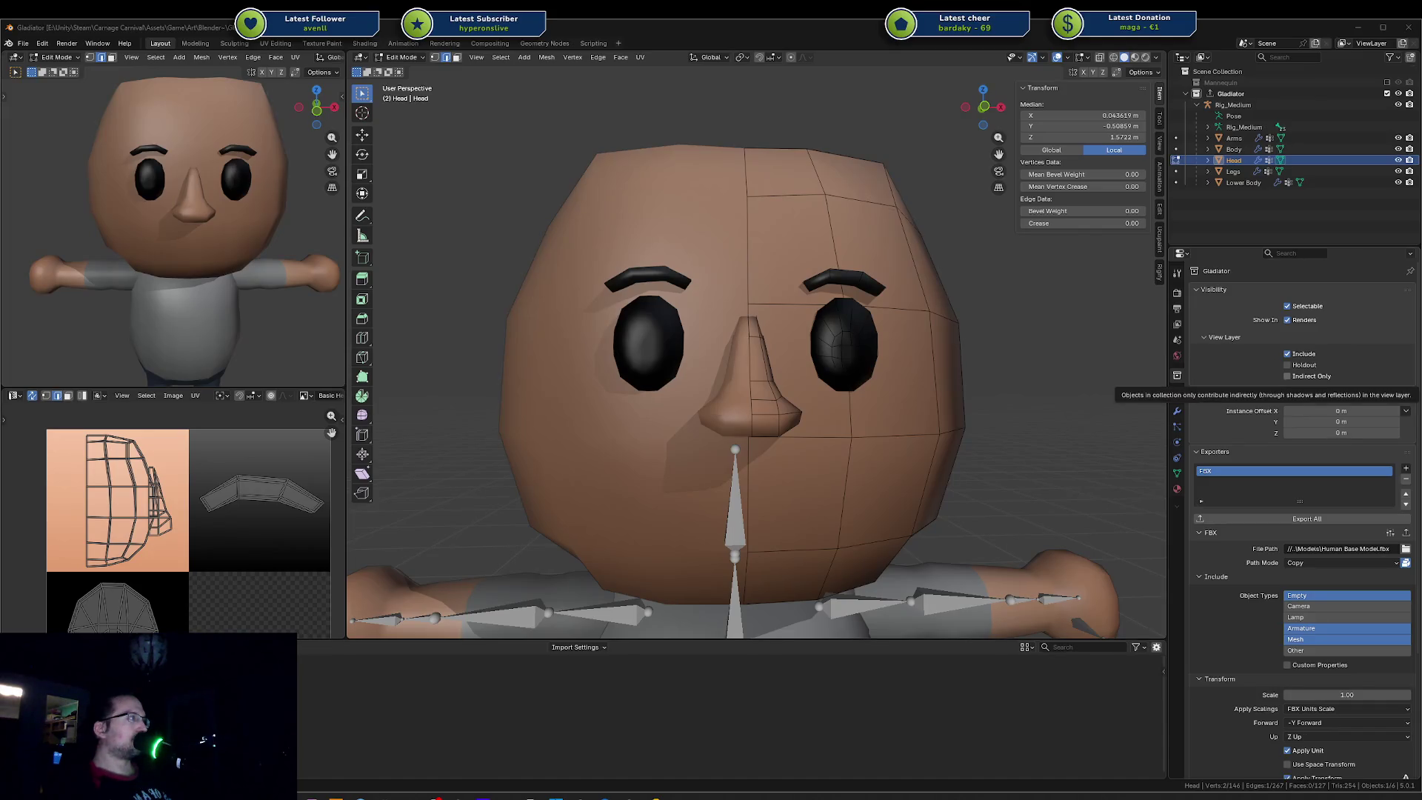
{"action": "key", "text": "alt+Tab"}
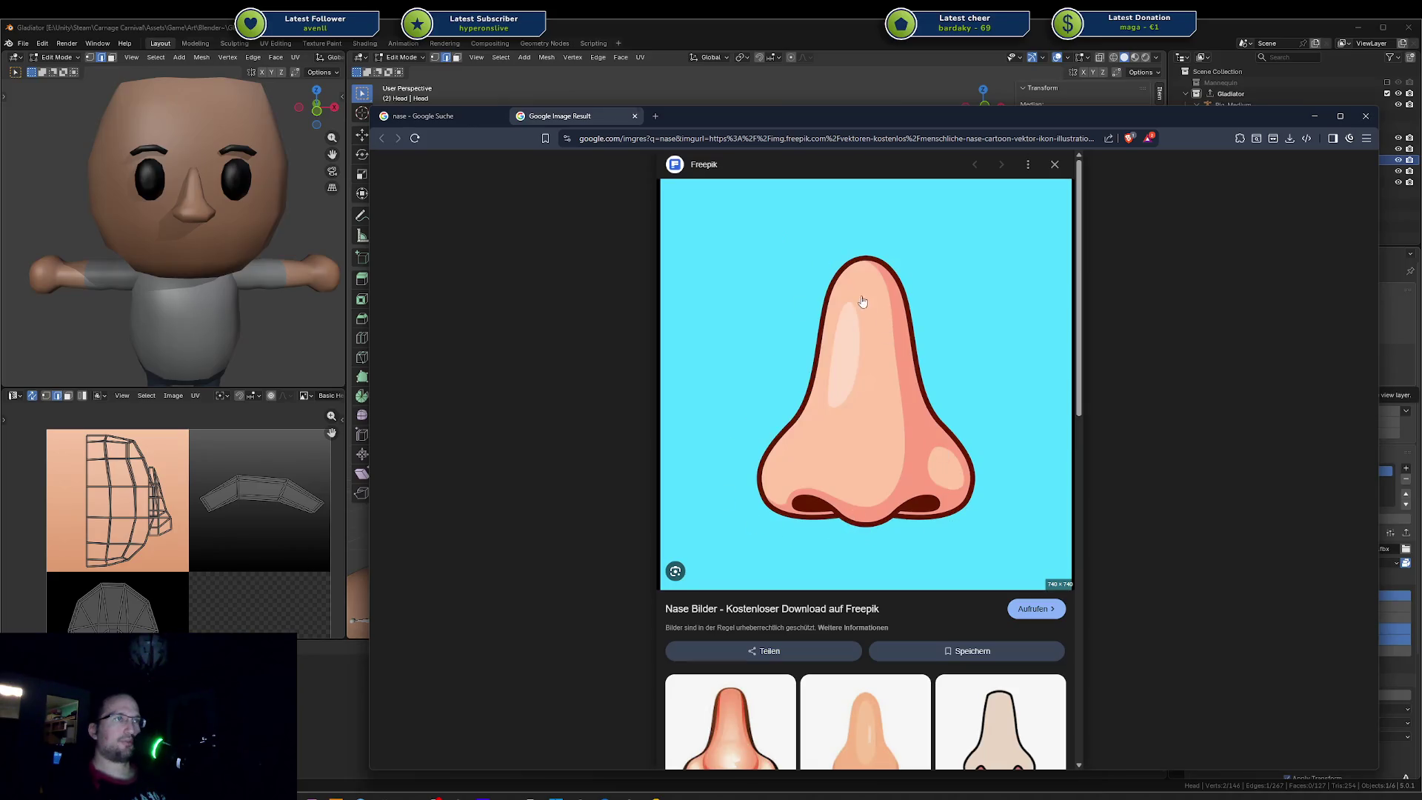
{"action": "key", "text": "alt+Tab"}
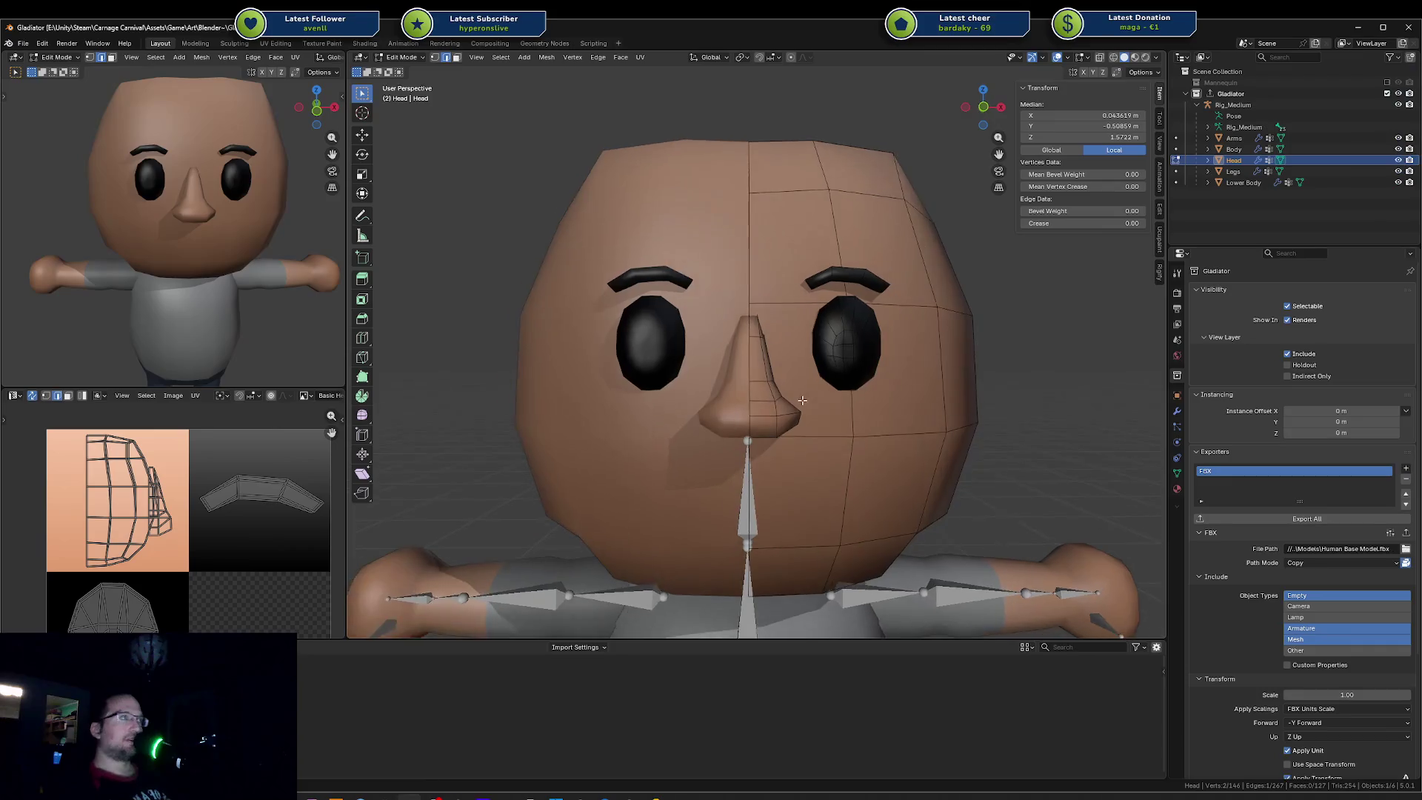
{"action": "scroll", "coordinate": [770, 362], "scroll_direction": "up", "scroll_amount": 3}
Step: Push the linked nose part forward along Y in two moves and save the file
{"action": "left_click_drag", "start_coordinate": [756, 302], "coordinate": [757, 312]}
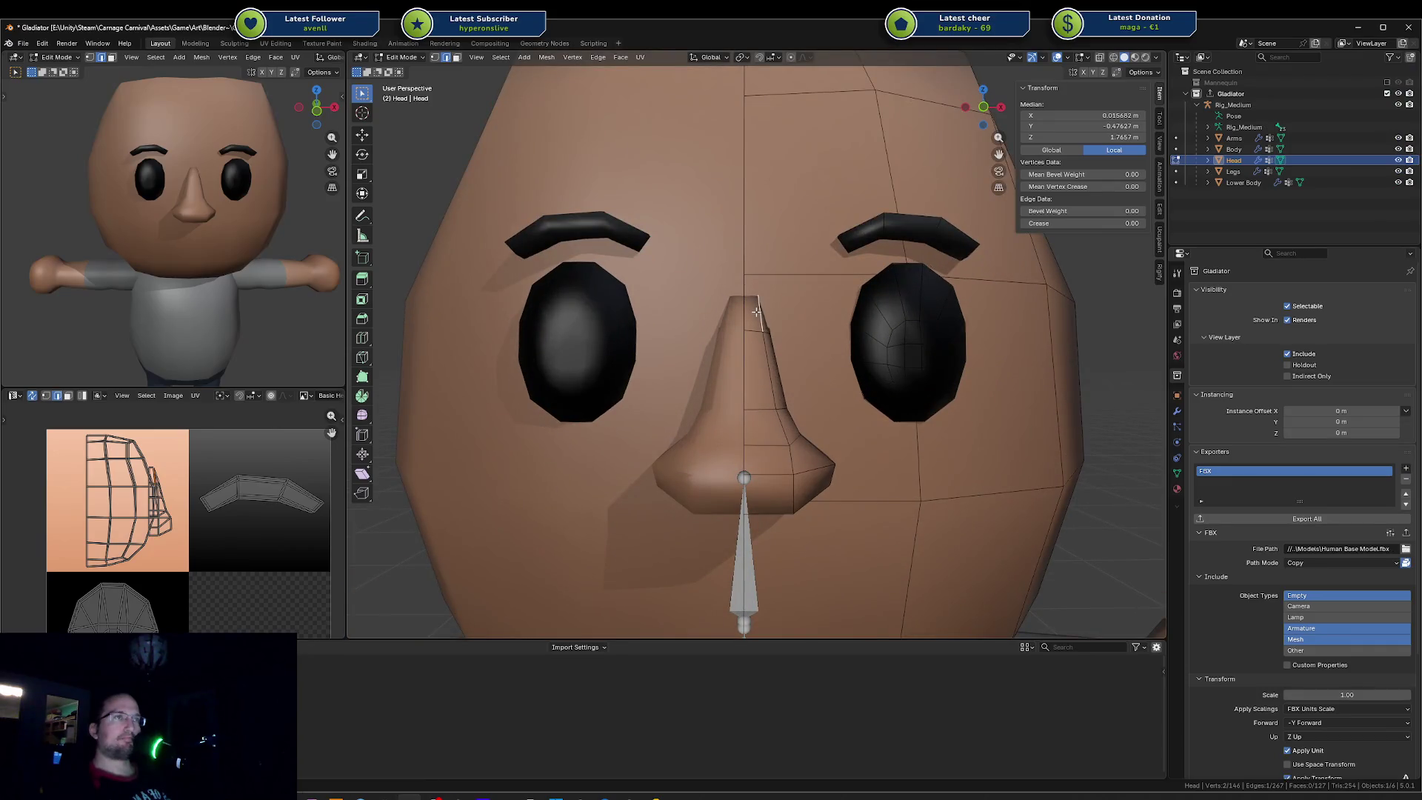
{"action": "key", "text": "l"}
{"action": "middle_click_drag", "start_coordinate": [757, 311], "coordinate": [750, 341]}
{"action": "key", "text": "g"}
{"action": "key", "text": "y"}
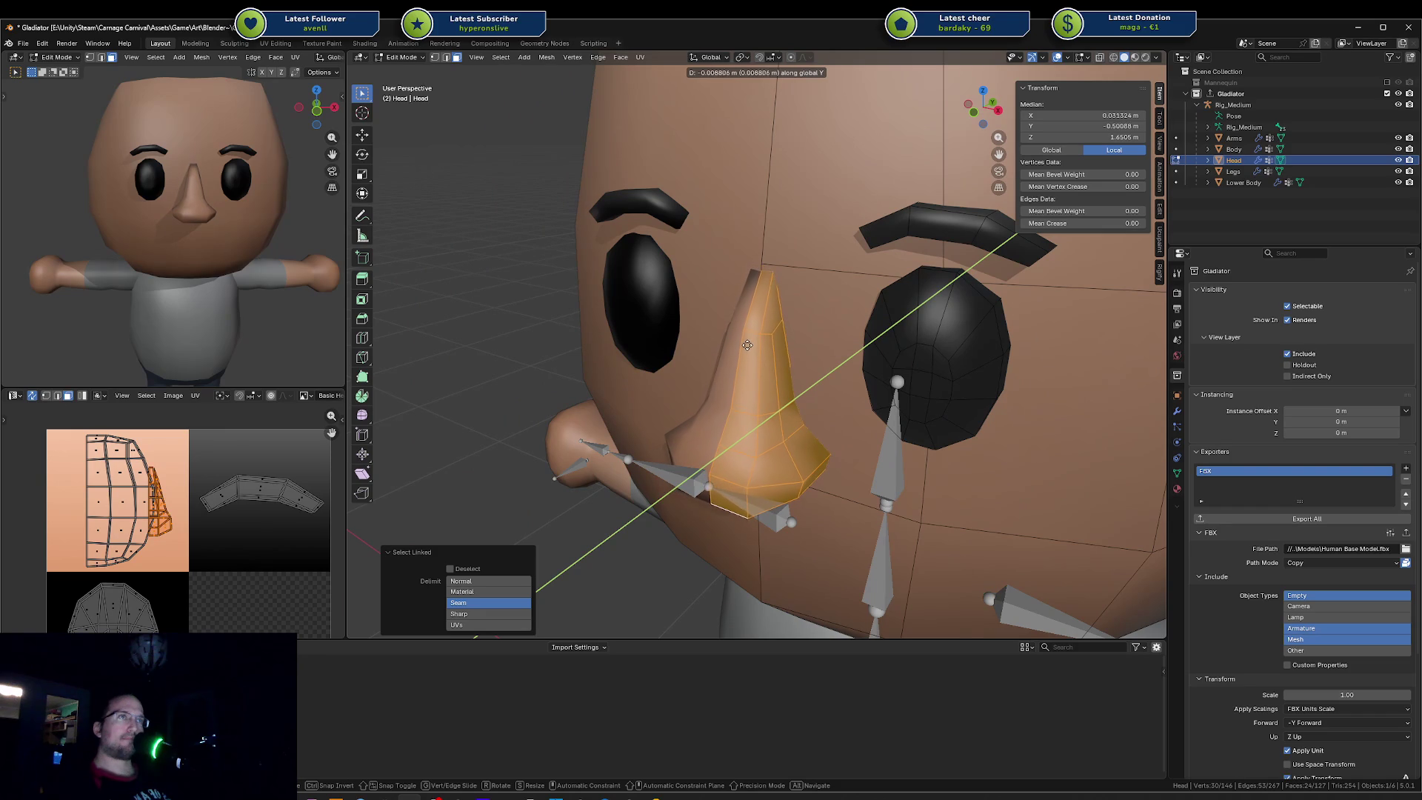
{"action": "left_click", "coordinate": [751, 342]}
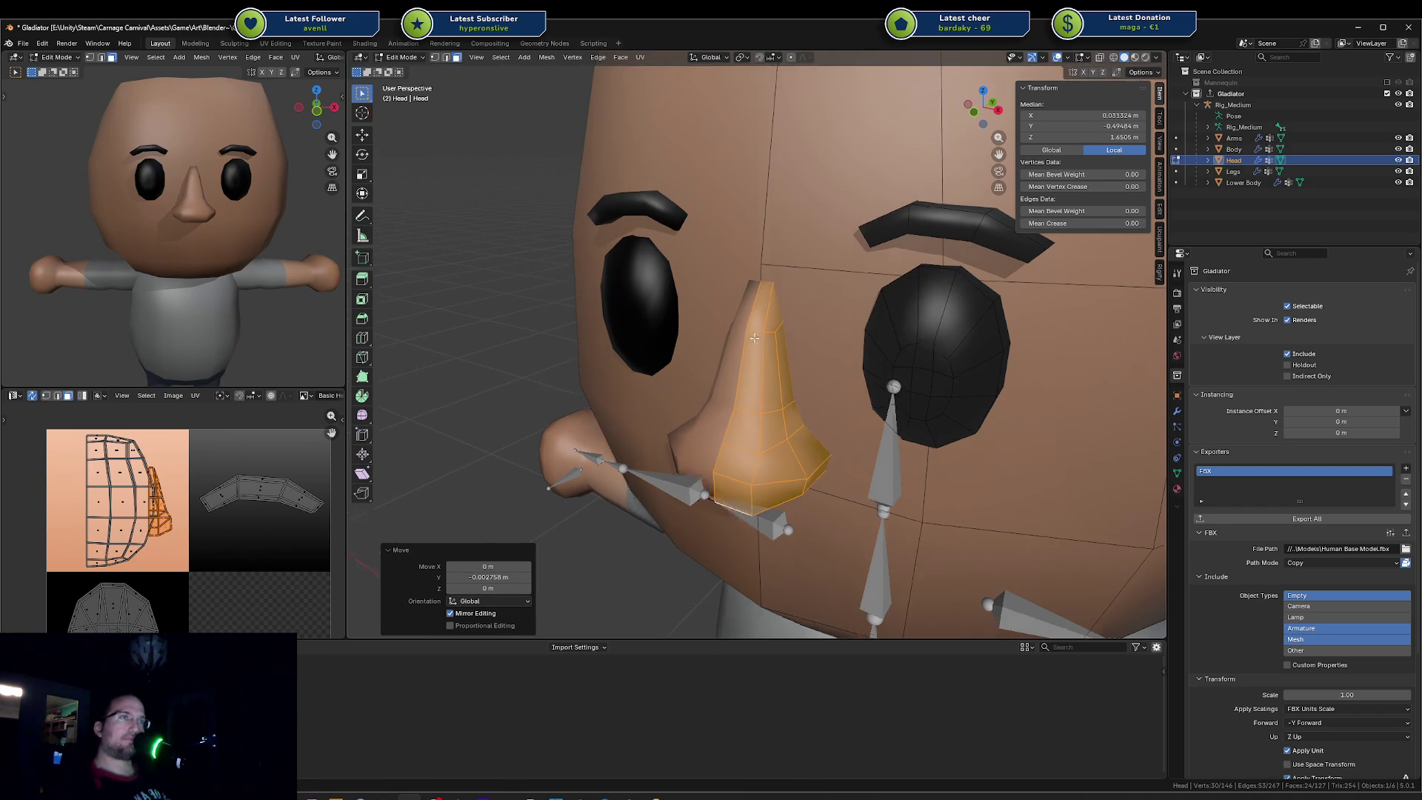
{"action": "middle_click_drag", "start_coordinate": [750, 343], "coordinate": [724, 322]}
{"action": "key", "text": "g"}
{"action": "key", "text": "y"}
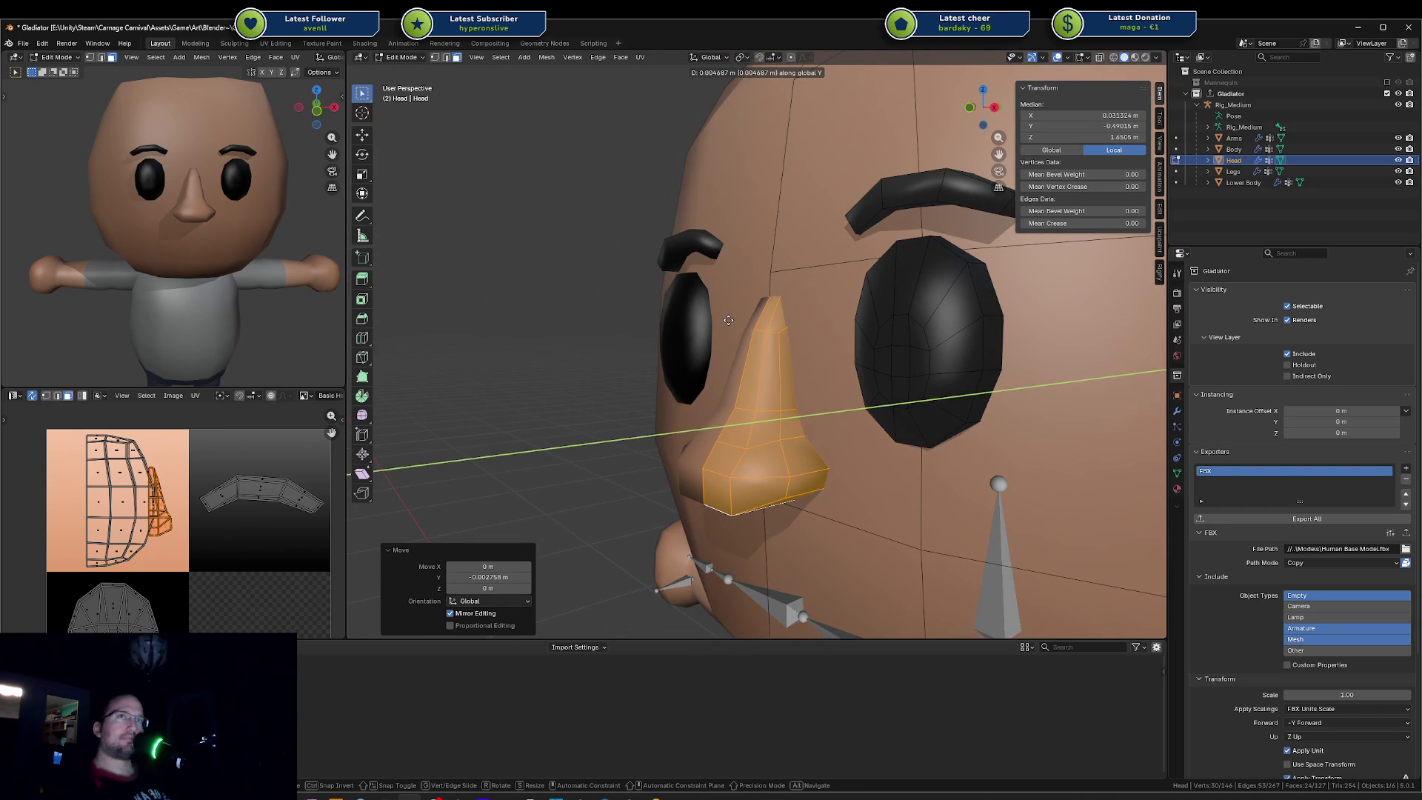
{"action": "left_click", "coordinate": [728, 320]}
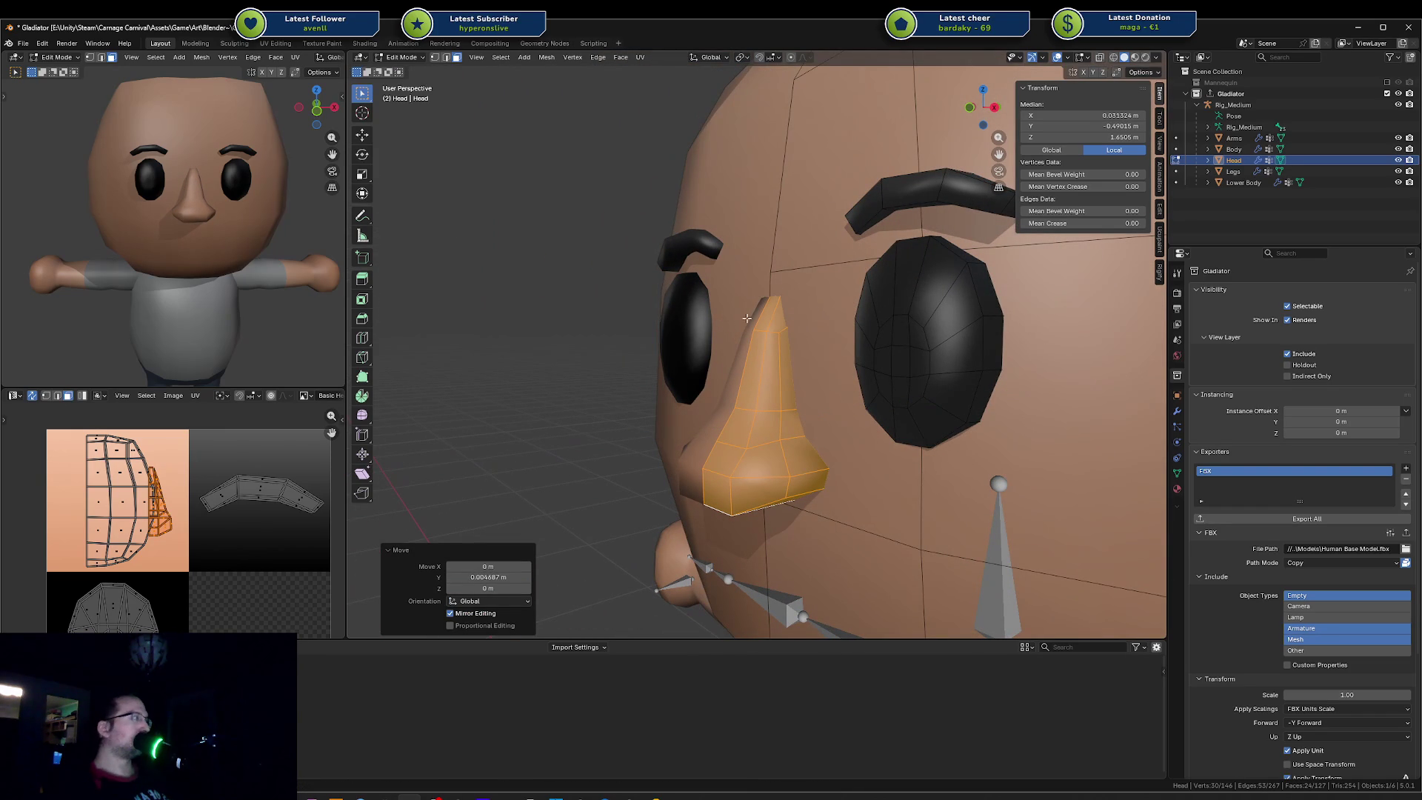
{"action": "key", "text": "ctrl+s"}
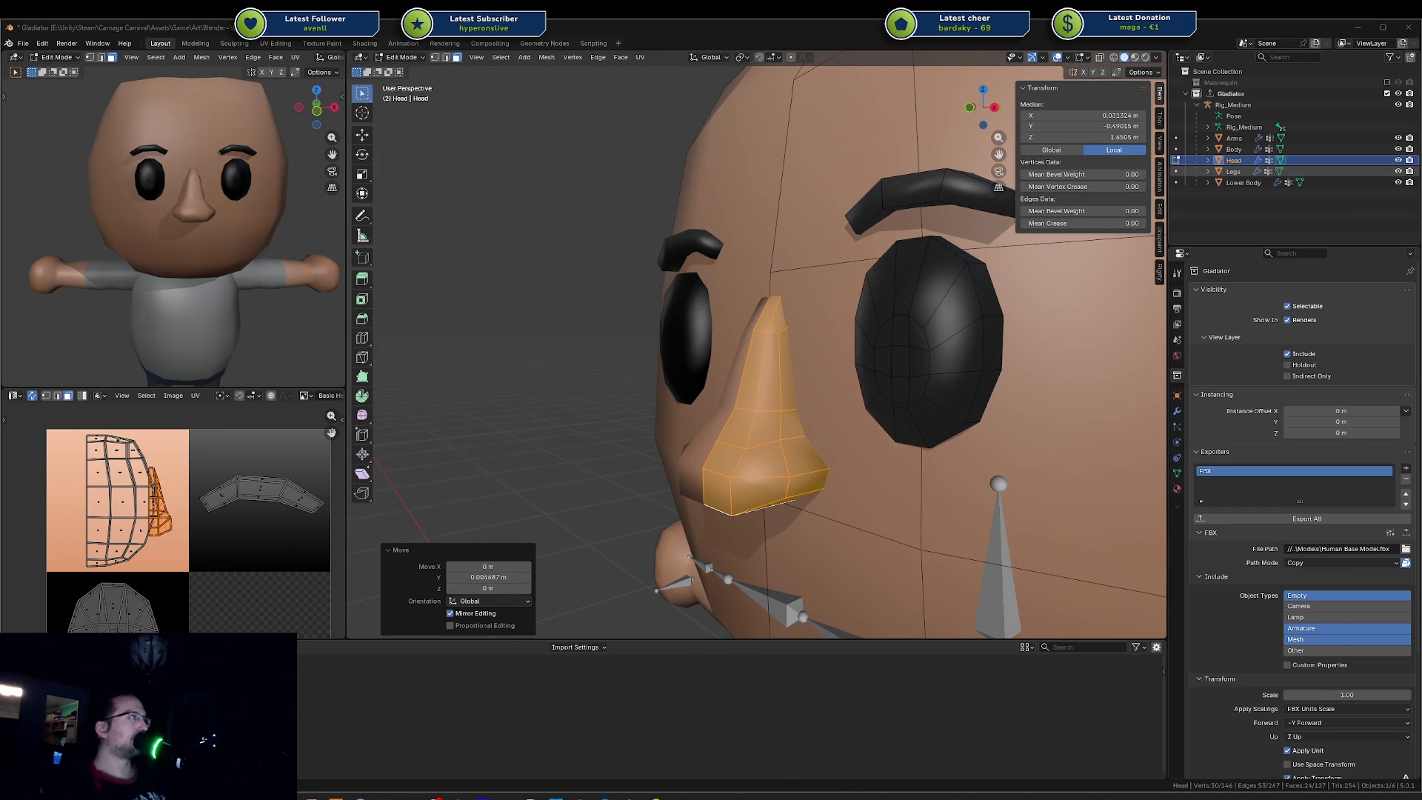
Step: Add a vertical loop cut down the middle of the nose
{"action": "middle_click_drag", "start_coordinate": [666, 433], "coordinate": [732, 445]}
{"action": "mouse_move", "coordinate": [781, 497]}
{"action": "middle_mouse_down"}
{"action": "mouse_move", "coordinate": [773, 473]}
{"action": "mouse_move", "coordinate": [755, 490]}
{"action": "middle_mouse_up"}
{"action": "key", "text": "alt+a"}
{"action": "key", "text": "ctrl+r"}
{"action": "left_click", "coordinate": [771, 464]}
{"action": "key", "text": "3"}
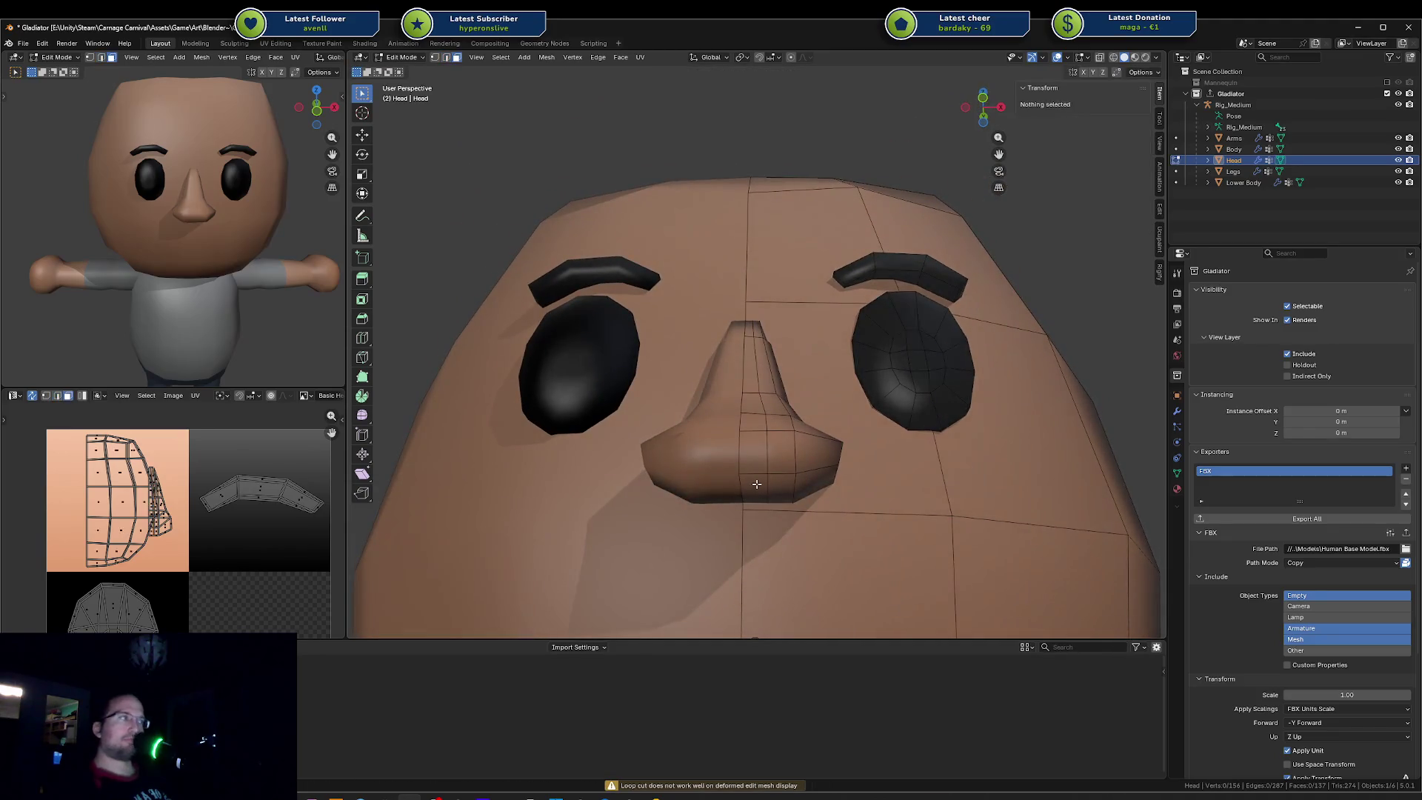
Step: Move the nose-bottom face vertically
{"action": "left_click", "coordinate": [756, 489]}
{"action": "key", "text": "g"}
{"action": "key", "text": "z"}
{"action": "left_click", "coordinate": [755, 497]}
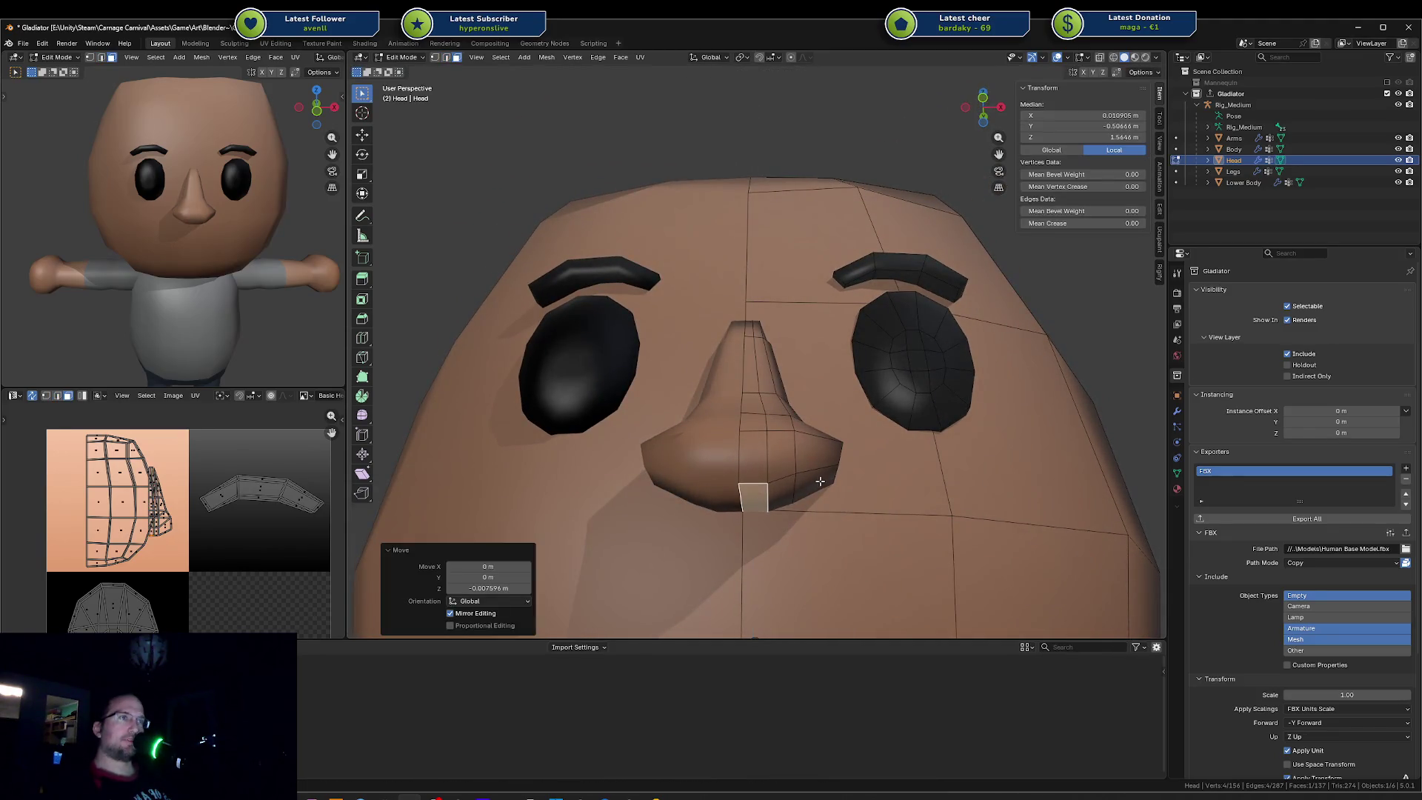
{"action": "middle_click_drag", "start_coordinate": [754, 496], "coordinate": [822, 478]}
Step: Reshape the nose's side face with alternating Z and X nudges
{"action": "left_click", "coordinate": [829, 473]}
{"action": "key", "text": "g"}
{"action": "key", "text": "z"}
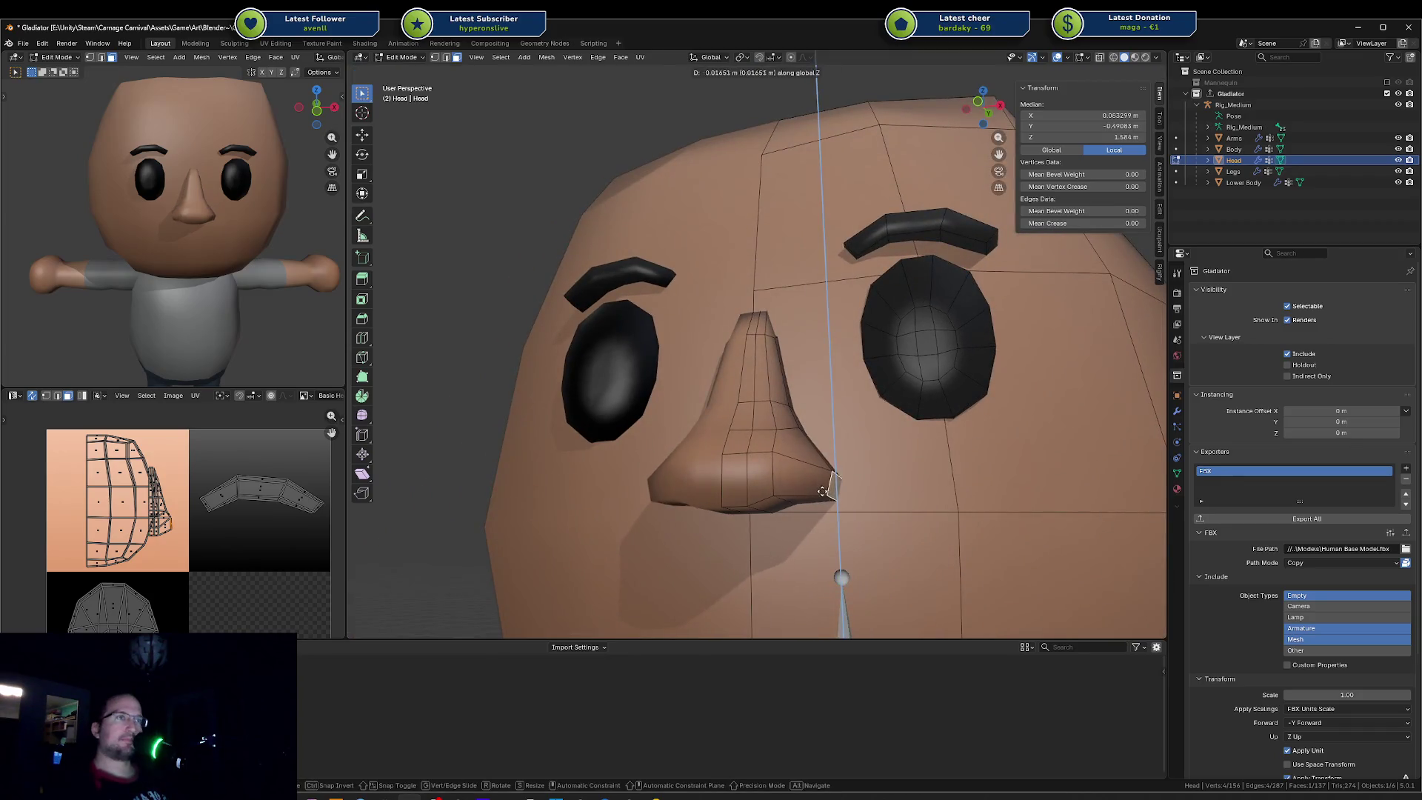
{"action": "left_click", "coordinate": [865, 478]}
{"action": "key", "text": "g"}
{"action": "key", "text": "x"}
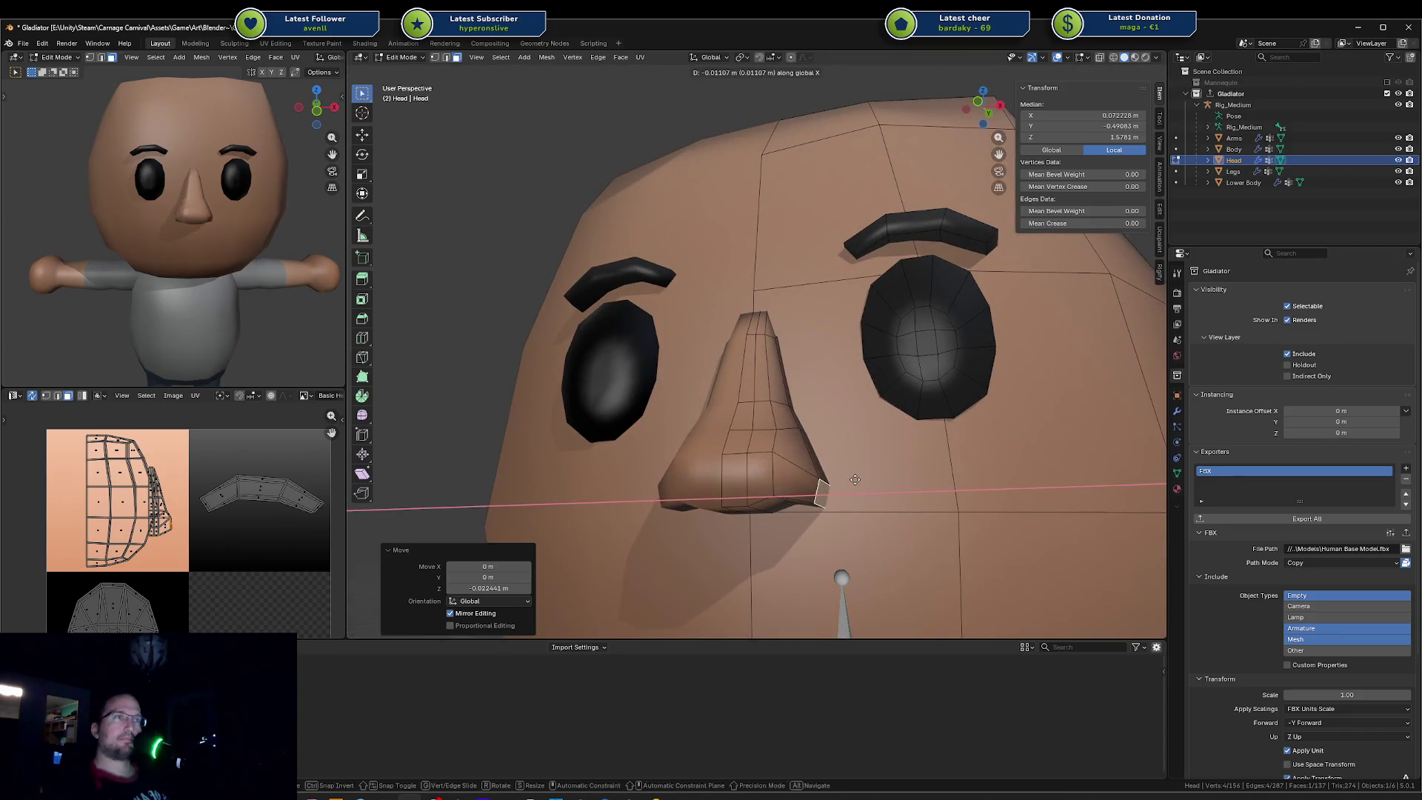
{"action": "left_click", "coordinate": [856, 478]}
{"action": "key", "text": "g"}
{"action": "key", "text": "z"}
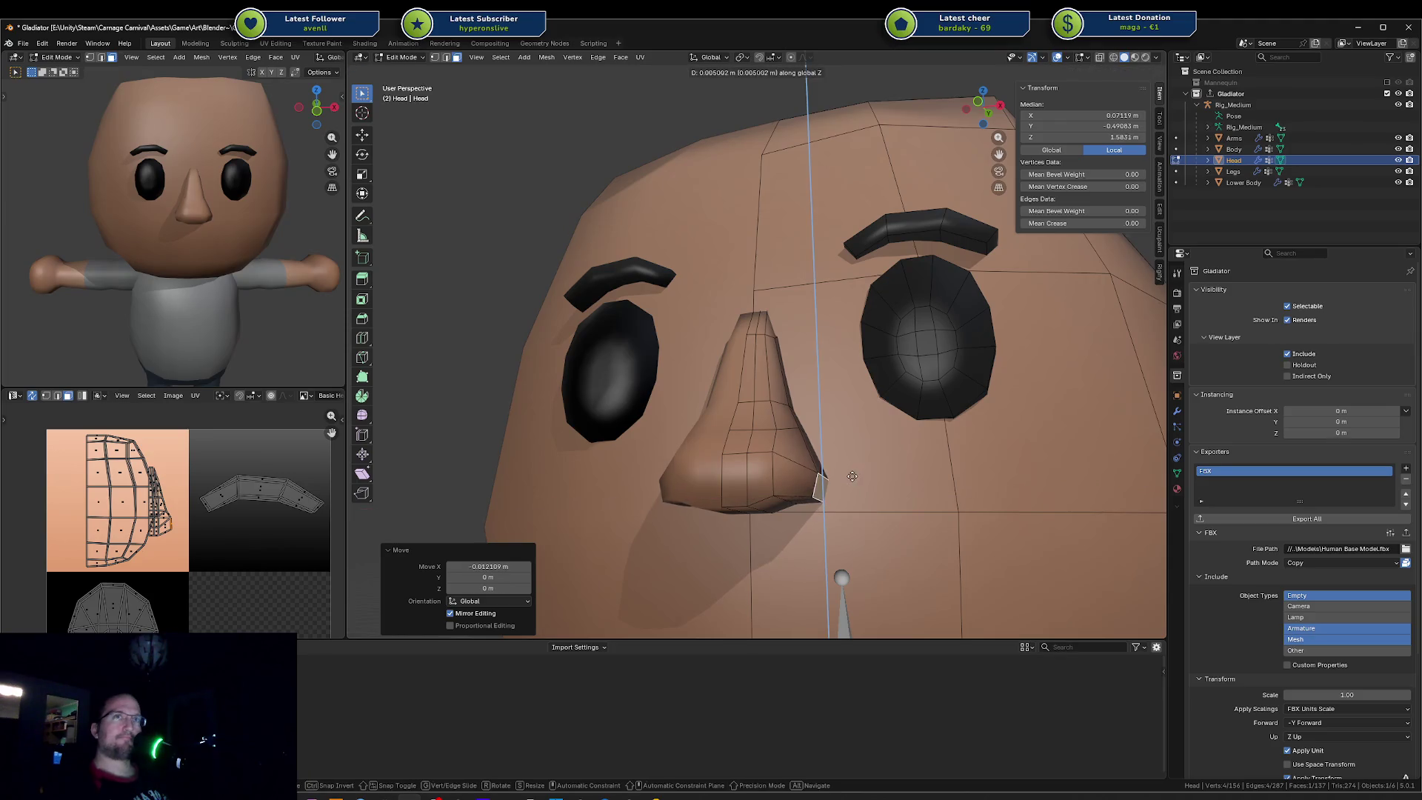
{"action": "left_click", "coordinate": [855, 478]}
{"action": "key", "text": "g"}
{"action": "key", "text": "x"}
{"action": "left_click", "coordinate": [856, 478]}
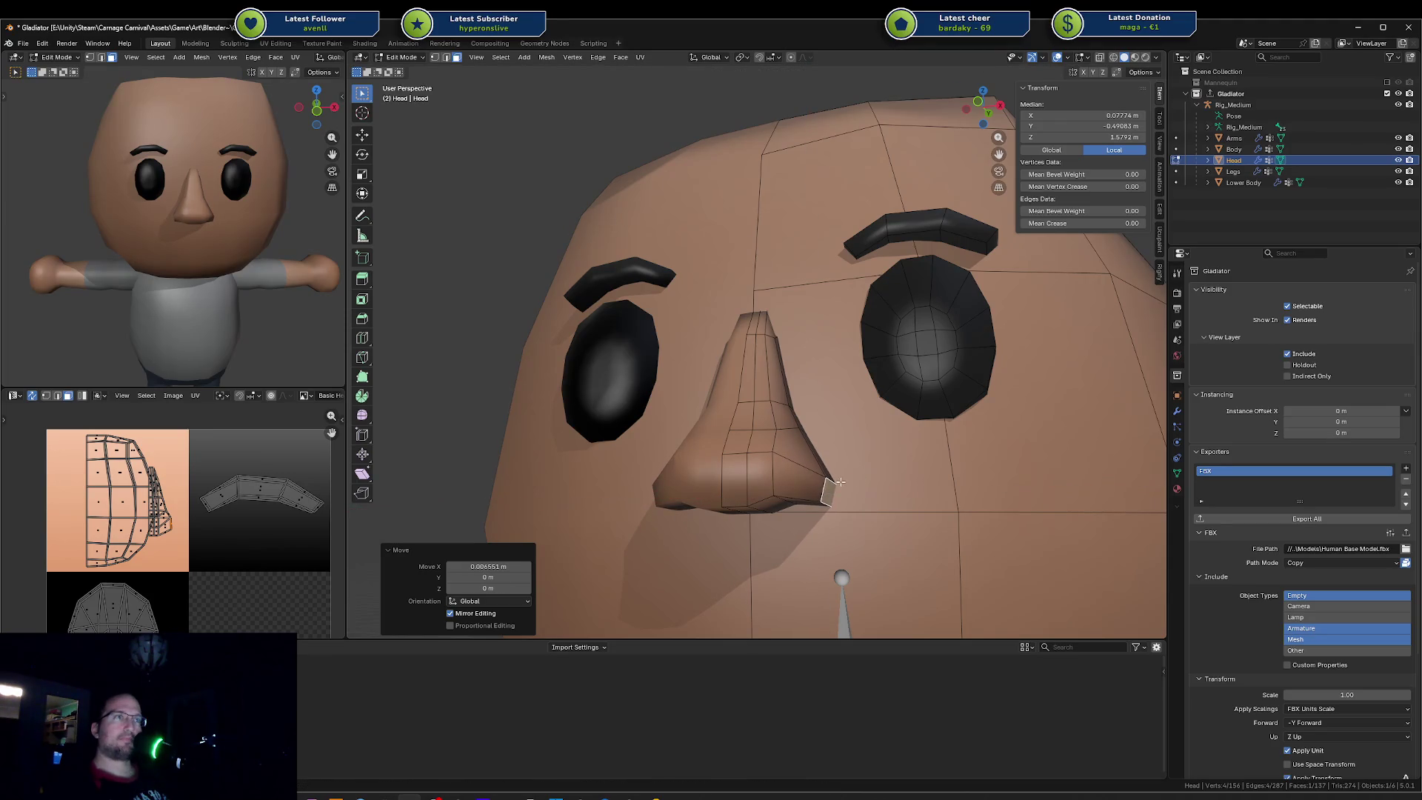
Step: Slide a horizontal nose edge loop, then return the head to object mode
{"action": "middle_click_drag", "start_coordinate": [856, 478], "coordinate": [797, 461]}
{"action": "key", "text": "a"}
{"action": "key", "text": "alt+a"}
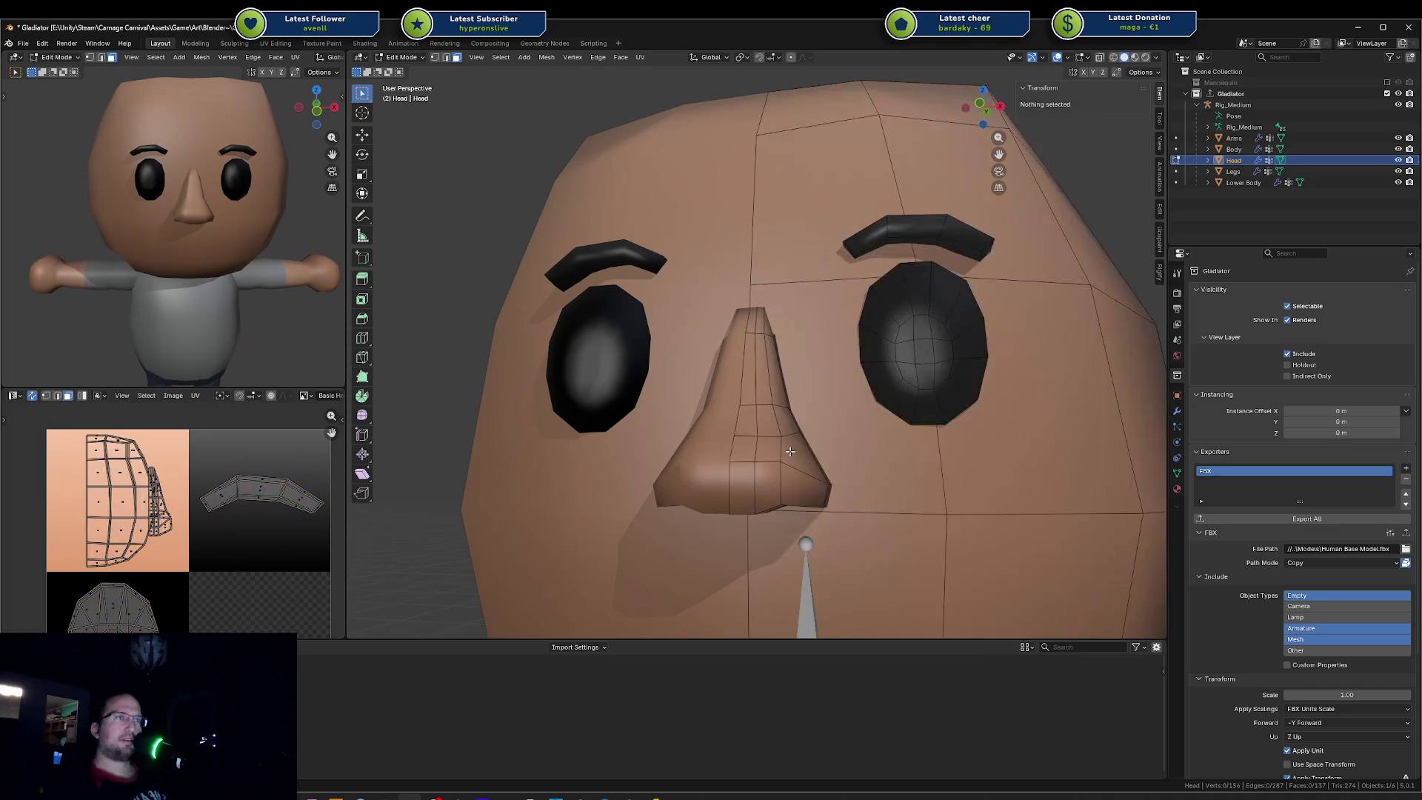
{"action": "left_click", "coordinate": [774, 443], "text": "alt"}
{"action": "key", "text": "g"}
{"action": "key", "text": "g"}
{"action": "left_click", "coordinate": [774, 450]}
{"action": "key", "text": "Tab"}
{"action": "mouse_move", "coordinate": [223, 278]}
{"action": "middle_mouse_down"}
{"action": "mouse_move", "coordinate": [154, 348]}
{"action": "mouse_move", "coordinate": [219, 292]}
{"action": "mouse_move", "coordinate": [220, 304]}
{"action": "mouse_move", "coordinate": [304, 334]}
{"action": "middle_mouse_up"}
{"action": "scroll", "coordinate": [219, 292], "scroll_direction": "down", "scroll_amount": 3}
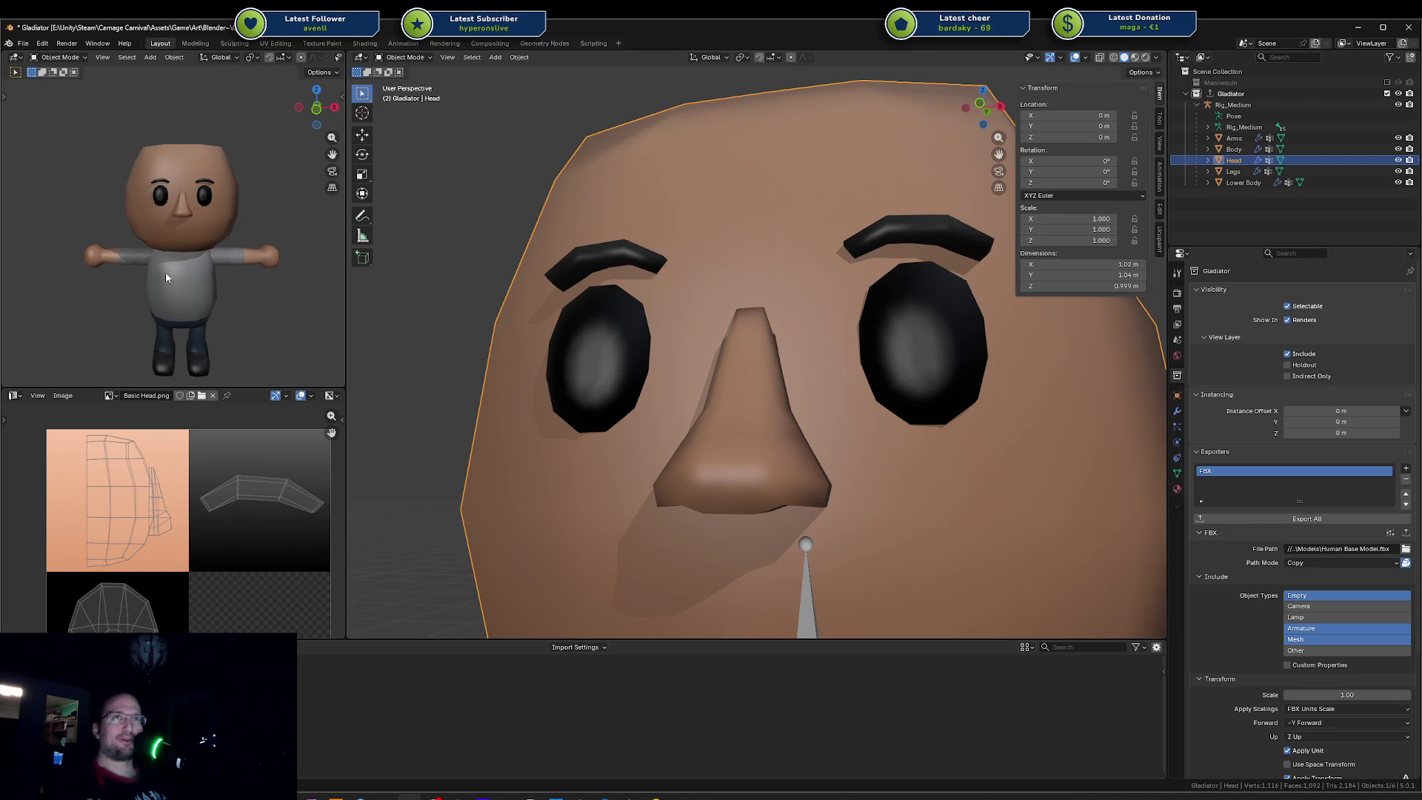
Step: Reopen the head in edit mode with the selection cleared and save the Gladiator file
{"action": "middle_click_drag", "start_coordinate": [639, 335], "coordinate": [772, 406]}
{"action": "key", "text": "Tab"}
{"action": "key", "text": "a"}
{"action": "left_click", "coordinate": [777, 402], "text": "alt"}
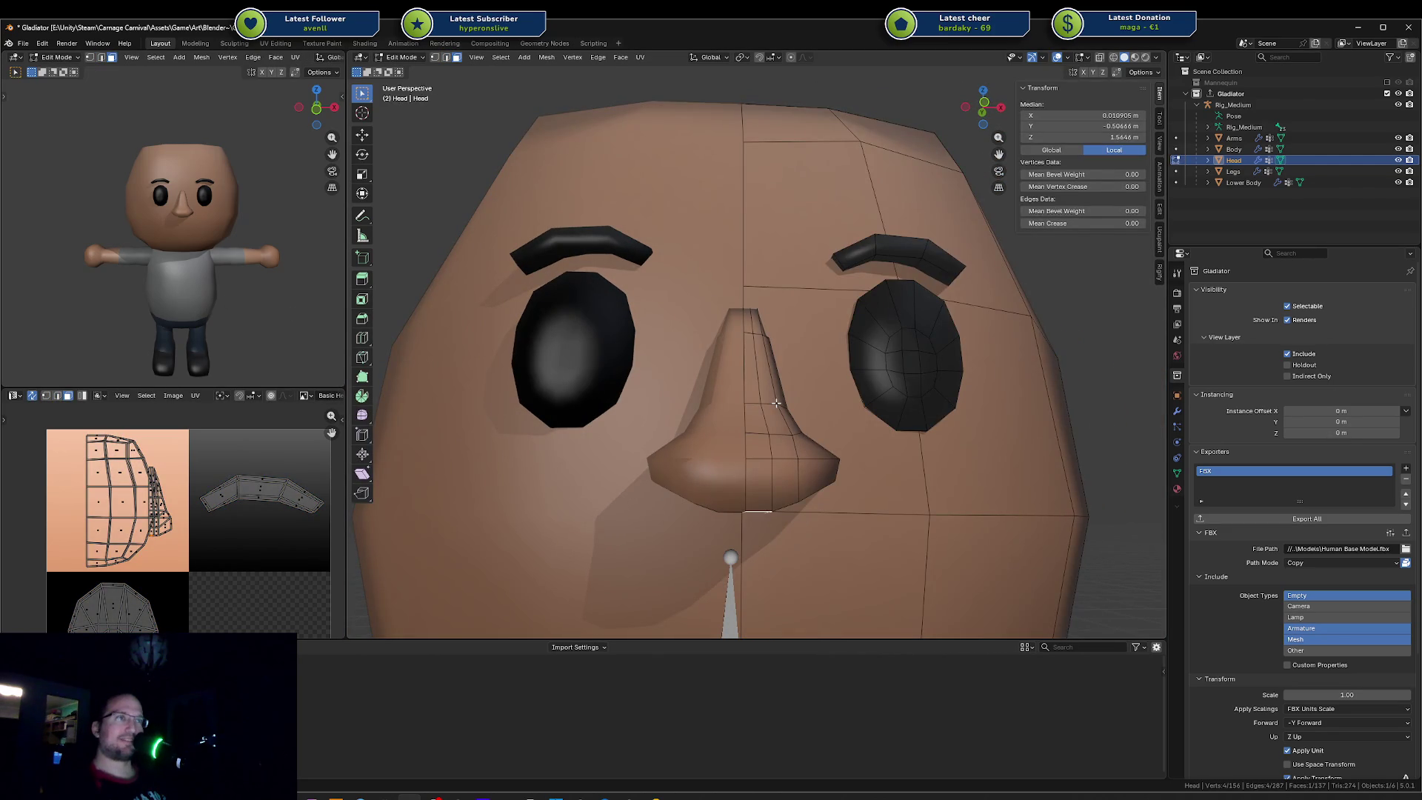
{"action": "key", "text": "alt+a"}
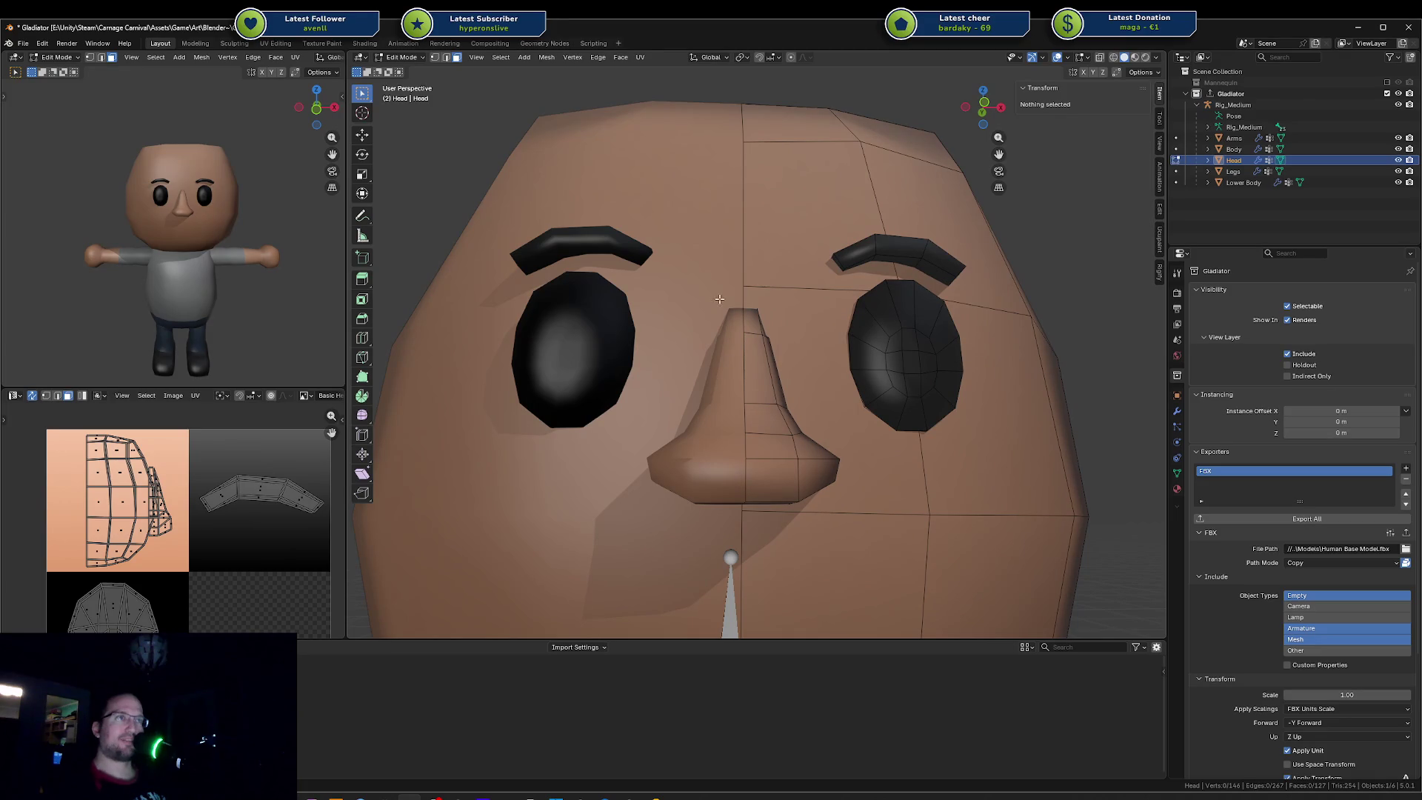
{"action": "key", "text": "ctrl+s"}
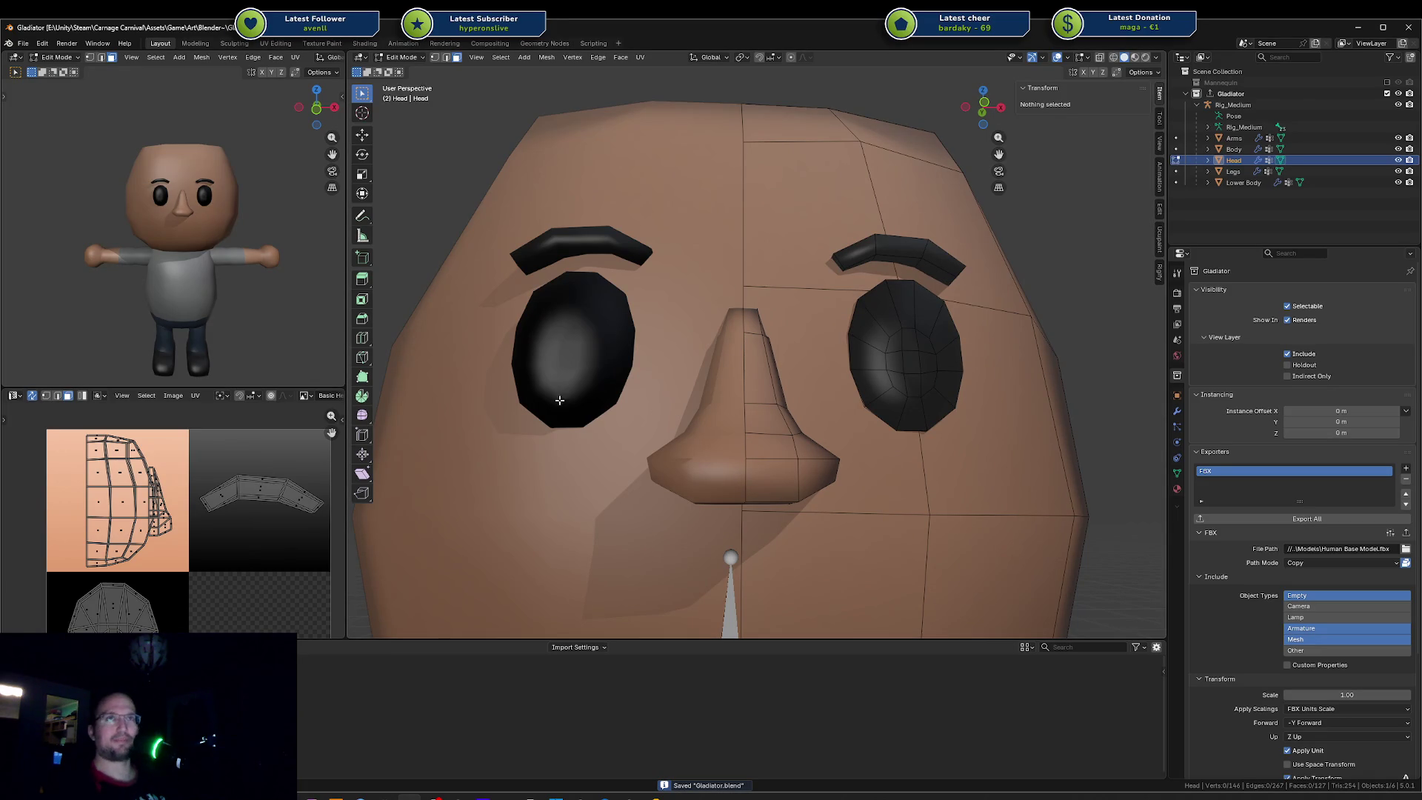
{"action": "middle_click_drag", "start_coordinate": [566, 413], "coordinate": [750, 409]}
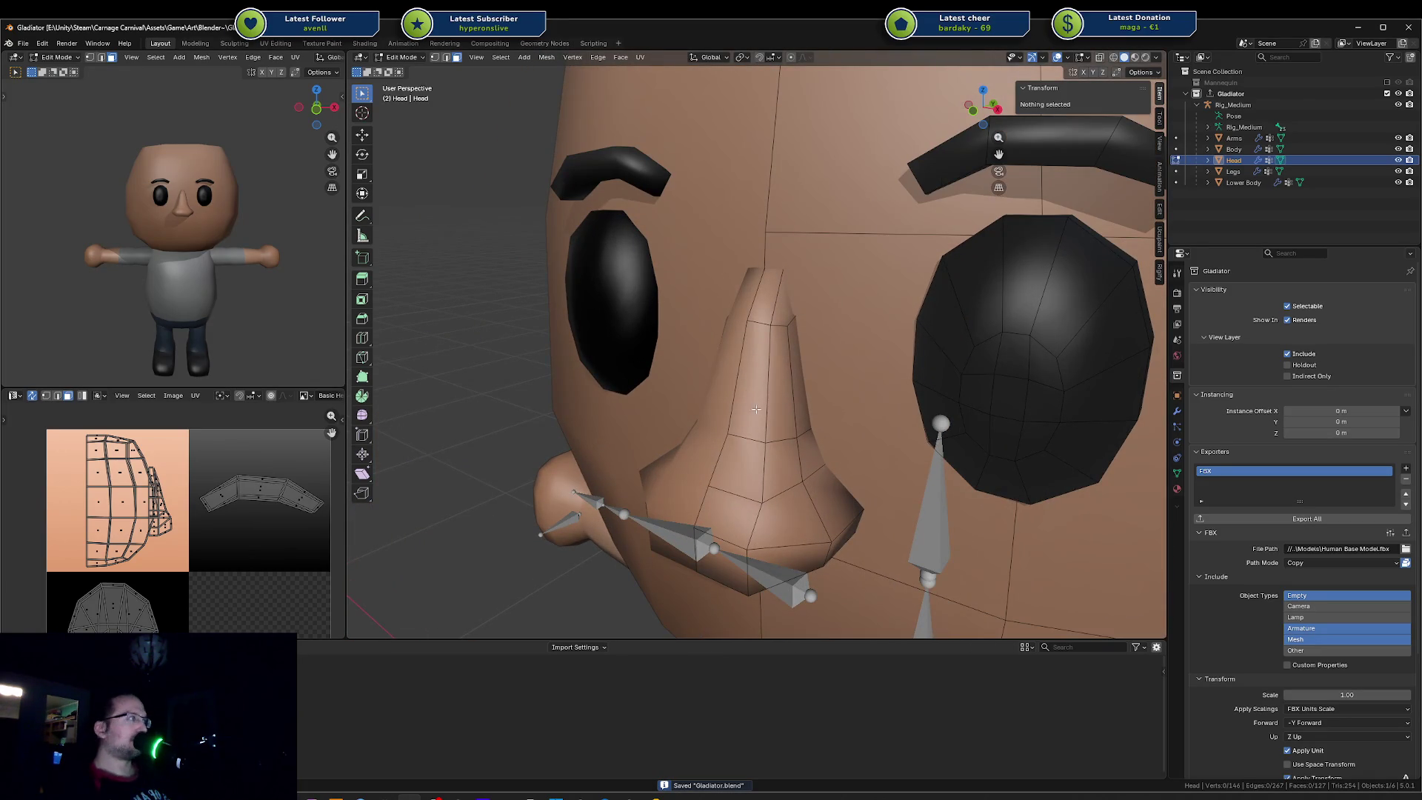
Step: Slide a nose side face along X, then undo it after checking the whole-mesh selection
{"action": "middle_click_drag", "start_coordinate": [750, 407], "coordinate": [778, 428]}
{"action": "left_click", "coordinate": [803, 447]}
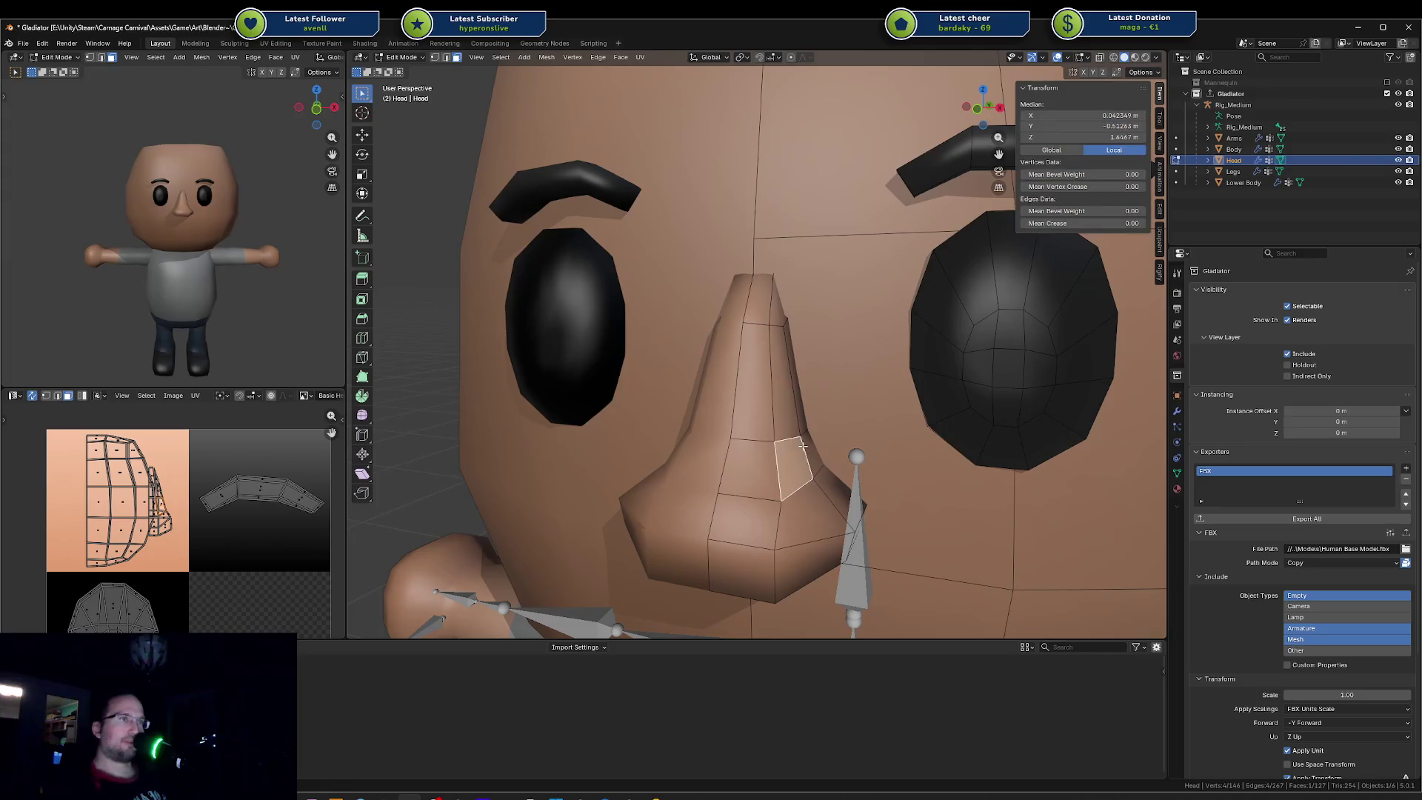
{"action": "key", "text": "g"}
{"action": "key", "text": "x"}
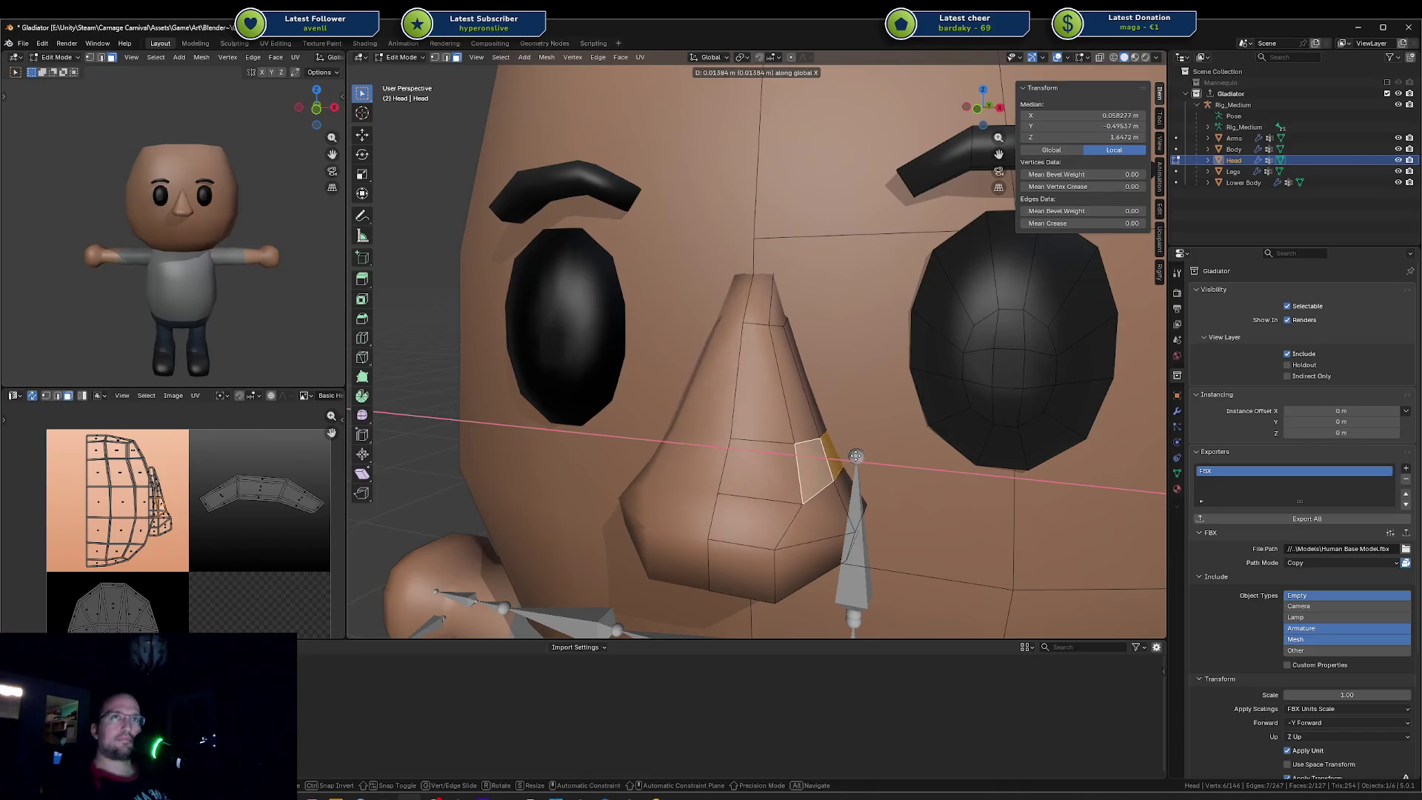
{"action": "left_click", "coordinate": [850, 456]}
{"action": "left_click", "coordinate": [810, 452]}
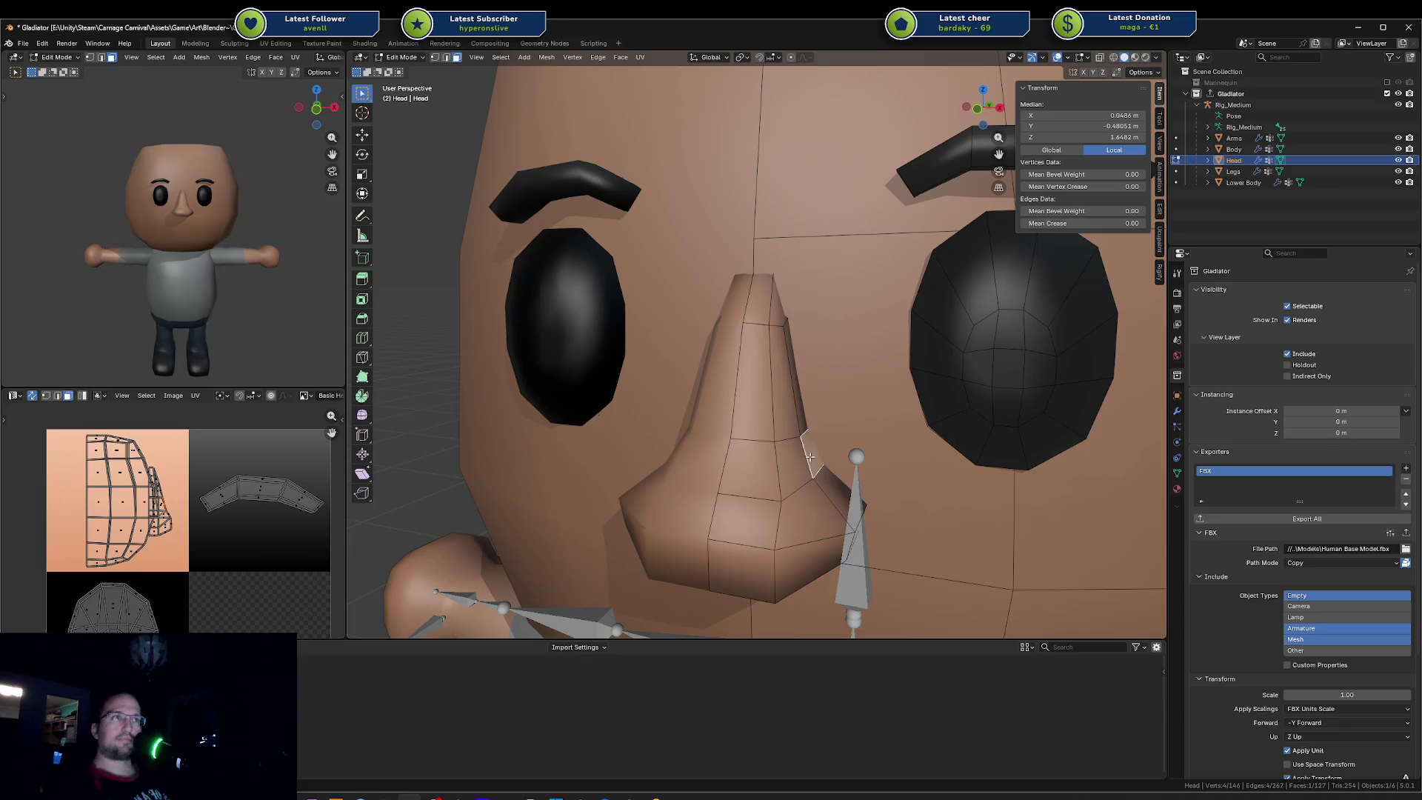
{"action": "key", "text": "a"}
{"action": "key", "text": "alt+a"}
{"action": "key", "text": "ctrl+z"}
{"action": "key", "text": "a"}
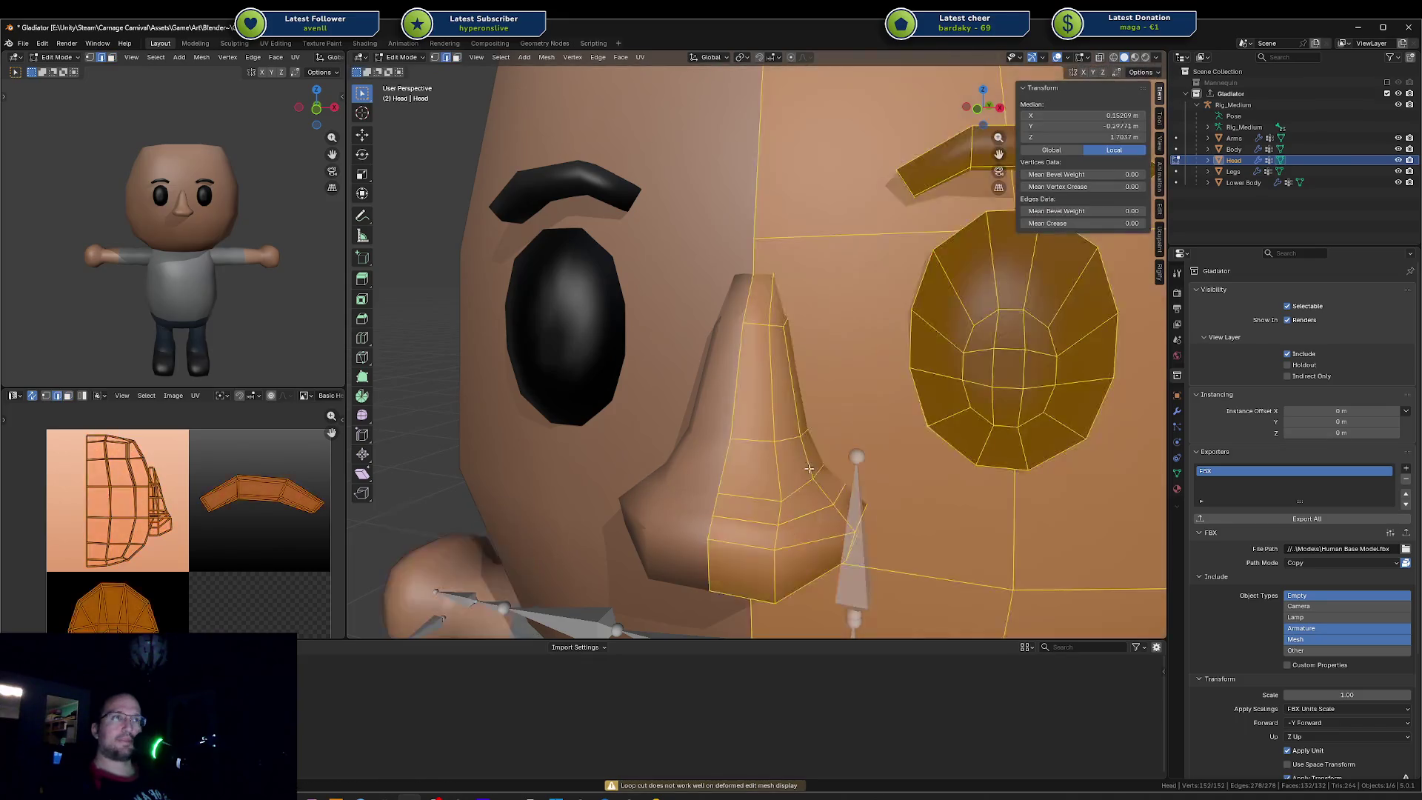
{"action": "key", "text": "alt+a"}
Step: Slide another nose side face along X, then revert that move too
{"action": "left_click", "coordinate": [812, 463]}
{"action": "key", "text": "g"}
{"action": "key", "text": "x"}
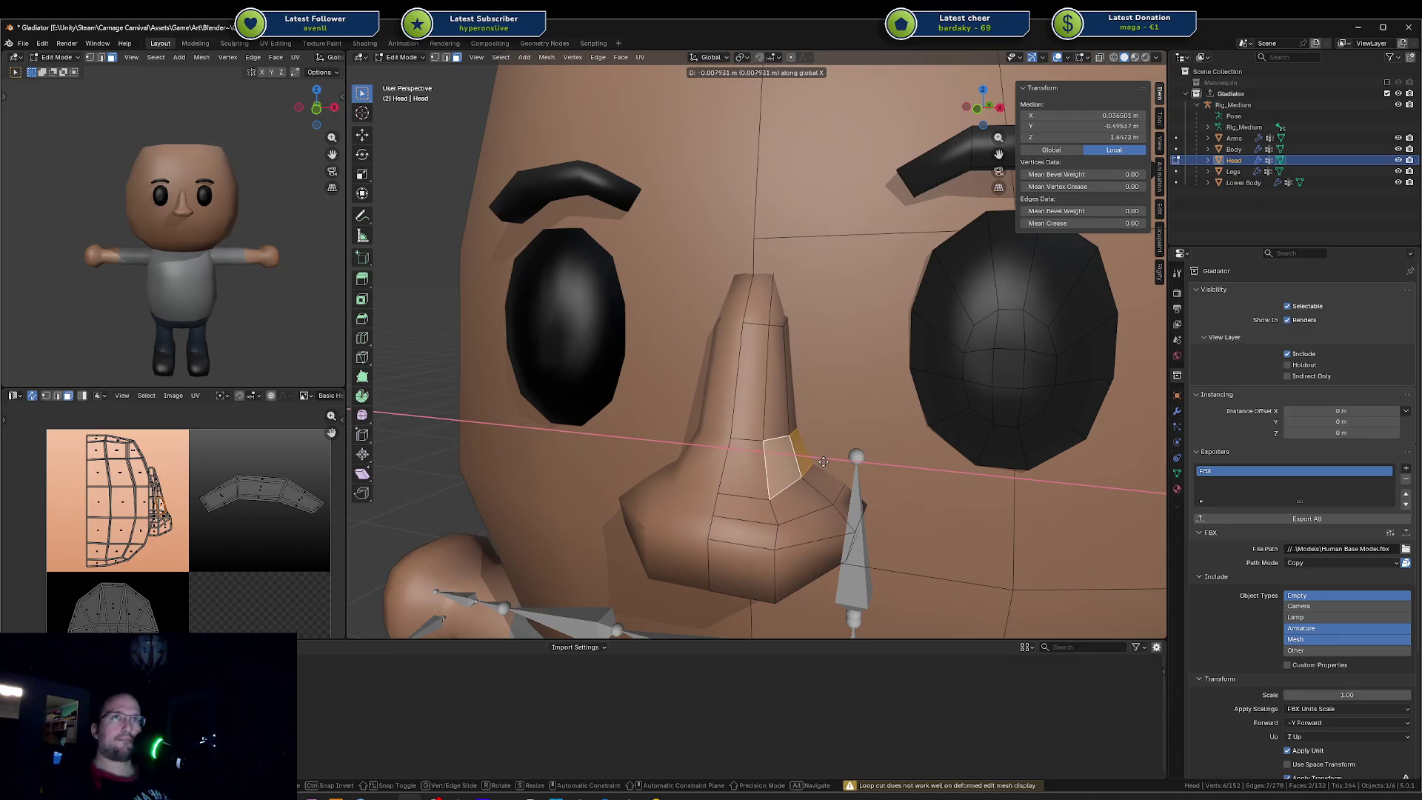
{"action": "left_click", "coordinate": [822, 463]}
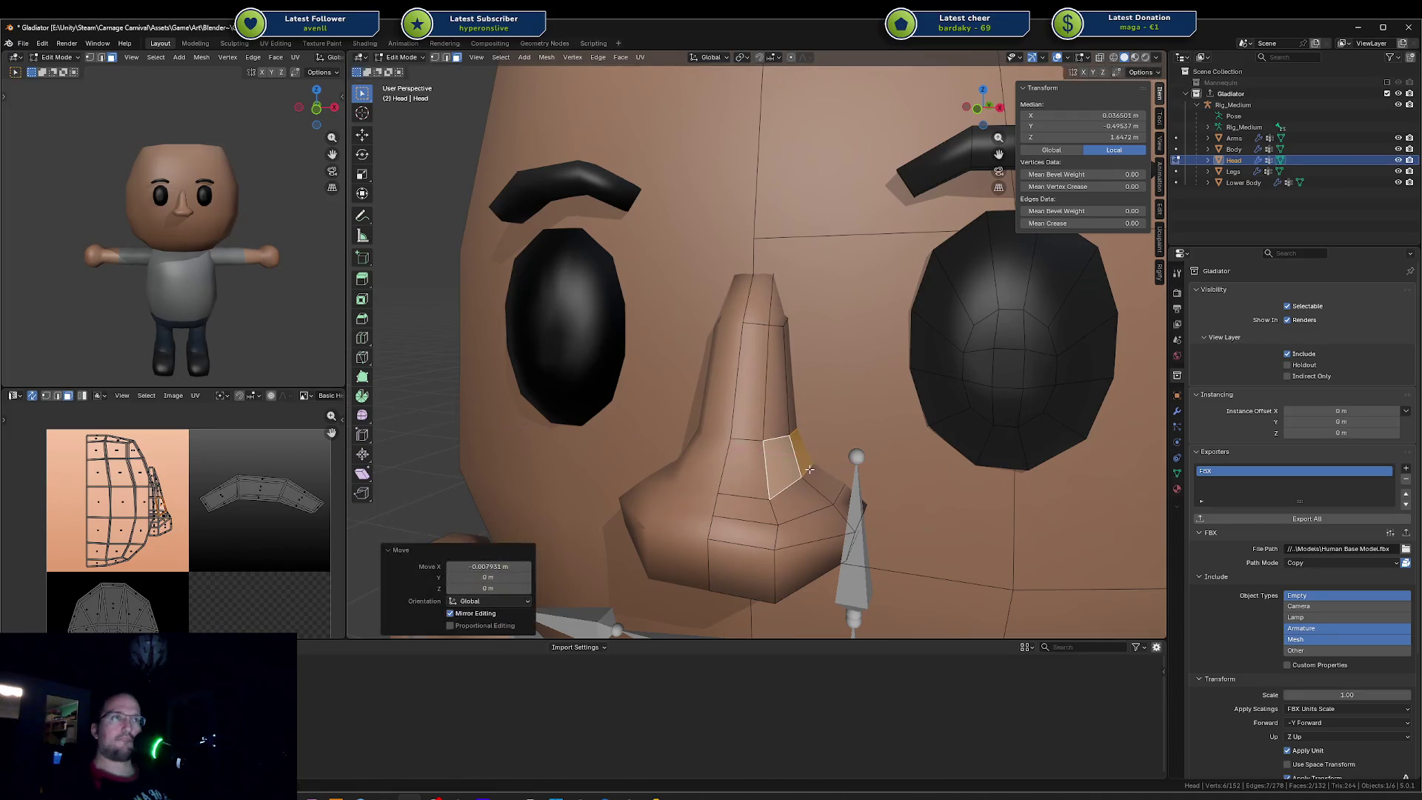
{"action": "key", "text": "ctrl+z"}
Step: Delete the surplus edge loop on the nose flank via Delete > Edge Loops
{"action": "left_click", "coordinate": [815, 506], "text": "alt"}
{"action": "key", "text": "x"}
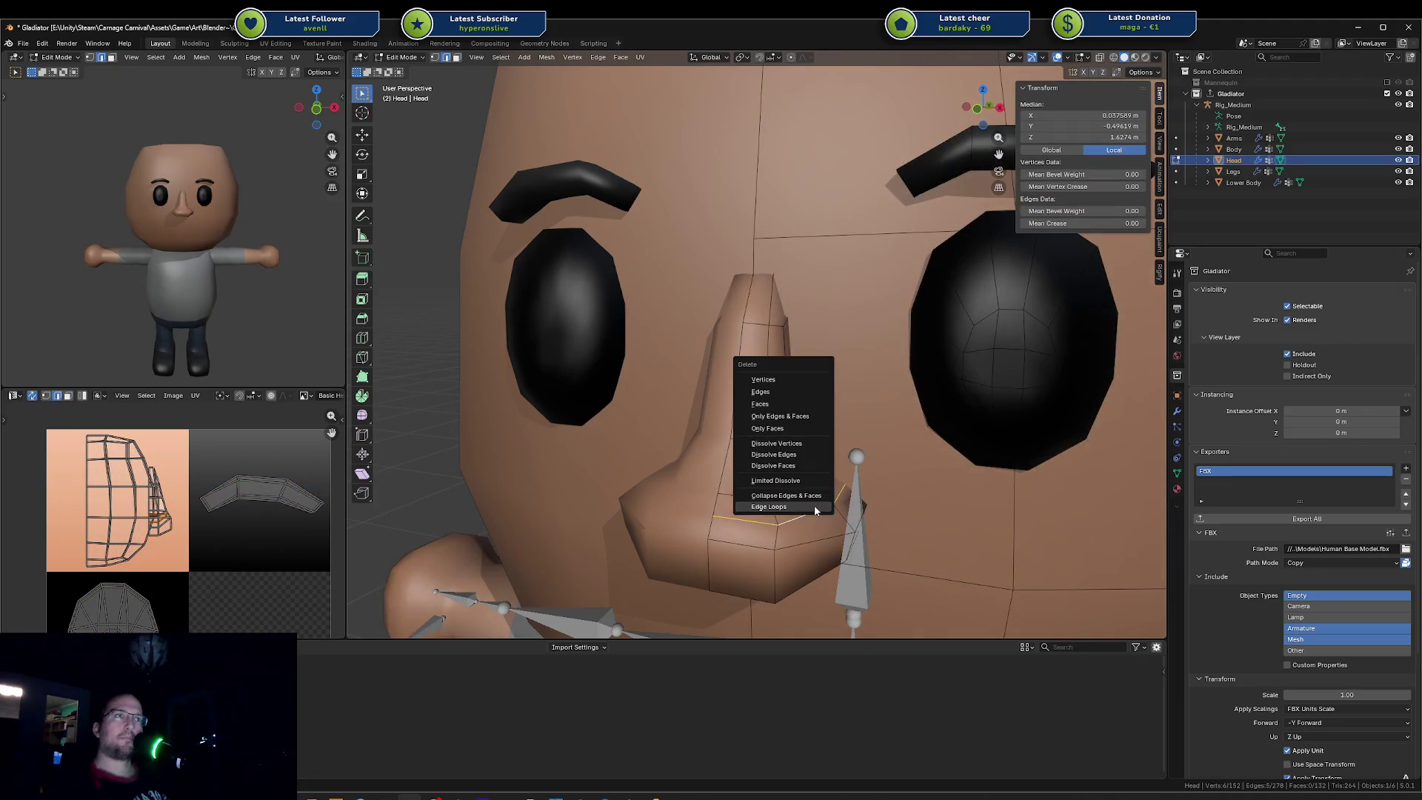
{"action": "left_click", "coordinate": [815, 506]}
{"action": "key", "text": "alt+a"}
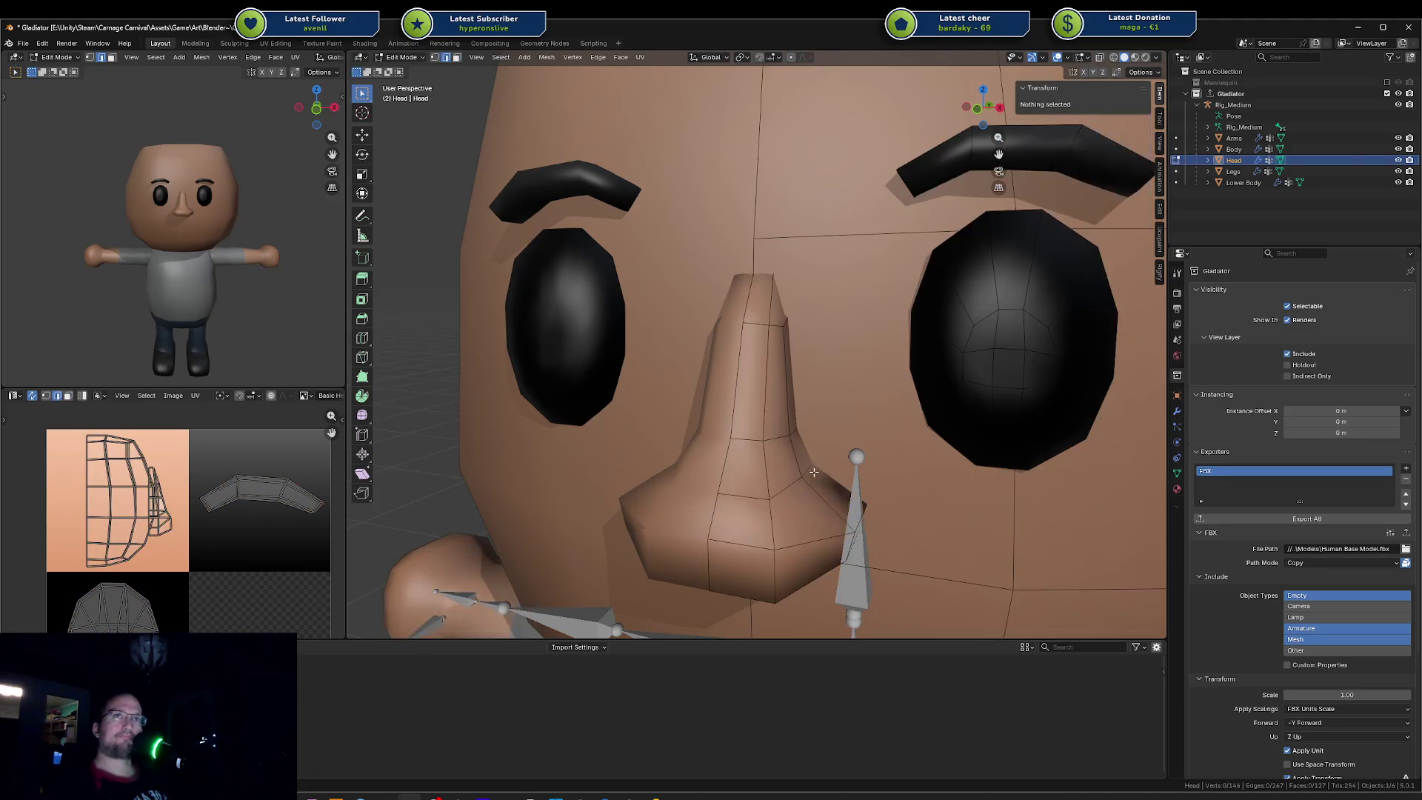
{"action": "middle_click_drag", "start_coordinate": [179, 259], "coordinate": [183, 260]}
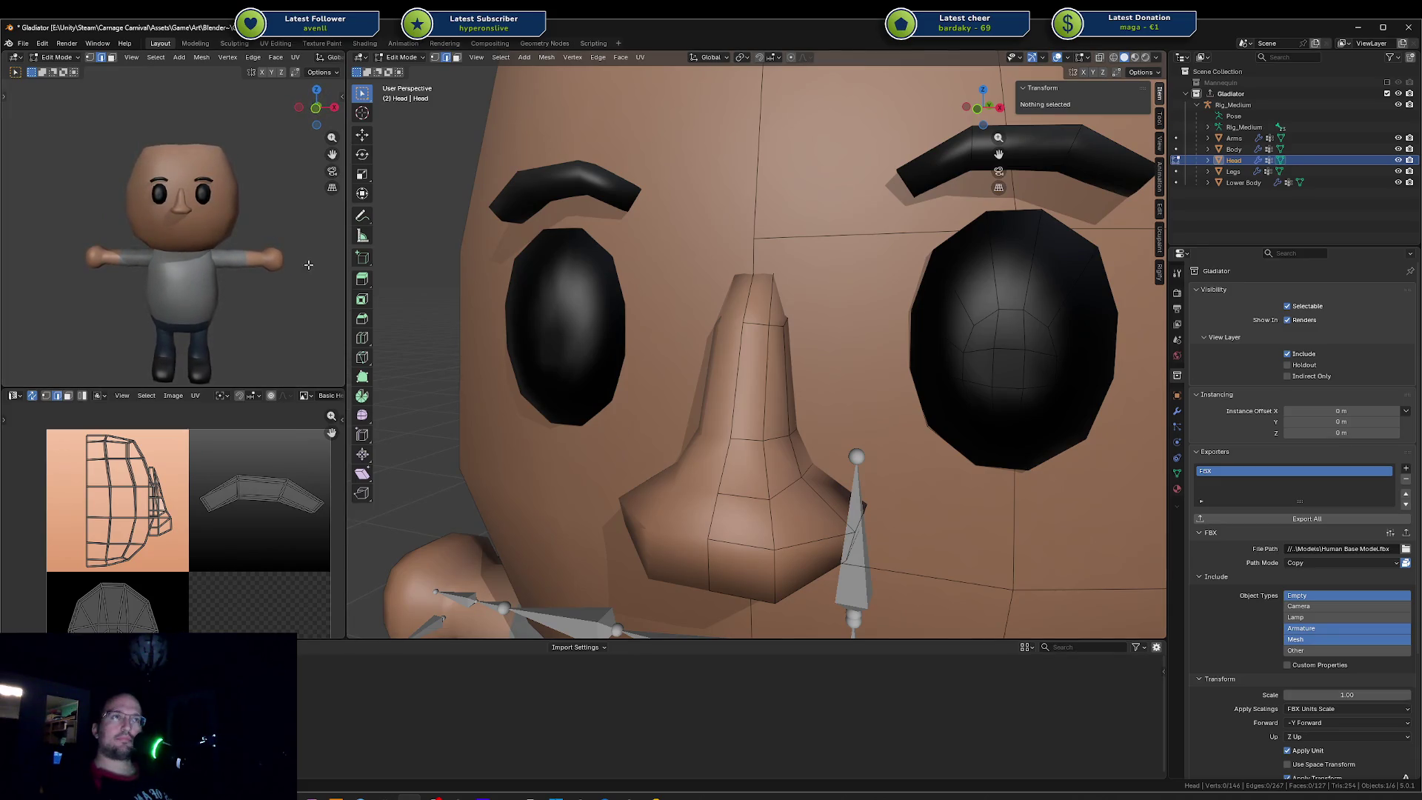
{"action": "scroll", "coordinate": [777, 512], "scroll_direction": "down", "scroll_amount": 2}
{"action": "scroll", "coordinate": [777, 512], "scroll_direction": "down", "scroll_amount": 1}
Step: Try moving the nose-bottom edge vertically twice and cancel both attempts
{"action": "left_click", "coordinate": [767, 502]}
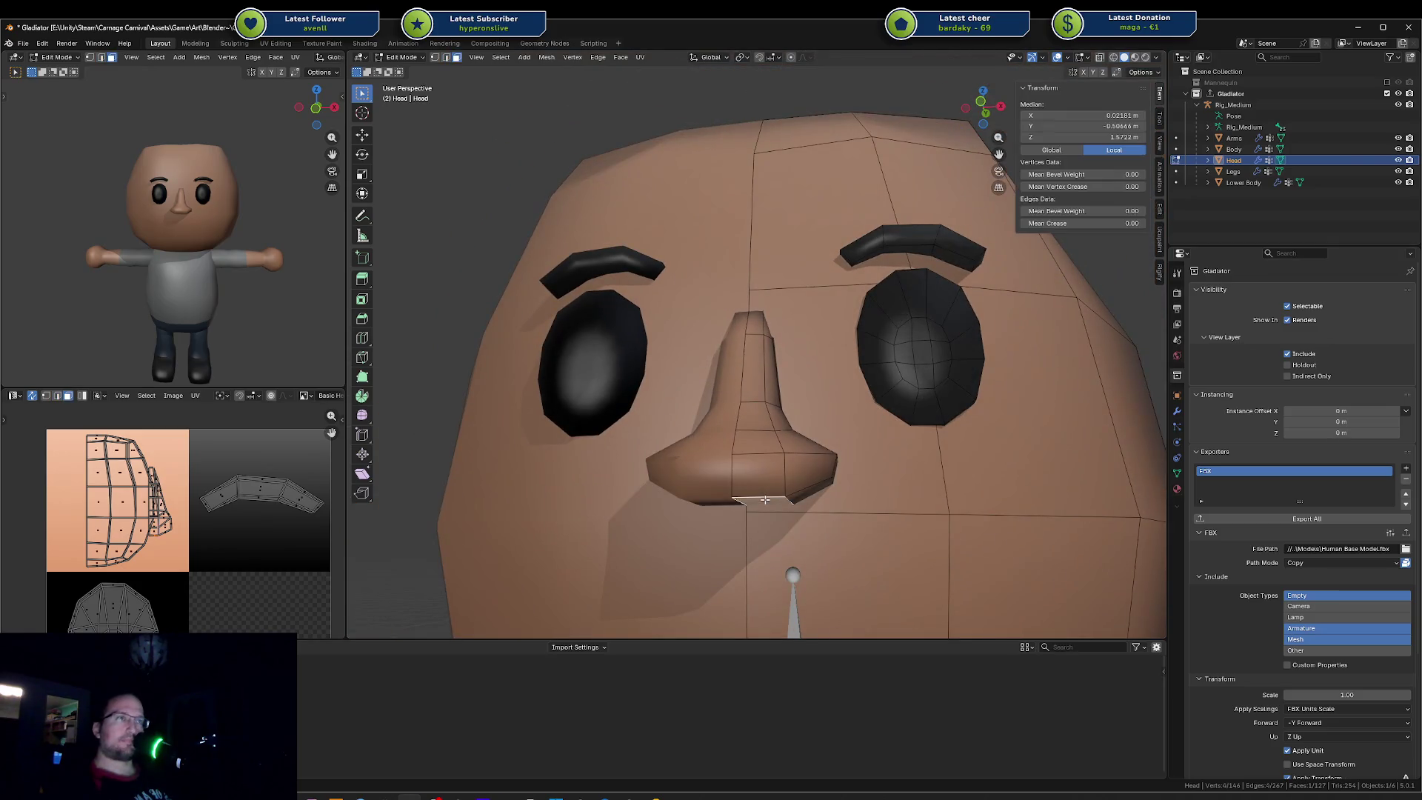
{"action": "key", "text": "g"}
{"action": "key", "text": "z"}
{"action": "right_click", "coordinate": [724, 496]}
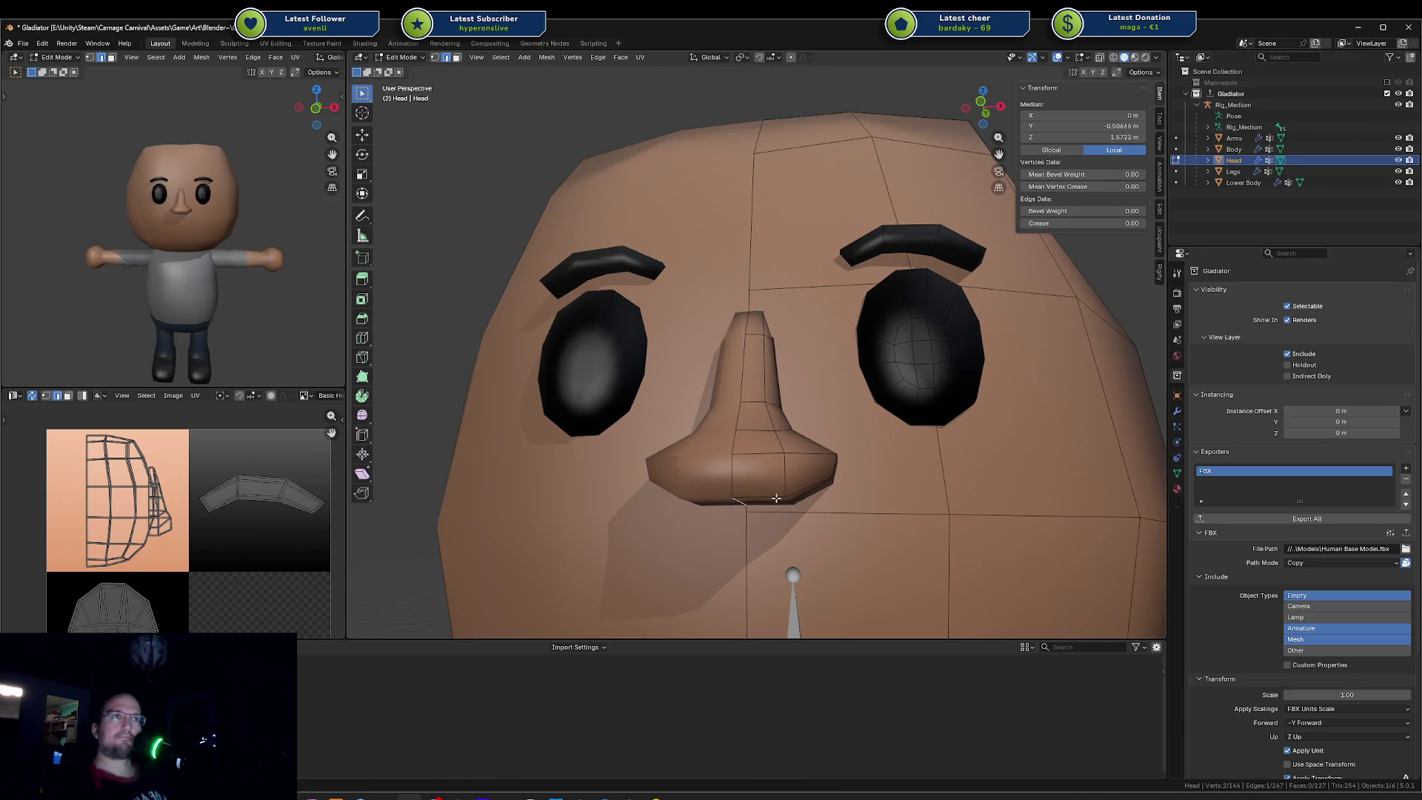
{"action": "left_click", "coordinate": [764, 498], "text": "shift"}
{"action": "key", "text": "g"}
{"action": "key", "text": "z"}
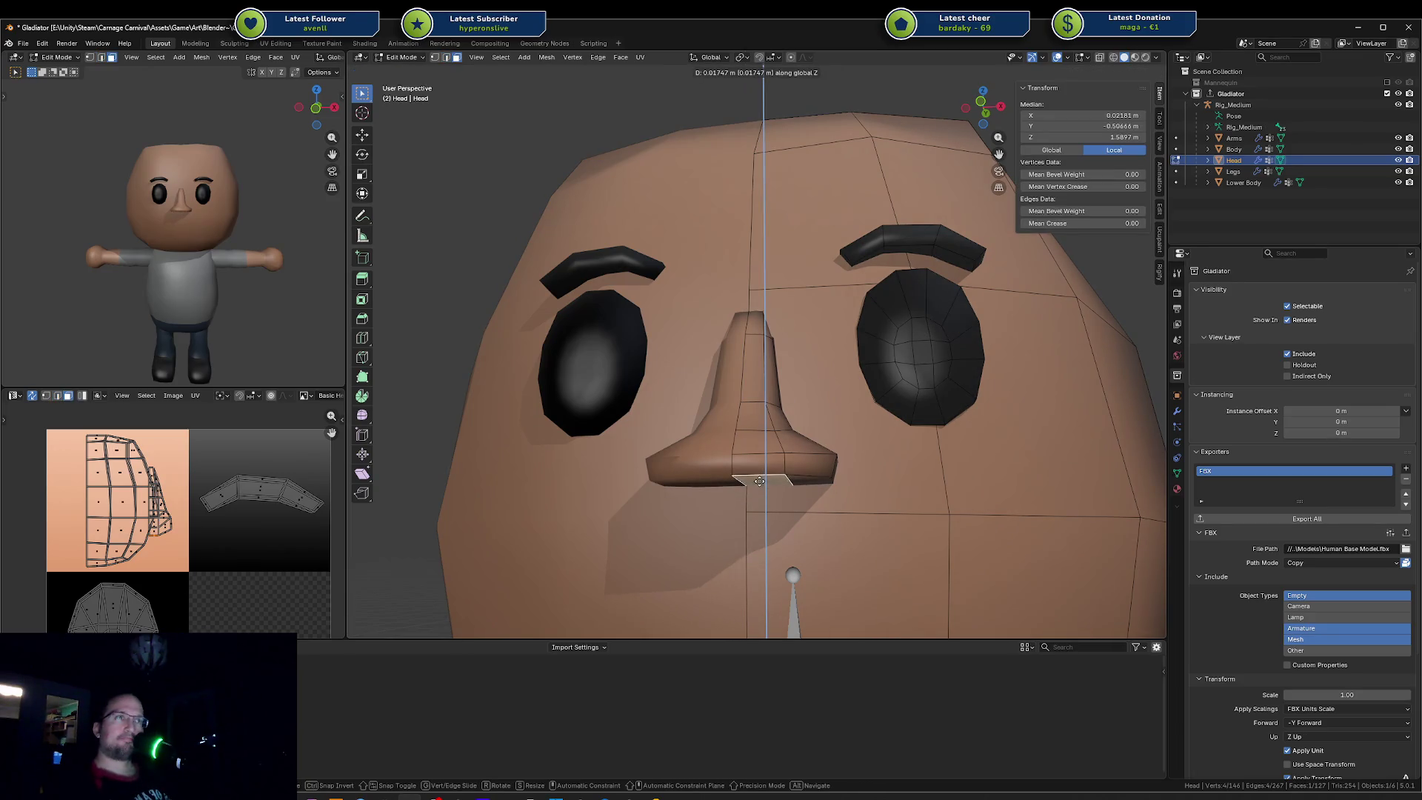
{"action": "right_click", "coordinate": [740, 508]}
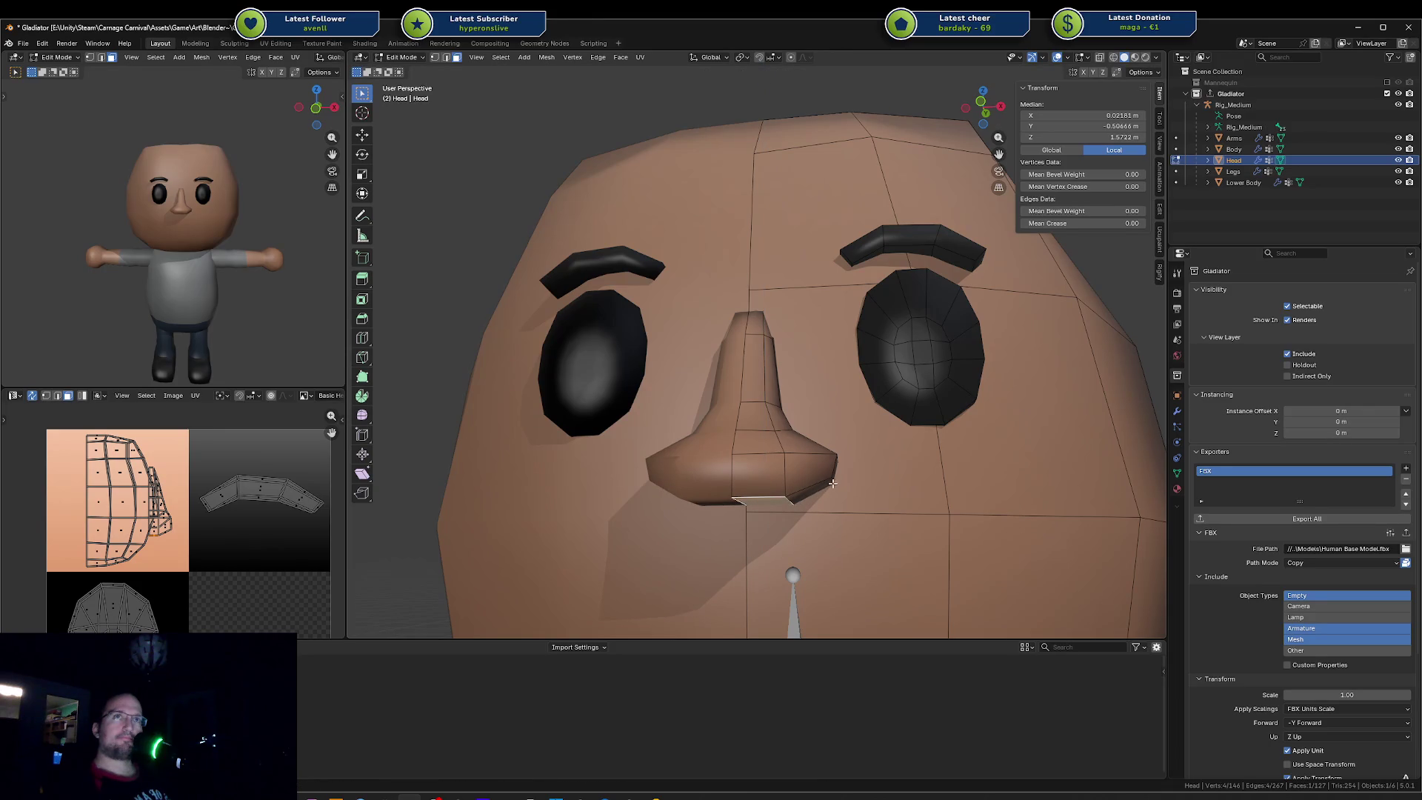
Step: Shift the nose-bottom edge sideways along X and return the head to Object Mode
{"action": "middle_click_drag", "start_coordinate": [835, 468], "coordinate": [821, 473]}
{"action": "key", "text": "g"}
{"action": "key", "text": "x"}
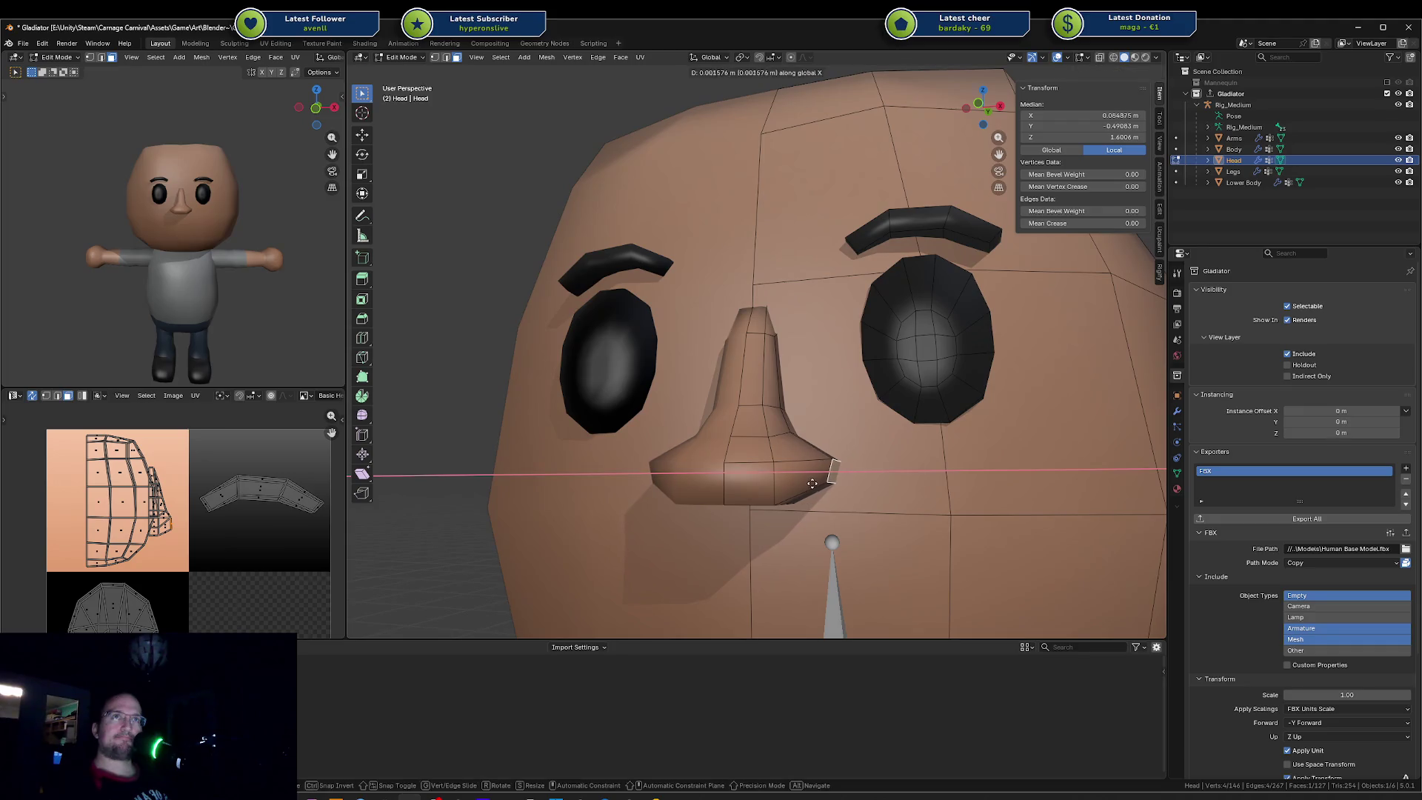
{"action": "left_click", "coordinate": [810, 485]}
{"action": "key", "text": "Tab"}
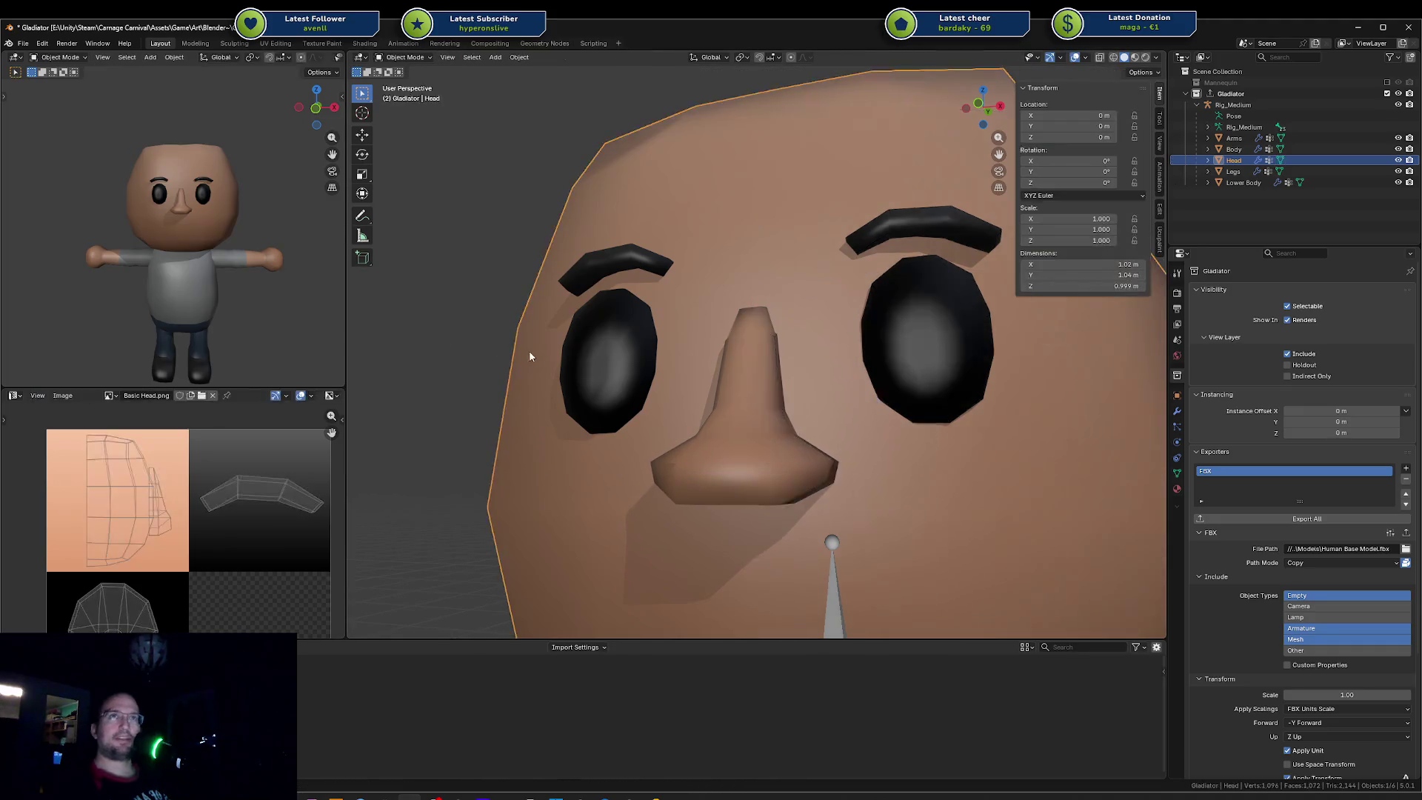
Step: Save Gladiator.blend, inspect the character from the front, and re-enter mesh editing
{"action": "key", "text": "ctrl+s"}
{"action": "middle_click_drag", "start_coordinate": [204, 280], "coordinate": [199, 281]}
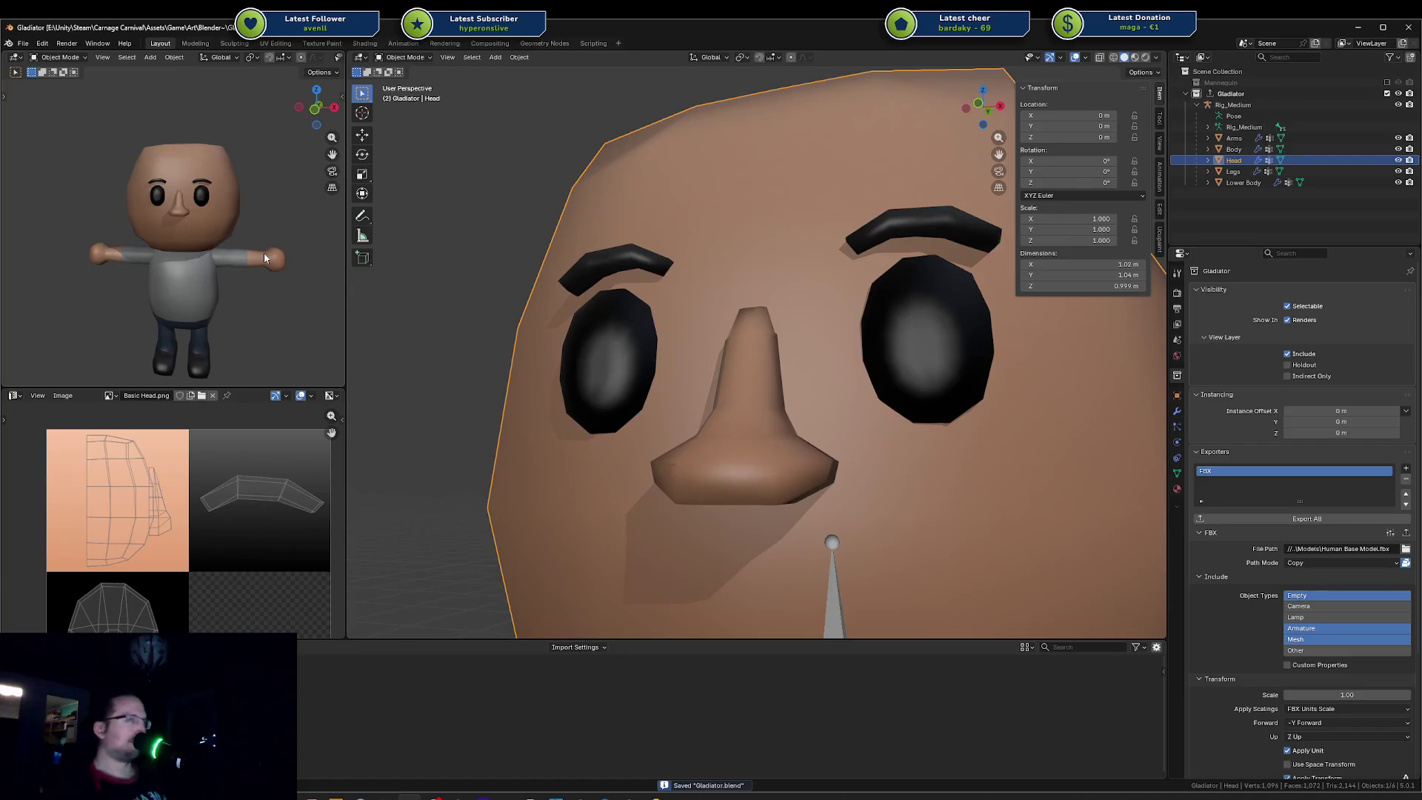
{"action": "middle_click_drag", "start_coordinate": [205, 278], "coordinate": [213, 263]}
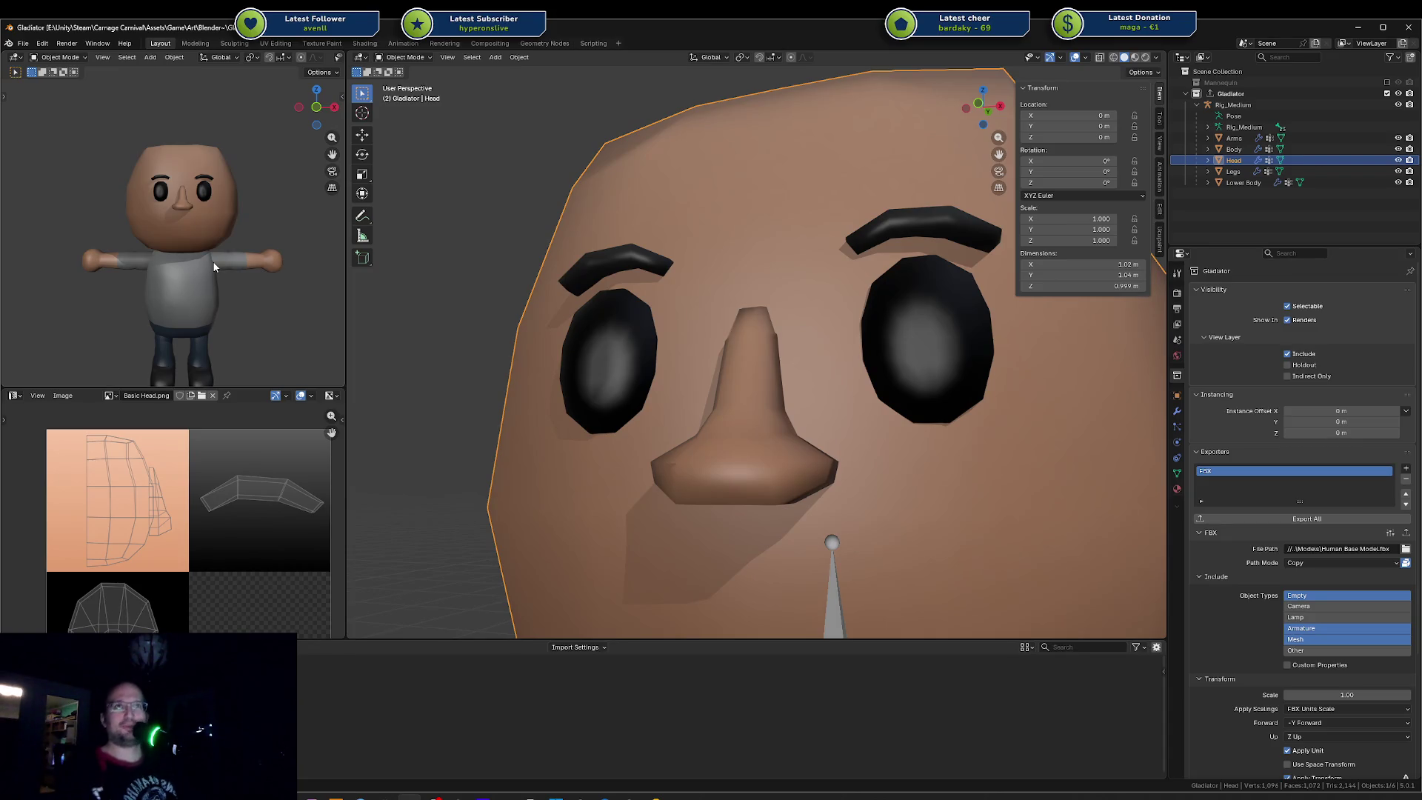
{"action": "key", "text": "Tab"}
Step: Select the linked nose piece, scale and shift it along X, then undo those changes
{"action": "key", "text": "a"}
{"action": "key", "text": "alt+a"}
{"action": "key", "text": "l"}
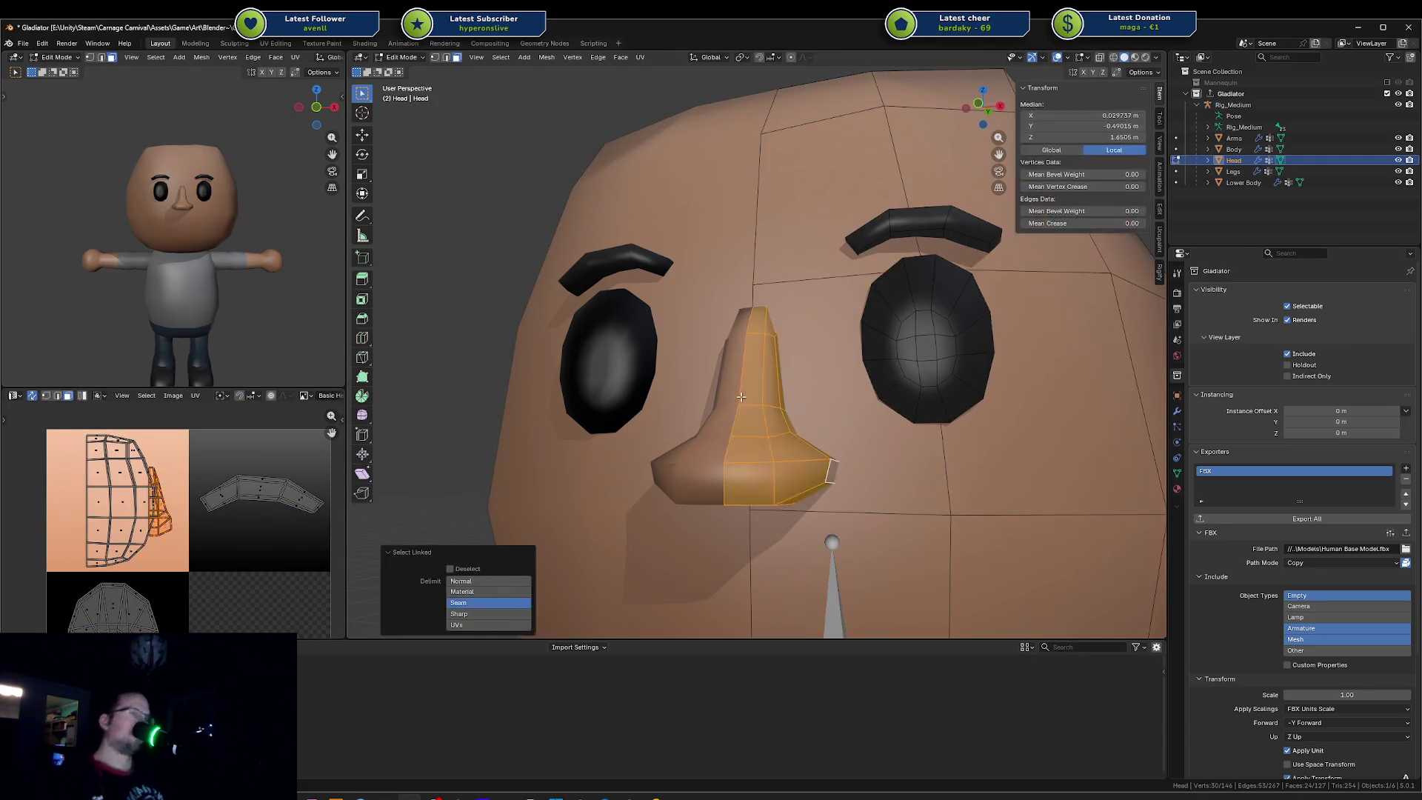
{"action": "key", "text": "s"}
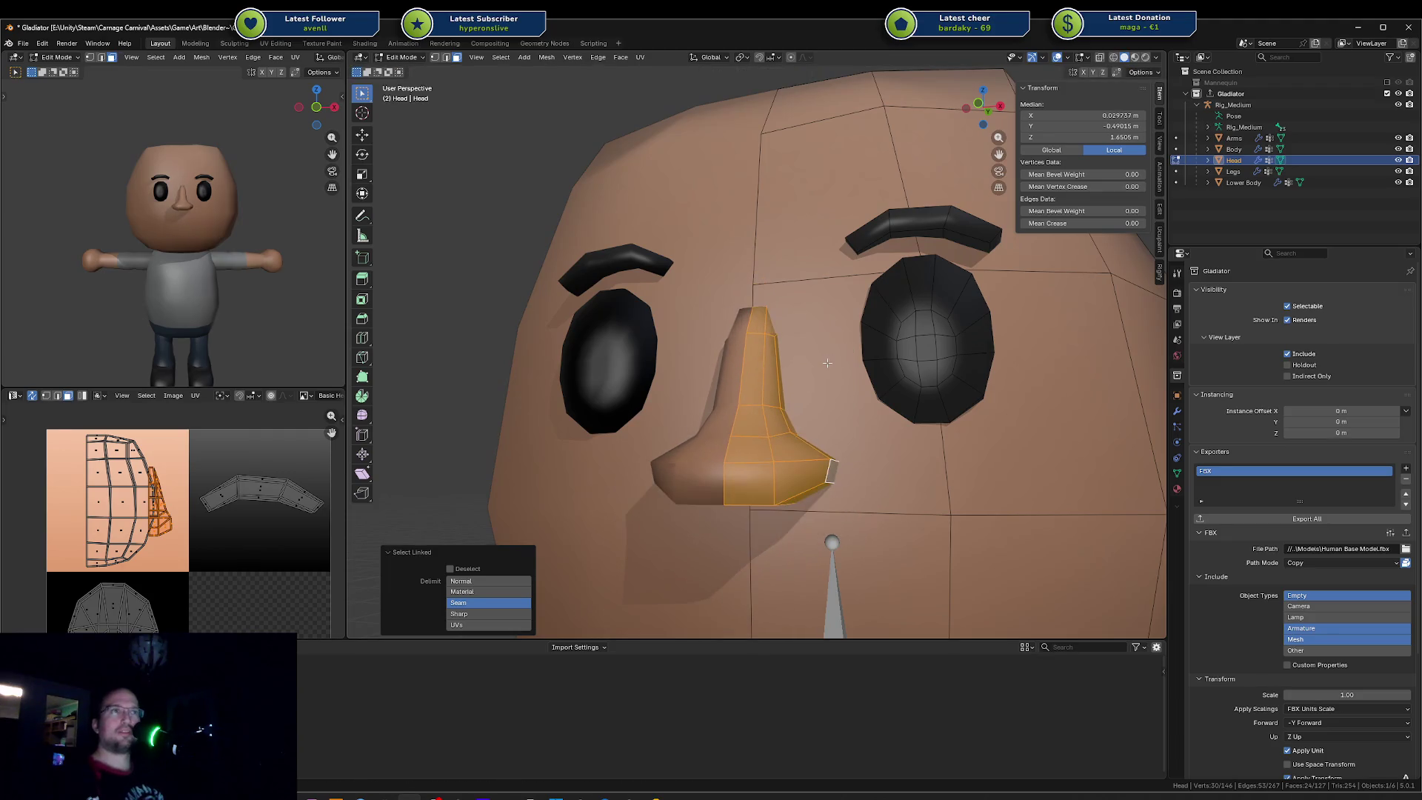
{"action": "left_click", "coordinate": [838, 357]}
{"action": "key", "text": "g"}
{"action": "key", "text": "x"}
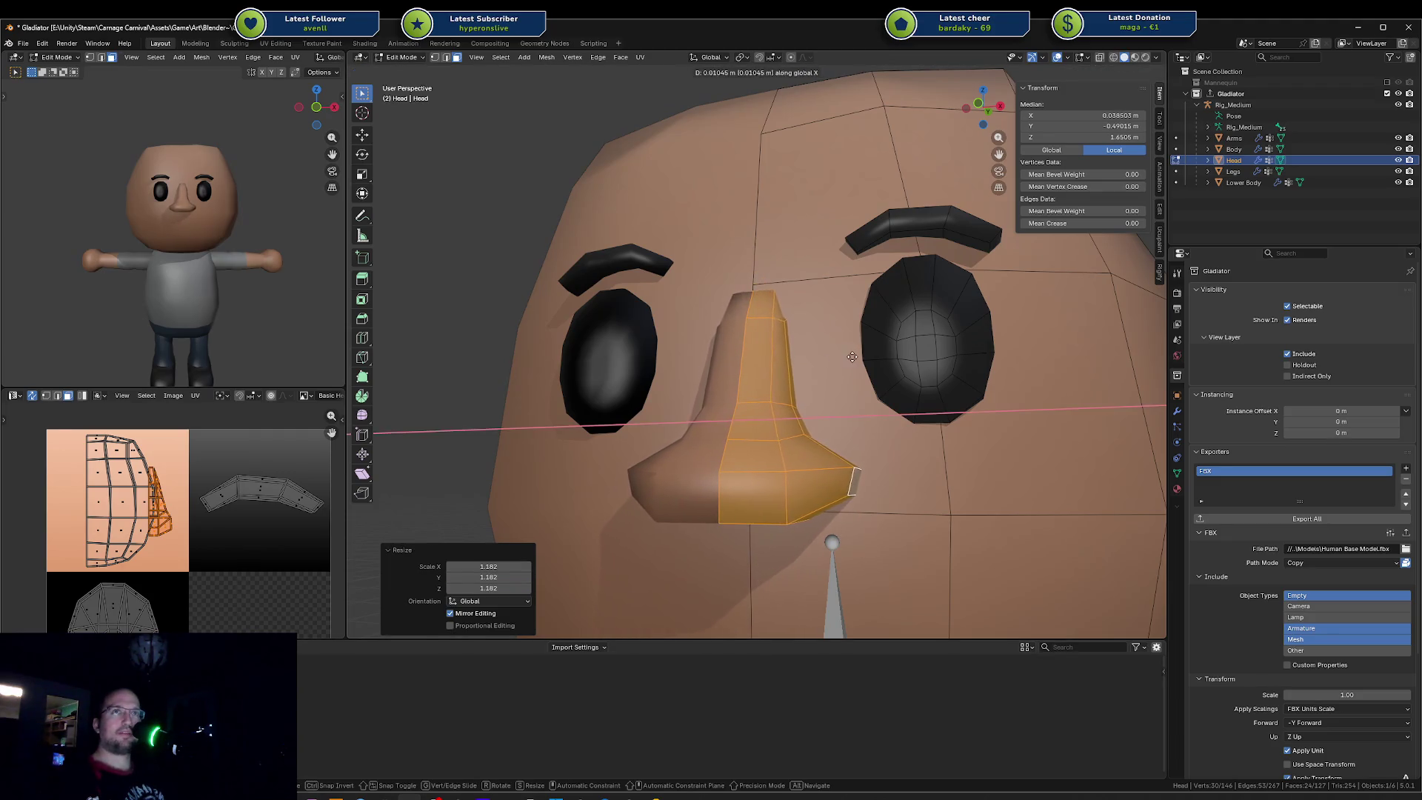
{"action": "left_click", "coordinate": [852, 357]}
{"action": "scroll", "coordinate": [852, 358], "scroll_direction": "down", "scroll_amount": 2}
{"action": "scroll", "coordinate": [853, 357], "scroll_direction": "down", "scroll_amount": 2}
{"action": "key", "text": "s"}
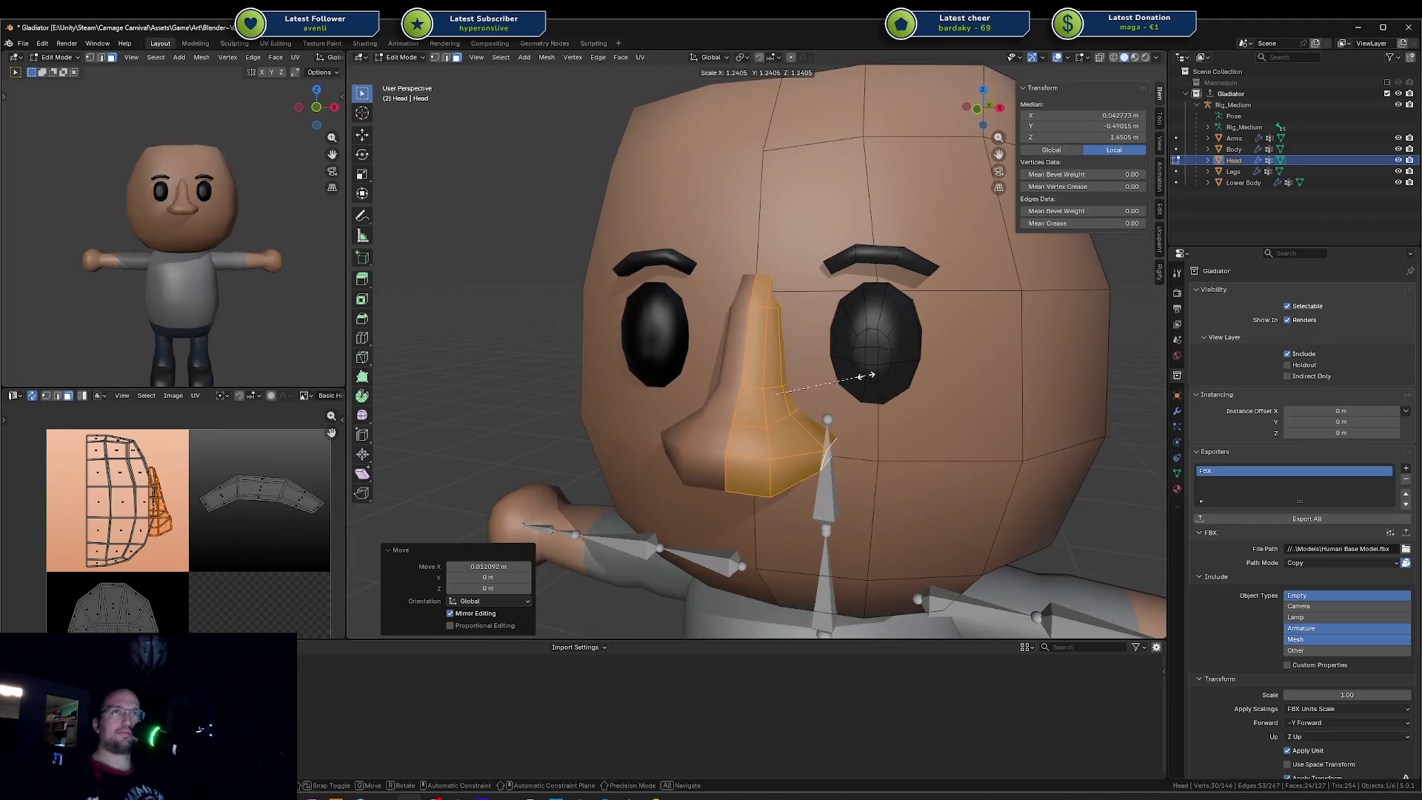
{"action": "key", "text": "Escape"}
{"action": "key", "text": "ctrl+z"}
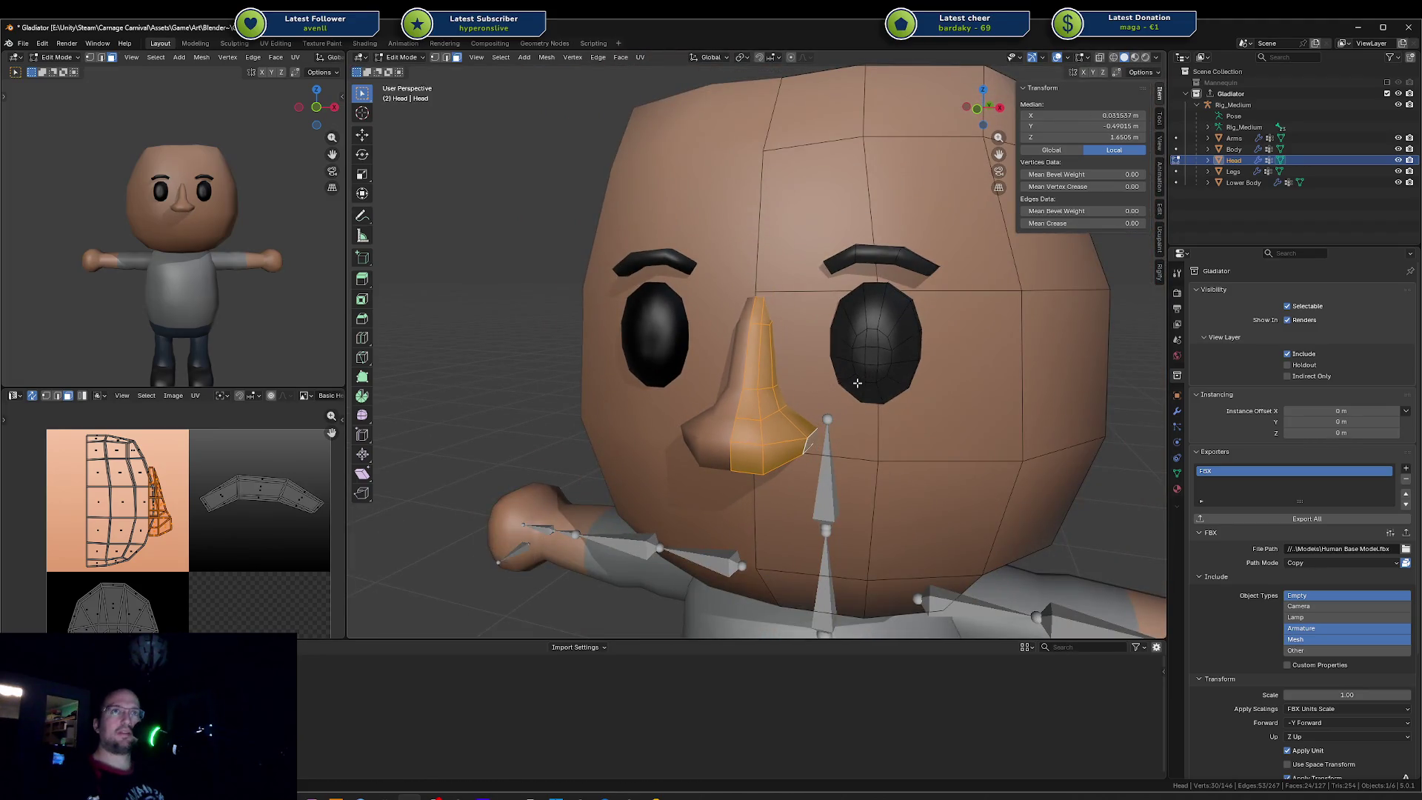
{"action": "key", "text": "ctrl+z"}
Step: Enlarge the nose and shift it along X again, cancelling further tweaks and undoing back to a narrower nose
{"action": "key", "text": "s"}
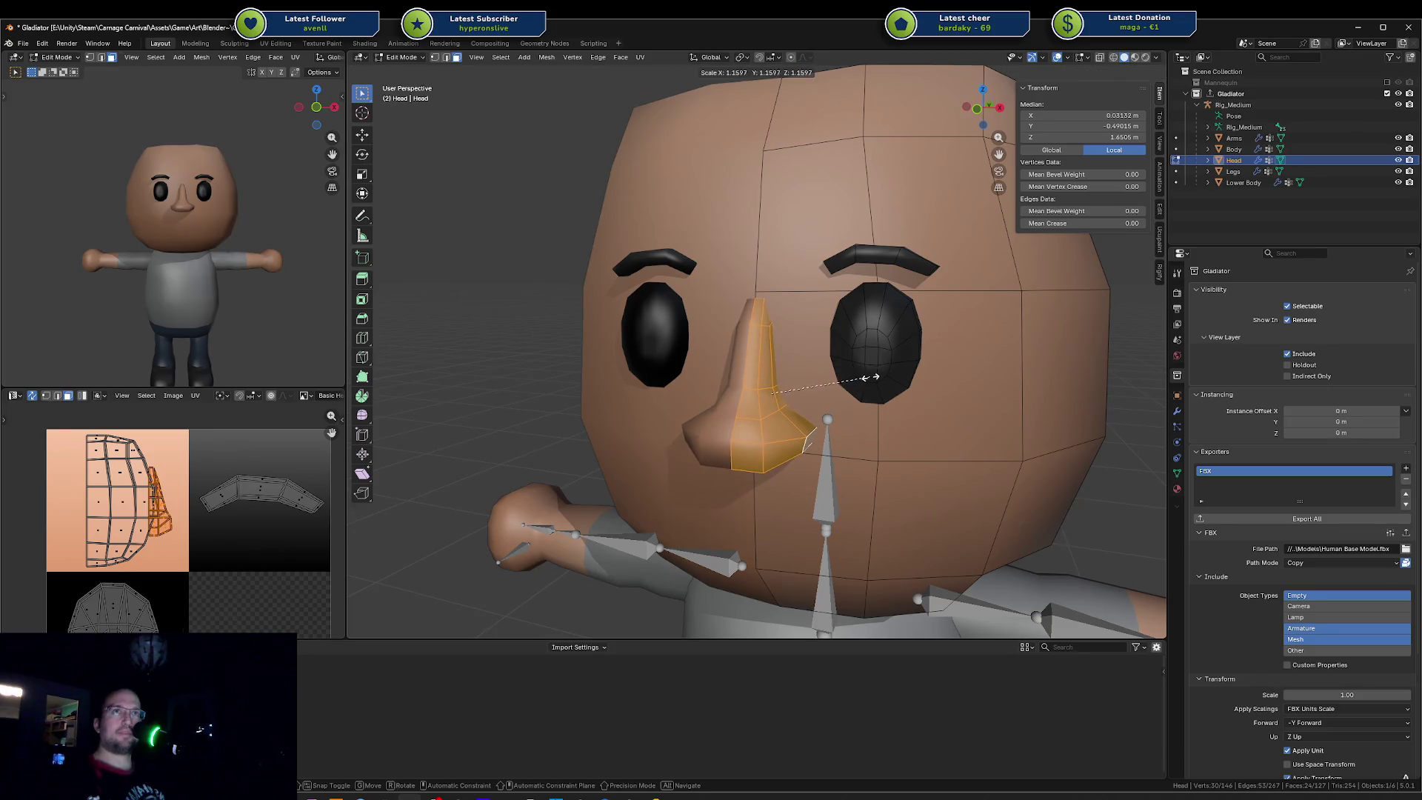
{"action": "left_click", "coordinate": [862, 379]}
{"action": "key", "text": "s"}
{"action": "key", "text": "g"}
{"action": "key", "text": "x"}
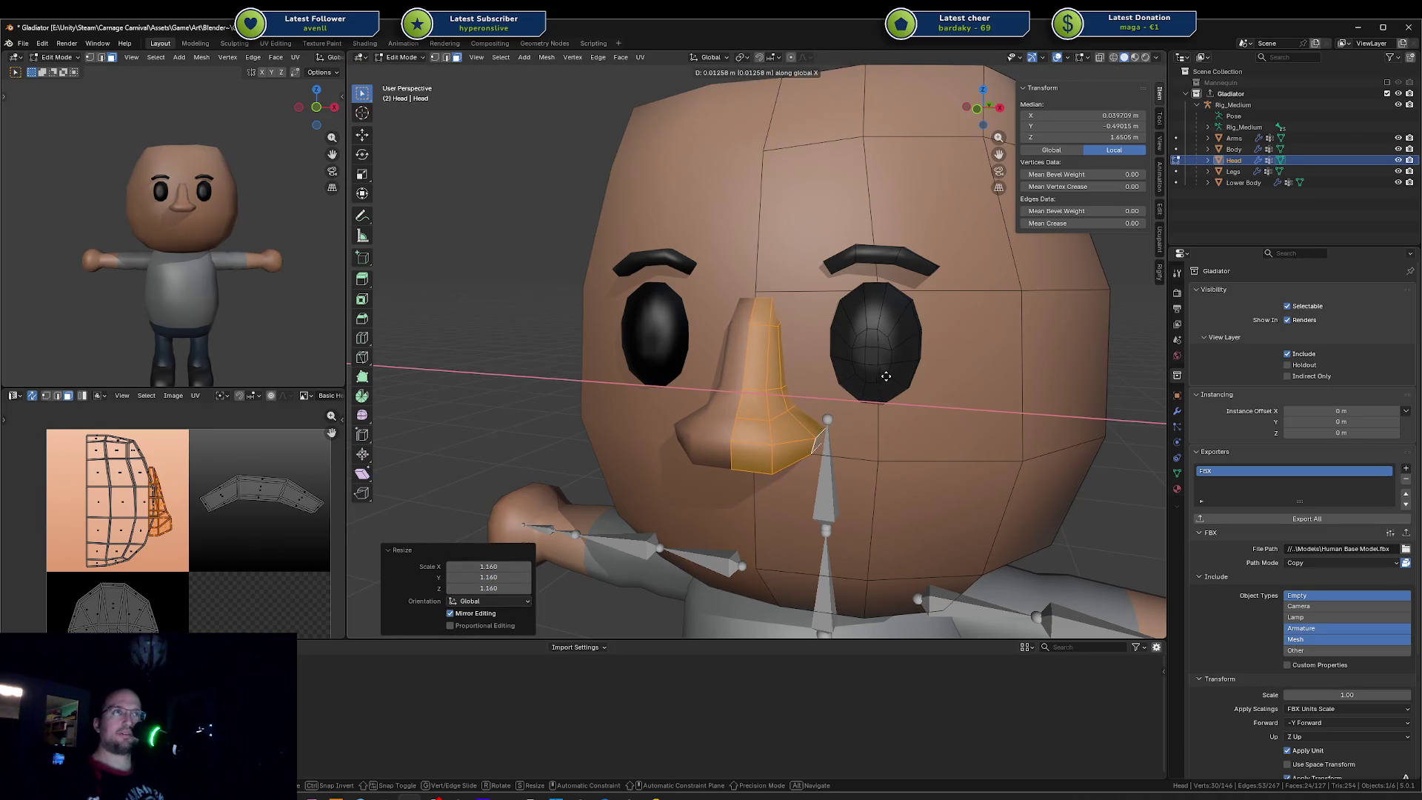
{"action": "left_click", "coordinate": [881, 378]}
{"action": "key", "text": "s"}
{"action": "left_click", "coordinate": [886, 376]}
{"action": "key", "text": "s"}
{"action": "key", "text": "x"}
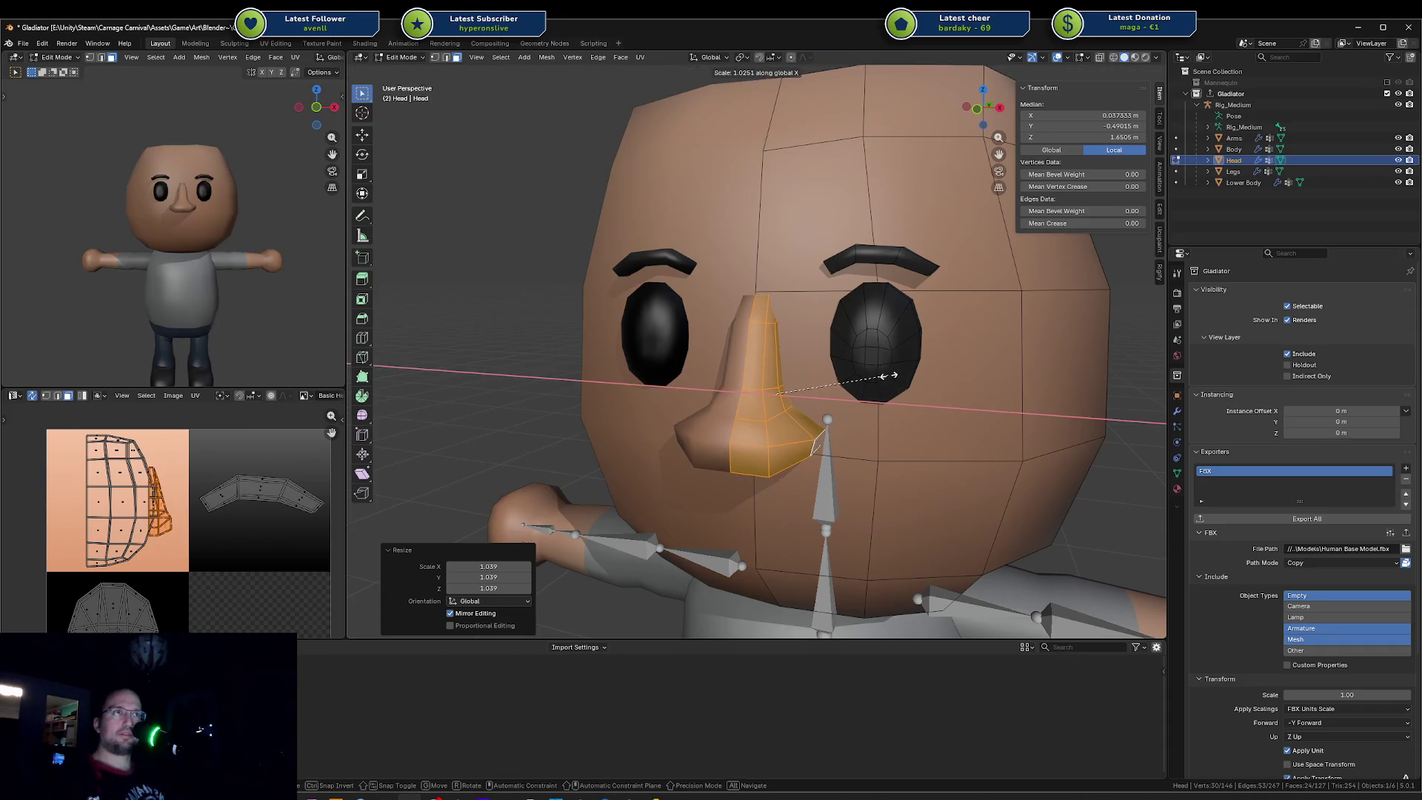
{"action": "key", "text": "Escape"}
{"action": "key", "text": "g"}
{"action": "key", "text": "x"}
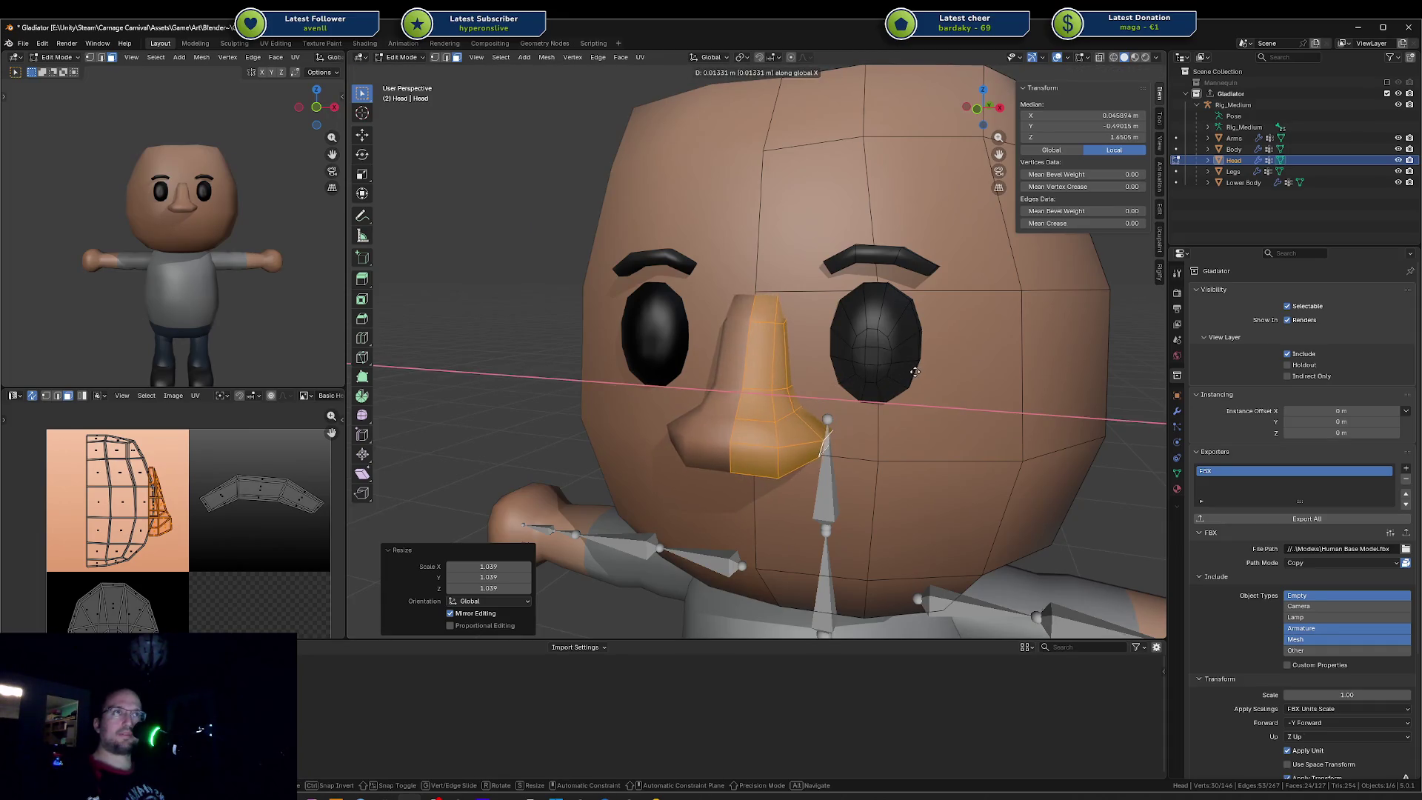
{"action": "key", "text": "Escape"}
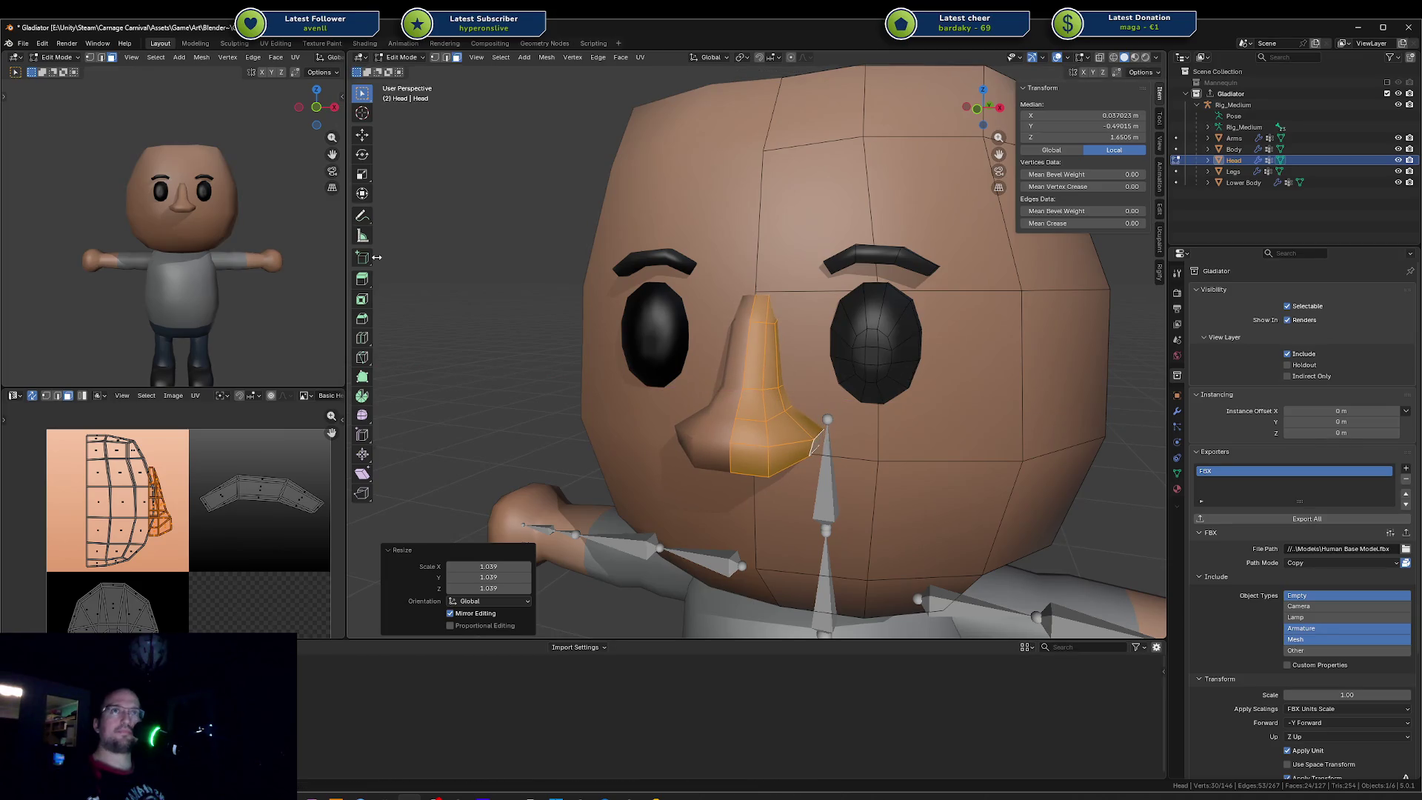
{"action": "scroll", "coordinate": [257, 243], "scroll_direction": "down", "scroll_amount": 2}
{"action": "scroll", "coordinate": [256, 244], "scroll_direction": "down", "scroll_amount": 2}
{"action": "scroll", "coordinate": [257, 243], "scroll_direction": "down", "scroll_amount": 2}
{"action": "scroll", "coordinate": [256, 243], "scroll_direction": "down", "scroll_amount": 1}
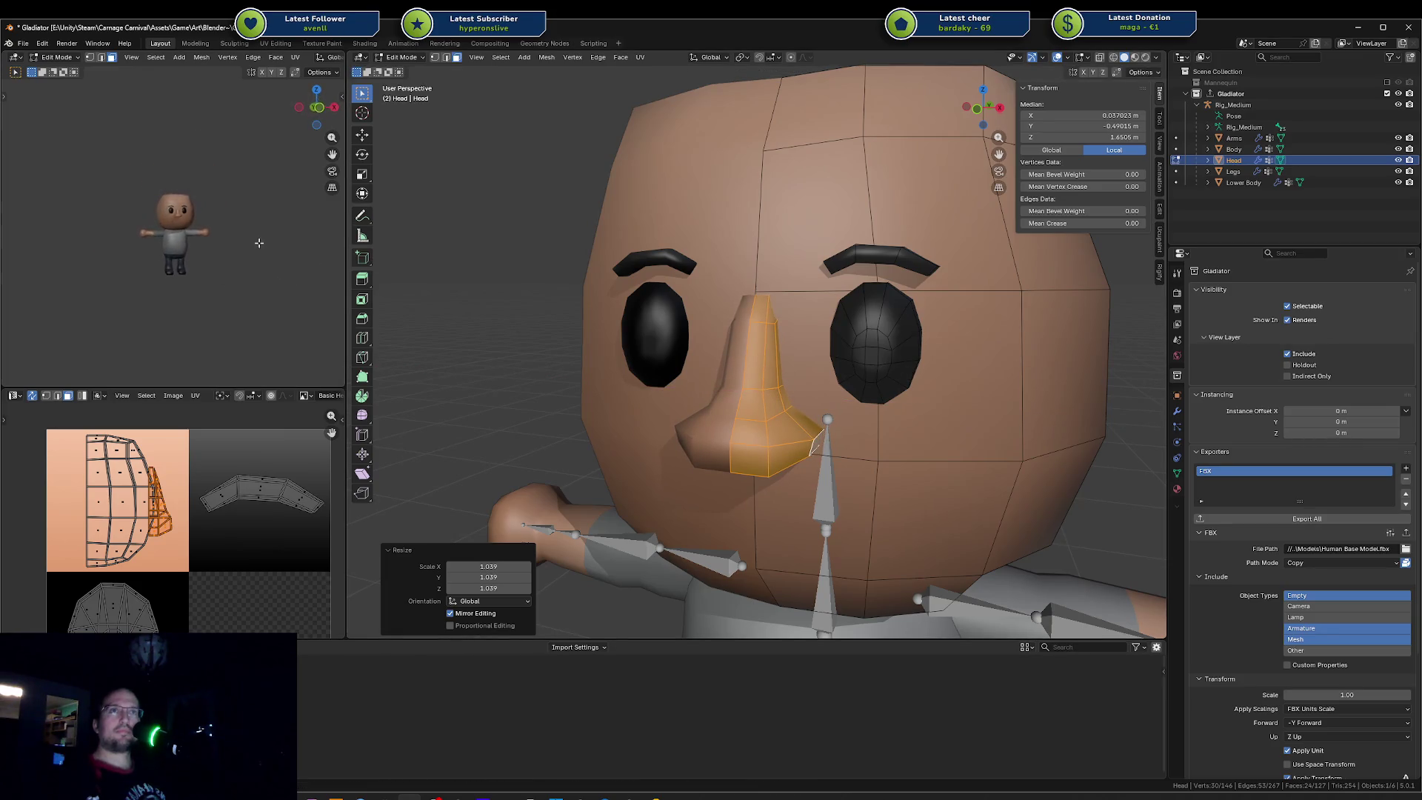
{"action": "scroll", "coordinate": [257, 243], "scroll_direction": "up", "scroll_amount": 2}
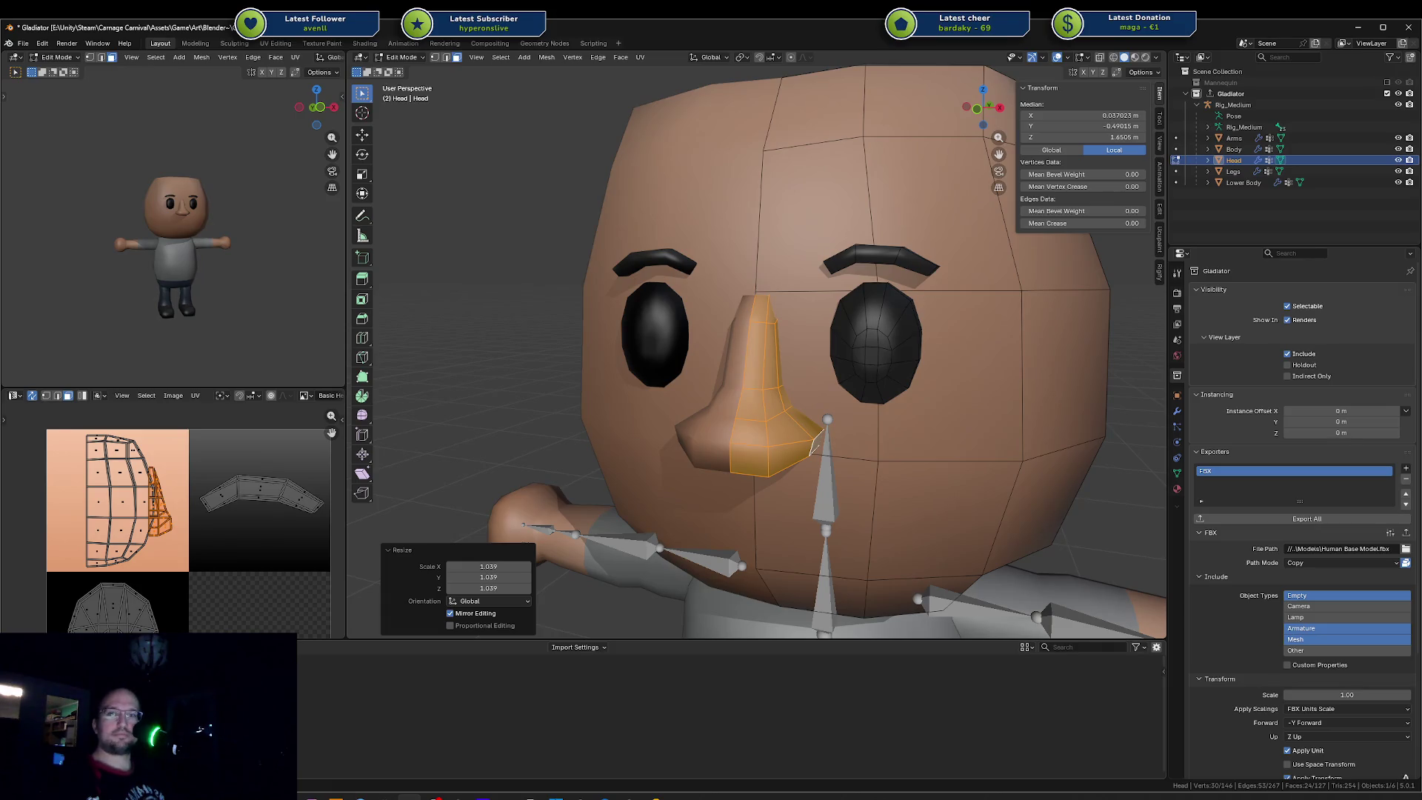
{"action": "scroll", "coordinate": [279, 263], "scroll_direction": "up", "scroll_amount": 1}
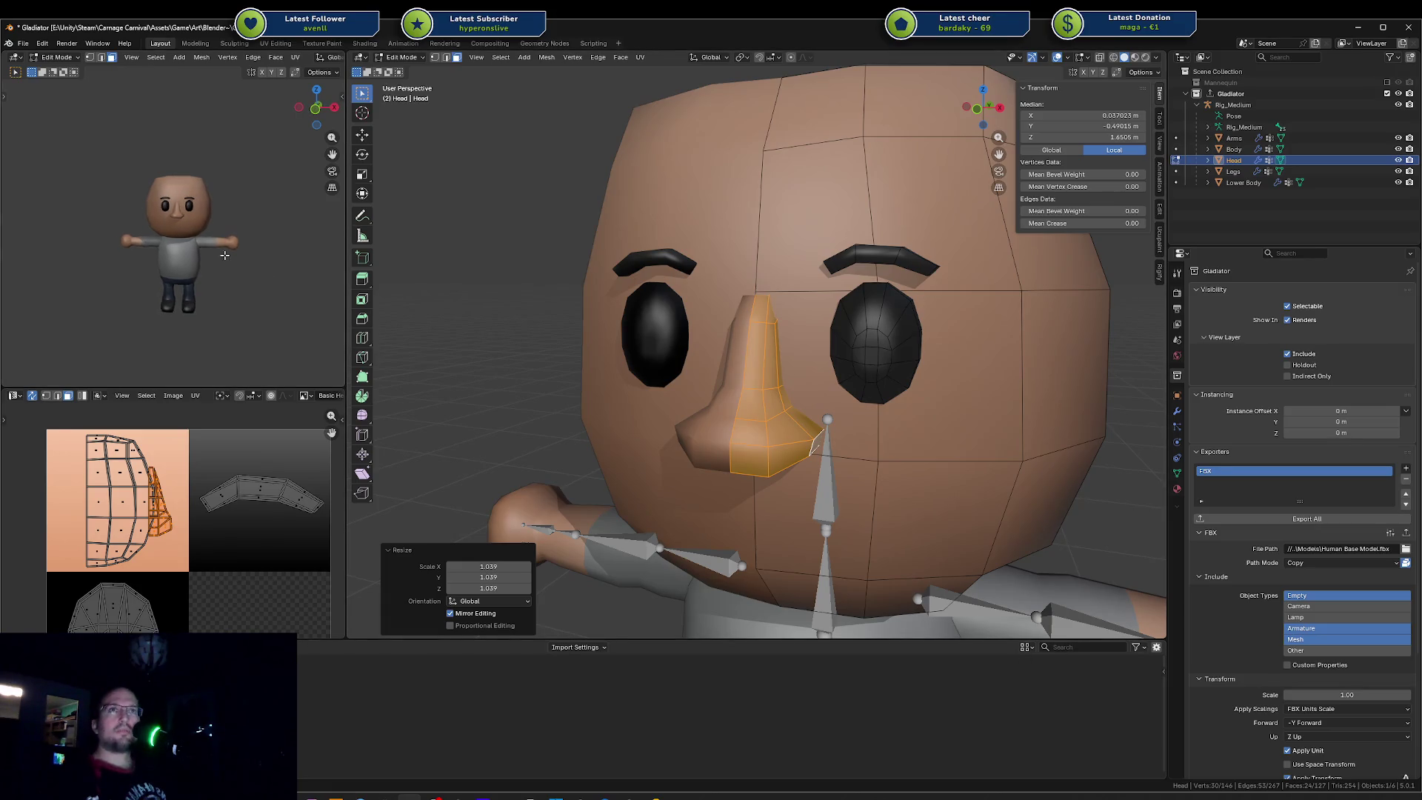
{"action": "scroll", "coordinate": [245, 262], "scroll_direction": "up", "scroll_amount": 2}
{"action": "scroll", "coordinate": [215, 260], "scroll_direction": "up", "scroll_amount": 2}
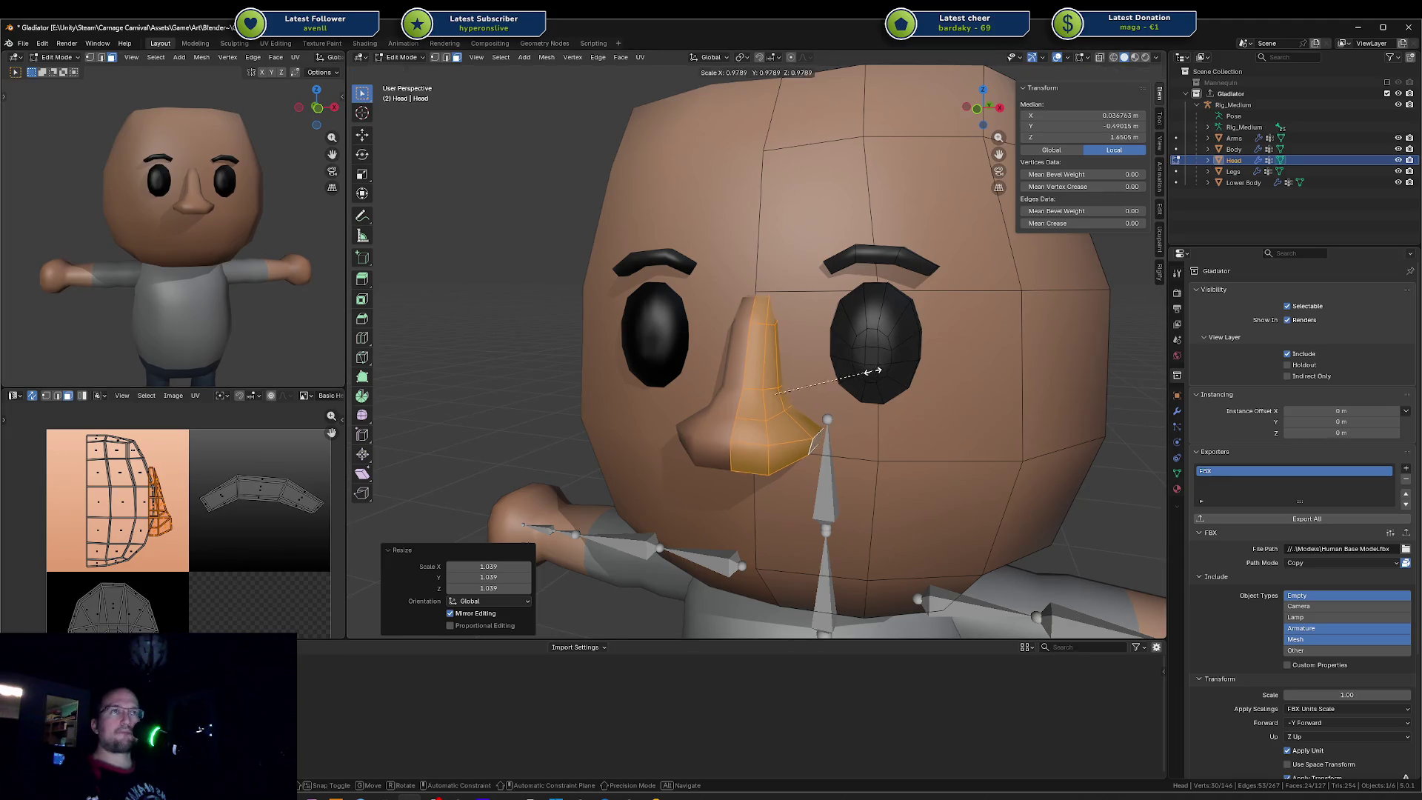
{"action": "key", "text": "ctrl+z"}
{"action": "key", "text": "ctrl+z"}
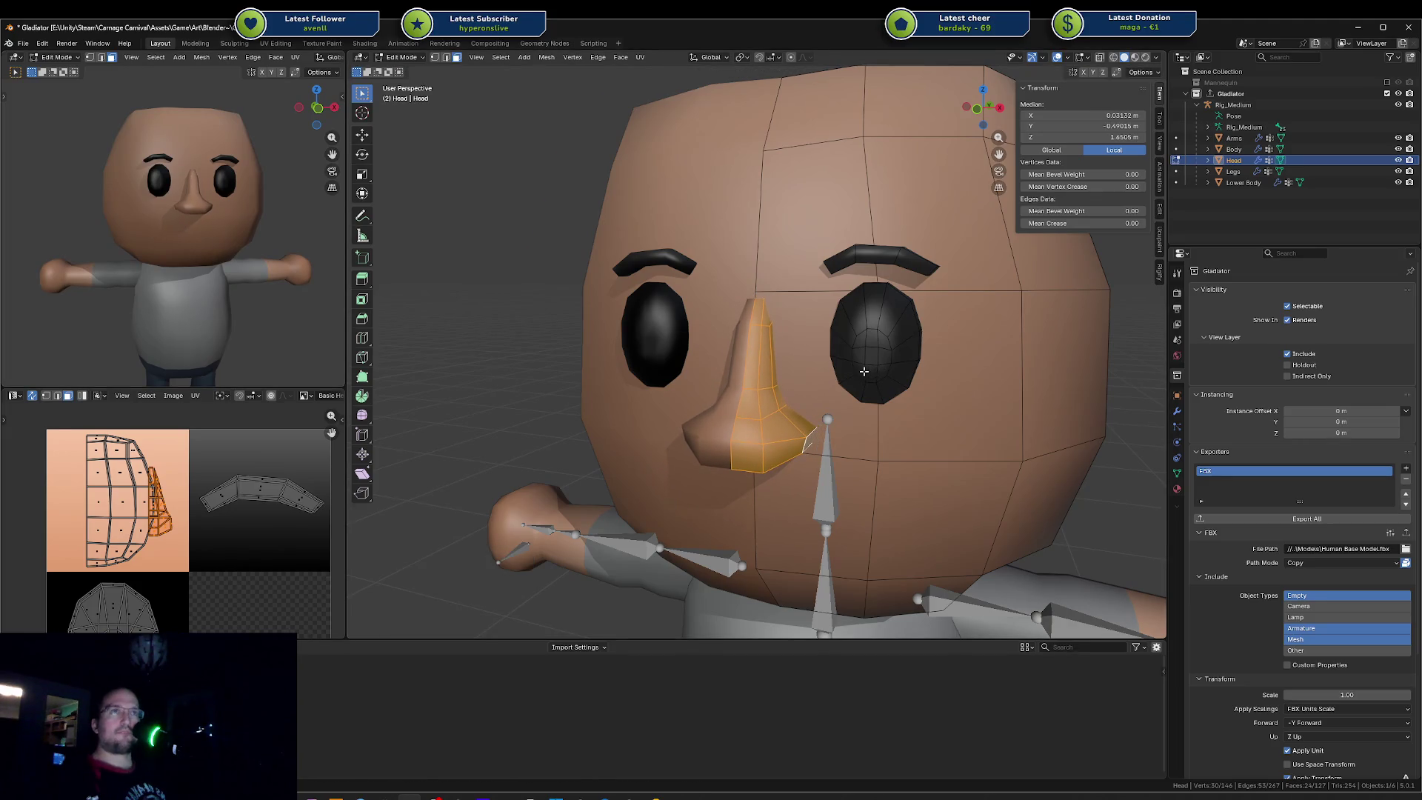
{"action": "key", "text": "ctrl+z"}
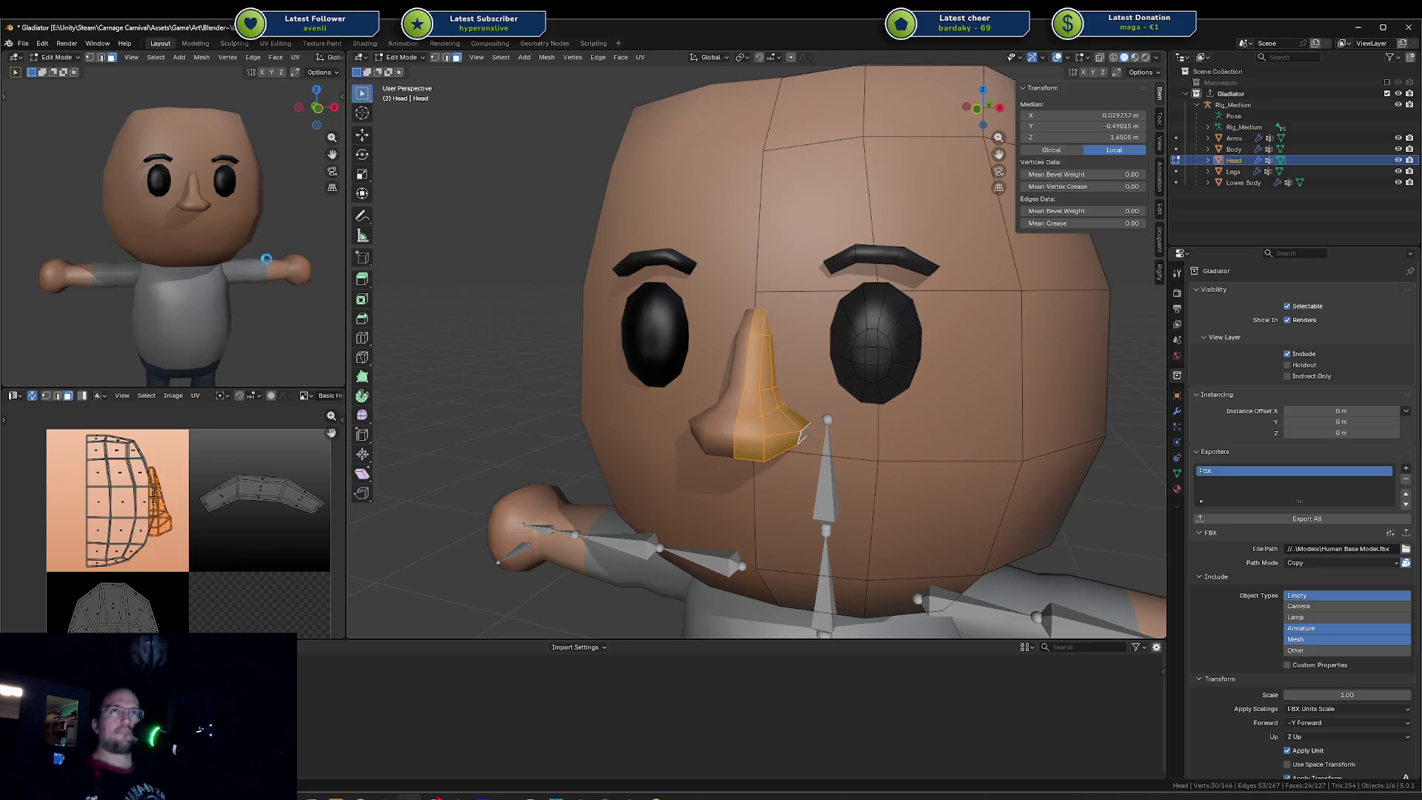
Step: Save Gladiator.blend and select the faces along the underside of the nose
{"action": "key", "text": "ctrl+s"}
{"action": "middle_click_drag", "start_coordinate": [266, 259], "coordinate": [222, 267]}
{"action": "mouse_move", "coordinate": [624, 328]}
{"action": "middle_mouse_down"}
{"action": "mouse_move", "coordinate": [744, 353]}
{"action": "mouse_move", "coordinate": [775, 445]}
{"action": "middle_mouse_up"}
{"action": "key", "text": "a"}
{"action": "key", "text": "alt+a"}
{"action": "left_click", "coordinate": [782, 440]}
{"action": "key", "text": "g"}
{"action": "key", "text": "Escape"}
{"action": "left_click", "coordinate": [773, 449]}
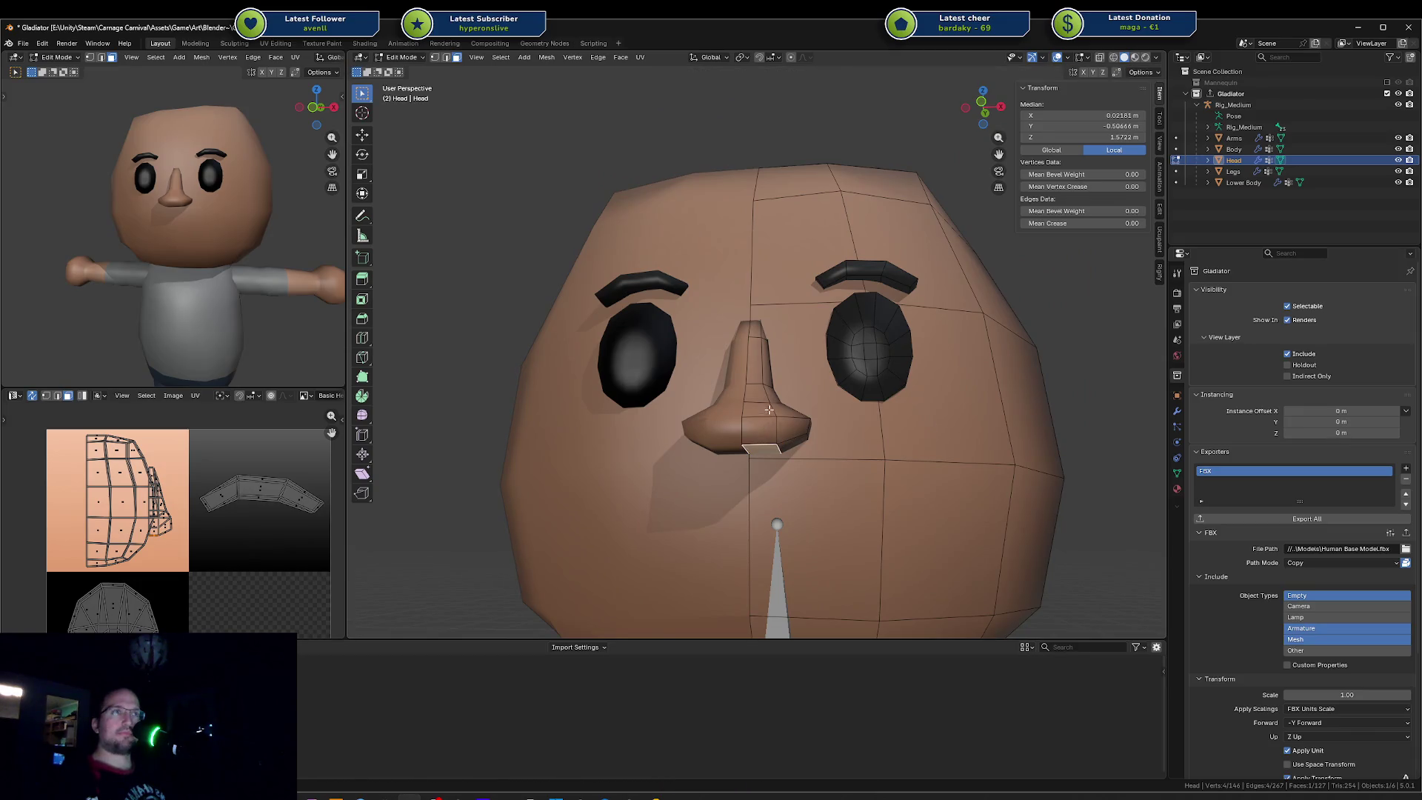
{"action": "mouse_move", "coordinate": [780, 411]}
{"action": "middle_mouse_down"}
{"action": "mouse_move", "coordinate": [795, 423]}
{"action": "mouse_move", "coordinate": [787, 445]}
{"action": "mouse_move", "coordinate": [785, 426]}
{"action": "middle_mouse_up"}
{"action": "left_click", "coordinate": [795, 423], "text": "ctrl"}
{"action": "left_click", "coordinate": [785, 403], "text": "ctrl"}
{"action": "key", "text": "ctrl+z"}
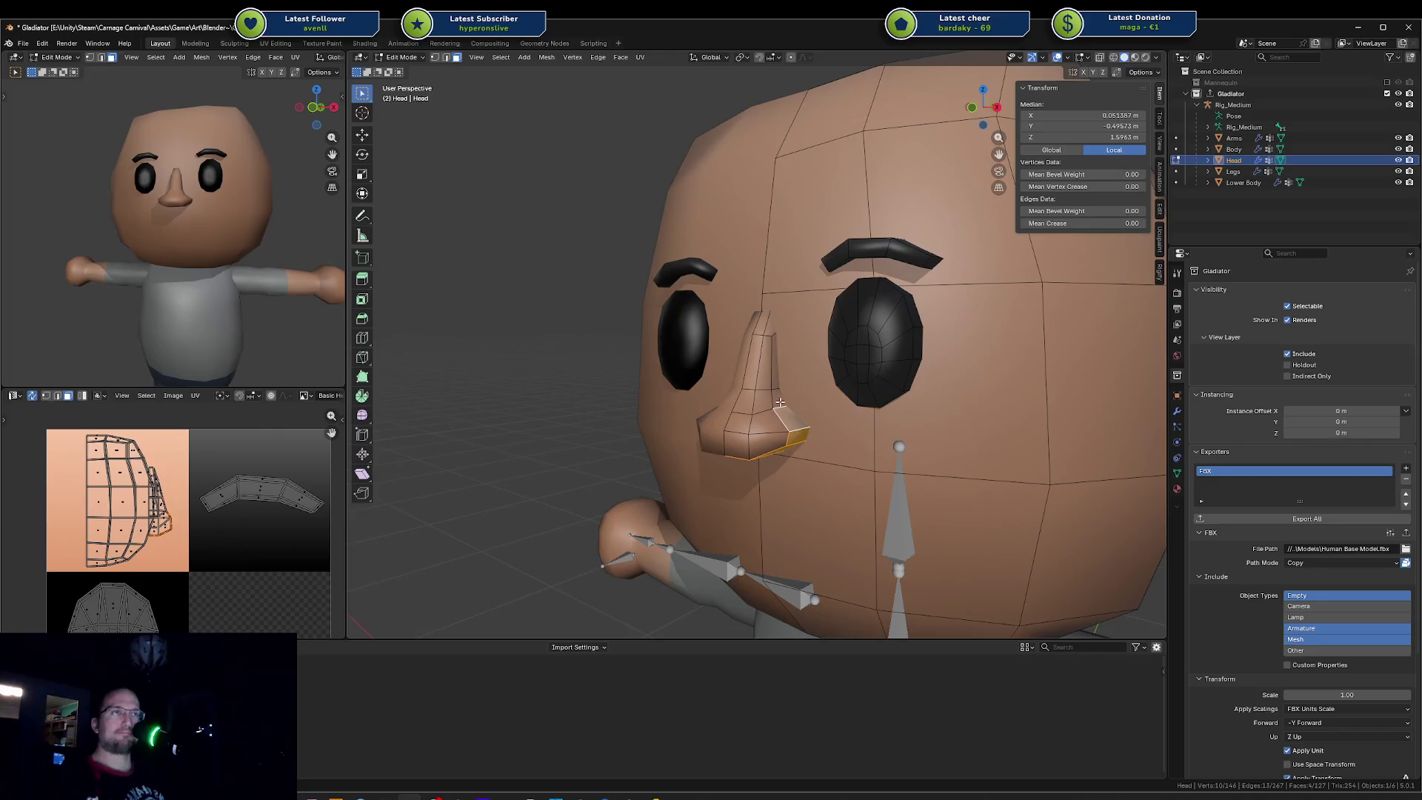
{"action": "middle_click_drag", "start_coordinate": [739, 429], "coordinate": [770, 382]}
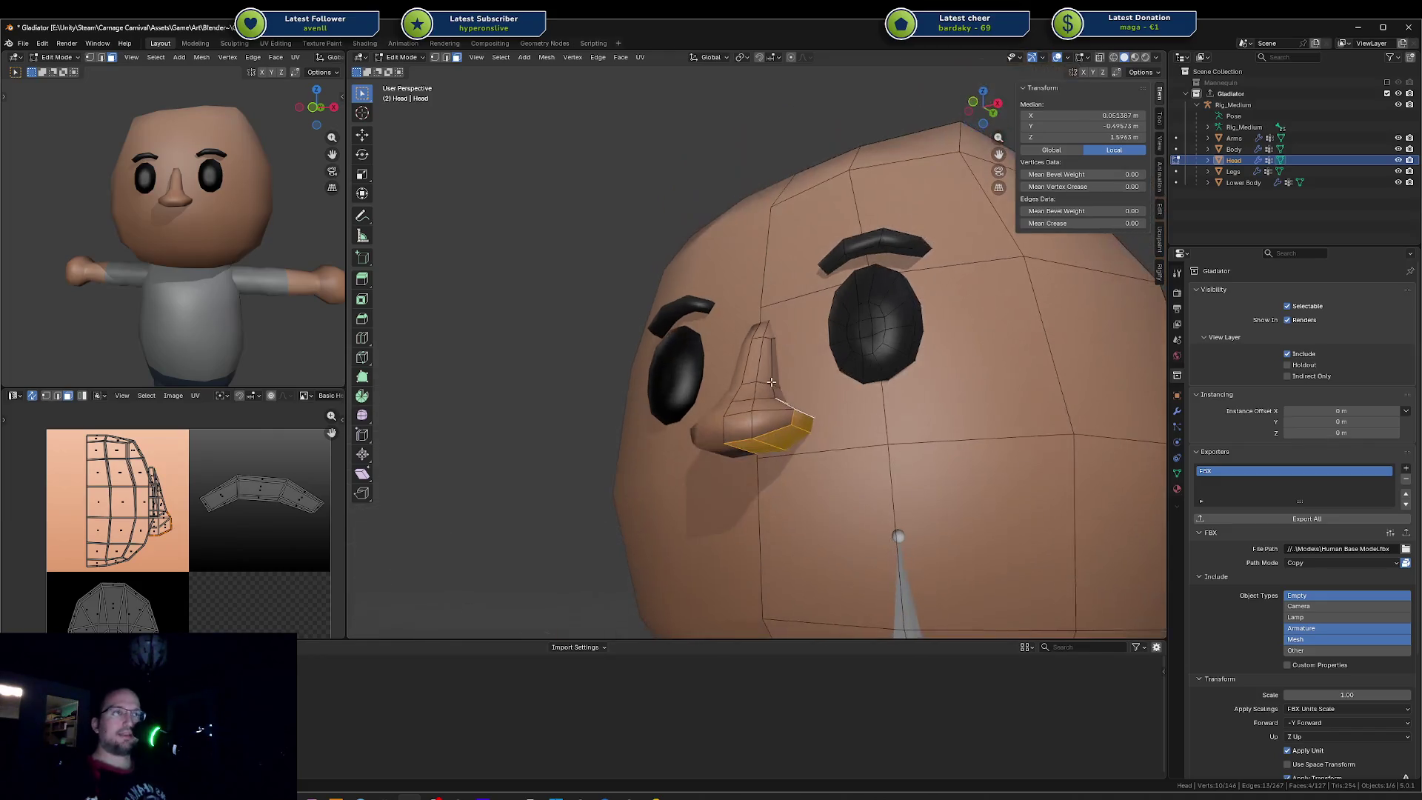
Step: Raise the nose-underside faces along Z, growing the selection and lifting it again
{"action": "key", "text": "ctrl+KP_Add"}
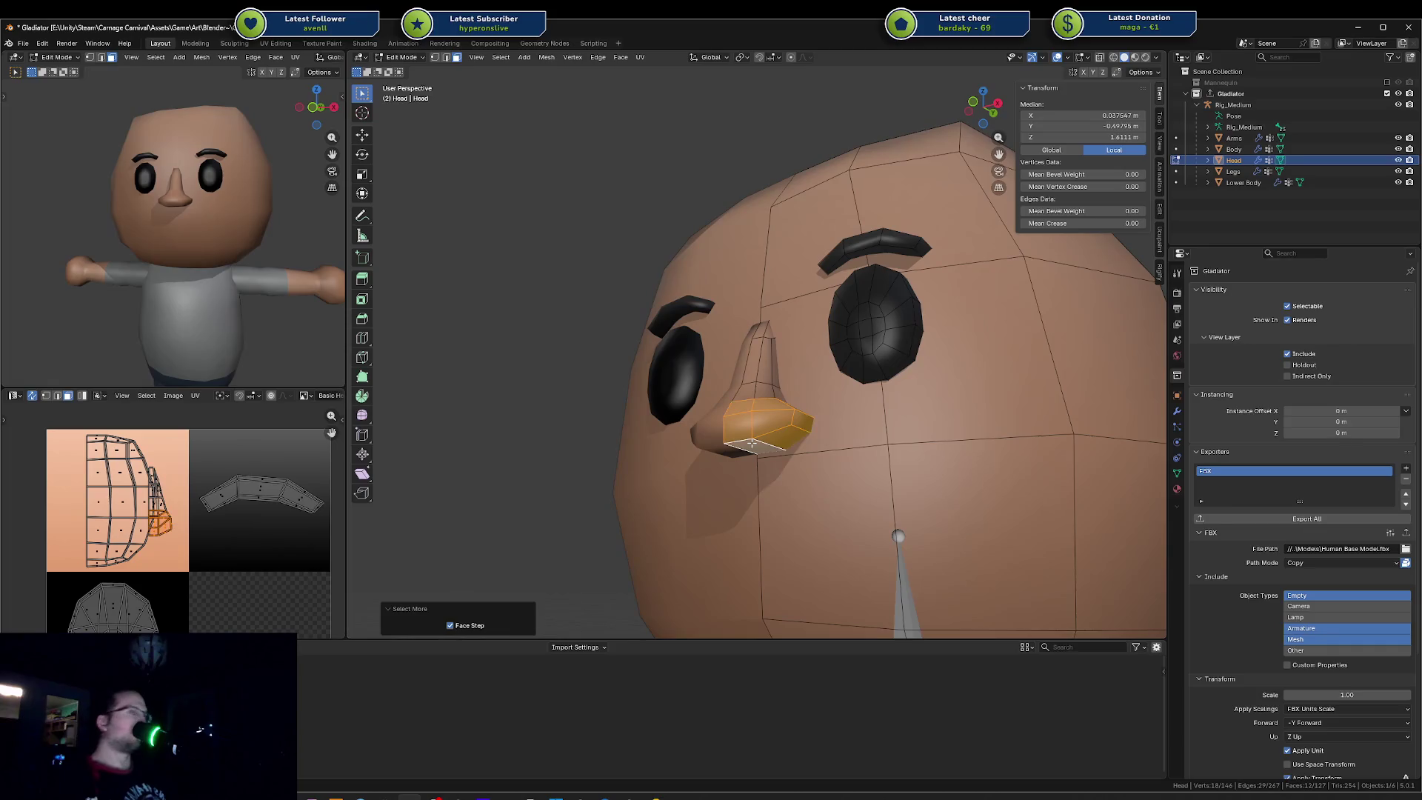
{"action": "key", "text": "ctrl+KP_Subtract"}
{"action": "key", "text": "g"}
{"action": "key", "text": "z"}
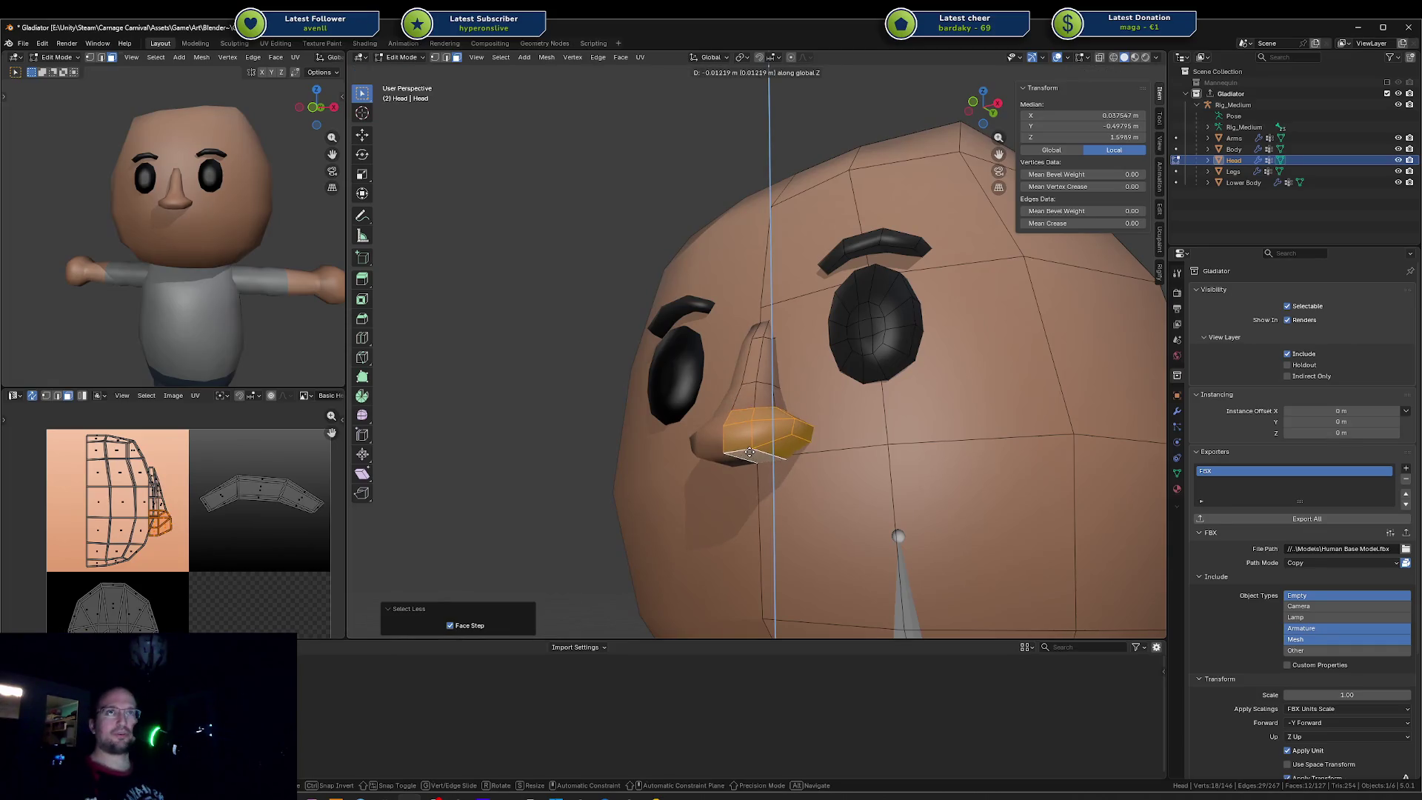
{"action": "left_click", "coordinate": [742, 440]}
{"action": "key", "text": "ctrl+KP_Add"}
{"action": "key", "text": "g"}
{"action": "key", "text": "z"}
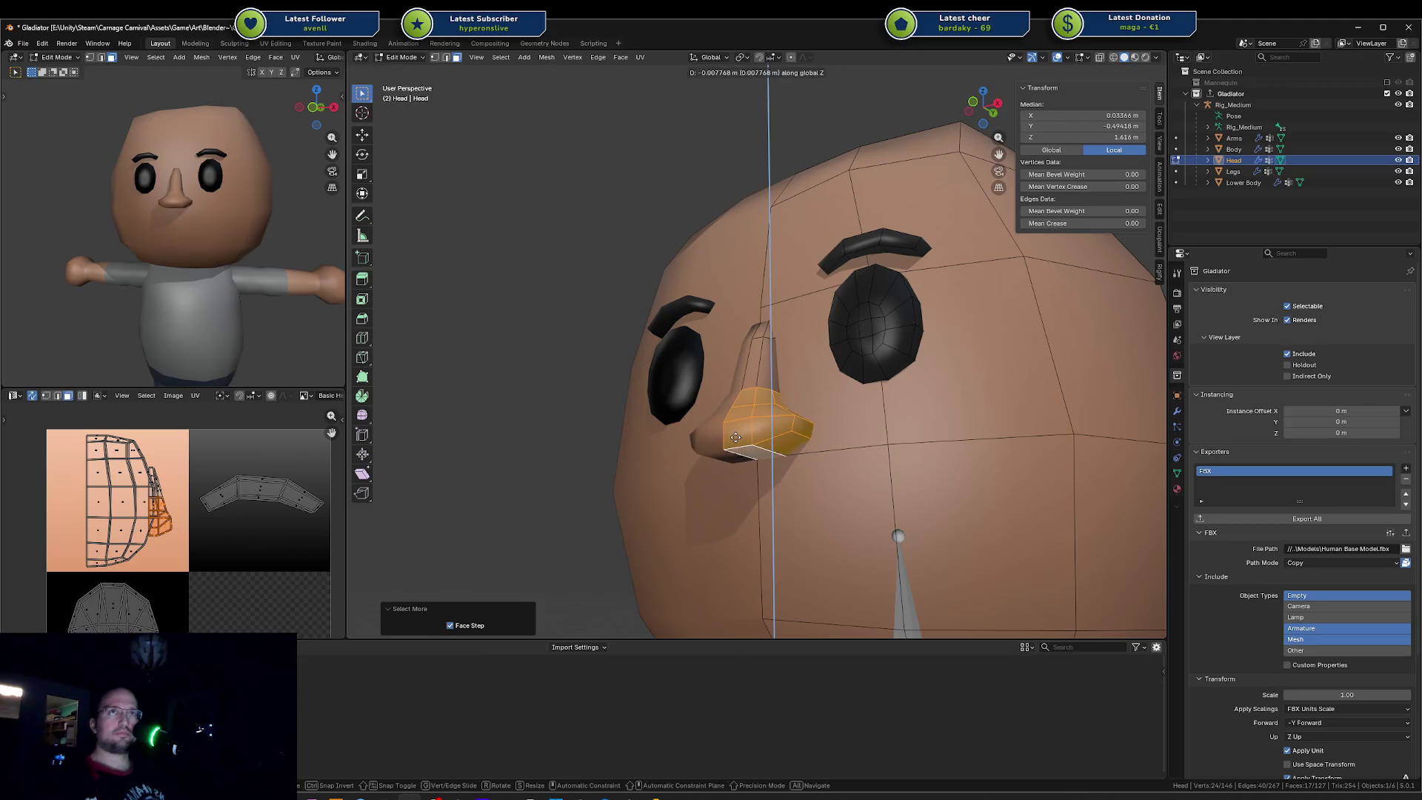
{"action": "left_click", "coordinate": [736, 438]}
{"action": "right_click", "coordinate": [778, 385]}
{"action": "key", "text": "Escape"}
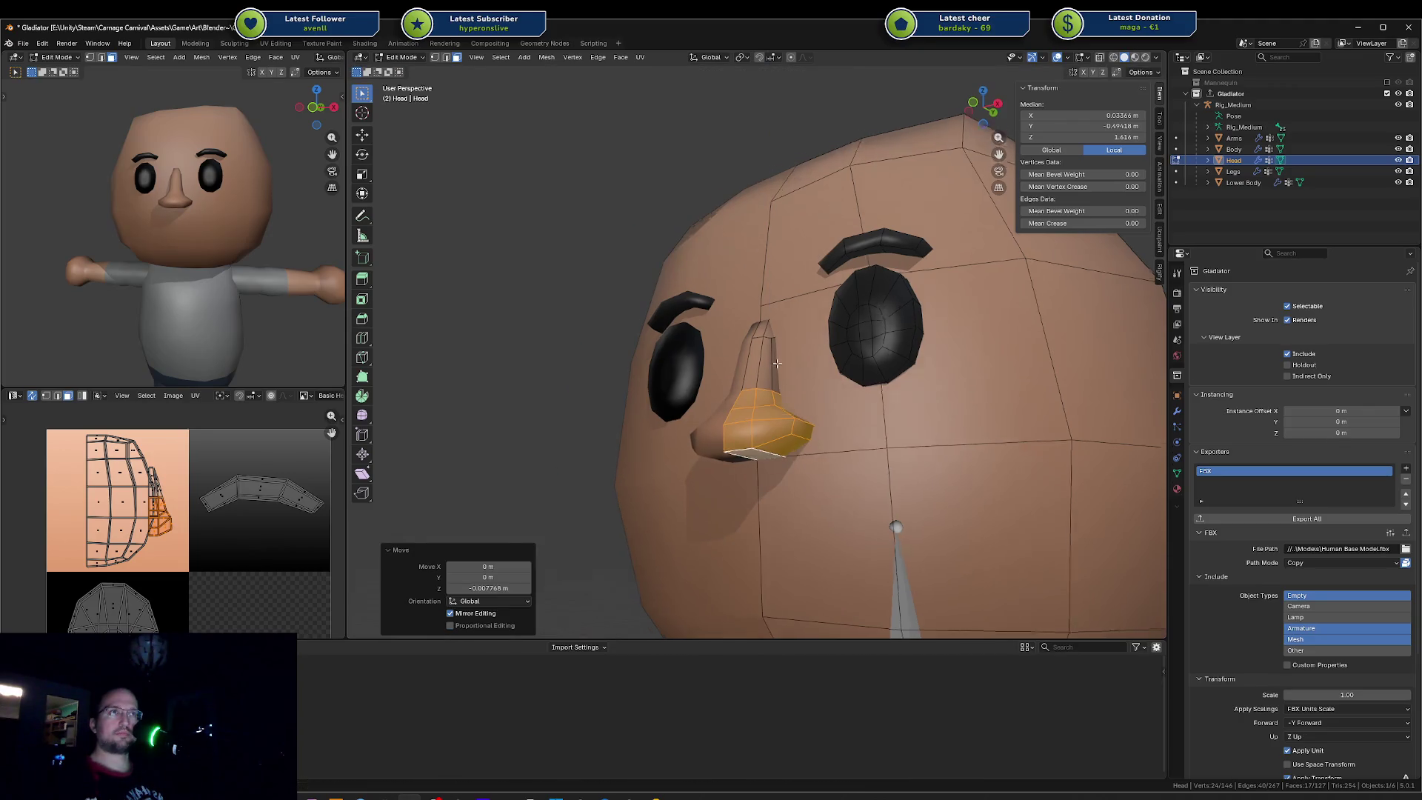
Step: Lift the nose faces once more along Z, leave Edit Mode, and switch to the Unity project
{"action": "middle_click_drag", "start_coordinate": [777, 360], "coordinate": [784, 378]}
{"action": "key", "text": "s"}
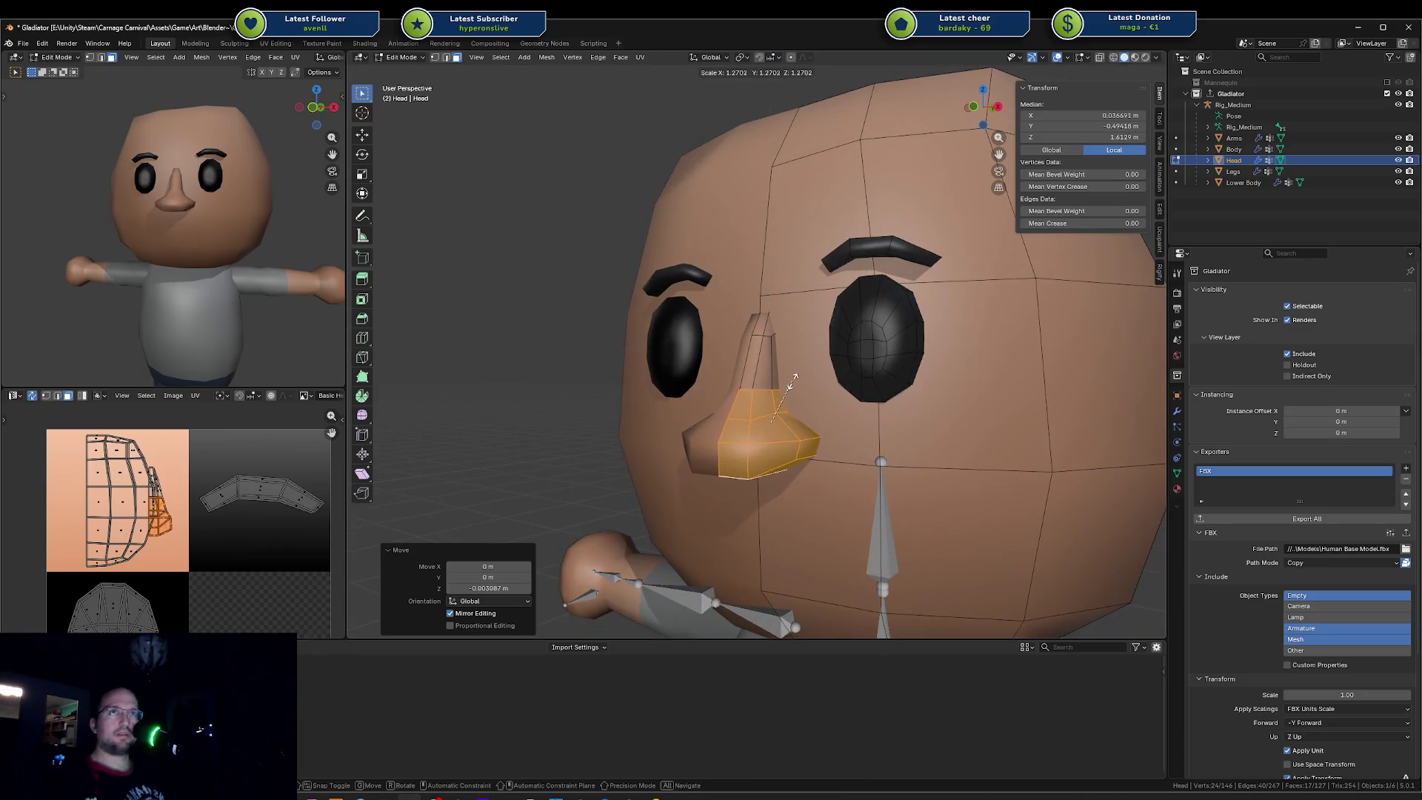
{"action": "key", "text": "Escape"}
{"action": "key", "text": "g"}
{"action": "key", "text": "z"}
{"action": "left_click", "coordinate": [784, 371]}
{"action": "key", "text": "Tab"}
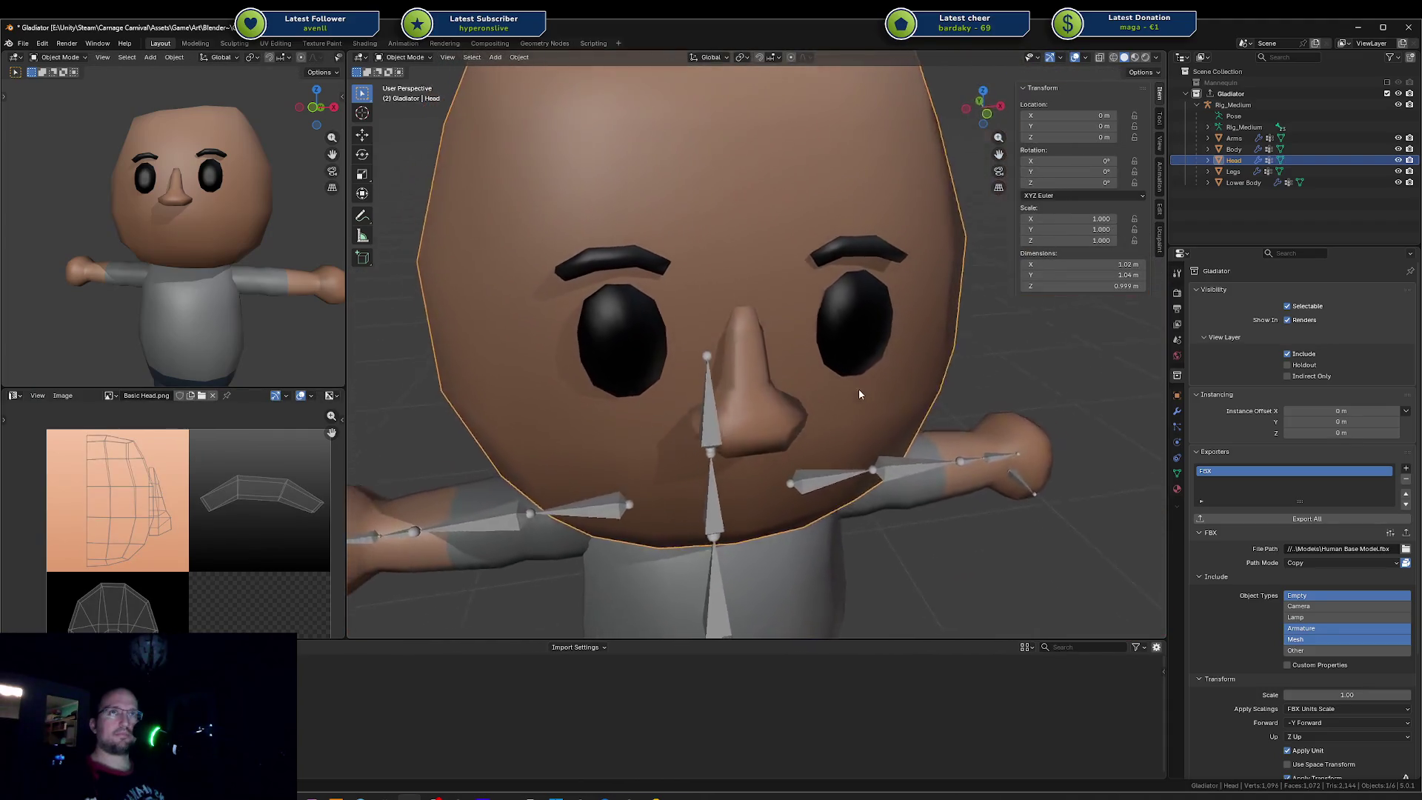
{"action": "middle_click_drag", "start_coordinate": [783, 370], "coordinate": [862, 389]}
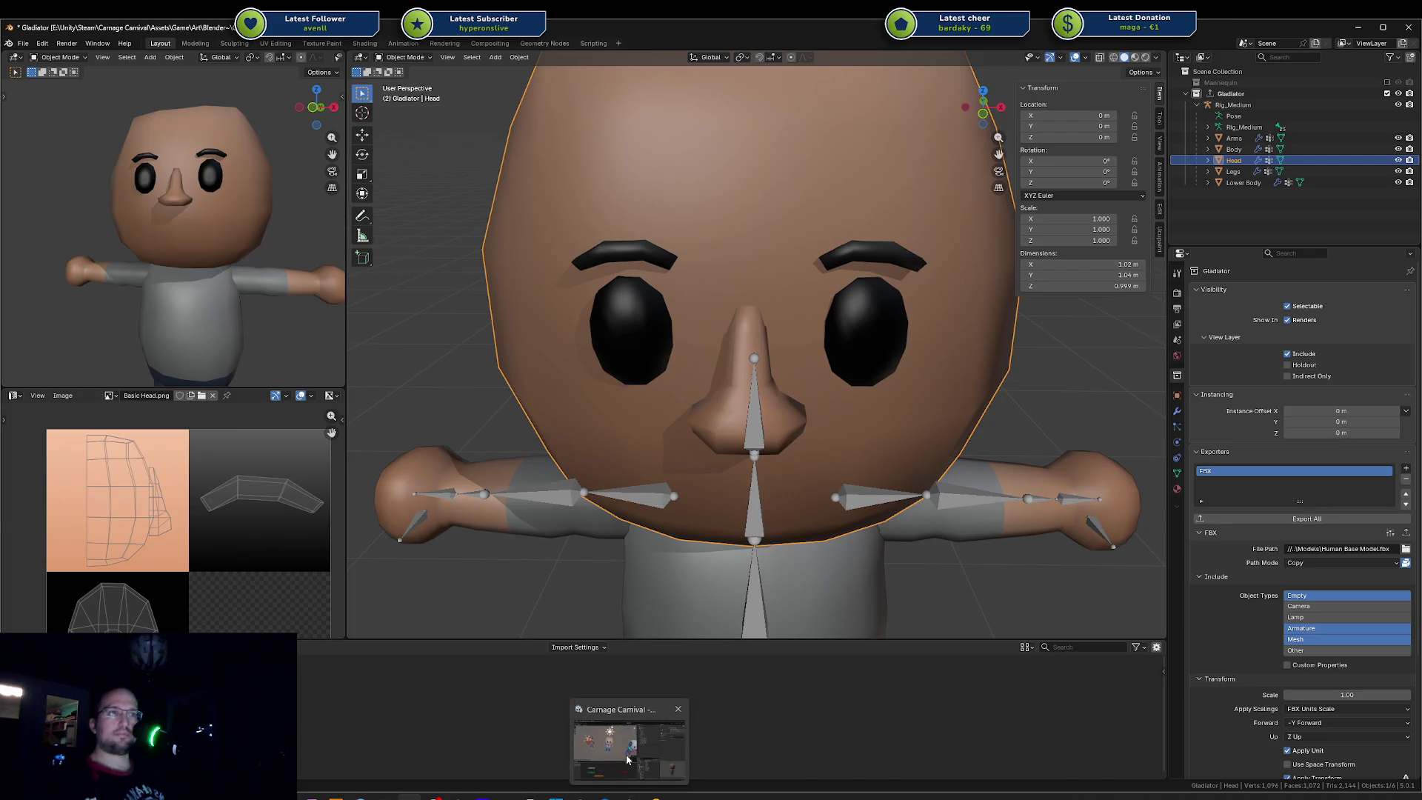
{"action": "mouse_move", "coordinate": [627, 791]}
{"action": "left_click", "coordinate": [629, 760]}
{"action": "mouse_move", "coordinate": [445, 334]}
{"action": "left_mouse_down", "text": "alt"}
{"action": "mouse_move", "coordinate": [466, 394]}
{"action": "mouse_move", "coordinate": [485, 284]}
{"action": "mouse_move", "coordinate": [591, 198]}
{"action": "mouse_move", "coordinate": [486, 229]}
{"action": "left_mouse_up", "text": "alt"}
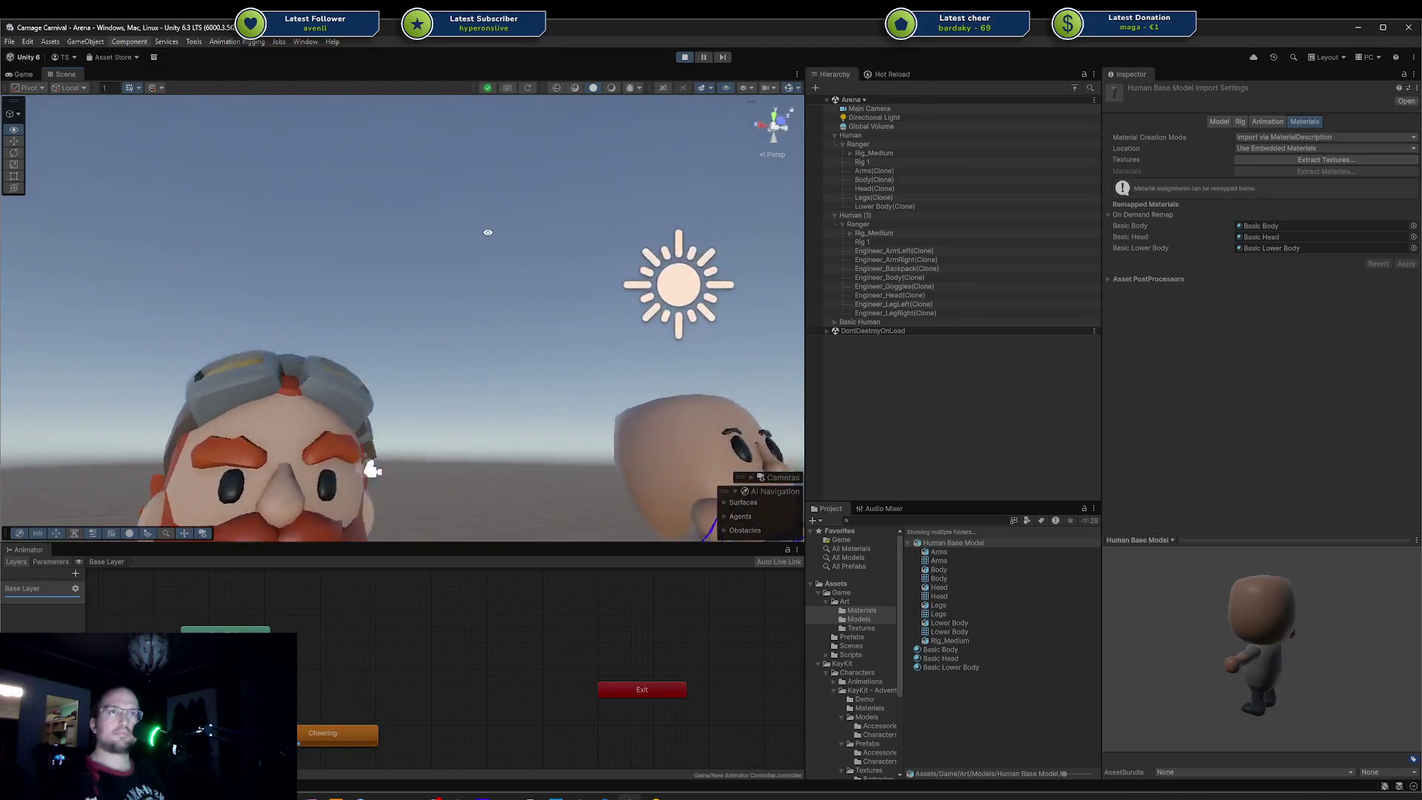
Step: Orbit the Unity scene toward the characters and switch back to Blender
{"action": "mouse_move", "coordinate": [619, 327]}
{"action": "left_mouse_down", "text": "alt"}
{"action": "mouse_move", "coordinate": [490, 280]}
{"action": "mouse_move", "coordinate": [469, 328]}
{"action": "left_mouse_up", "text": "alt"}
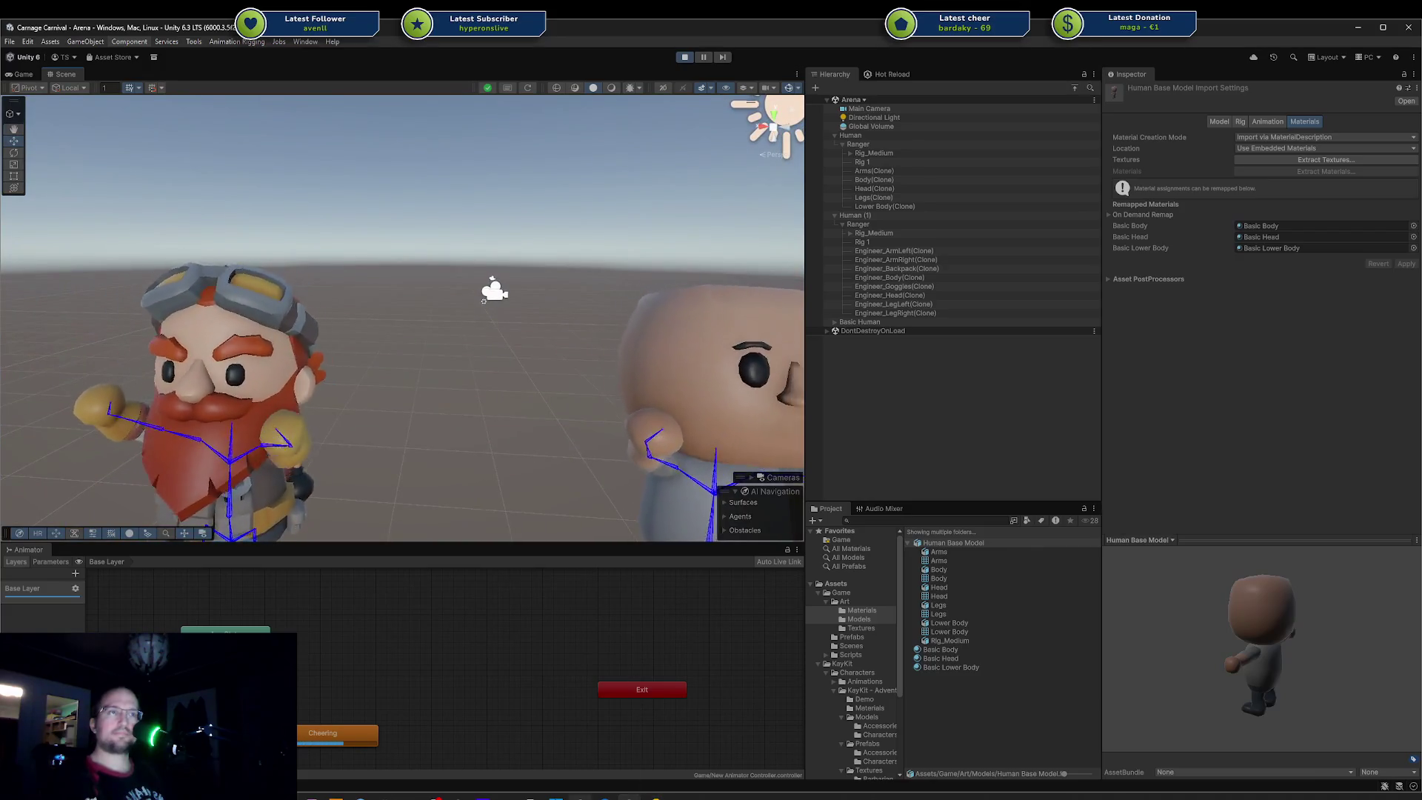
{"action": "key", "text": "alt+Tab"}
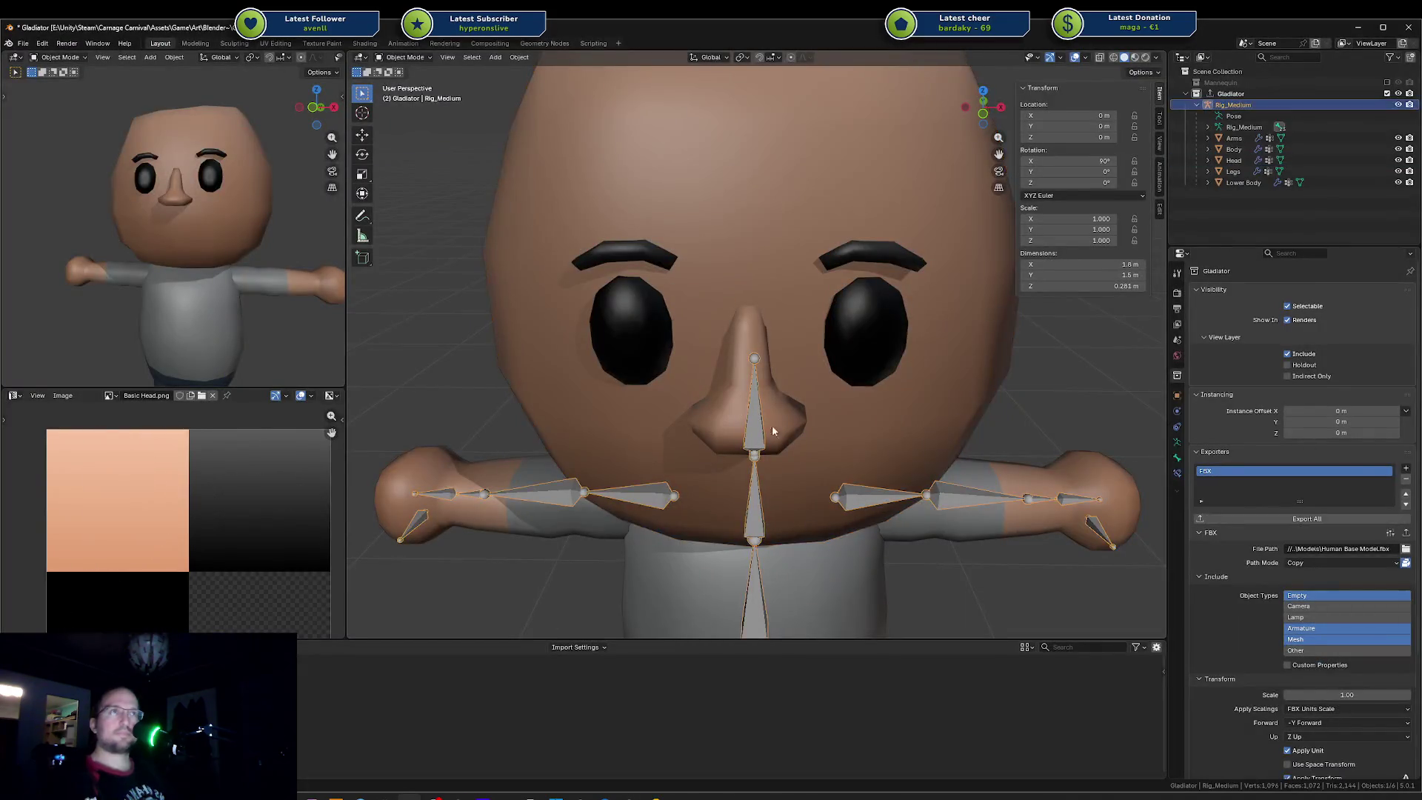
Step: Back in Edit Mode, slide one nose edge sideways along the X axis
{"action": "key", "text": "Tab"}
{"action": "middle_click_drag", "start_coordinate": [726, 413], "coordinate": [778, 400]}
{"action": "left_click", "coordinate": [780, 398], "text": "alt"}
{"action": "key", "text": "g"}
{"action": "key", "text": "g"}
{"action": "key", "text": "g"}
{"action": "key", "text": "x"}
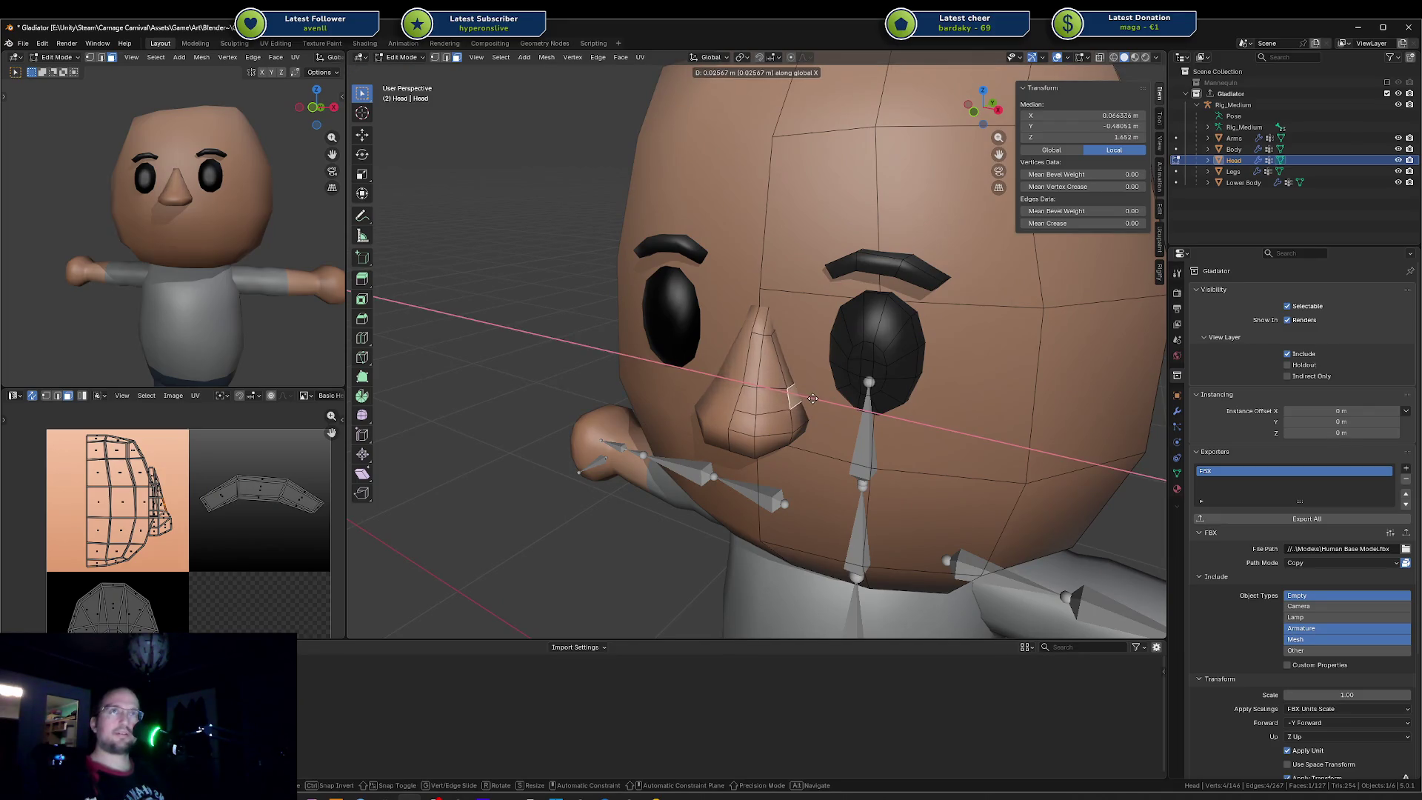
{"action": "left_click", "coordinate": [810, 398]}
Step: Abandon a second move of that edge after trying Z, X and Y, then reset the selection
{"action": "key", "text": "g"}
{"action": "key", "text": "z"}
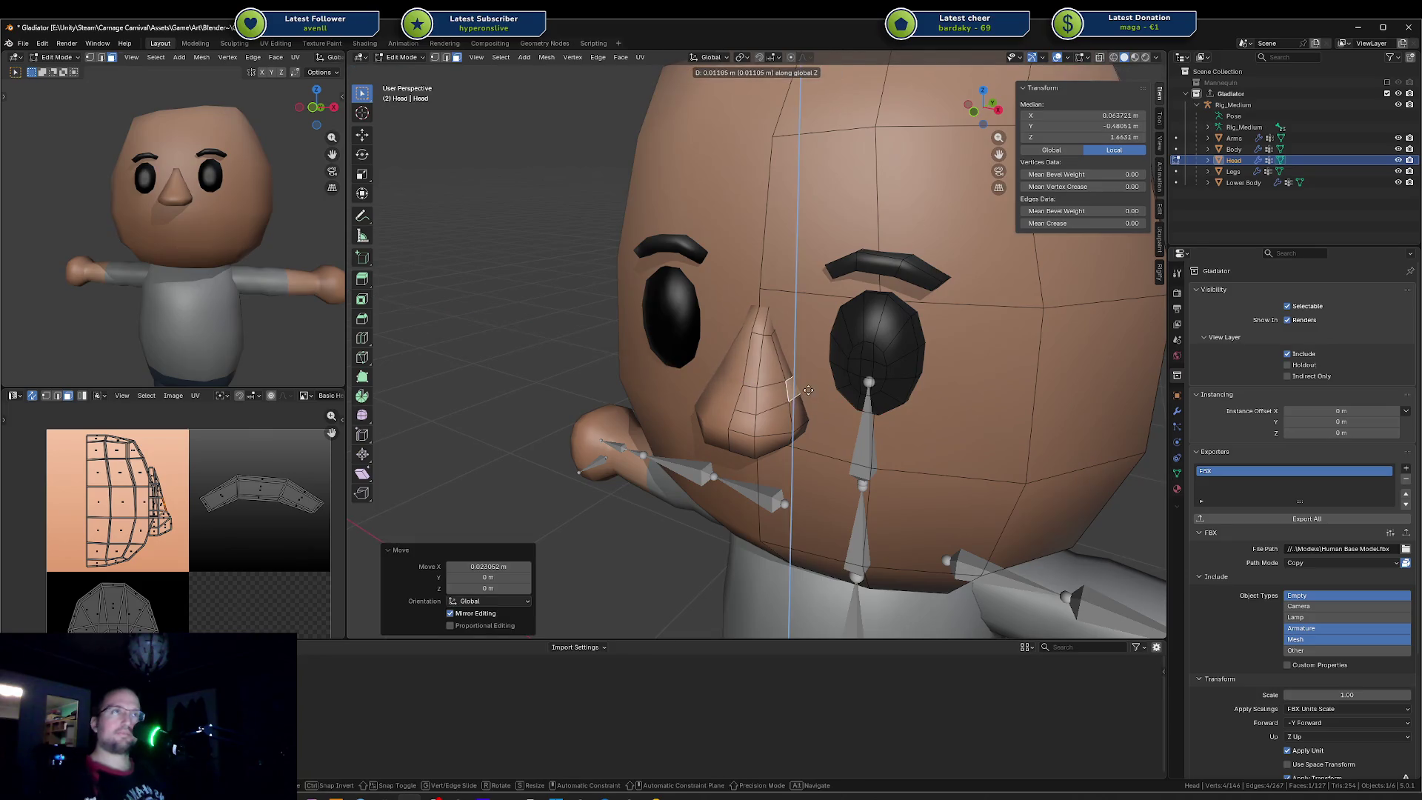
{"action": "key", "text": "x"}
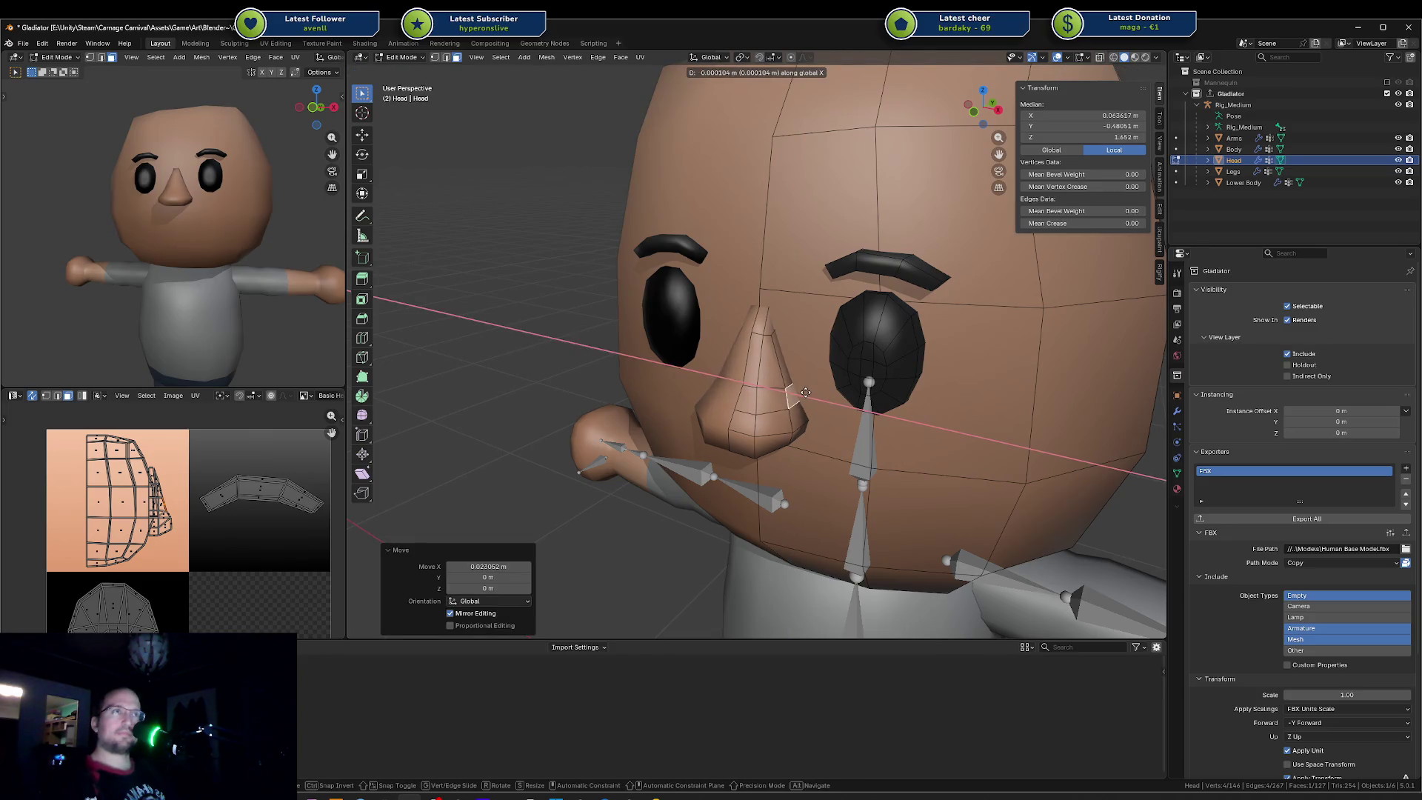
{"action": "middle_click_drag", "start_coordinate": [804, 393], "coordinate": [729, 403]}
{"action": "key", "text": "y"}
{"action": "key", "text": "Escape"}
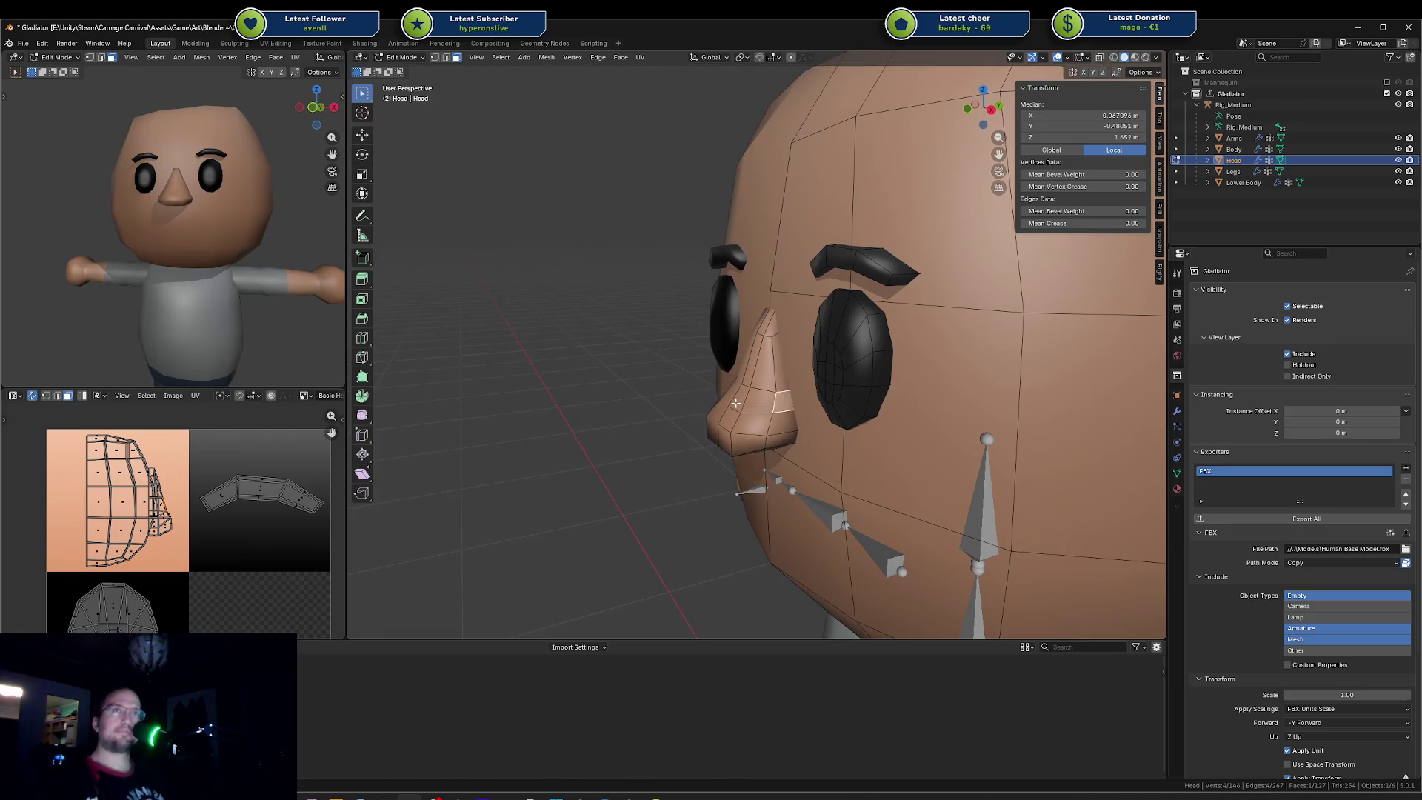
{"action": "key", "text": "alt+a"}
{"action": "key", "text": "a"}
{"action": "scroll", "coordinate": [773, 378], "scroll_direction": "up", "scroll_amount": 3}
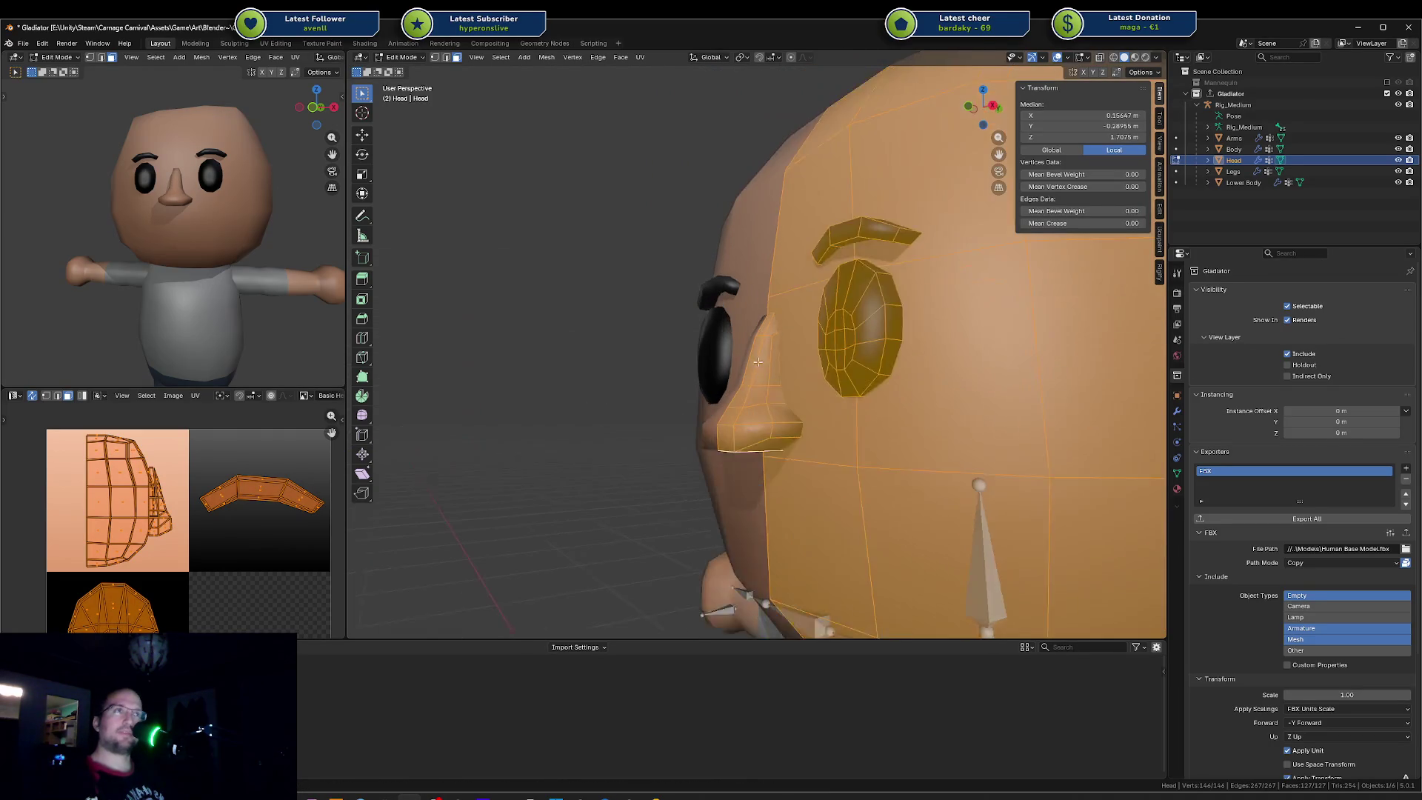
{"action": "key", "text": "alt+a"}
Step: Push a nose face along Y, judge it bad, and undo it
{"action": "left_click", "coordinate": [750, 386]}
{"action": "key", "text": "g"}
{"action": "key", "text": "y"}
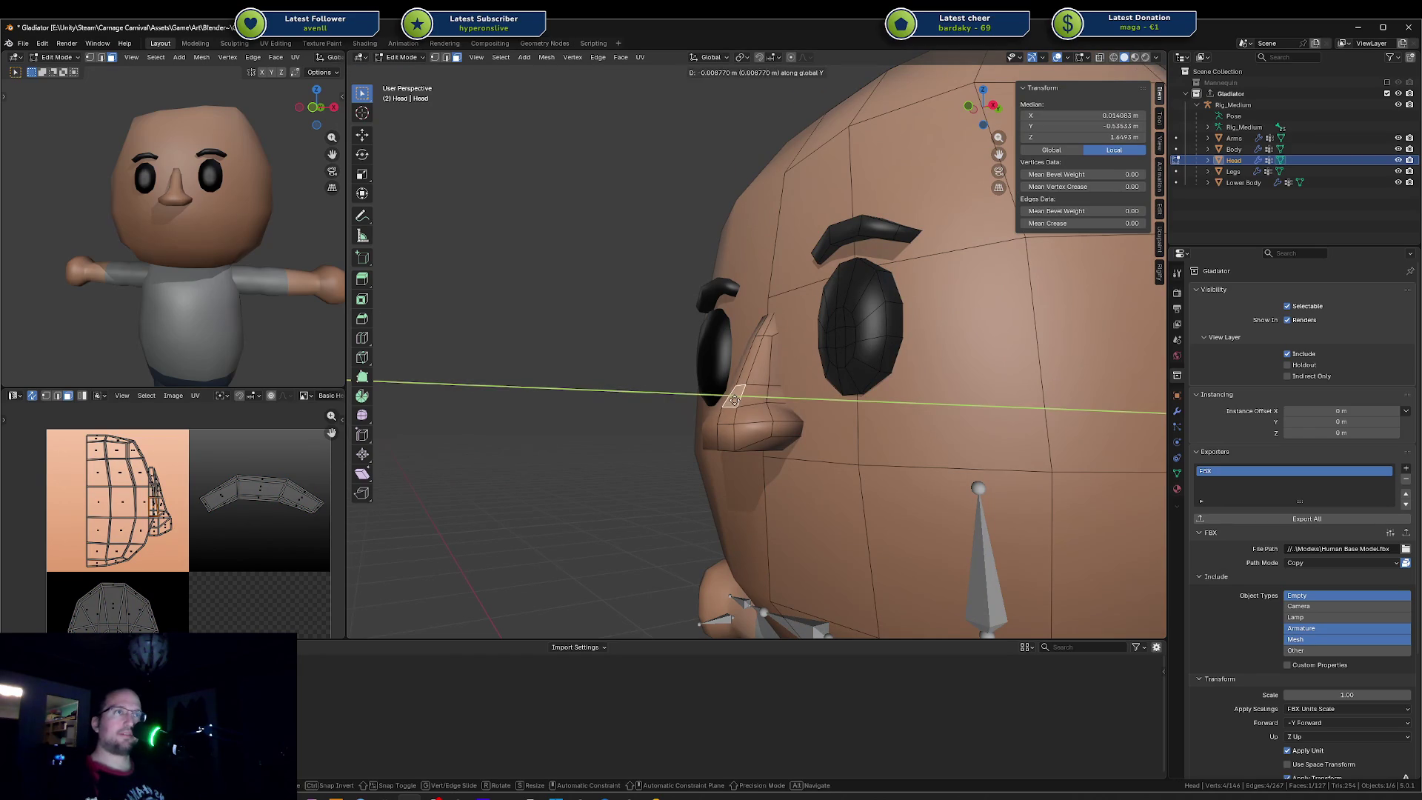
{"action": "left_click", "coordinate": [727, 398]}
{"action": "middle_click_drag", "start_coordinate": [729, 398], "coordinate": [737, 384]}
{"action": "key", "text": "ctrl+z"}
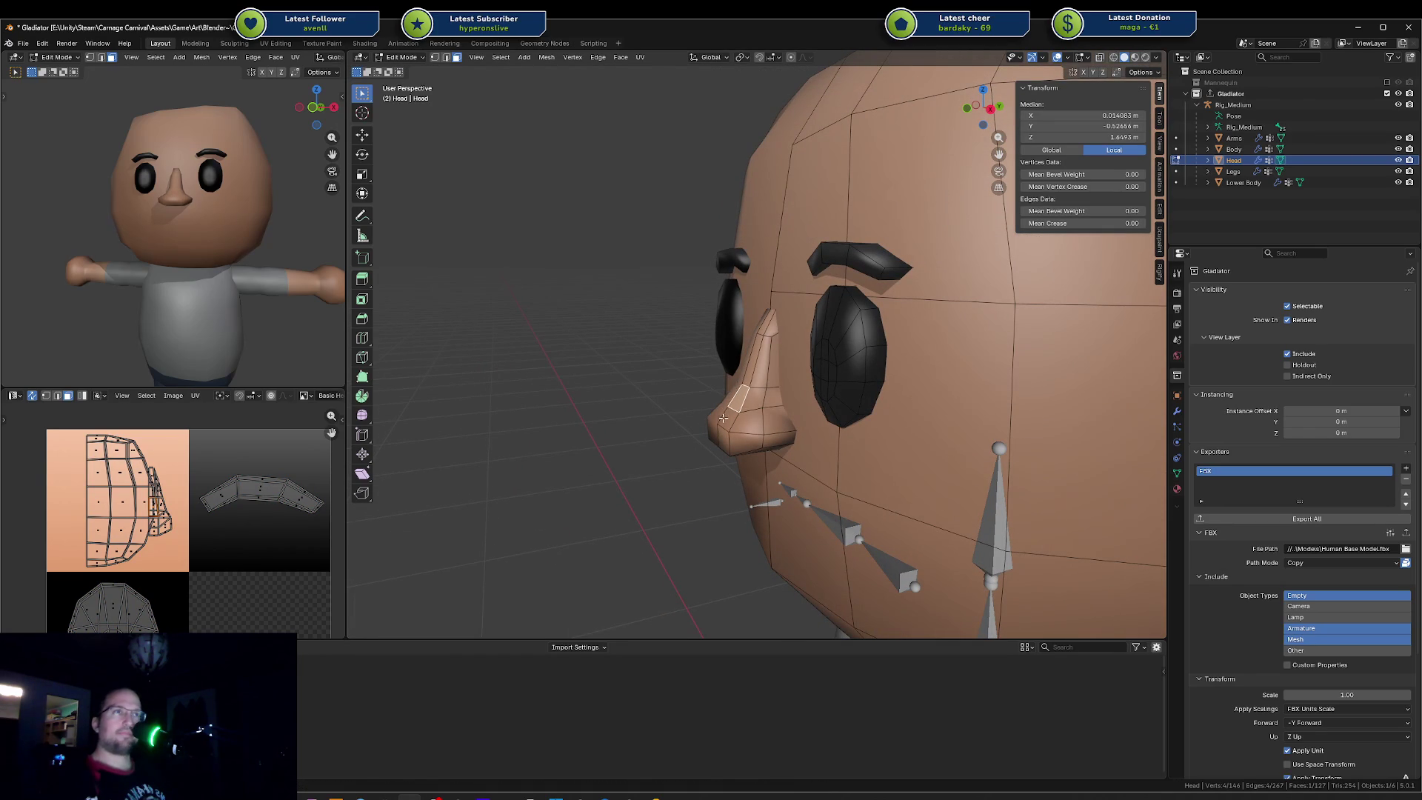
{"action": "key", "text": "g"}
{"action": "key", "text": "y"}
{"action": "key", "text": "Escape"}
Step: Select two nose-bridge edges and shift them together along Y
{"action": "left_click", "coordinate": [739, 400]}
{"action": "key", "text": "ctrl+r"}
{"action": "key", "text": "Escape"}
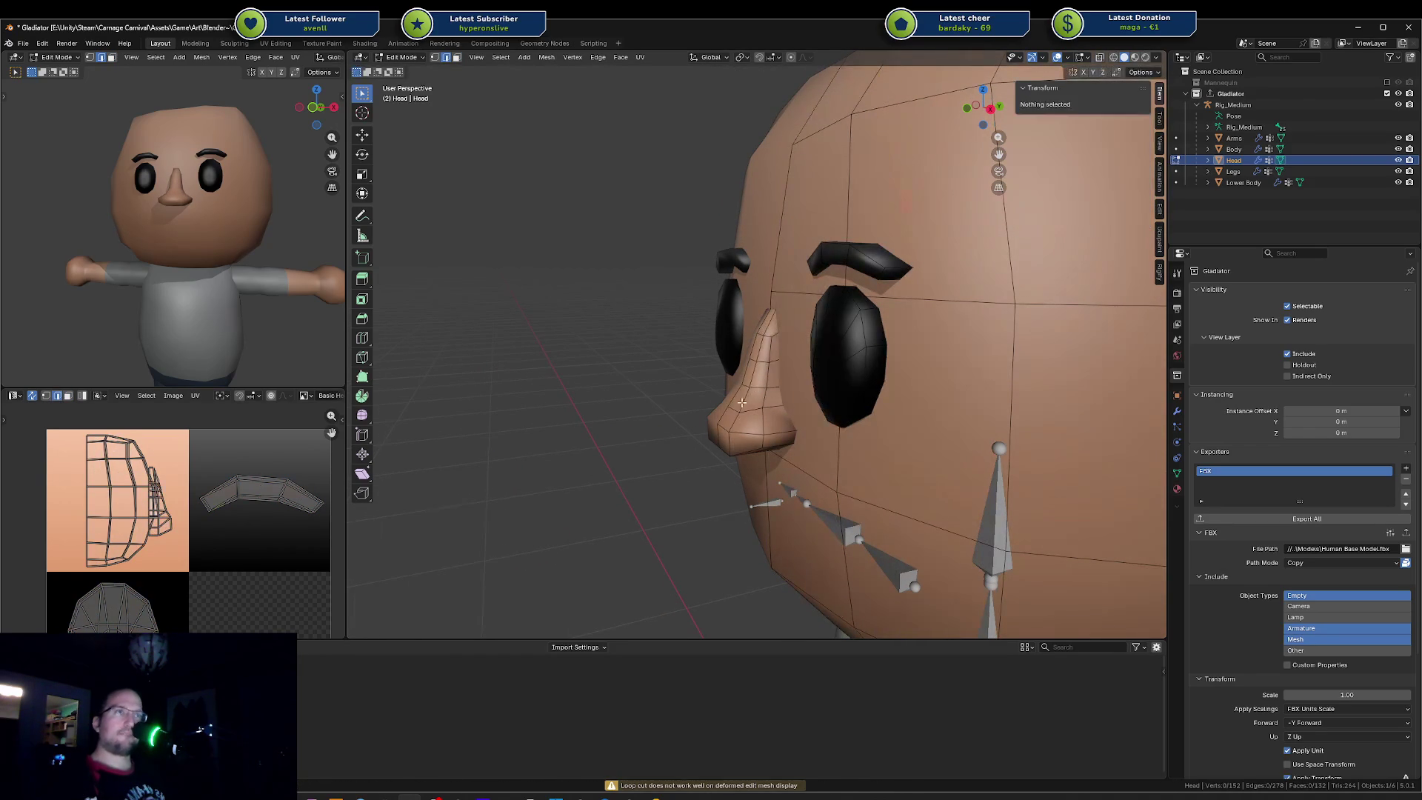
{"action": "key", "text": "g"}
{"action": "key", "text": "y"}
{"action": "key", "text": "Escape"}
{"action": "left_click", "coordinate": [739, 402], "text": "shift"}
{"action": "key", "text": "g"}
{"action": "key", "text": "y"}
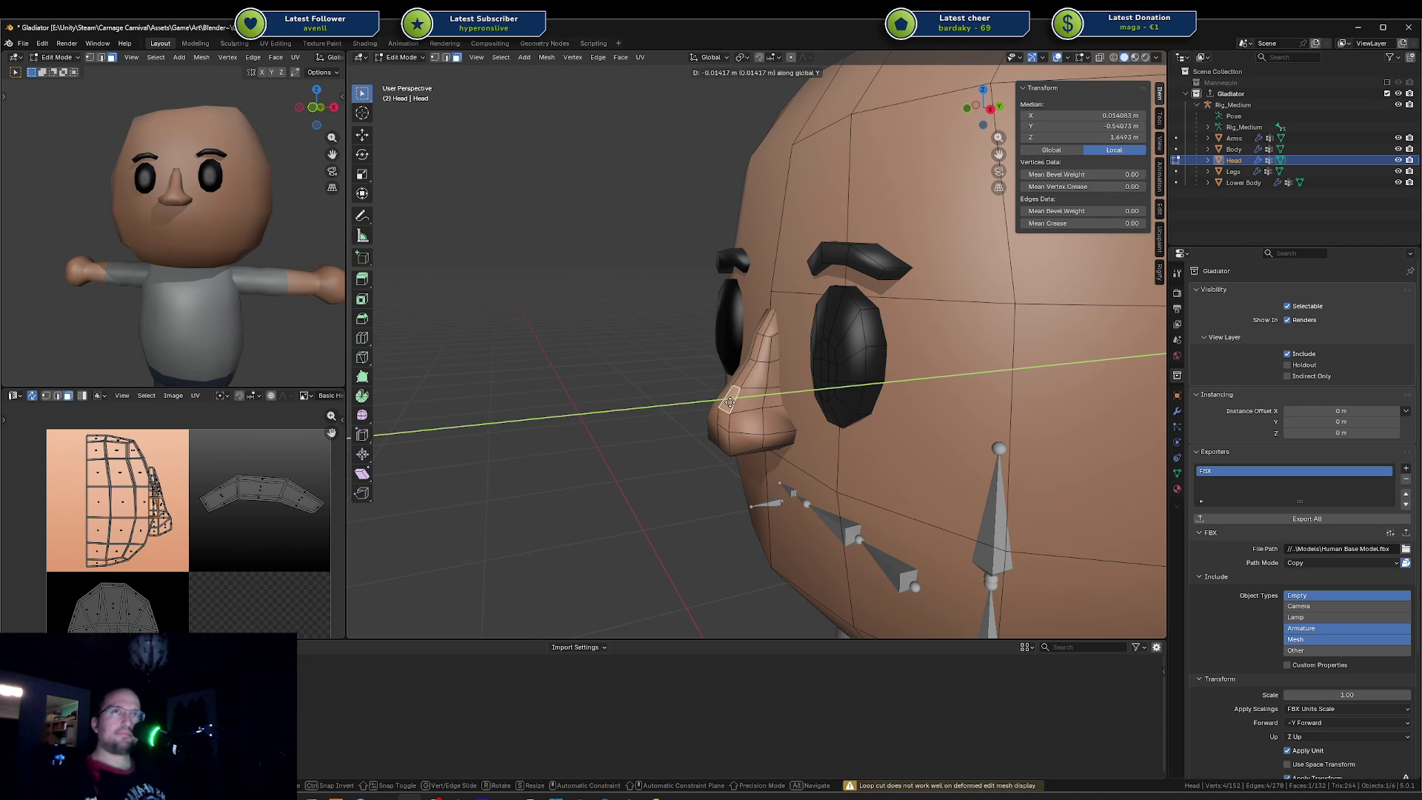
{"action": "left_click", "coordinate": [730, 401]}
Step: Shift one more upper nose edge along Y and return to Object Mode to review the head
{"action": "middle_click_drag", "start_coordinate": [222, 223], "coordinate": [168, 246]}
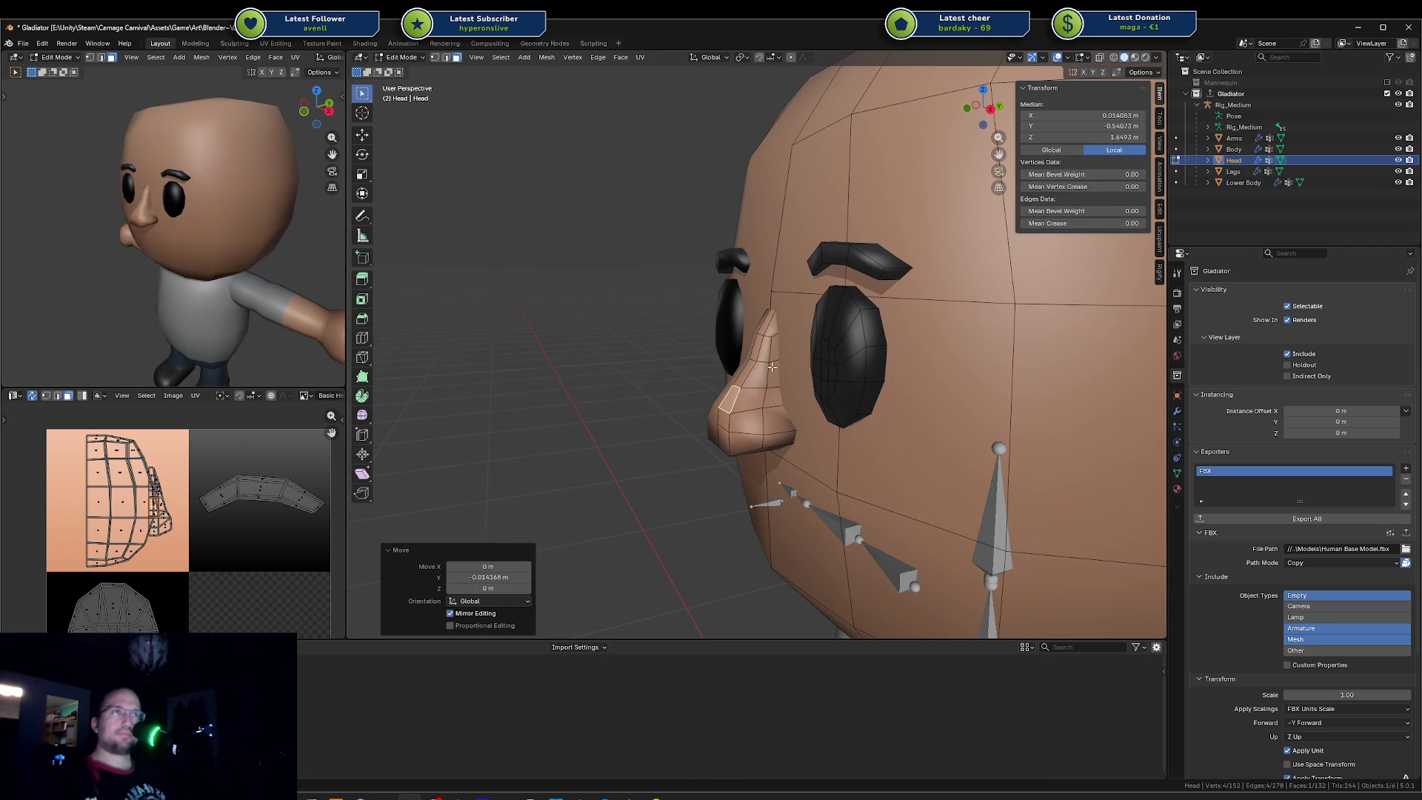
{"action": "left_click", "coordinate": [759, 342]}
{"action": "key", "text": "g"}
{"action": "key", "text": "y"}
{"action": "key", "text": "Escape"}
{"action": "key", "text": "g"}
{"action": "key", "text": "y"}
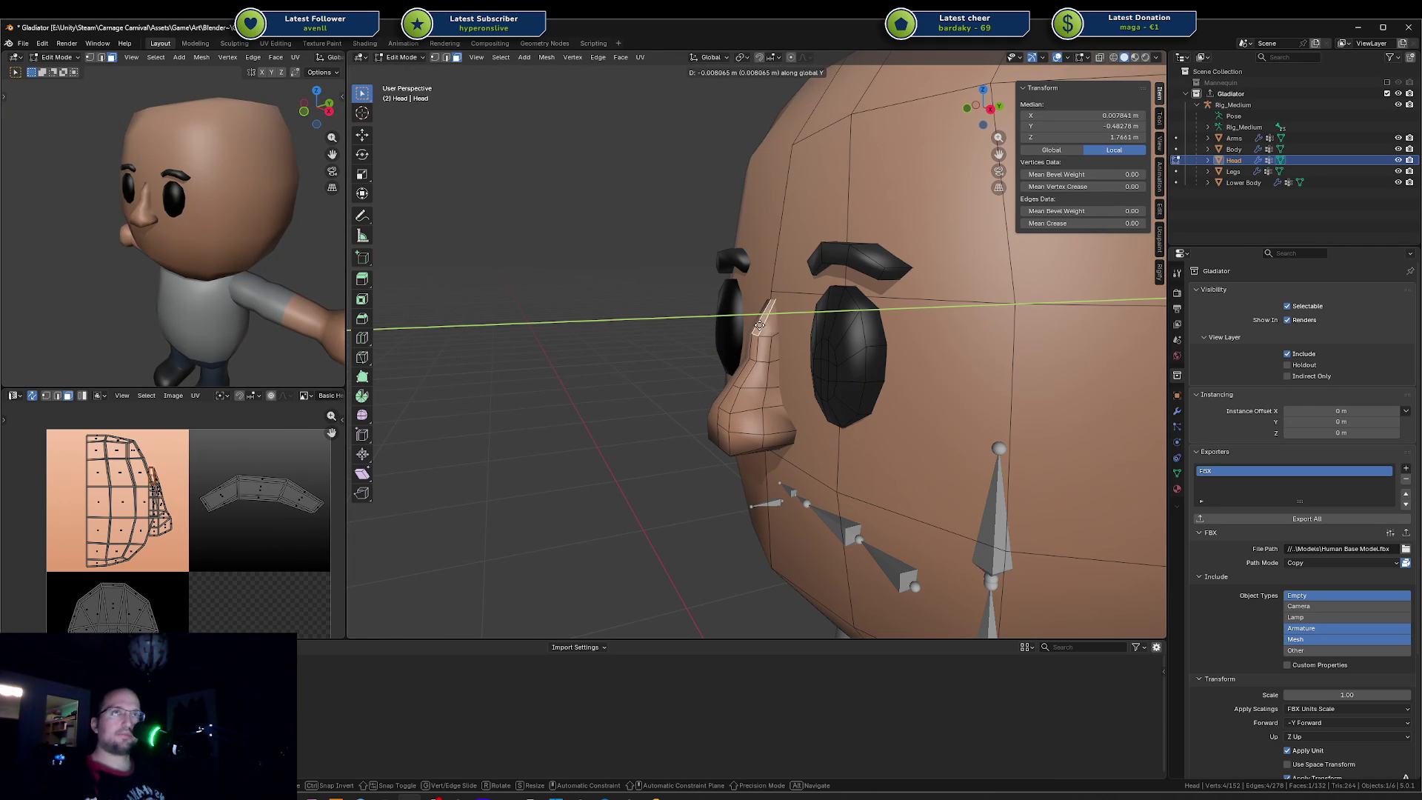
{"action": "left_click", "coordinate": [759, 328]}
{"action": "key", "text": "Tab"}
{"action": "middle_click_drag", "start_coordinate": [185, 257], "coordinate": [263, 233]}
{"action": "middle_click_drag", "start_coordinate": [712, 367], "coordinate": [761, 384]}
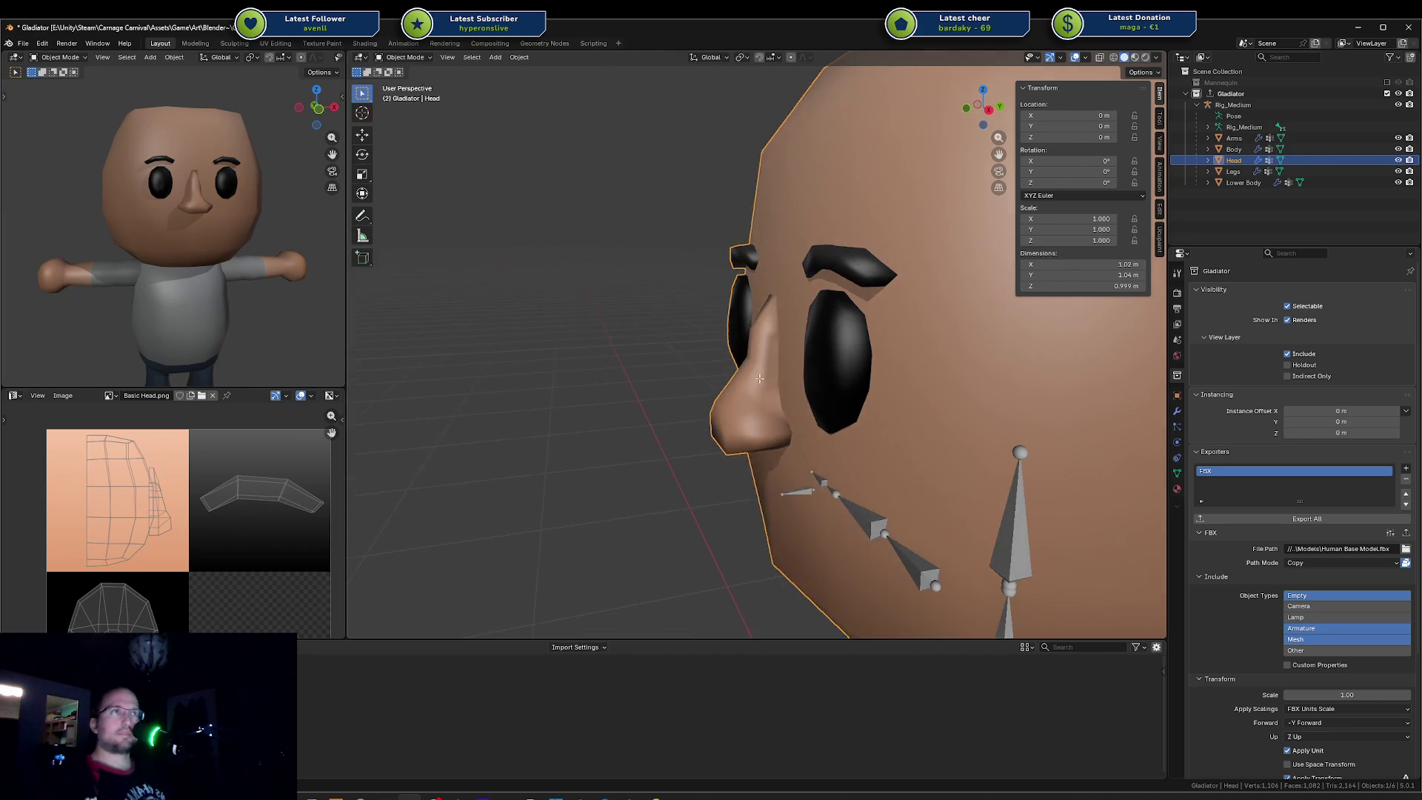
Step: Select the whole nose island with L and scale it up to 1.134
{"action": "key", "text": "Tab"}
{"action": "key", "text": "alt+a"}
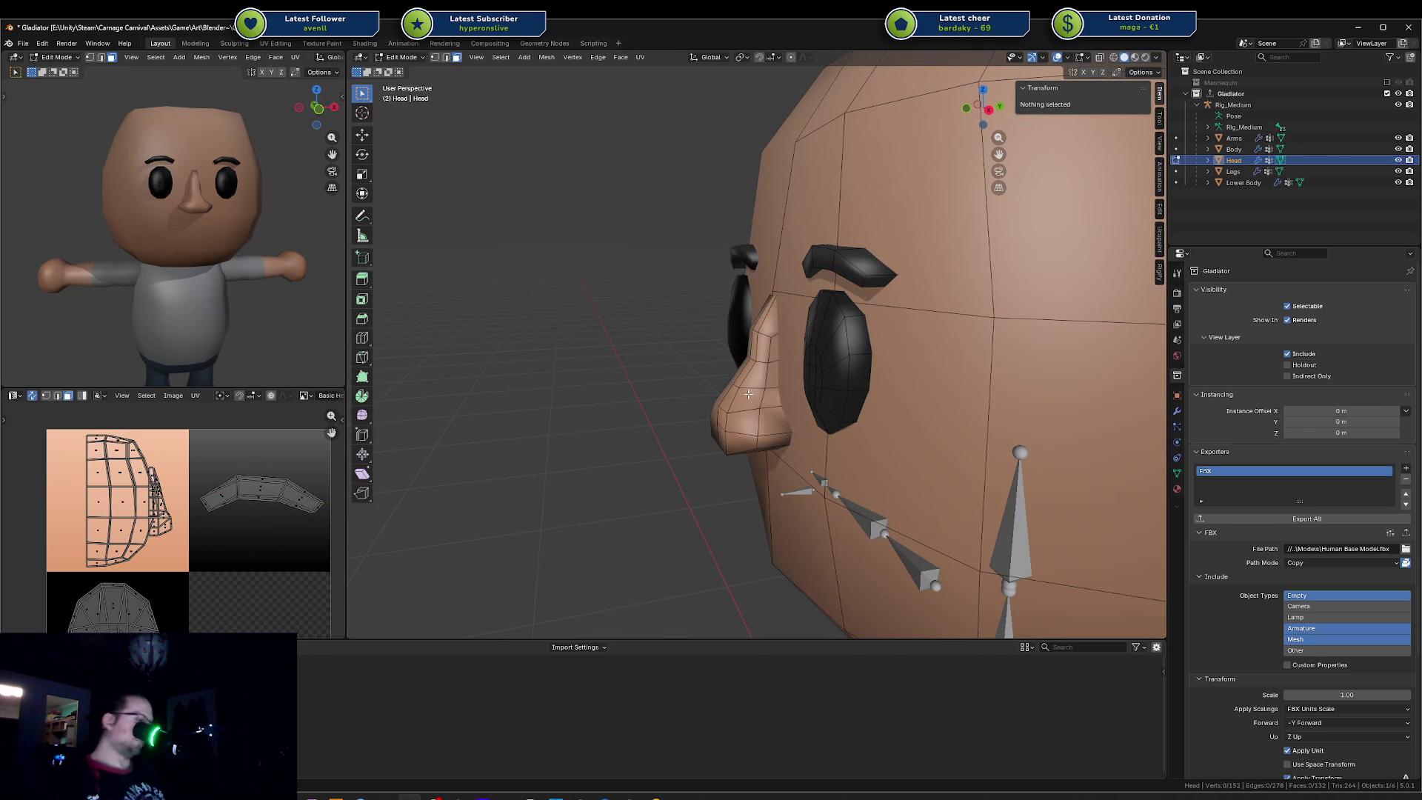
{"action": "key", "text": "l"}
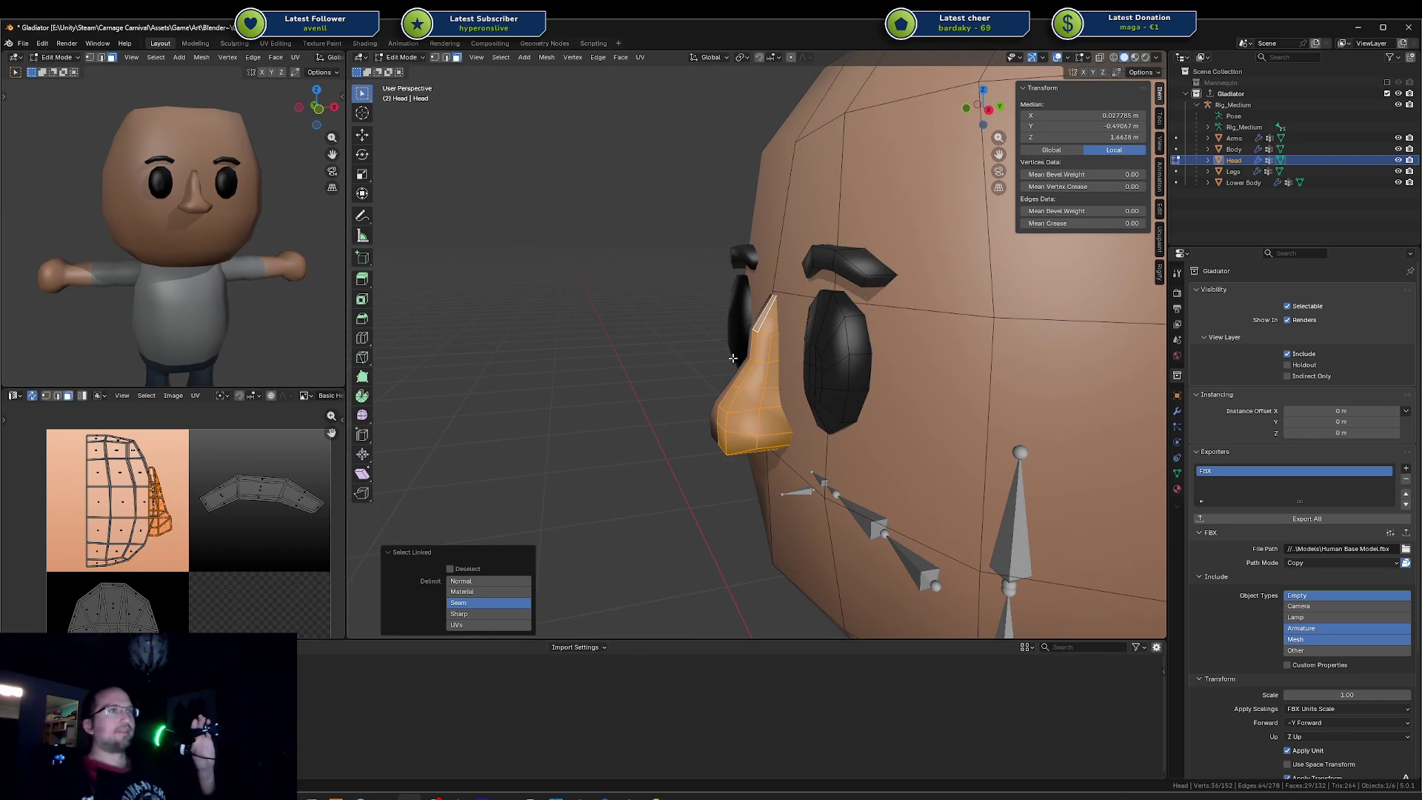
{"action": "key", "text": "s"}
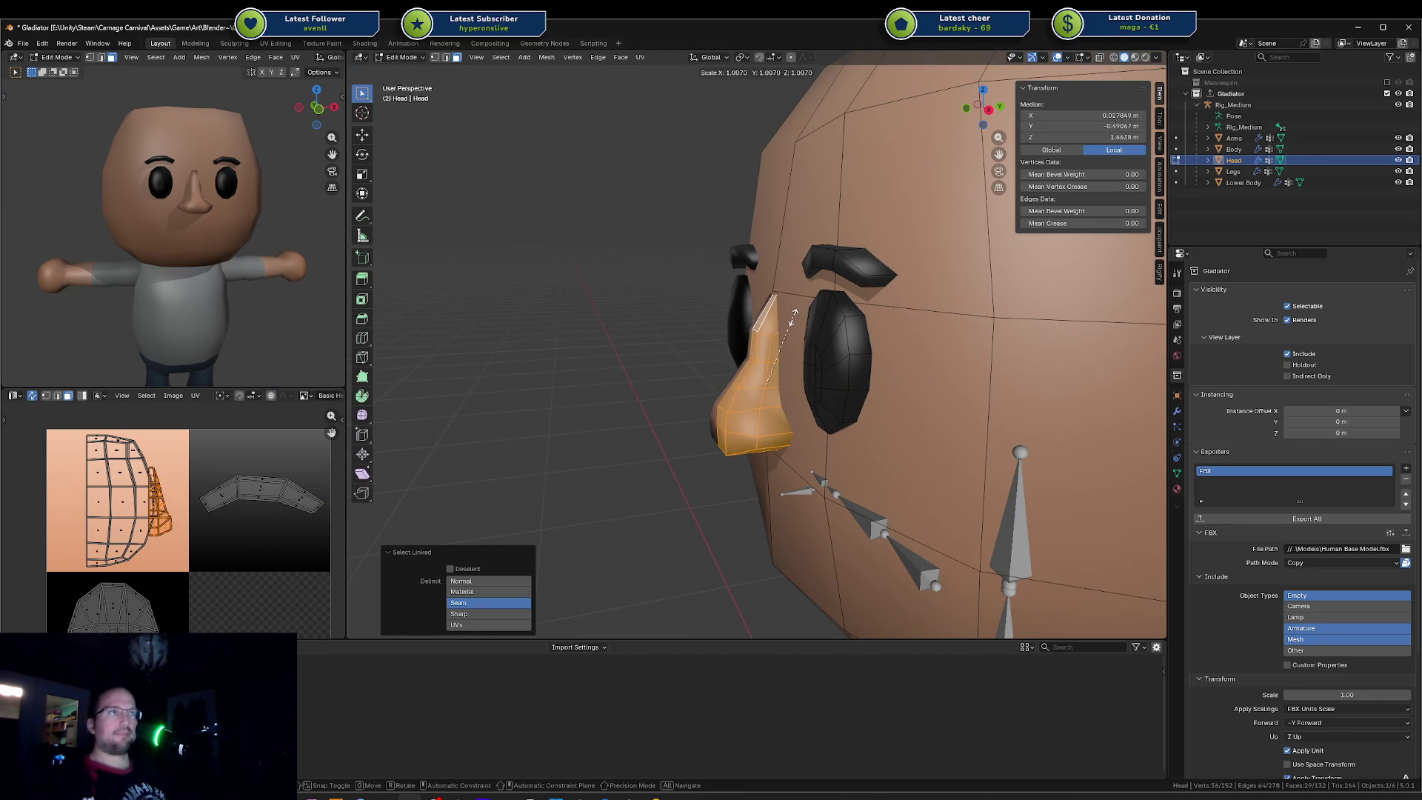
{"action": "left_click", "coordinate": [795, 314]}
Step: Reposition the enlarged nose along X, then along Y from a side view
{"action": "middle_click_drag", "start_coordinate": [796, 313], "coordinate": [889, 329]}
{"action": "key", "text": "g"}
{"action": "key", "text": "x"}
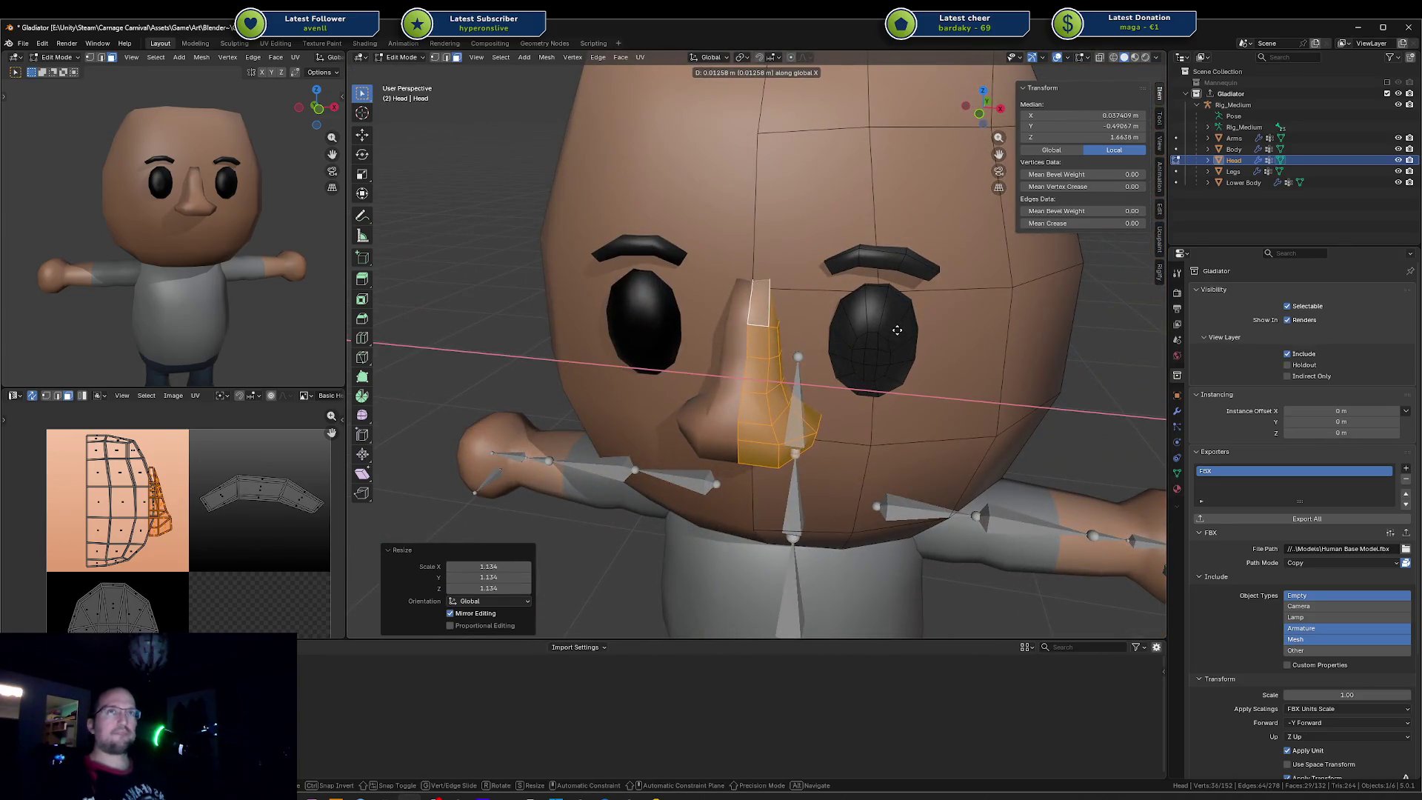
{"action": "left_click", "coordinate": [896, 330]}
{"action": "mouse_move", "coordinate": [896, 330]}
{"action": "middle_mouse_down"}
{"action": "mouse_move", "coordinate": [807, 326]}
{"action": "mouse_move", "coordinate": [755, 435]}
{"action": "middle_mouse_up"}
{"action": "key", "text": "g"}
{"action": "key", "text": "y"}
{"action": "left_click", "coordinate": [808, 324]}
Step: Lower the nose's underside face along Z
{"action": "key", "text": "alt+a"}
{"action": "left_click", "coordinate": [755, 435]}
{"action": "key", "text": "g"}
{"action": "key", "text": "z"}
{"action": "left_click", "coordinate": [750, 446]}
{"action": "right_click", "coordinate": [750, 439]}
{"action": "key", "text": "Escape"}
Step: Start moving a side face of the nose along X
{"action": "middle_click_drag", "start_coordinate": [777, 426], "coordinate": [780, 402]}
{"action": "left_click", "coordinate": [781, 401]}
{"action": "key", "text": "g"}
{"action": "key", "text": "y"}
{"action": "key", "text": "x"}
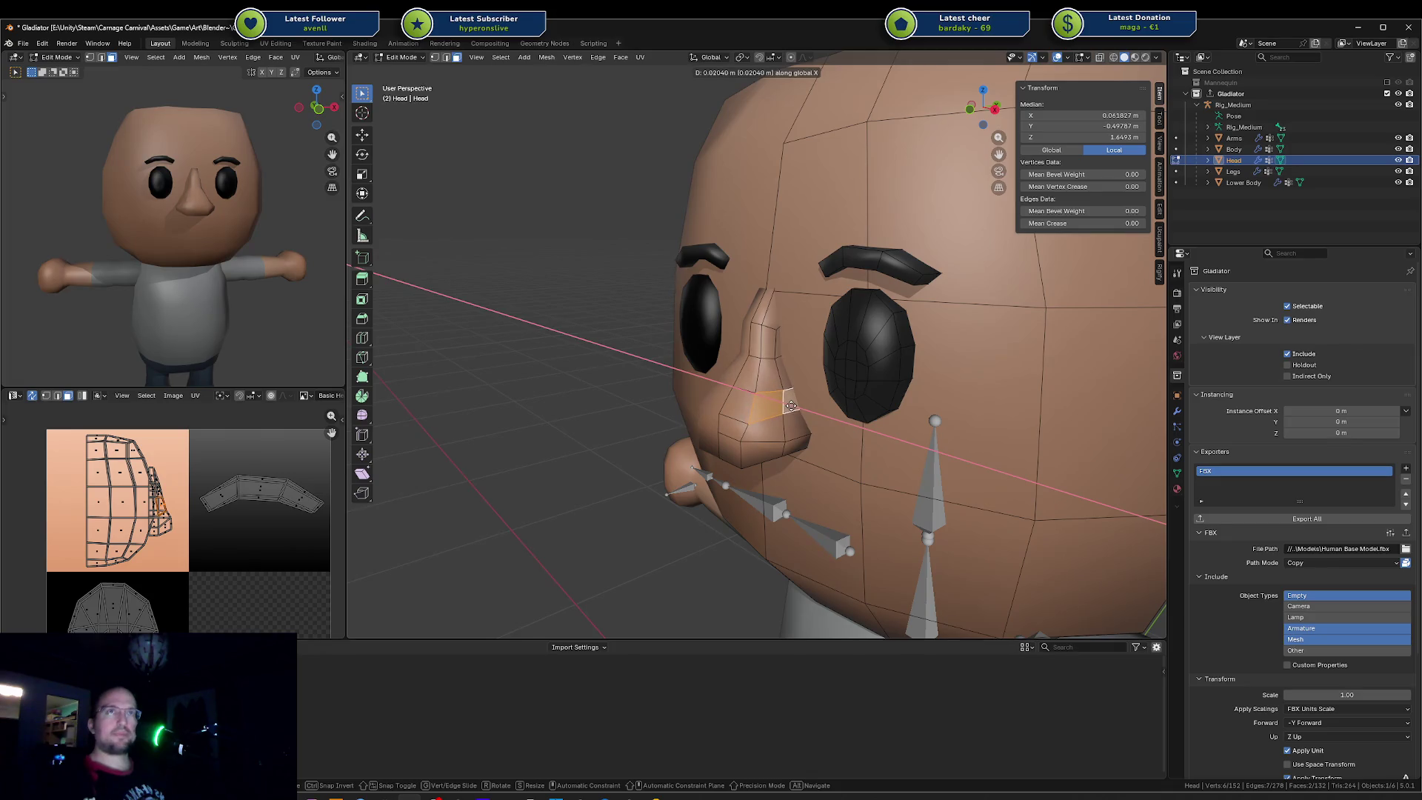
Step: Confirm the side face's X move, check it in Object Mode, and nudge it along X again
{"action": "left_click", "coordinate": [790, 405]}
{"action": "key", "text": "Tab"}
{"action": "middle_click_drag", "start_coordinate": [316, 253], "coordinate": [172, 227]}
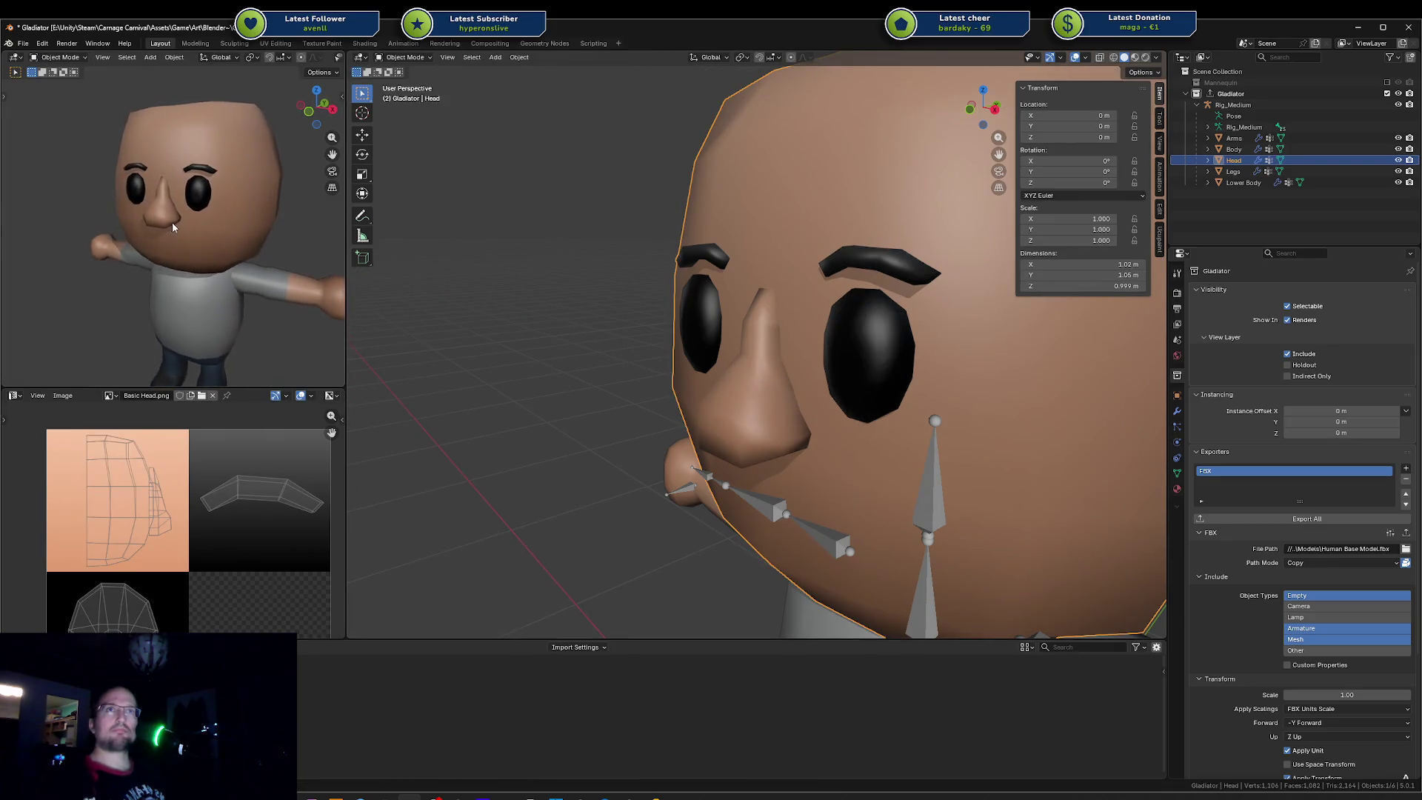
{"action": "key", "text": "Tab"}
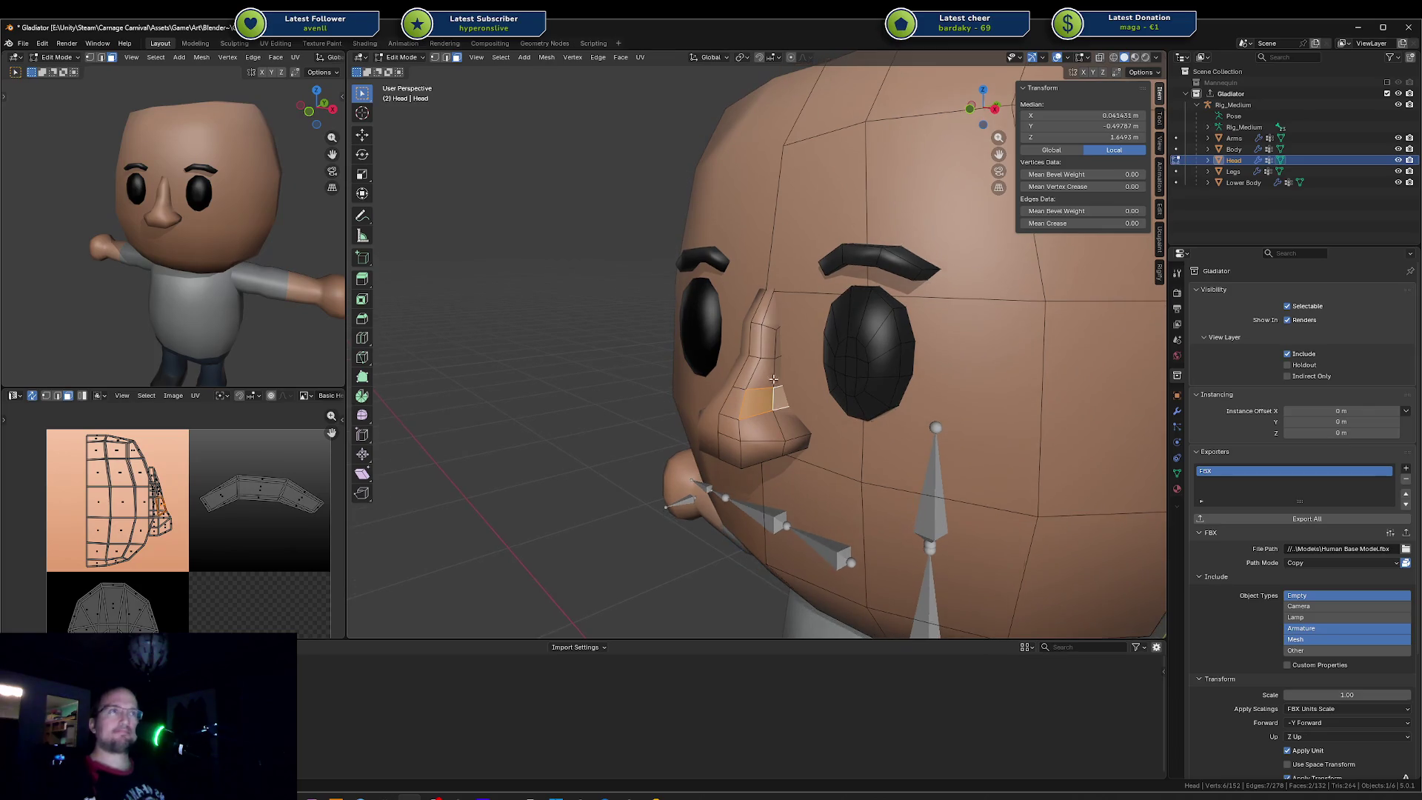
{"action": "key", "text": "g"}
{"action": "key", "text": "x"}
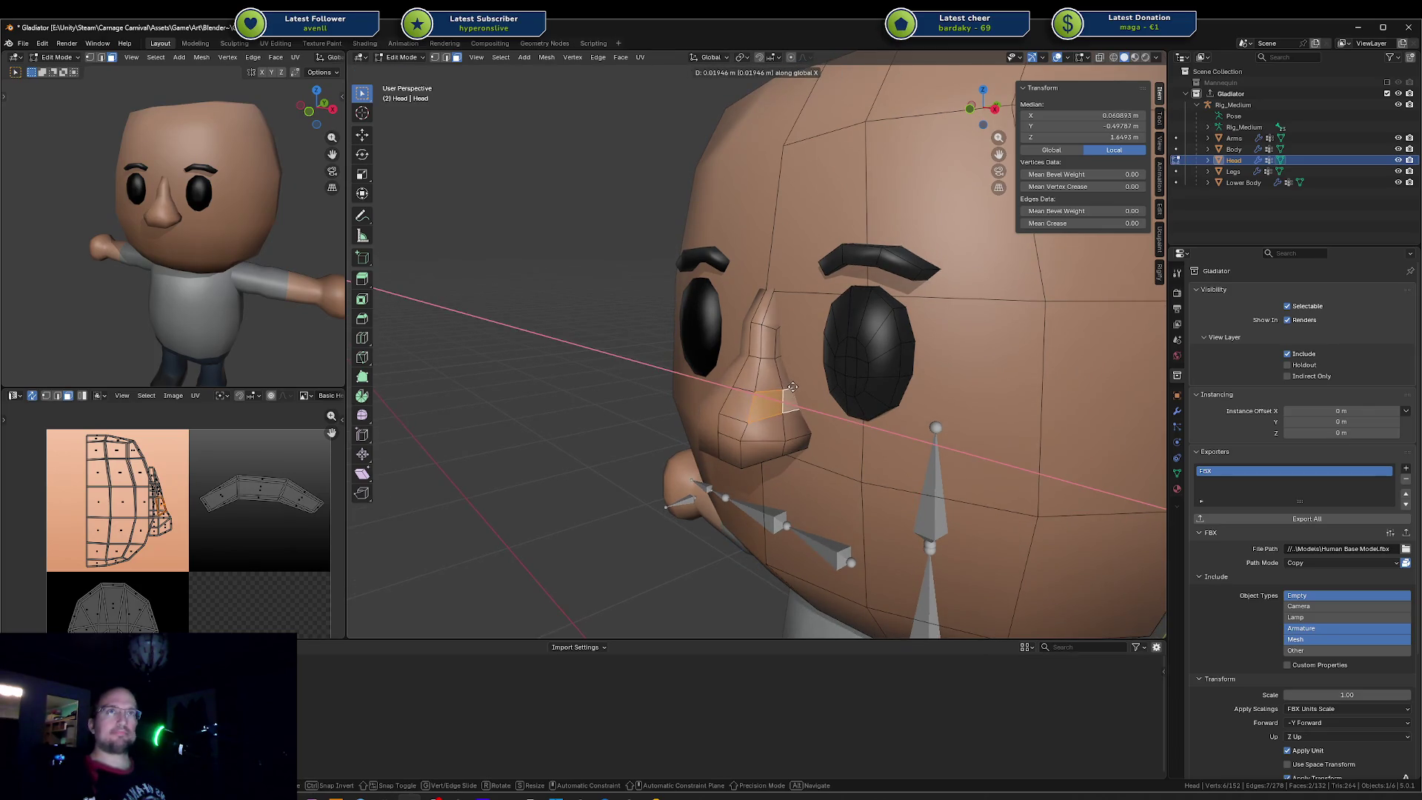
{"action": "left_click", "coordinate": [793, 387]}
{"action": "middle_click_drag", "start_coordinate": [166, 245], "coordinate": [245, 238]}
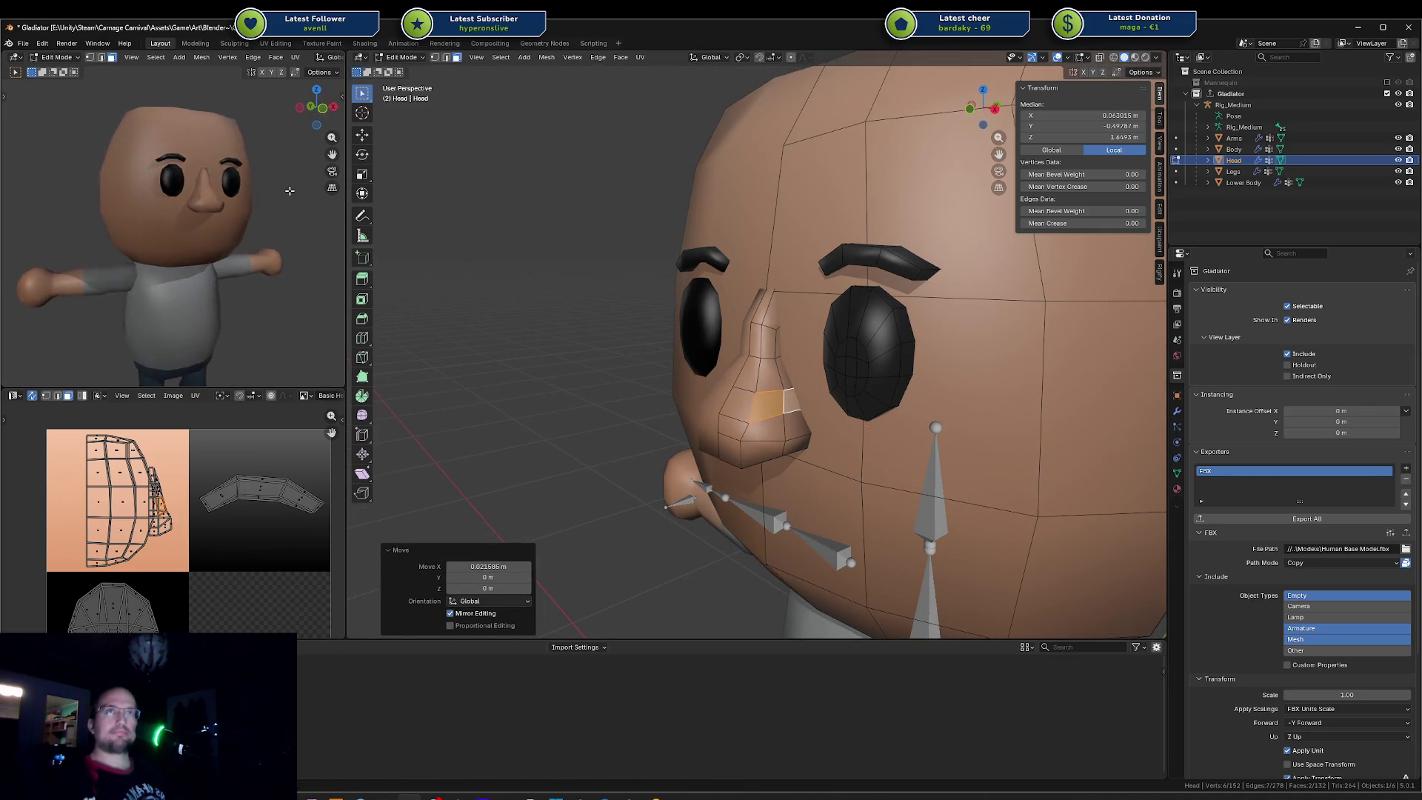
Step: Move a nose-bridge edge sideways along X
{"action": "left_click", "coordinate": [784, 341]}
{"action": "key", "text": "g"}
{"action": "key", "text": "x"}
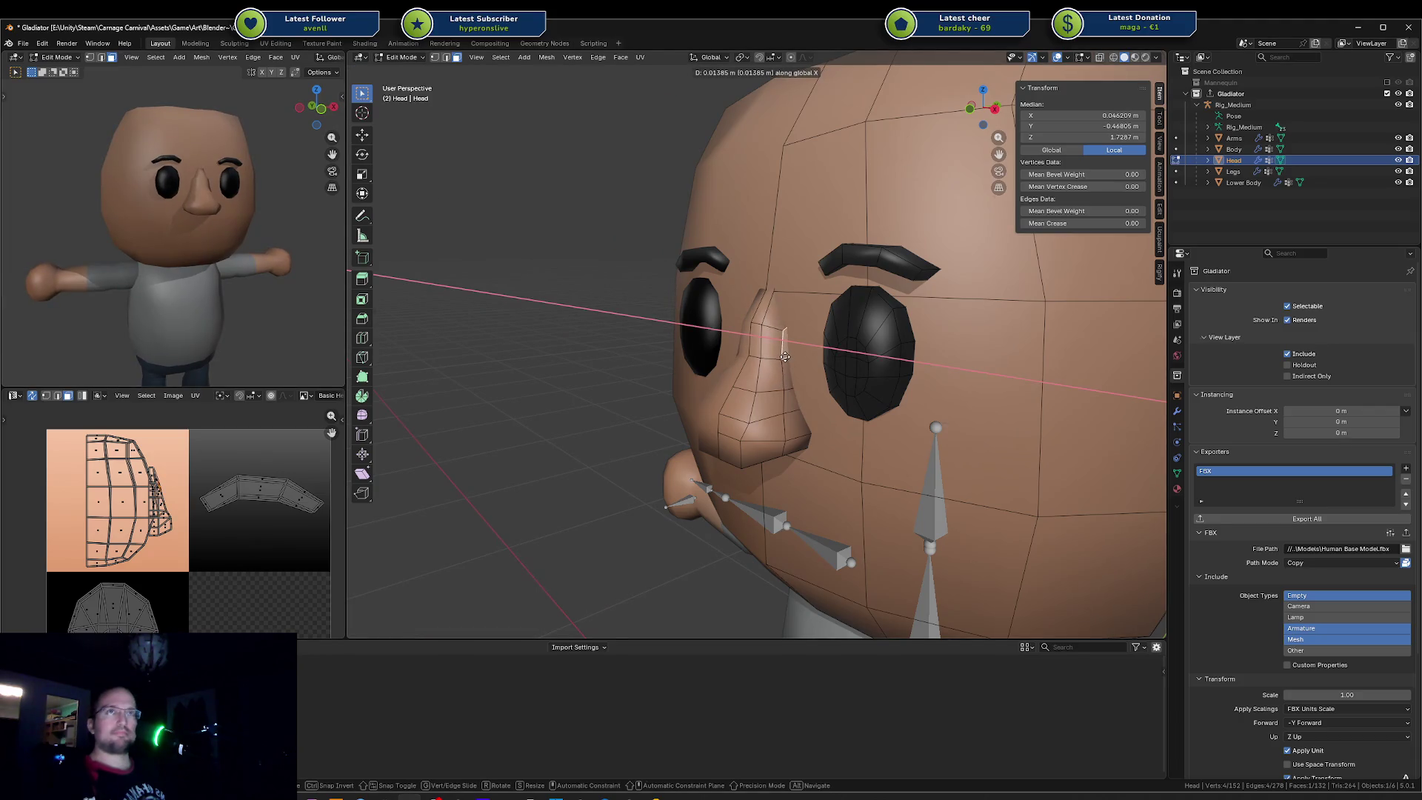
{"action": "left_click", "coordinate": [785, 355]}
Step: Delete an edge loop from the flank of the nose
{"action": "key", "text": "ctrl+z"}
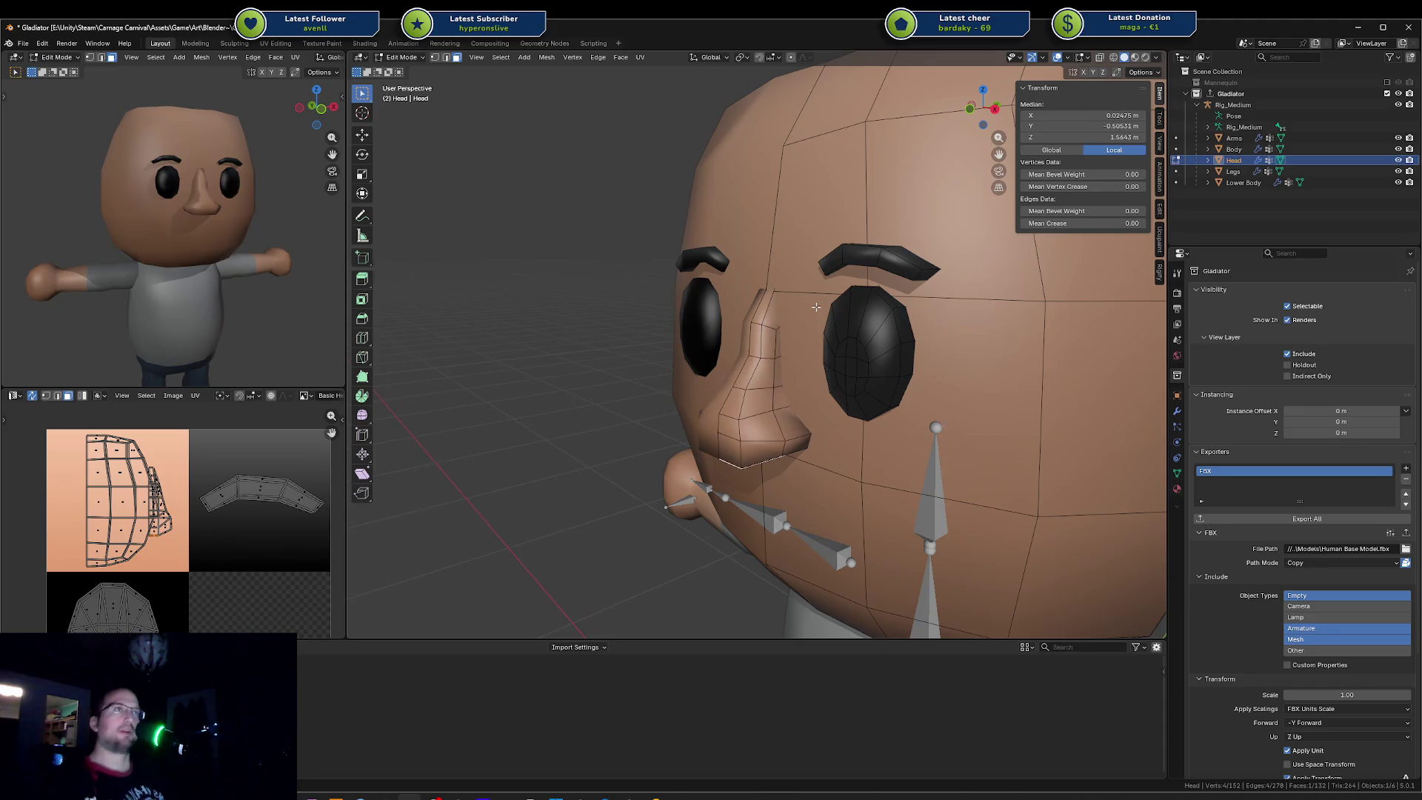
{"action": "key", "text": "ctrl+z"}
{"action": "right_click", "coordinate": [775, 347]}
{"action": "left_click", "coordinate": [771, 336]}
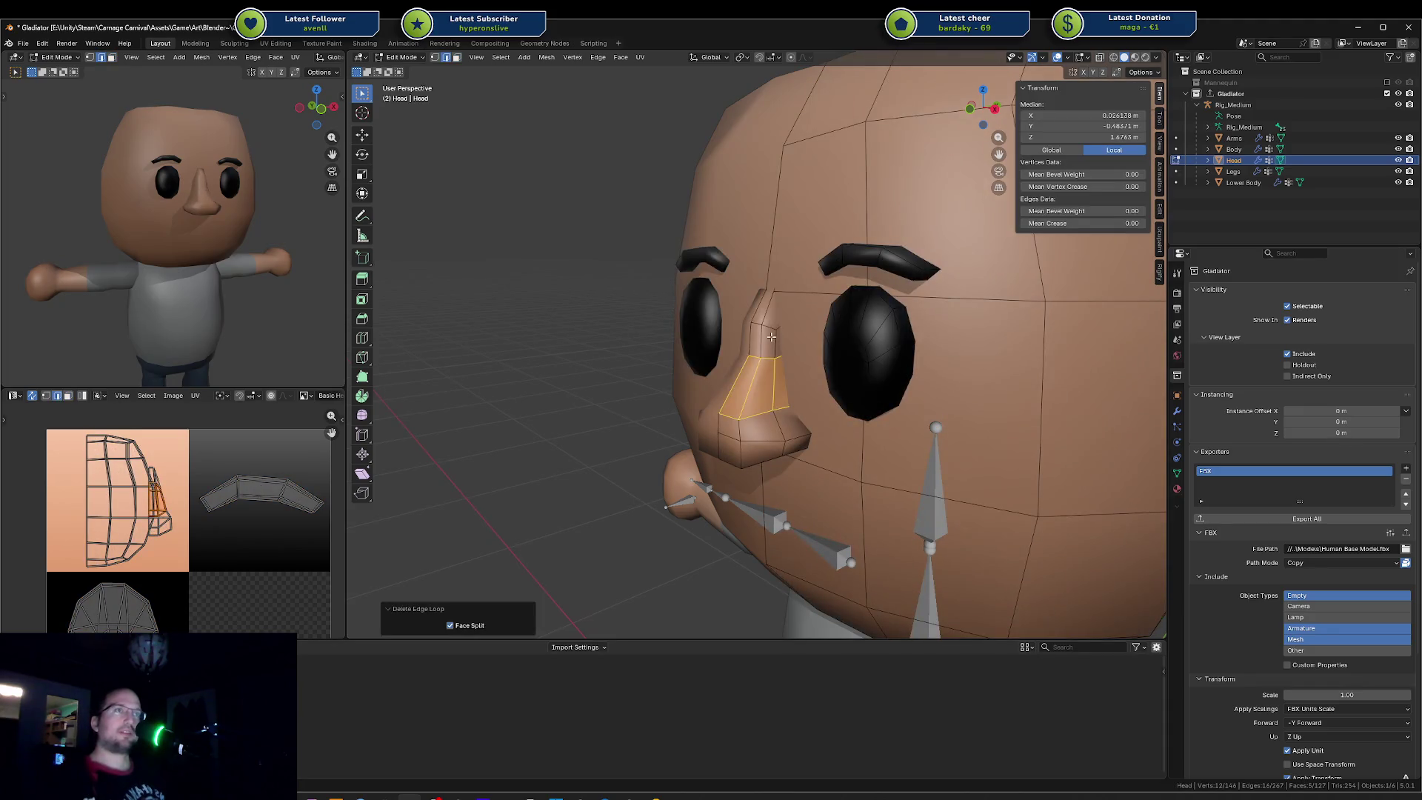
Step: Undo the last change, then slide and reposition an edge along the nose
{"action": "key", "text": "ctrl+z"}
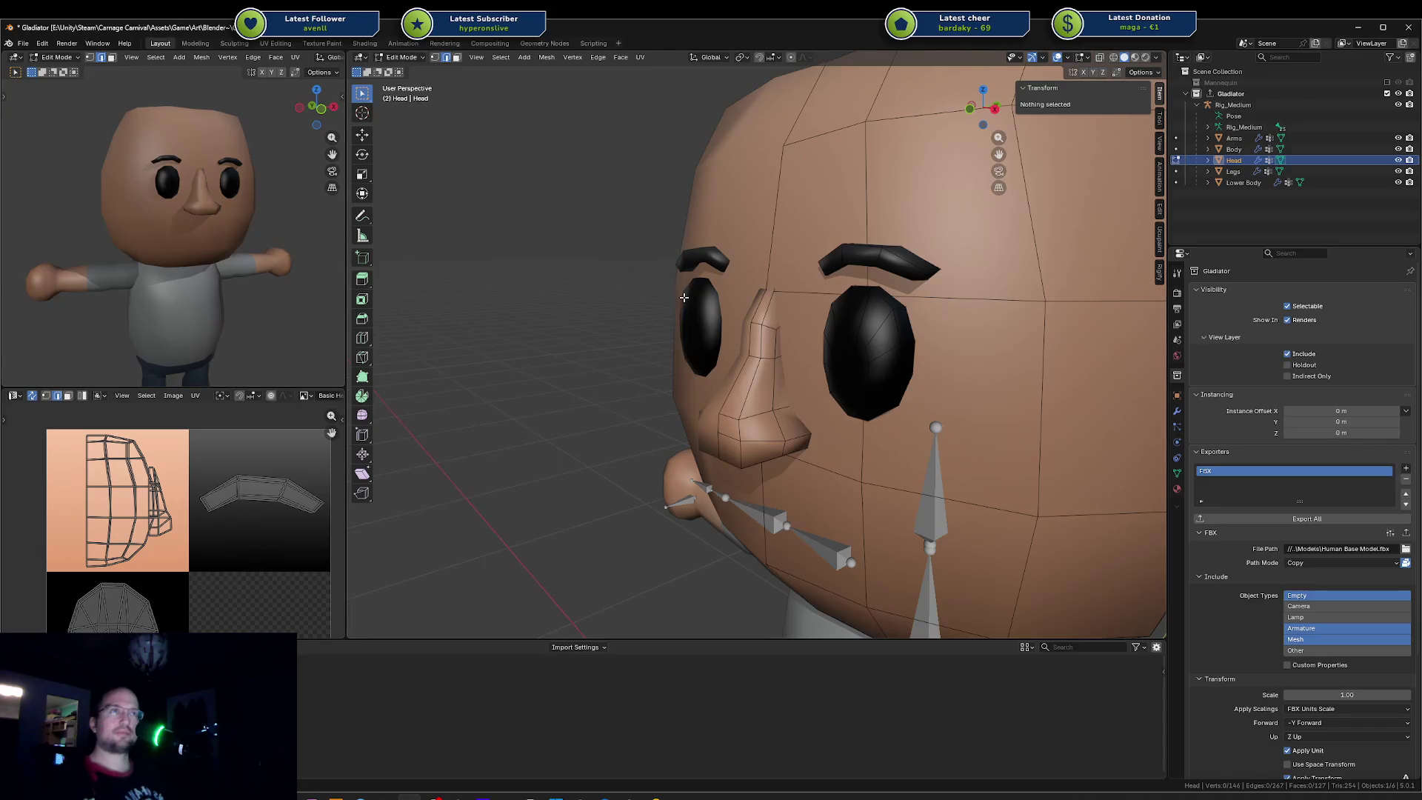
{"action": "left_click", "coordinate": [775, 330]}
{"action": "middle_click_drag", "start_coordinate": [775, 329], "coordinate": [766, 333]}
{"action": "key", "text": "g"}
{"action": "key", "text": "g"}
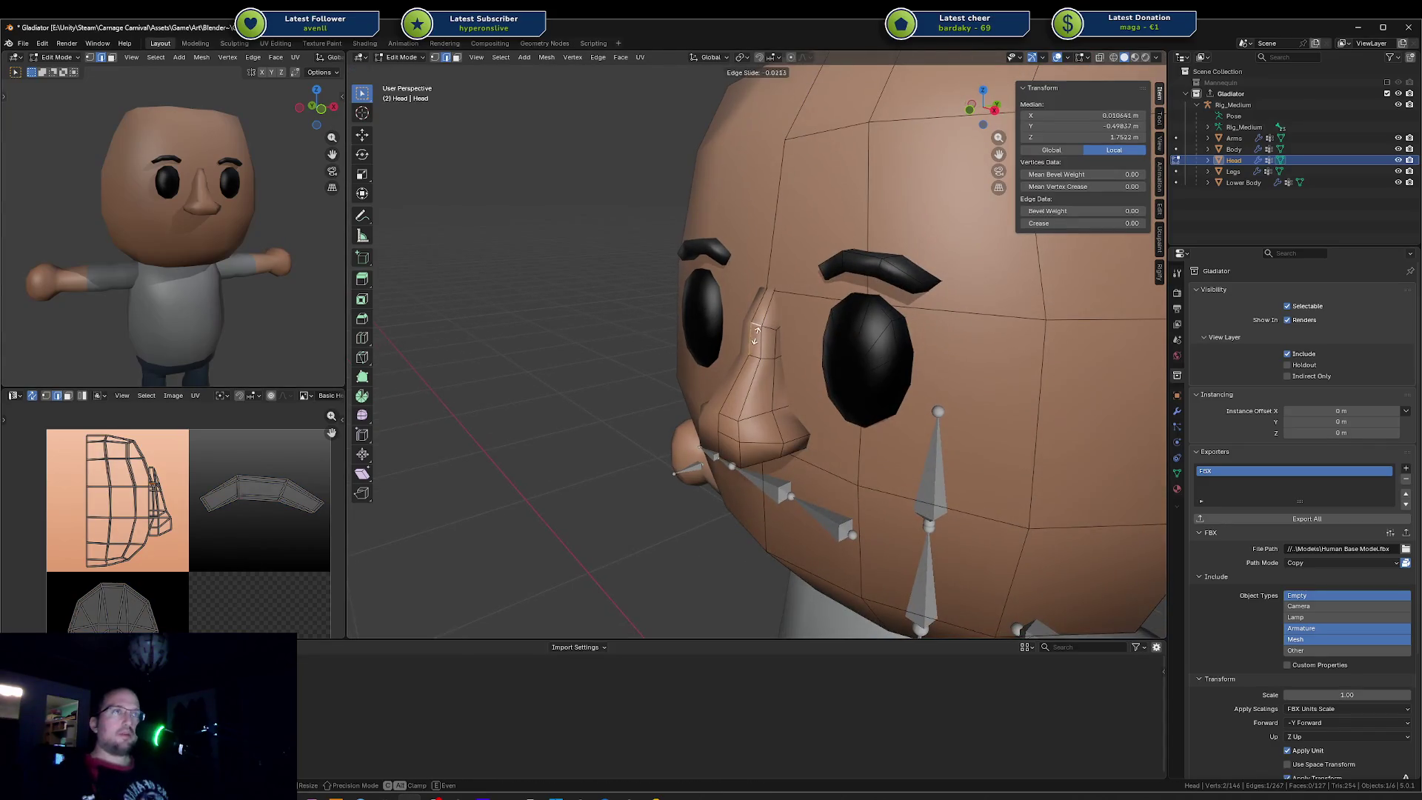
{"action": "left_click", "coordinate": [755, 348]}
{"action": "key", "text": "g"}
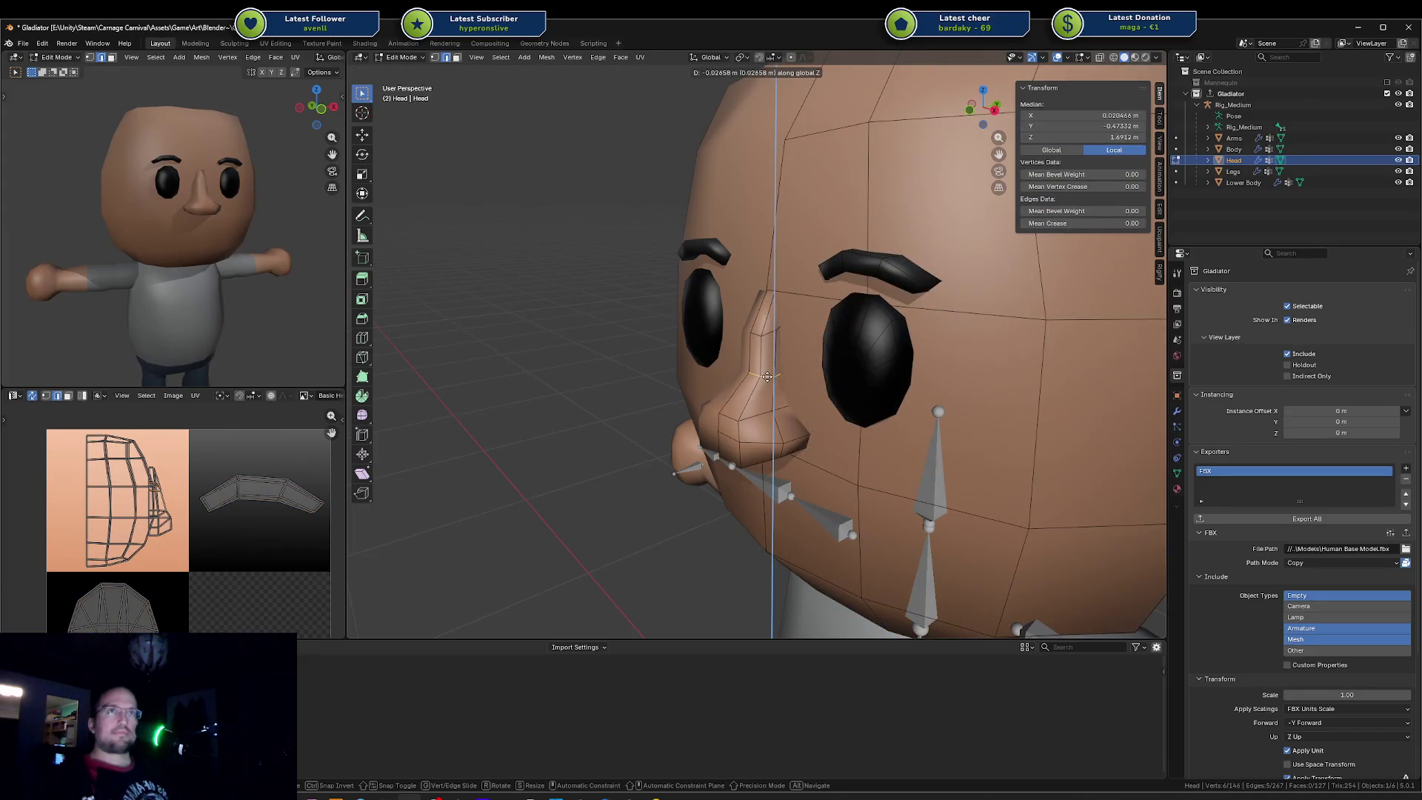
{"action": "left_click", "coordinate": [768, 401]}
Step: Slide one nose edge along its loop and scale it down slightly
{"action": "key", "text": "a"}
{"action": "key", "text": "alt+a"}
{"action": "left_click", "coordinate": [775, 362]}
{"action": "key", "text": "g"}
{"action": "key", "text": "g"}
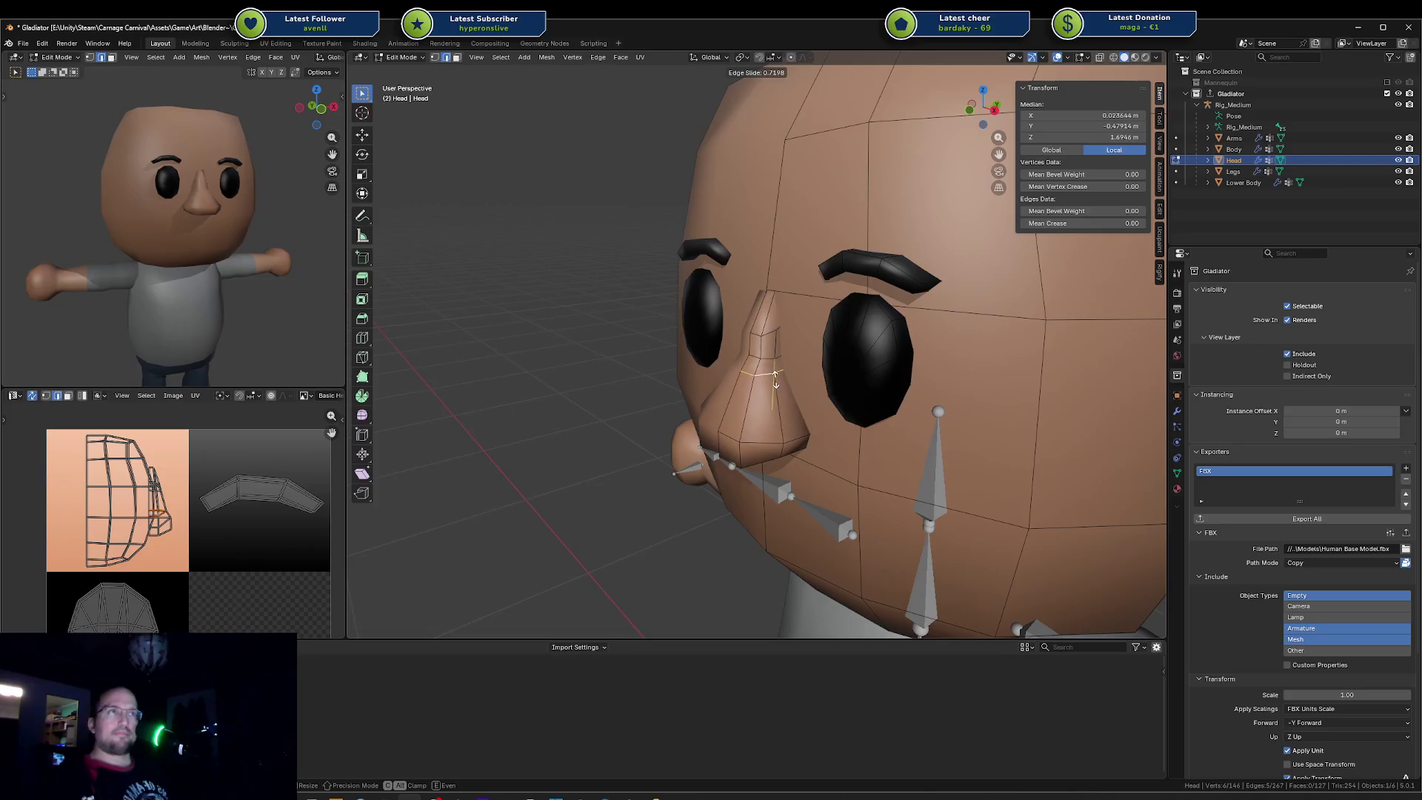
{"action": "left_click", "coordinate": [777, 361]}
{"action": "key", "text": "s"}
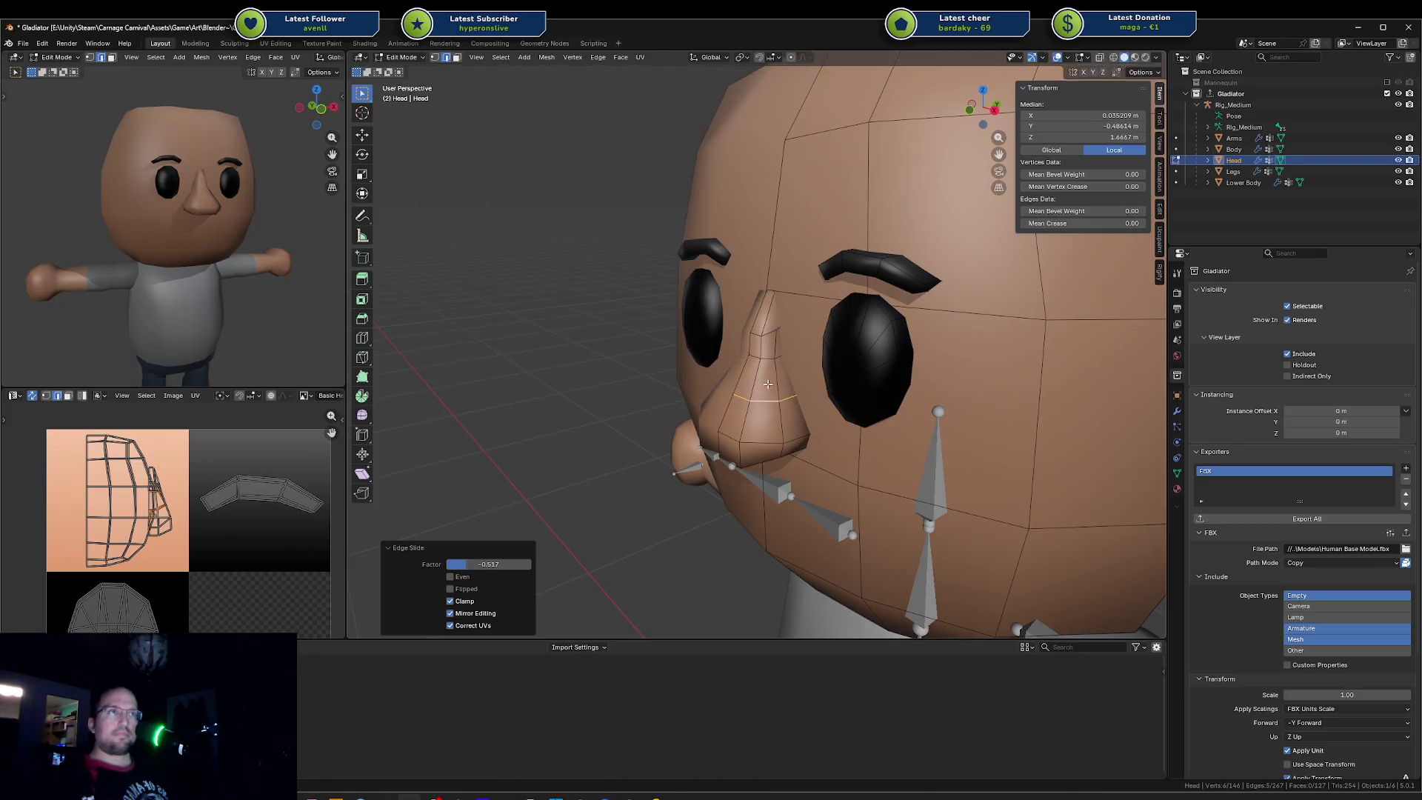
{"action": "left_click", "coordinate": [775, 384]}
{"action": "key", "text": "alt+a"}
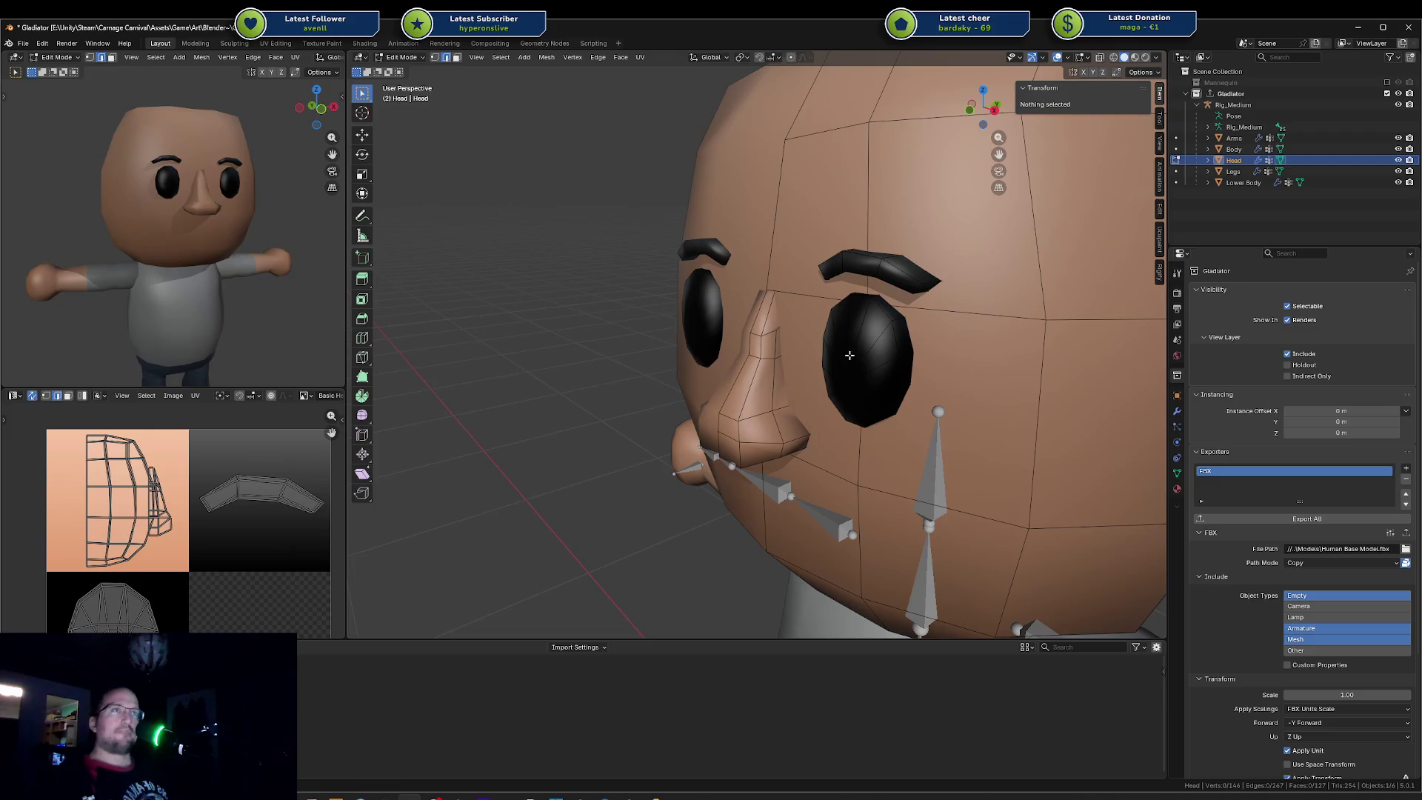
Step: Move a lower nose edge along the Y axis from a frontal view
{"action": "left_click", "coordinate": [764, 410]}
{"action": "middle_click_drag", "start_coordinate": [764, 410], "coordinate": [775, 408]}
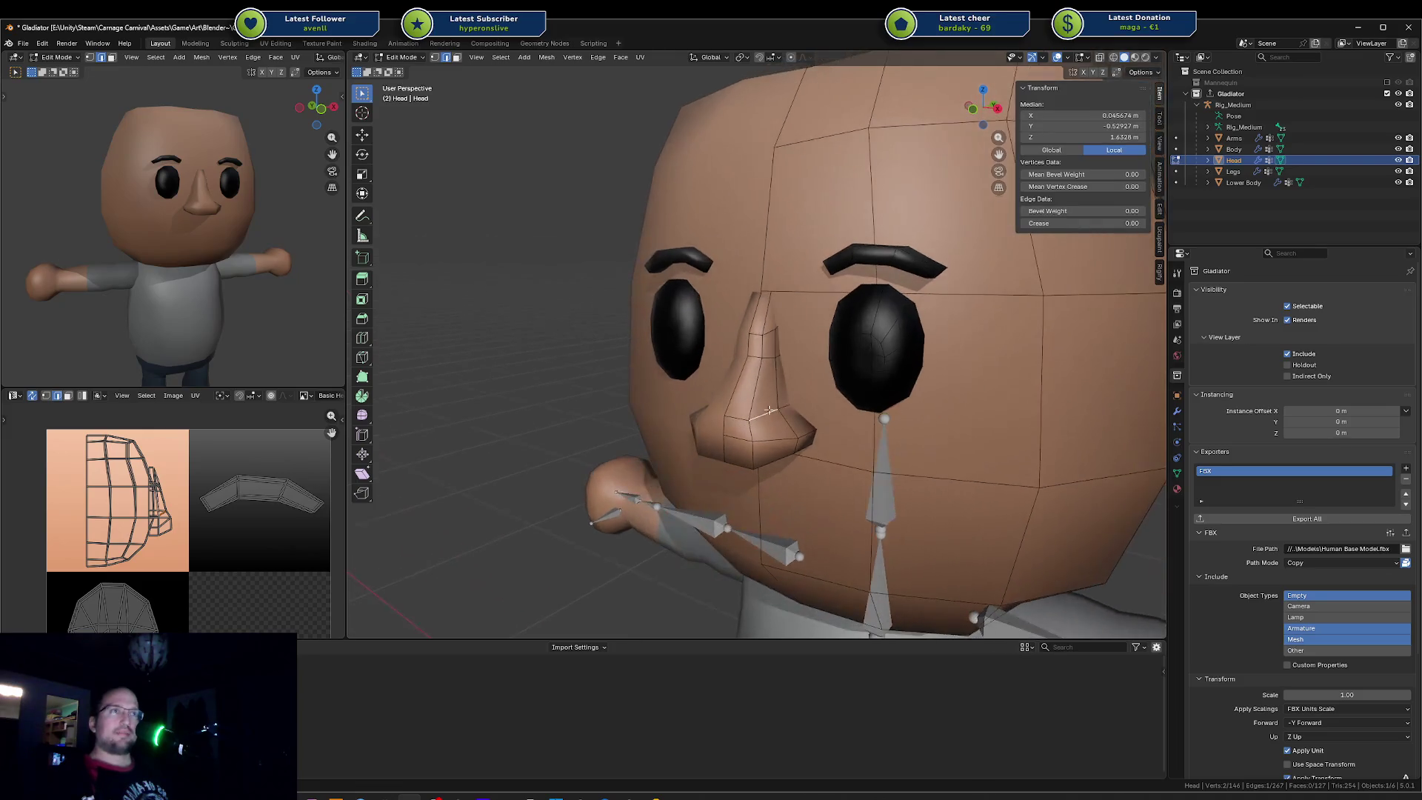
{"action": "key", "text": "g"}
{"action": "key", "text": "y"}
{"action": "left_click", "coordinate": [744, 414]}
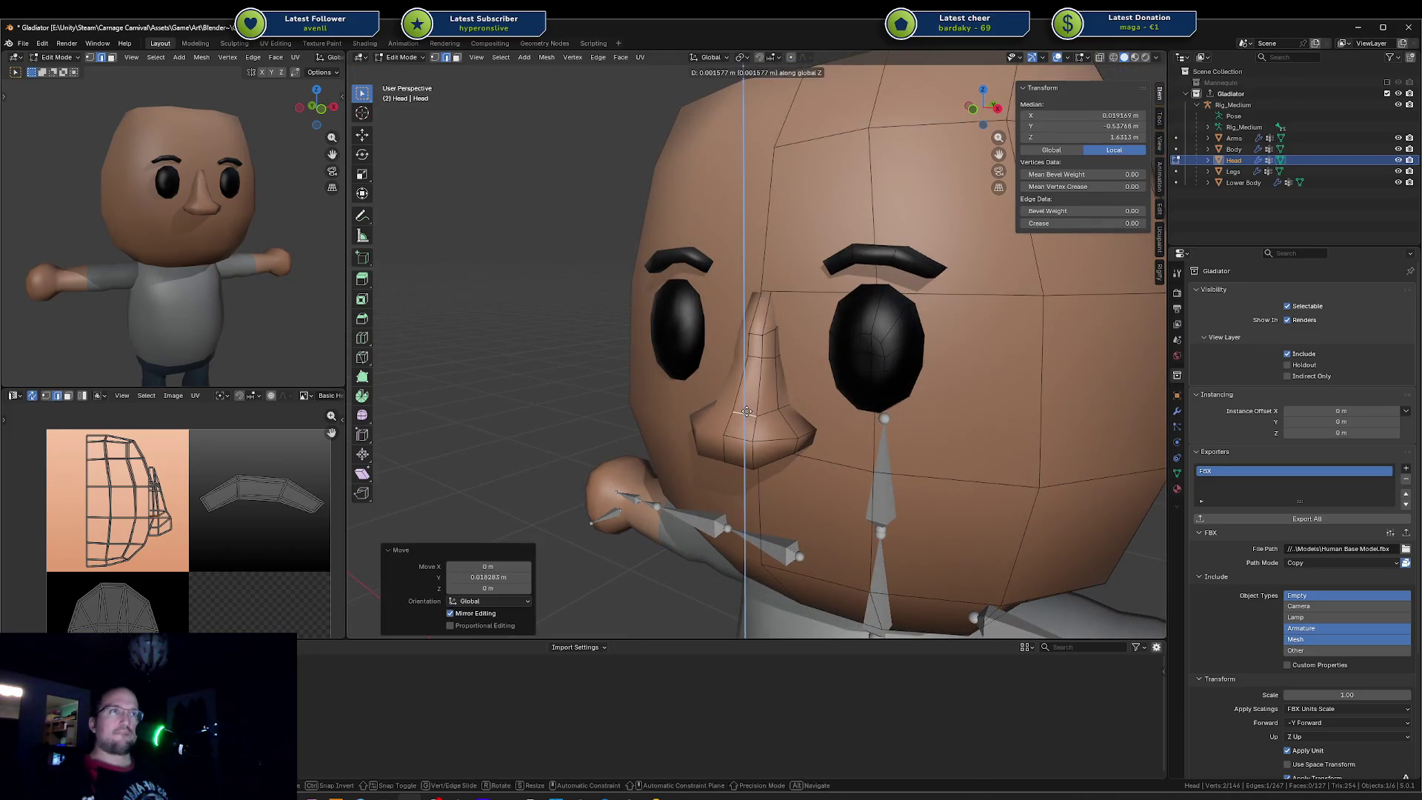
{"action": "key", "text": "alt+a"}
Step: Nudge a nose edge upward along Z twice, then shift it sideways along X
{"action": "left_click", "coordinate": [747, 417]}
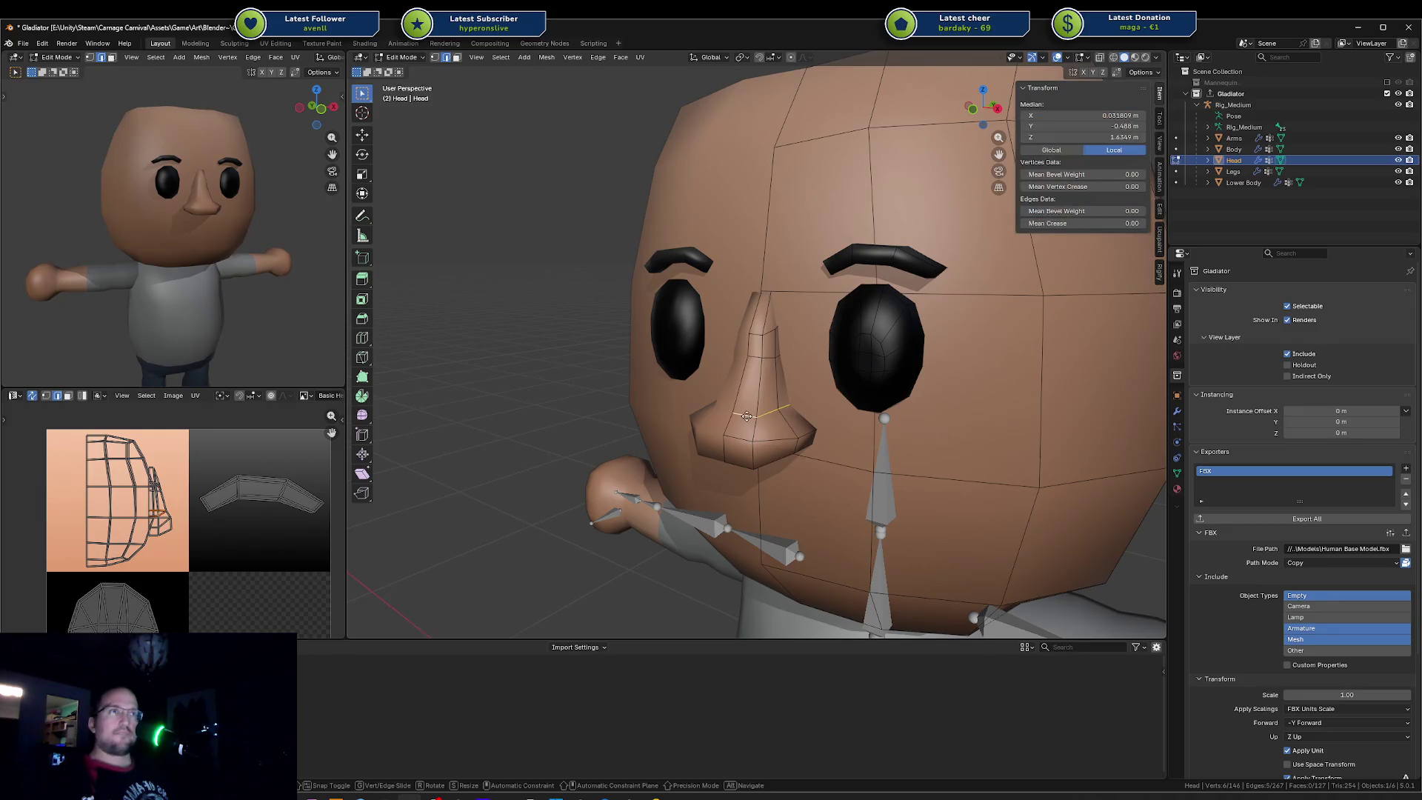
{"action": "key", "text": "g"}
{"action": "key", "text": "z"}
{"action": "left_click", "coordinate": [741, 401]}
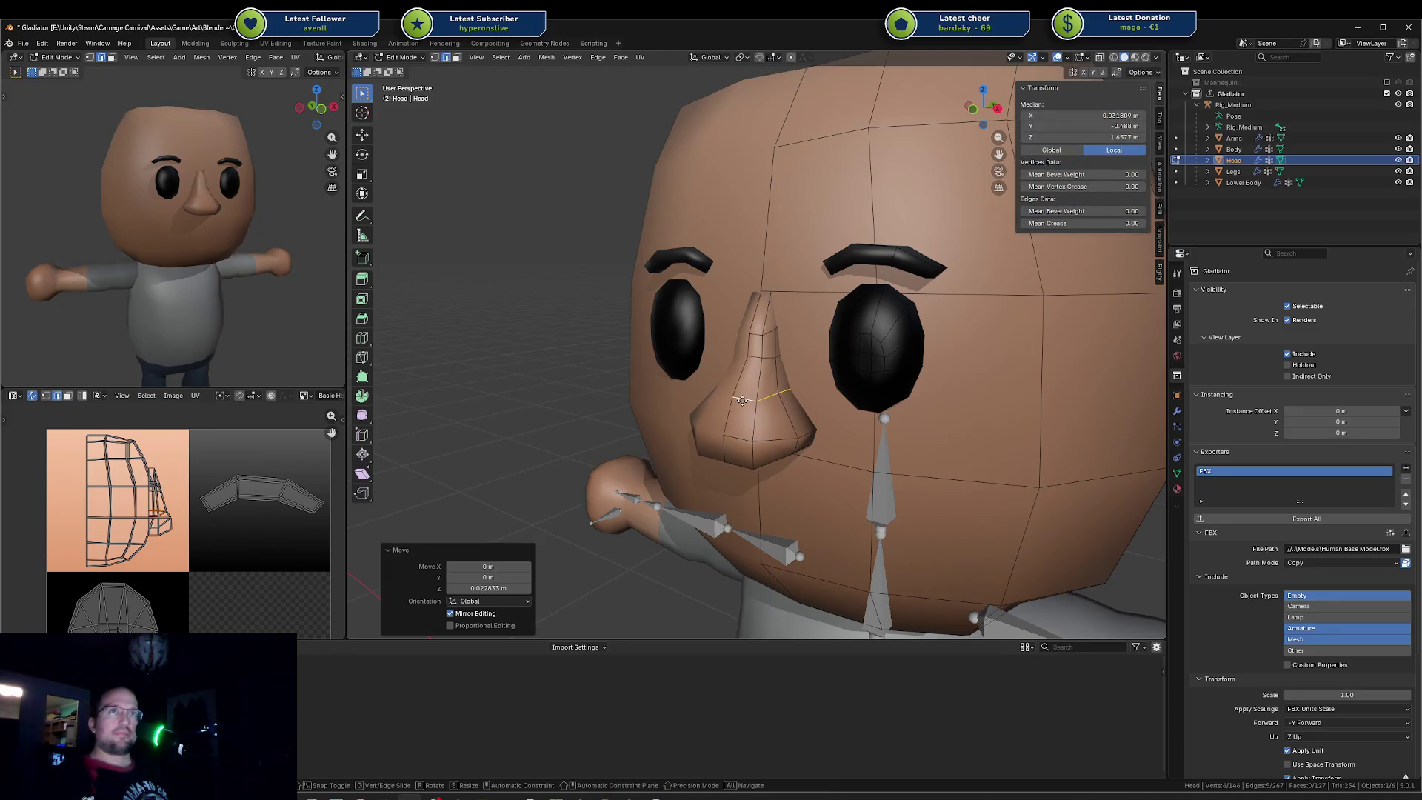
{"action": "key", "text": "g"}
{"action": "key", "text": "z"}
{"action": "left_click", "coordinate": [738, 397]}
{"action": "key", "text": "g"}
{"action": "key", "text": "x"}
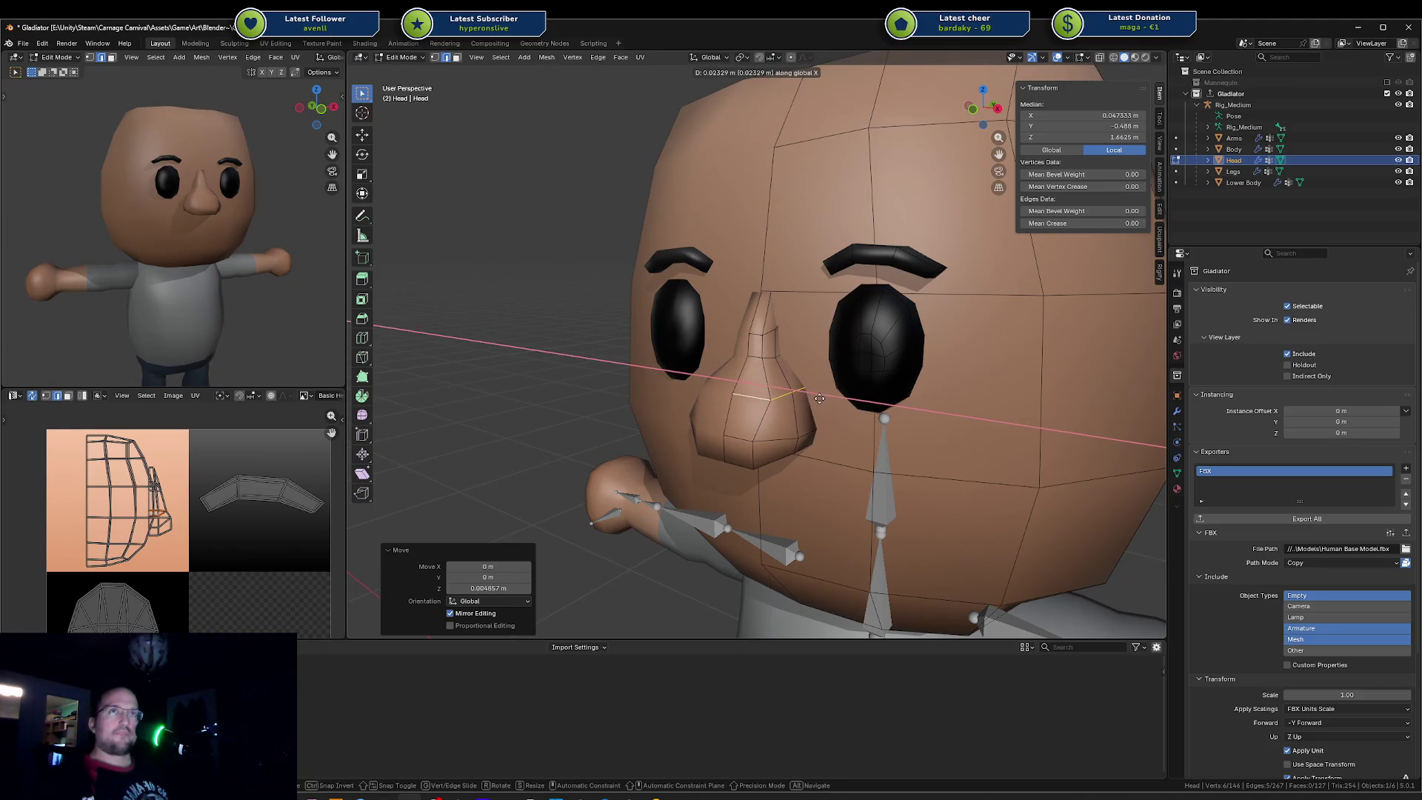
{"action": "left_click", "coordinate": [829, 398]}
Step: Raise the nose bridge vertices along Z so the bridge sits taller between the eyes
{"action": "mouse_move", "coordinate": [190, 250]}
{"action": "middle_mouse_down"}
{"action": "mouse_move", "coordinate": [237, 243]}
{"action": "mouse_move", "coordinate": [189, 250]}
{"action": "middle_mouse_up"}
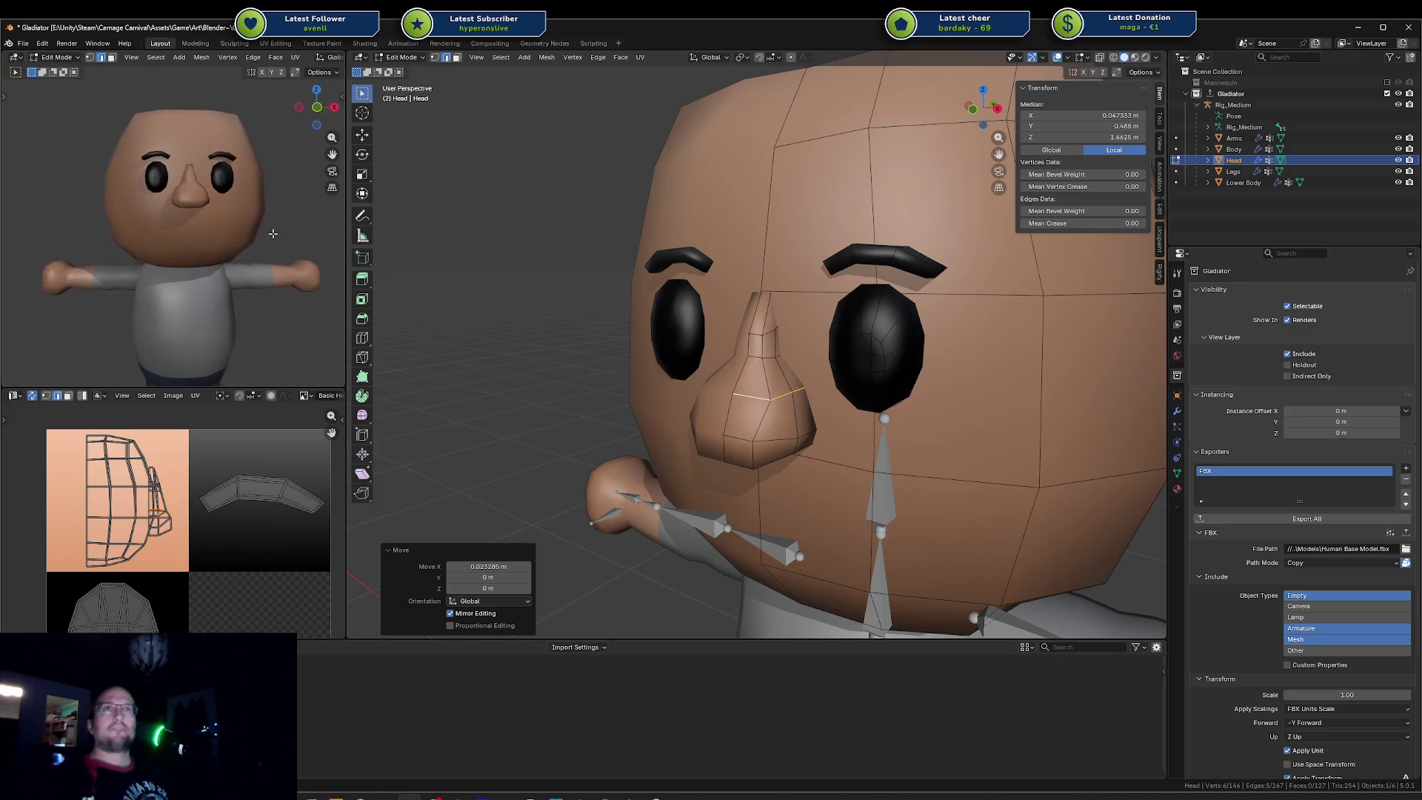
{"action": "key", "text": "g"}
{"action": "key", "text": "x"}
{"action": "key", "text": "z"}
{"action": "left_click", "coordinate": [754, 354]}
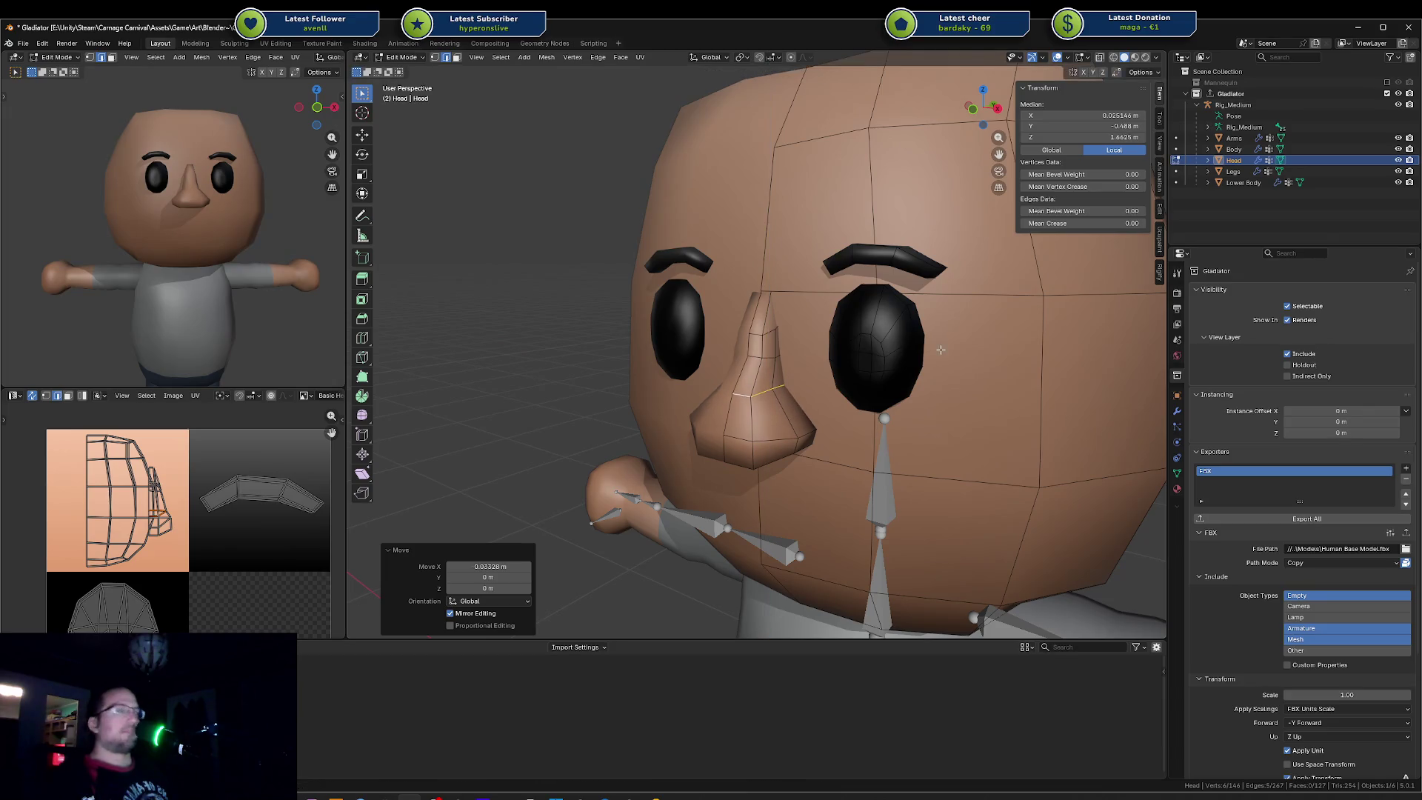
{"action": "middle_click_drag", "start_coordinate": [754, 353], "coordinate": [911, 350]}
Step: Try further vertical moves and a scale on the nose vertices, cancelling each
{"action": "key", "text": "g"}
{"action": "key", "text": "z"}
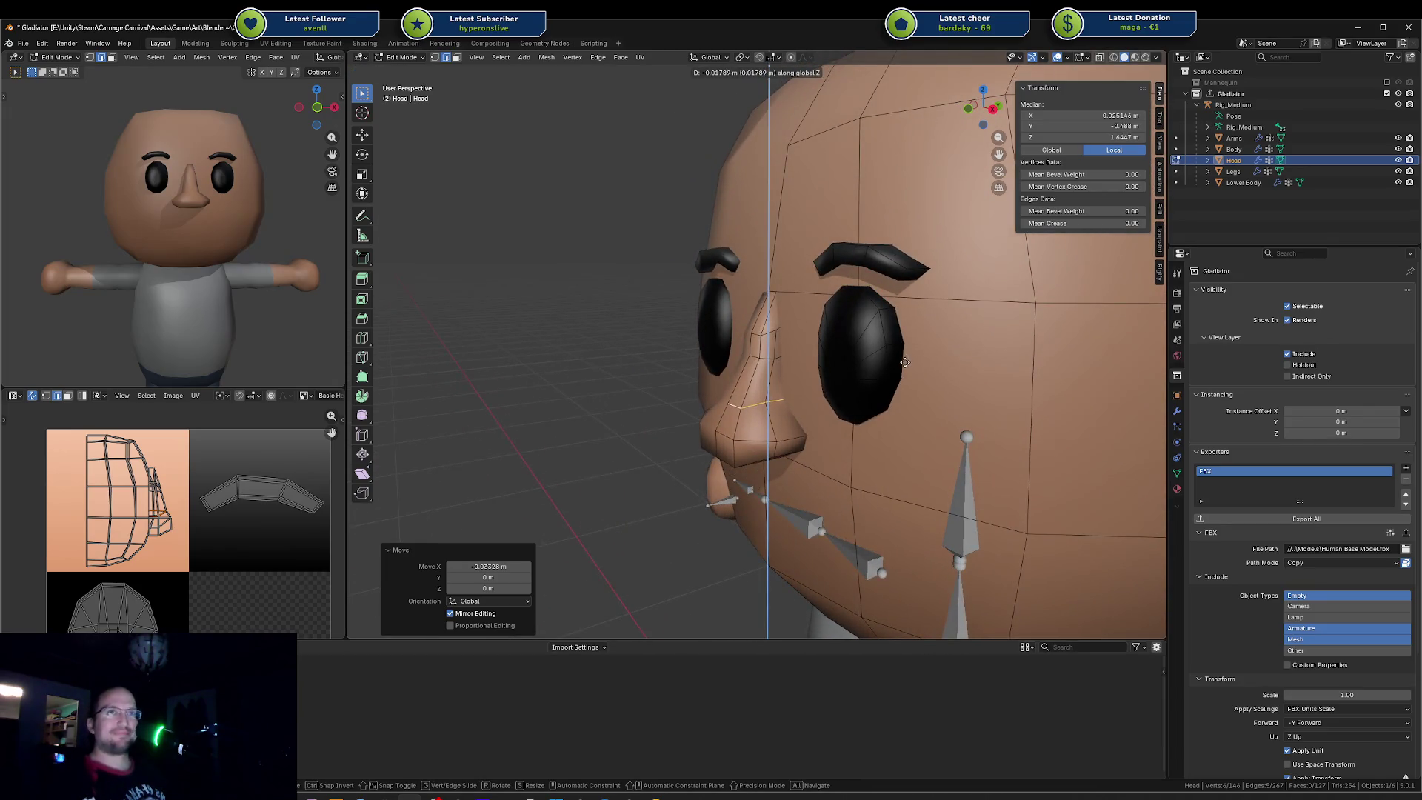
{"action": "key", "text": "Escape"}
{"action": "key", "text": "g"}
{"action": "key", "text": "z"}
{"action": "key", "text": "Escape"}
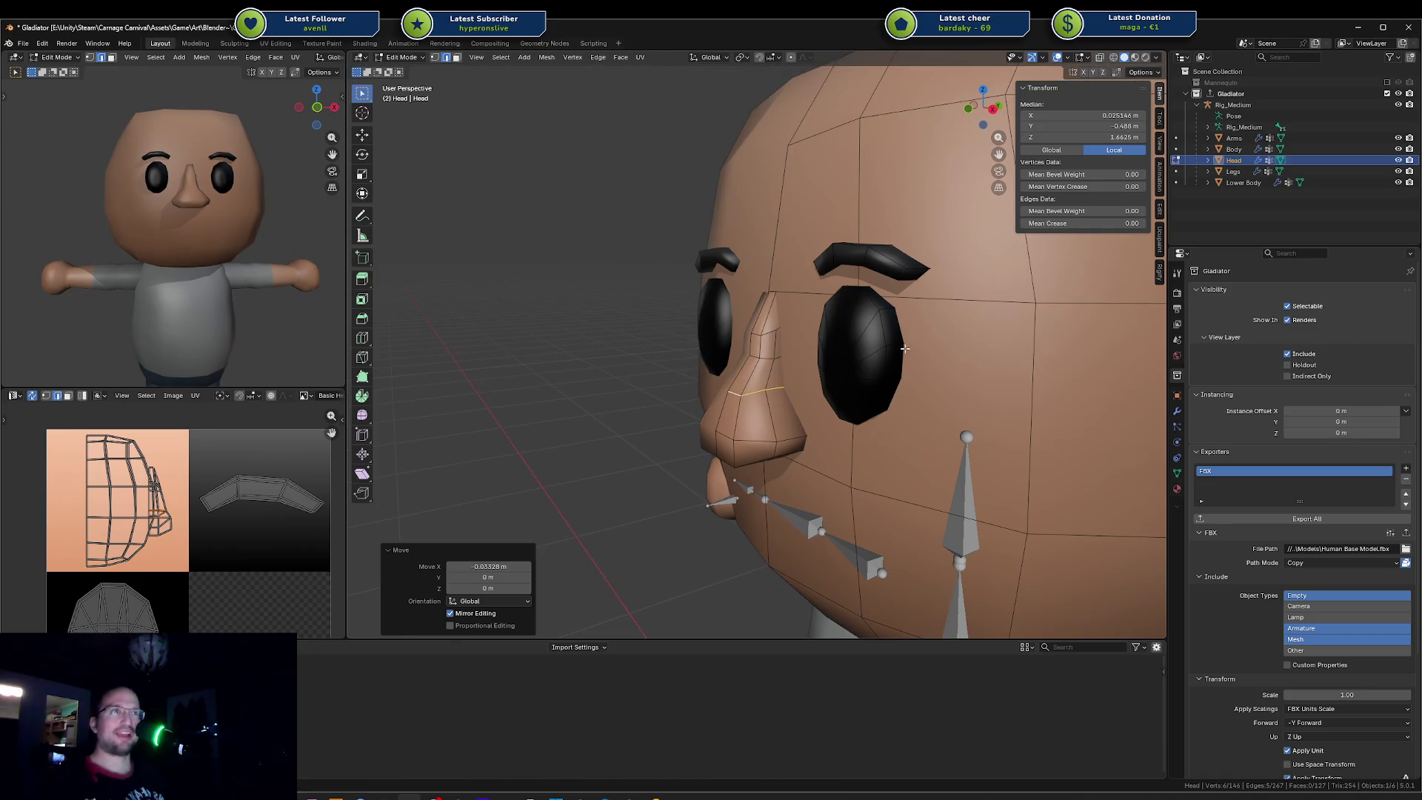
{"action": "key", "text": "s"}
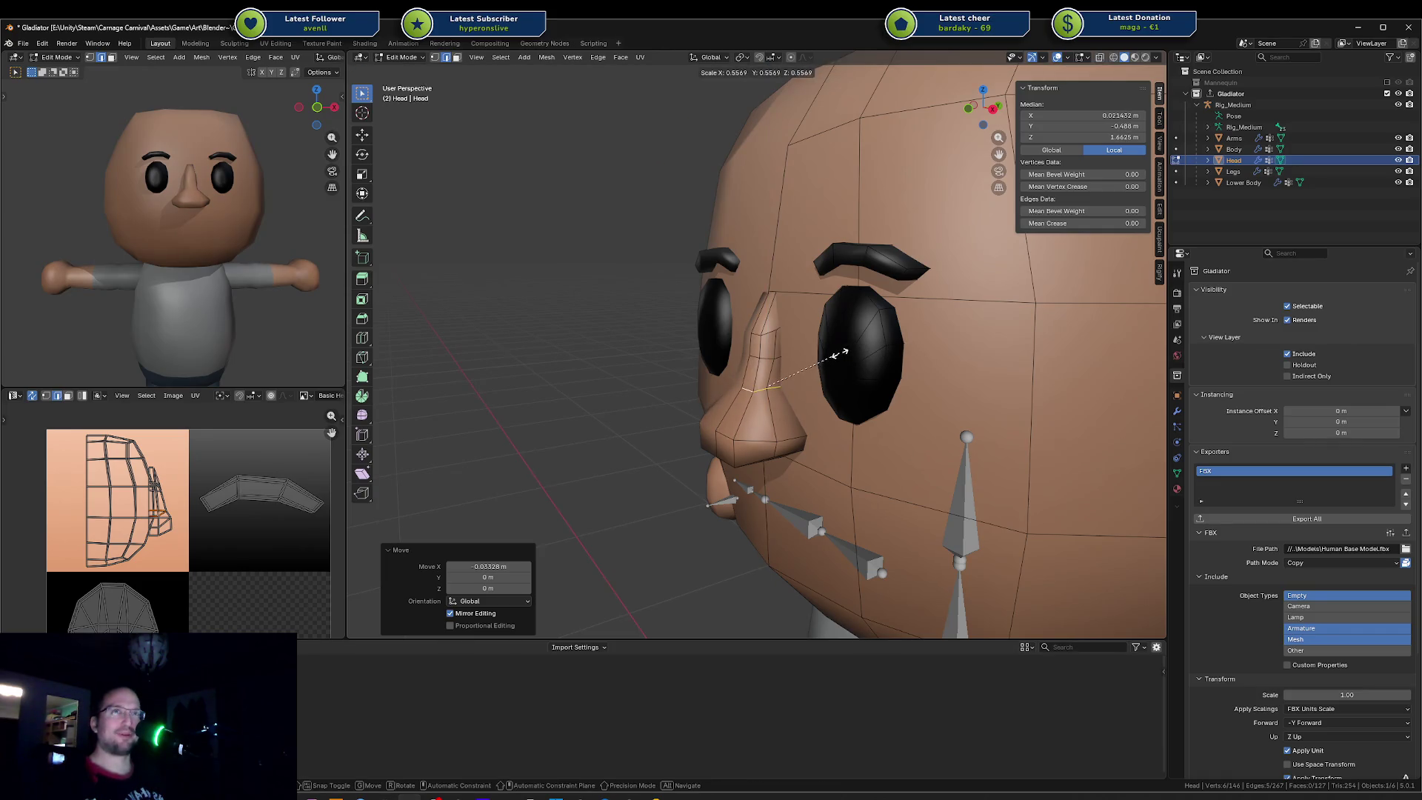
{"action": "key", "text": "Escape"}
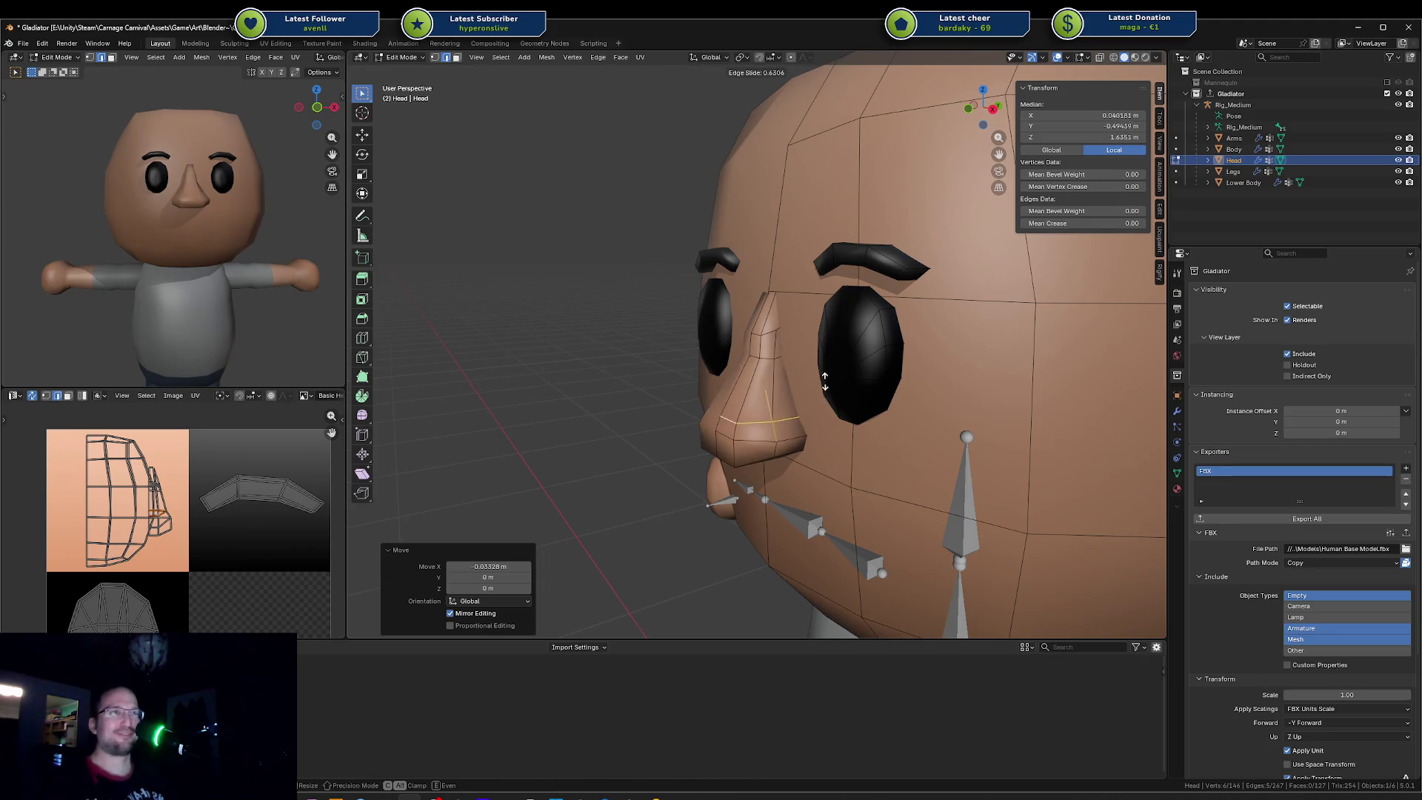
Step: Shift the nose vertices sideways along X and inspect the head from several angles
{"action": "key", "text": "g"}
{"action": "key", "text": "z"}
{"action": "key", "text": "x"}
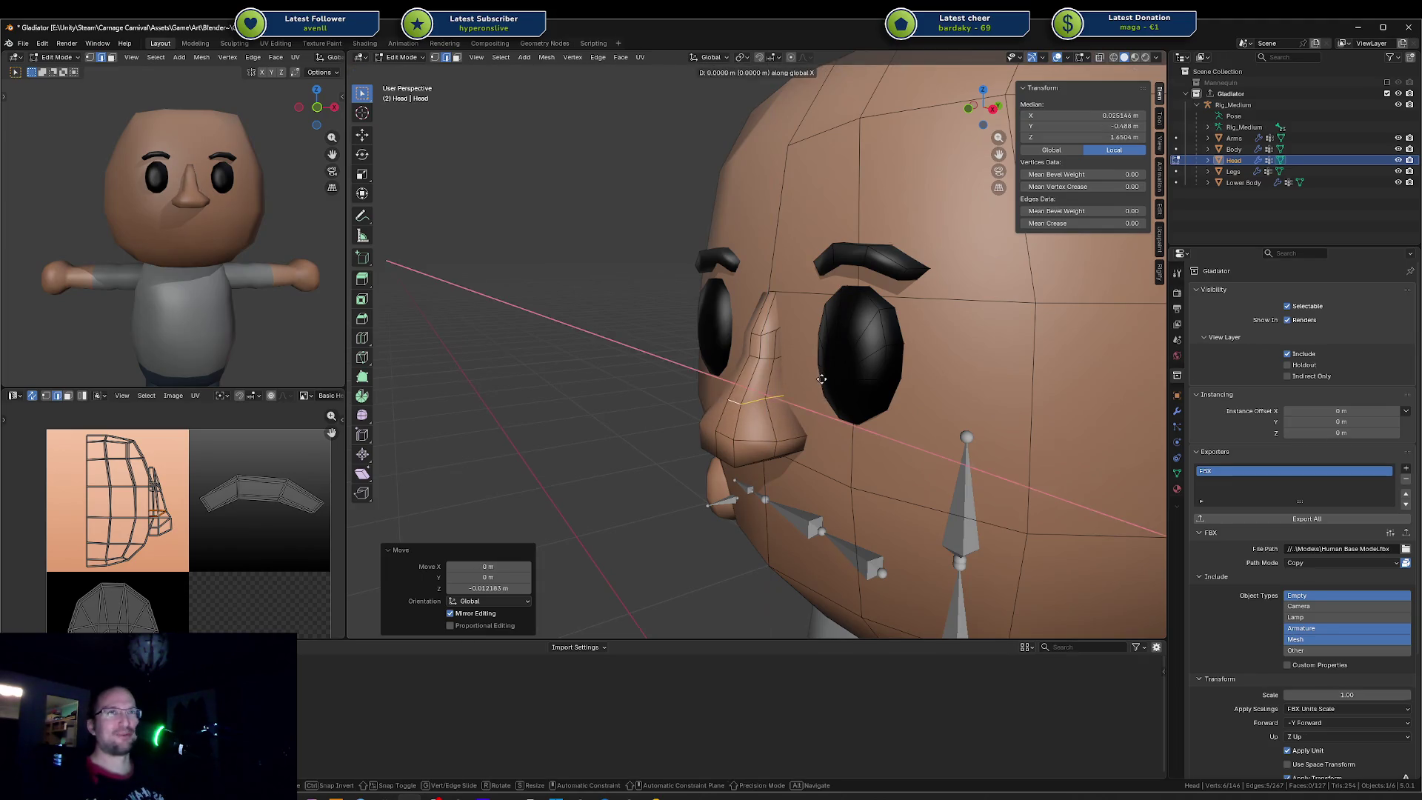
{"action": "middle_click_drag", "start_coordinate": [832, 385], "coordinate": [868, 378]}
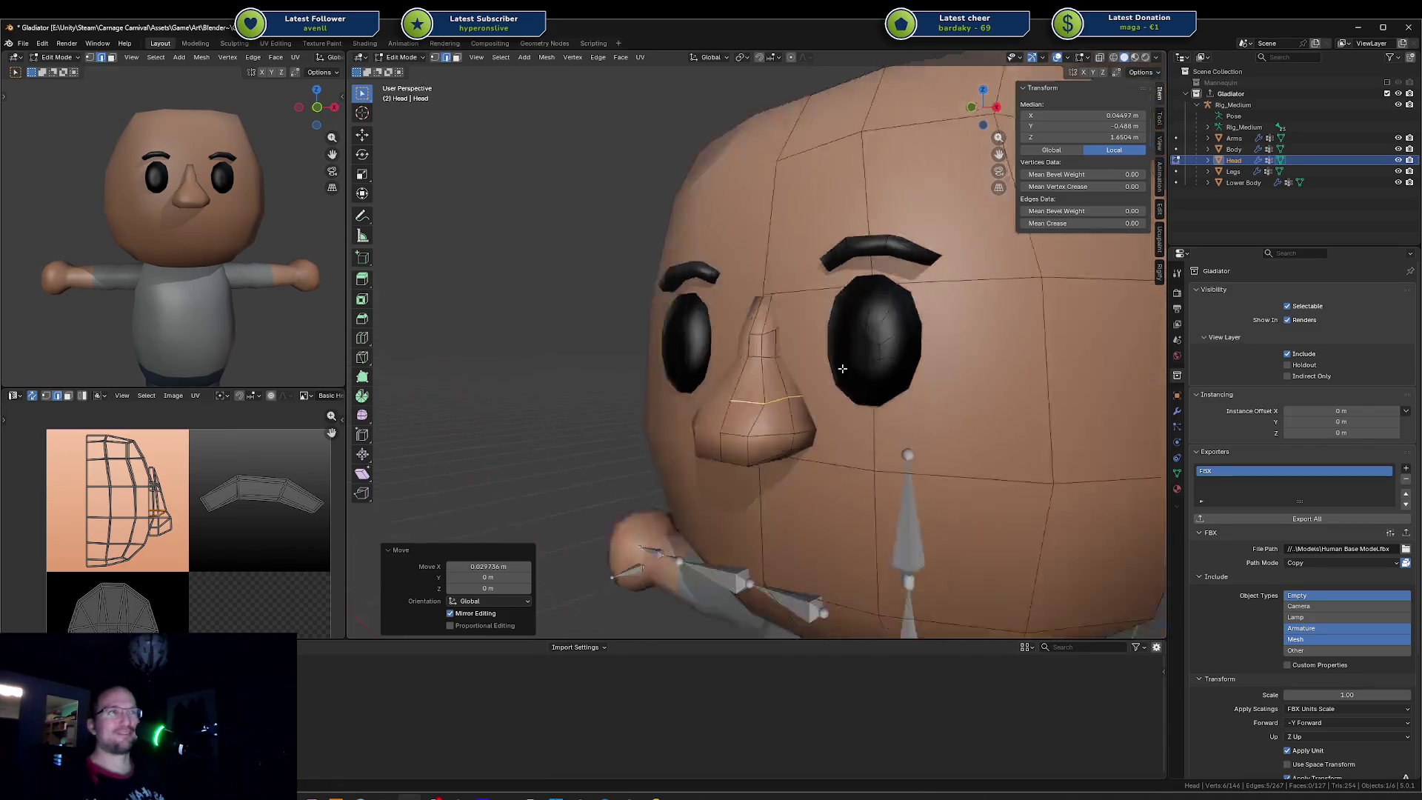
{"action": "left_click", "coordinate": [867, 378]}
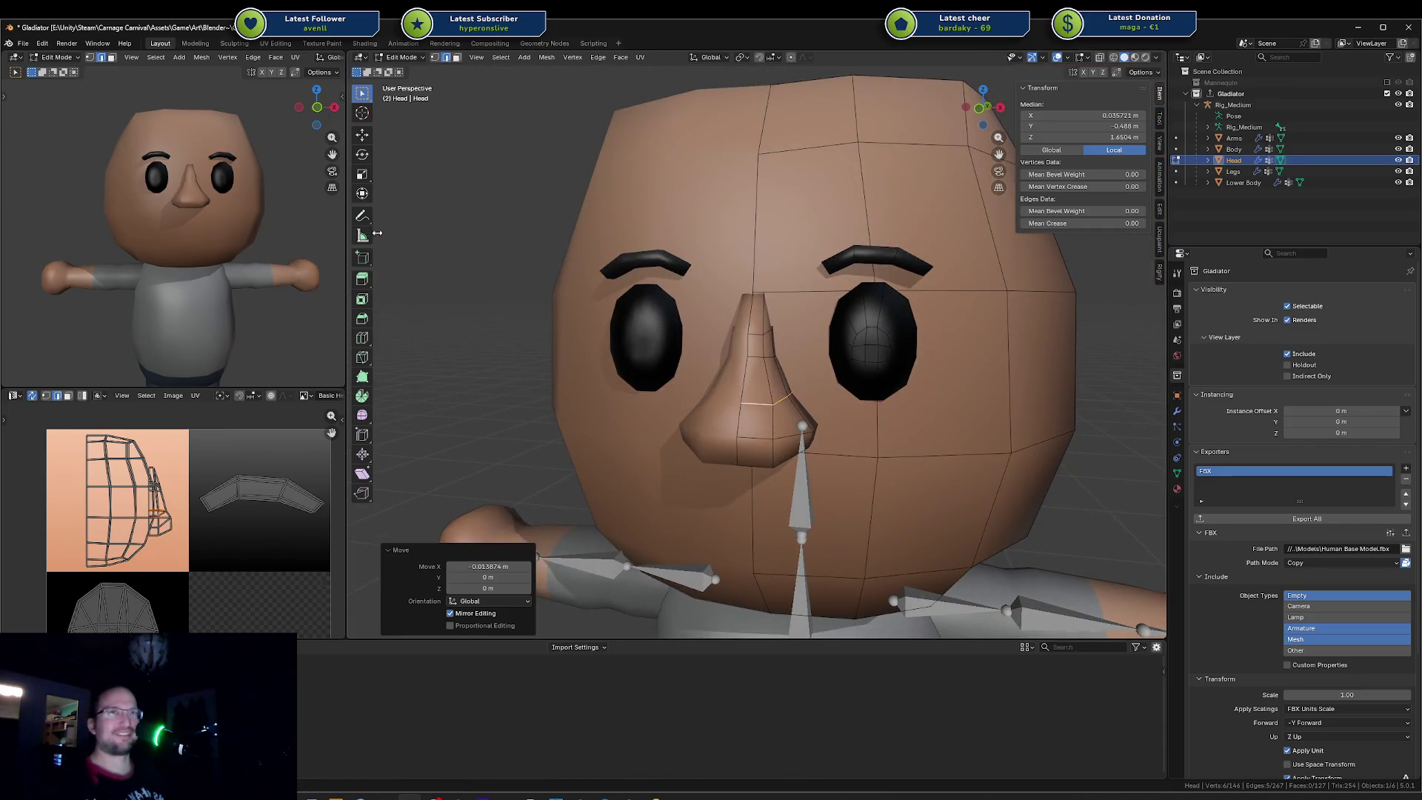
{"action": "mouse_move", "coordinate": [329, 222]}
{"action": "middle_mouse_down"}
{"action": "mouse_move", "coordinate": [247, 237]}
{"action": "mouse_move", "coordinate": [314, 223]}
{"action": "middle_mouse_up"}
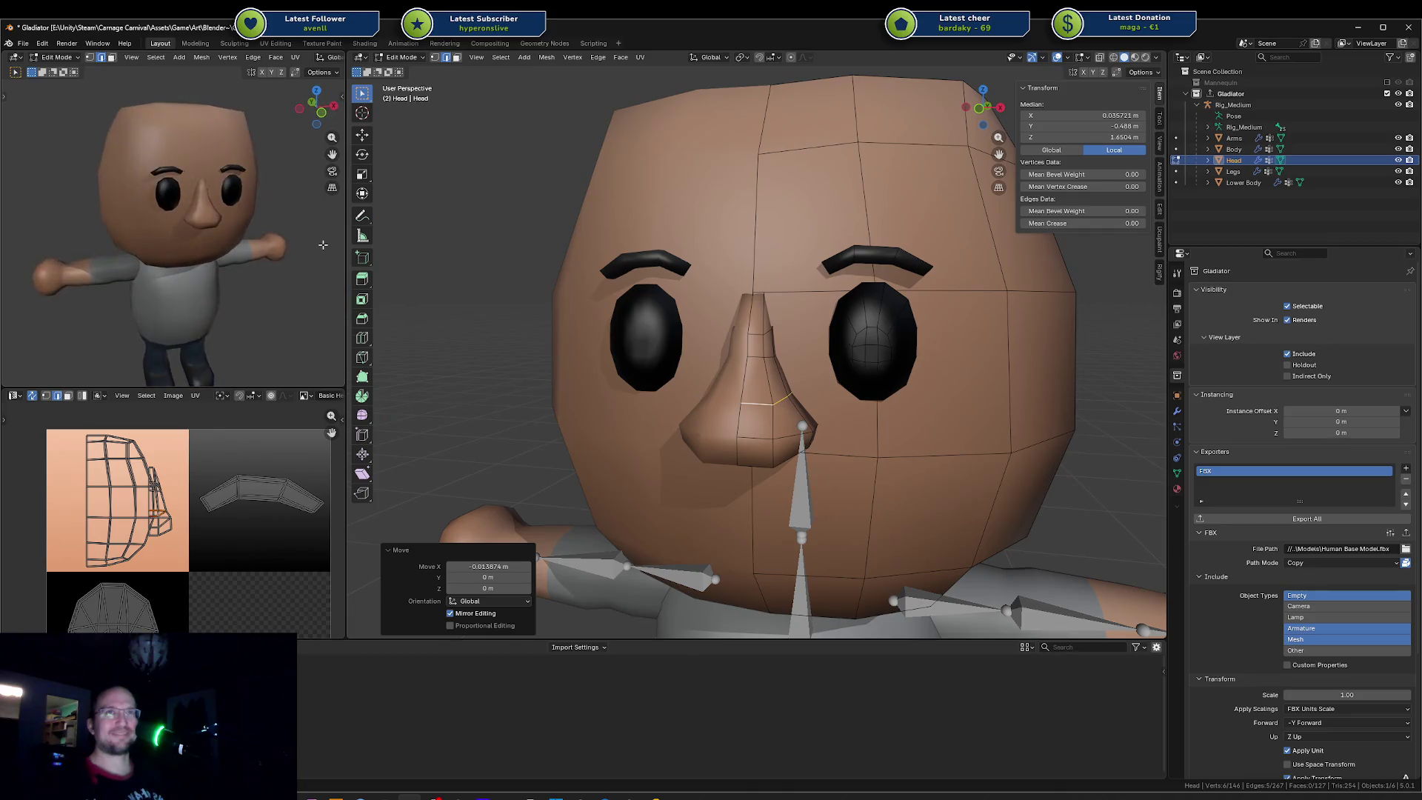
{"action": "middle_click_drag", "start_coordinate": [712, 367], "coordinate": [769, 358]}
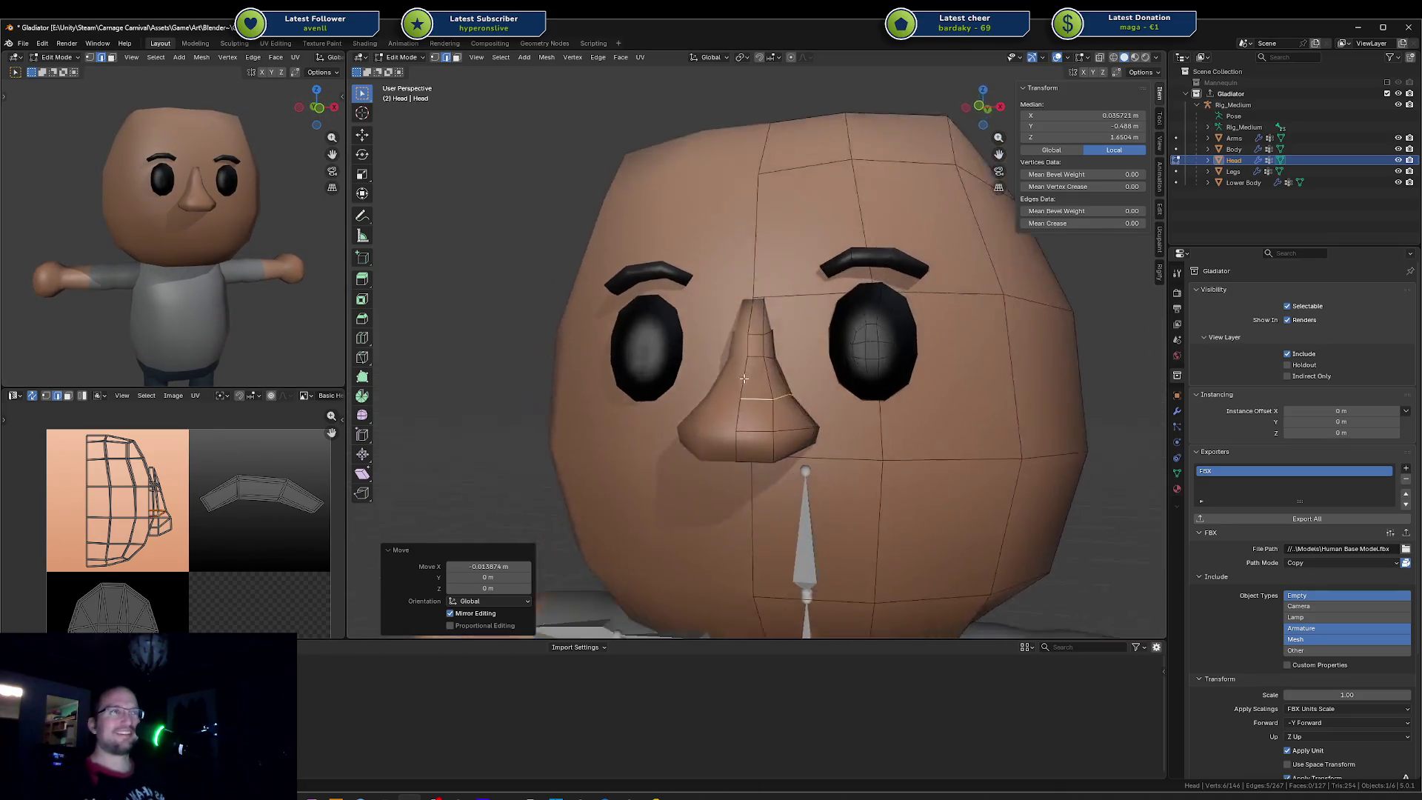
Step: Raise a single nose bridge vertex along Z and save the Gladiator file
{"action": "key", "text": "alt+a"}
{"action": "left_click", "coordinate": [768, 358]}
{"action": "key", "text": "g"}
{"action": "key", "text": "z"}
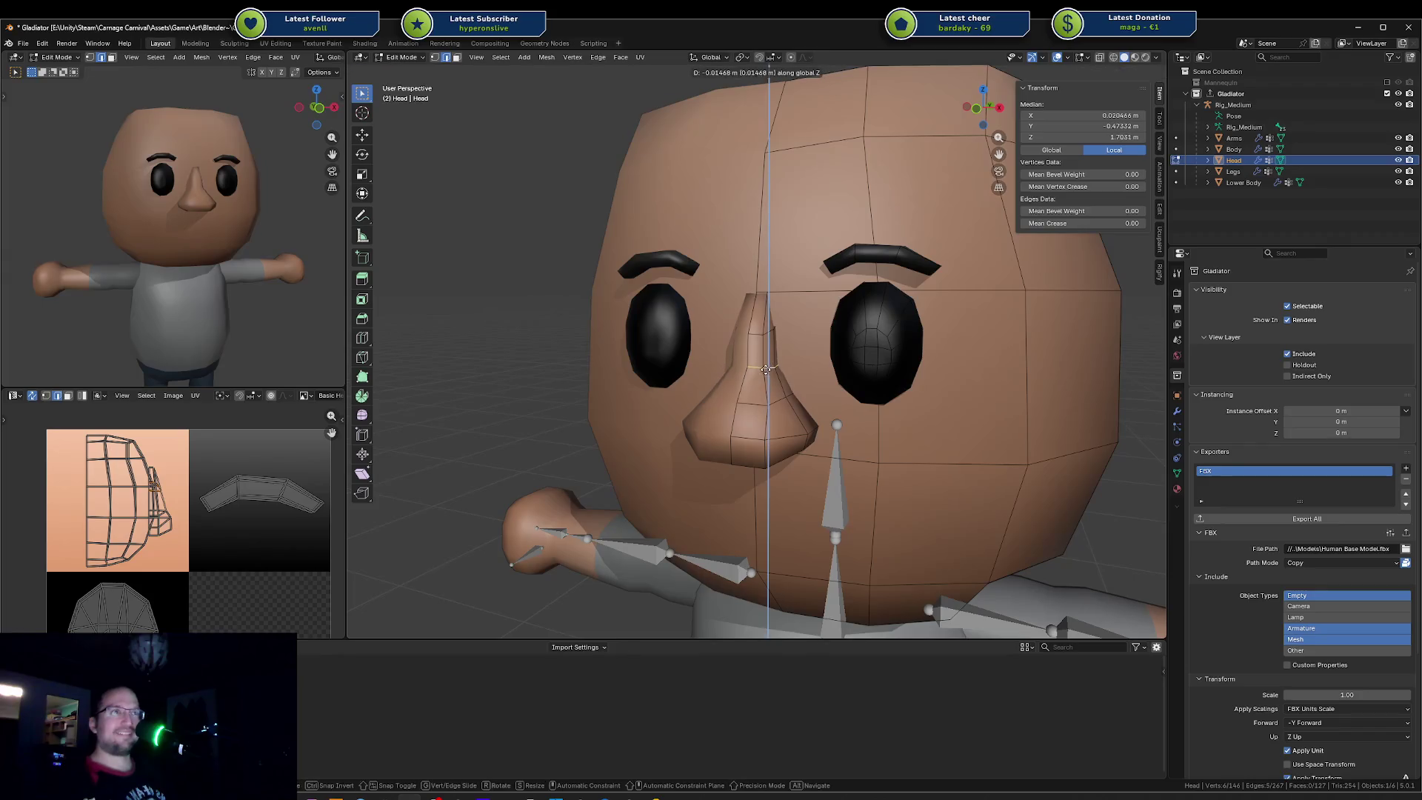
{"action": "left_click", "coordinate": [767, 366]}
{"action": "key", "text": "ctrl+s"}
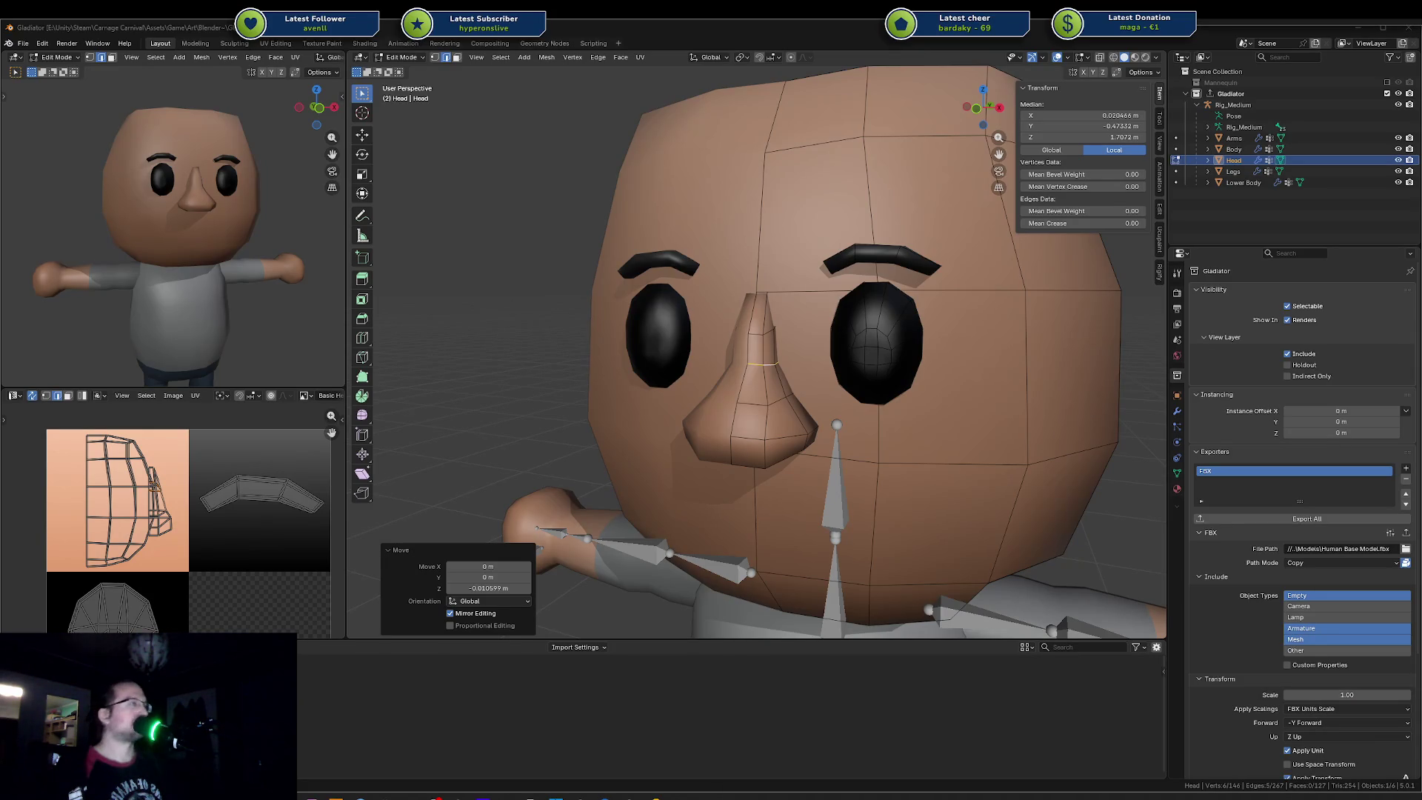
{"action": "mouse_move", "coordinate": [834, 421]}
{"action": "middle_mouse_down"}
{"action": "mouse_move", "coordinate": [775, 383]}
{"action": "mouse_move", "coordinate": [785, 418]}
{"action": "middle_mouse_up"}
Step: Shift a nostril vertex sideways along X in front view
{"action": "left_click", "coordinate": [791, 422]}
{"action": "key", "text": "KP_1"}
{"action": "key", "text": "g"}
{"action": "key", "text": "x"}
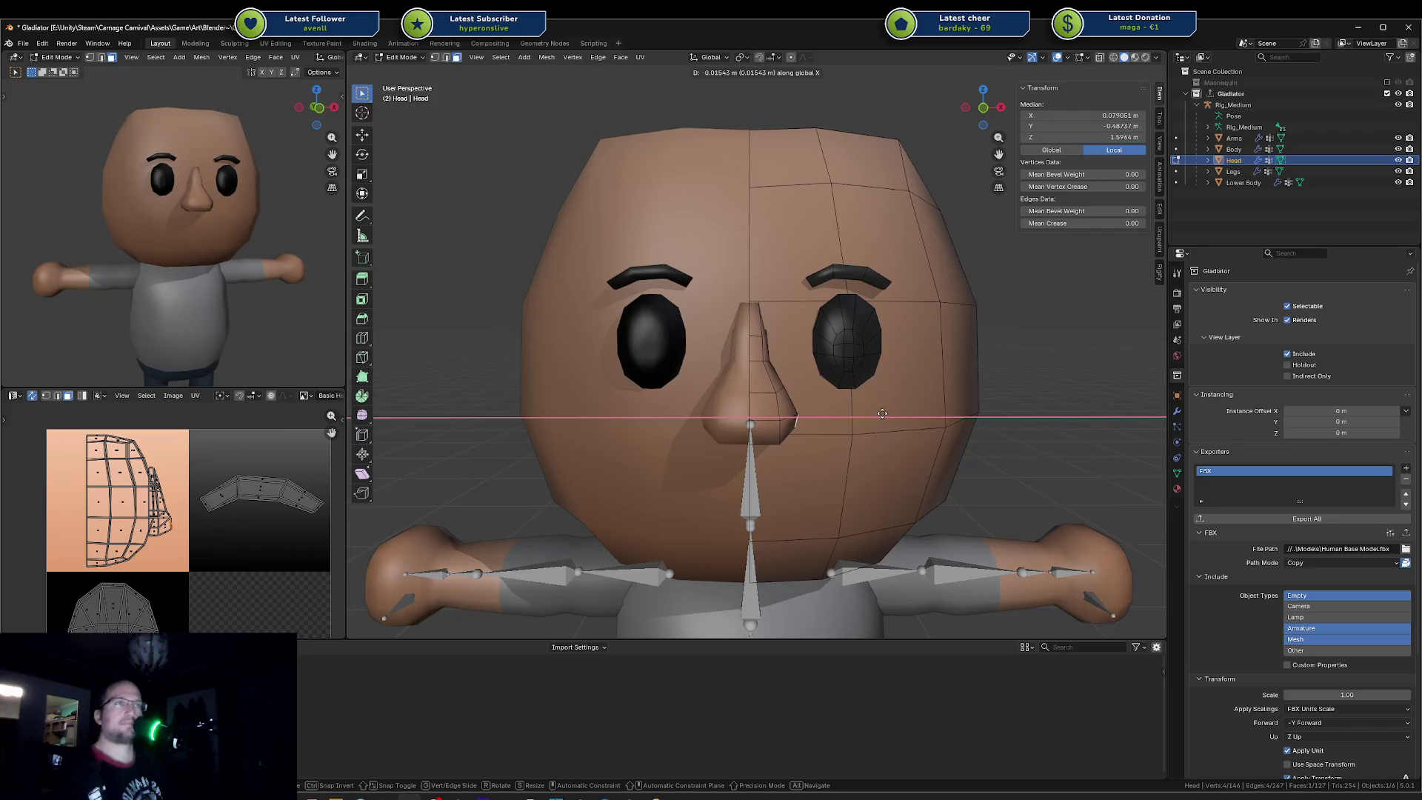
{"action": "left_click", "coordinate": [882, 414]}
{"action": "key", "text": "KP_1"}
Step: Save the Gladiator file, return to Object Mode, Export All, and switch to Unity
{"action": "key", "text": "ctrl+s"}
{"action": "middle_click_drag", "start_coordinate": [817, 371], "coordinate": [788, 388]}
{"action": "key", "text": "z"}
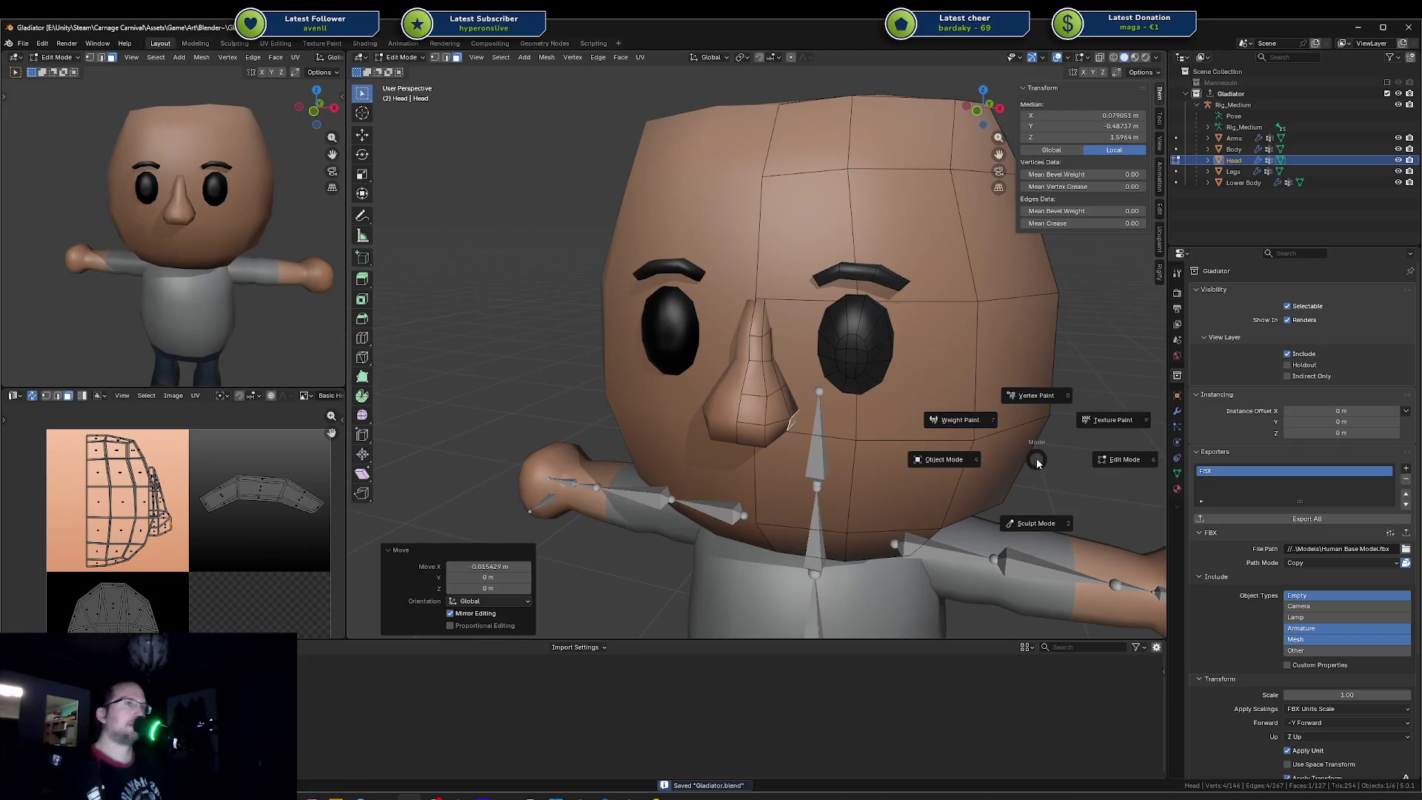
{"action": "key", "text": "Tab"}
{"action": "left_click", "coordinate": [1217, 518]}
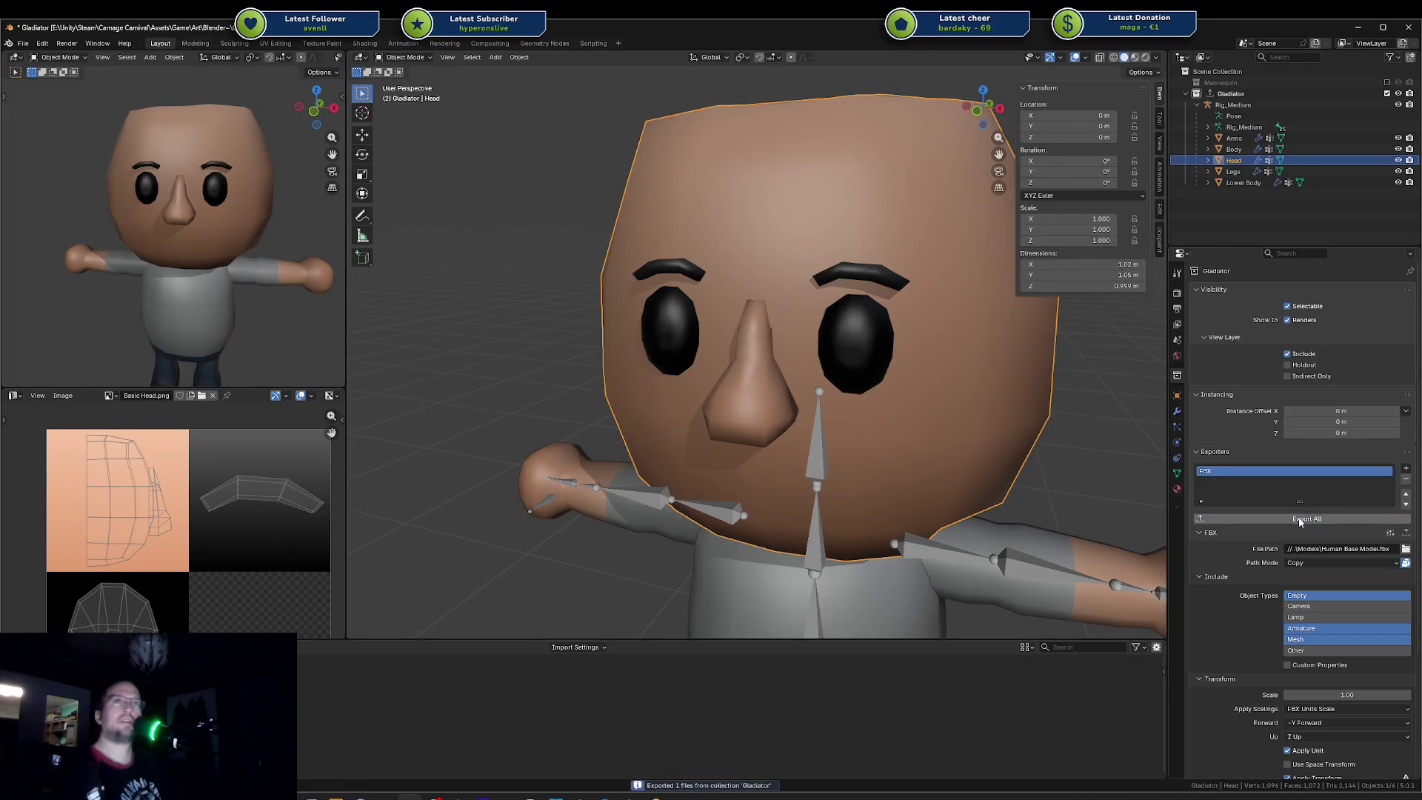
{"action": "key", "text": "alt+Tab"}
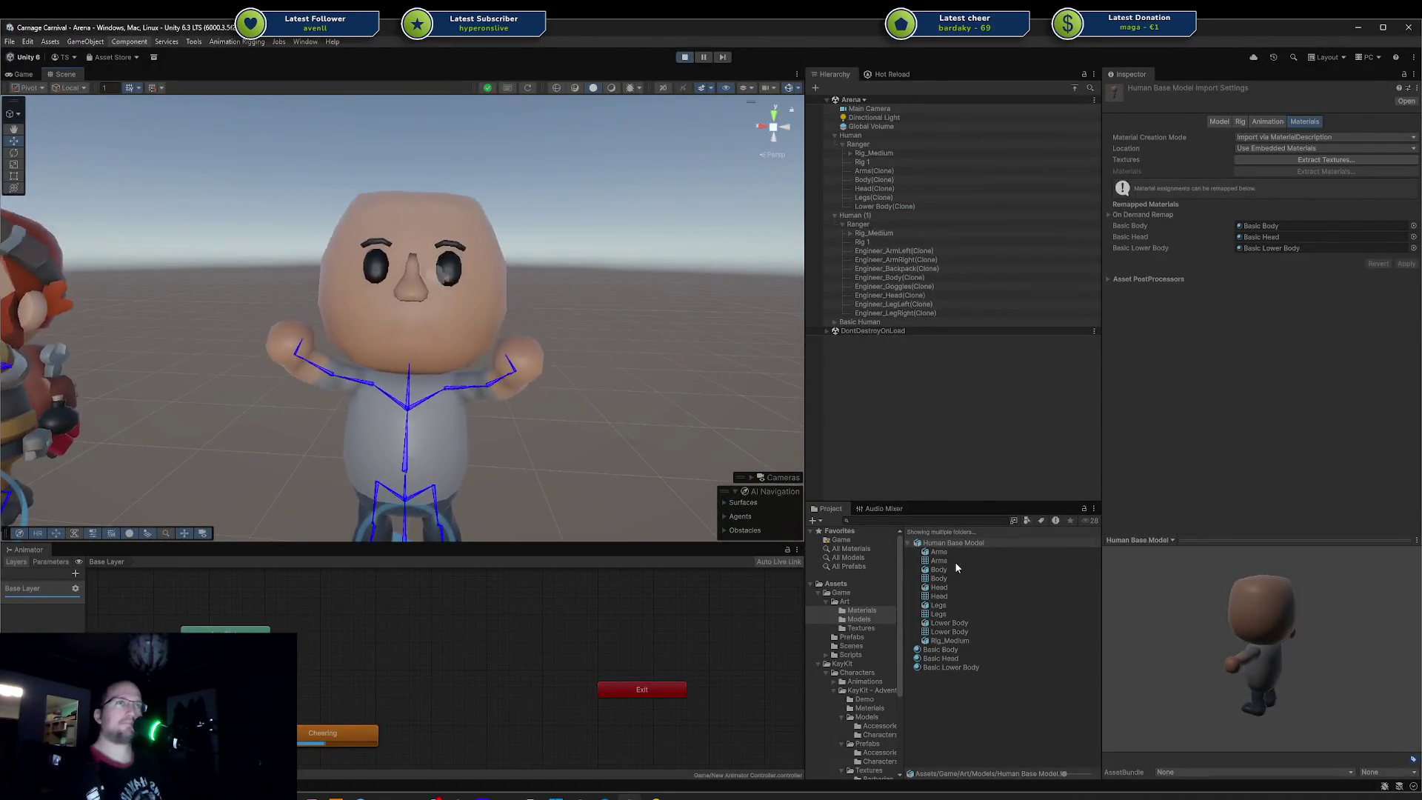
Step: Reimport the Human Base Model asset from the Project window
{"action": "right_click", "coordinate": [949, 545]}
{"action": "left_click", "coordinate": [996, 455]}
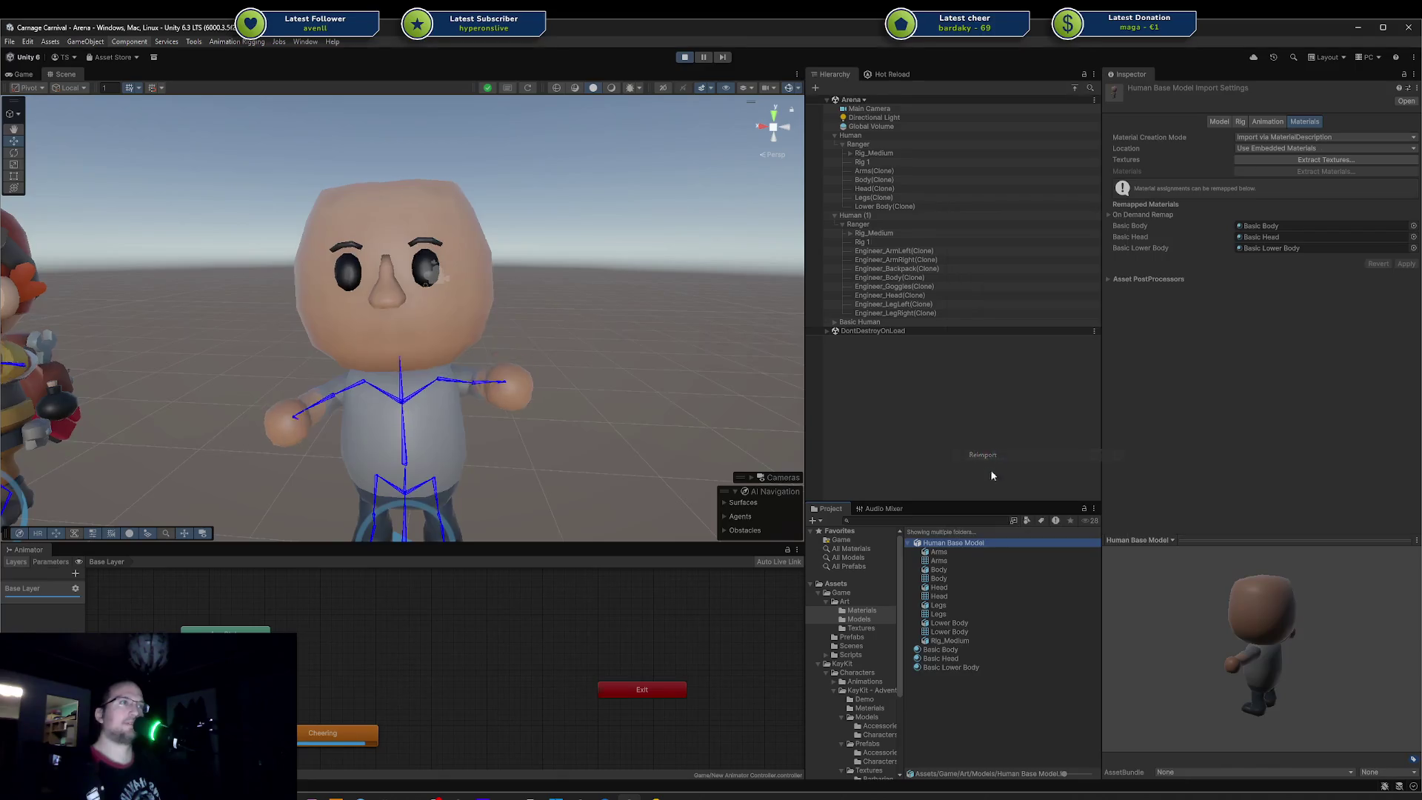
{"action": "right_click", "coordinate": [975, 544]}
{"action": "left_click", "coordinate": [995, 440]}
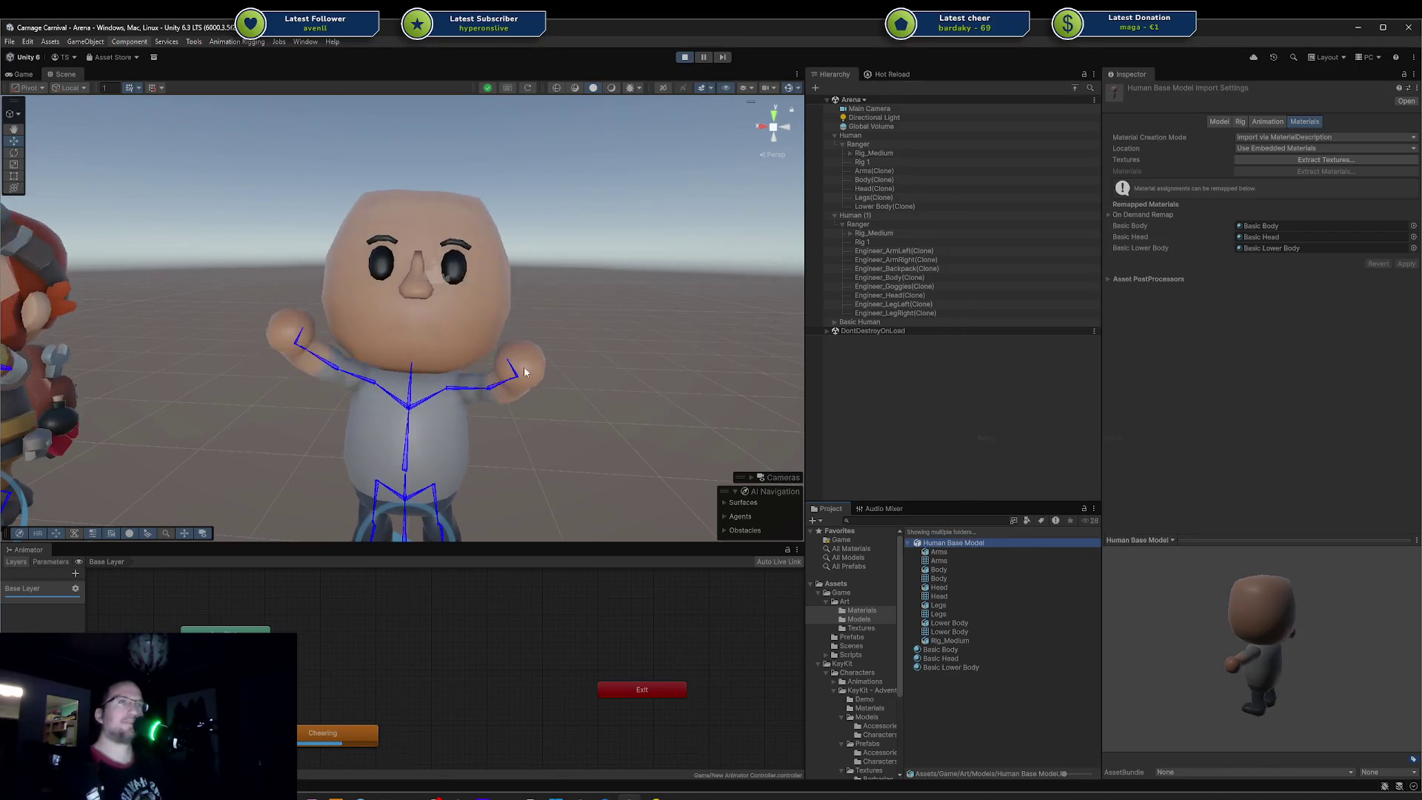
{"action": "scroll", "coordinate": [536, 348], "scroll_direction": "down", "scroll_amount": 2}
Step: Orbit the scene to inspect the updated head beside the other characters, then bring up the browser
{"action": "mouse_move", "coordinate": [517, 381]}
{"action": "left_mouse_down", "text": "alt"}
{"action": "mouse_move", "coordinate": [486, 427]}
{"action": "mouse_move", "coordinate": [559, 356]}
{"action": "left_mouse_up", "text": "alt"}
{"action": "left_click", "coordinate": [486, 427]}
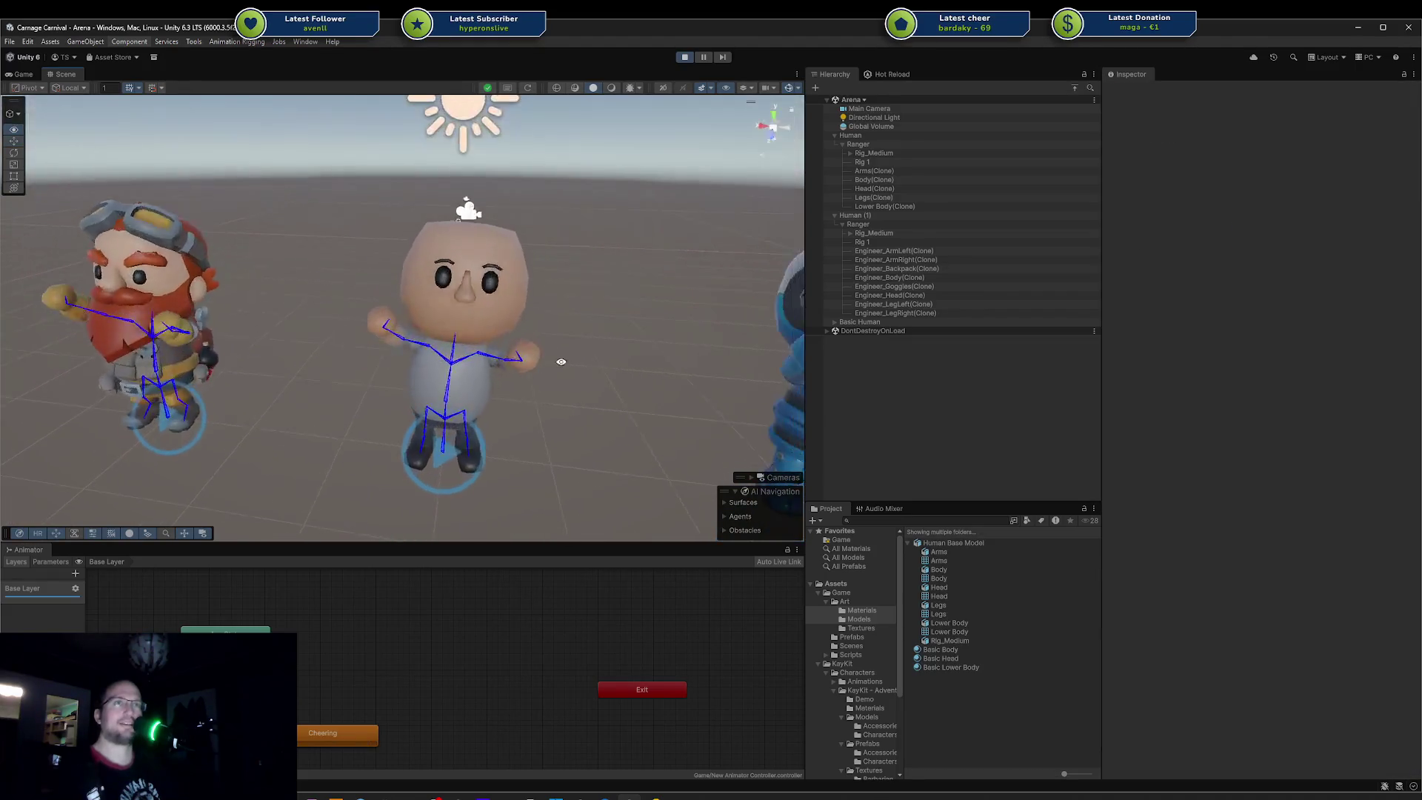
{"action": "key", "text": "alt+Tab"}
{"action": "left_click_drag", "start_coordinate": [591, 118], "coordinate": [582, 114]}
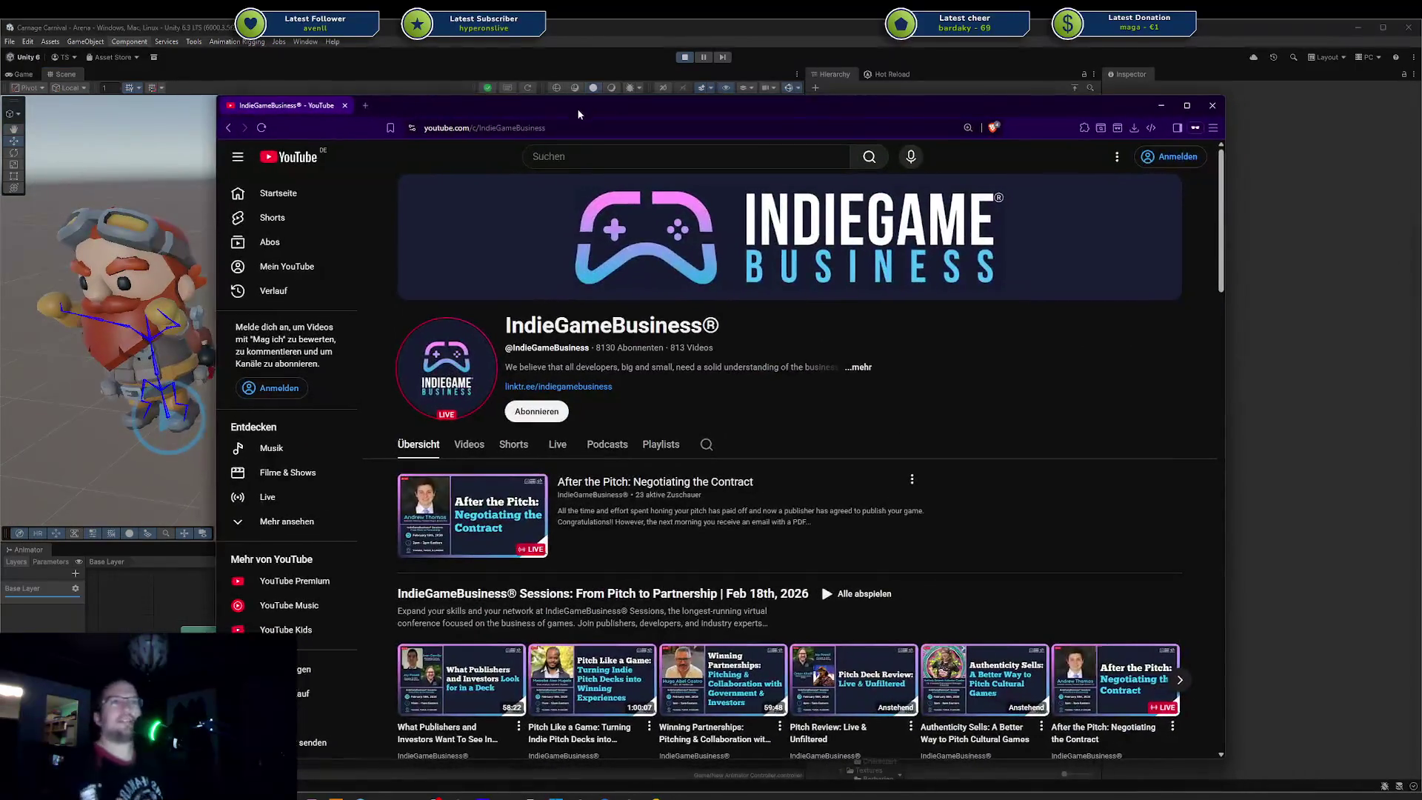
{"action": "scroll", "coordinate": [718, 233], "scroll_direction": "down", "scroll_amount": 2}
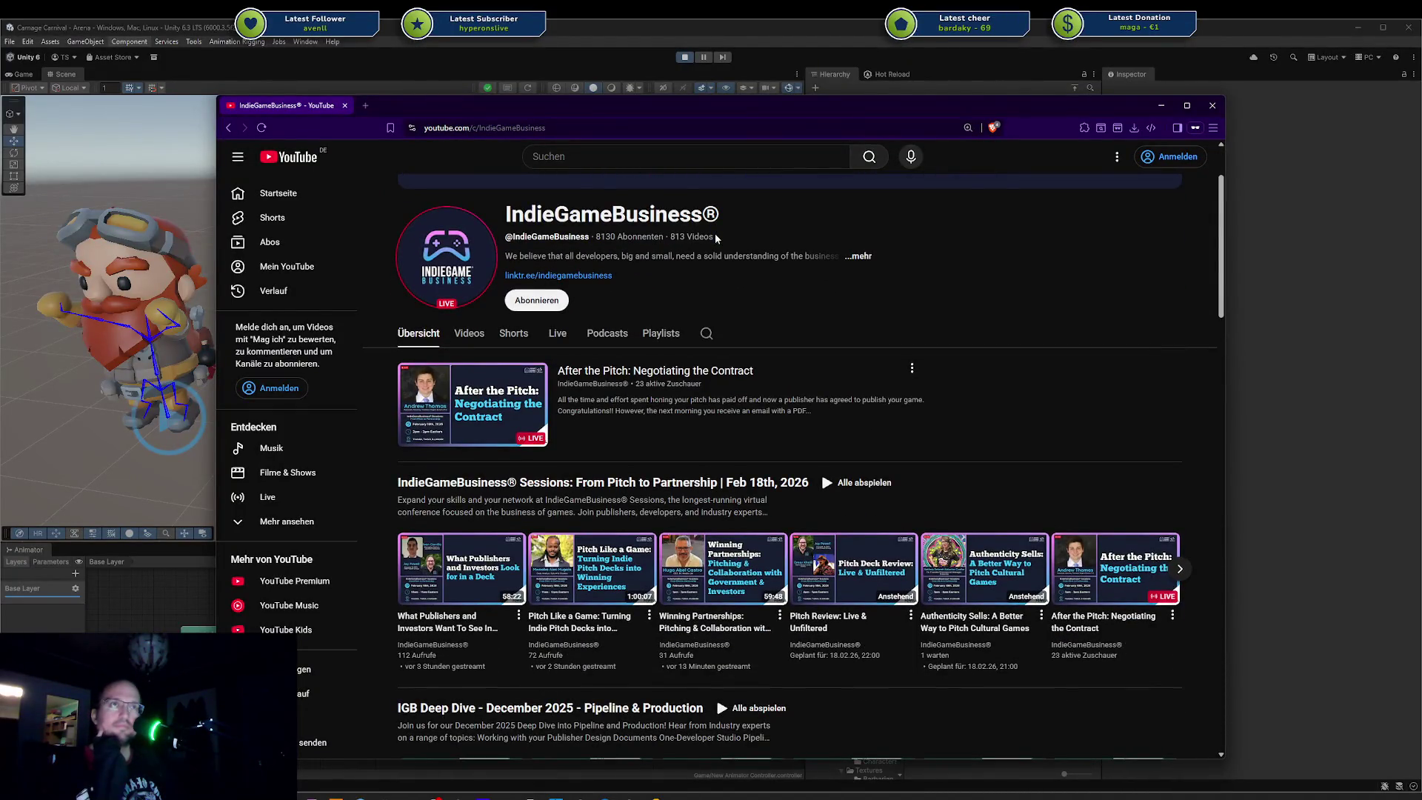
{"action": "scroll", "coordinate": [715, 233], "scroll_direction": "down", "scroll_amount": 3}
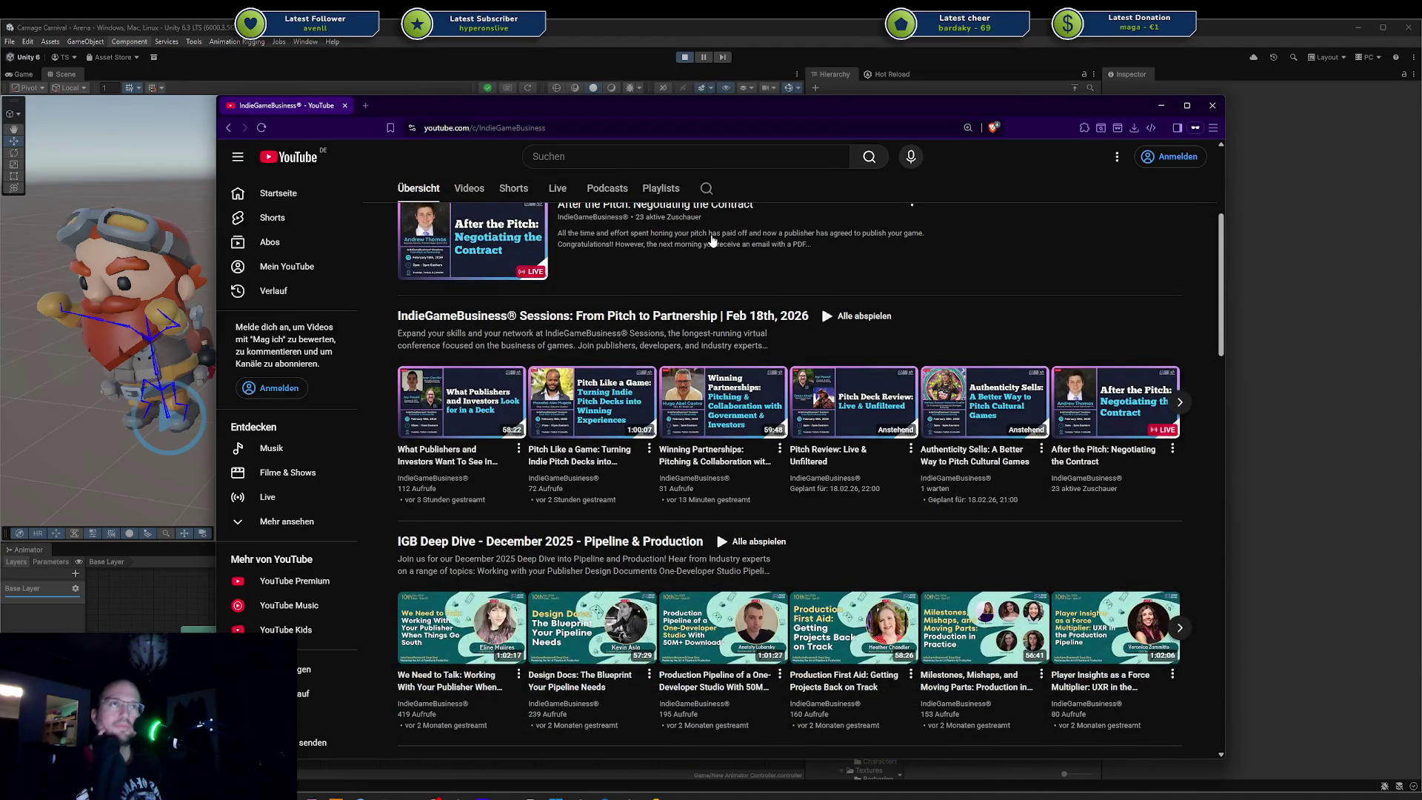
{"action": "scroll", "coordinate": [715, 237], "scroll_direction": "up", "scroll_amount": 5}
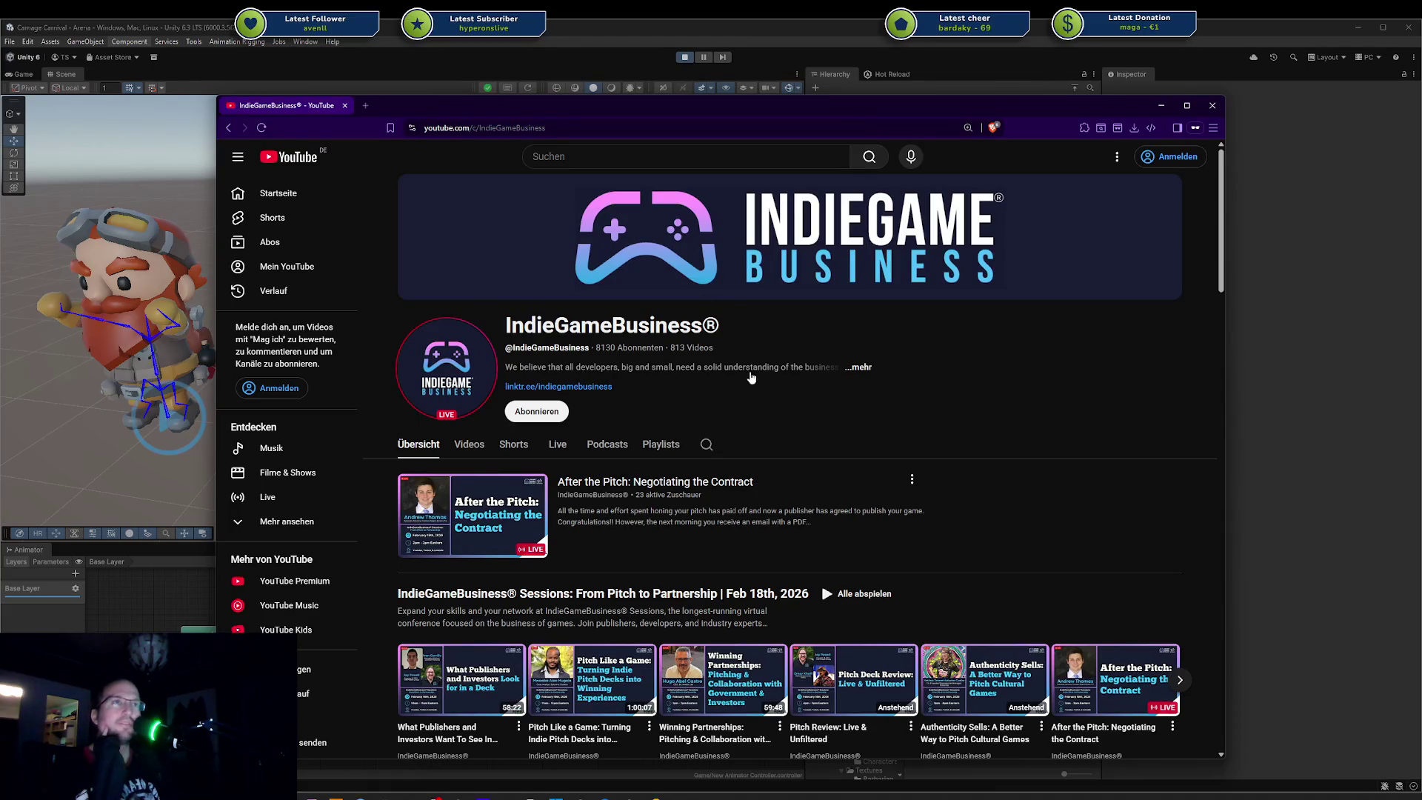
Step: Read the IndieGameBusiness channel description, close it, and return to Unity
{"action": "left_click", "coordinate": [857, 370]}
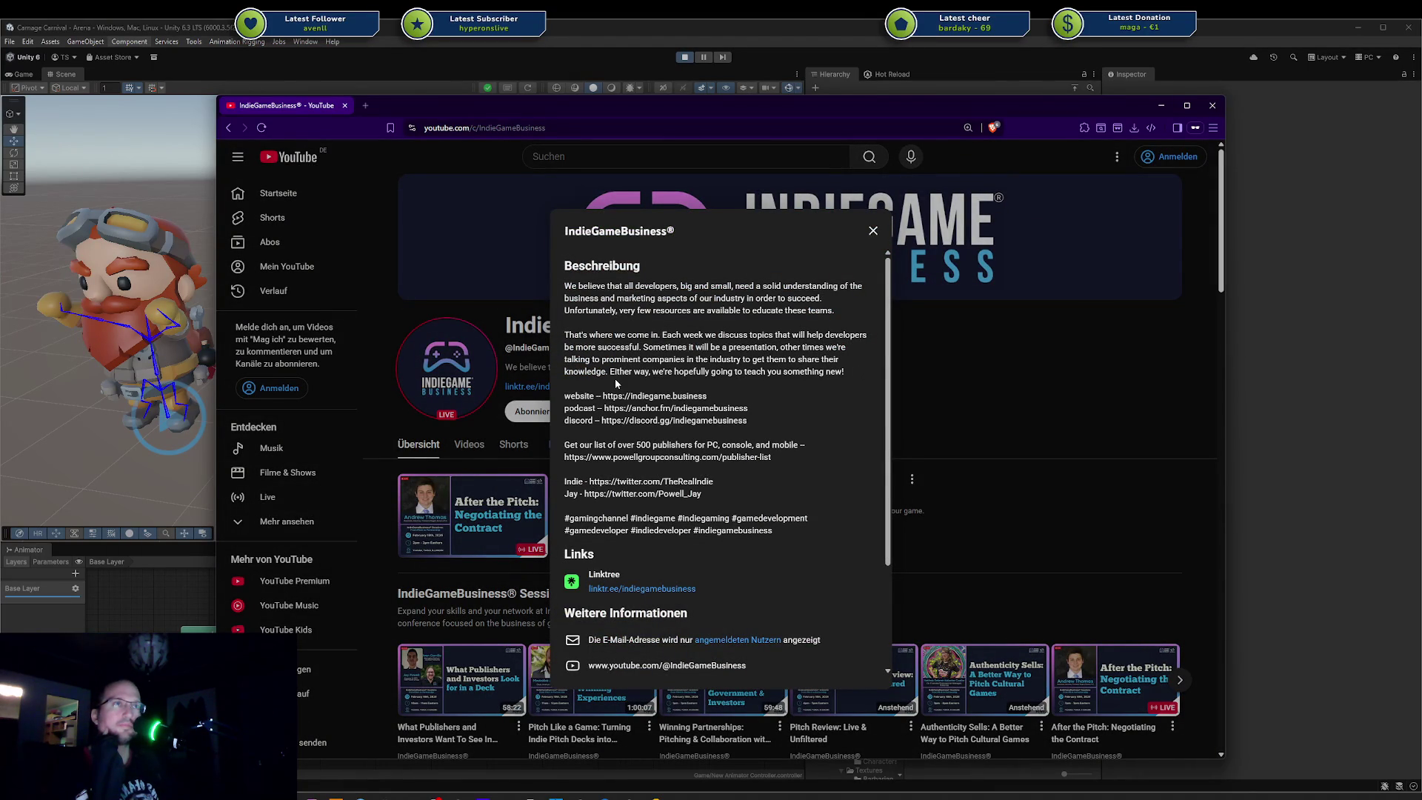
{"action": "left_click", "coordinate": [948, 315]}
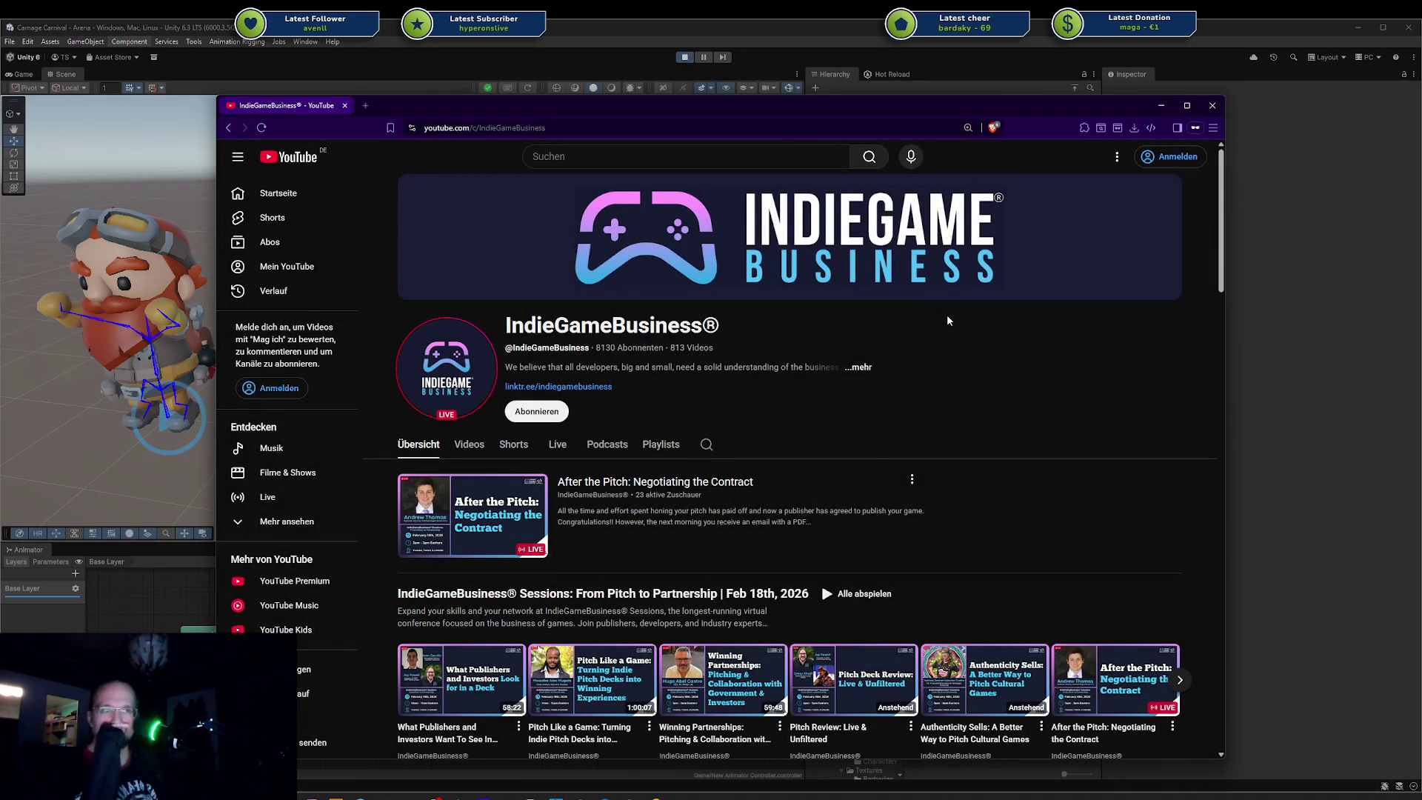
{"action": "scroll", "coordinate": [947, 322], "scroll_direction": "down", "scroll_amount": 1}
{"action": "scroll", "coordinate": [948, 322], "scroll_direction": "down", "scroll_amount": 1}
{"action": "scroll", "coordinate": [948, 321], "scroll_direction": "down", "scroll_amount": 1}
{"action": "scroll", "coordinate": [948, 321], "scroll_direction": "down", "scroll_amount": 1}
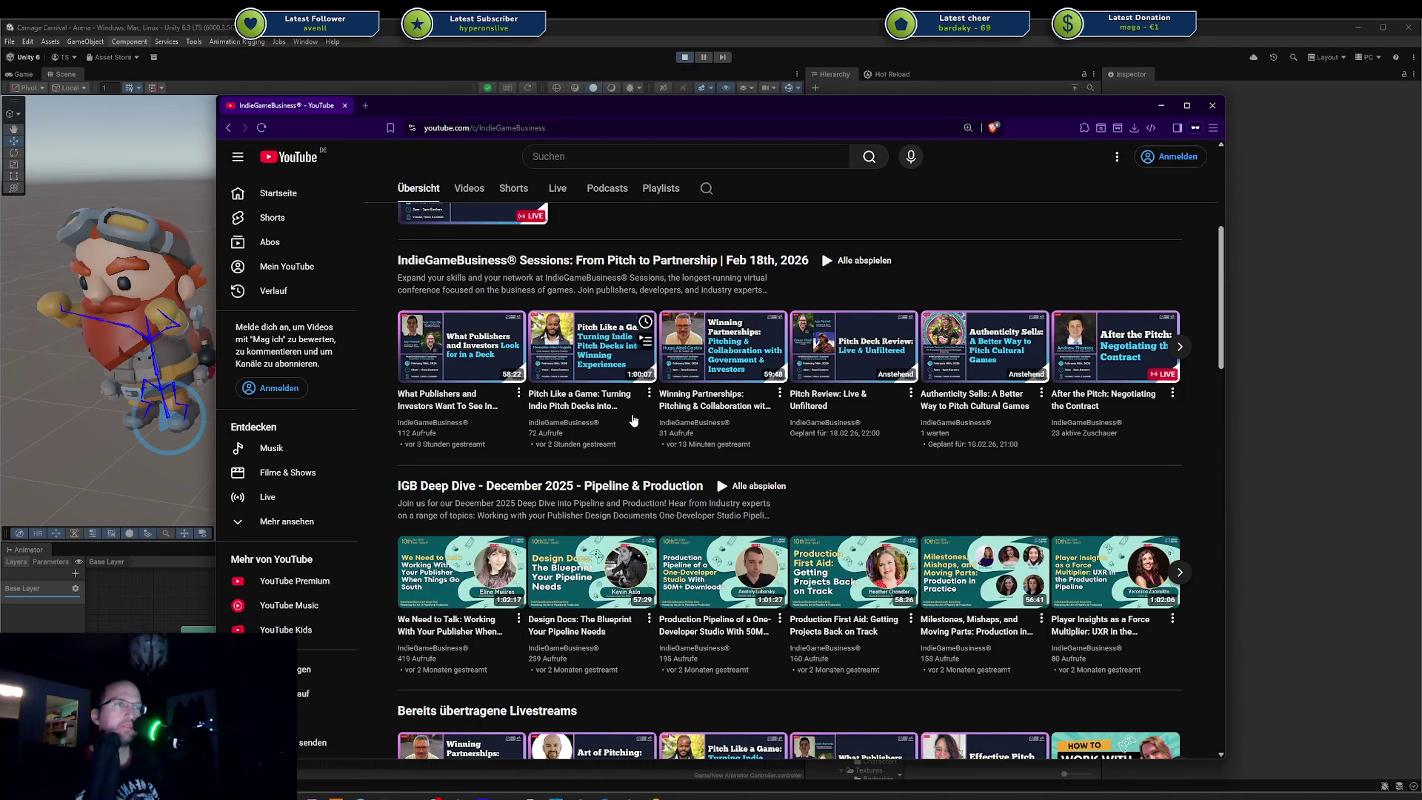
{"action": "scroll", "coordinate": [647, 380], "scroll_direction": "down", "scroll_amount": 2}
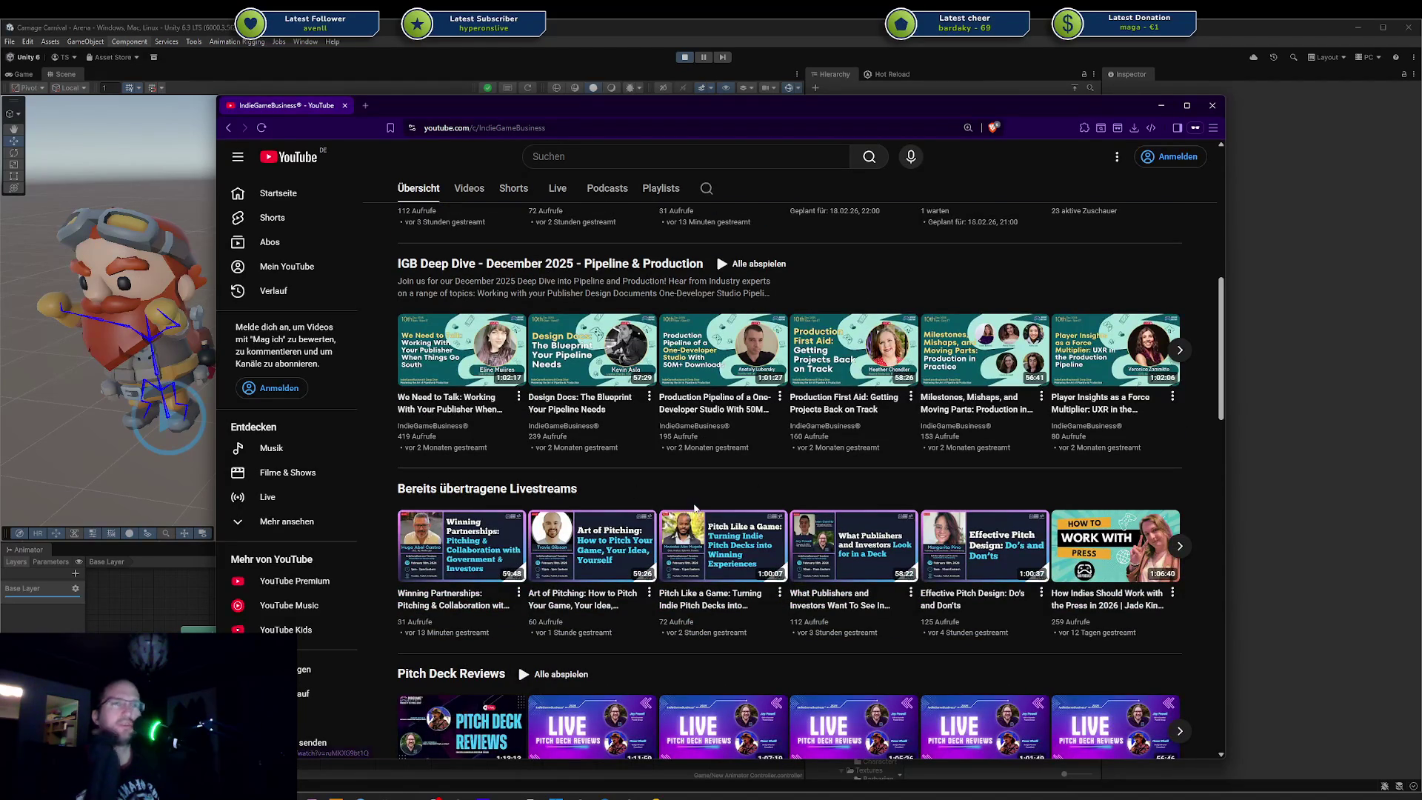
{"action": "scroll", "coordinate": [816, 226], "scroll_direction": "down", "scroll_amount": 2}
{"action": "scroll", "coordinate": [817, 226], "scroll_direction": "down", "scroll_amount": 1}
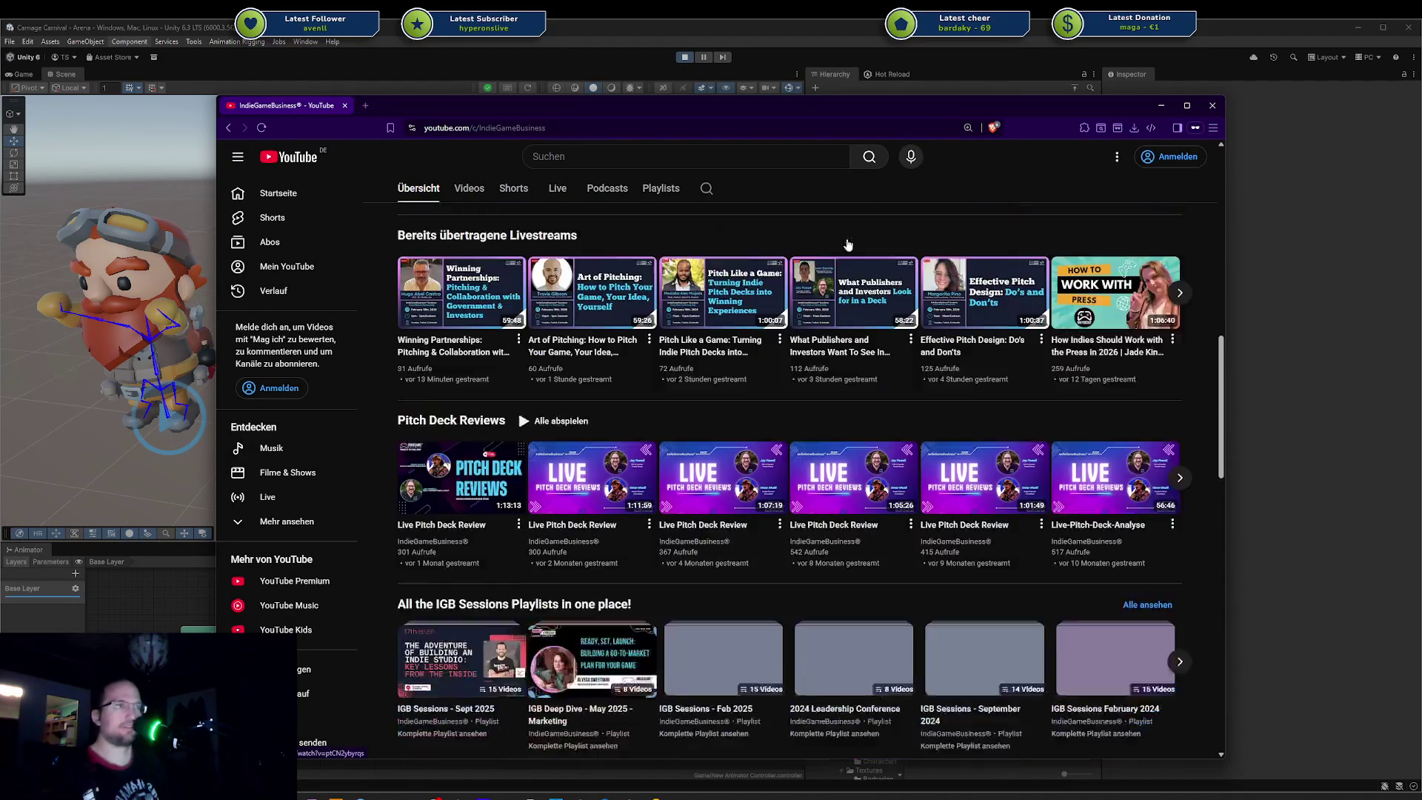
{"action": "scroll", "coordinate": [816, 248], "scroll_direction": "up", "scroll_amount": 1}
{"action": "scroll", "coordinate": [815, 247], "scroll_direction": "up", "scroll_amount": 3}
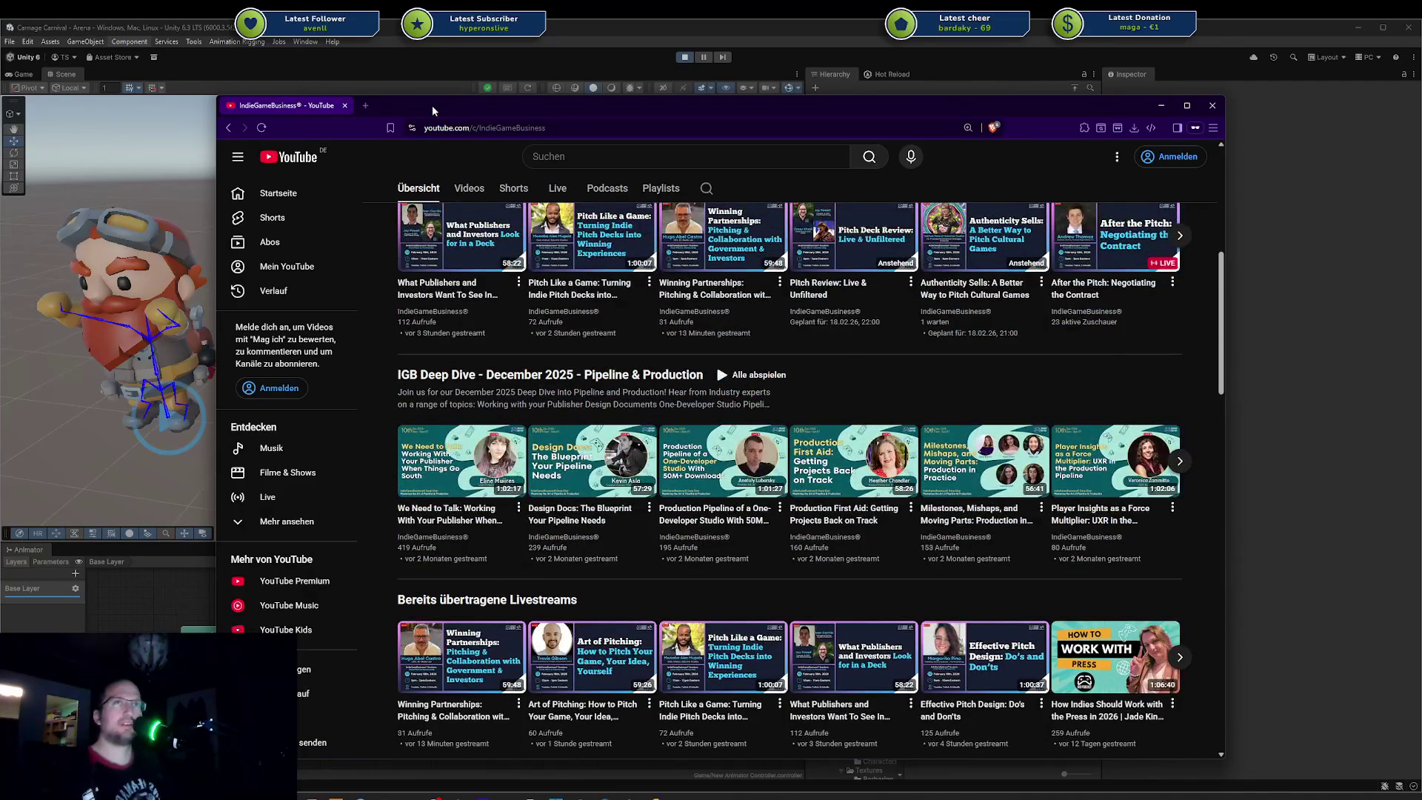
{"action": "key", "text": "alt+Tab"}
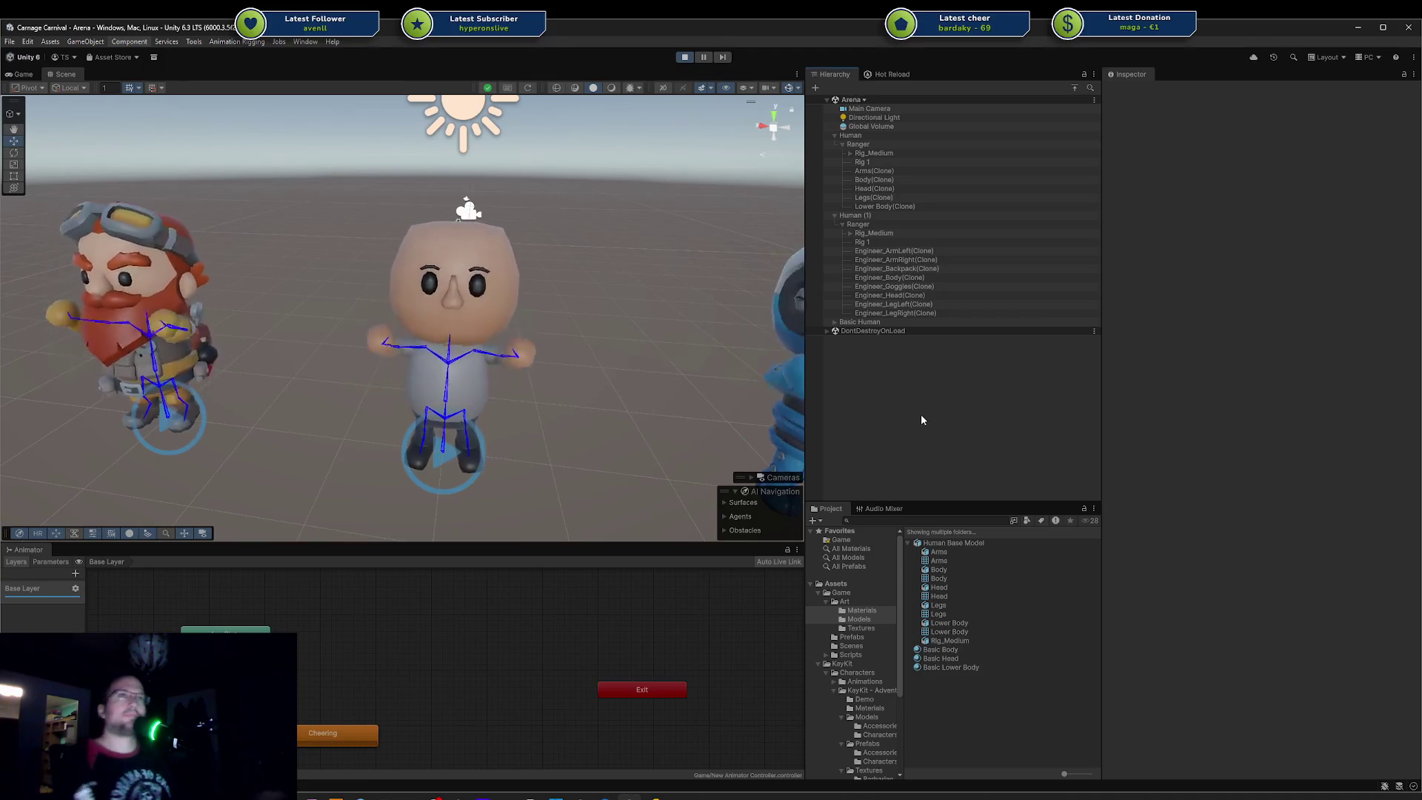
{"action": "mouse_move", "coordinate": [622, 334]}
{"action": "right_mouse_down"}
{"action": "mouse_move", "coordinate": [520, 300]}
{"action": "mouse_move", "coordinate": [519, 331]}
{"action": "right_mouse_up"}
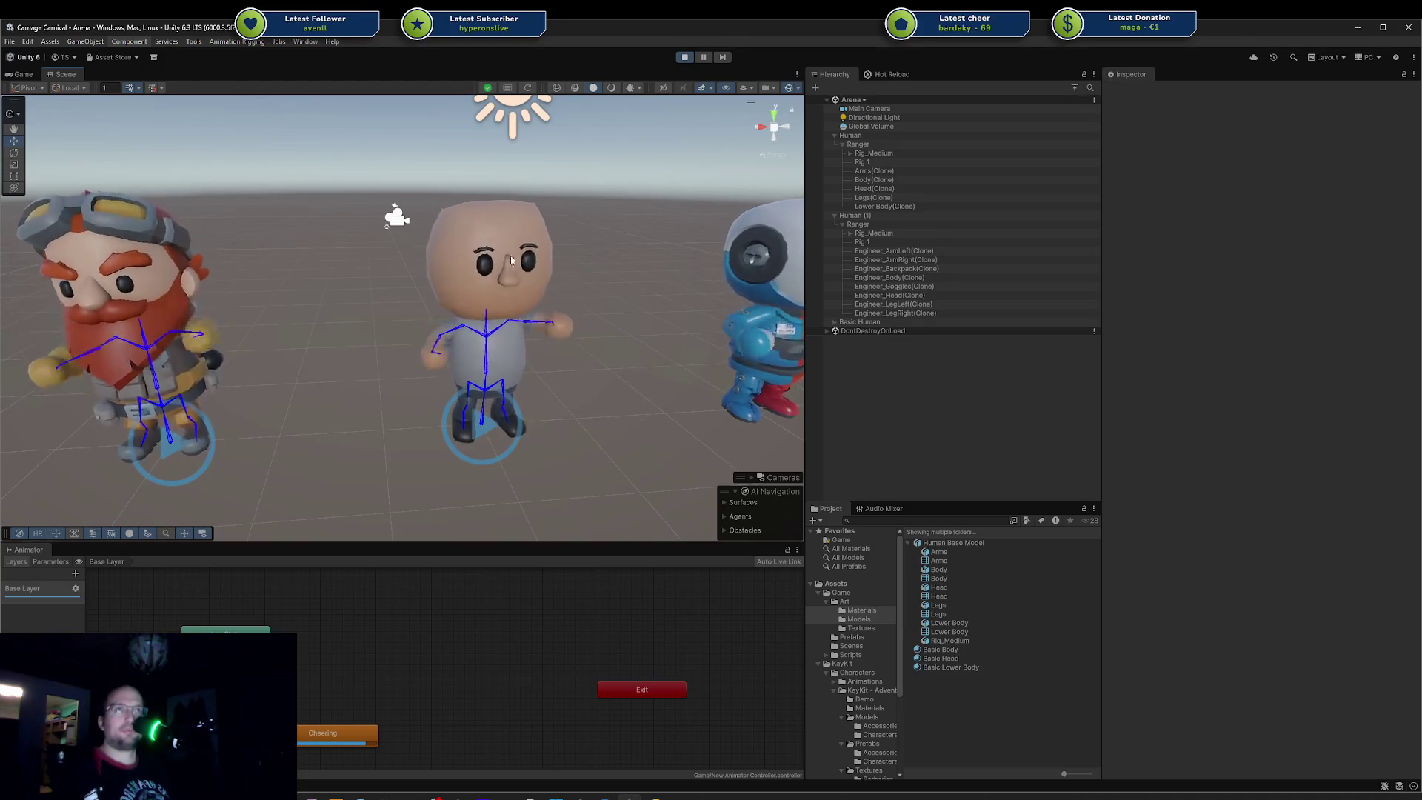
{"action": "middle_click_drag", "start_coordinate": [293, 314], "coordinate": [371, 299]}
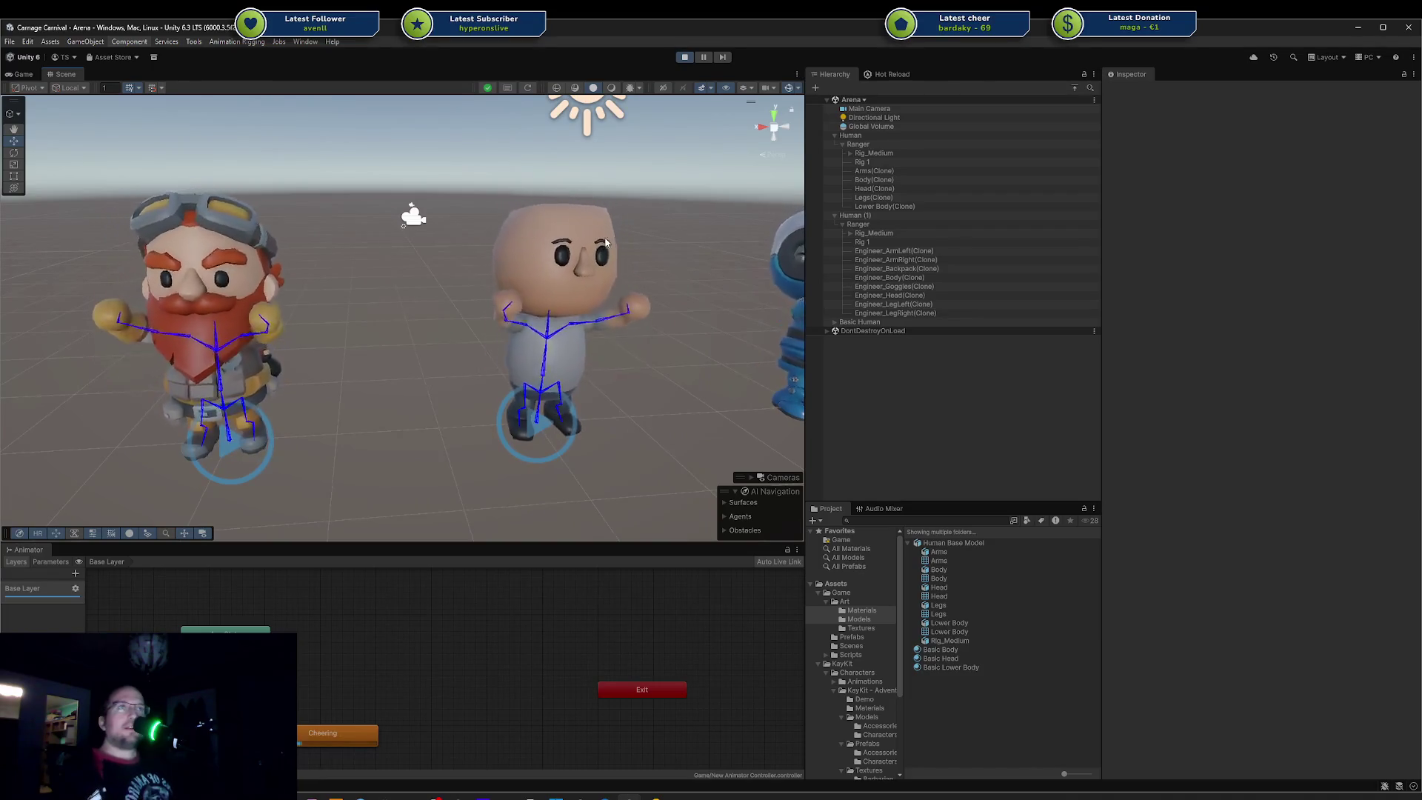
{"action": "scroll", "coordinate": [634, 239], "scroll_direction": "down", "scroll_amount": 3}
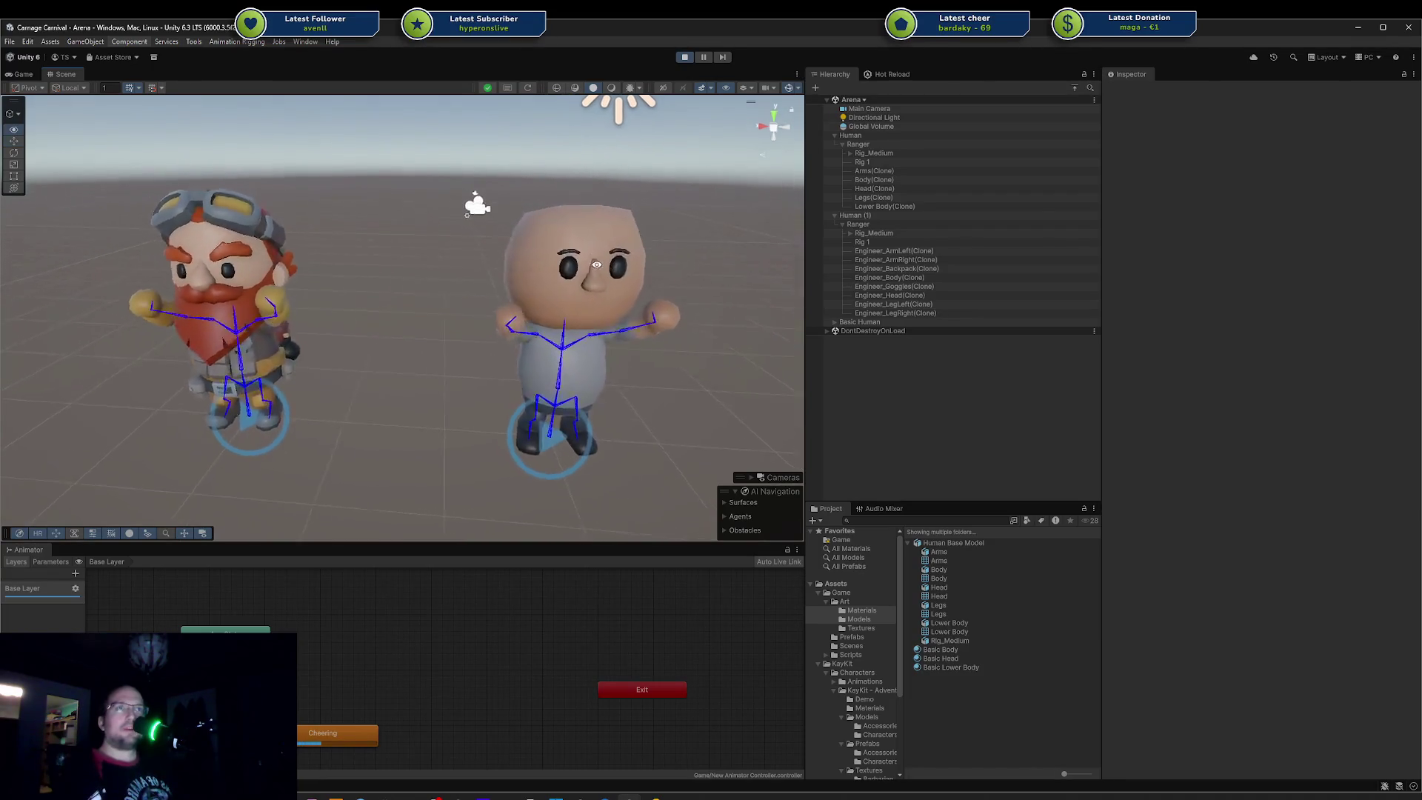
{"action": "scroll", "coordinate": [611, 277], "scroll_direction": "down", "scroll_amount": 3}
{"action": "scroll", "coordinate": [596, 317], "scroll_direction": "down", "scroll_amount": 2}
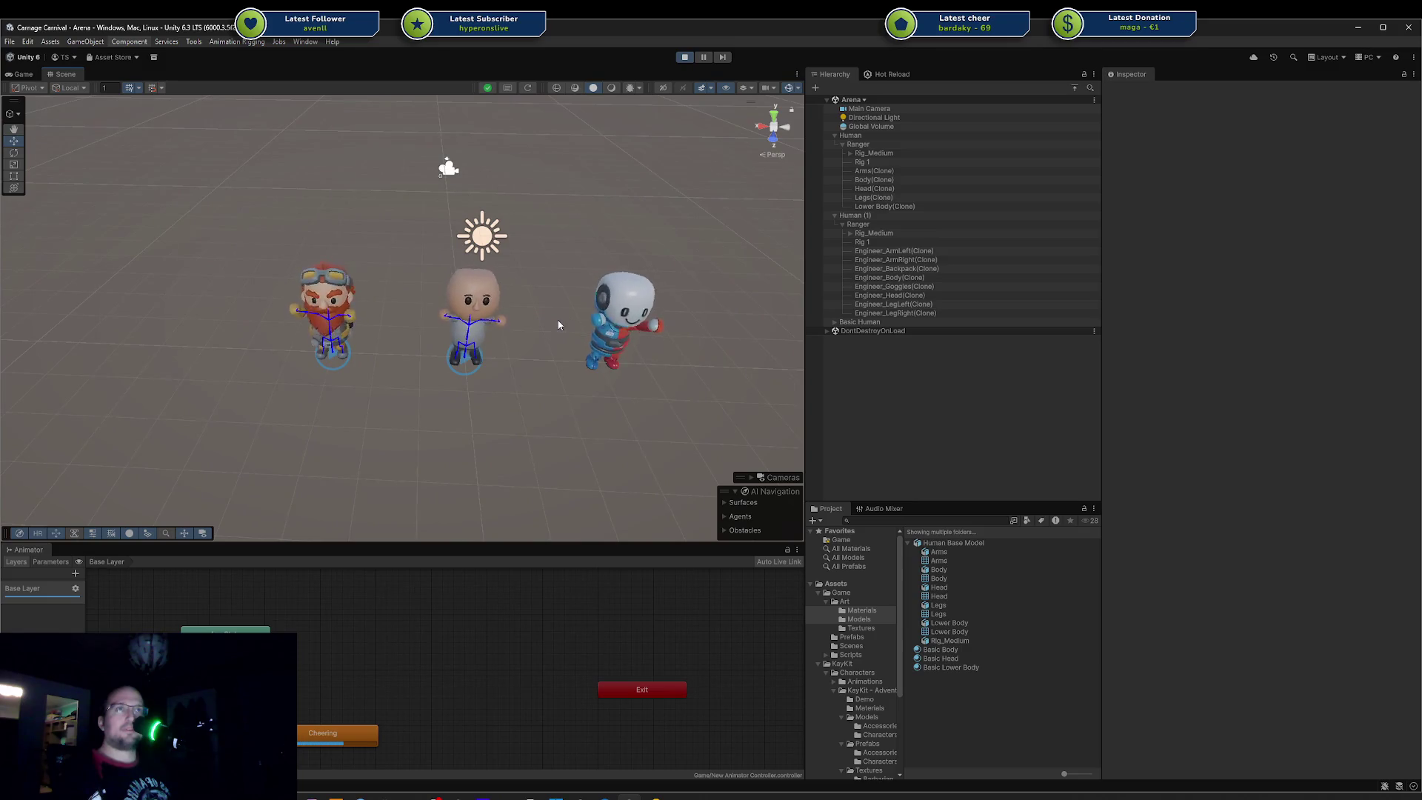
{"action": "scroll", "coordinate": [557, 320], "scroll_direction": "up", "scroll_amount": 3}
{"action": "right_click_drag", "start_coordinate": [557, 320], "coordinate": [564, 301]}
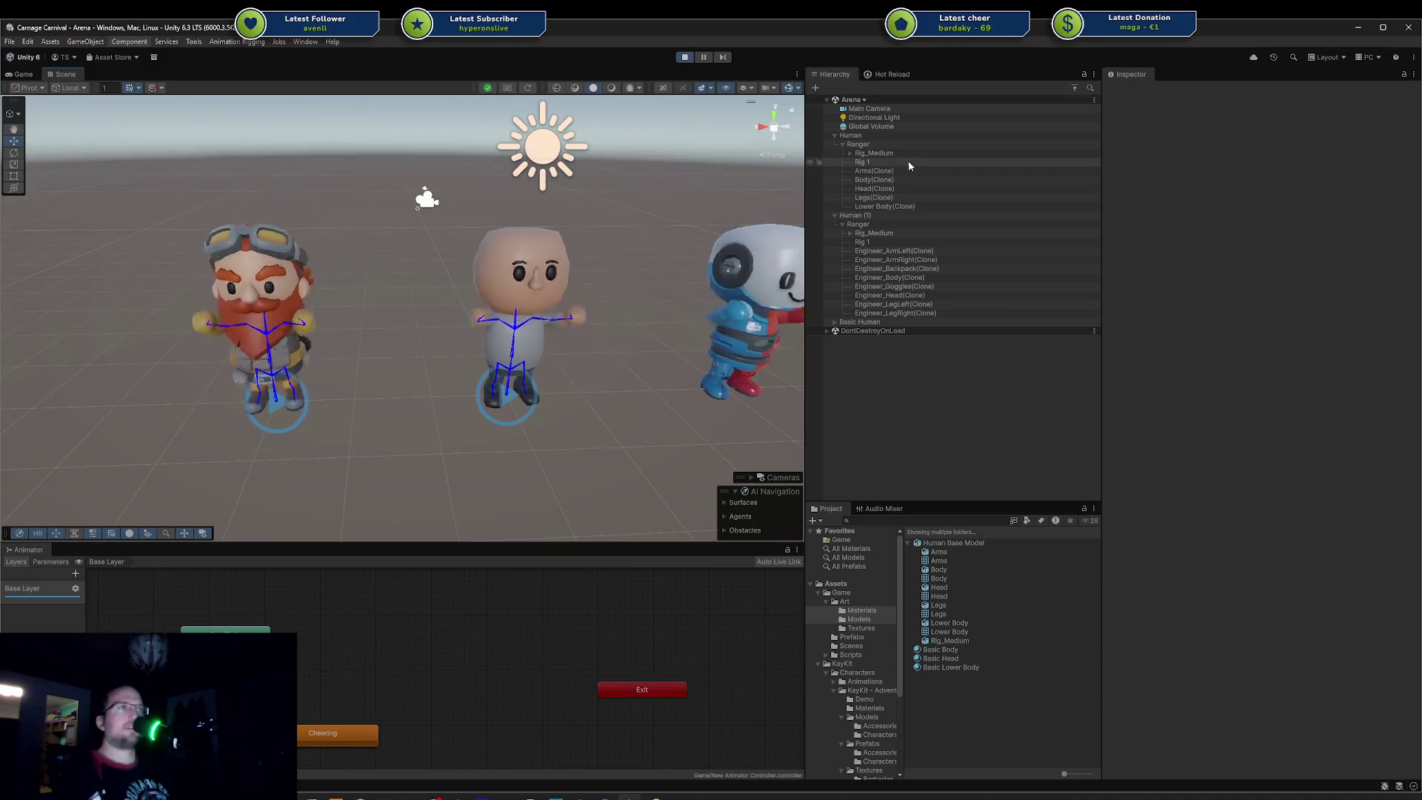
{"action": "left_click", "coordinate": [903, 250]}
Step: Delete the Engineer clone parts and spawn the ranger outfit on Human (1)
{"action": "left_click", "coordinate": [924, 312], "text": "shift"}
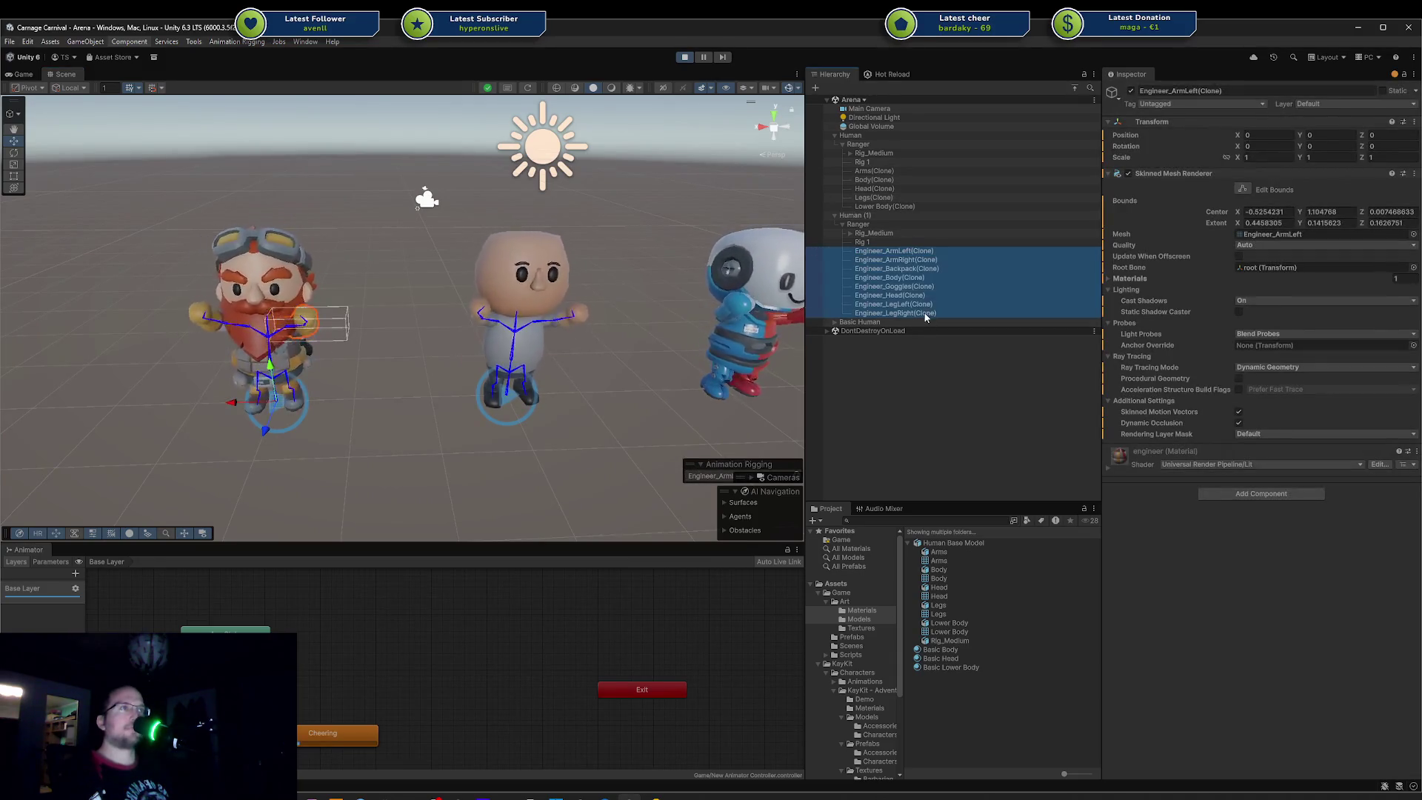
{"action": "key", "text": "Delete"}
{"action": "left_click", "coordinate": [884, 215]}
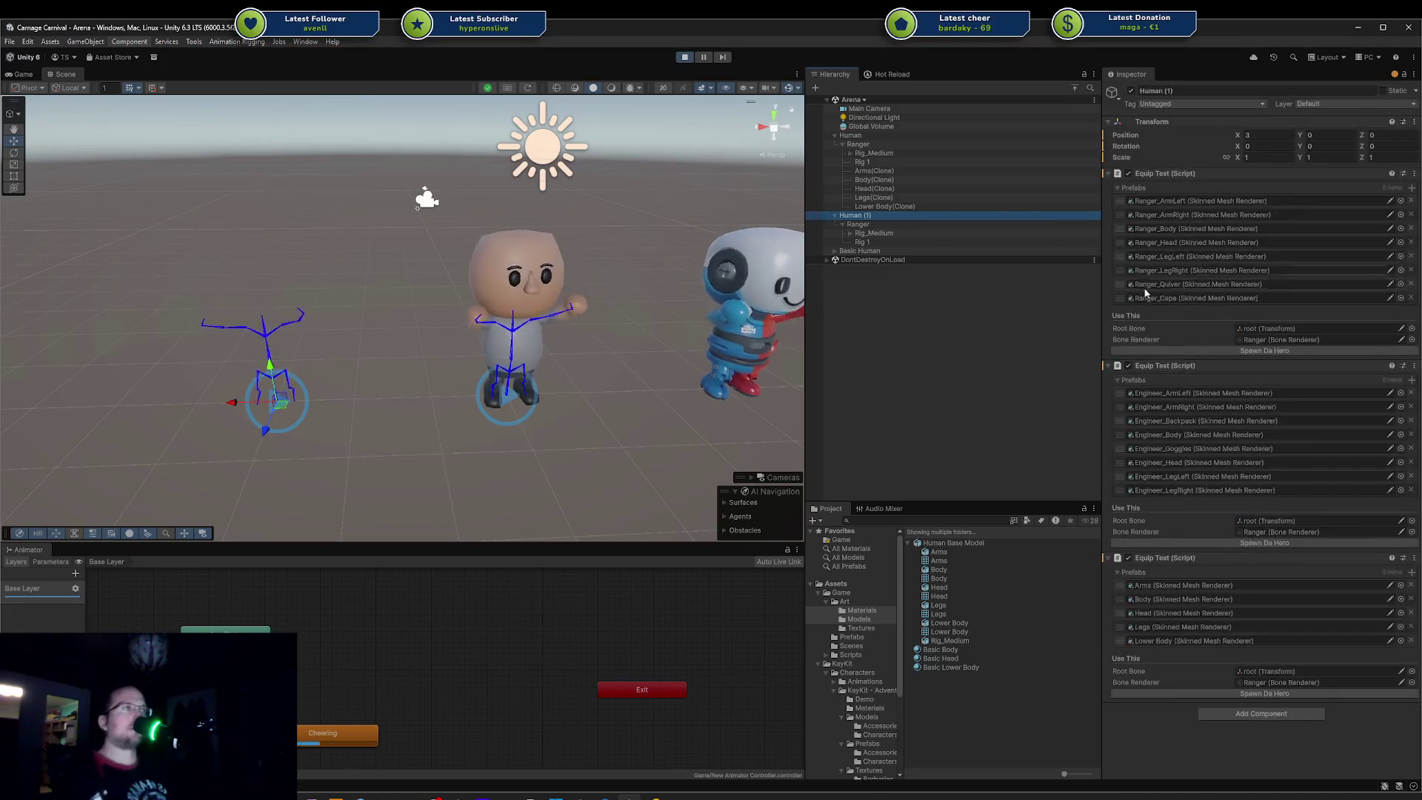
{"action": "left_click", "coordinate": [1245, 349]}
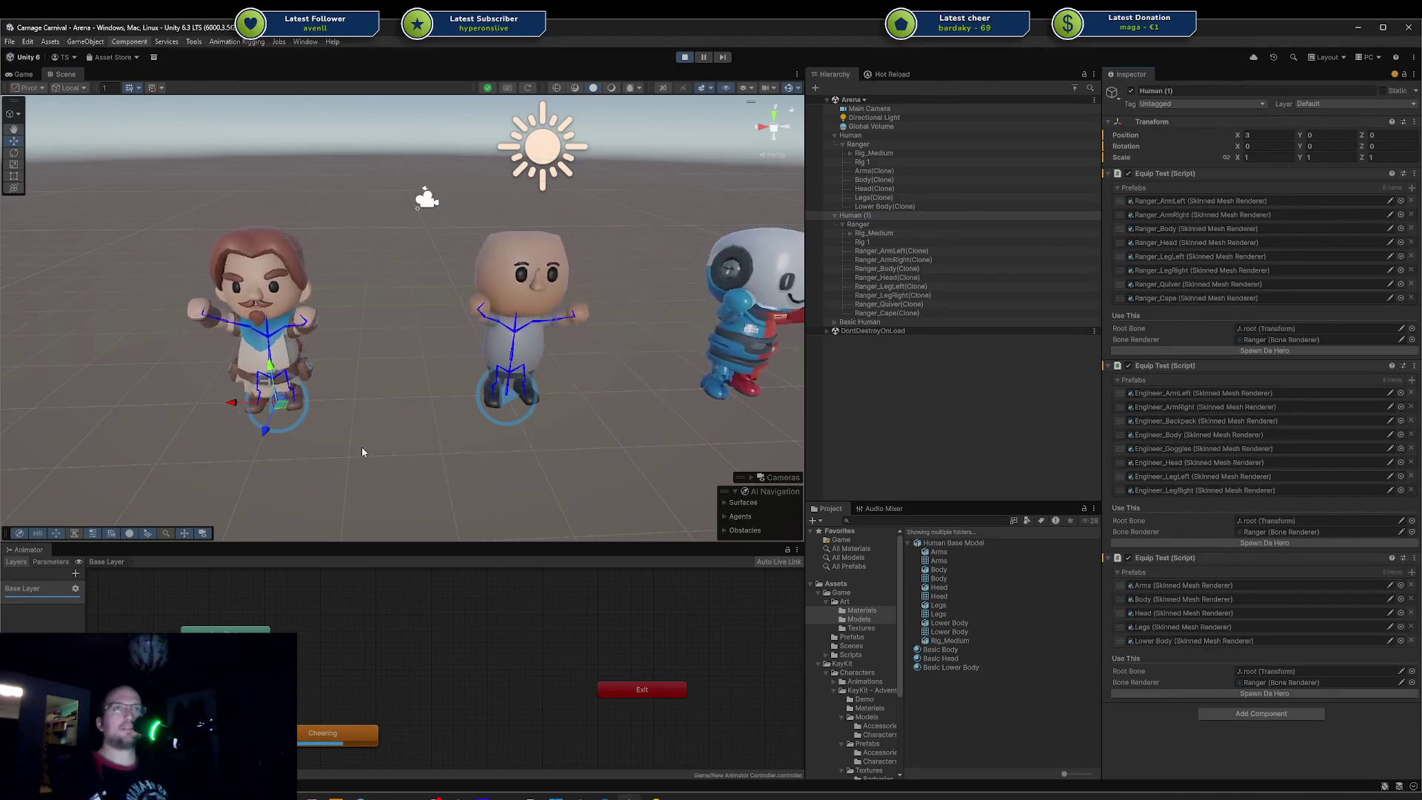
Step: Orbit the scene to inspect the re-outfitted characters, then switch to Blender
{"action": "left_click", "coordinate": [340, 334]}
{"action": "right_click_drag", "start_coordinate": [340, 334], "coordinate": [363, 309]}
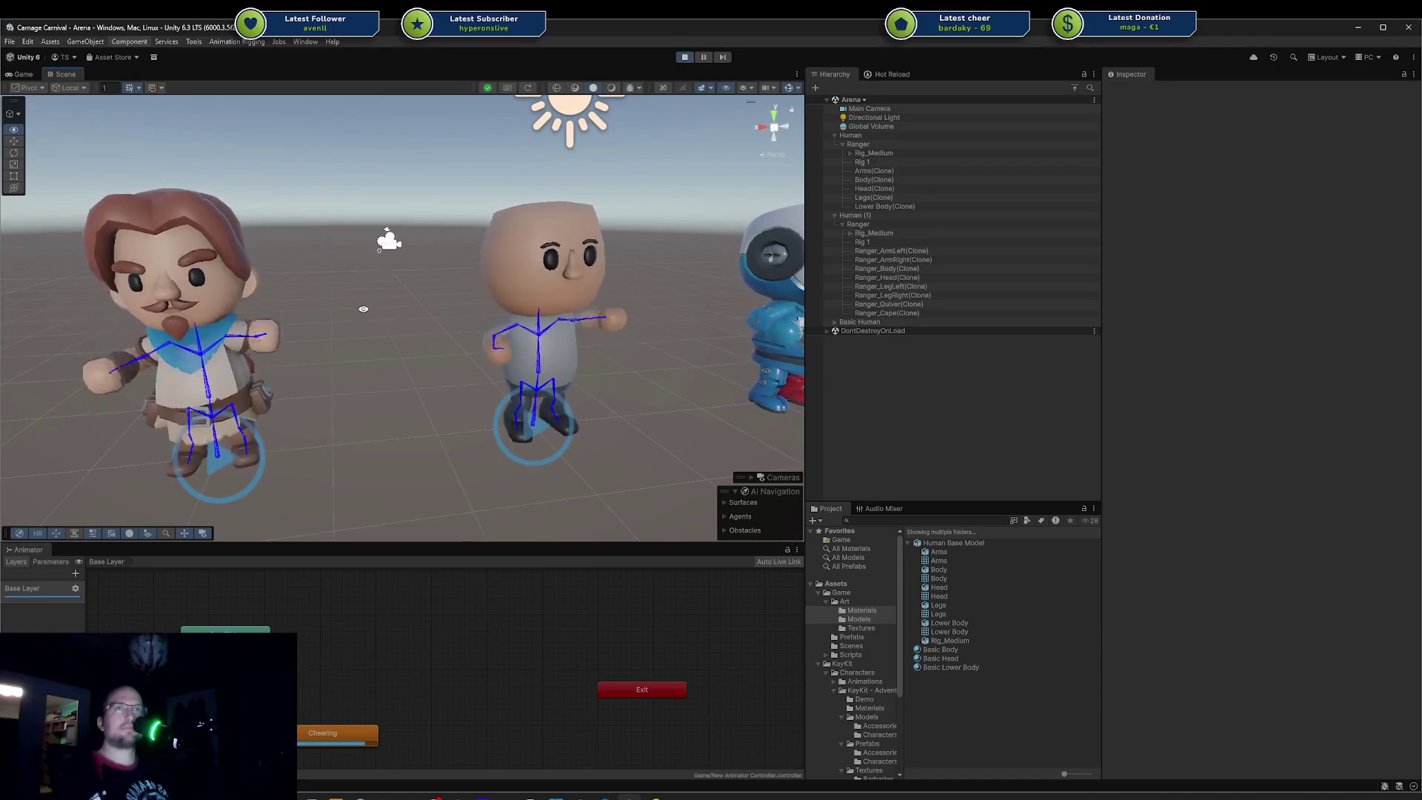
{"action": "mouse_move", "coordinate": [363, 309]}
{"action": "right_mouse_down"}
{"action": "mouse_move", "coordinate": [466, 321]}
{"action": "mouse_move", "coordinate": [522, 347]}
{"action": "mouse_move", "coordinate": [578, 331]}
{"action": "right_mouse_up"}
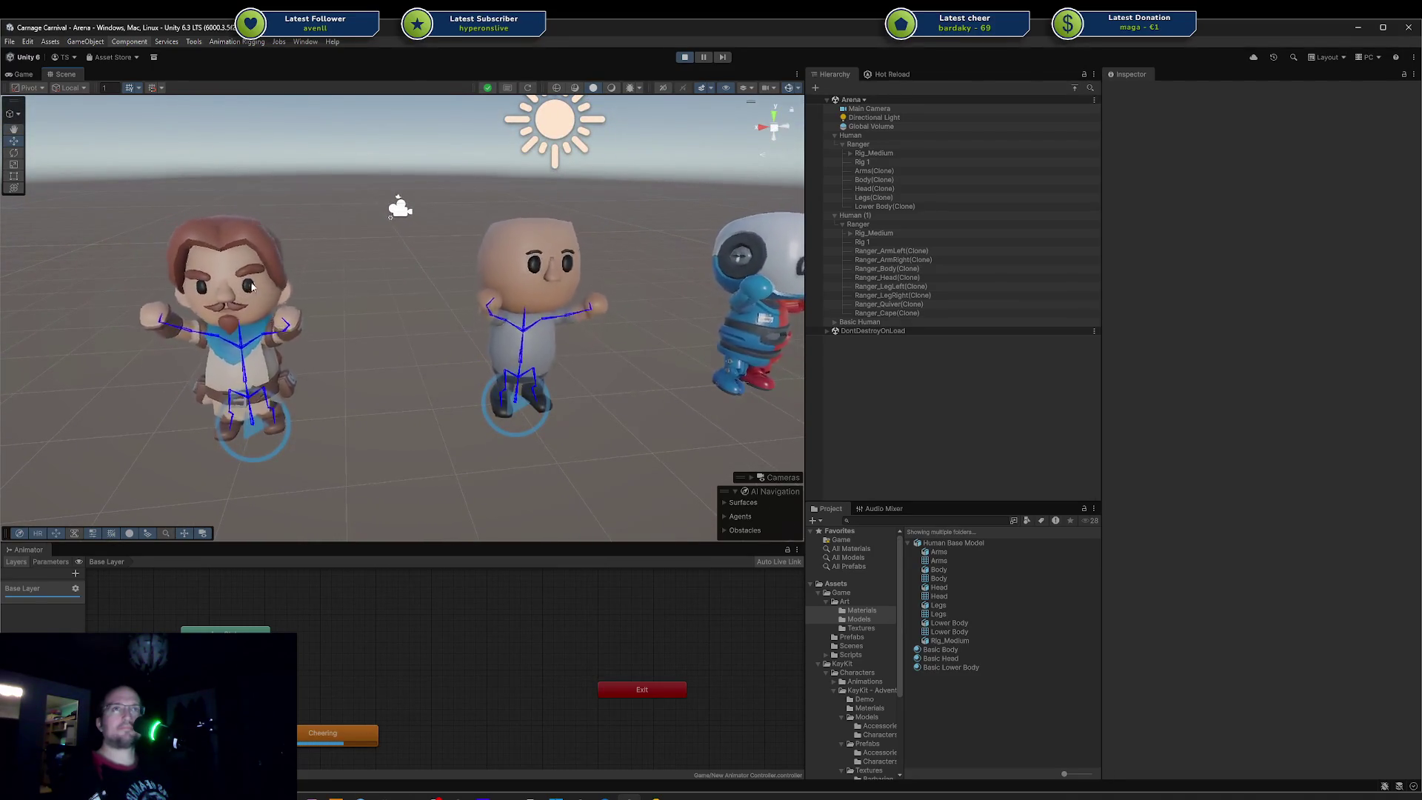
{"action": "mouse_move", "coordinate": [378, 321]}
{"action": "right_mouse_down"}
{"action": "mouse_move", "coordinate": [395, 284]}
{"action": "mouse_move", "coordinate": [412, 306]}
{"action": "mouse_move", "coordinate": [388, 346]}
{"action": "mouse_move", "coordinate": [429, 334]}
{"action": "mouse_move", "coordinate": [435, 296]}
{"action": "mouse_move", "coordinate": [417, 303]}
{"action": "right_mouse_up"}
{"action": "scroll", "coordinate": [388, 346], "scroll_direction": "down", "scroll_amount": 3}
{"action": "scroll", "coordinate": [388, 346], "scroll_direction": "up", "scroll_amount": 4}
{"action": "scroll", "coordinate": [411, 308], "scroll_direction": "up", "scroll_amount": 2}
{"action": "scroll", "coordinate": [407, 309], "scroll_direction": "down", "scroll_amount": 3}
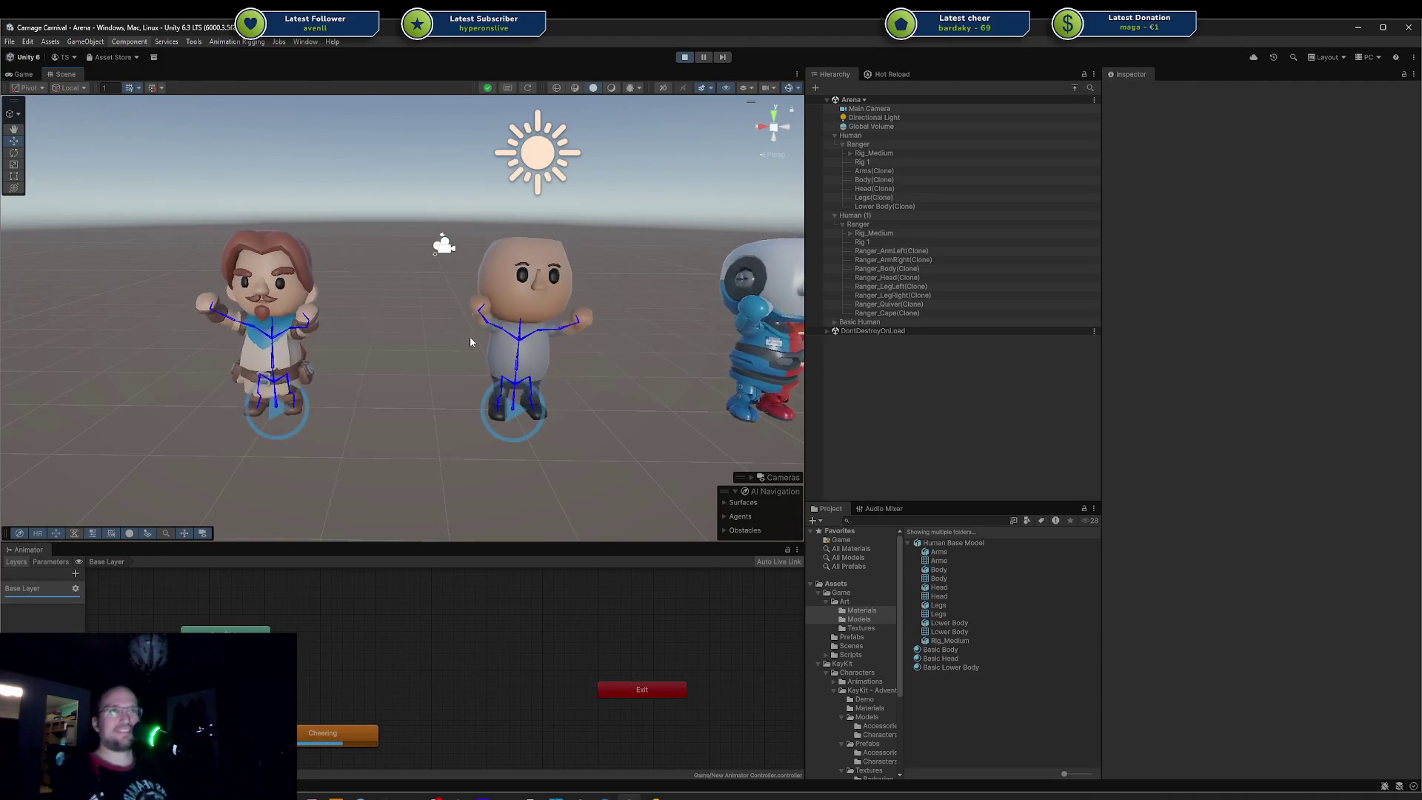
{"action": "mouse_move", "coordinate": [470, 336]}
{"action": "left_mouse_down", "text": "alt"}
{"action": "mouse_move", "coordinate": [371, 361]}
{"action": "mouse_move", "coordinate": [383, 358]}
{"action": "left_mouse_up", "text": "alt"}
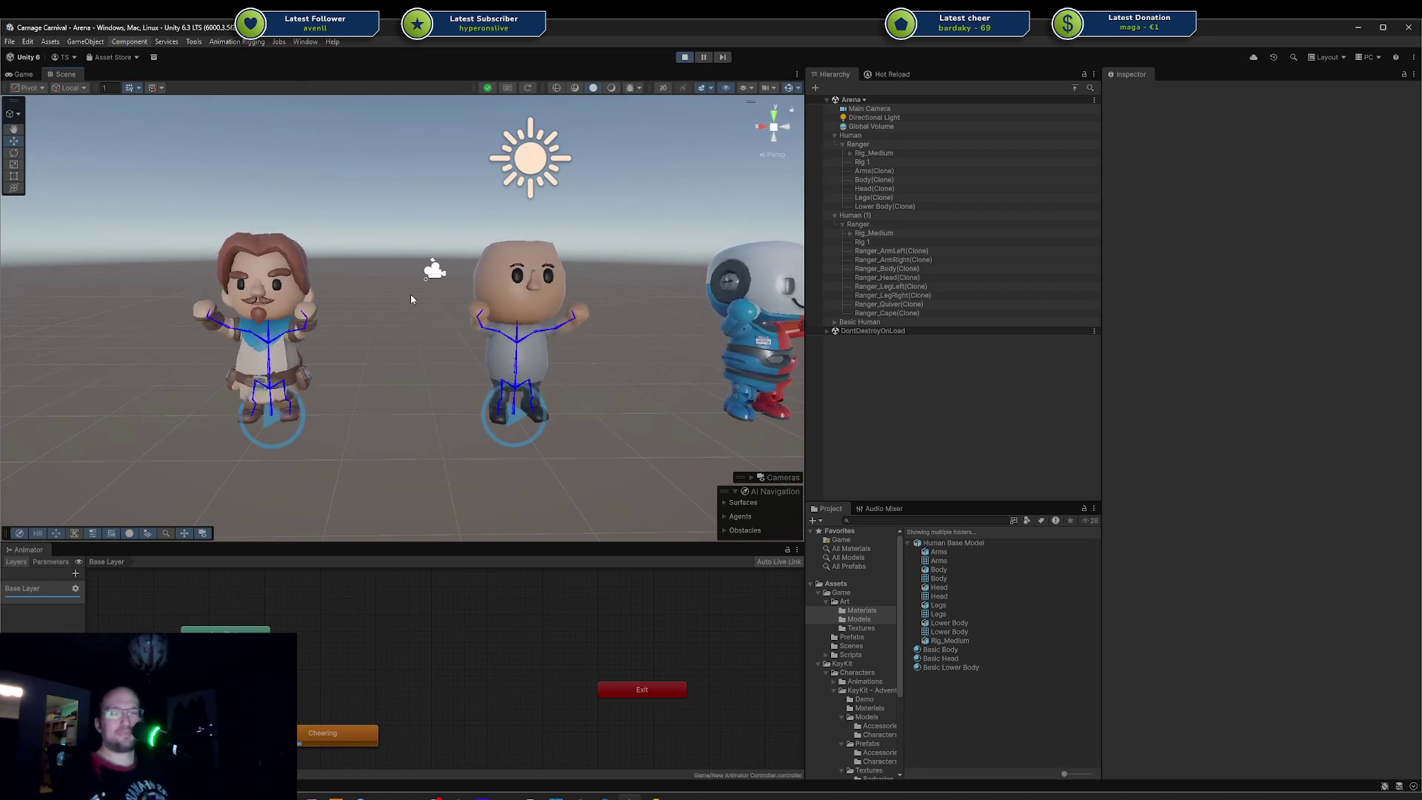
{"action": "left_click_drag", "start_coordinate": [410, 295], "coordinate": [408, 309], "text": "alt"}
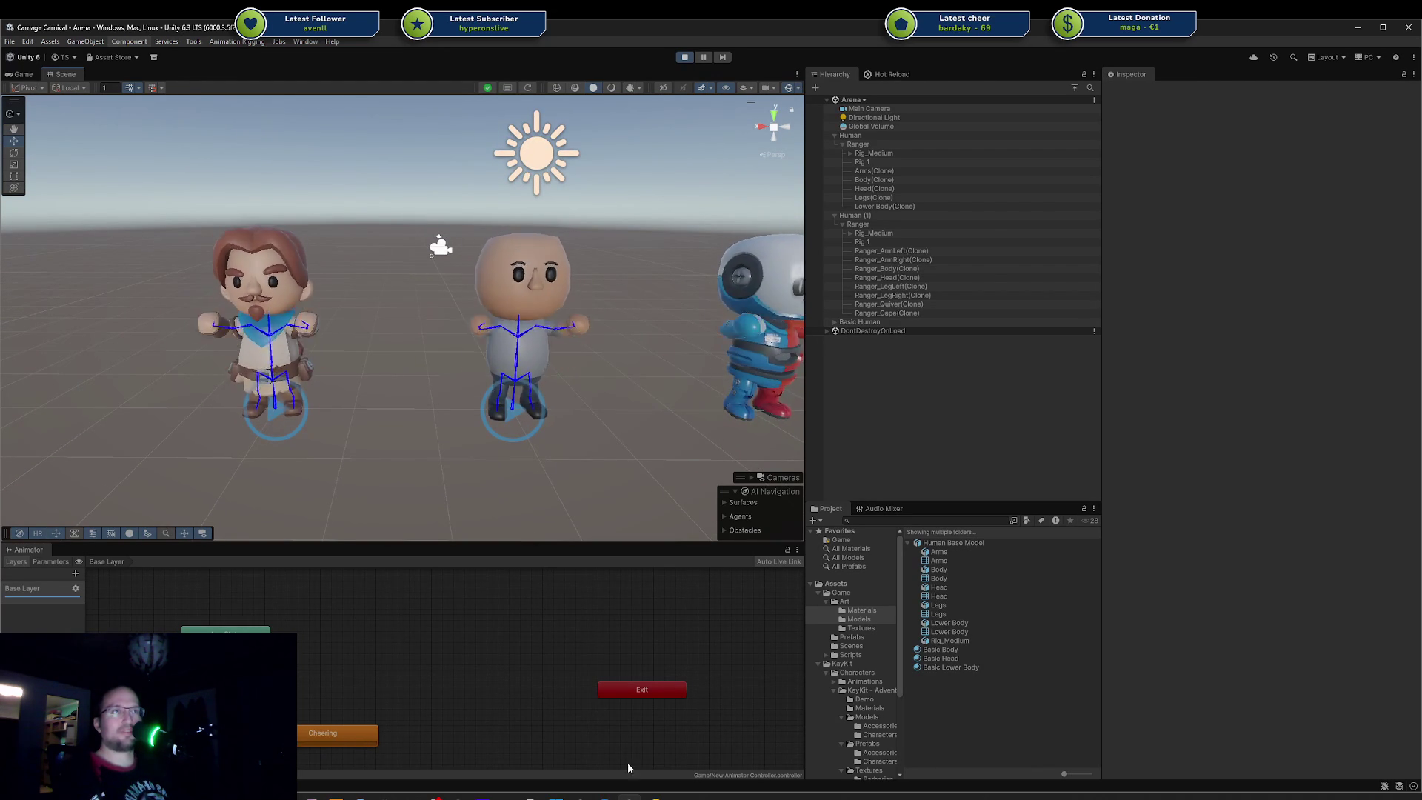
{"action": "key", "text": "alt+Tab"}
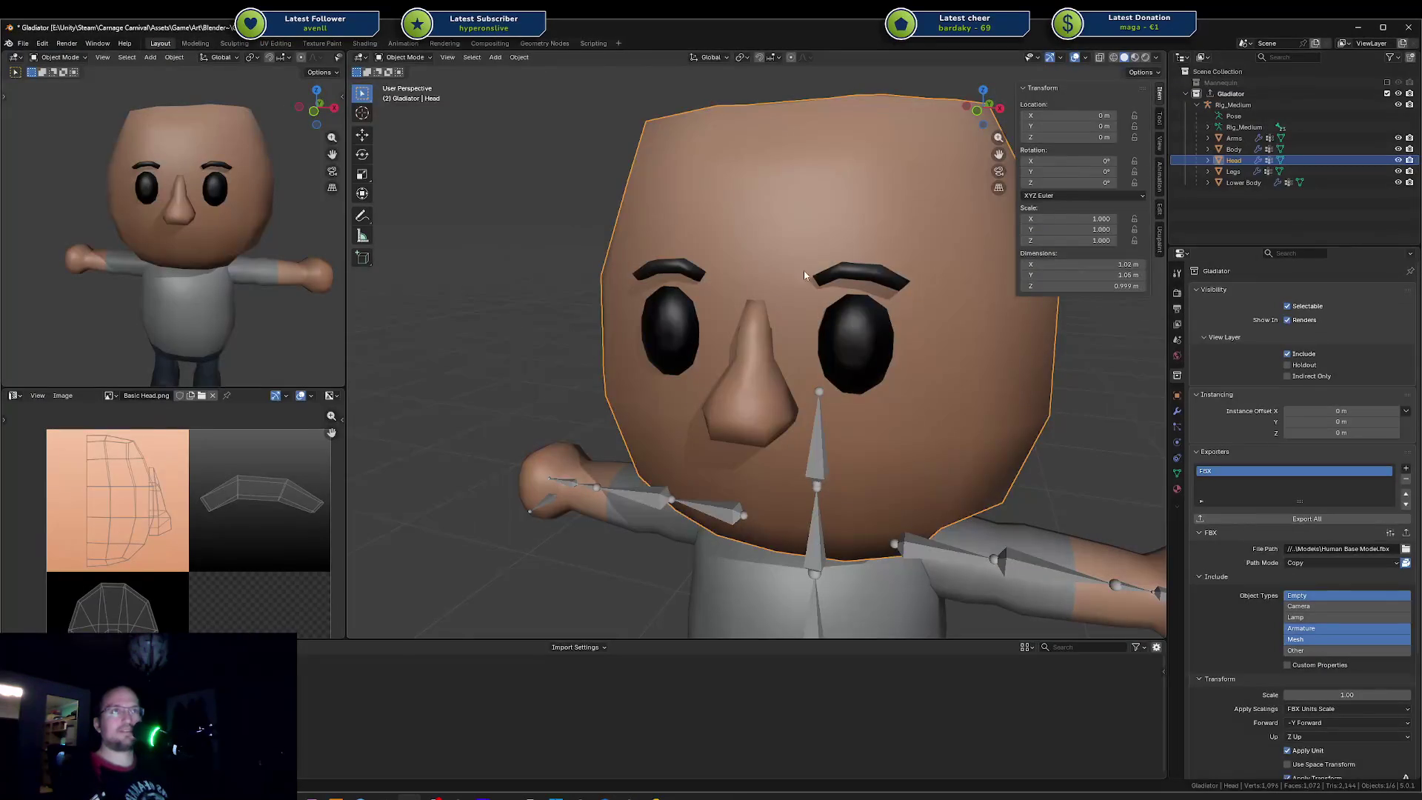
Step: Select the connected nose piece and test raising it along Z, then cancel
{"action": "key", "text": "Tab"}
{"action": "key", "text": "l"}
{"action": "left_click", "coordinate": [757, 394]}
{"action": "key", "text": "ctrl+l"}
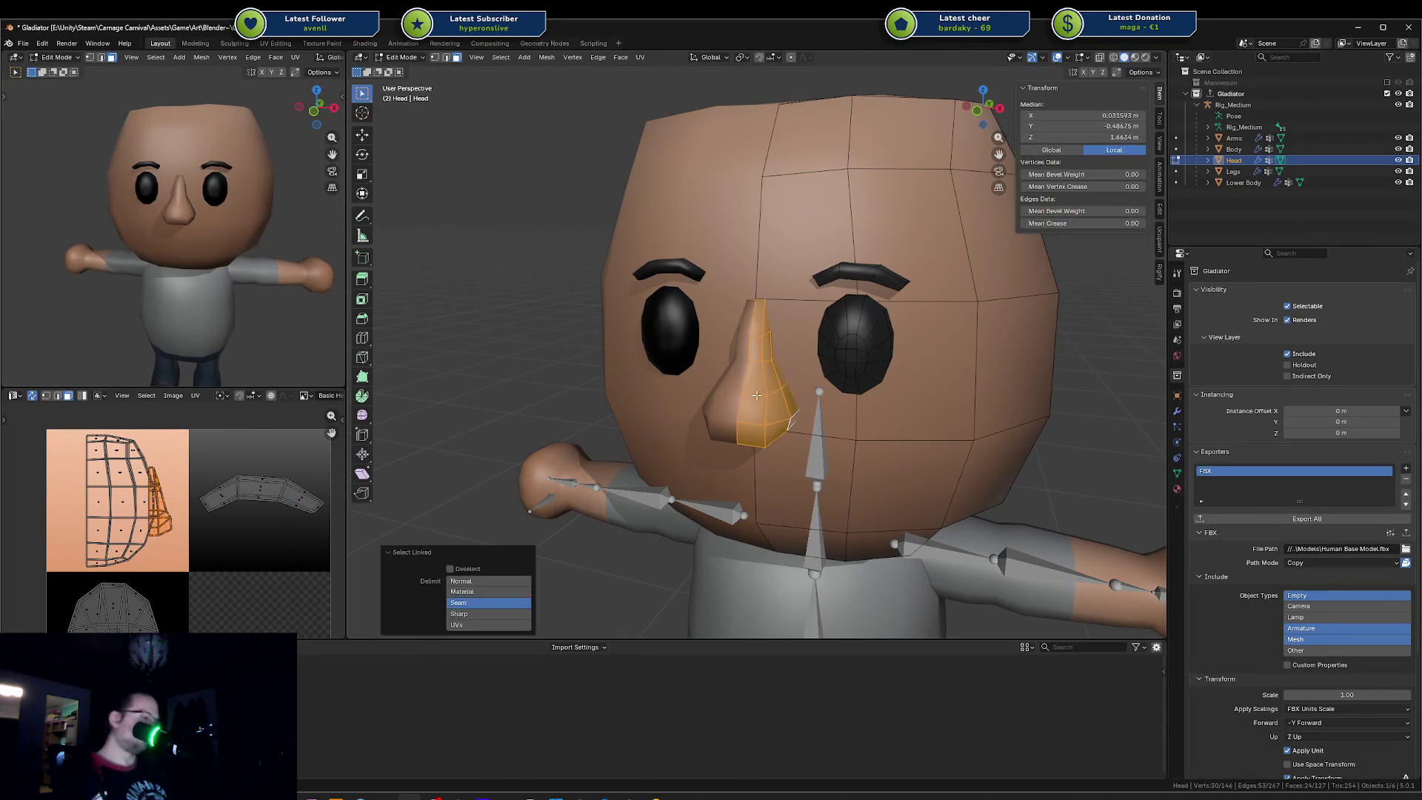
{"action": "key", "text": "g"}
{"action": "key", "text": "z"}
{"action": "left_click", "coordinate": [830, 367]}
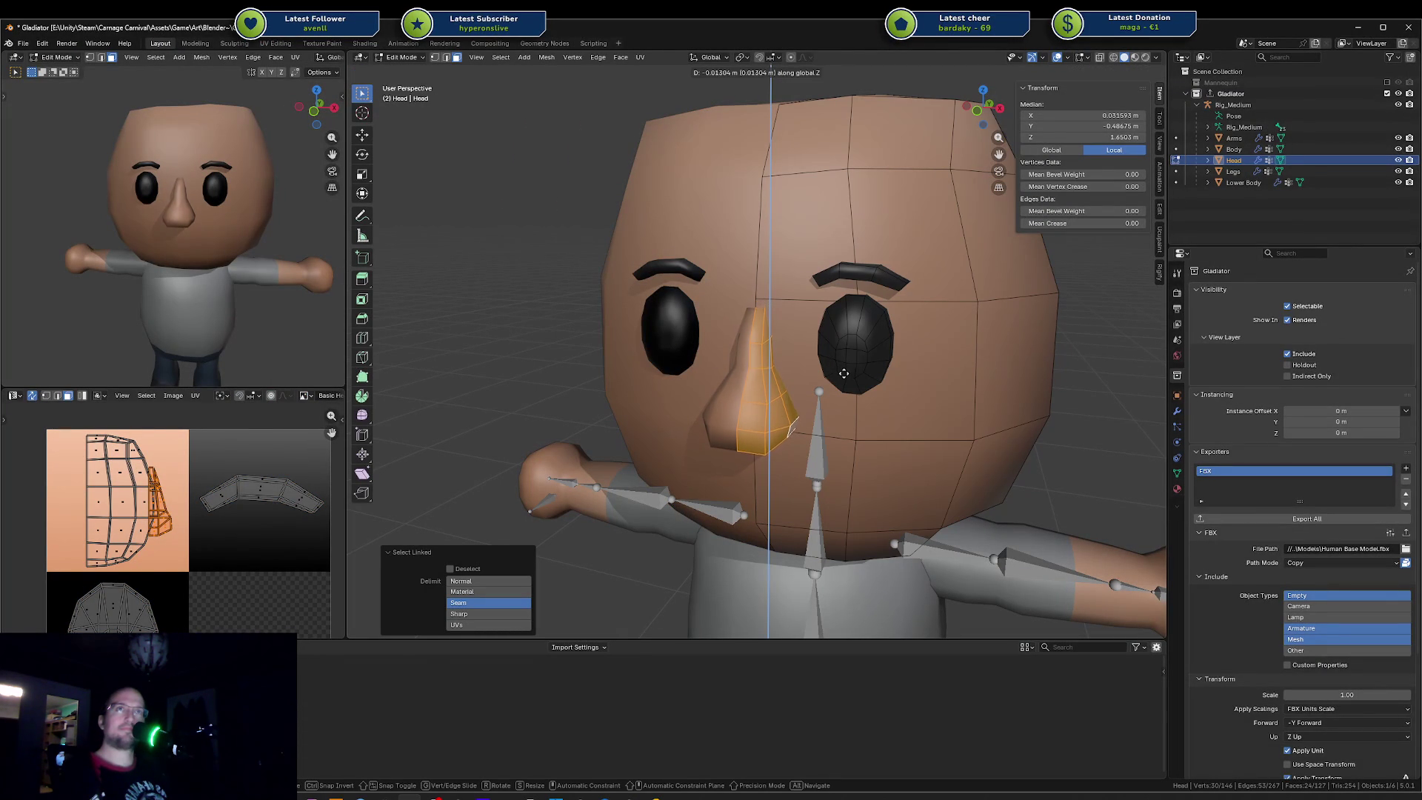
{"action": "left_click", "coordinate": [847, 394]}
{"action": "right_click", "coordinate": [848, 402]}
Step: Compare against Unity, then lower one half of the nose slightly in Edit Mode
{"action": "key", "text": "Tab"}
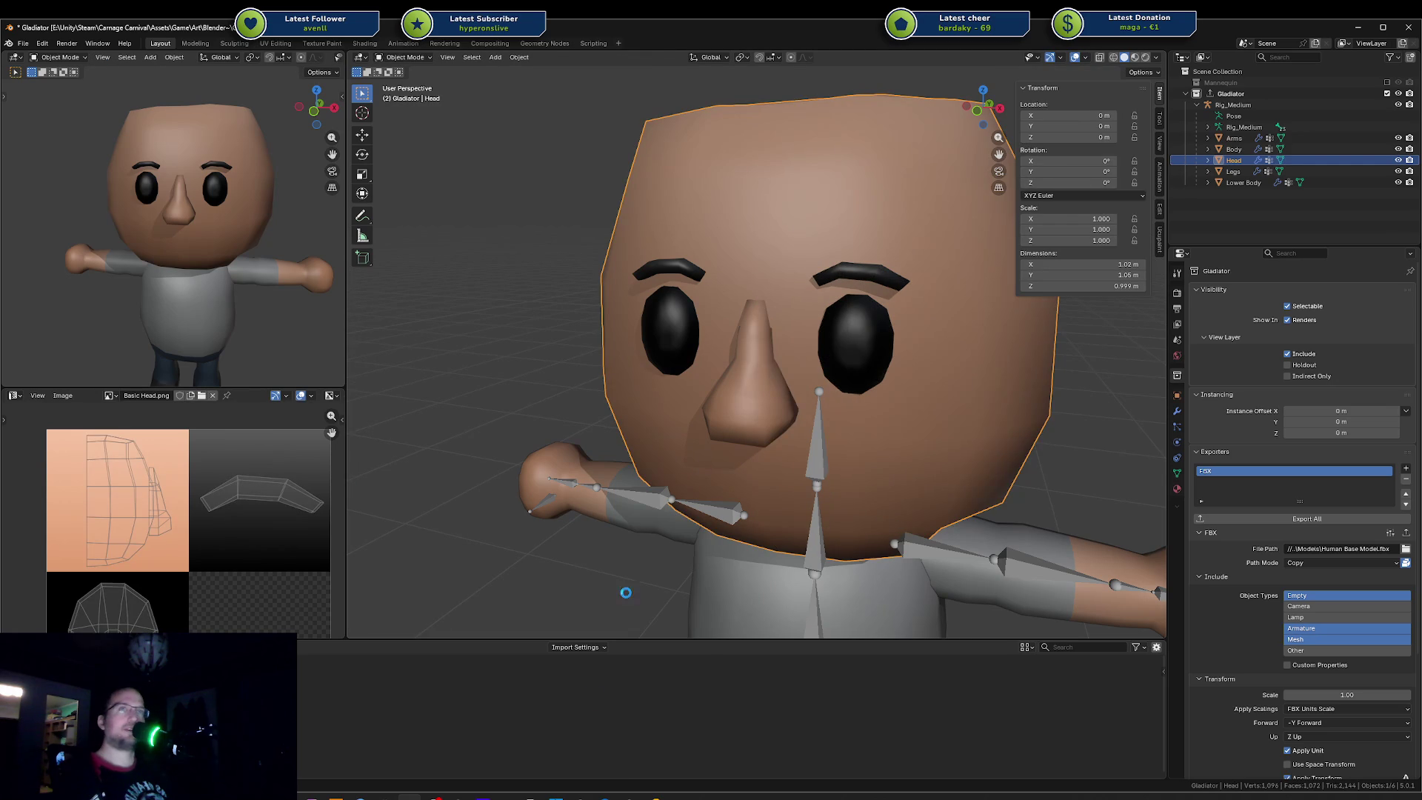
{"action": "key", "text": "alt+Tab"}
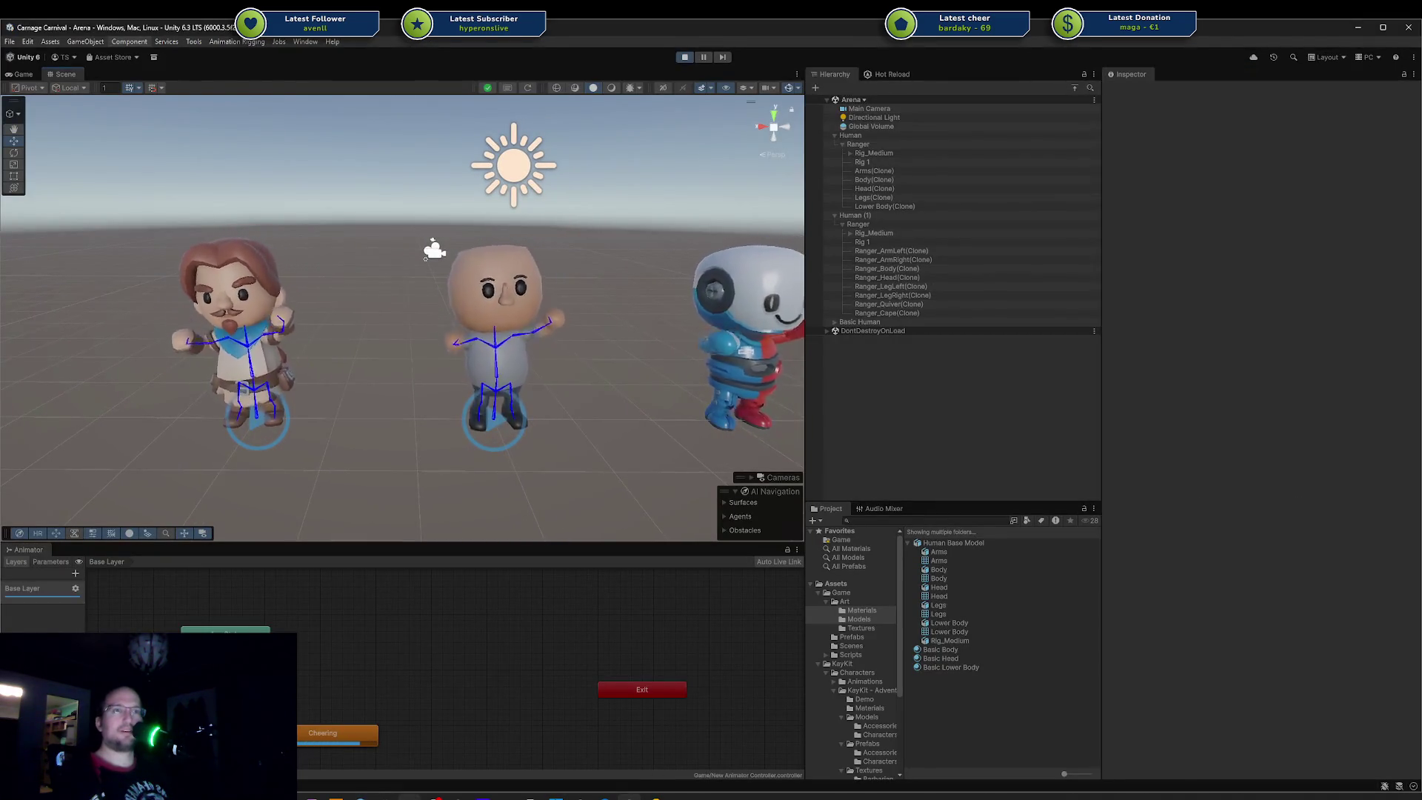
{"action": "key", "text": "alt+Tab"}
{"action": "key", "text": "Tab"}
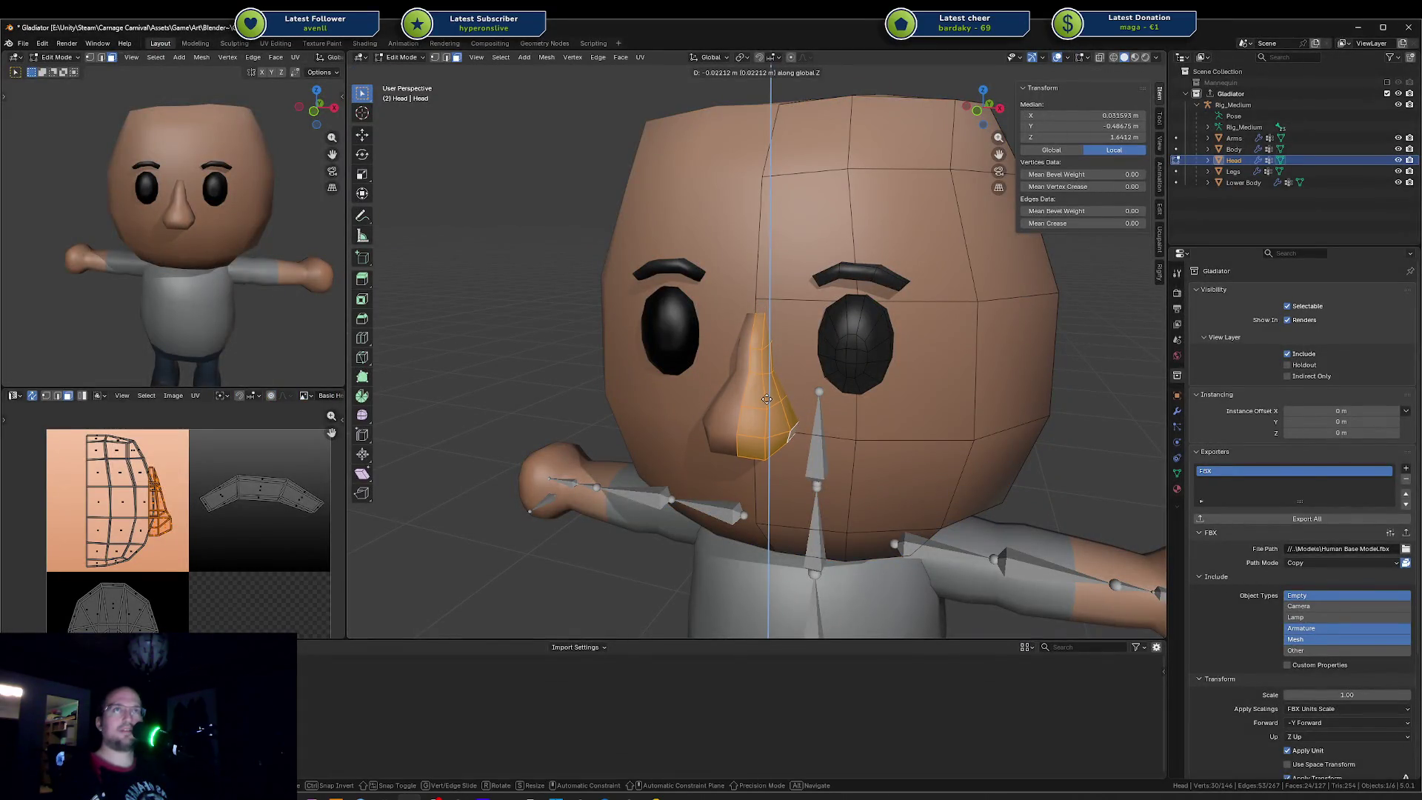
{"action": "left_click", "coordinate": [767, 398]}
{"action": "key", "text": "Escape"}
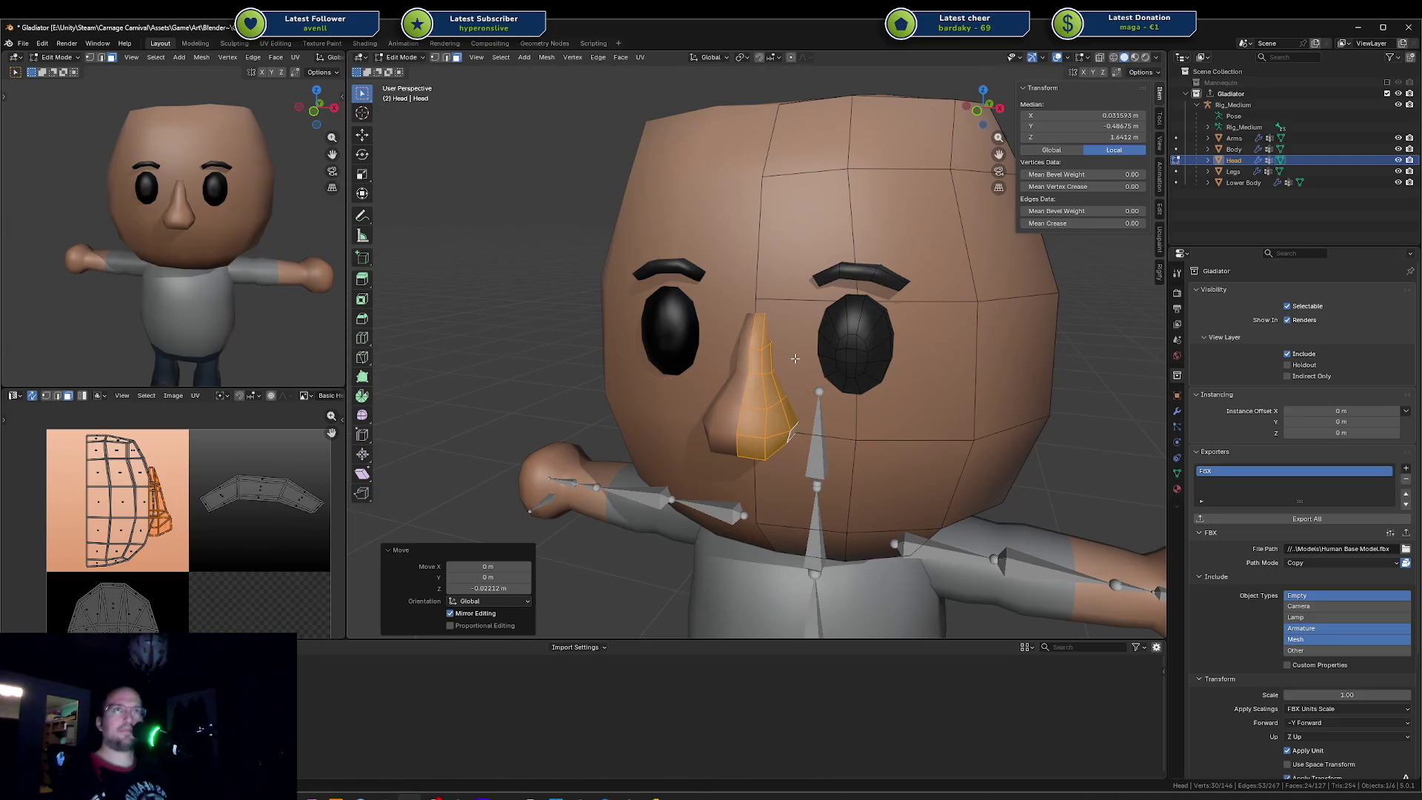
{"action": "key", "text": "Escape"}
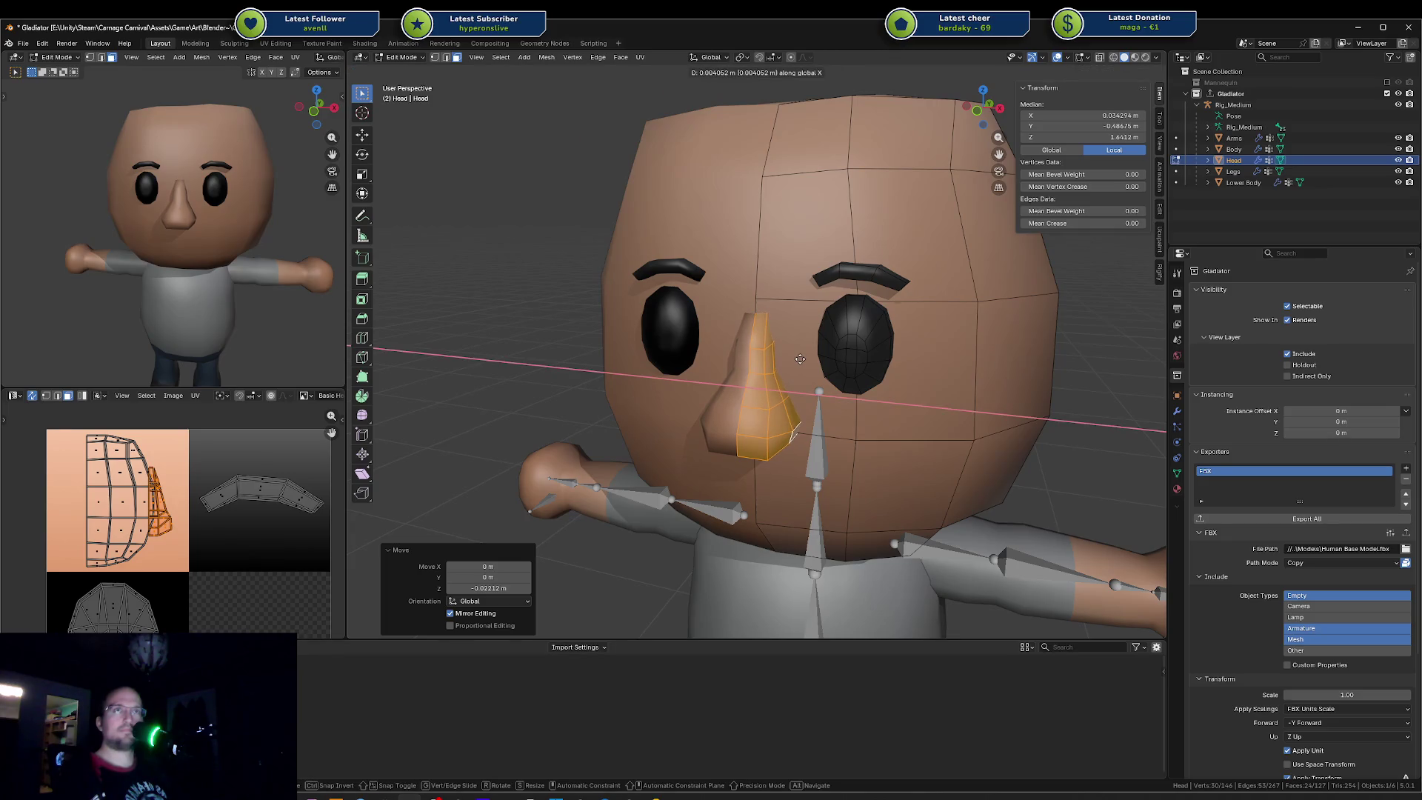
Step: Save the Gladiator file, Export All as FBX, and switch to Unity
{"action": "key", "text": "Tab"}
{"action": "key", "text": "ctrl+s"}
{"action": "left_click", "coordinate": [1281, 522]}
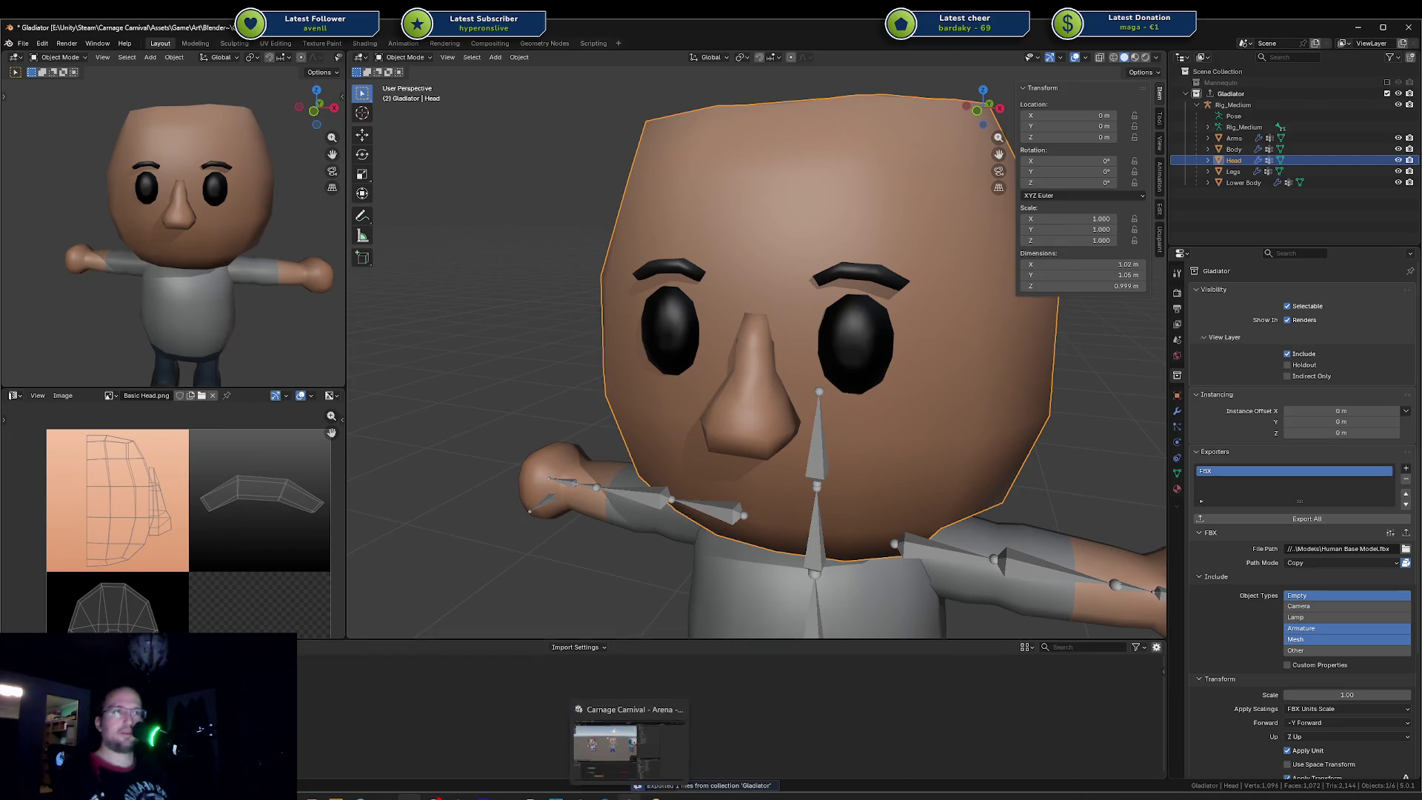
{"action": "left_click", "coordinate": [606, 743]}
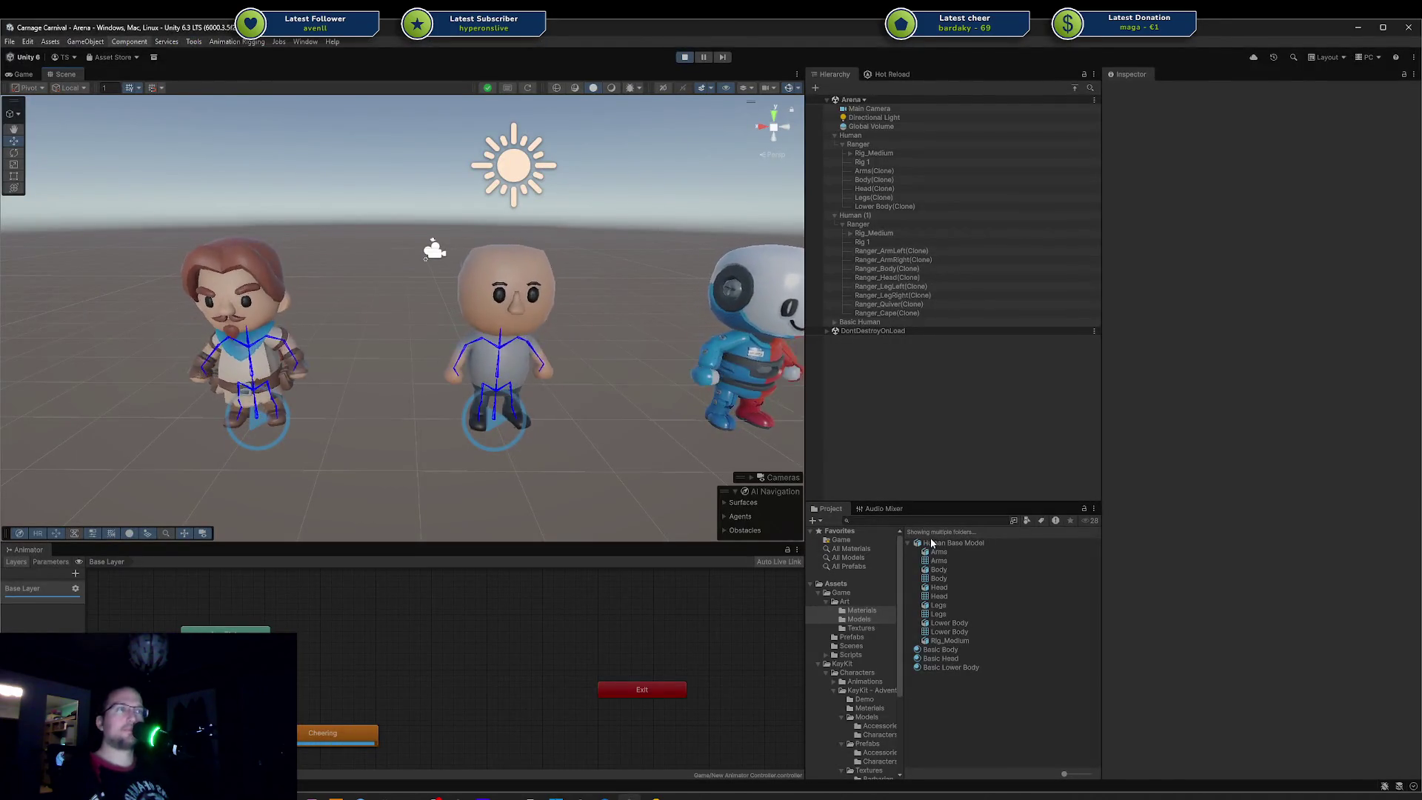
Step: Reimport the Human Base Model, check the head in the scene, and re-enter Blender Edit Mode
{"action": "right_click", "coordinate": [939, 542]}
{"action": "left_click", "coordinate": [973, 437]}
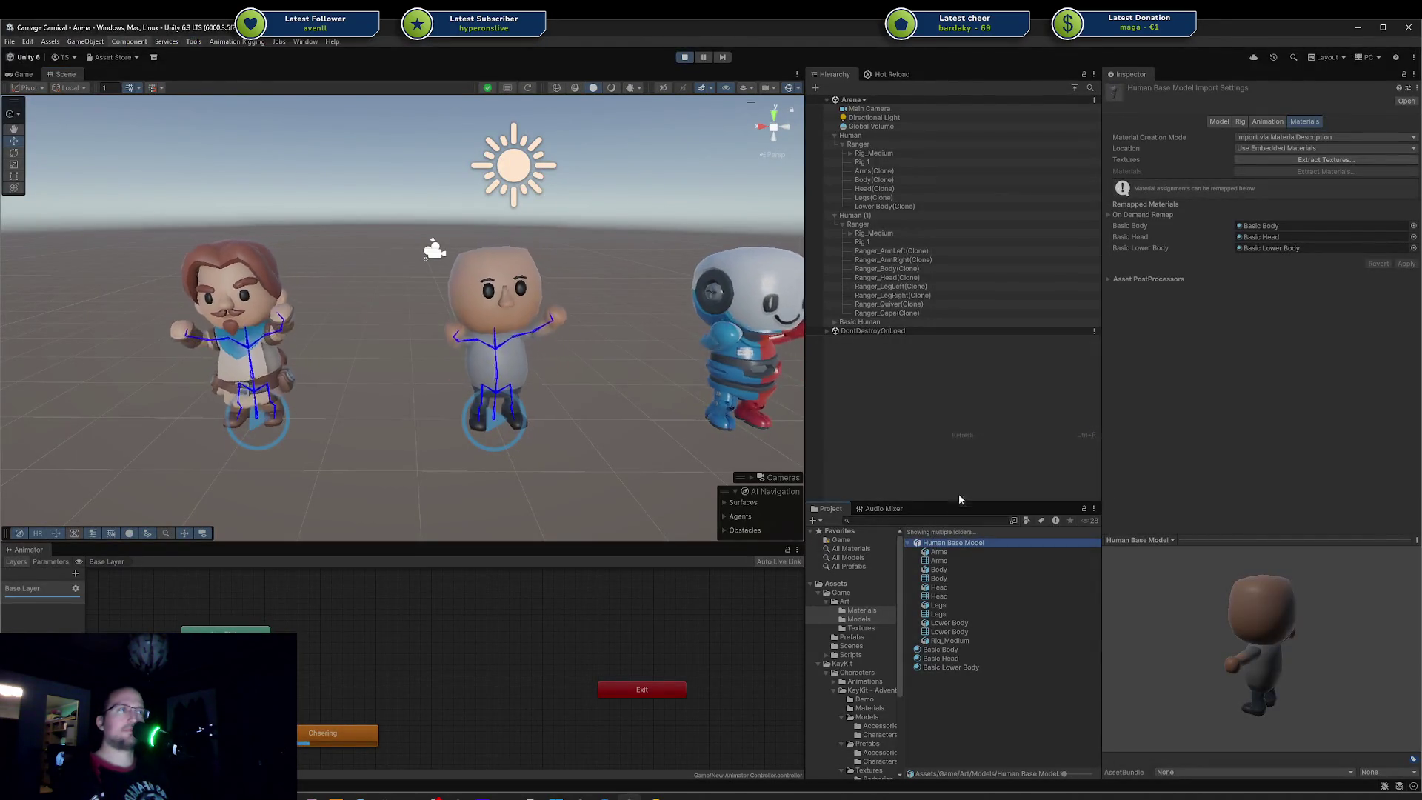
{"action": "mouse_move", "coordinate": [528, 371]}
{"action": "left_mouse_down", "text": "alt"}
{"action": "mouse_move", "coordinate": [543, 368]}
{"action": "mouse_move", "coordinate": [512, 356]}
{"action": "left_mouse_up", "text": "alt"}
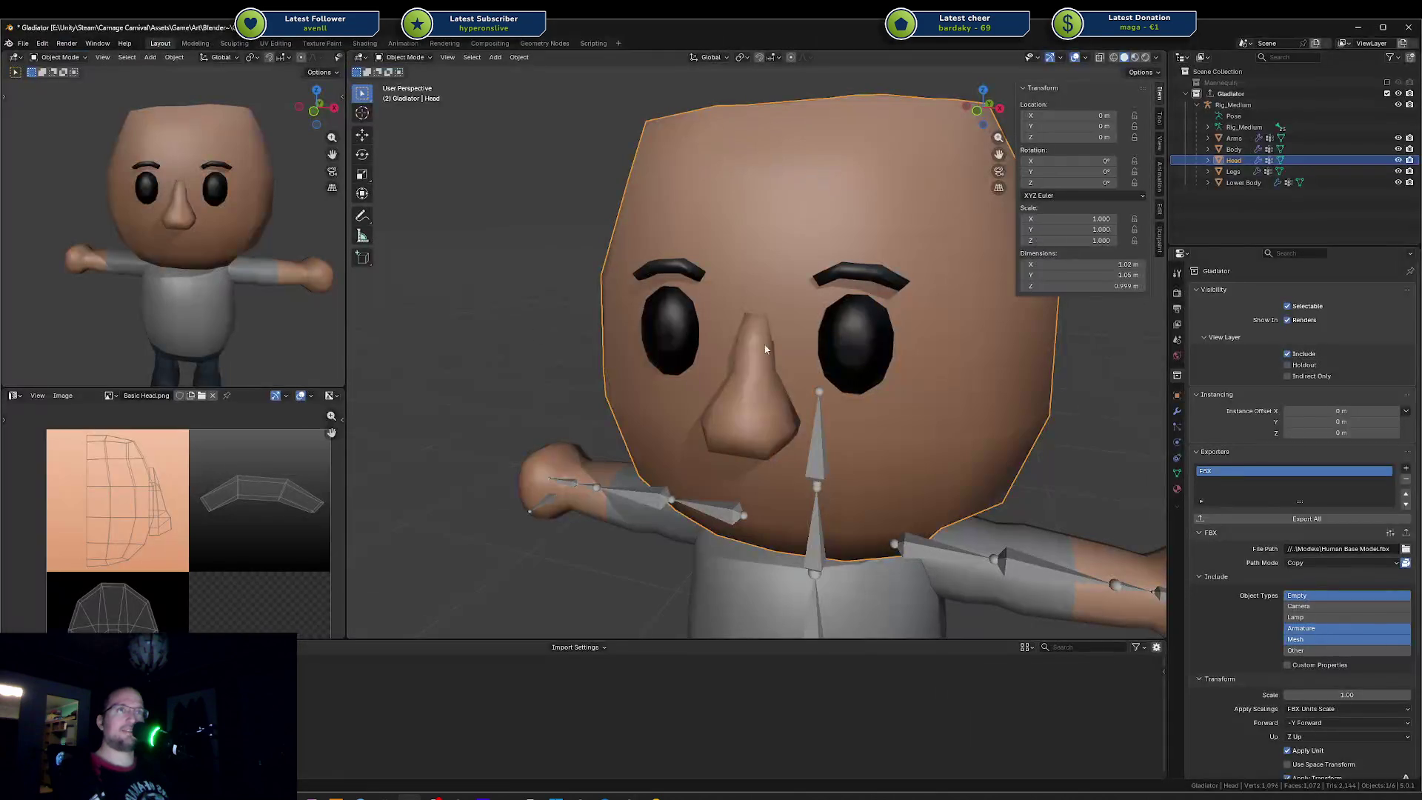
{"action": "key", "text": "Tab"}
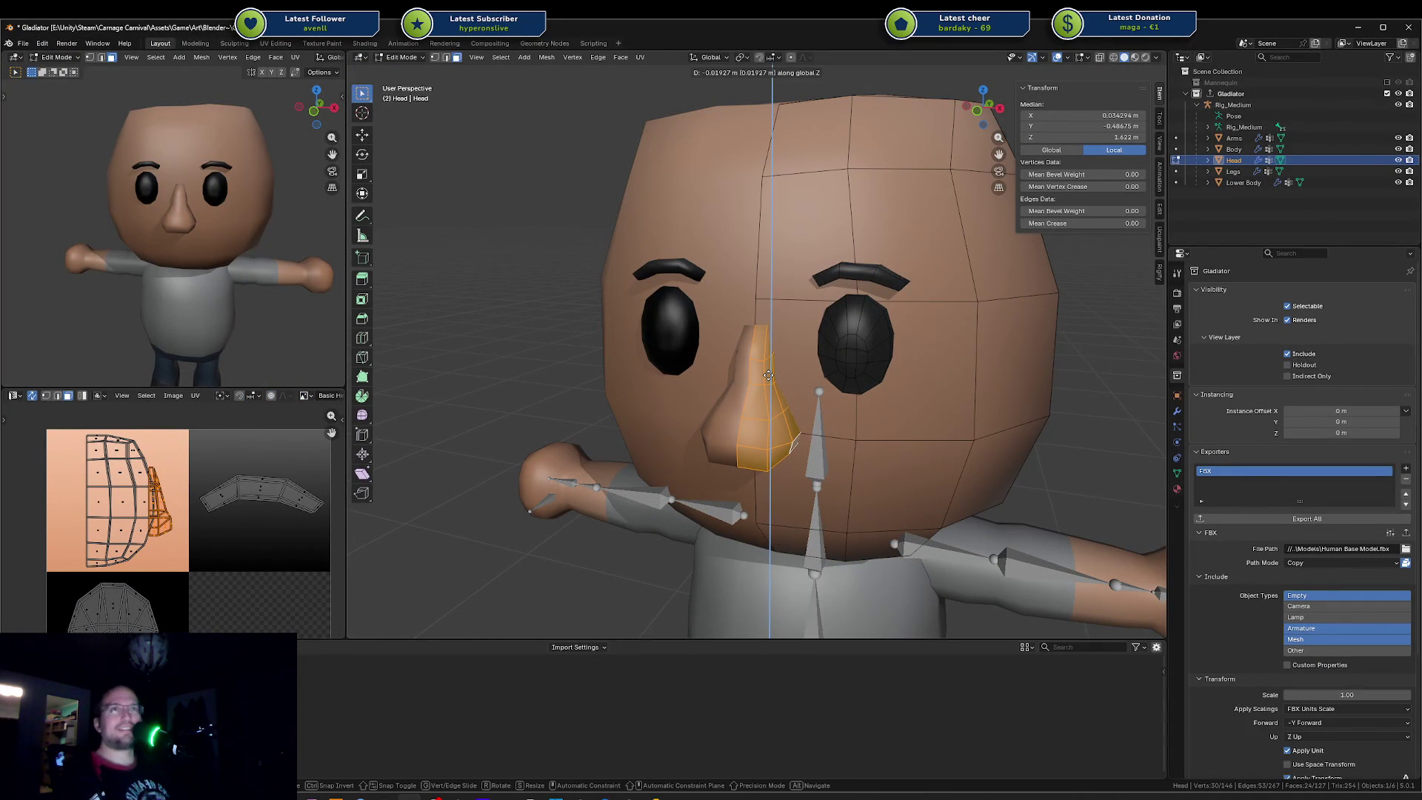
Step: Raise the nose faces along Z for a taller nose bridge
{"action": "key", "text": "g"}
{"action": "key", "text": "z"}
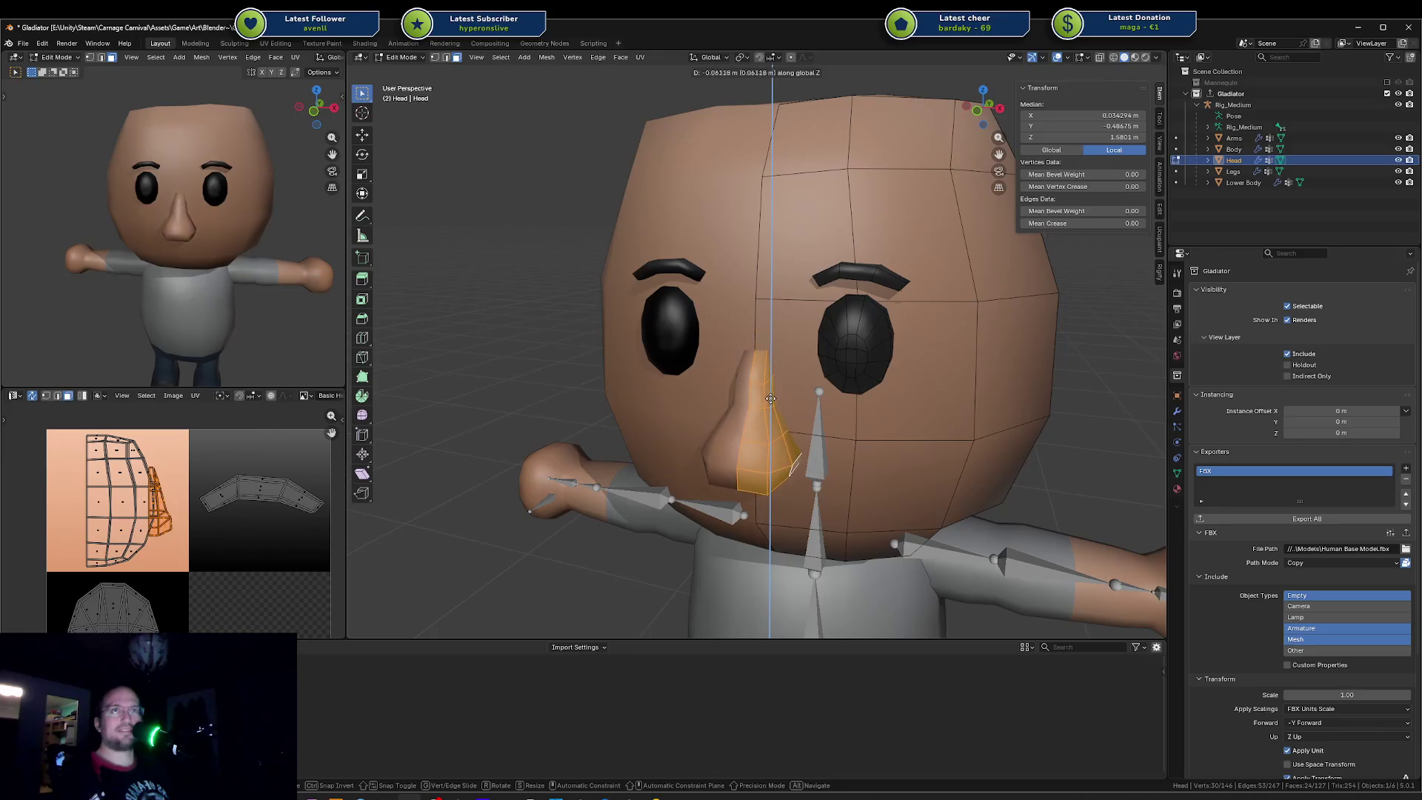
{"action": "left_click", "coordinate": [770, 380]}
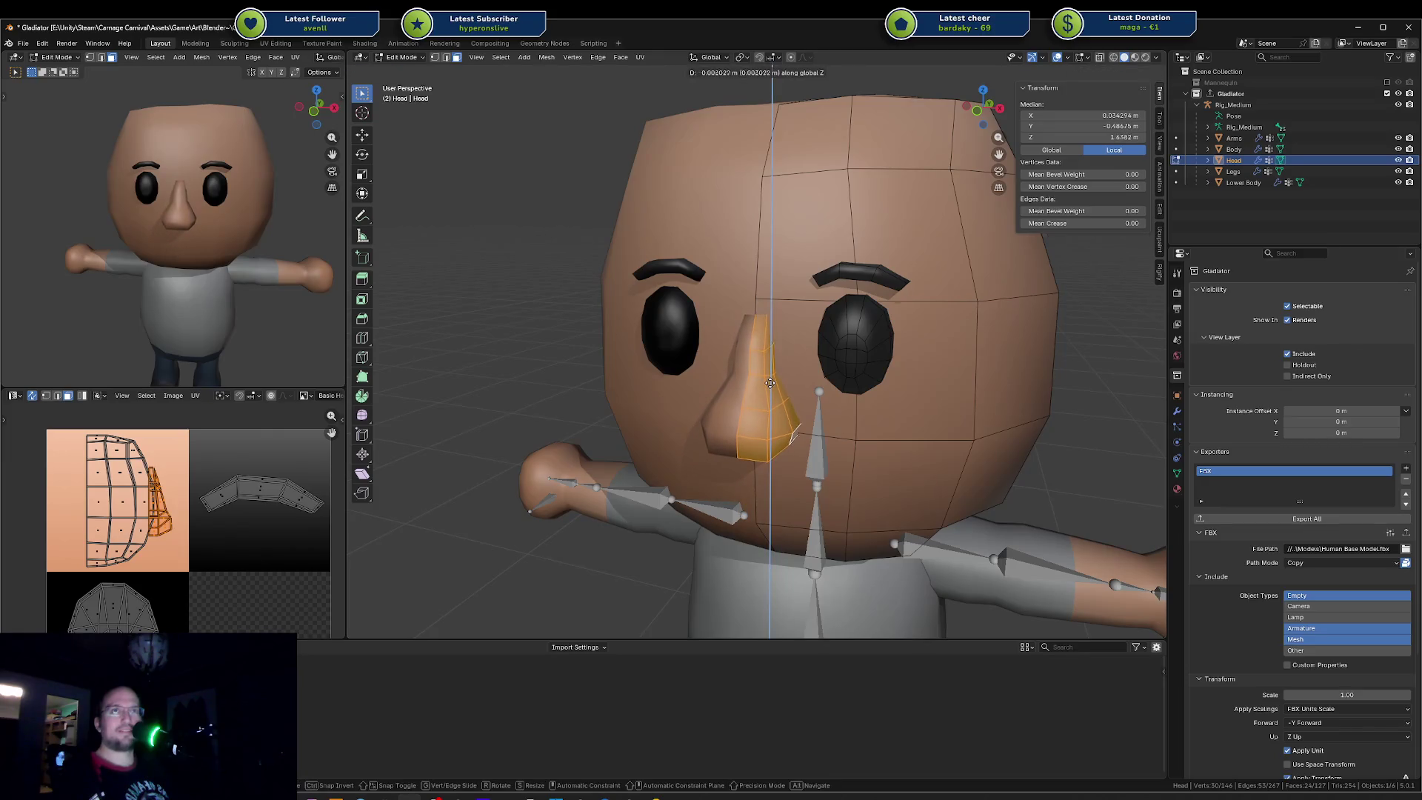
{"action": "key", "text": "alt+a"}
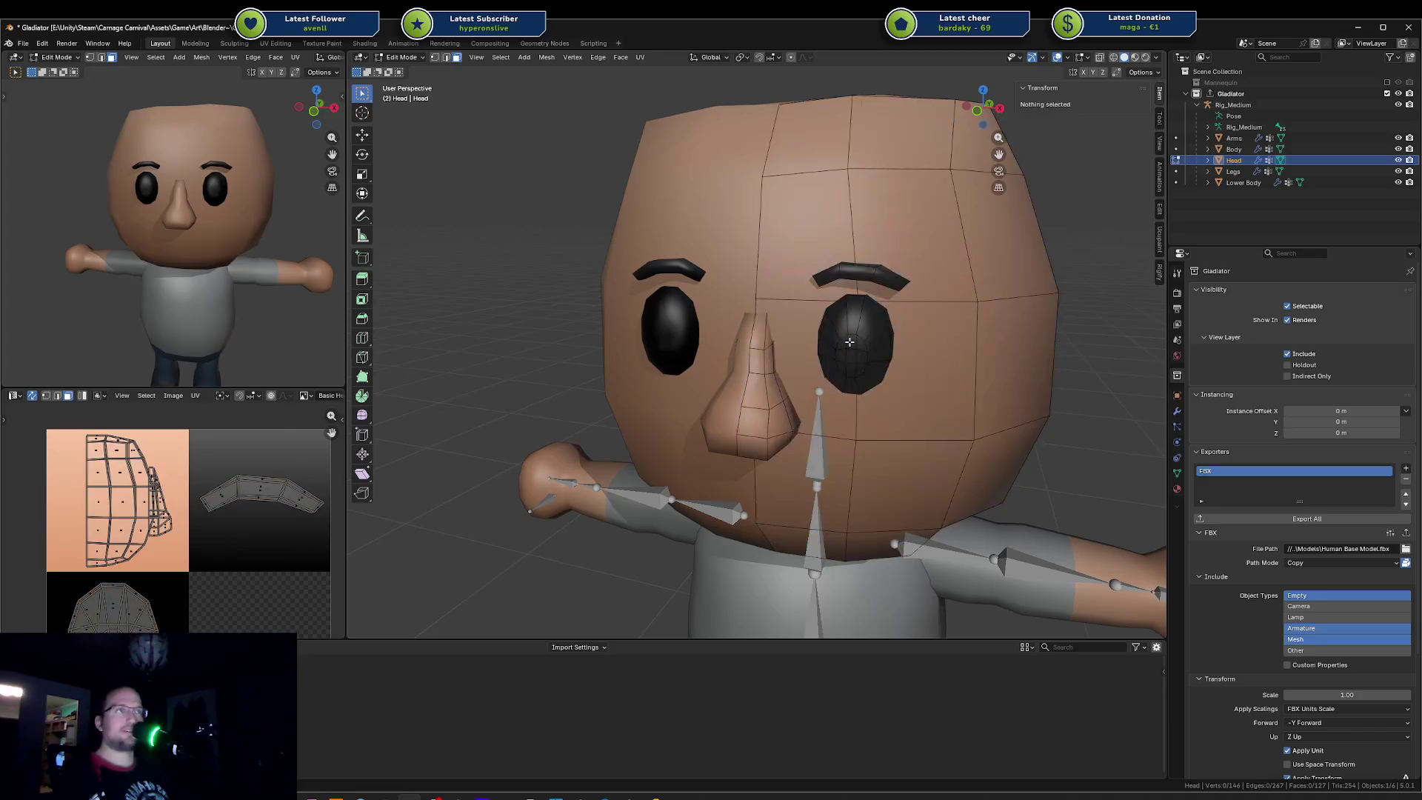
Step: Select the eye and eyebrow piece, test-shift it sideways beside the nose, and check the result
{"action": "key", "text": "l"}
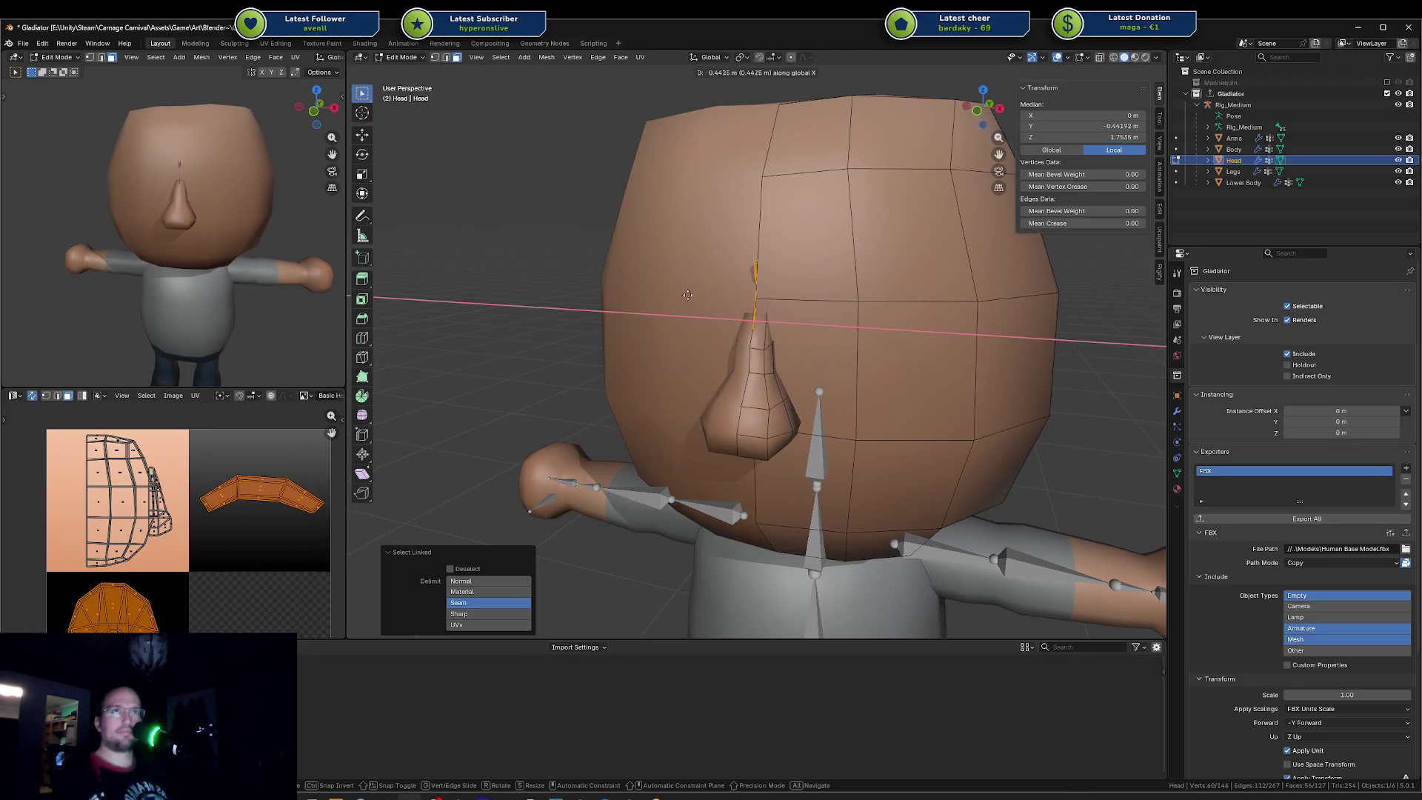
{"action": "left_click", "coordinate": [869, 297]}
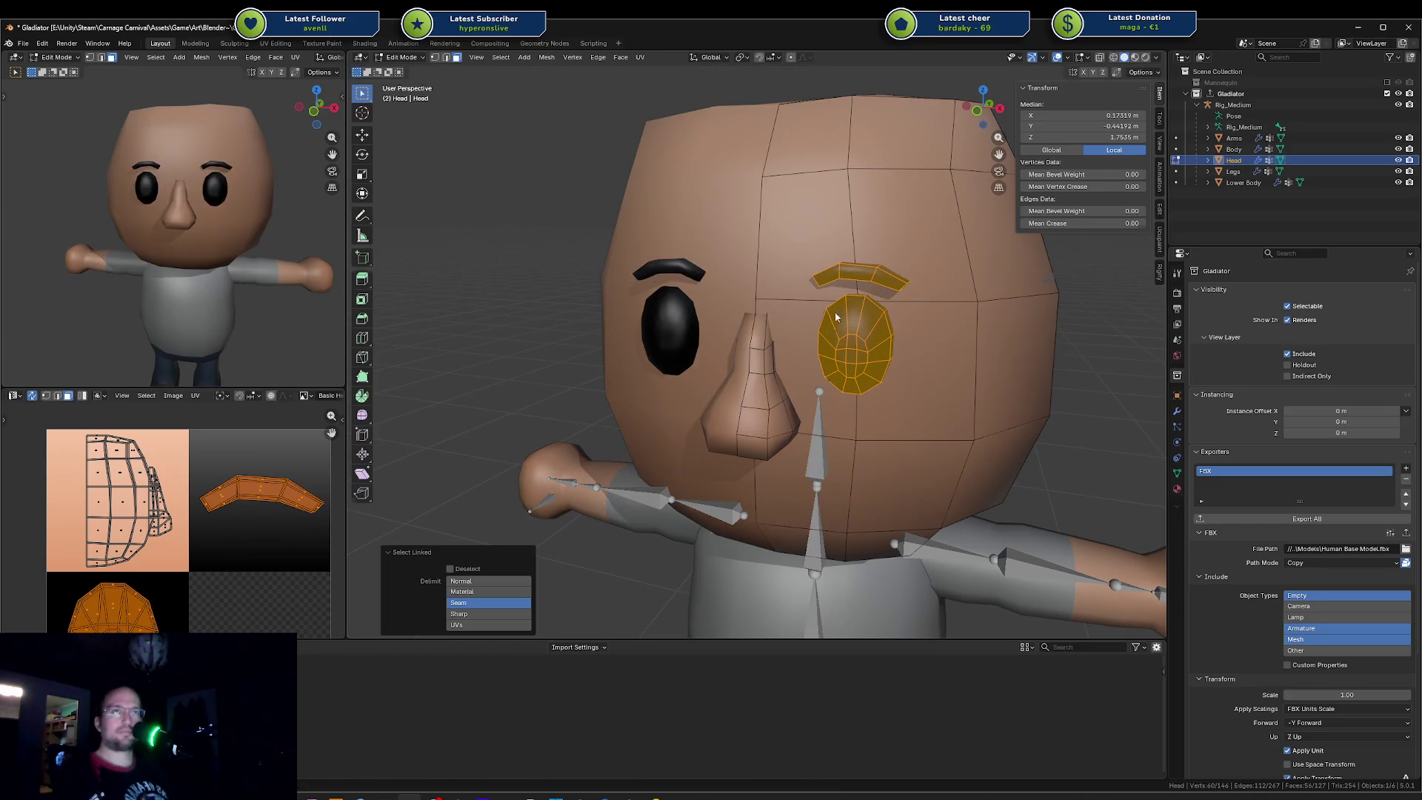
{"action": "key", "text": "Tab"}
{"action": "scroll", "coordinate": [838, 317], "scroll_direction": "down", "scroll_amount": 3}
{"action": "scroll", "coordinate": [227, 271], "scroll_direction": "down", "scroll_amount": 3}
{"action": "middle_click_drag", "start_coordinate": [174, 265], "coordinate": [248, 237]}
{"action": "scroll", "coordinate": [245, 257], "scroll_direction": "up", "scroll_amount": 2}
{"action": "scroll", "coordinate": [237, 264], "scroll_direction": "up", "scroll_amount": 3}
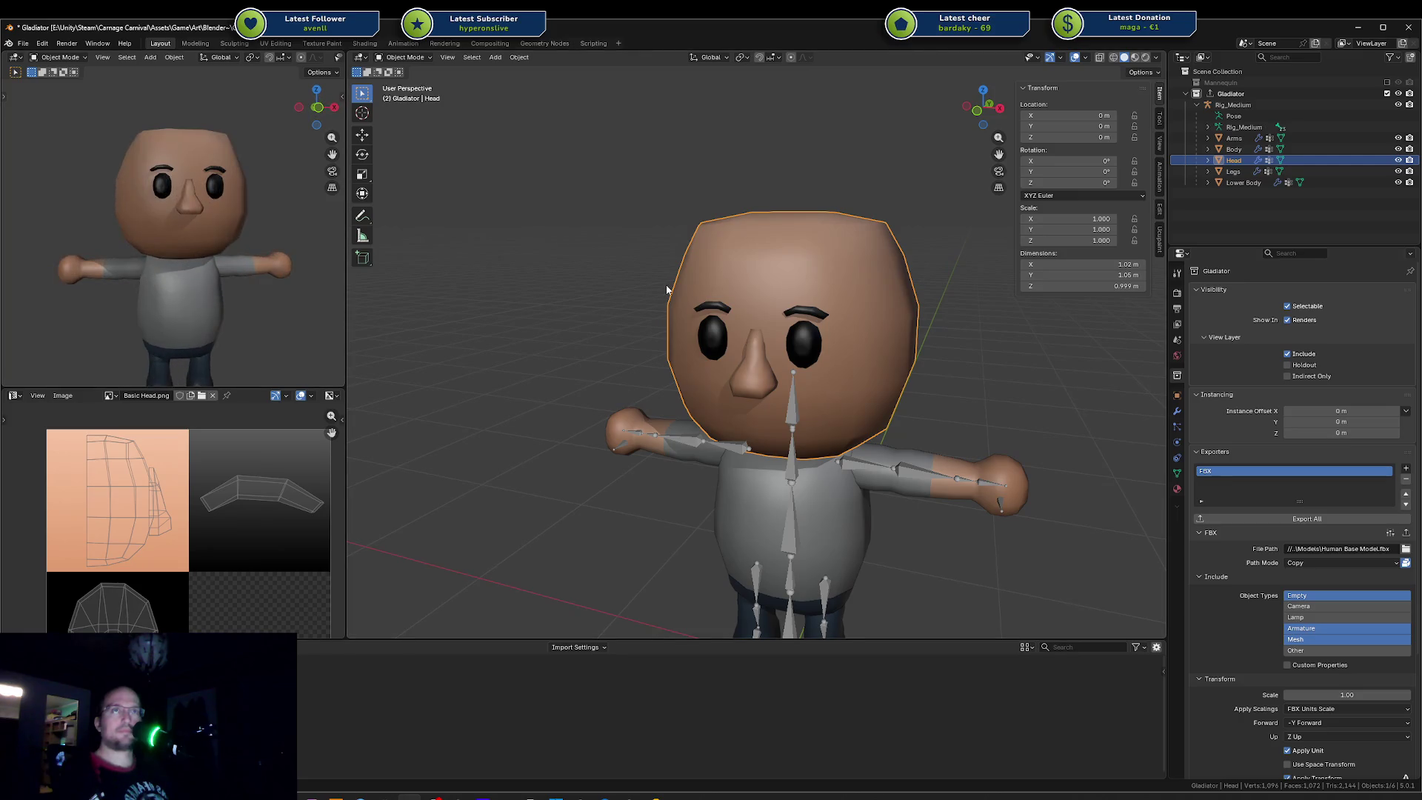
Step: Return to Edit Mode and select the connected nose piece again
{"action": "key", "text": "Tab"}
{"action": "key", "text": "alt+a"}
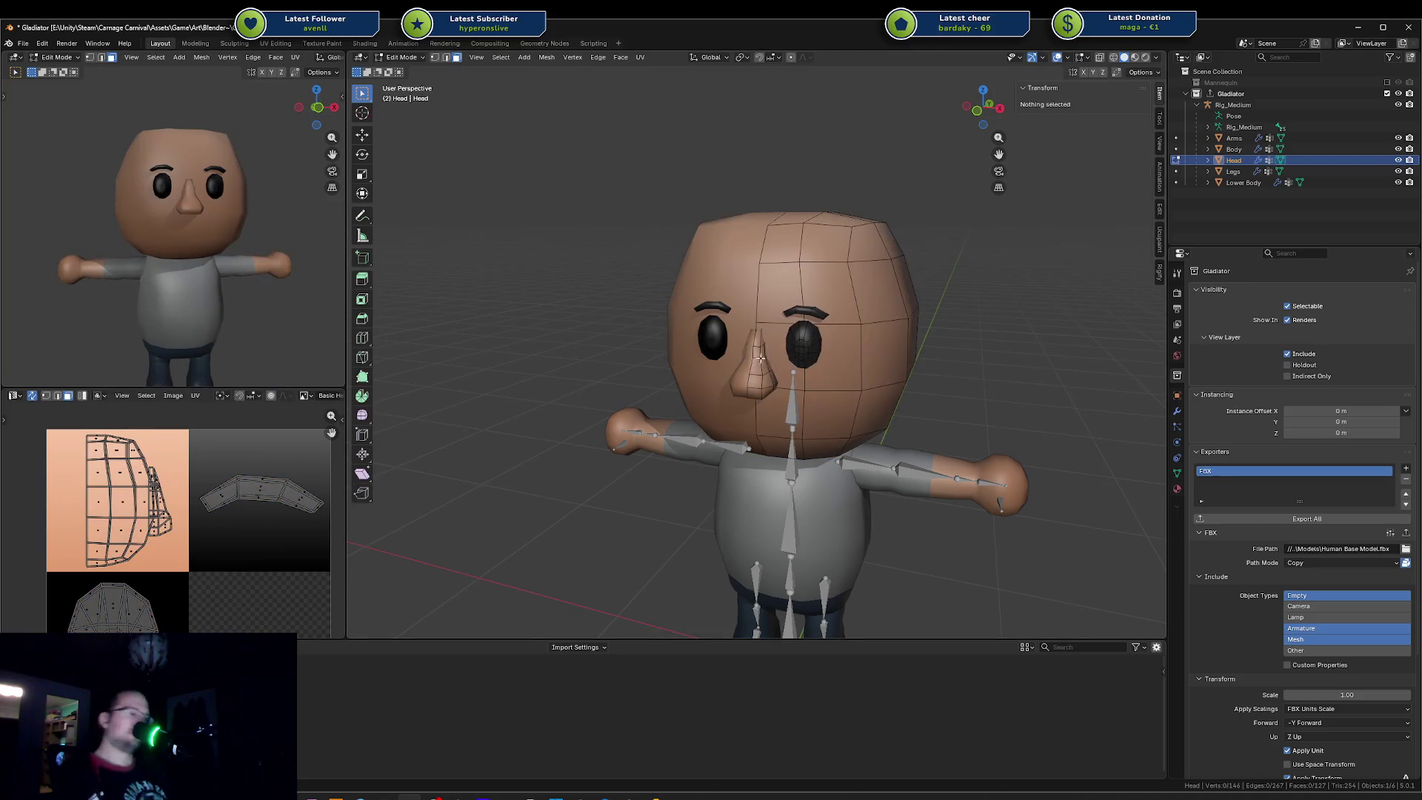
{"action": "key", "text": "l"}
Step: Leave Edit Mode to show the finished head in Object Mode
{"action": "key", "text": "Tab"}
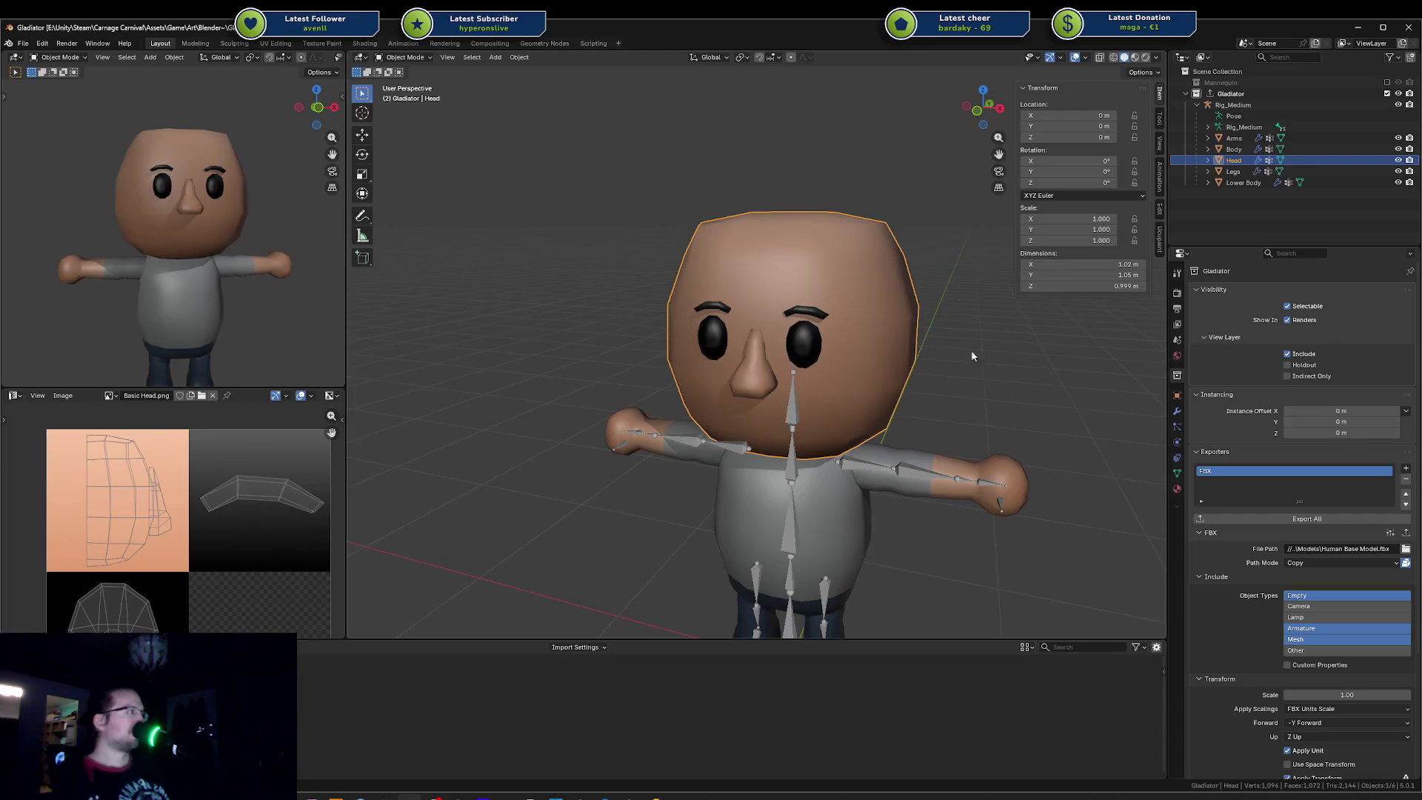
Step: Lift the nose geometry vertically to a new height and save Gladiator.blend
{"action": "middle_click_drag", "start_coordinate": [1086, 321], "coordinate": [1000, 367]}
{"action": "key", "text": "Tab"}
{"action": "key", "text": "Tab"}
{"action": "middle_click_drag", "start_coordinate": [235, 264], "coordinate": [216, 267]}
{"action": "middle_click_drag", "start_coordinate": [873, 366], "coordinate": [781, 354]}
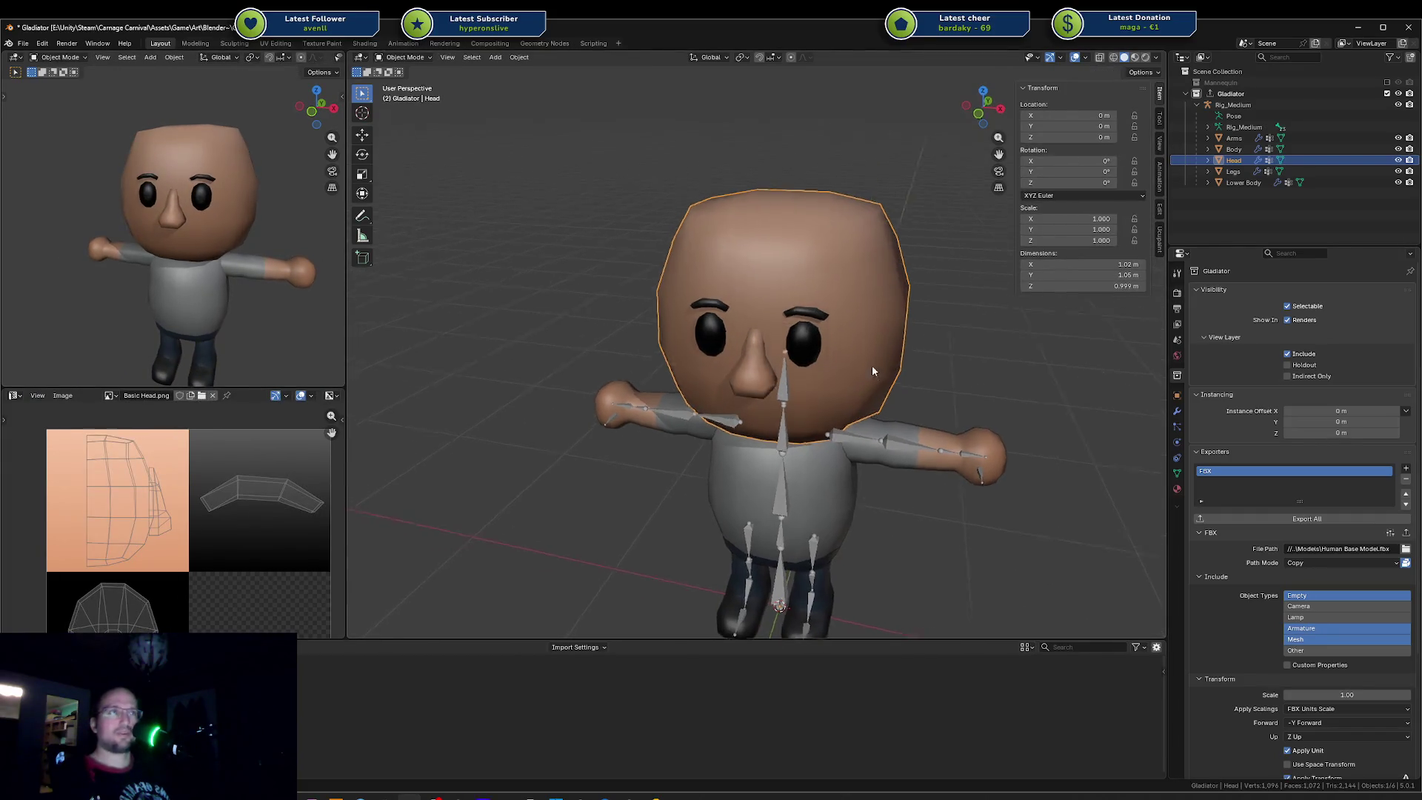
{"action": "key", "text": "Tab"}
{"action": "key", "text": "g"}
{"action": "key", "text": "z"}
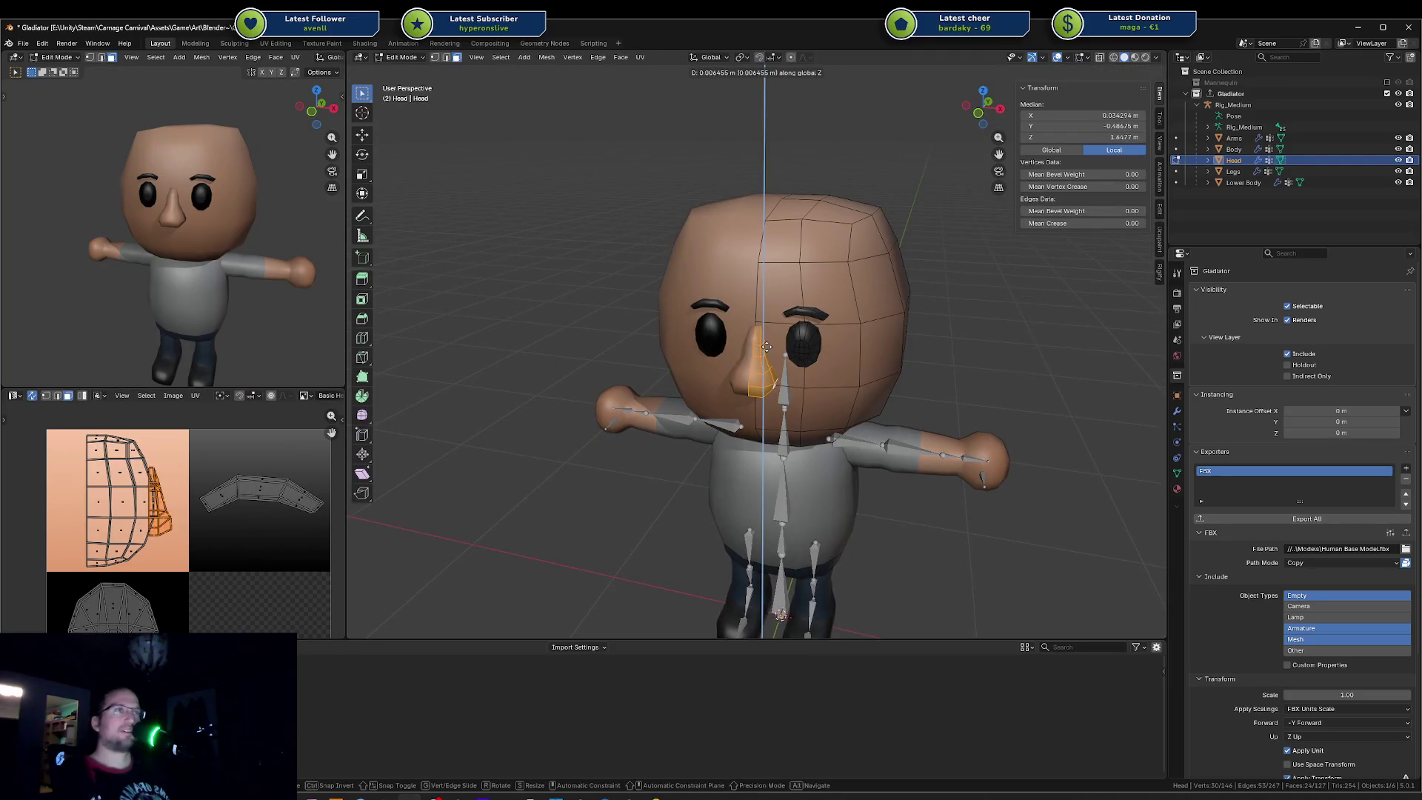
{"action": "left_click", "coordinate": [766, 335]}
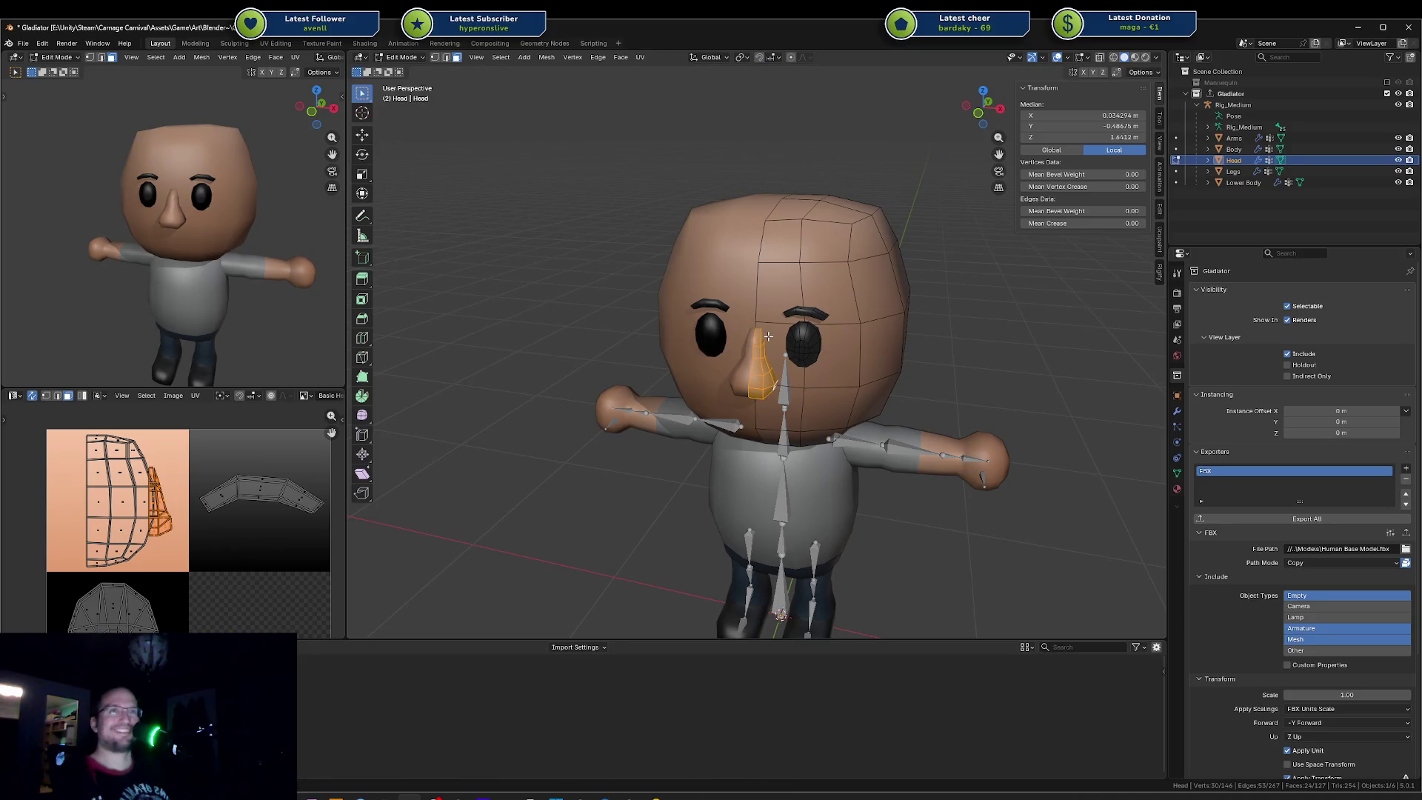
{"action": "key", "text": "ctrl+s"}
{"action": "mouse_move", "coordinate": [766, 335]}
{"action": "middle_mouse_down"}
{"action": "mouse_move", "coordinate": [828, 343]}
{"action": "mouse_move", "coordinate": [817, 333]}
{"action": "middle_mouse_up"}
{"action": "key", "text": "Tab"}
{"action": "key", "text": "Tab"}
Step: Nudge the eye mesh island vertically into position from the front view
{"action": "key", "text": "alt+a"}
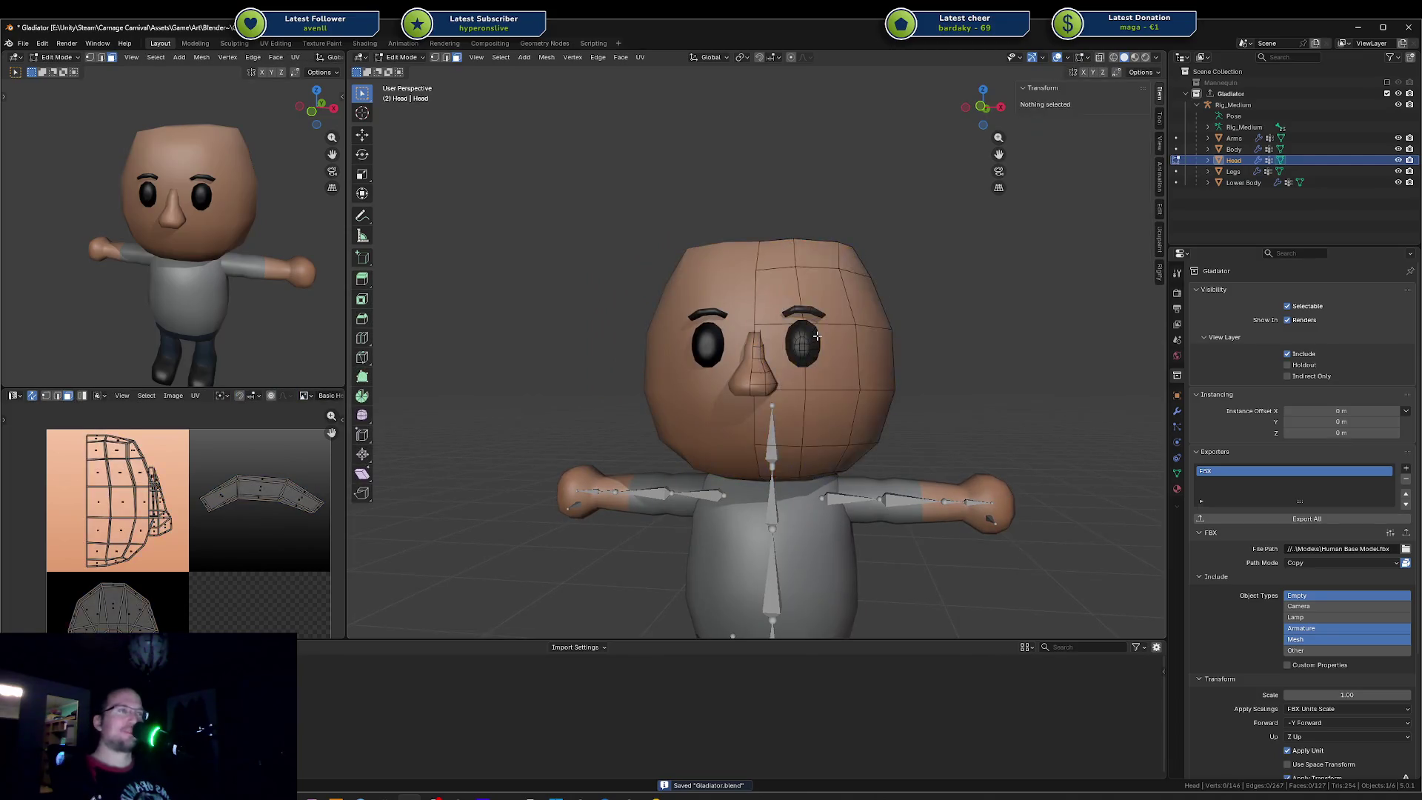
{"action": "key", "text": "l"}
{"action": "key", "text": "g"}
{"action": "key", "text": "x"}
{"action": "key", "text": "x"}
{"action": "key", "text": "x"}
{"action": "key", "text": "z"}
{"action": "right_click", "coordinate": [798, 305]}
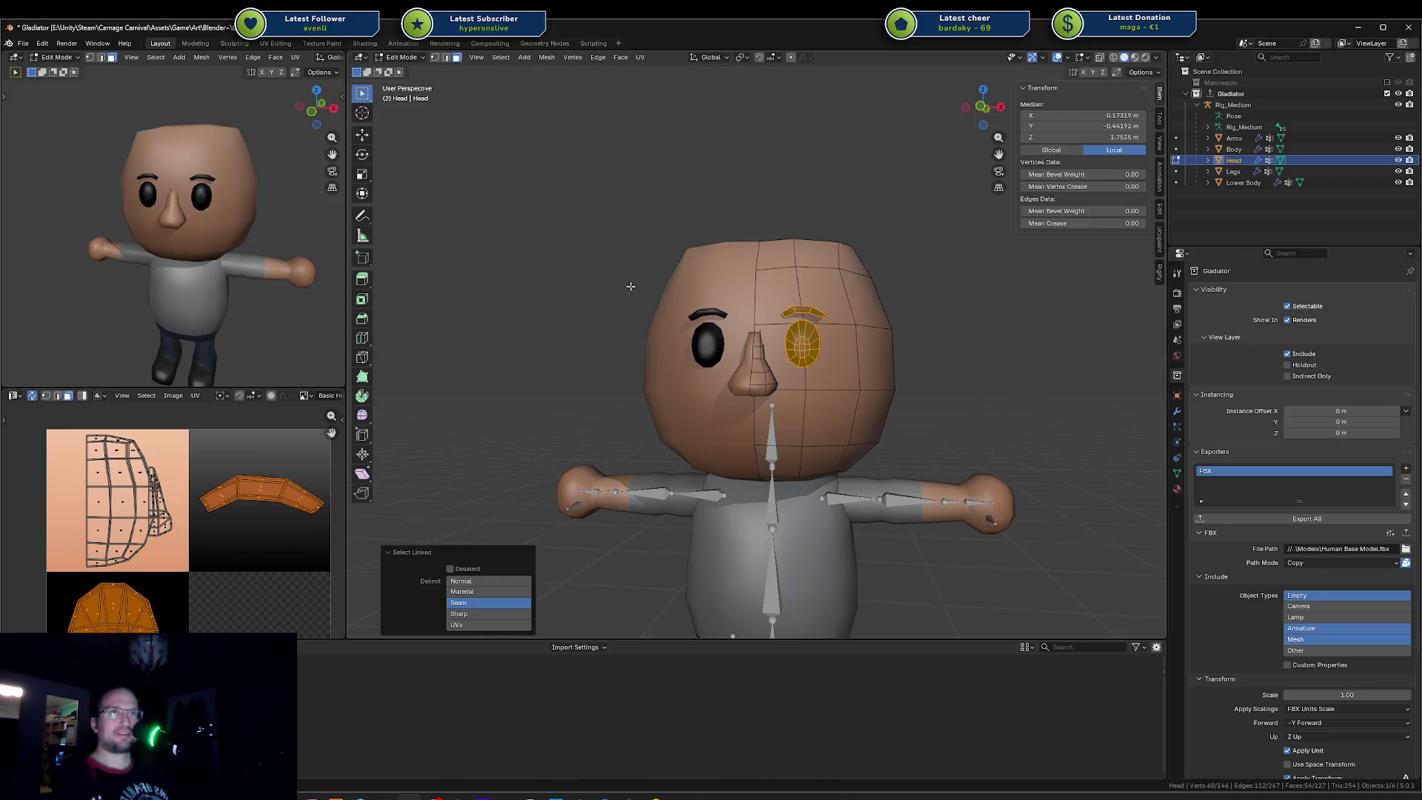
{"action": "key", "text": "KP_1"}
{"action": "key", "text": "g"}
{"action": "key", "text": "z"}
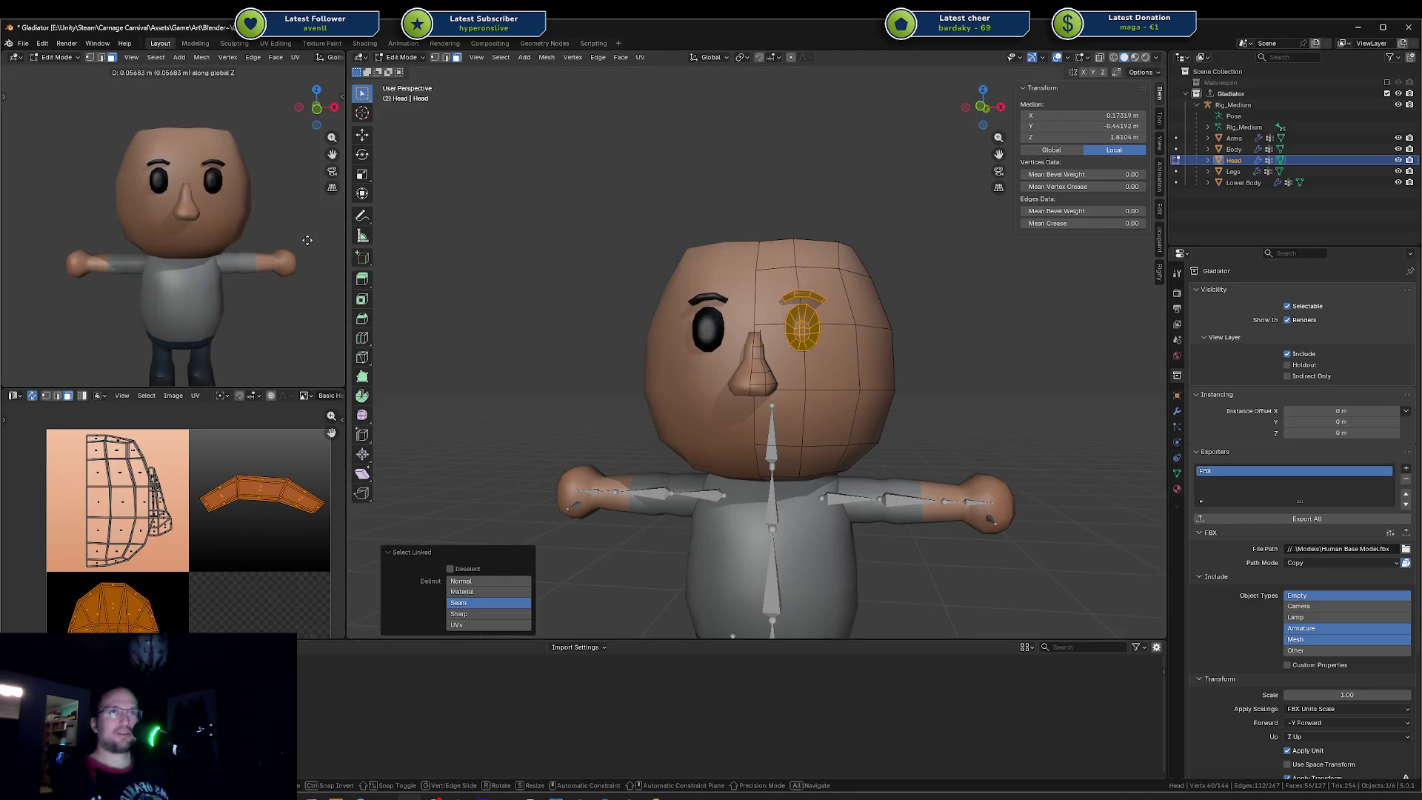
{"action": "left_click", "coordinate": [308, 244]}
{"action": "key", "text": "Tab"}
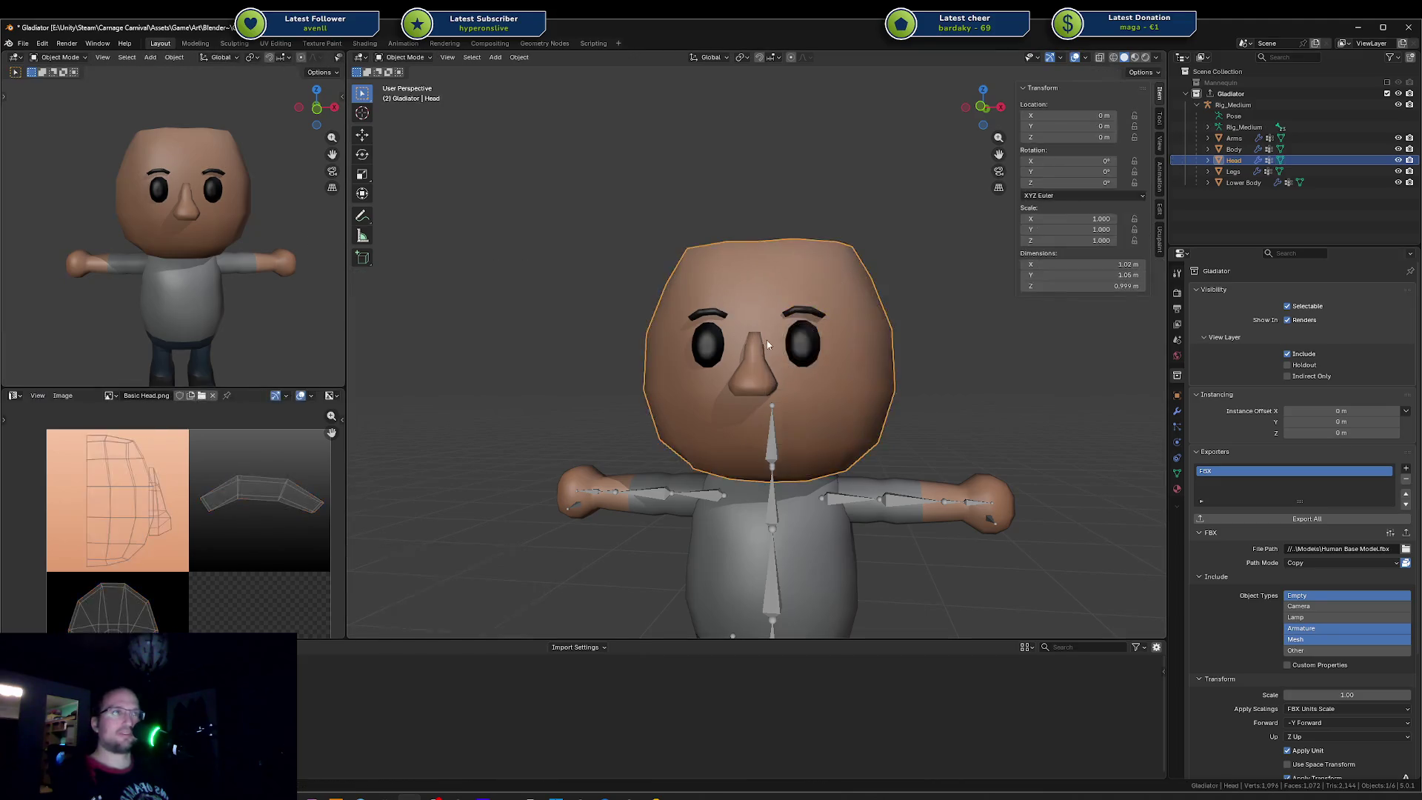
Step: Raise the top faces of the nose bridge along Z and save the file again
{"action": "middle_click_drag", "start_coordinate": [769, 346], "coordinate": [760, 358]}
{"action": "key", "text": "Tab"}
{"action": "key", "text": "l"}
{"action": "left_click", "coordinate": [761, 337]}
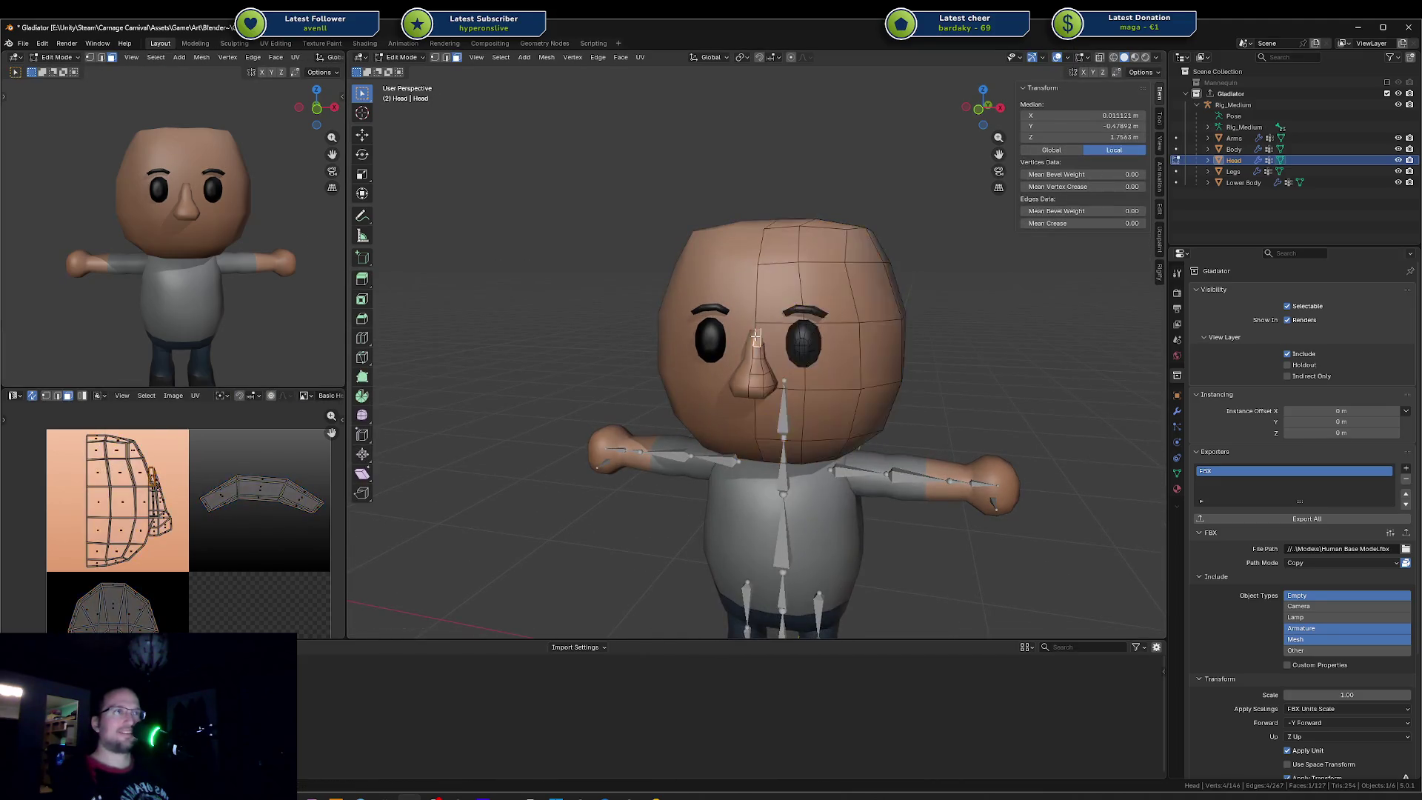
{"action": "scroll", "coordinate": [761, 337], "scroll_direction": "up", "scroll_amount": 2}
{"action": "scroll", "coordinate": [734, 336], "scroll_direction": "up", "scroll_amount": 3}
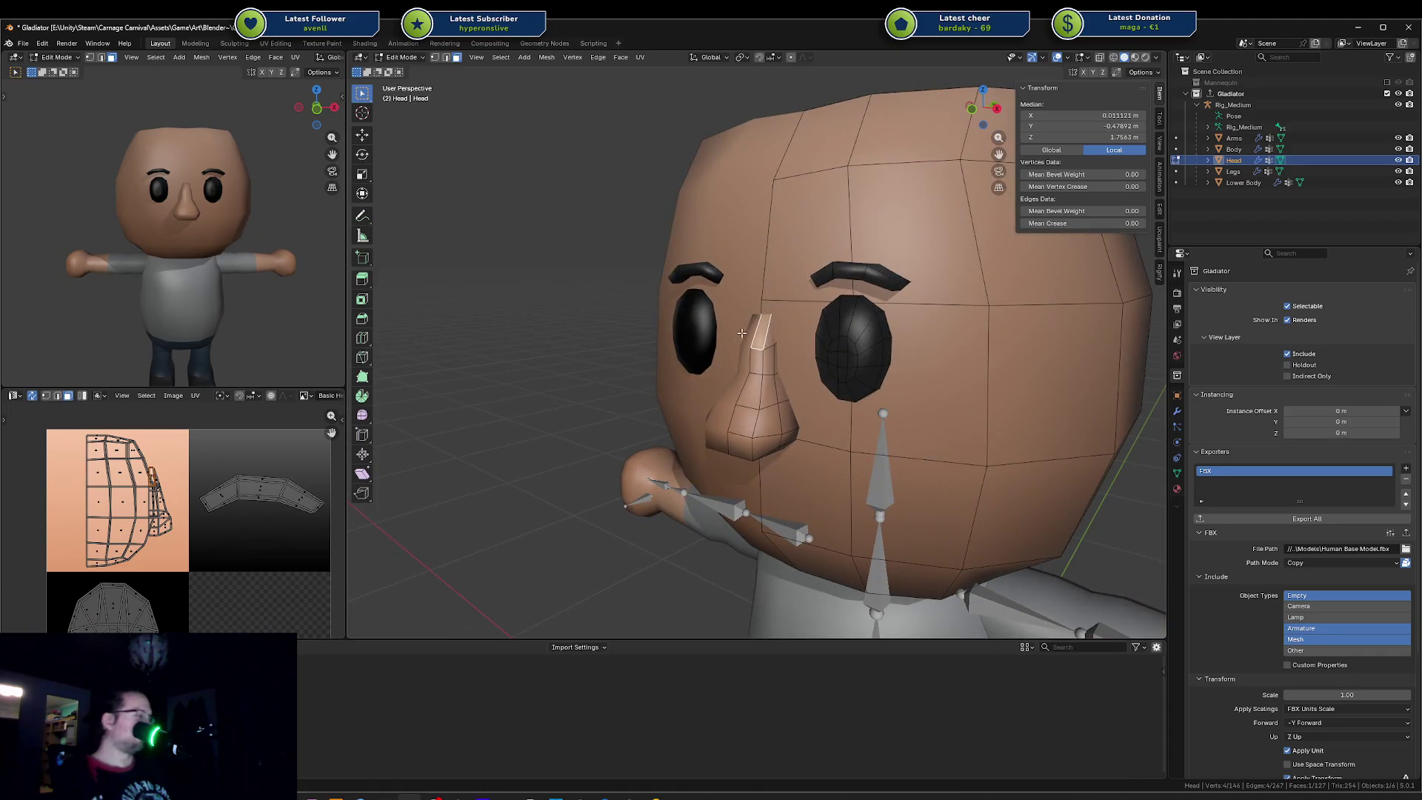
{"action": "key", "text": "ctrl+KP_Add"}
{"action": "key", "text": "ctrl+KP_Subtract"}
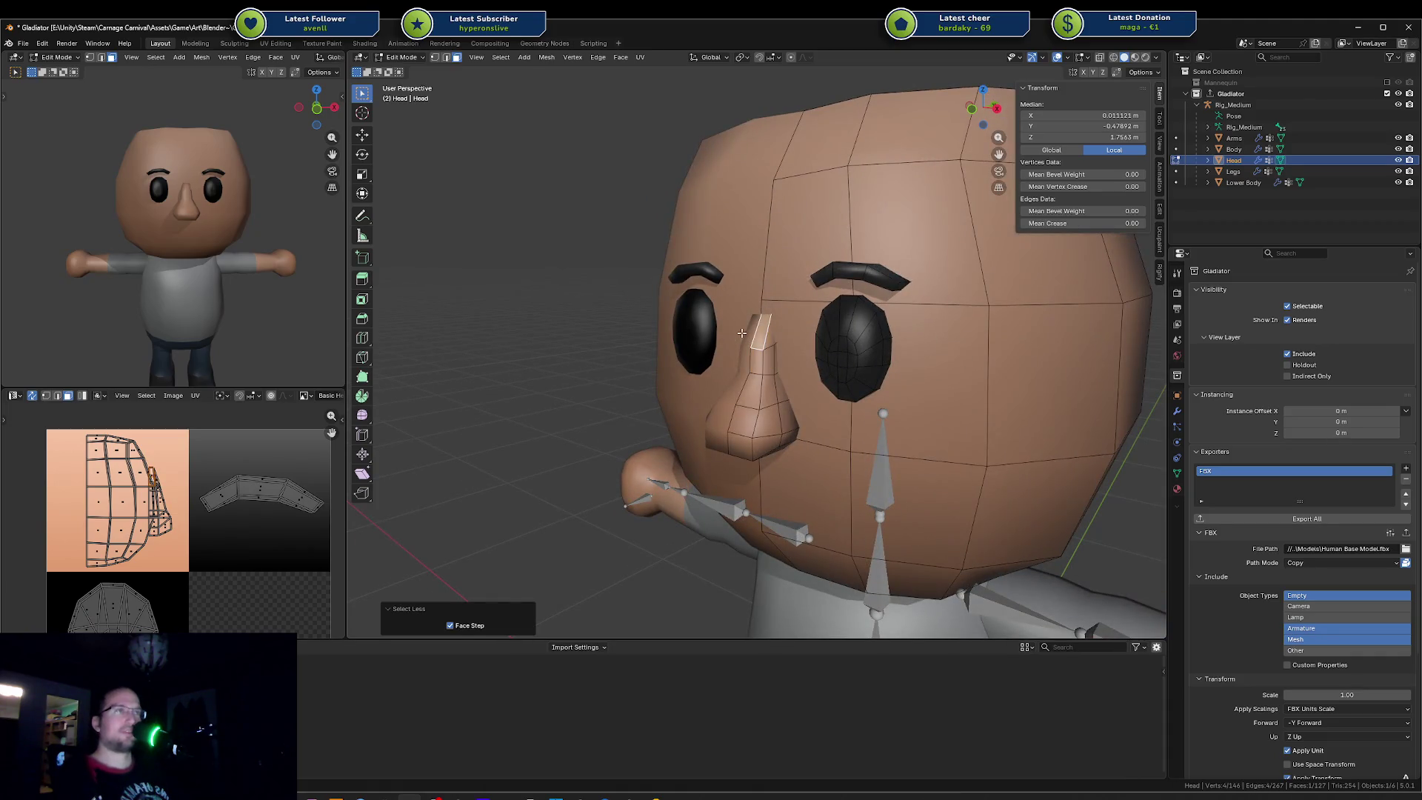
{"action": "key", "text": "g"}
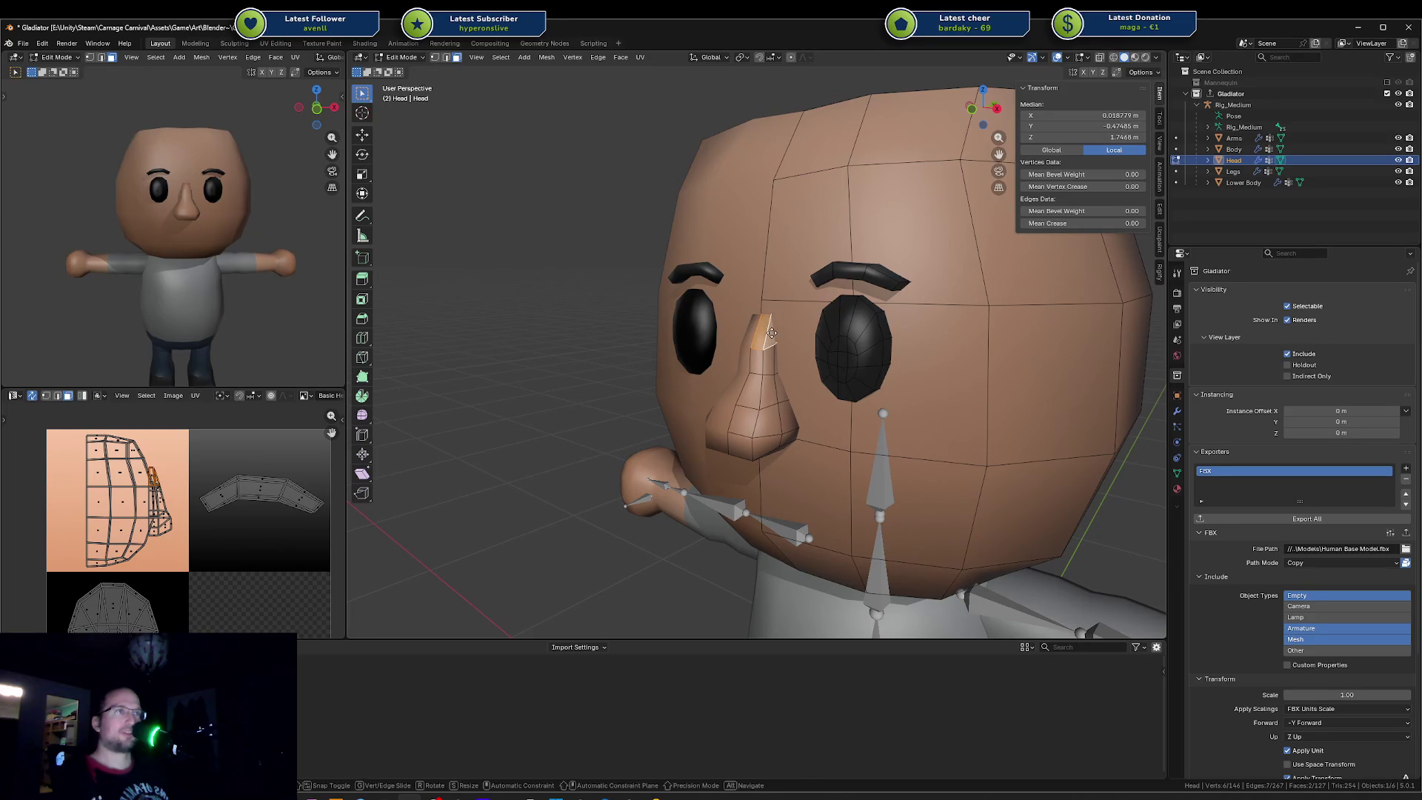
{"action": "key", "text": "z"}
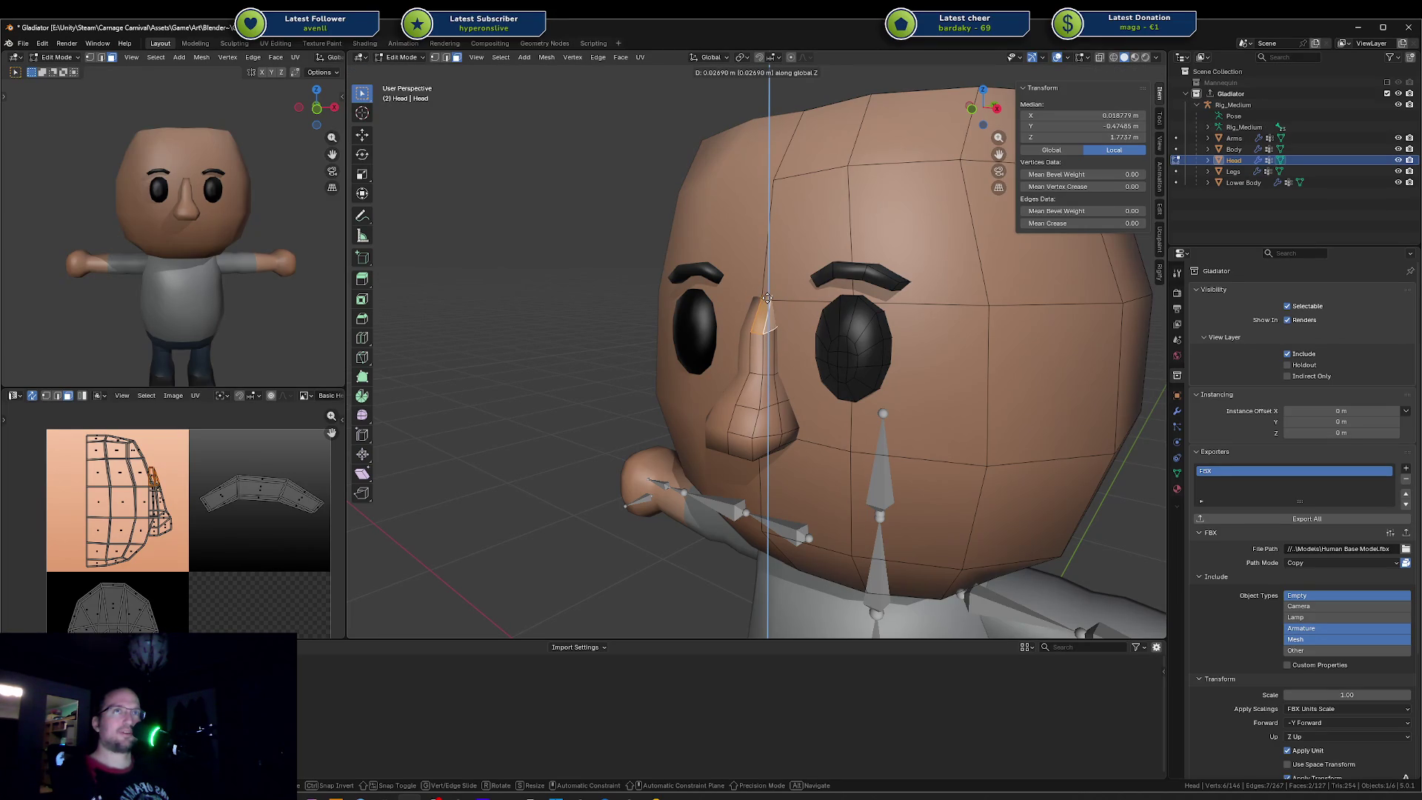
{"action": "left_click", "coordinate": [765, 300]}
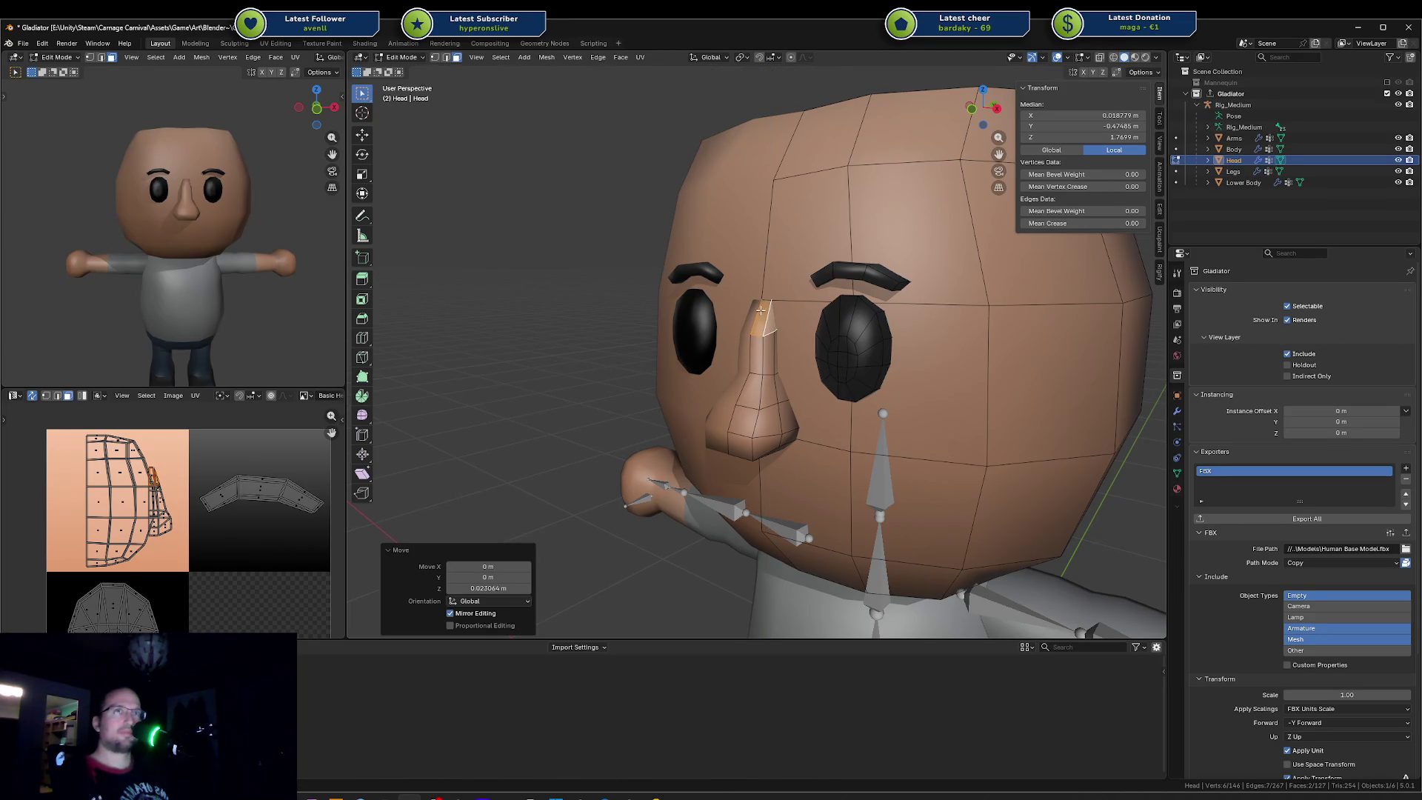
{"action": "key", "text": "Tab"}
{"action": "key", "text": "ctrl+s"}
Step: Export the Gladiator collection to FBX and switch over to Unity
{"action": "mouse_move", "coordinate": [188, 246]}
{"action": "middle_mouse_down"}
{"action": "mouse_move", "coordinate": [166, 267]}
{"action": "mouse_move", "coordinate": [189, 264]}
{"action": "middle_mouse_up"}
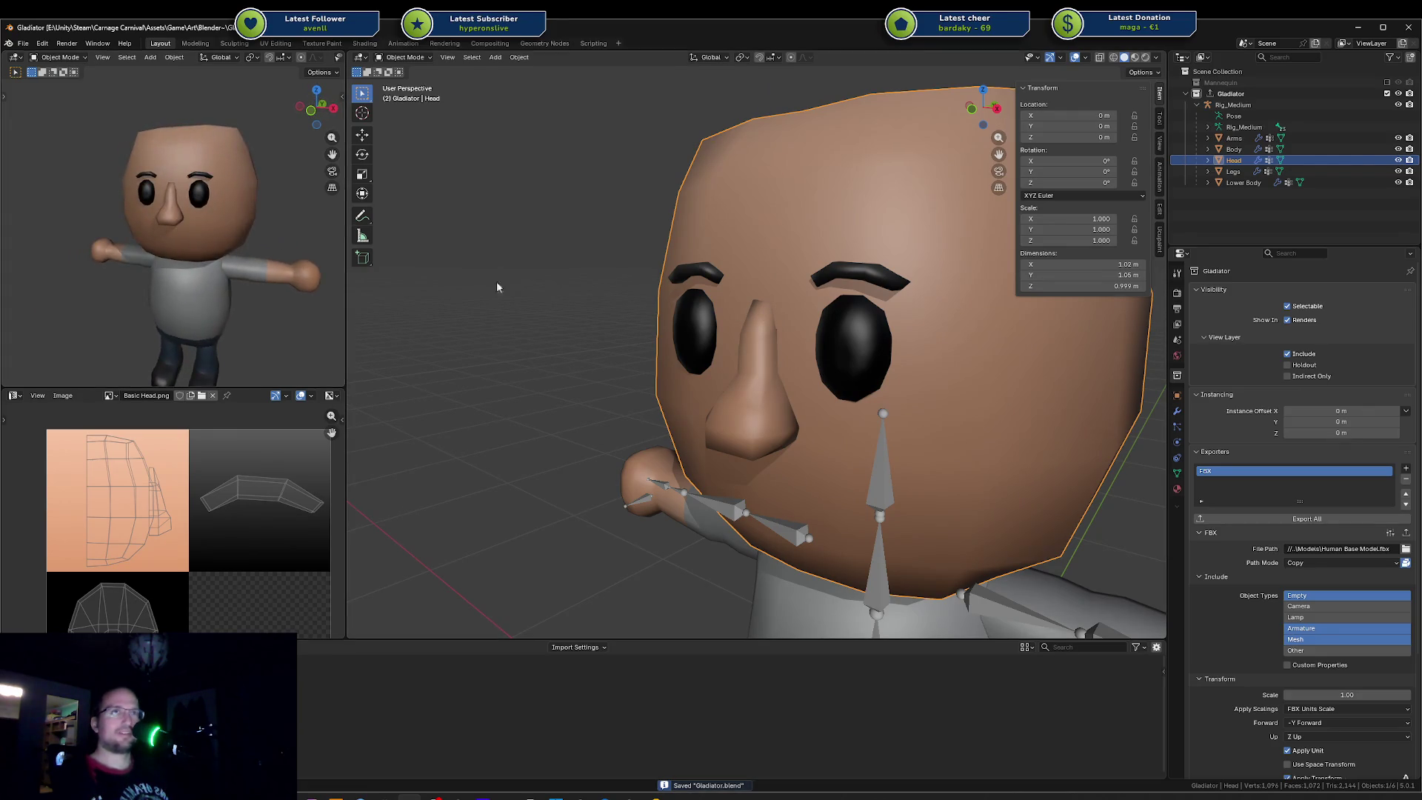
{"action": "middle_click_drag", "start_coordinate": [779, 336], "coordinate": [816, 345]}
{"action": "left_click", "coordinate": [1306, 518]}
{"action": "key", "text": "alt+Tab"}
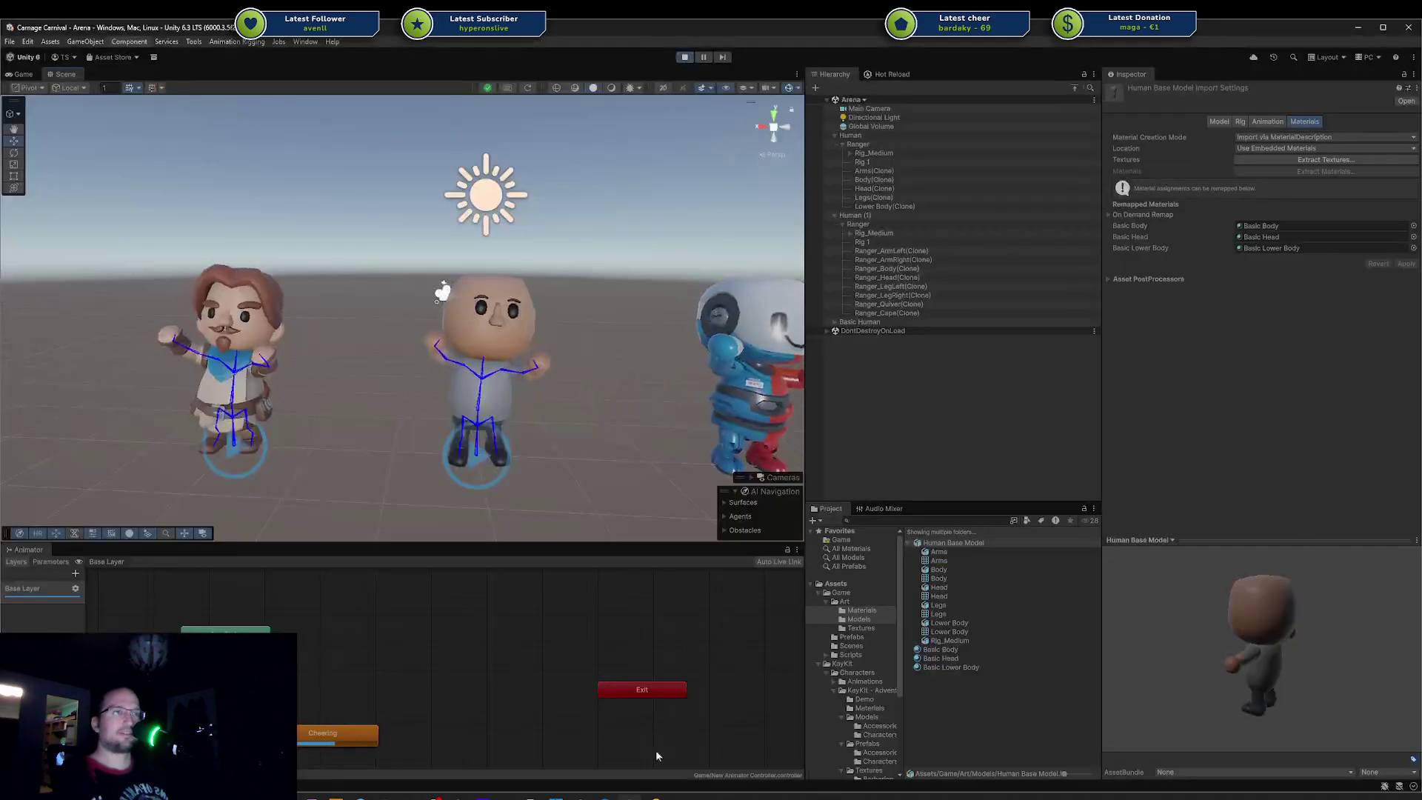
Step: Reimport the Human Base Model asset in Unity, then return to Blender's mesh editing
{"action": "right_click", "coordinate": [946, 549]}
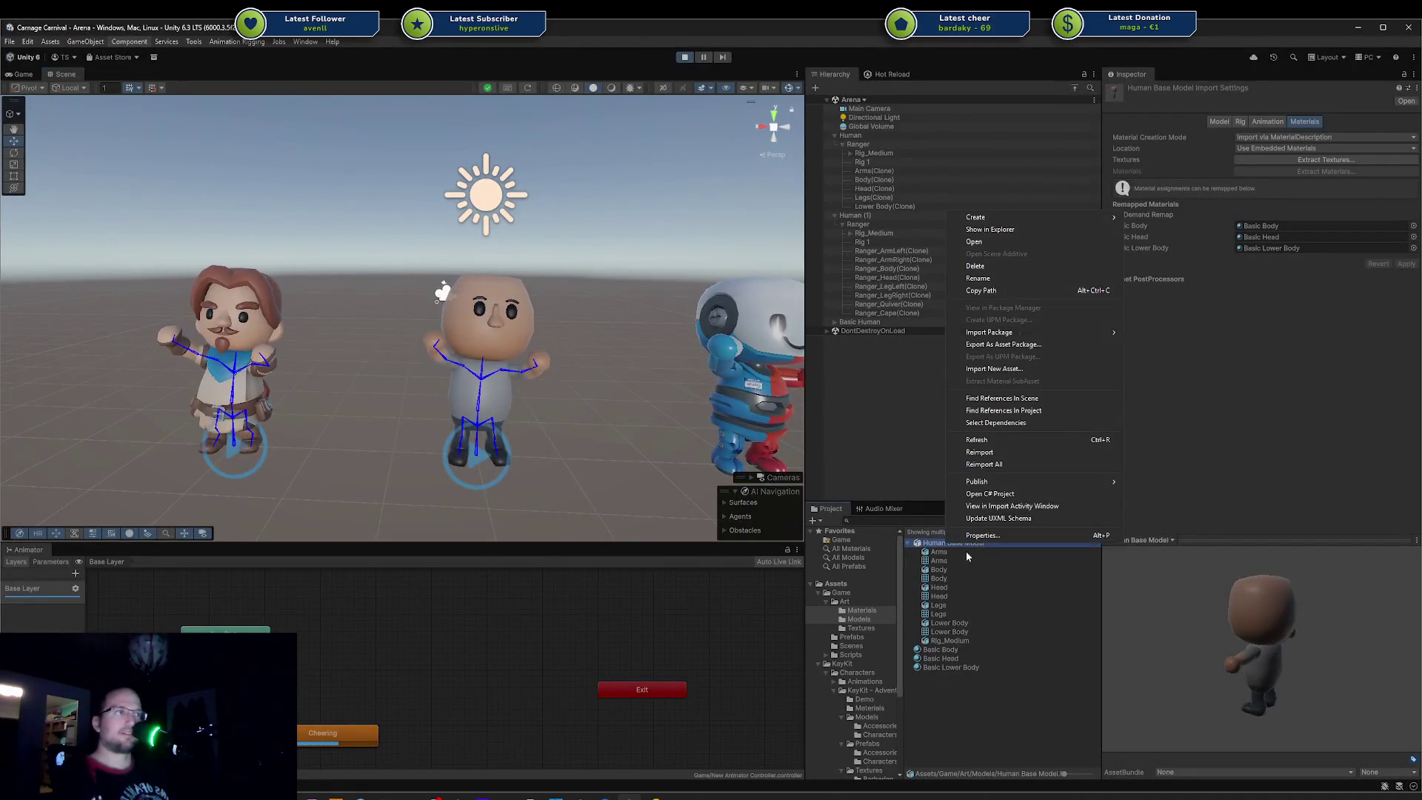
{"action": "left_click", "coordinate": [1009, 442]}
{"action": "left_click", "coordinate": [625, 689]}
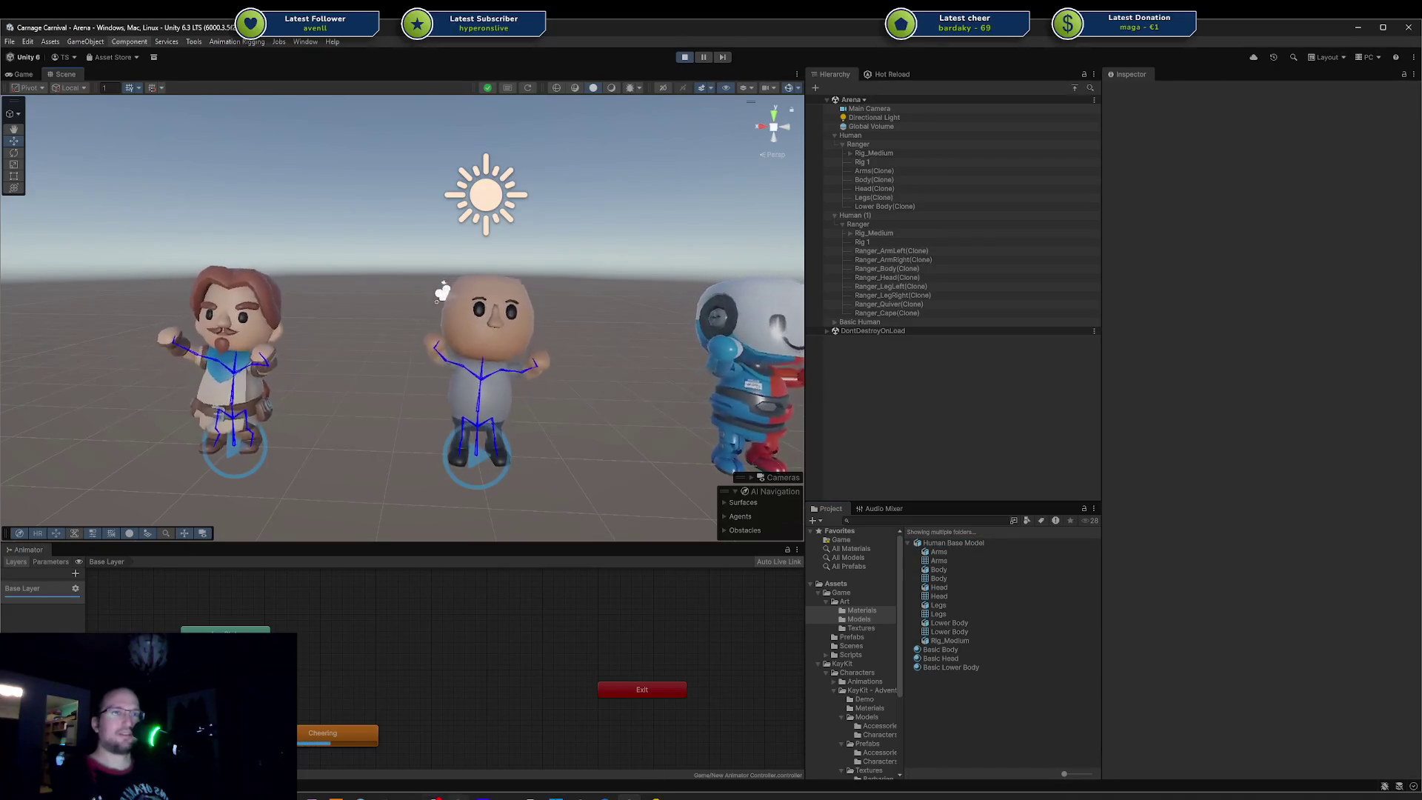
{"action": "key", "text": "alt+Tab"}
{"action": "key", "text": "Tab"}
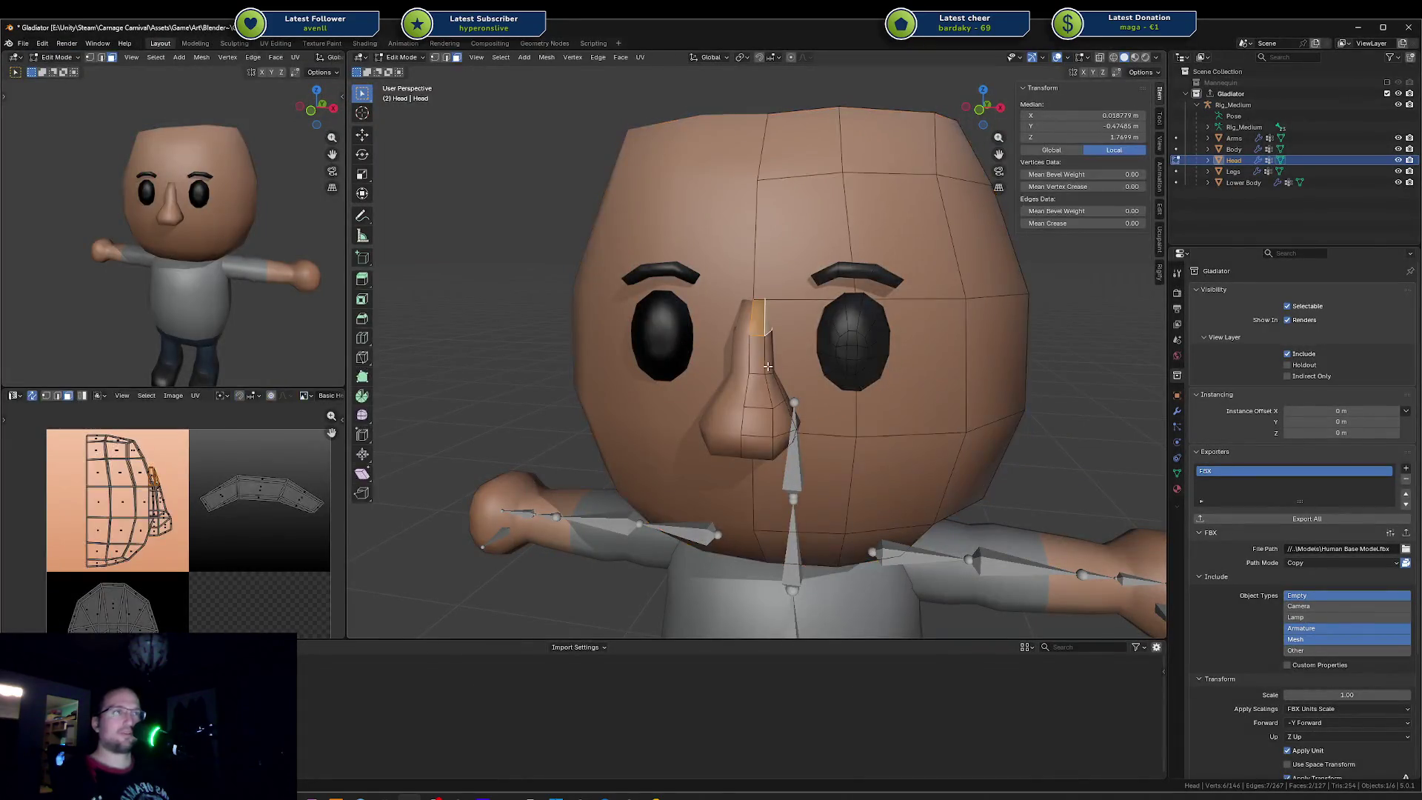
Step: Try a vertical move of the connected nose geometry, cancel it, and inspect the head from the side
{"action": "key", "text": "ctrl+l"}
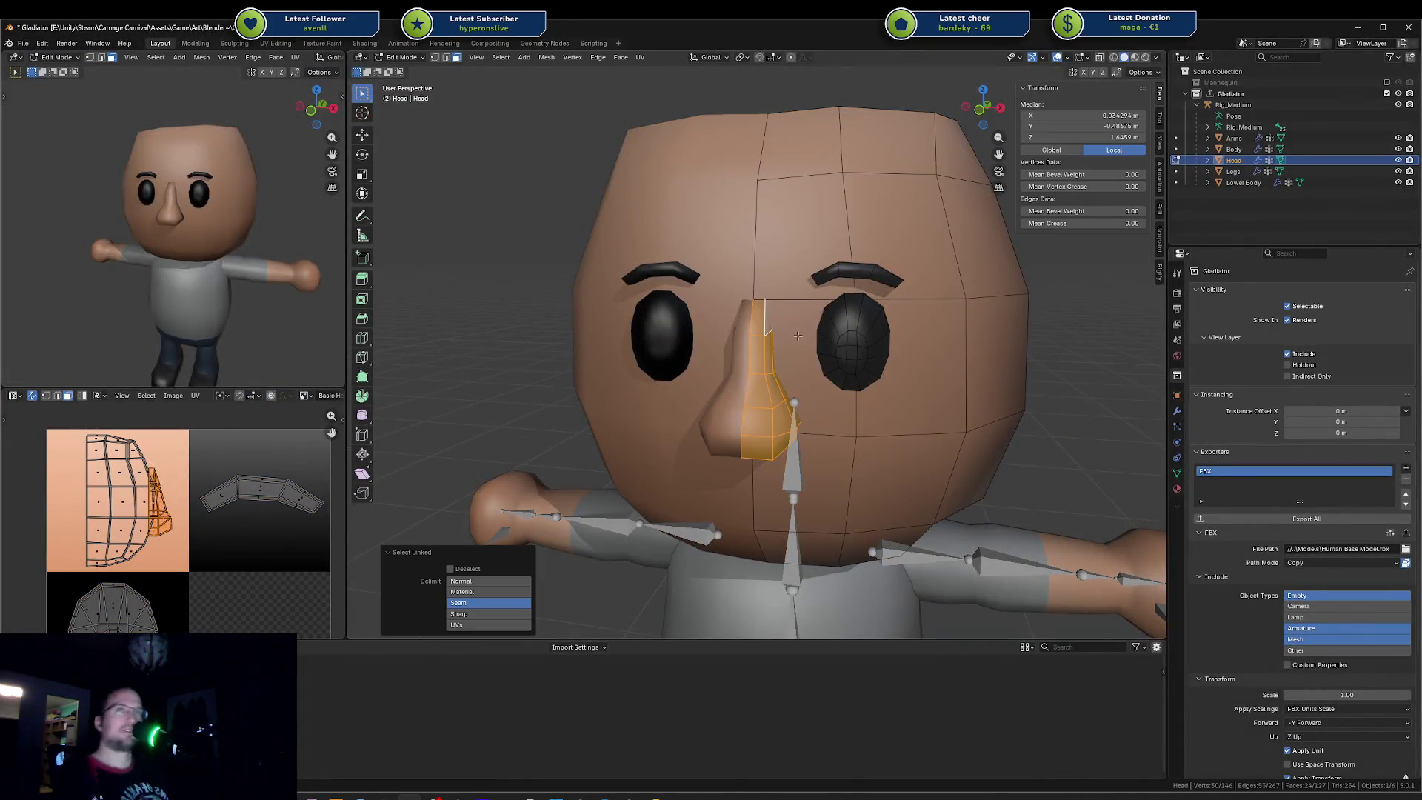
{"action": "key", "text": "g"}
{"action": "key", "text": "z"}
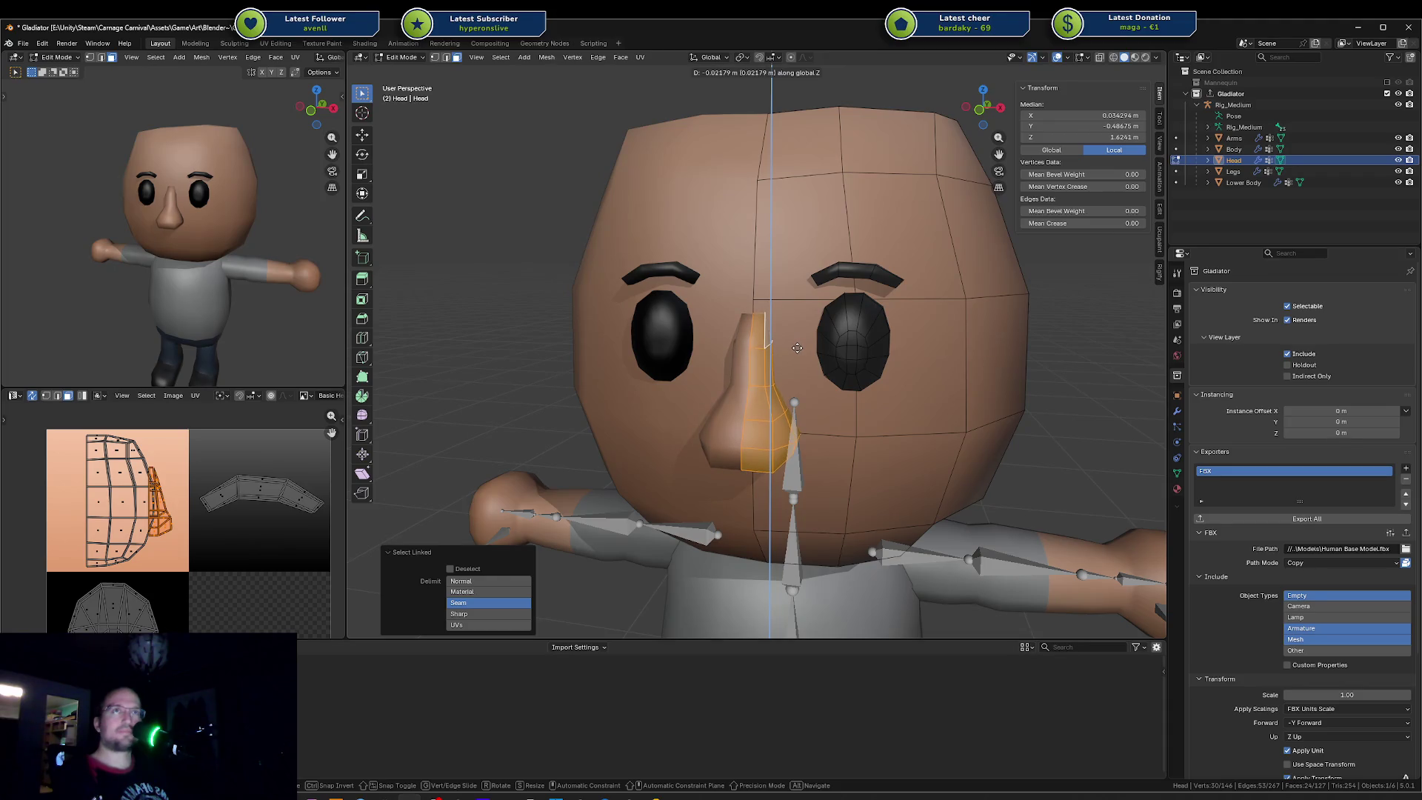
{"action": "right_click", "coordinate": [797, 348]}
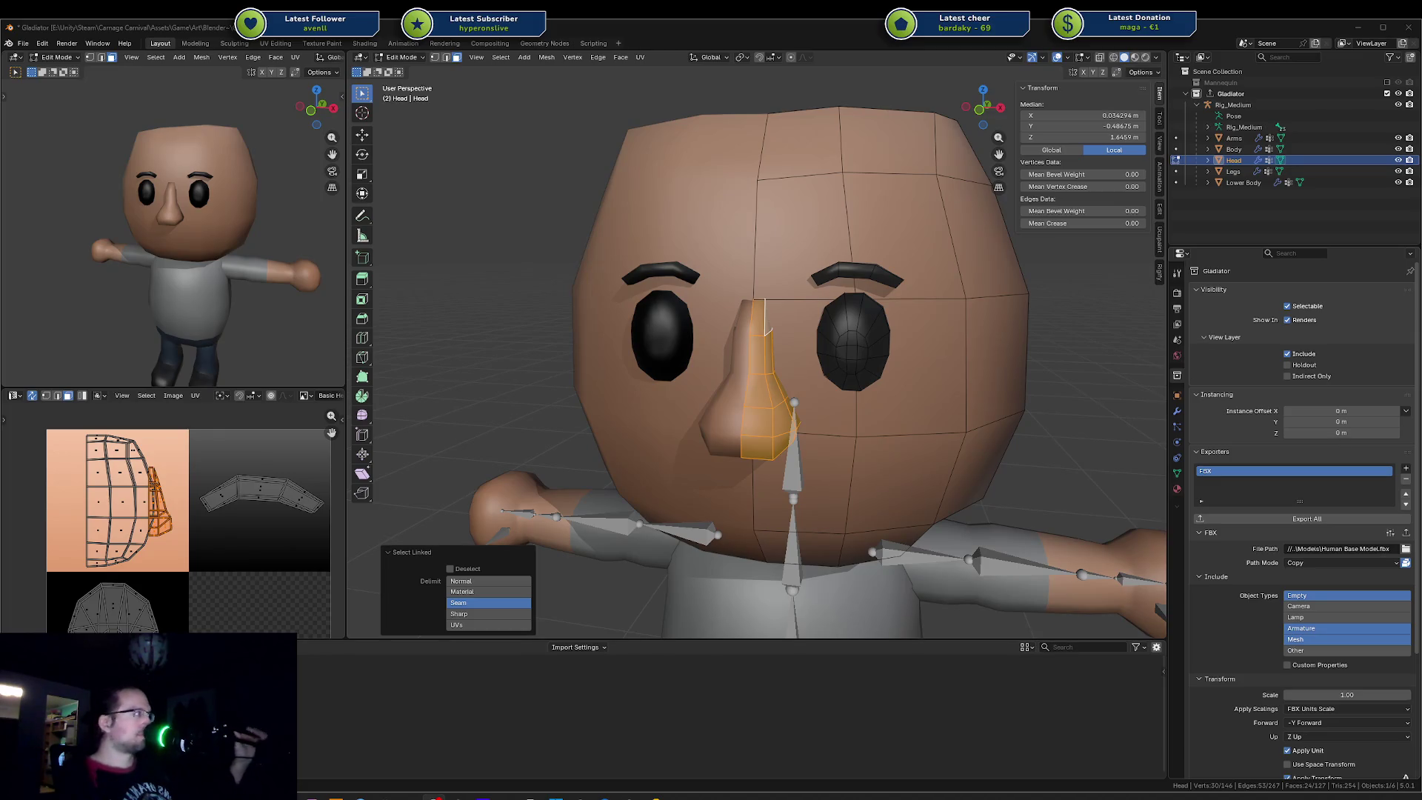
{"action": "middle_click_drag", "start_coordinate": [889, 323], "coordinate": [831, 320]}
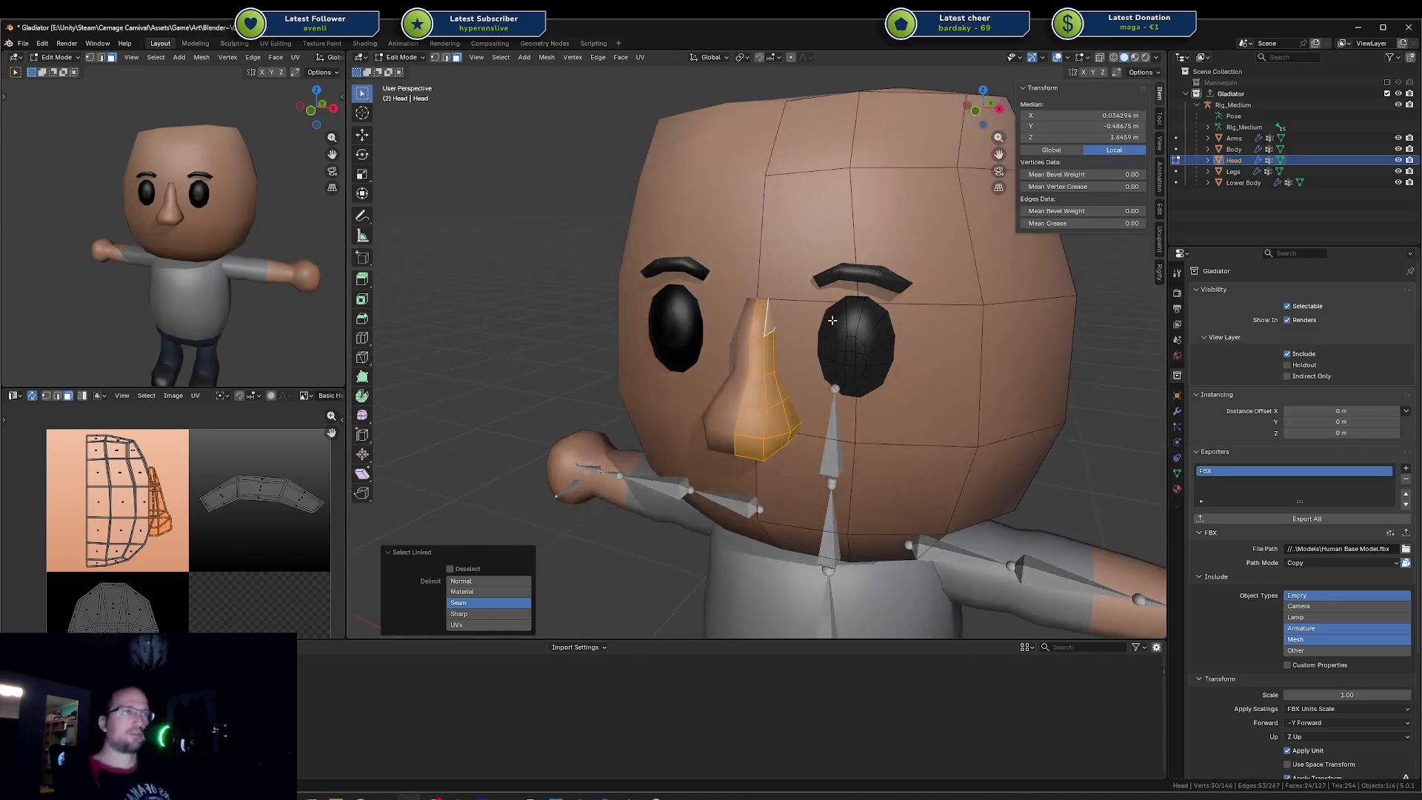
{"action": "scroll", "coordinate": [167, 266], "scroll_direction": "down", "scroll_amount": 3}
{"action": "middle_click_drag", "start_coordinate": [168, 267], "coordinate": [255, 275]}
{"action": "middle_click_drag", "start_coordinate": [855, 347], "coordinate": [772, 307]}
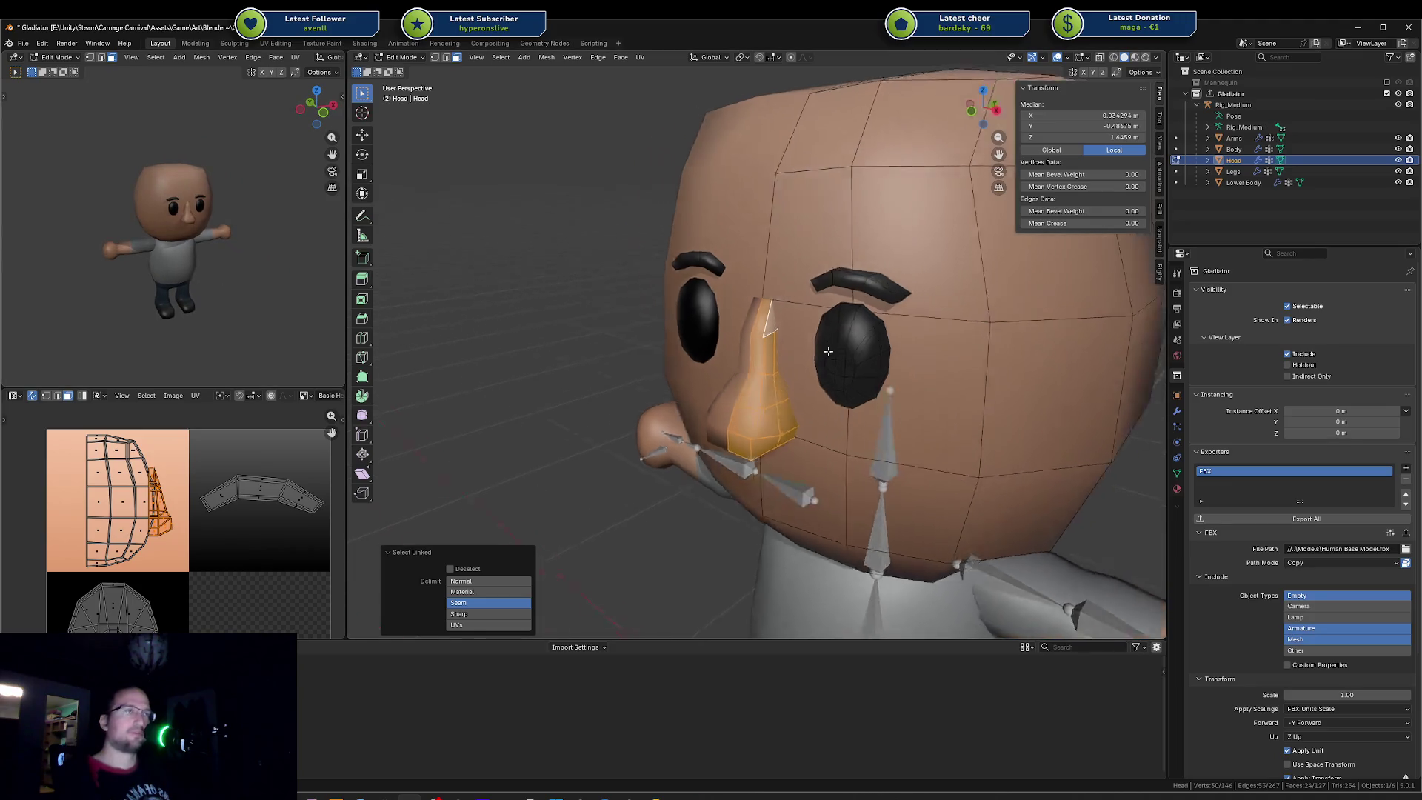
Step: Lower two nose-bridge faces slightly, export the Gladiator collection and save the file
{"action": "left_click", "coordinate": [771, 307]}
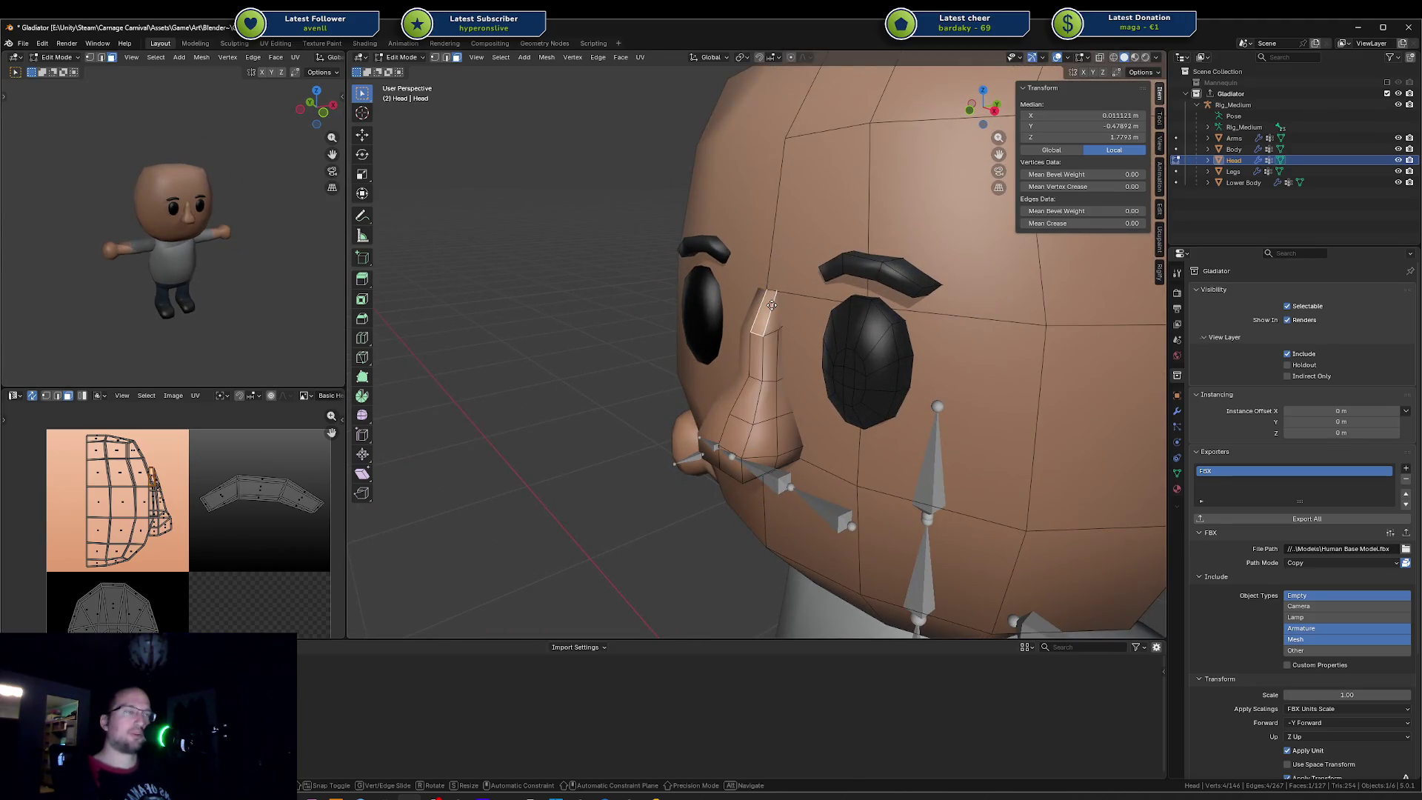
{"action": "left_click", "coordinate": [769, 326], "text": "shift"}
{"action": "key", "text": "ctrl+z"}
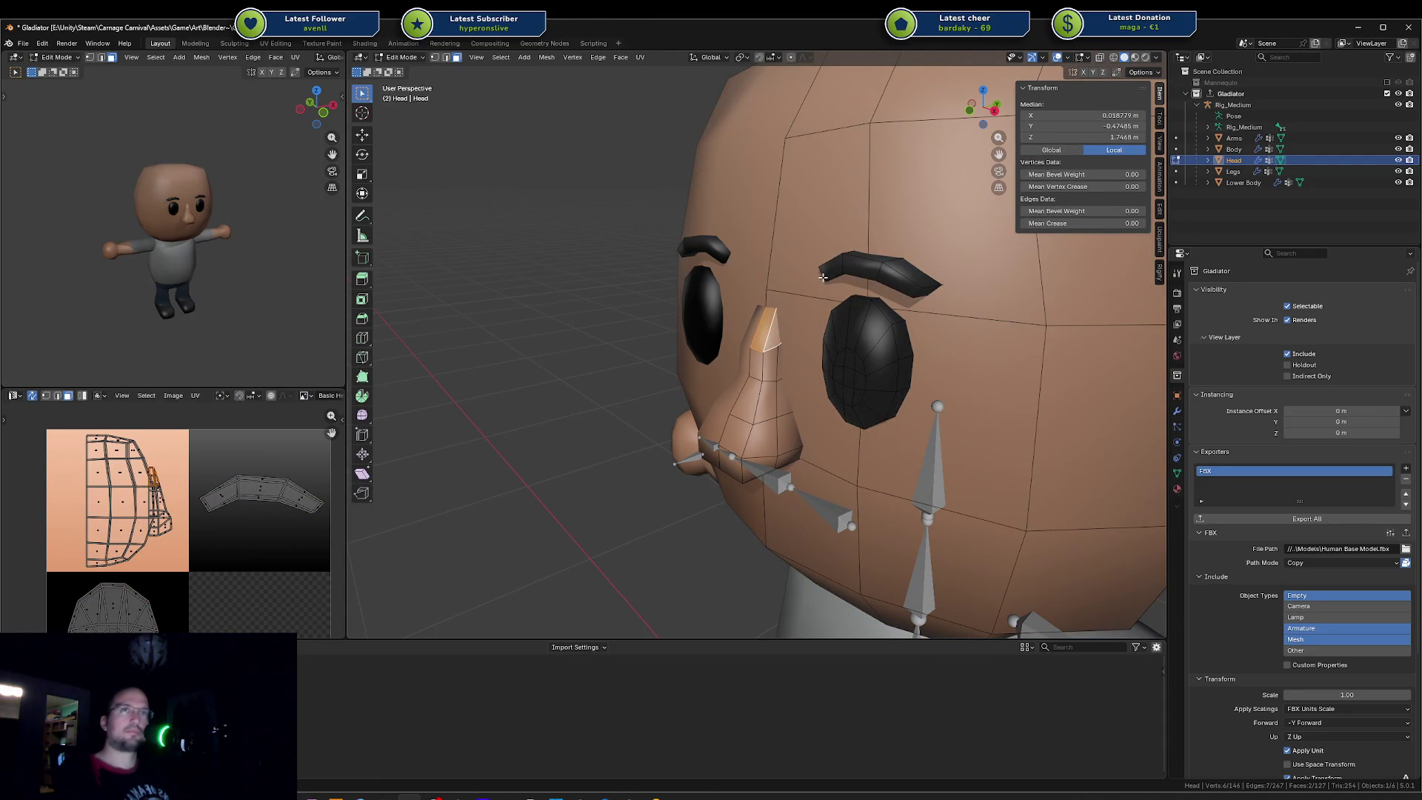
{"action": "left_click", "coordinate": [1256, 519]}
{"action": "key", "text": "Tab"}
{"action": "key", "text": "ctrl+s"}
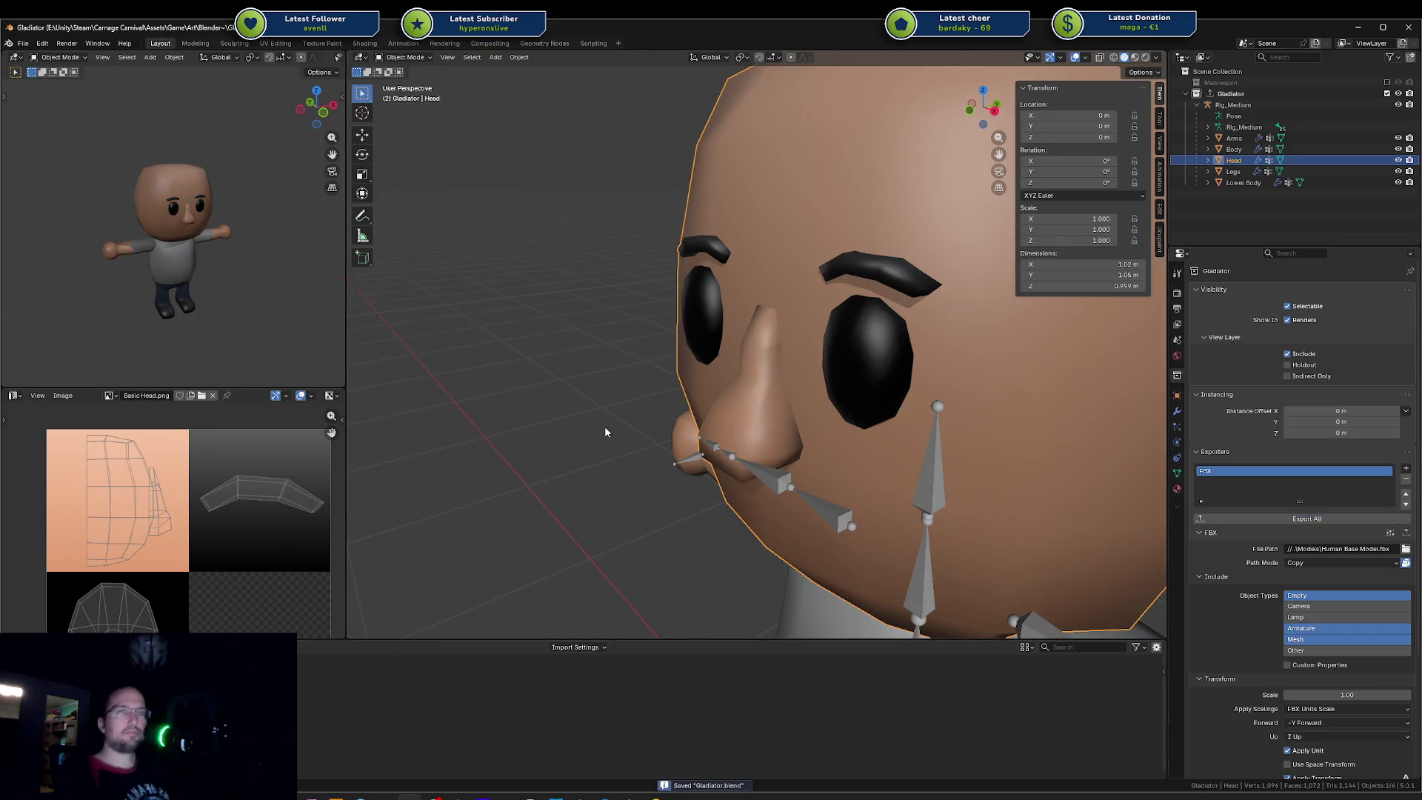
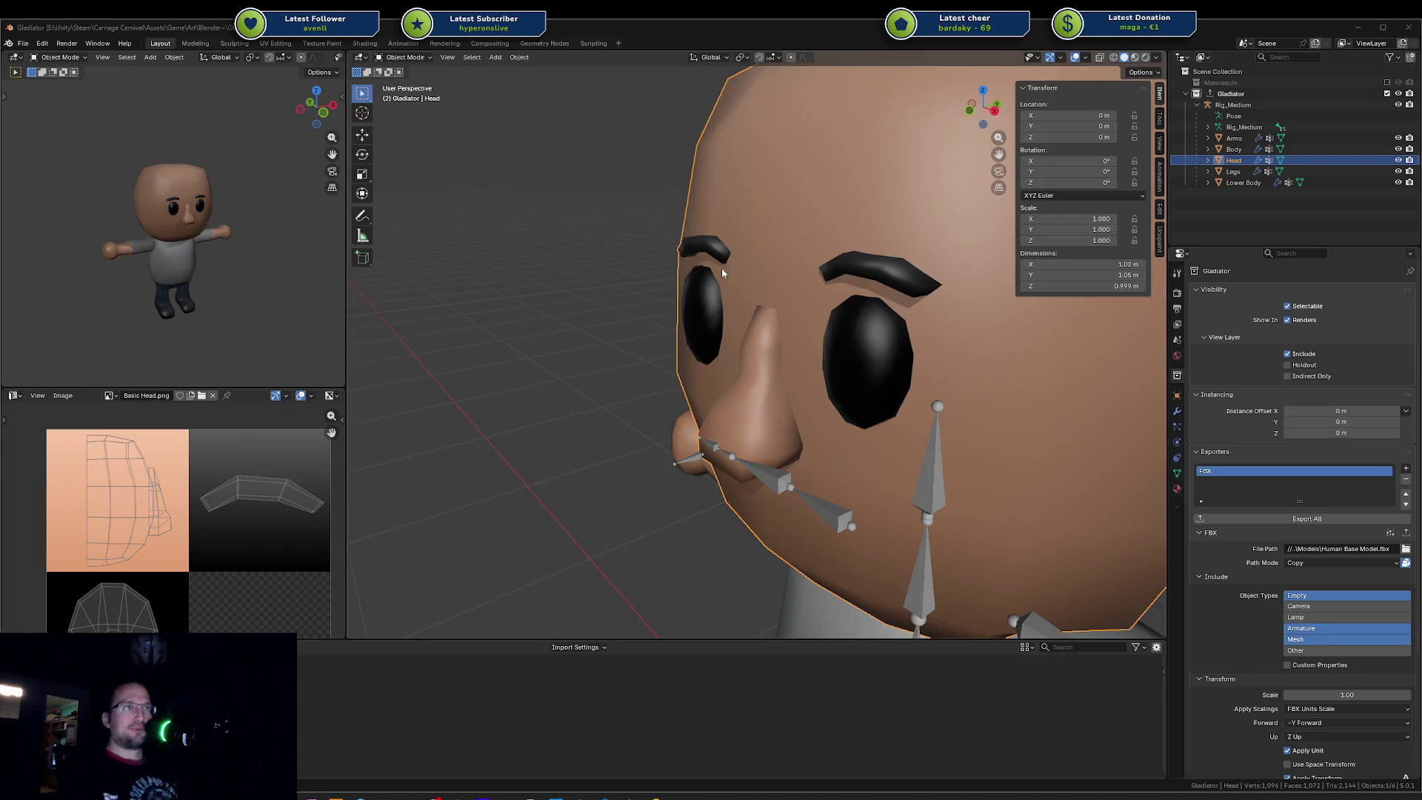
{"action": "scroll", "coordinate": [722, 268], "scroll_direction": "down", "scroll_amount": 8}
Step: Save the Gladiator file and orbit both viewports to inspect the character from several sides
{"action": "left_click", "coordinate": [903, 243]}
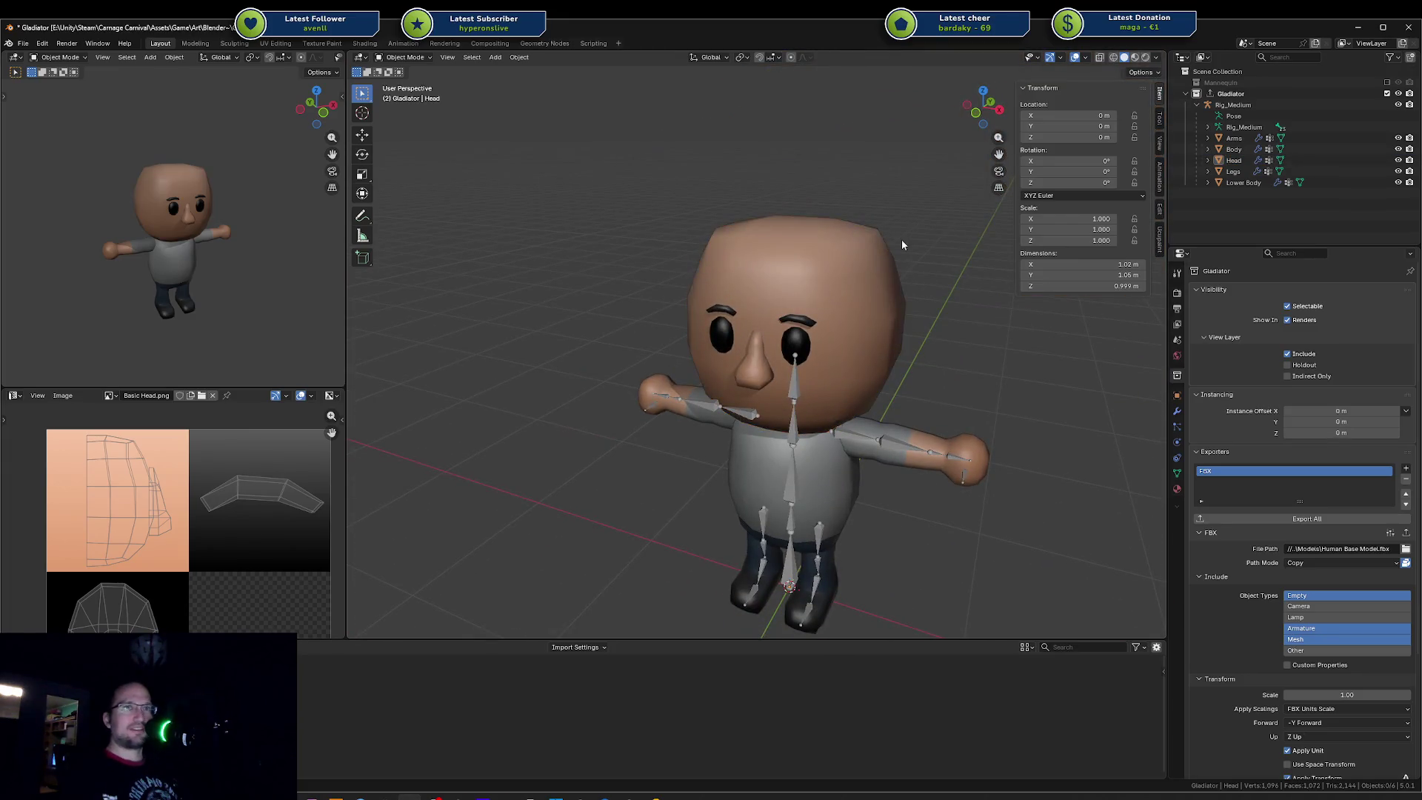
{"action": "scroll", "coordinate": [156, 298], "scroll_direction": "up", "scroll_amount": 3}
{"action": "mouse_move", "coordinate": [156, 298]}
{"action": "middle_mouse_down"}
{"action": "mouse_move", "coordinate": [241, 265]}
{"action": "mouse_move", "coordinate": [231, 227]}
{"action": "middle_mouse_up"}
{"action": "key", "text": "ctrl+s"}
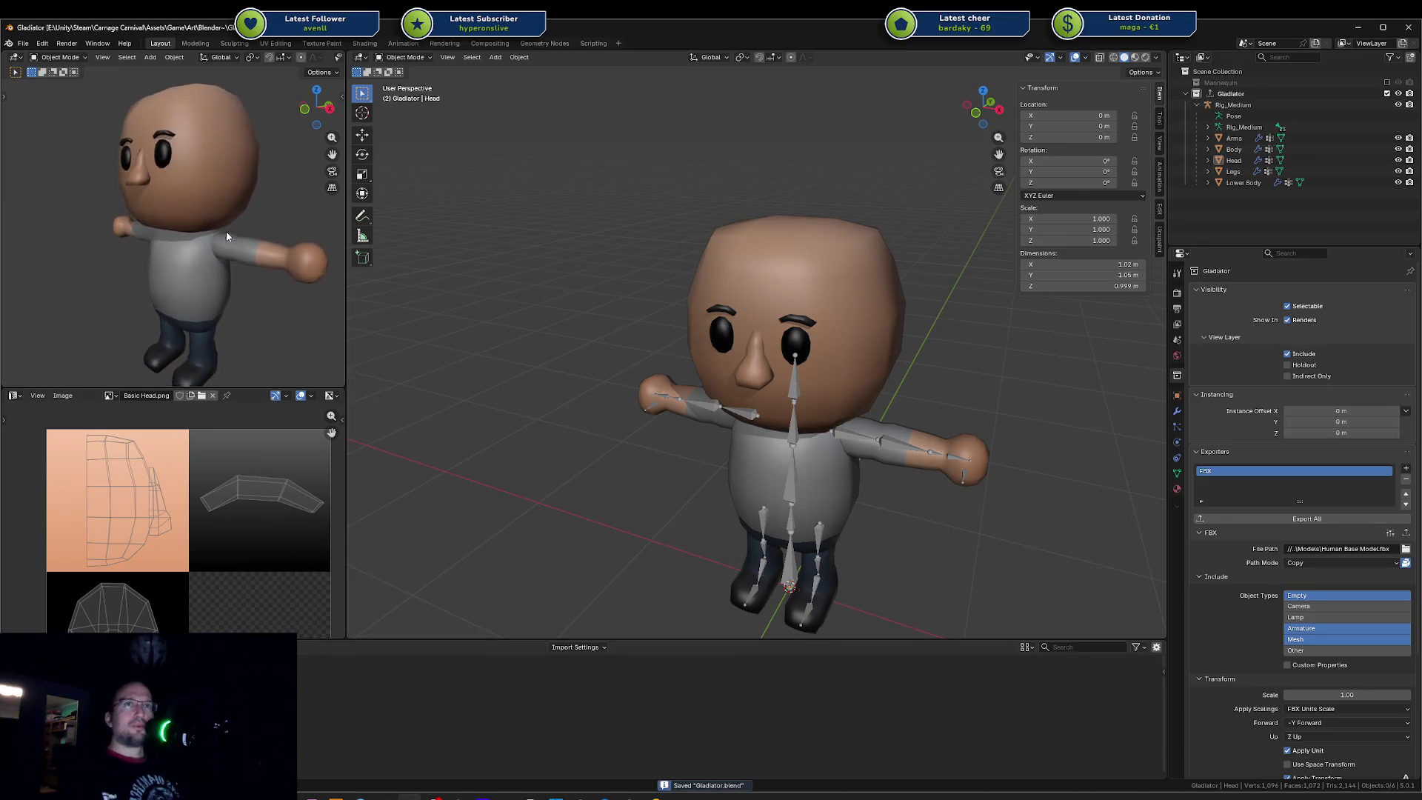
{"action": "mouse_move", "coordinate": [493, 215]}
{"action": "middle_mouse_down"}
{"action": "mouse_move", "coordinate": [674, 227]}
{"action": "mouse_move", "coordinate": [851, 213]}
{"action": "mouse_move", "coordinate": [695, 217]}
{"action": "middle_mouse_up"}
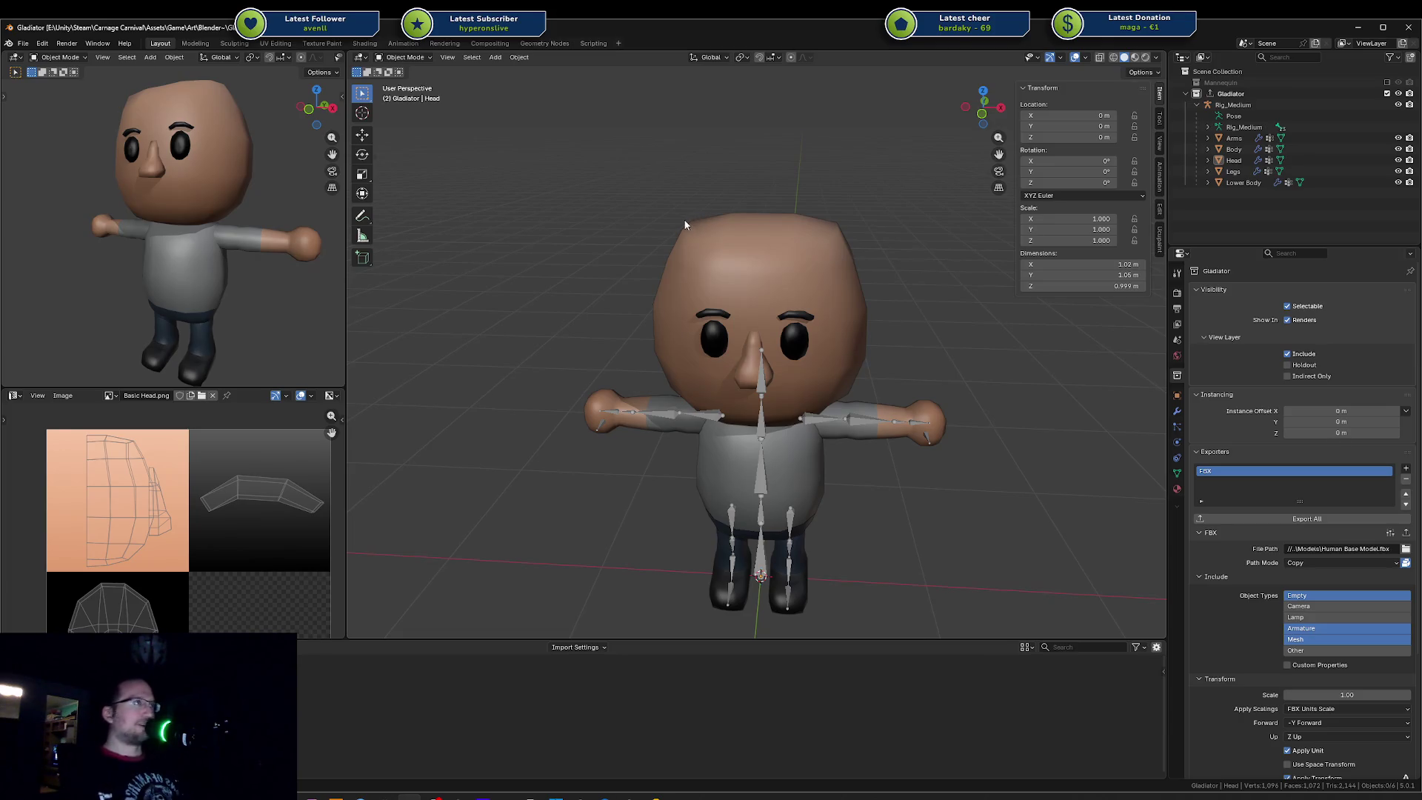
{"action": "scroll", "coordinate": [687, 225], "scroll_direction": "down", "scroll_amount": 1}
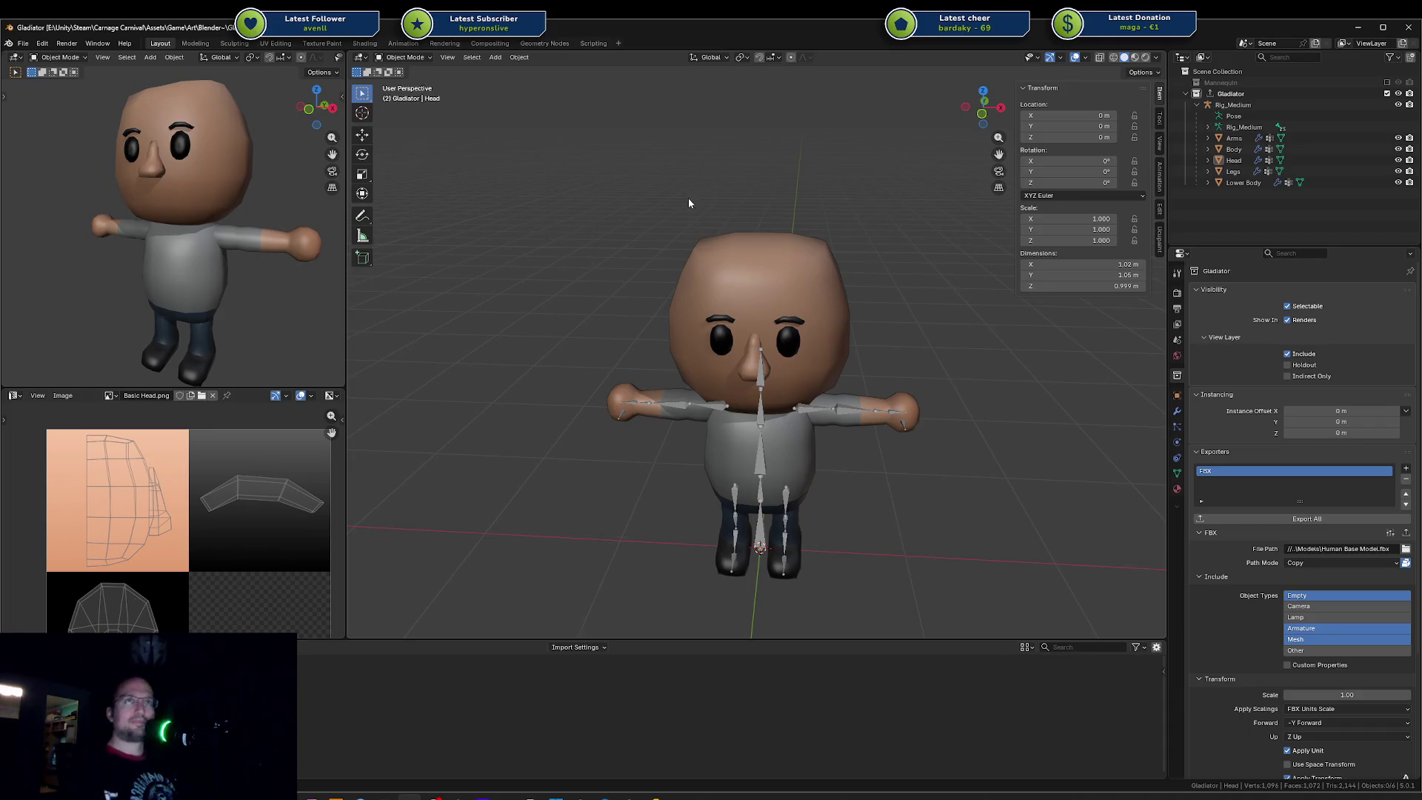
{"action": "mouse_move", "coordinate": [783, 297]}
{"action": "middle_mouse_down"}
{"action": "mouse_move", "coordinate": [762, 311]}
{"action": "mouse_move", "coordinate": [809, 284]}
{"action": "mouse_move", "coordinate": [778, 356]}
{"action": "mouse_move", "coordinate": [800, 414]}
{"action": "mouse_move", "coordinate": [813, 409]}
{"action": "middle_mouse_up"}
Step: Slide a neck vertex on the Head mesh along its edges and save the file
{"action": "left_click", "coordinate": [809, 283]}
{"action": "scroll", "coordinate": [828, 308], "scroll_direction": "up", "scroll_amount": 1}
{"action": "key", "text": "Tab"}
{"action": "left_click", "coordinate": [812, 420]}
{"action": "left_click", "coordinate": [775, 404]}
{"action": "key", "text": "g"}
{"action": "key", "text": "g"}
{"action": "left_click", "coordinate": [812, 411]}
{"action": "key", "text": "2"}
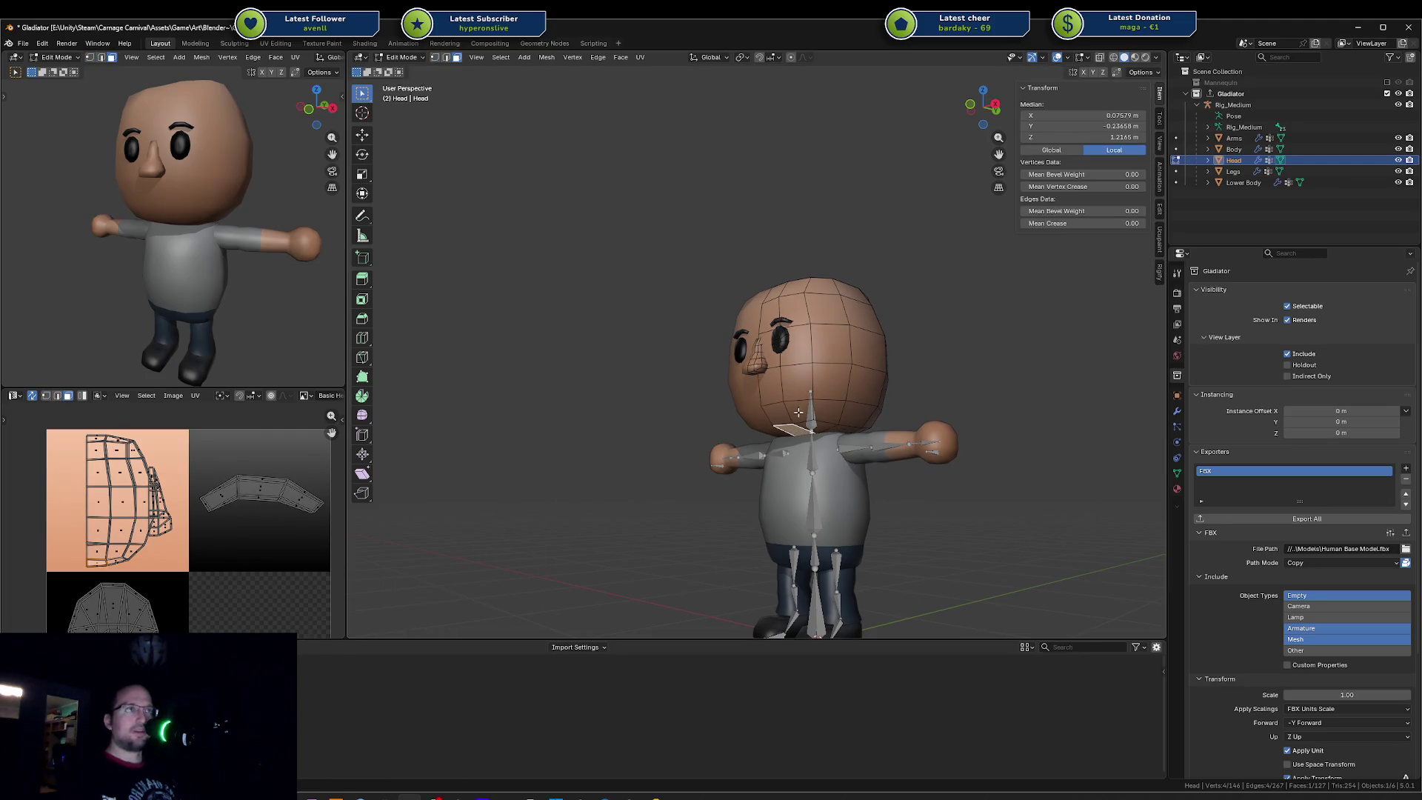
{"action": "key", "text": "Tab"}
{"action": "key", "text": "ctrl+s"}
Step: Scale the eyebrows uniformly by about 1.5 in the head mesh
{"action": "mouse_move", "coordinate": [839, 340]}
{"action": "middle_mouse_down"}
{"action": "mouse_move", "coordinate": [857, 374]}
{"action": "mouse_move", "coordinate": [840, 303]}
{"action": "middle_mouse_up"}
{"action": "scroll", "coordinate": [942, 403], "scroll_direction": "up", "scroll_amount": 3}
{"action": "scroll", "coordinate": [944, 406], "scroll_direction": "up", "scroll_amount": 2}
{"action": "middle_click_drag", "start_coordinate": [944, 406], "coordinate": [874, 397]}
{"action": "key", "text": "Tab"}
{"action": "key", "text": "l"}
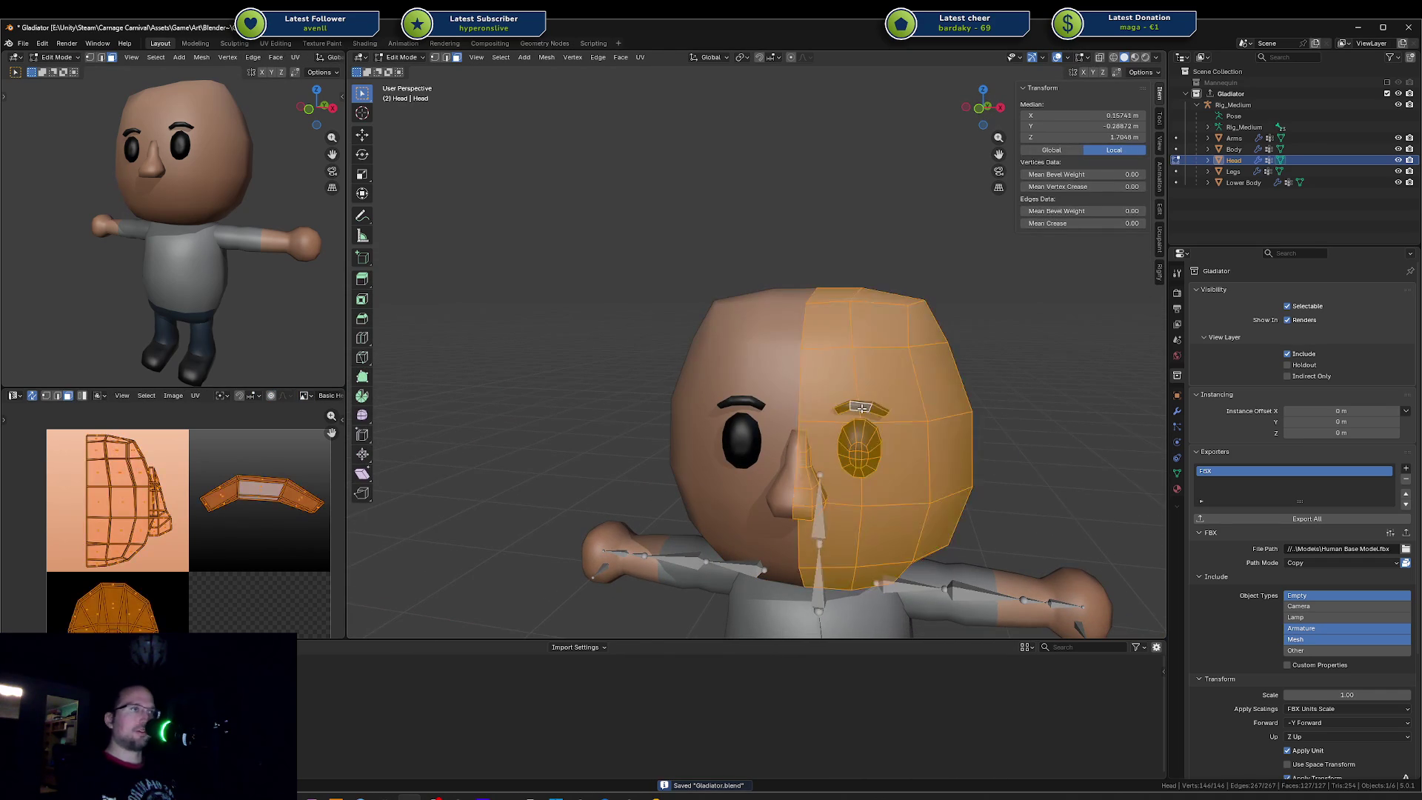
{"action": "key", "text": "alt+a"}
{"action": "key", "text": "l"}
{"action": "key", "text": "s"}
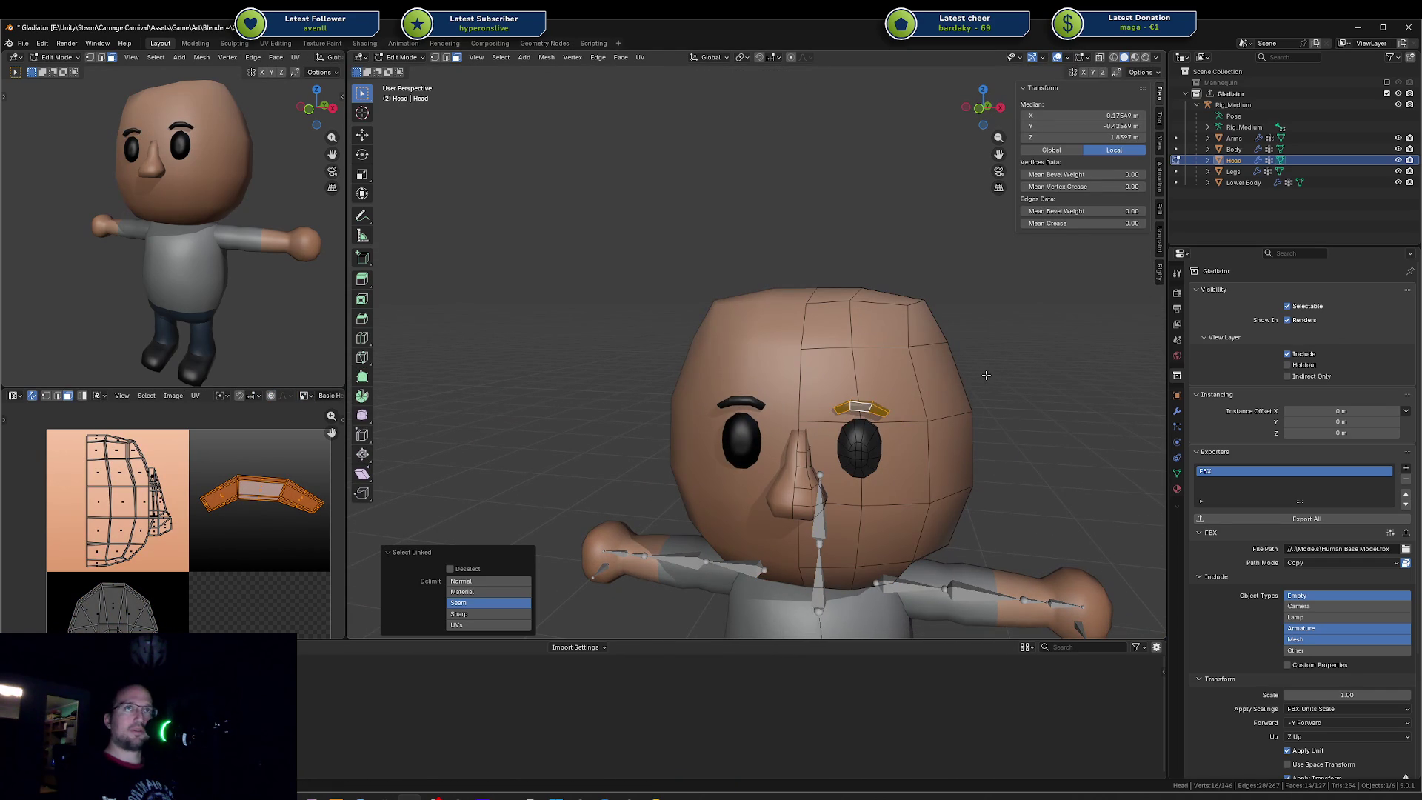
{"action": "key", "text": "z"}
{"action": "key", "text": "z"}
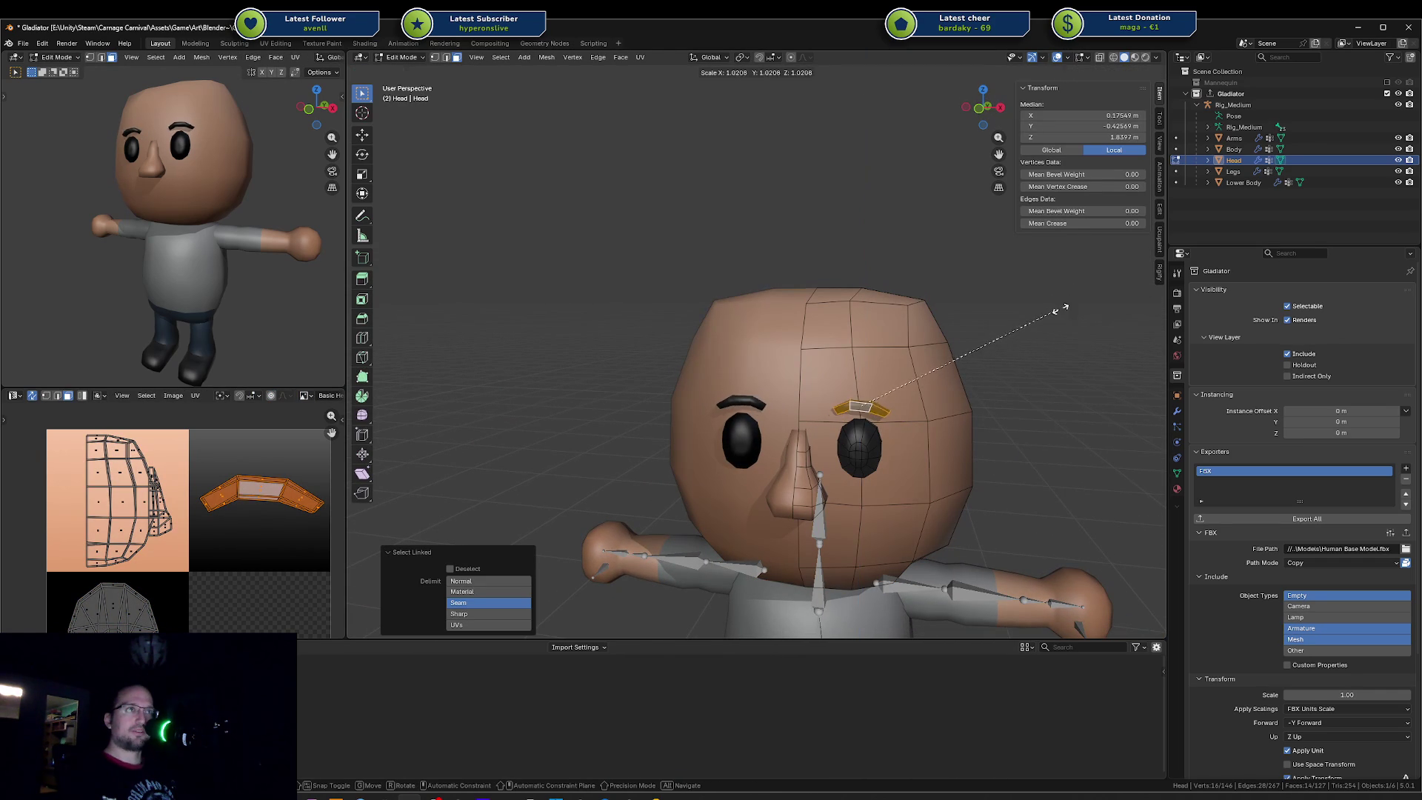
{"action": "key", "text": "z"}
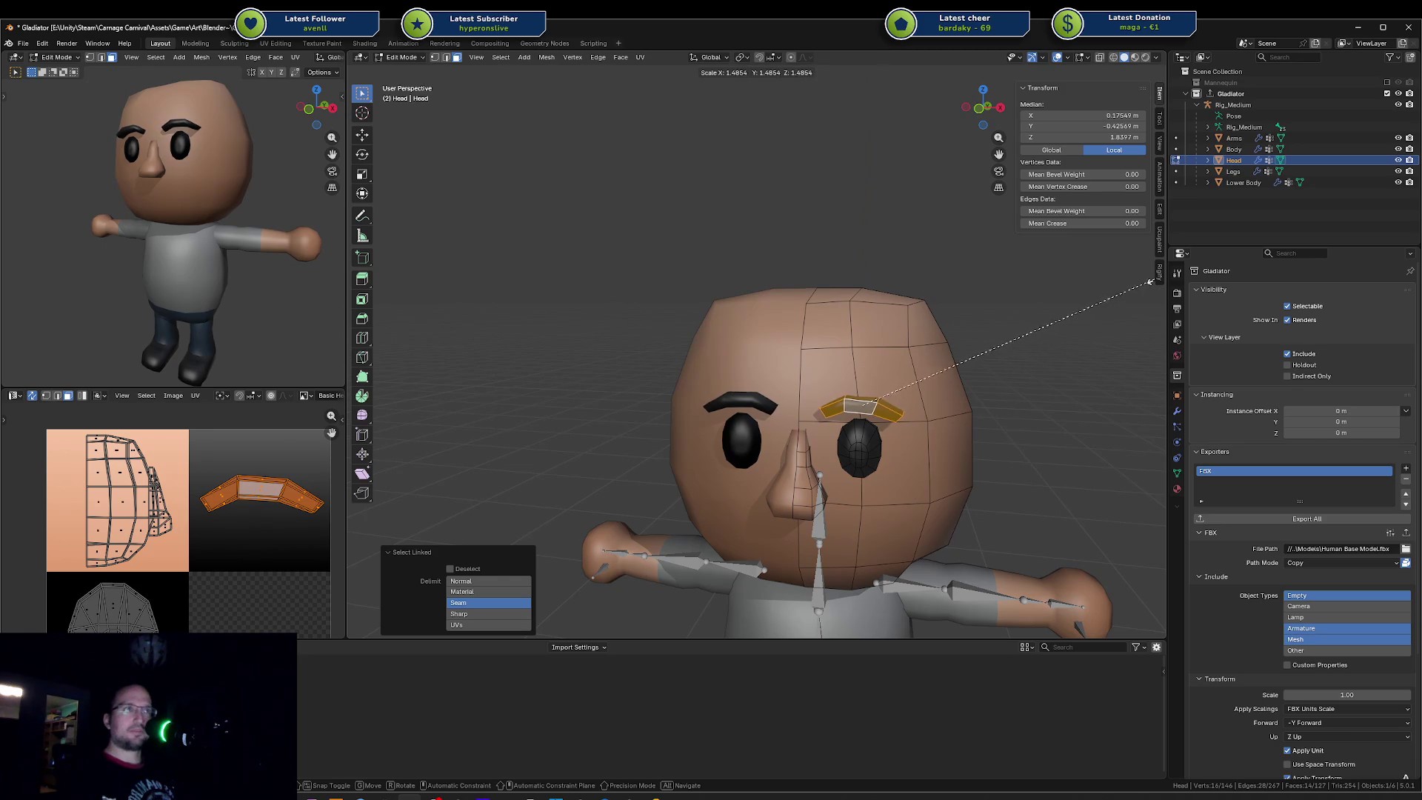
{"action": "left_click", "coordinate": [1140, 284]}
Step: Nudge the enlarged eyebrows along Y into place and save the file
{"action": "key", "text": "g"}
{"action": "key", "text": "y"}
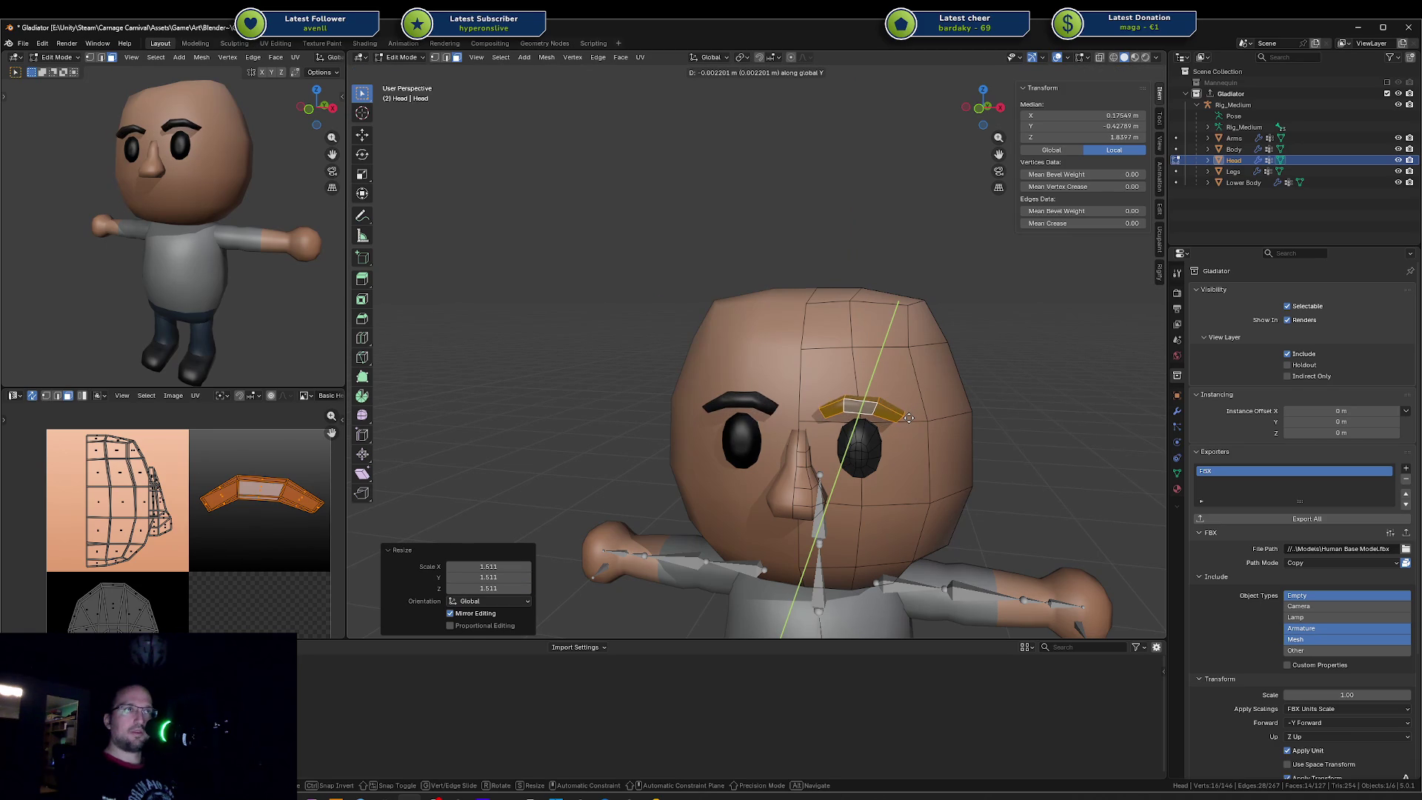
{"action": "left_click", "coordinate": [909, 417]}
{"action": "key", "text": "alt+a"}
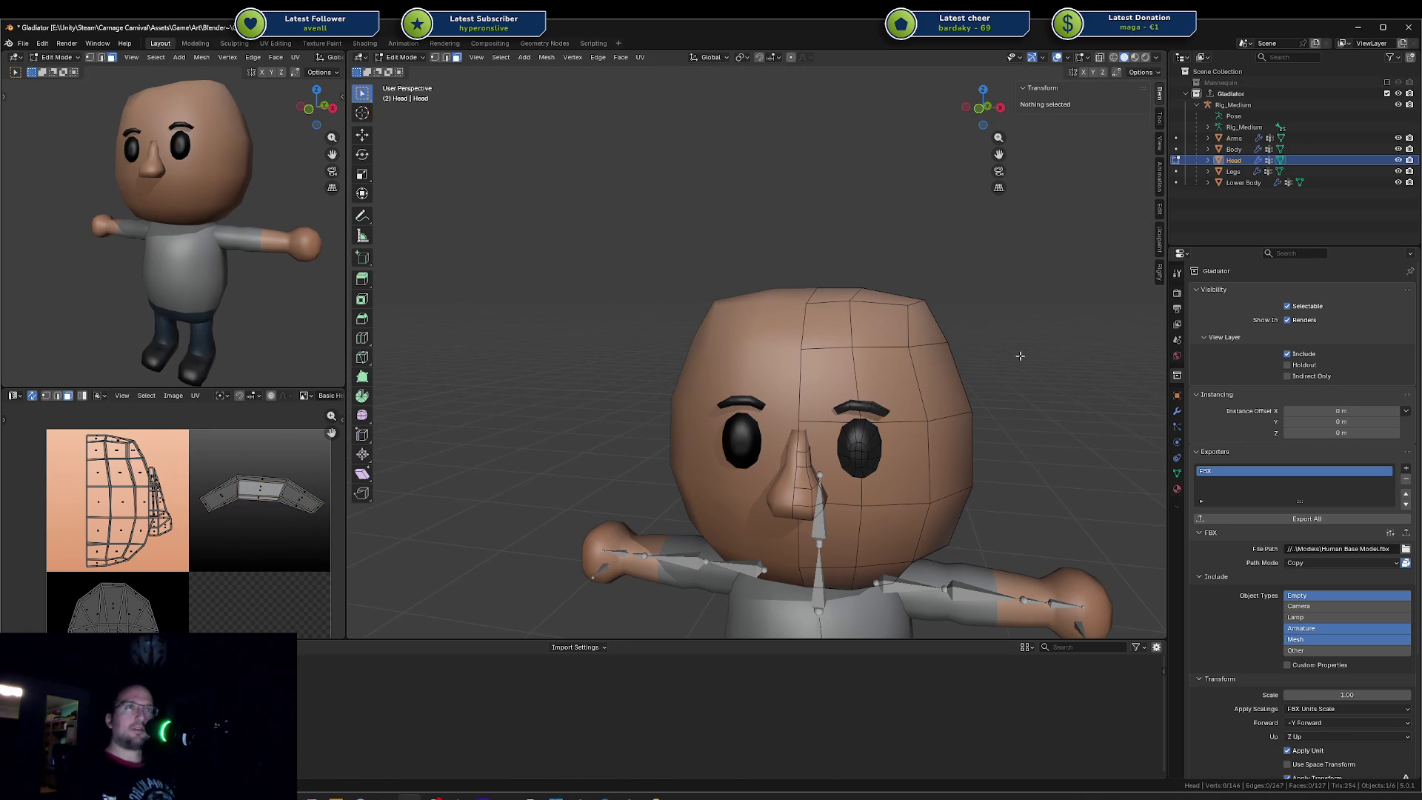
{"action": "key", "text": "Tab"}
{"action": "key", "text": "ctrl+s"}
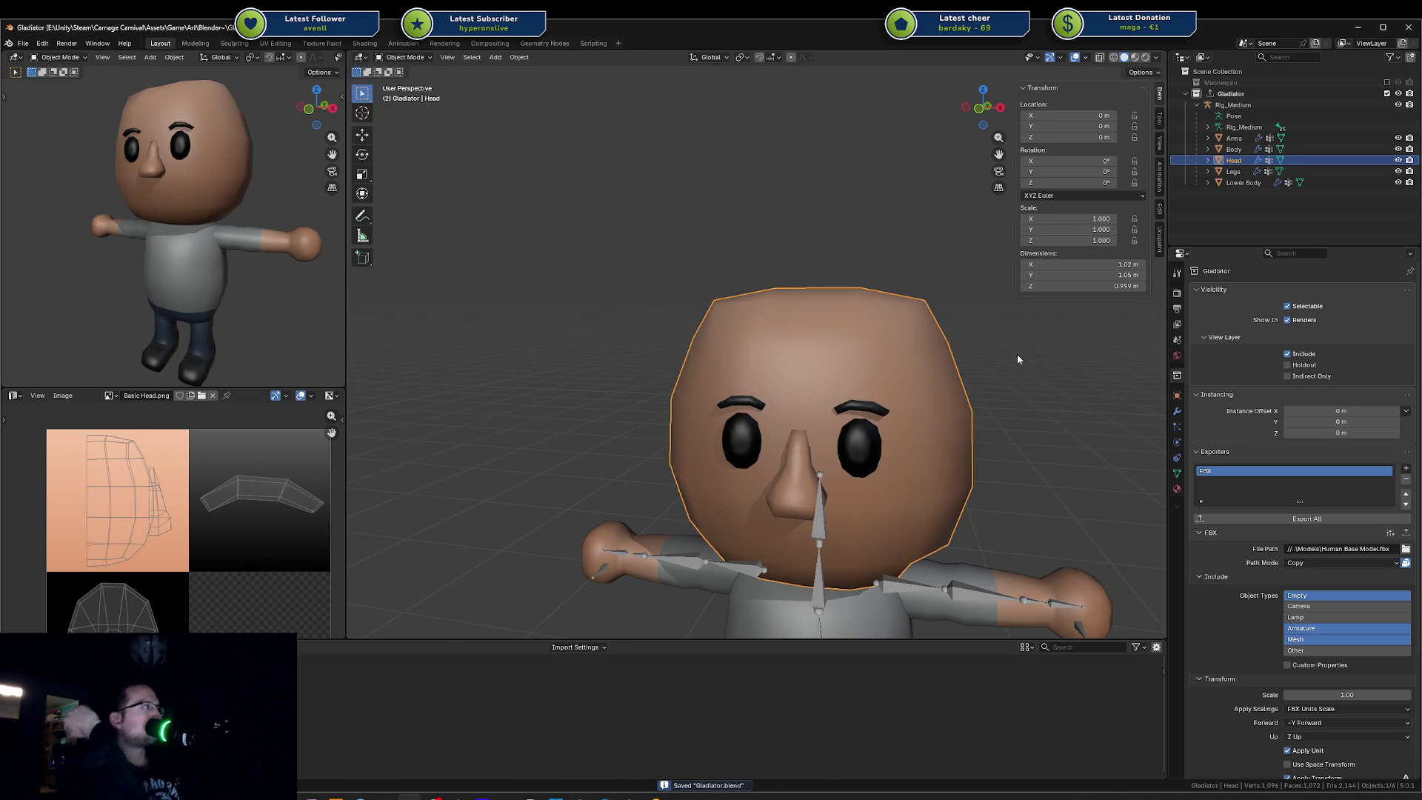
Step: Export the Gladiator collection as FBX again and switch to the Unity project
{"action": "mouse_move", "coordinate": [255, 132]}
{"action": "middle_mouse_down"}
{"action": "mouse_move", "coordinate": [205, 186]}
{"action": "mouse_move", "coordinate": [268, 155]}
{"action": "middle_mouse_up"}
{"action": "left_click", "coordinate": [1406, 563]}
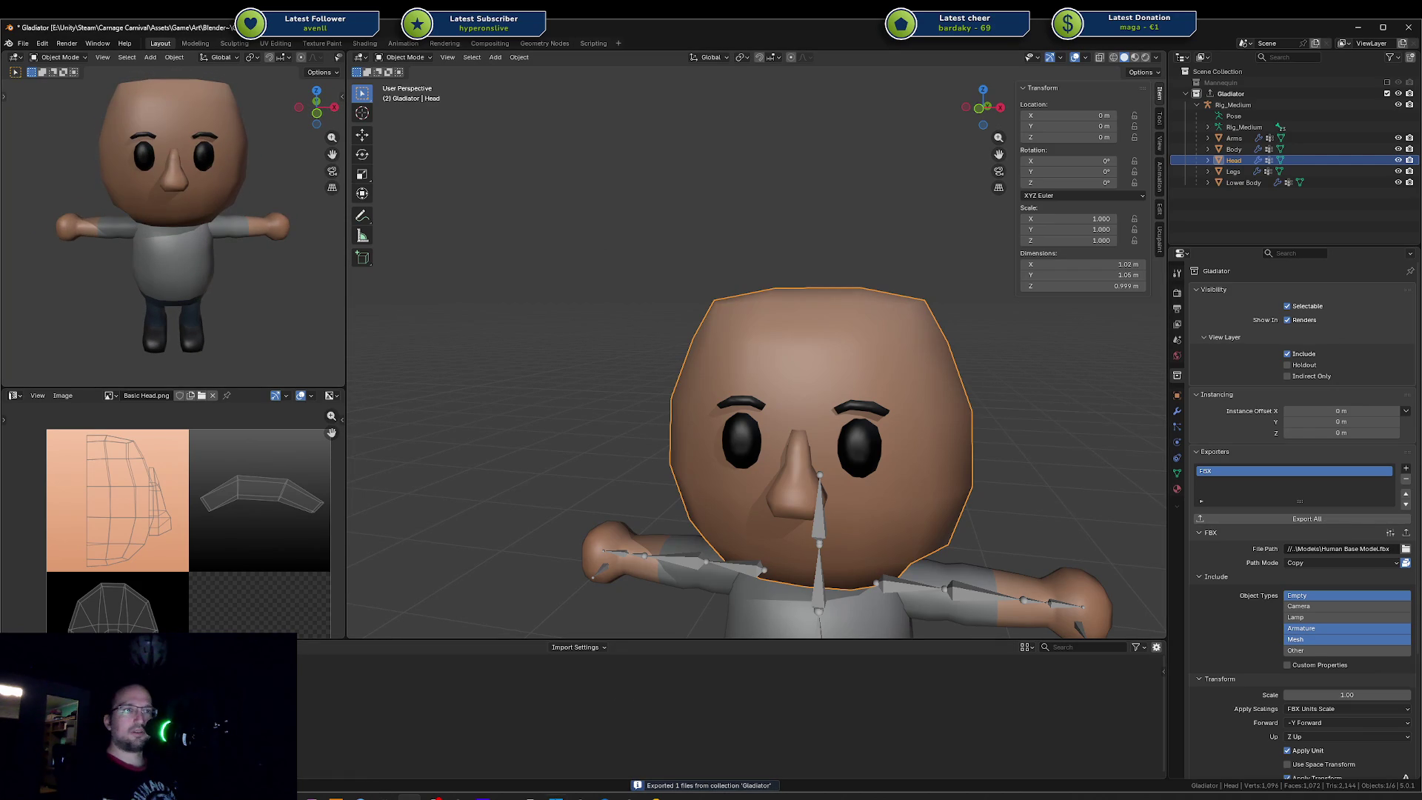
{"action": "left_click", "coordinate": [600, 794]}
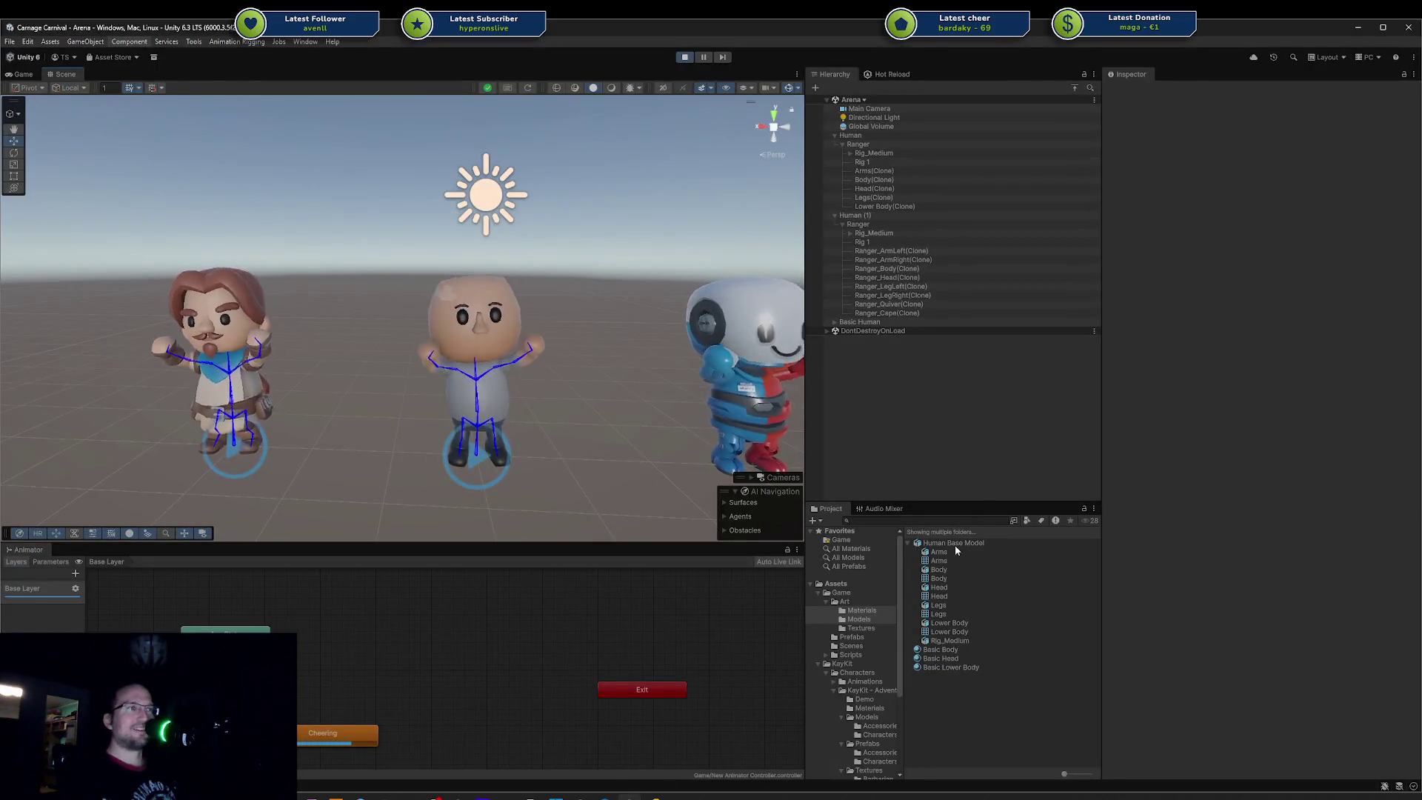
Step: Reimport the Human Base Model asset so the updated character loads
{"action": "left_click", "coordinate": [952, 542]}
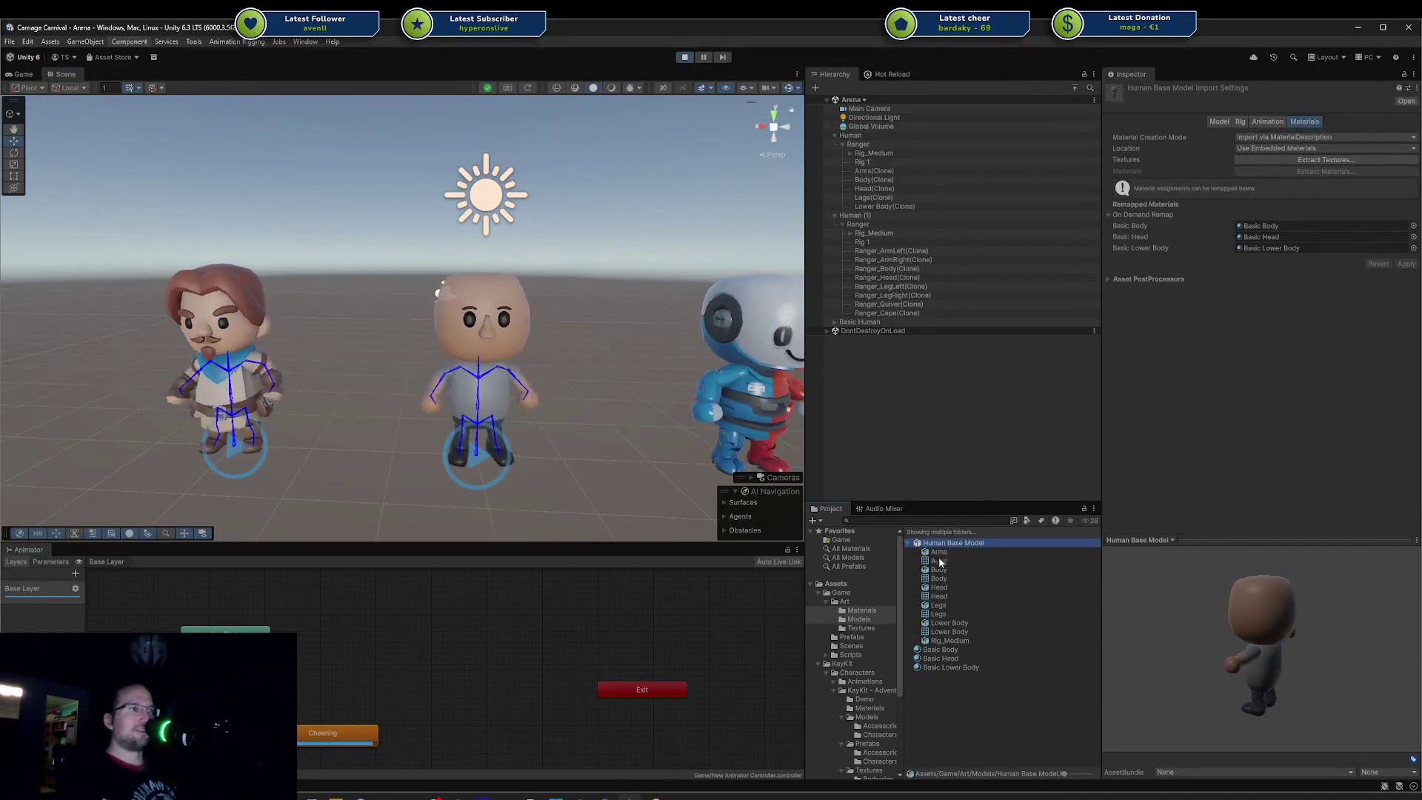
{"action": "right_click", "coordinate": [964, 543]}
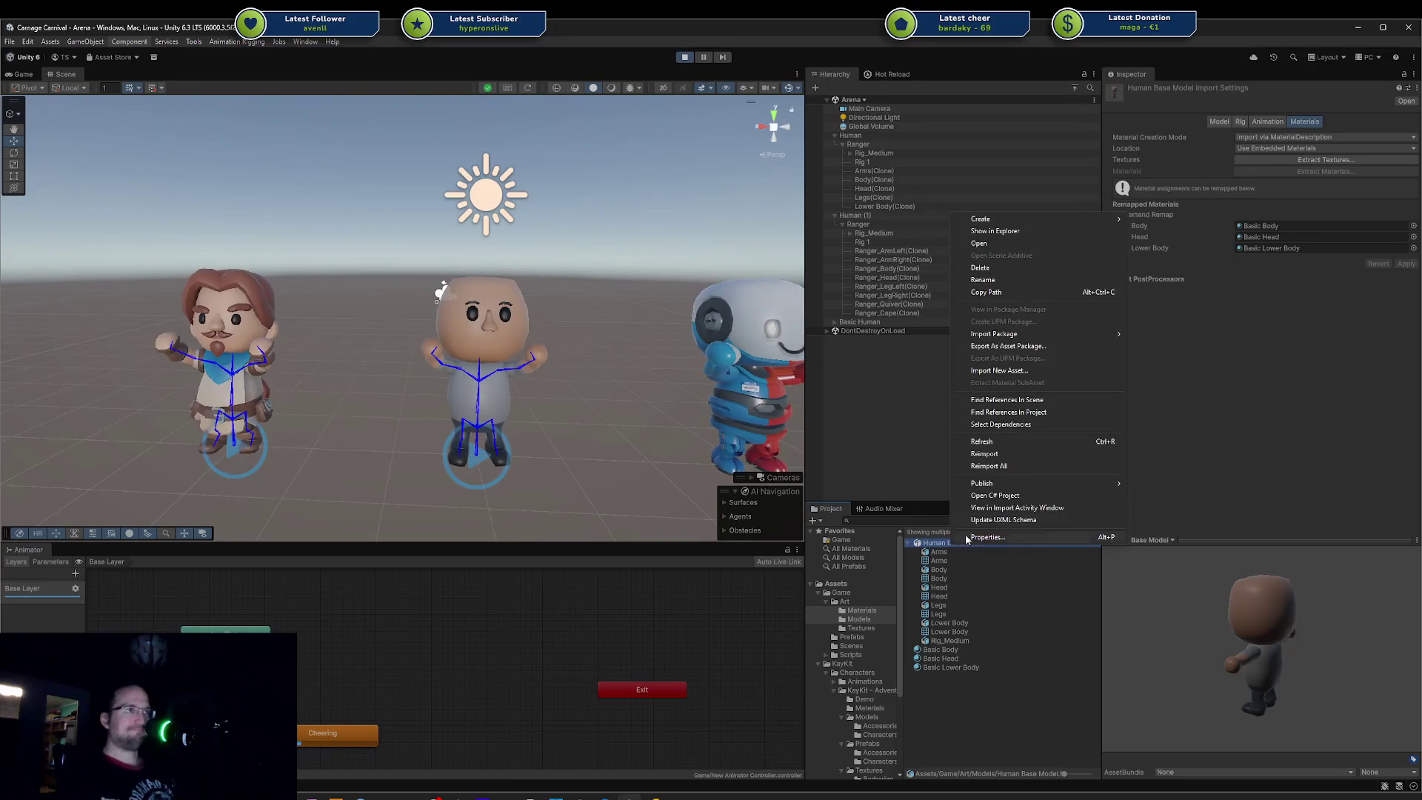
{"action": "left_click", "coordinate": [1003, 454]}
Step: Fly the Scene camera around the base character, then switch to Affinity Photo
{"action": "mouse_move", "coordinate": [609, 371]}
{"action": "left_mouse_down", "text": "alt"}
{"action": "mouse_move", "coordinate": [577, 428]}
{"action": "mouse_move", "coordinate": [657, 331]}
{"action": "left_mouse_up", "text": "alt"}
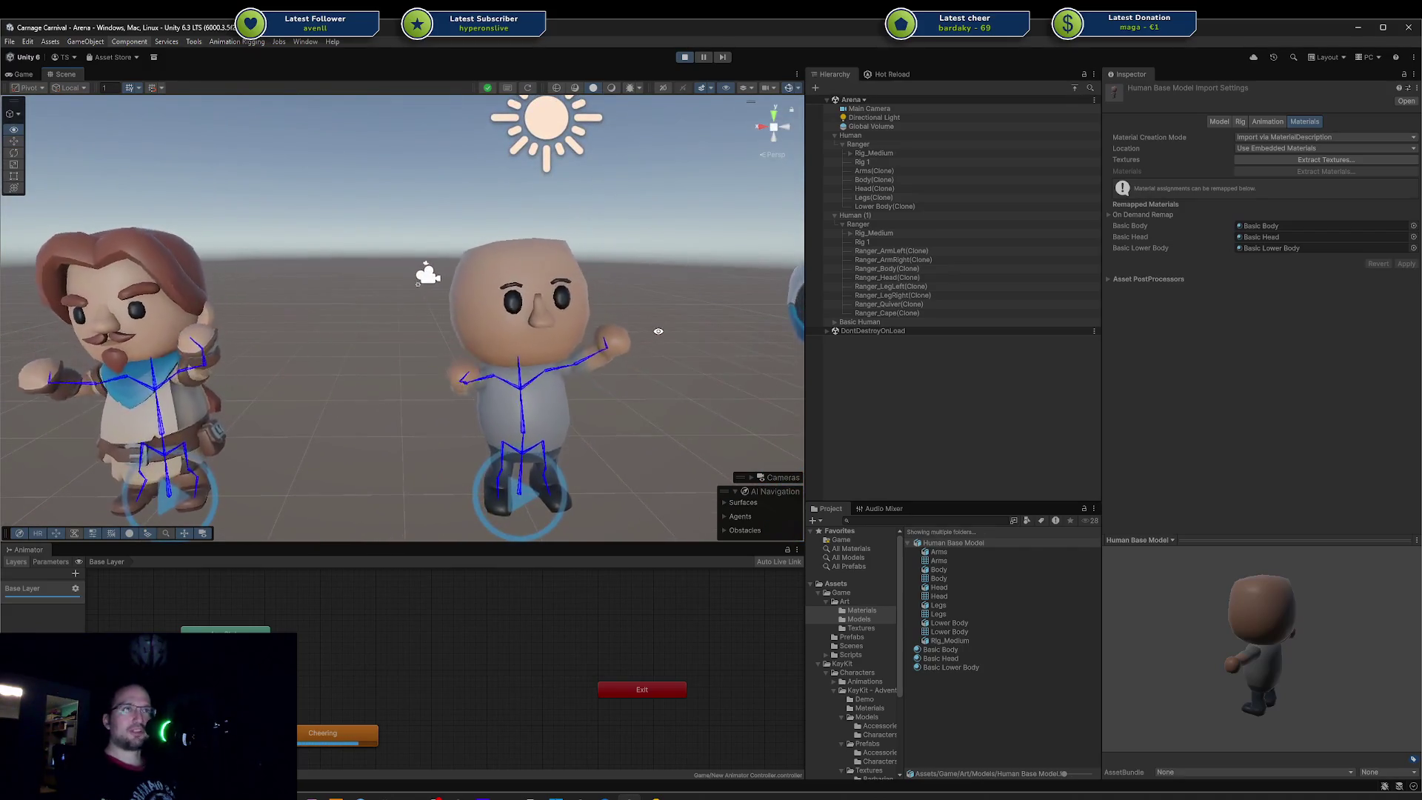
{"action": "left_click_drag", "start_coordinate": [480, 334], "coordinate": [197, 319], "text": "alt"}
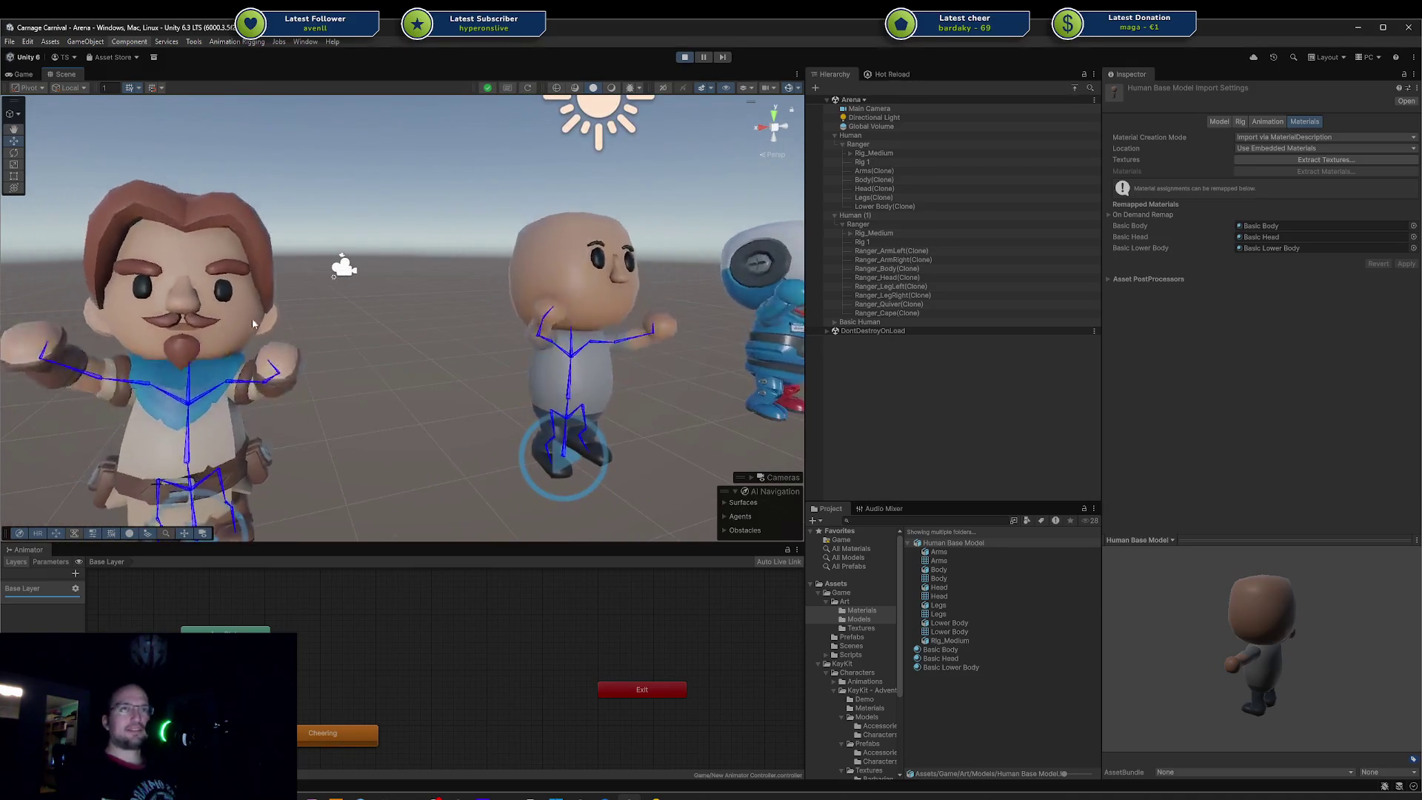
{"action": "left_click_drag", "start_coordinate": [236, 318], "coordinate": [516, 374], "text": "alt"}
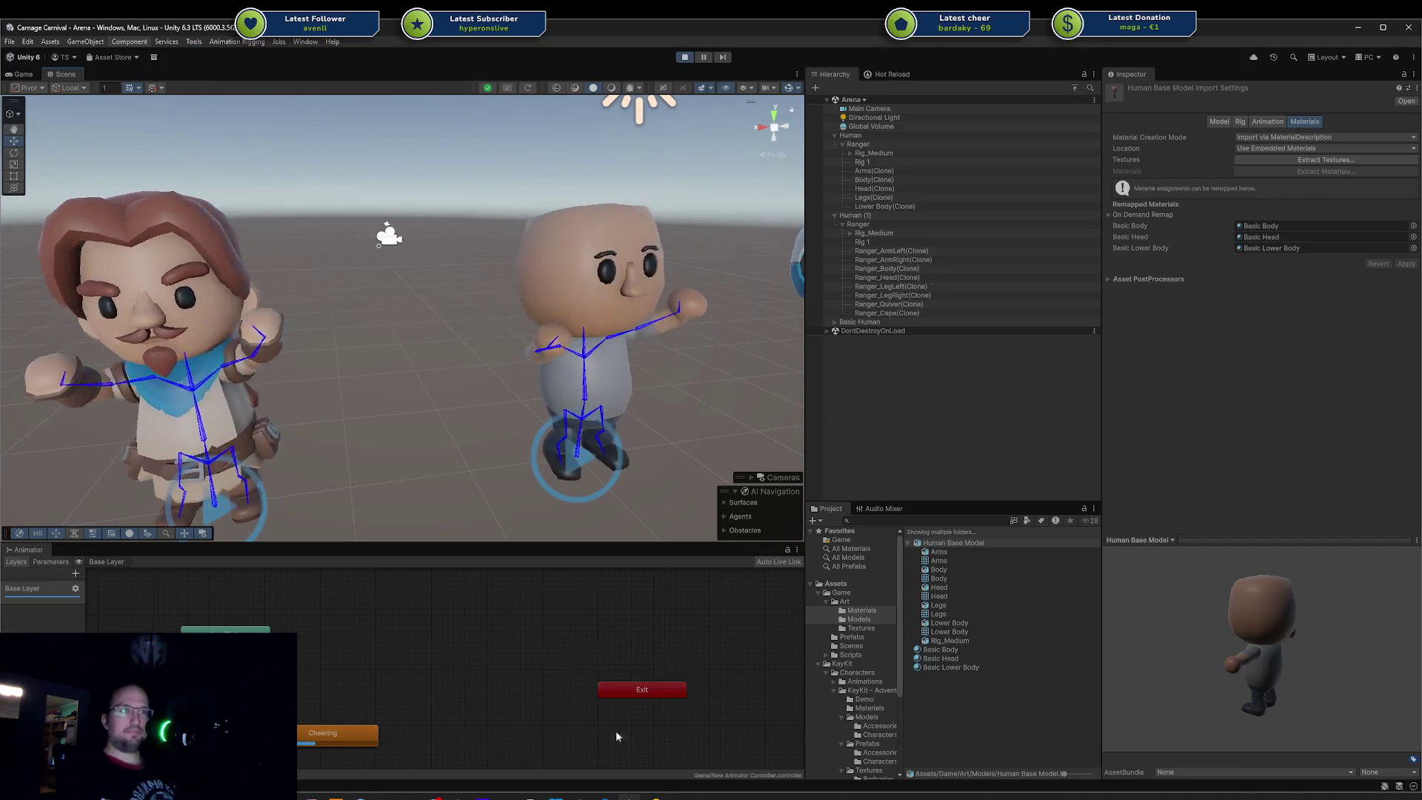
{"action": "key", "text": "alt+Tab"}
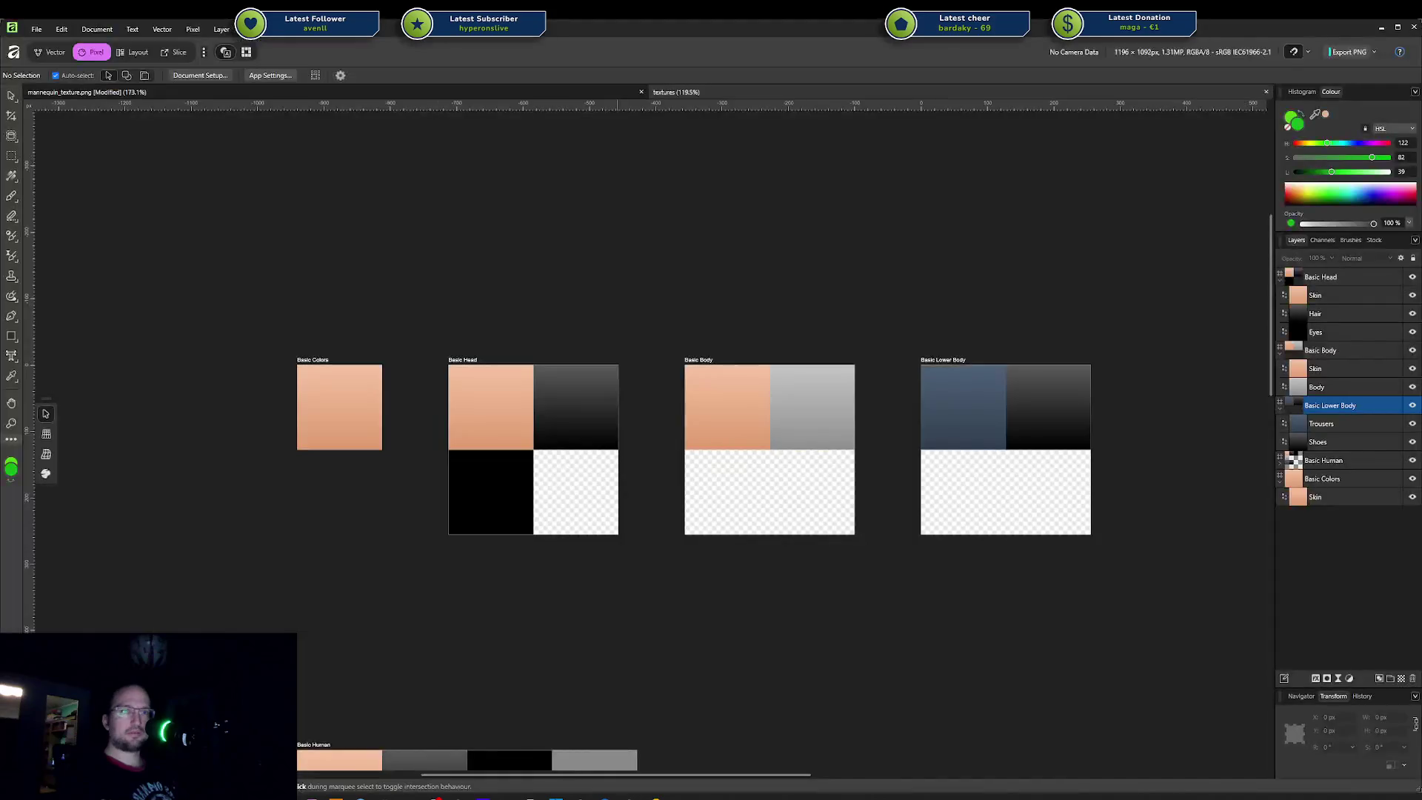
Step: Lower the saturation of the Basic Colors skin gradient's end stop
{"action": "left_click", "coordinate": [359, 406]}
{"action": "left_click", "coordinate": [496, 411], "text": "shift"}
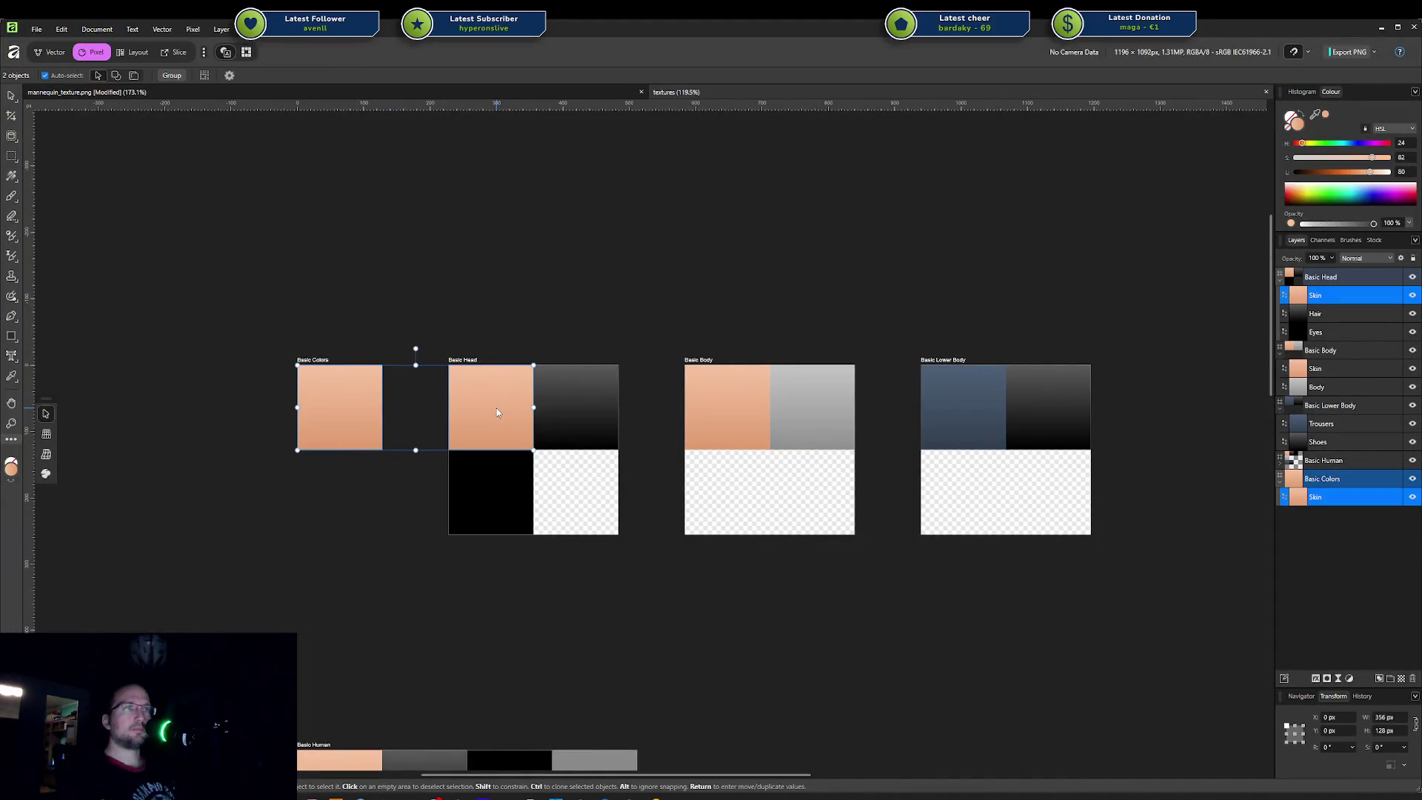
{"action": "left_click", "coordinate": [355, 419]}
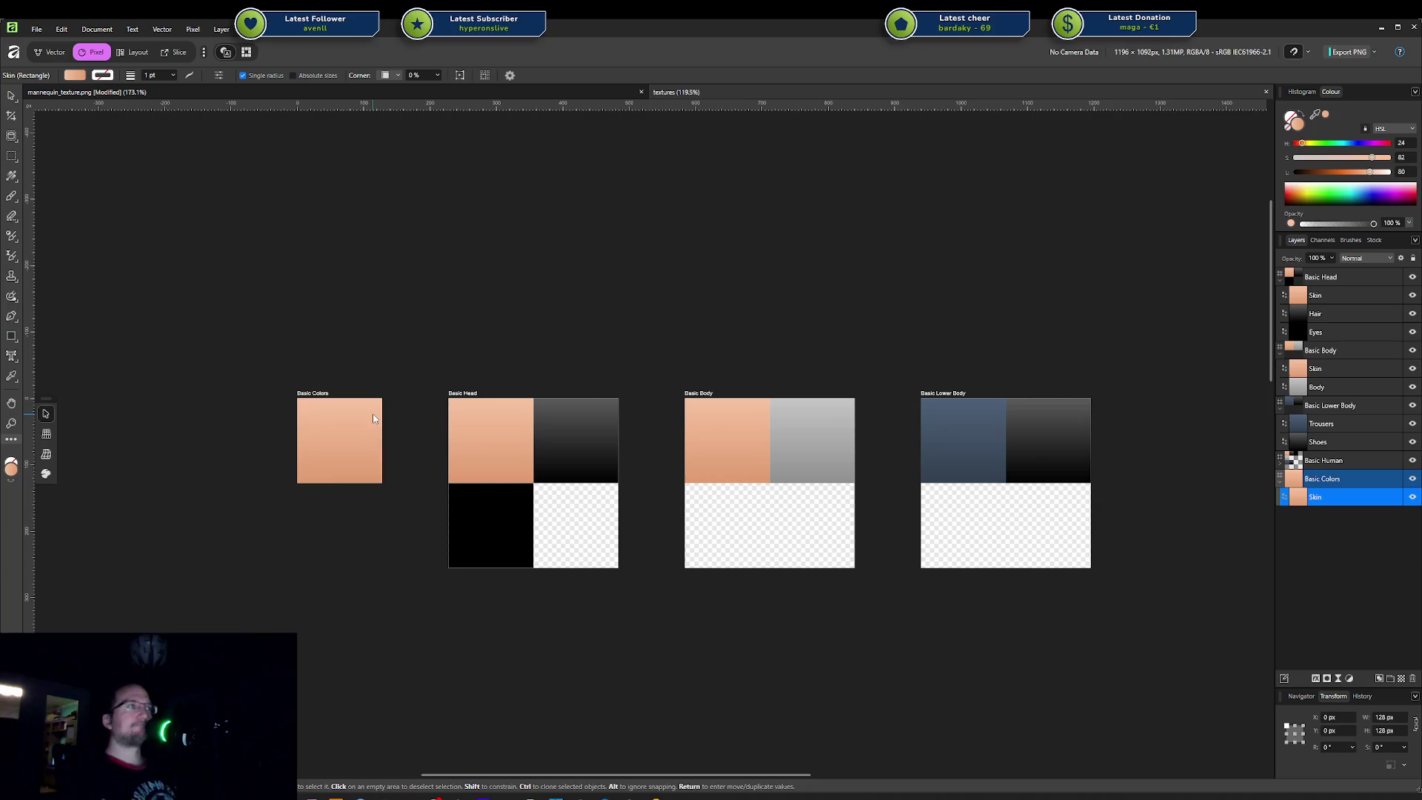
{"action": "mouse_move", "coordinate": [372, 414]}
{"action": "middle_mouse_down"}
{"action": "mouse_move", "coordinate": [427, 419]}
{"action": "mouse_move", "coordinate": [449, 395]}
{"action": "middle_mouse_up"}
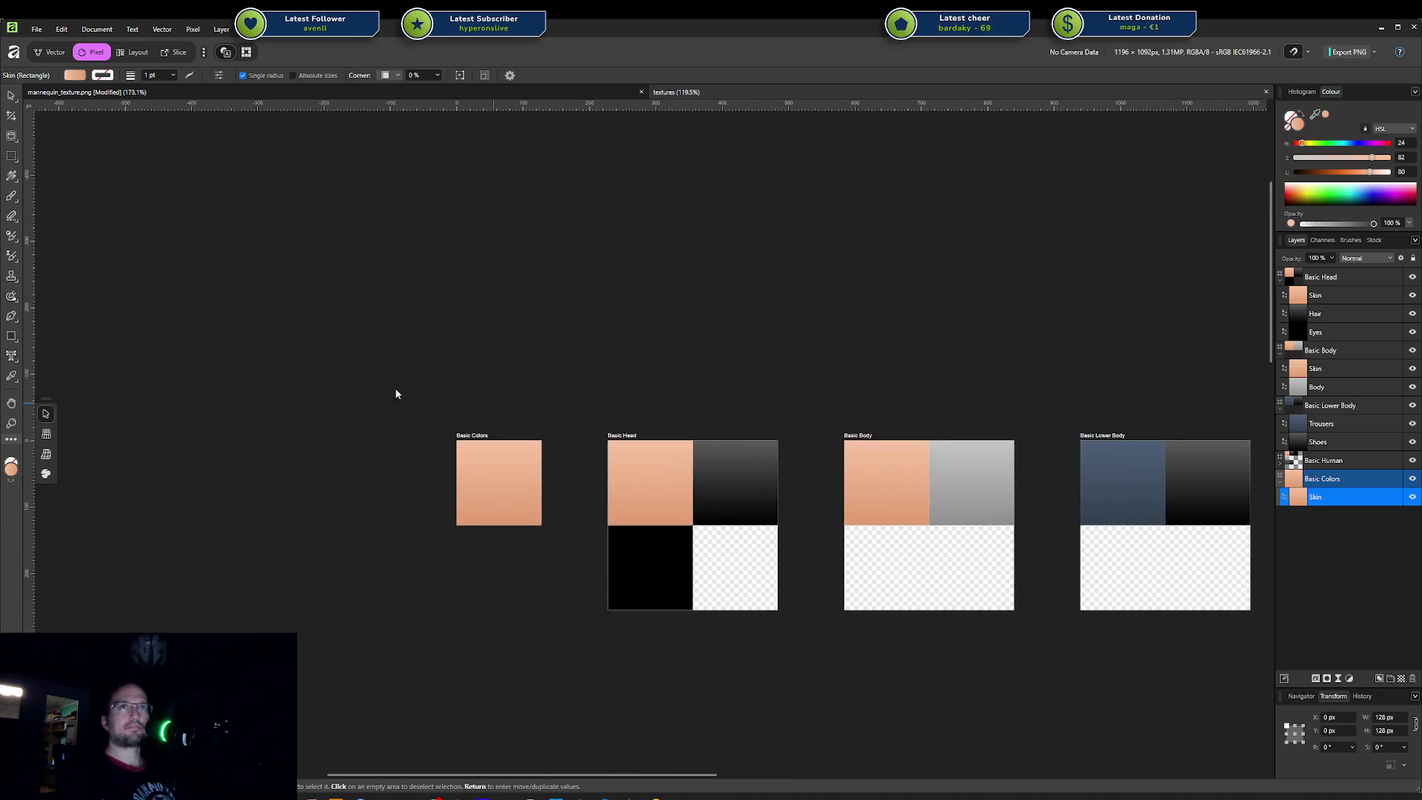
{"action": "scroll", "coordinate": [533, 512], "scroll_direction": "up", "scroll_amount": 3, "text": "ctrl"}
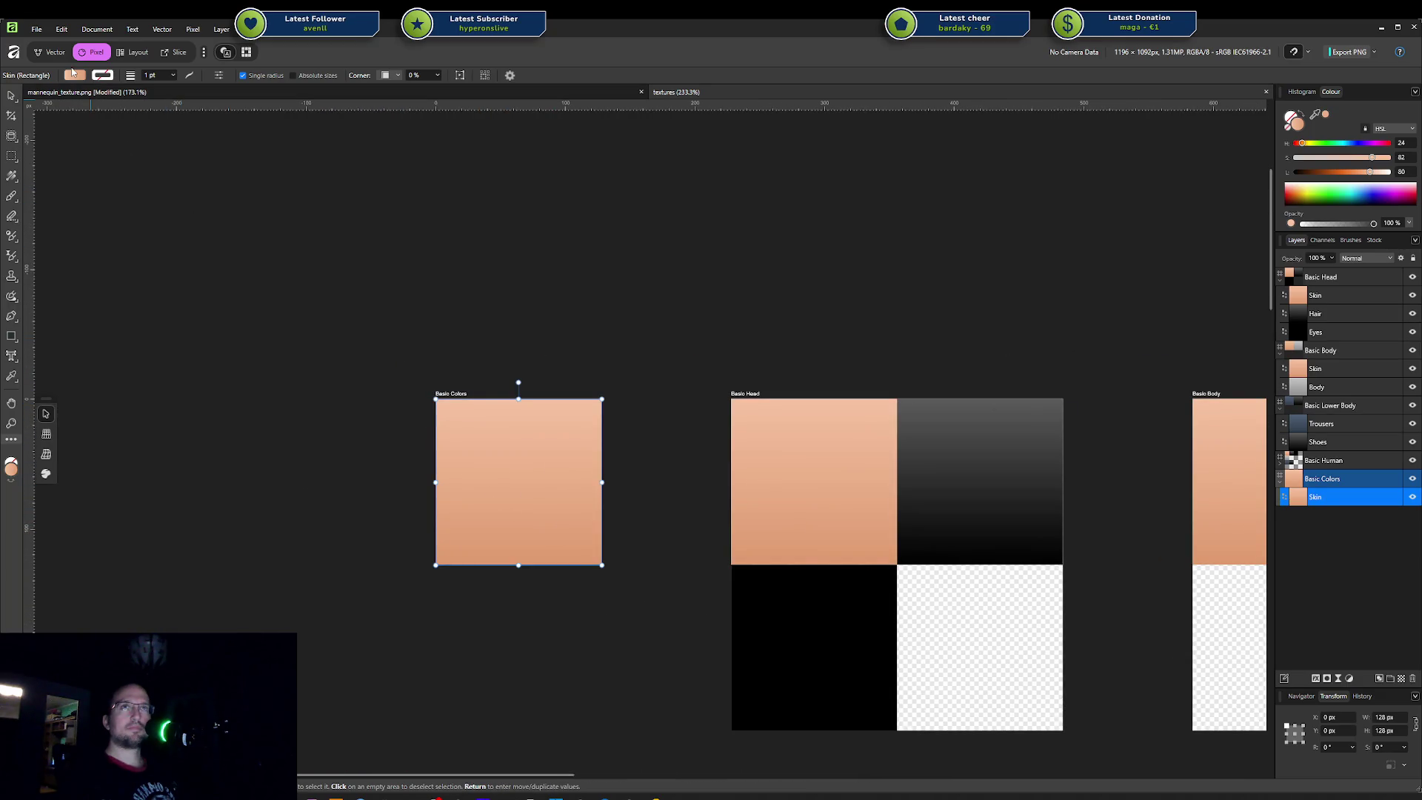
{"action": "scroll", "coordinate": [603, 335], "scroll_direction": "down", "scroll_amount": 1}
{"action": "scroll", "coordinate": [257, 251], "scroll_direction": "down", "scroll_amount": 1}
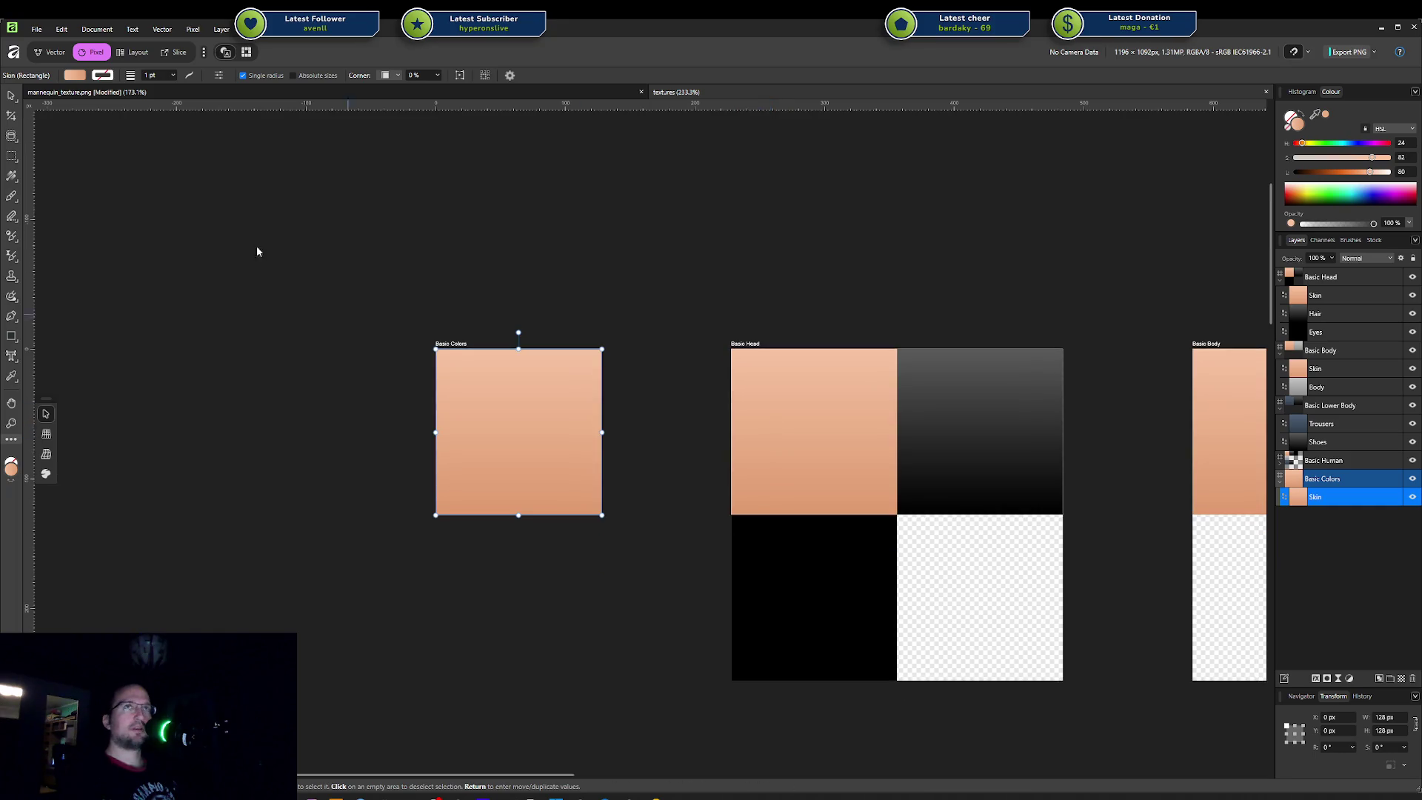
{"action": "left_click", "coordinate": [83, 76]}
{"action": "left_click", "coordinate": [180, 115]}
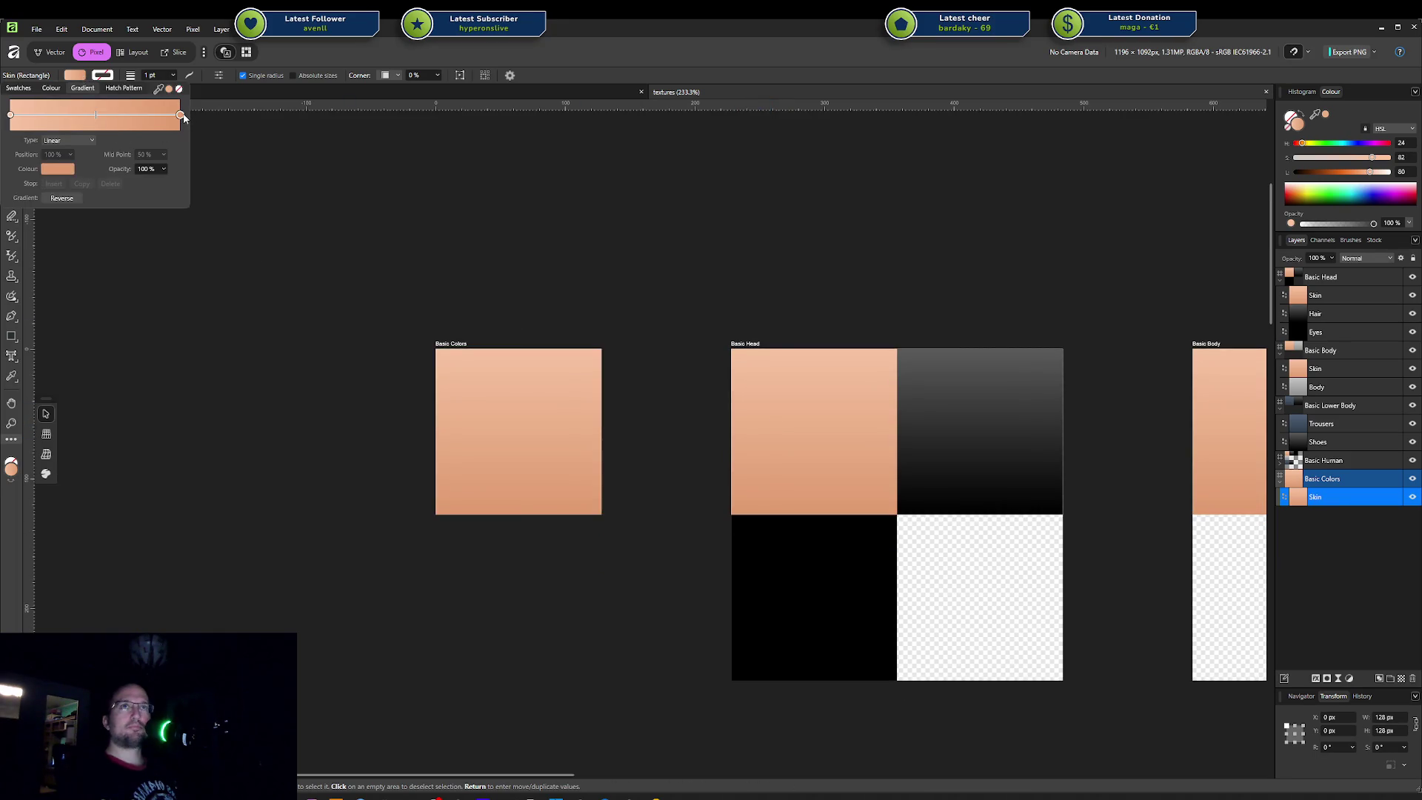
{"action": "left_click", "coordinate": [58, 169]}
{"action": "left_click_drag", "start_coordinate": [78, 218], "coordinate": [52, 220]}
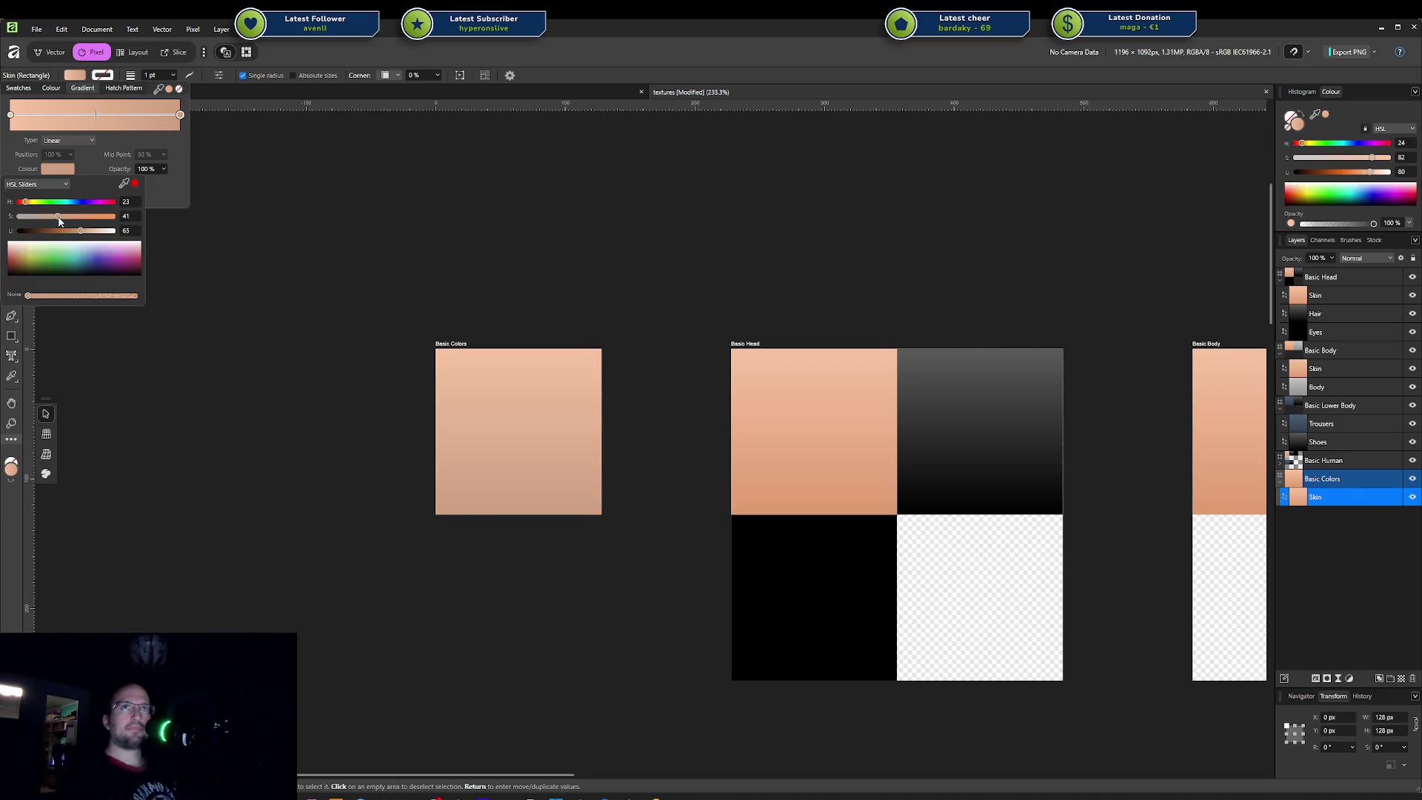
Step: Lower the start stop's saturation, trim the darker end slightly more, and close the gradient settings
{"action": "left_click", "coordinate": [11, 114]}
{"action": "left_click", "coordinate": [56, 170]}
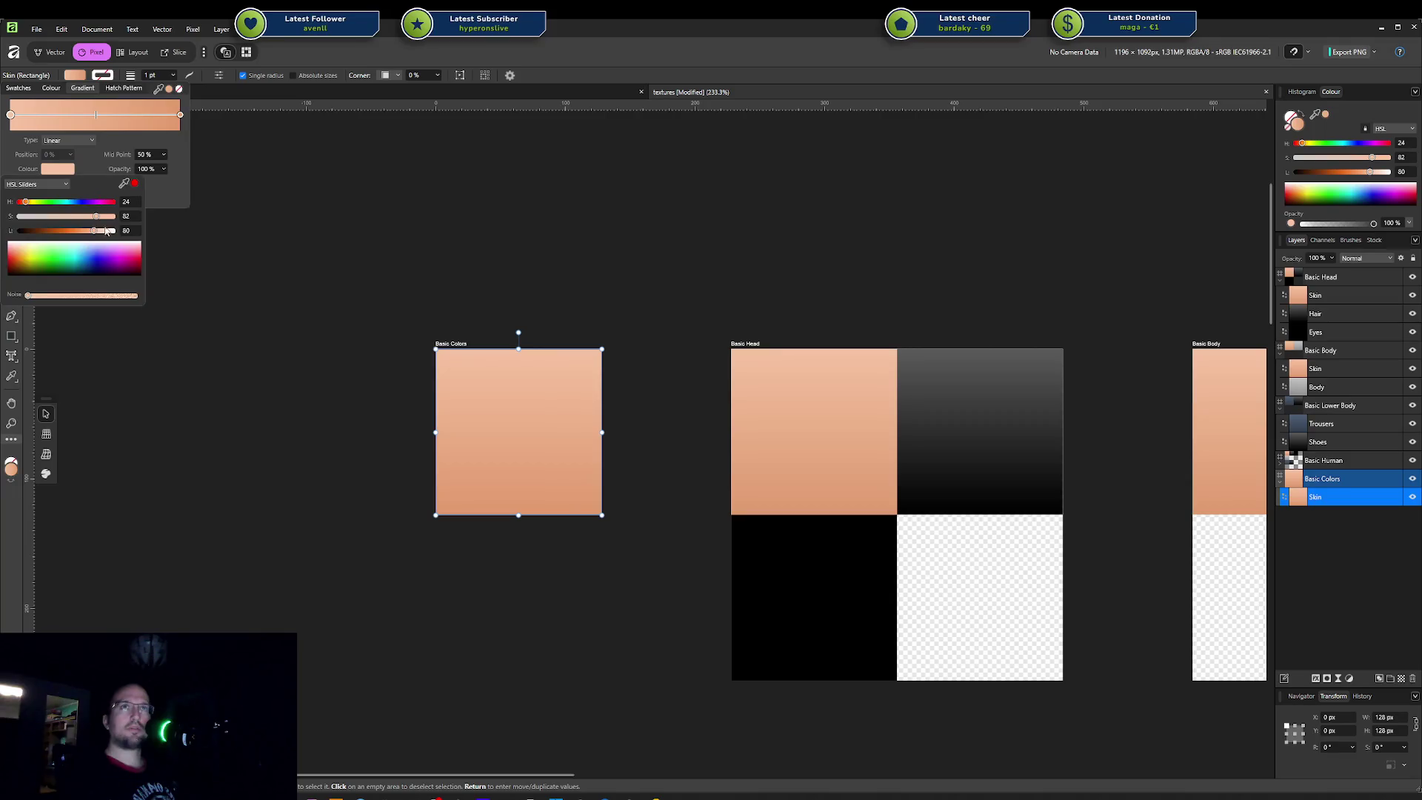
{"action": "left_click_drag", "start_coordinate": [97, 221], "coordinate": [80, 221]}
{"action": "left_click", "coordinate": [182, 115]}
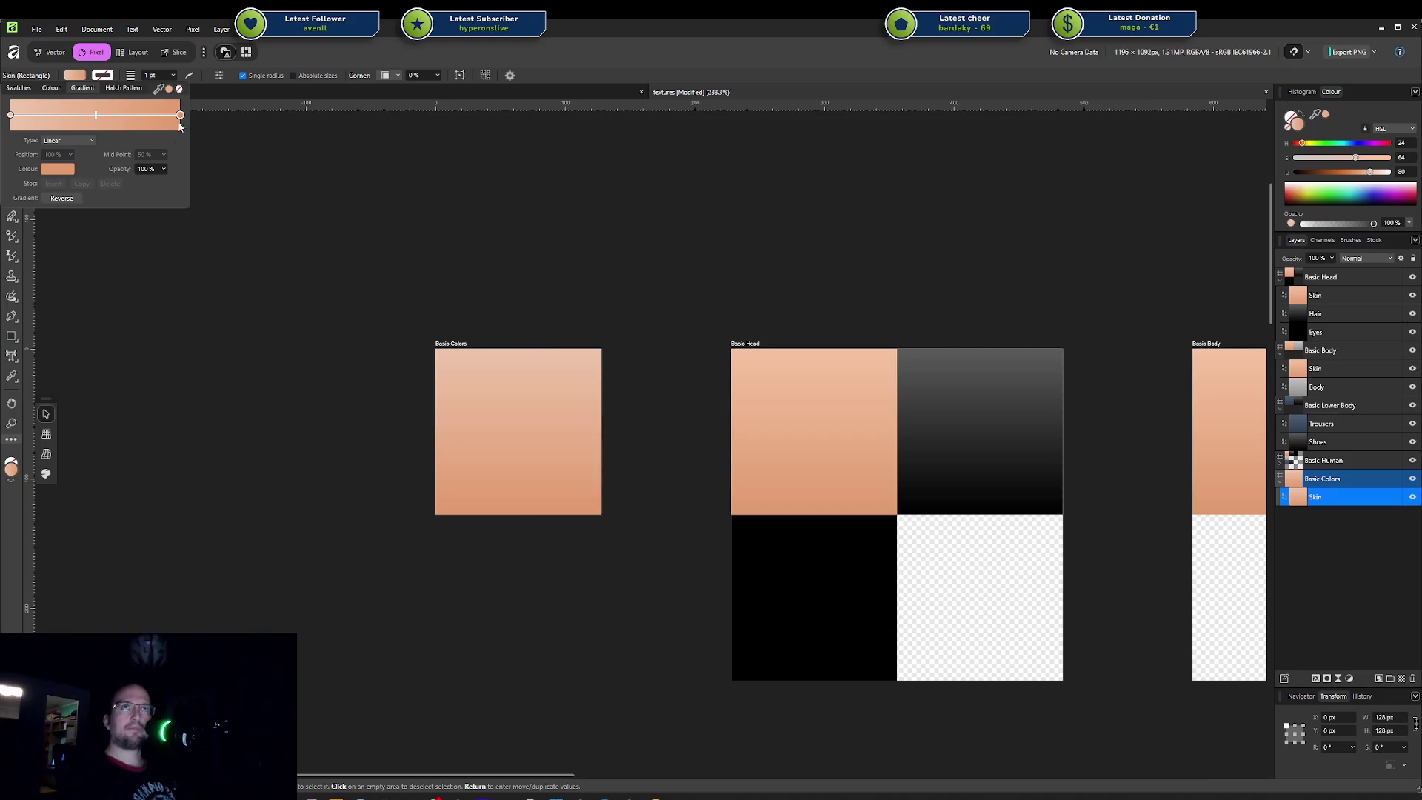
{"action": "left_click", "coordinate": [56, 169]}
{"action": "left_click_drag", "start_coordinate": [80, 220], "coordinate": [76, 222]}
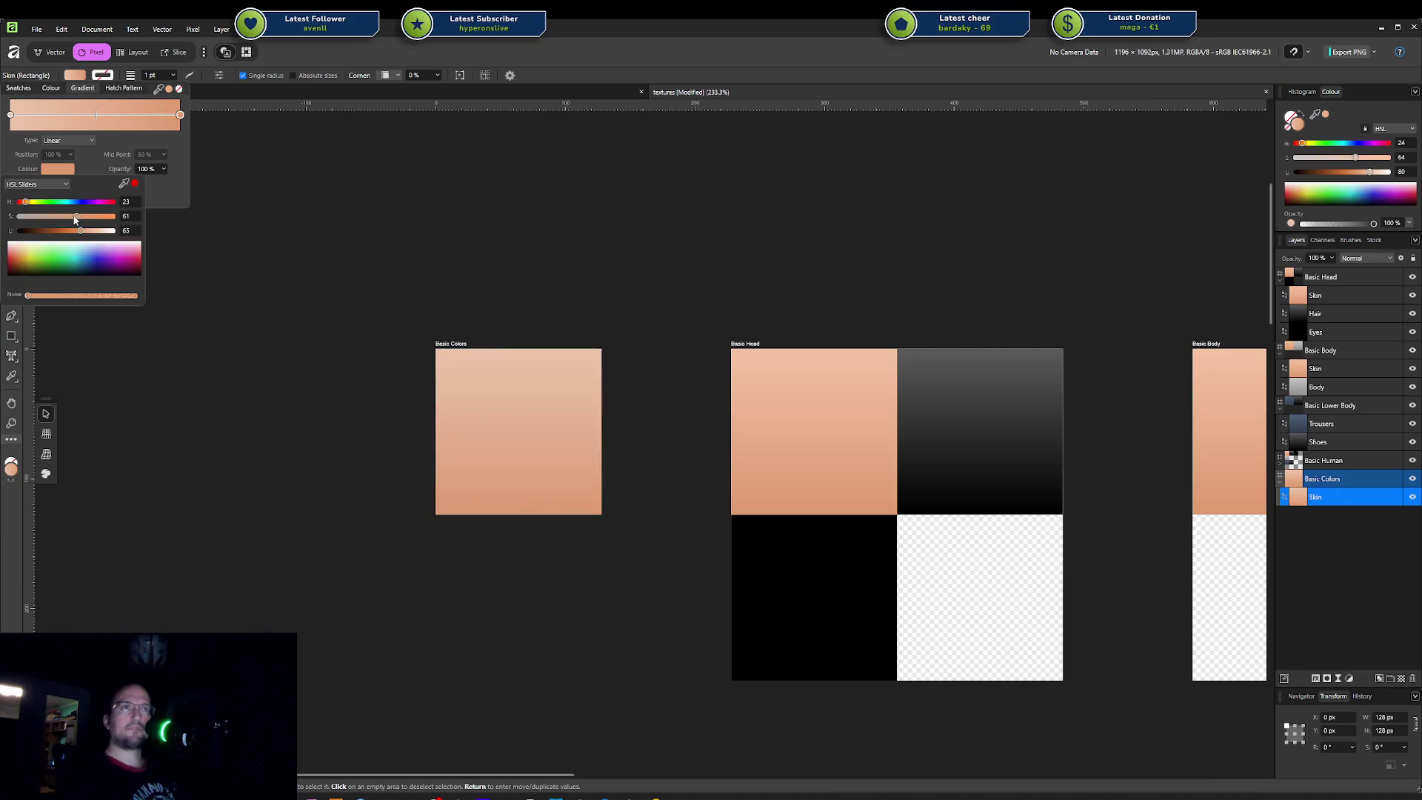
{"action": "left_click", "coordinate": [267, 229]}
{"action": "left_click", "coordinate": [515, 422]}
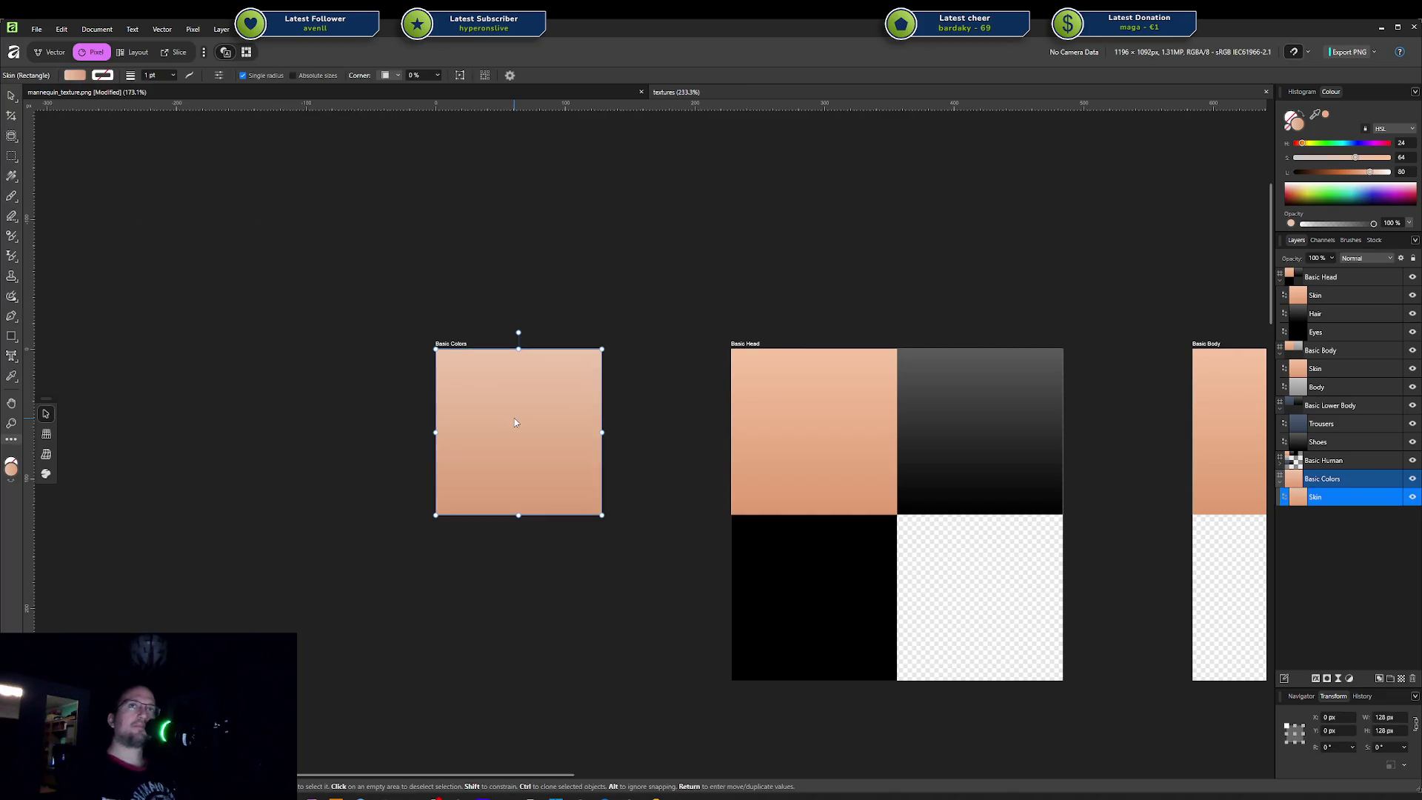
{"action": "left_click", "coordinate": [806, 428]}
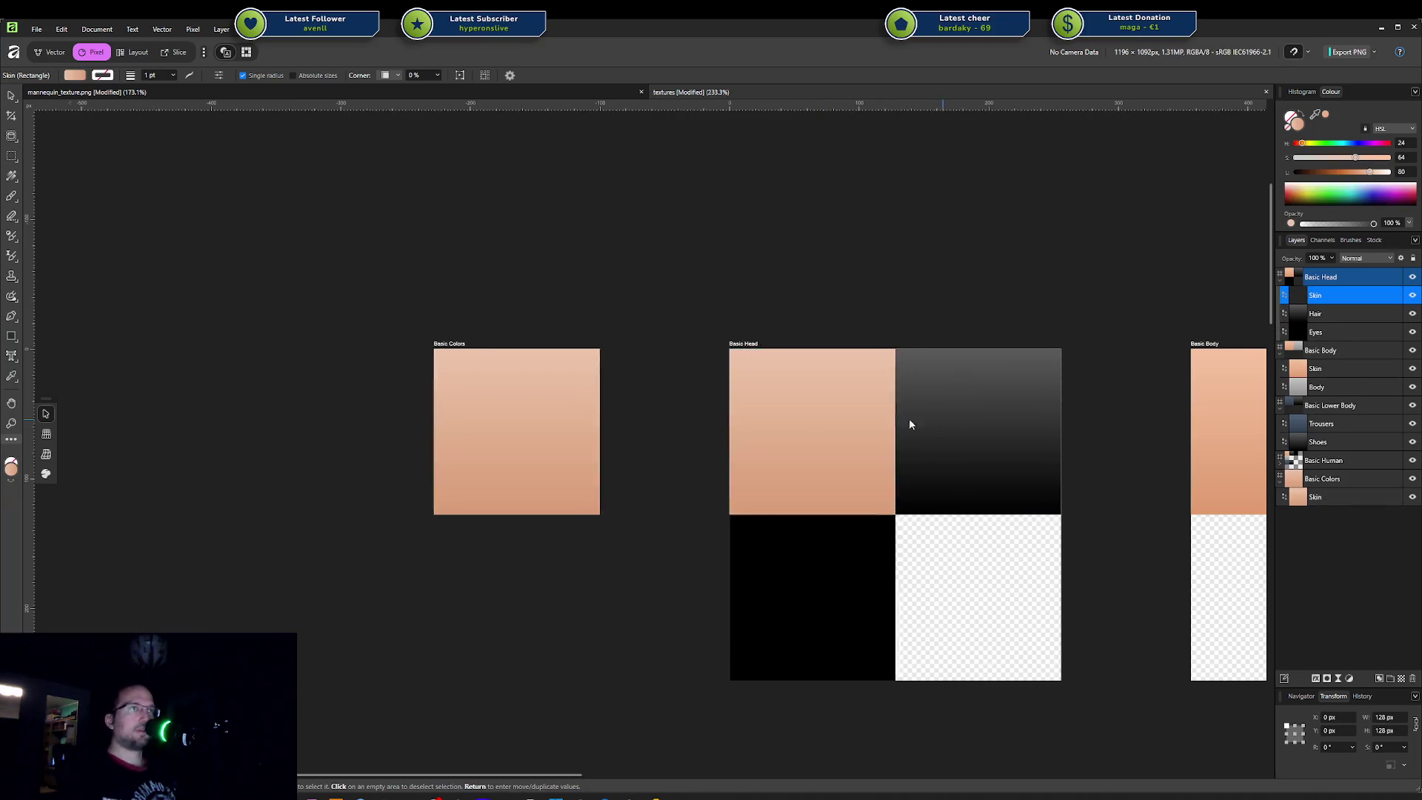
{"action": "scroll", "coordinate": [876, 415], "scroll_direction": "right", "scroll_amount": 5, "text": "shift"}
Step: Undo an accidental deletion, then delete the Basic Human artboard and confirm
{"action": "left_click", "coordinate": [875, 415]}
{"action": "key", "text": "Delete"}
{"action": "key", "text": "ctrl+z"}
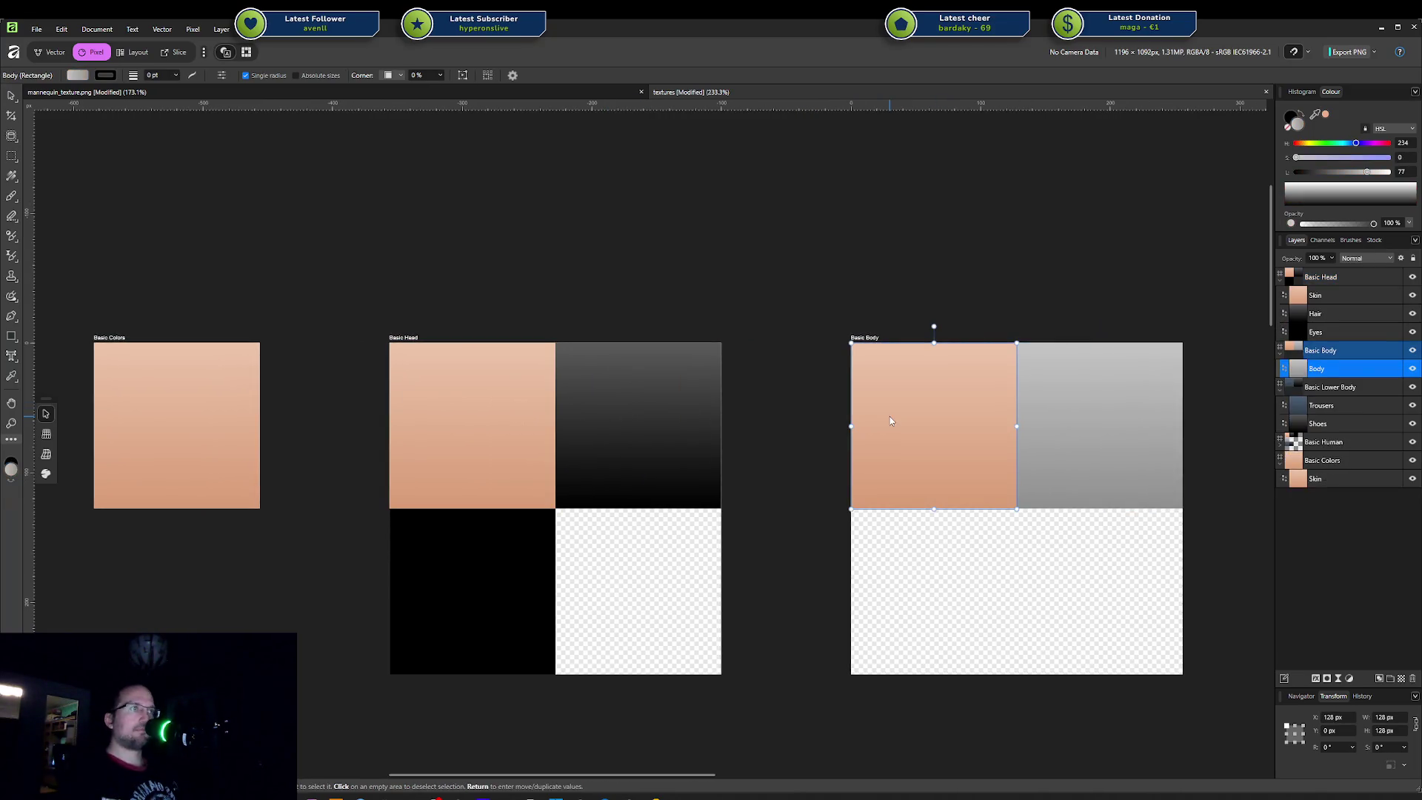
{"action": "scroll", "coordinate": [647, 534], "scroll_direction": "down", "scroll_amount": 3, "text": "ctrl"}
{"action": "middle_click_drag", "start_coordinate": [537, 532], "coordinate": [667, 467]}
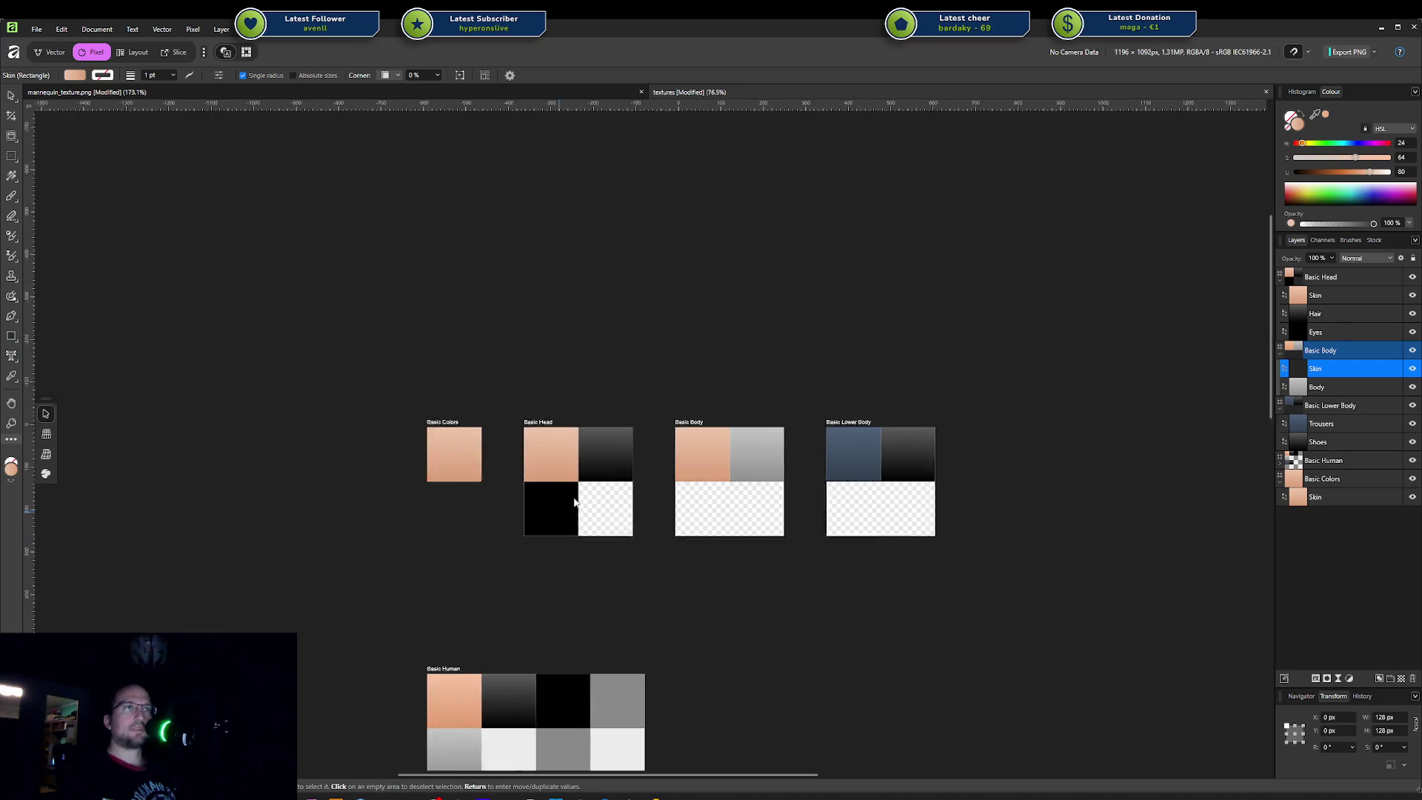
{"action": "left_click", "coordinate": [571, 562]}
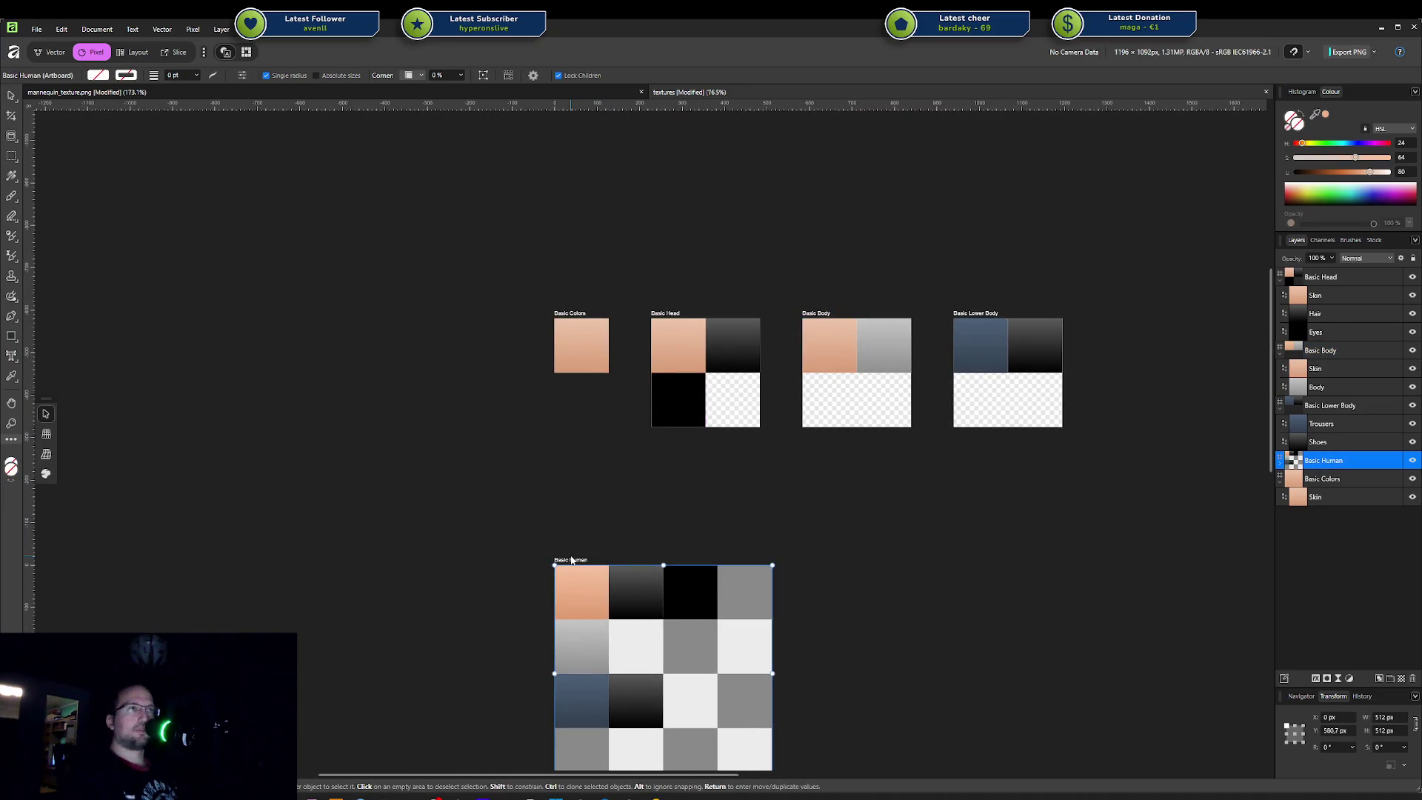
{"action": "key", "text": "Delete"}
{"action": "left_click", "coordinate": [711, 420]}
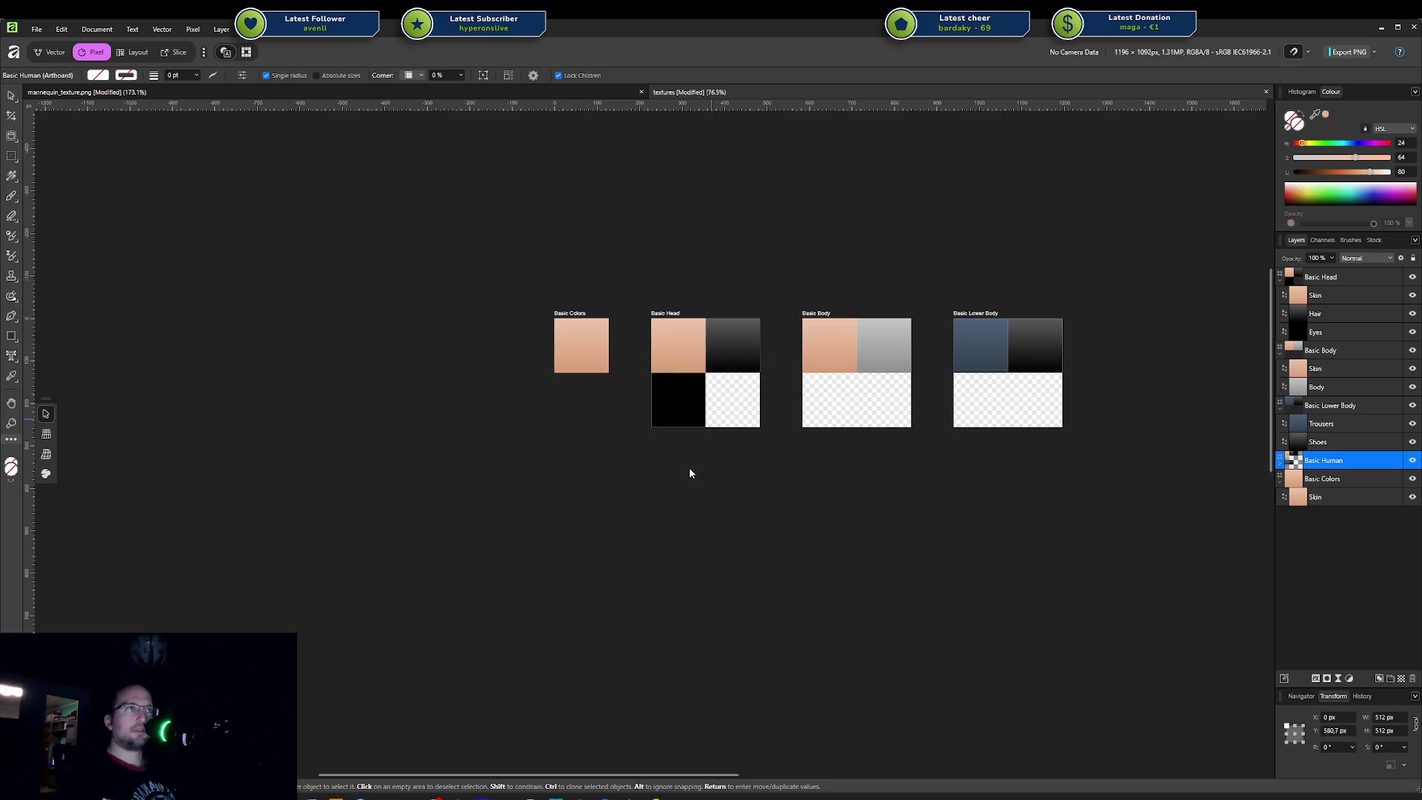
Step: Recentre on the remaining artboards and start a PNG export of Basic Head
{"action": "middle_click_drag", "start_coordinate": [689, 467], "coordinate": [676, 546]}
{"action": "scroll", "coordinate": [642, 443], "scroll_direction": "up", "scroll_amount": 2}
{"action": "scroll", "coordinate": [575, 461], "scroll_direction": "up", "scroll_amount": 3}
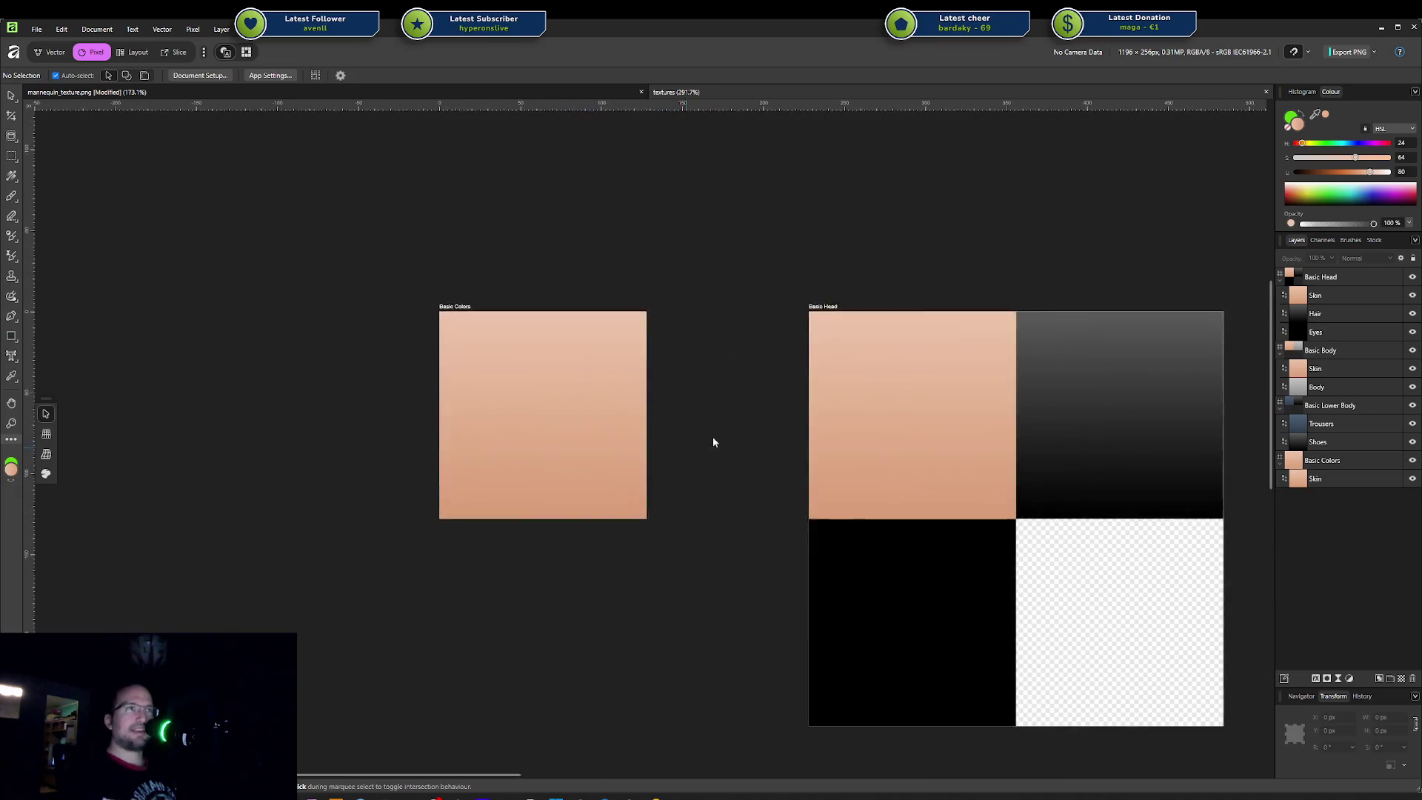
{"action": "scroll", "coordinate": [705, 439], "scroll_direction": "down", "scroll_amount": 3}
{"action": "middle_click_drag", "start_coordinate": [711, 445], "coordinate": [508, 421]}
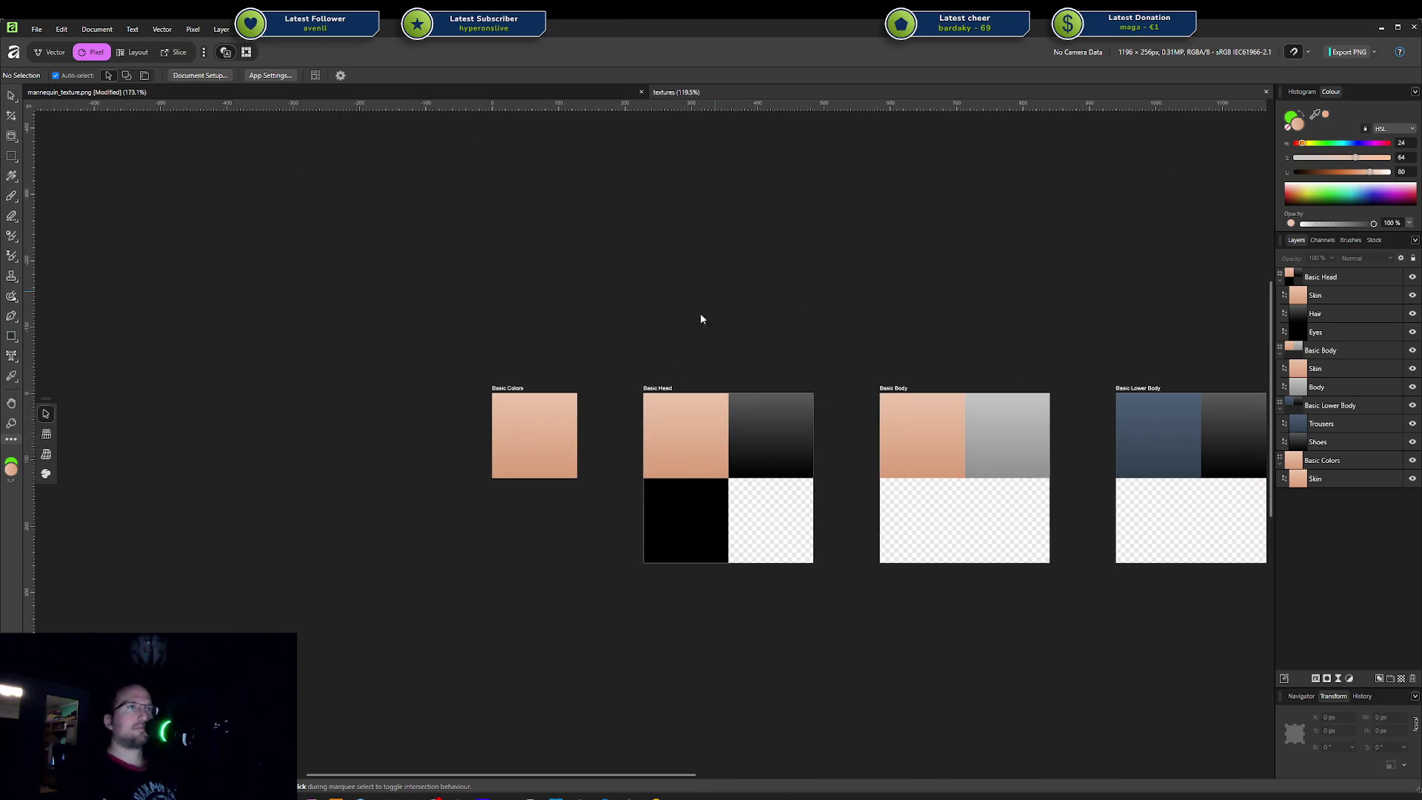
{"action": "left_click", "coordinate": [665, 389]}
{"action": "left_click", "coordinate": [1355, 51]}
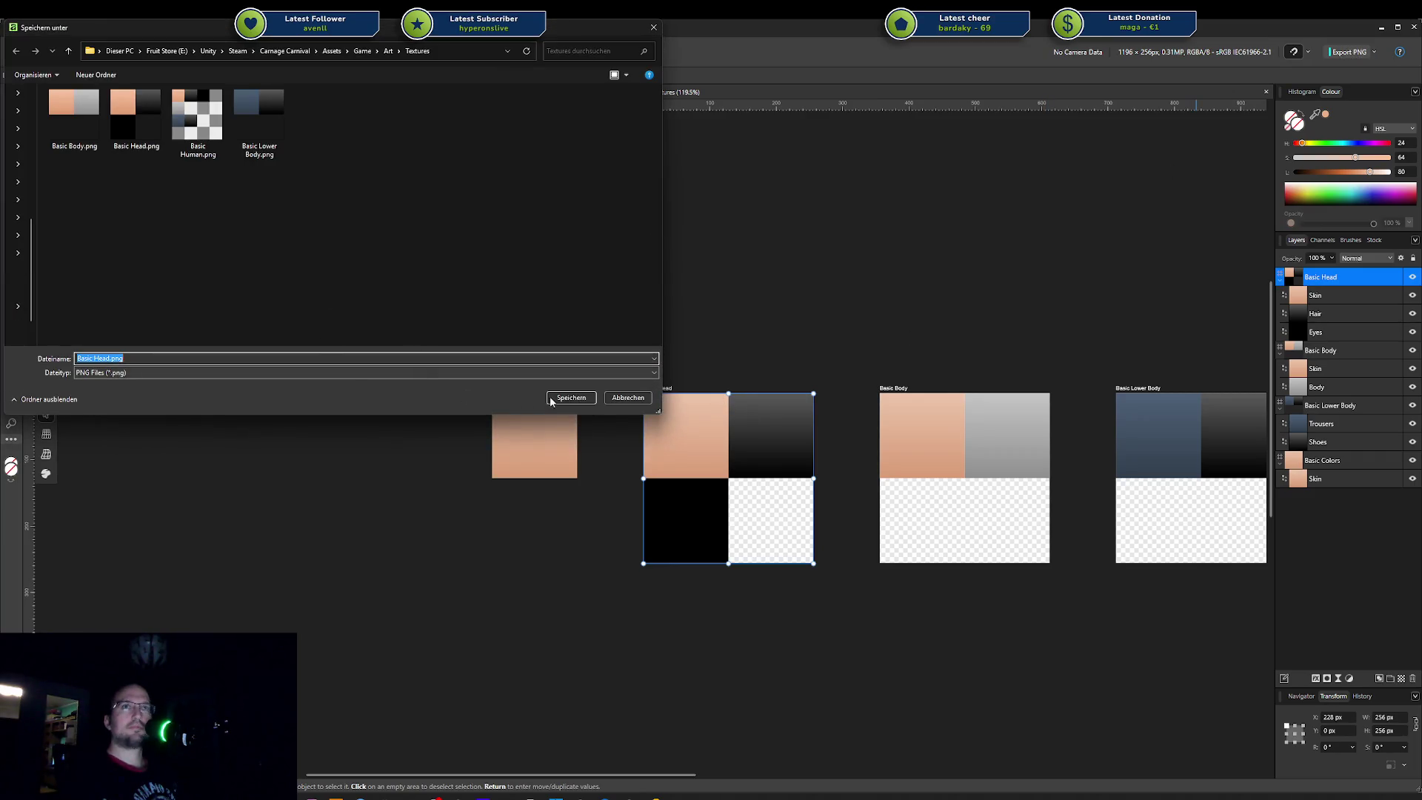
Step: Replace the Basic Head and Basic Body PNGs in the Textures folder
{"action": "left_click", "coordinate": [571, 398]}
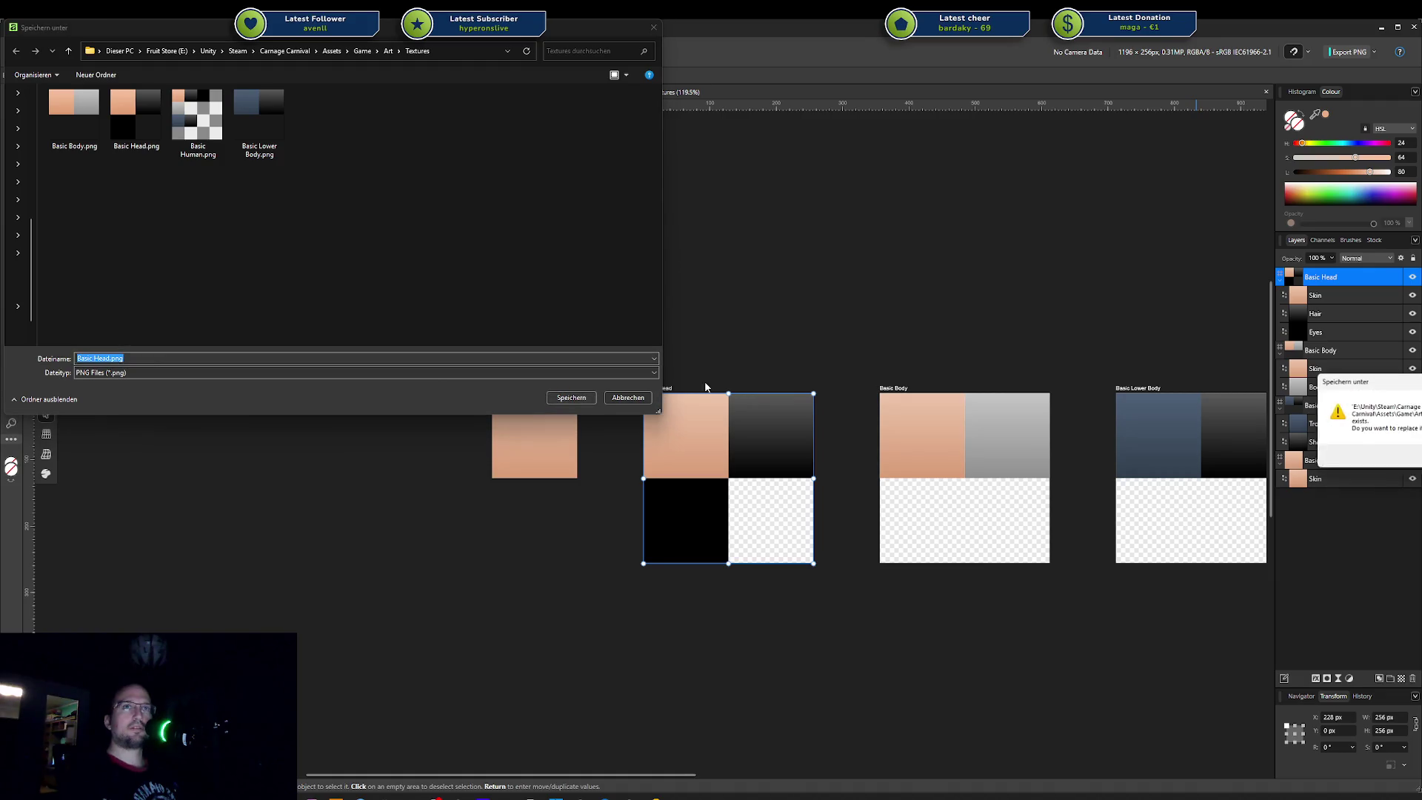
{"action": "key", "text": "Return"}
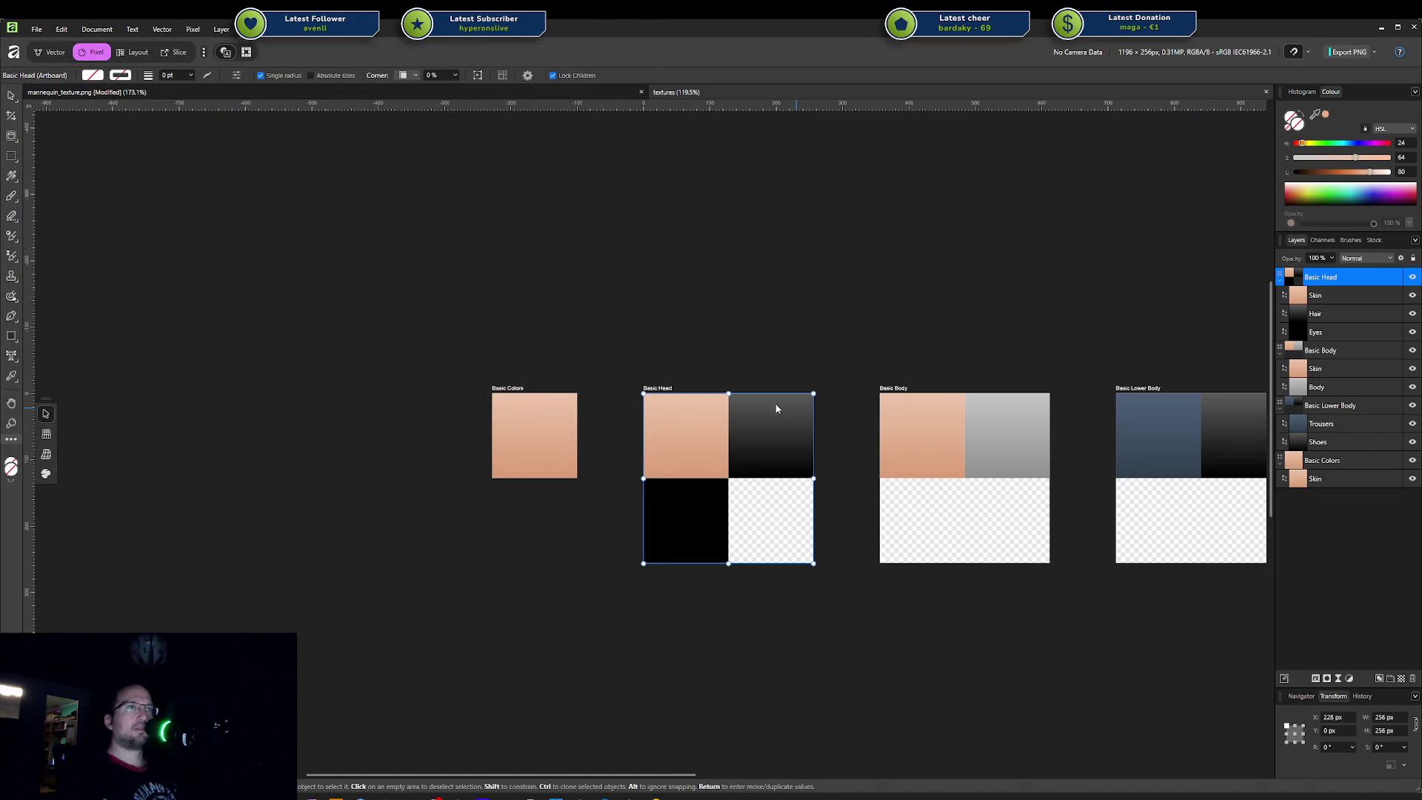
{"action": "left_click", "coordinate": [896, 391]}
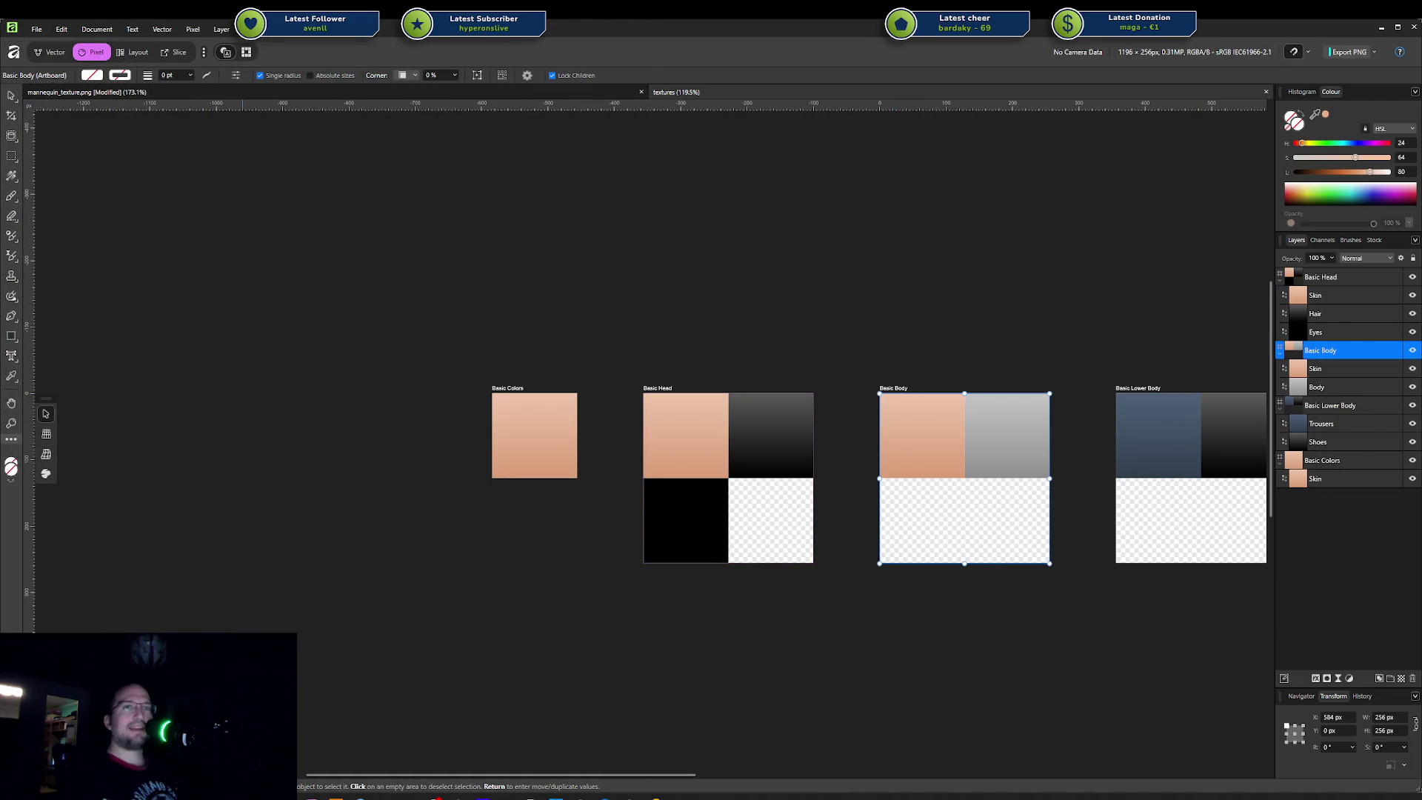
{"action": "key", "text": "alt+Tab"}
{"action": "key", "text": "alt+Tab"}
{"action": "left_click", "coordinate": [1375, 53]}
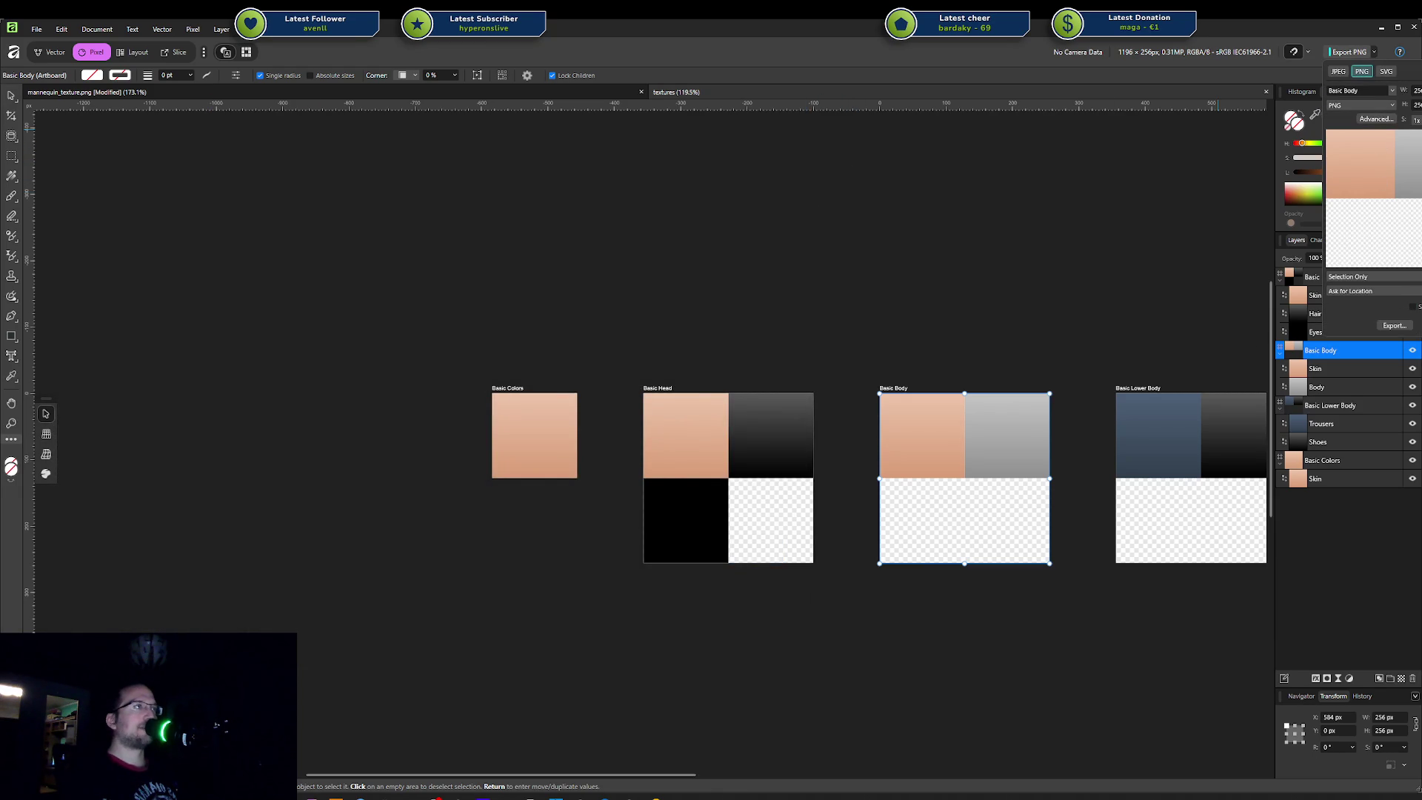
{"action": "left_click", "coordinate": [906, 362]}
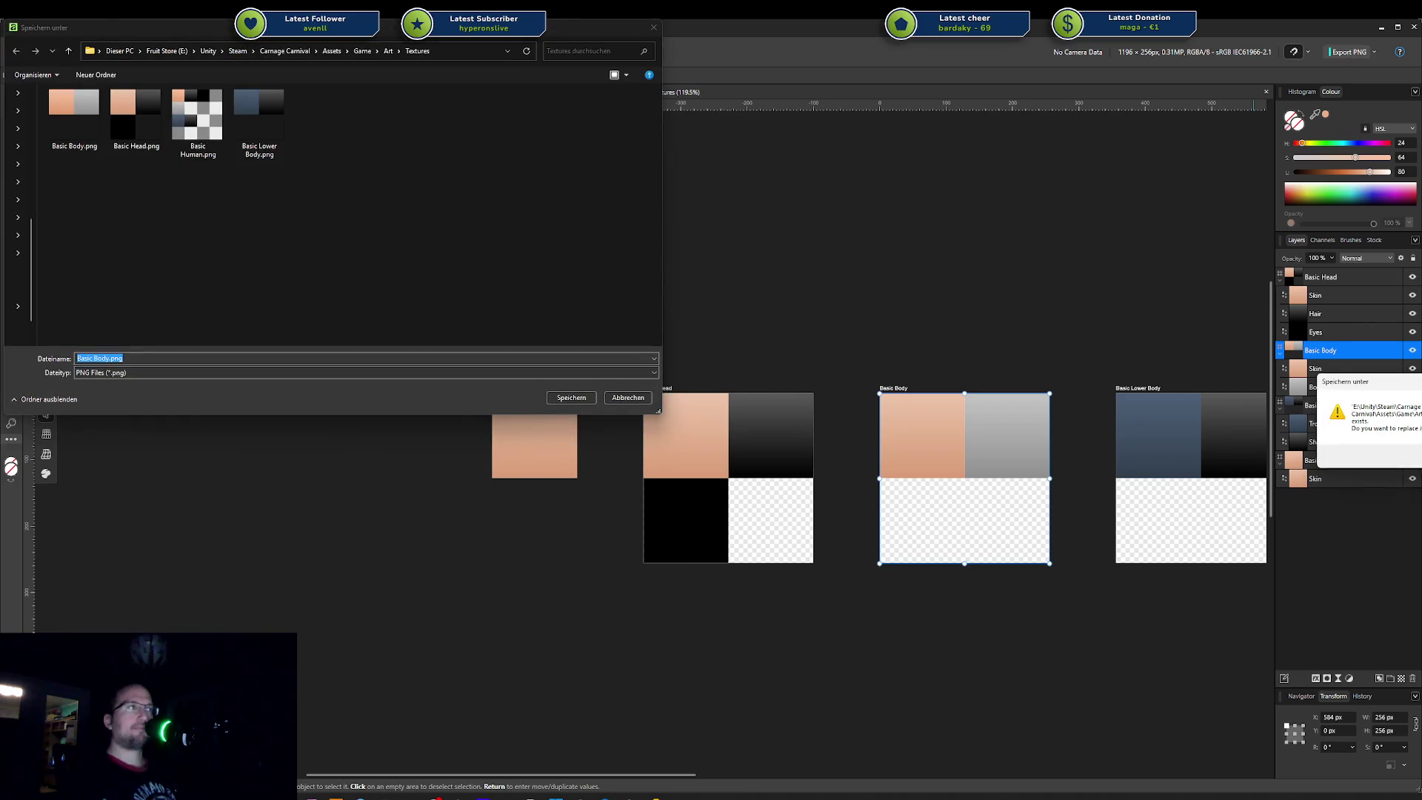
{"action": "key", "text": "Return"}
Step: Replace the Basic Lower Body PNG in the Textures folder
{"action": "left_click", "coordinate": [1330, 405]}
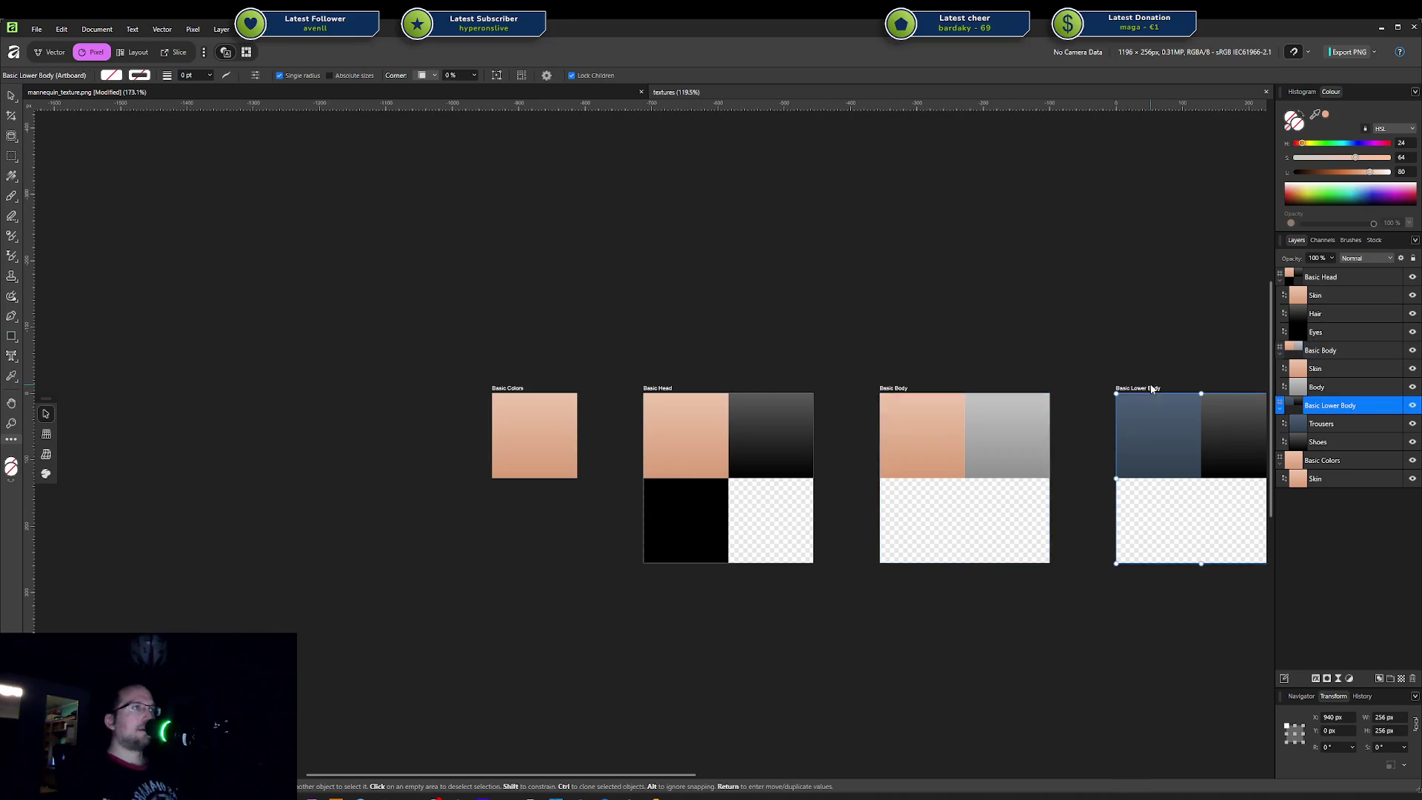
{"action": "left_click", "coordinate": [1348, 53]}
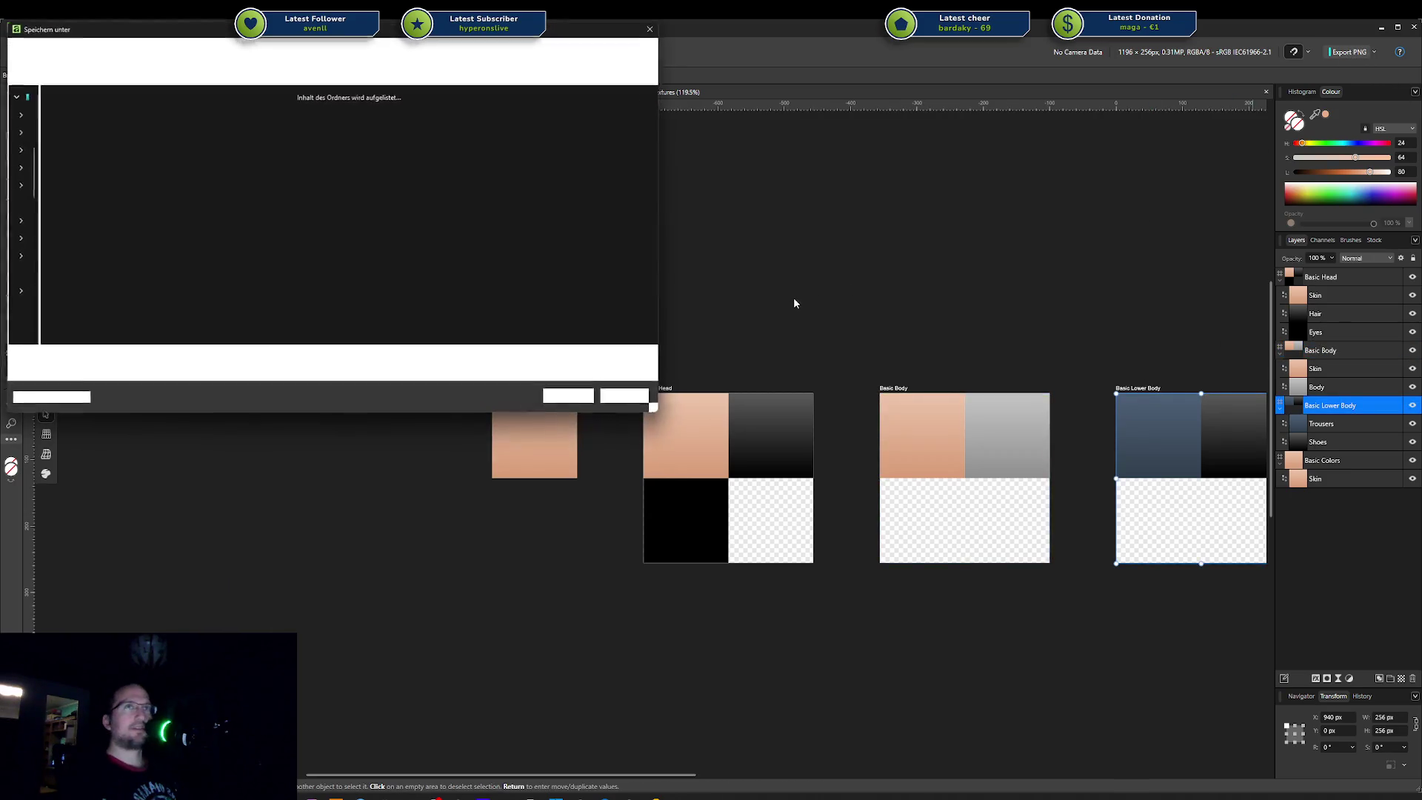
{"action": "left_click", "coordinate": [564, 400]}
{"action": "key", "text": "Return"}
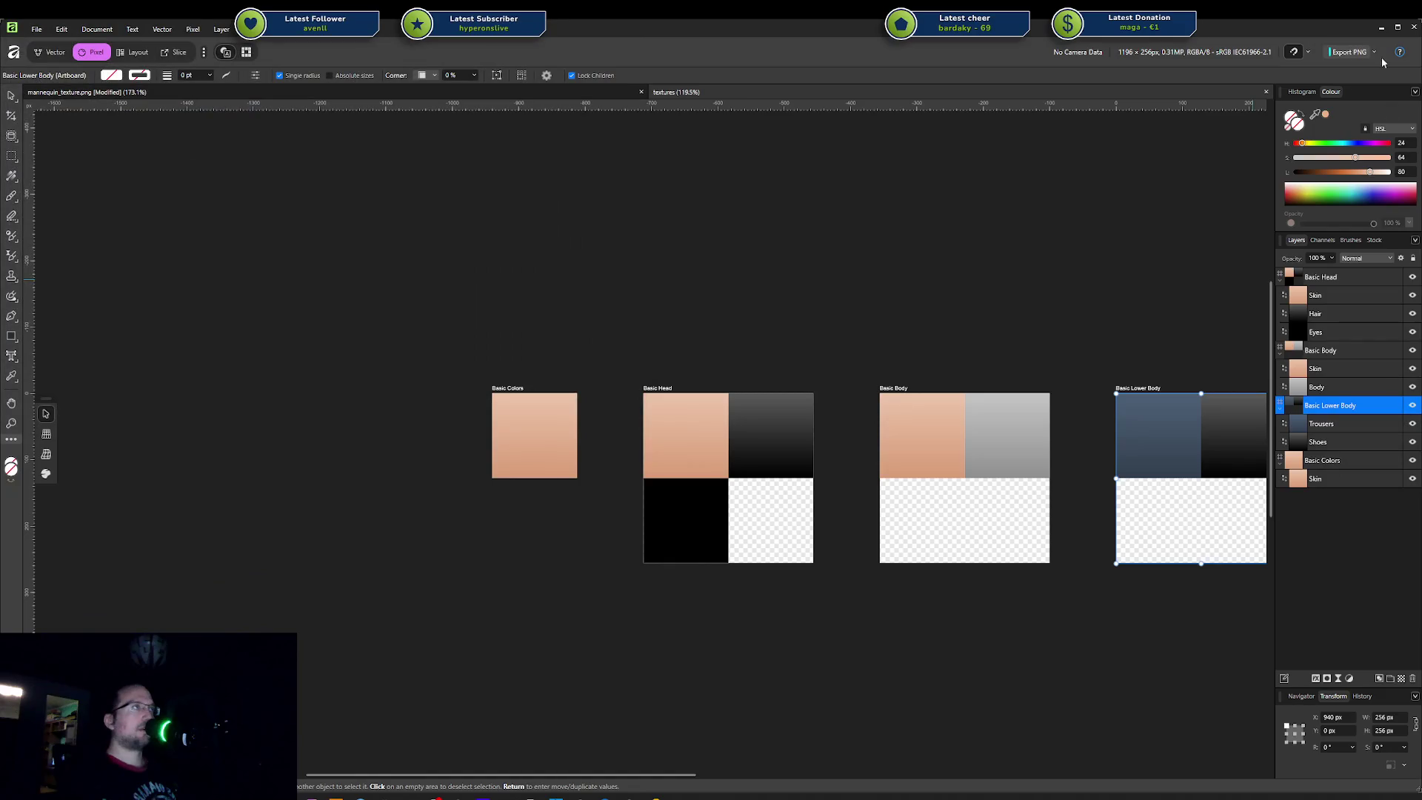
{"action": "left_click", "coordinate": [1379, 53]}
{"action": "left_click", "coordinate": [1380, 53]}
{"action": "left_click", "coordinate": [1093, 213]}
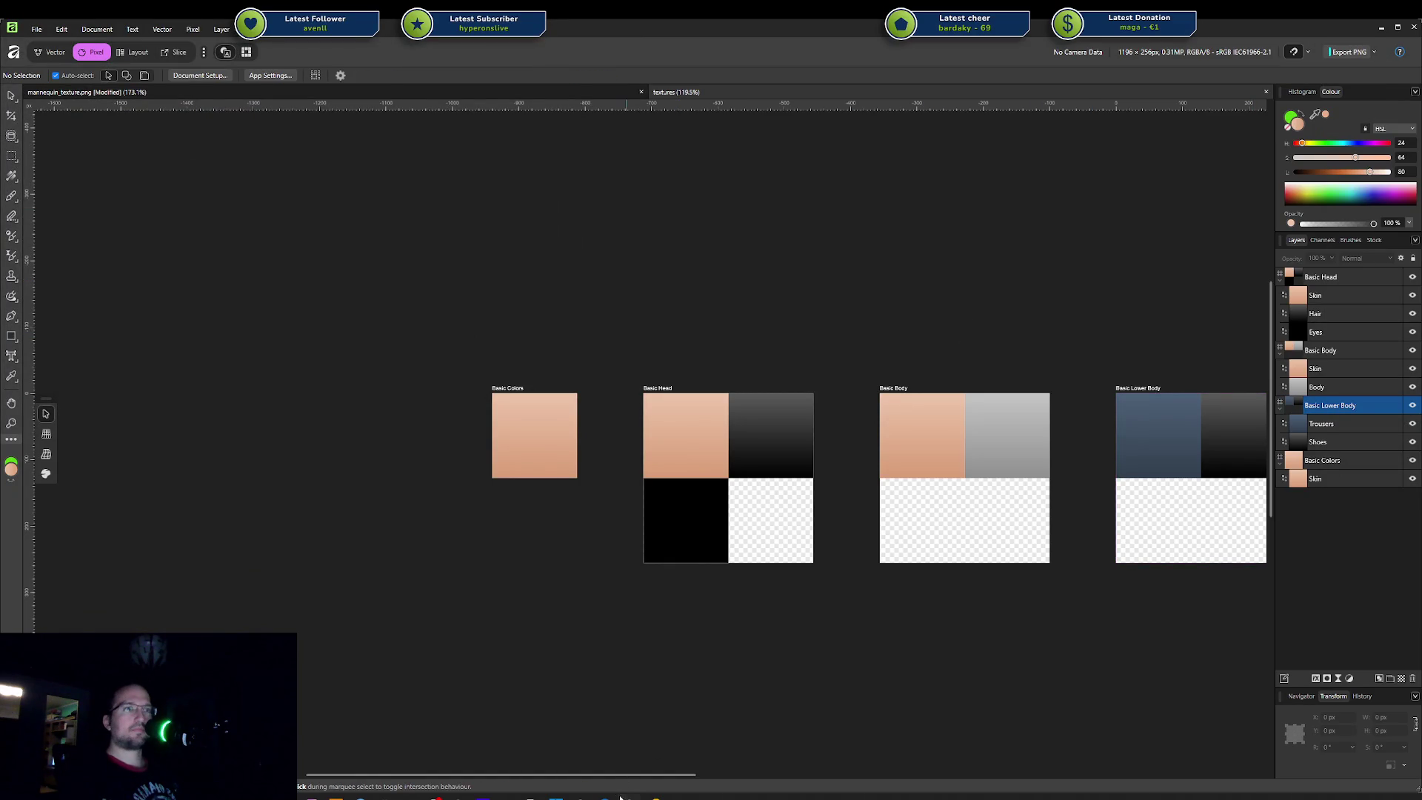
Step: Check the character in Unity's Scene view, then return to Blender
{"action": "left_click", "coordinate": [619, 797]}
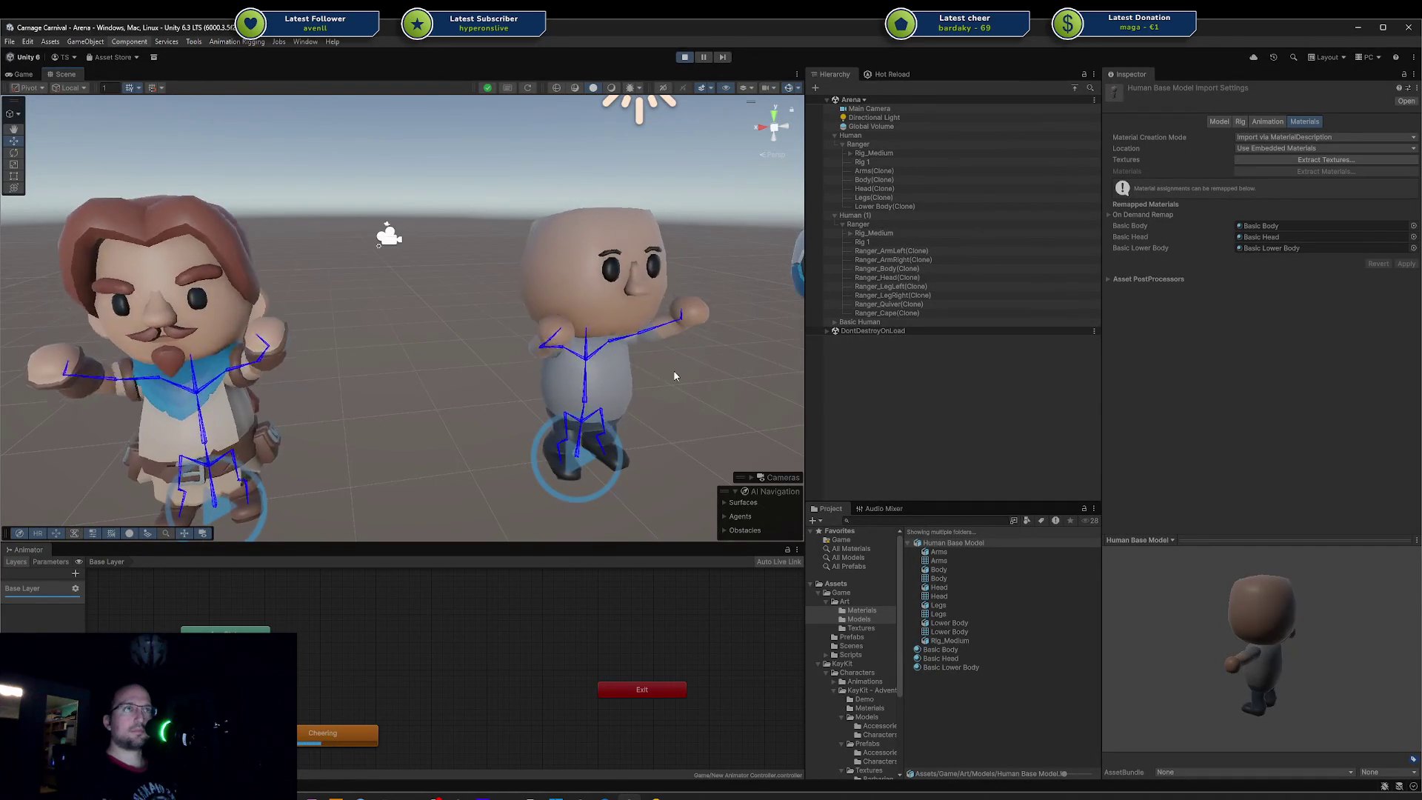
{"action": "right_click_drag", "start_coordinate": [675, 377], "coordinate": [585, 303]}
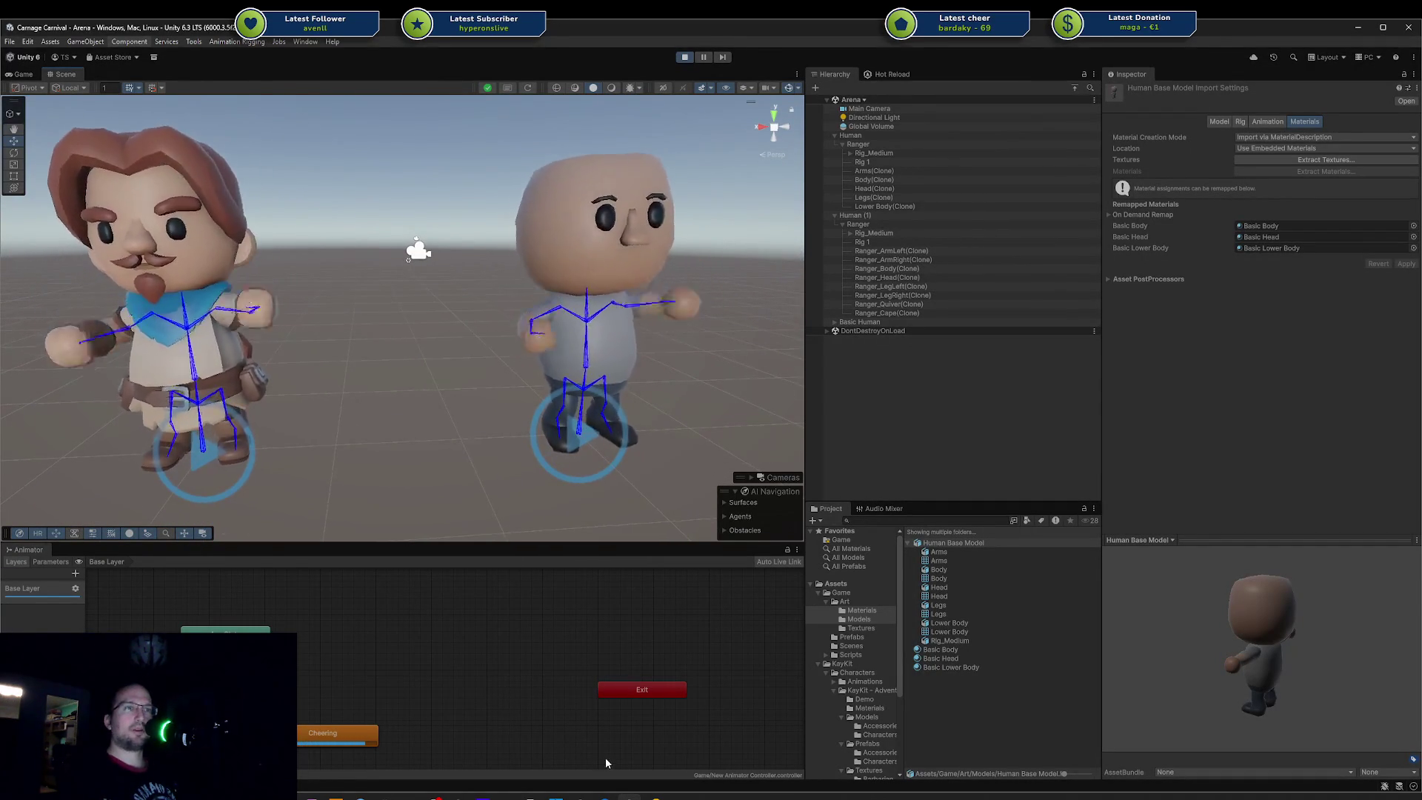
{"action": "left_click", "coordinate": [405, 796]}
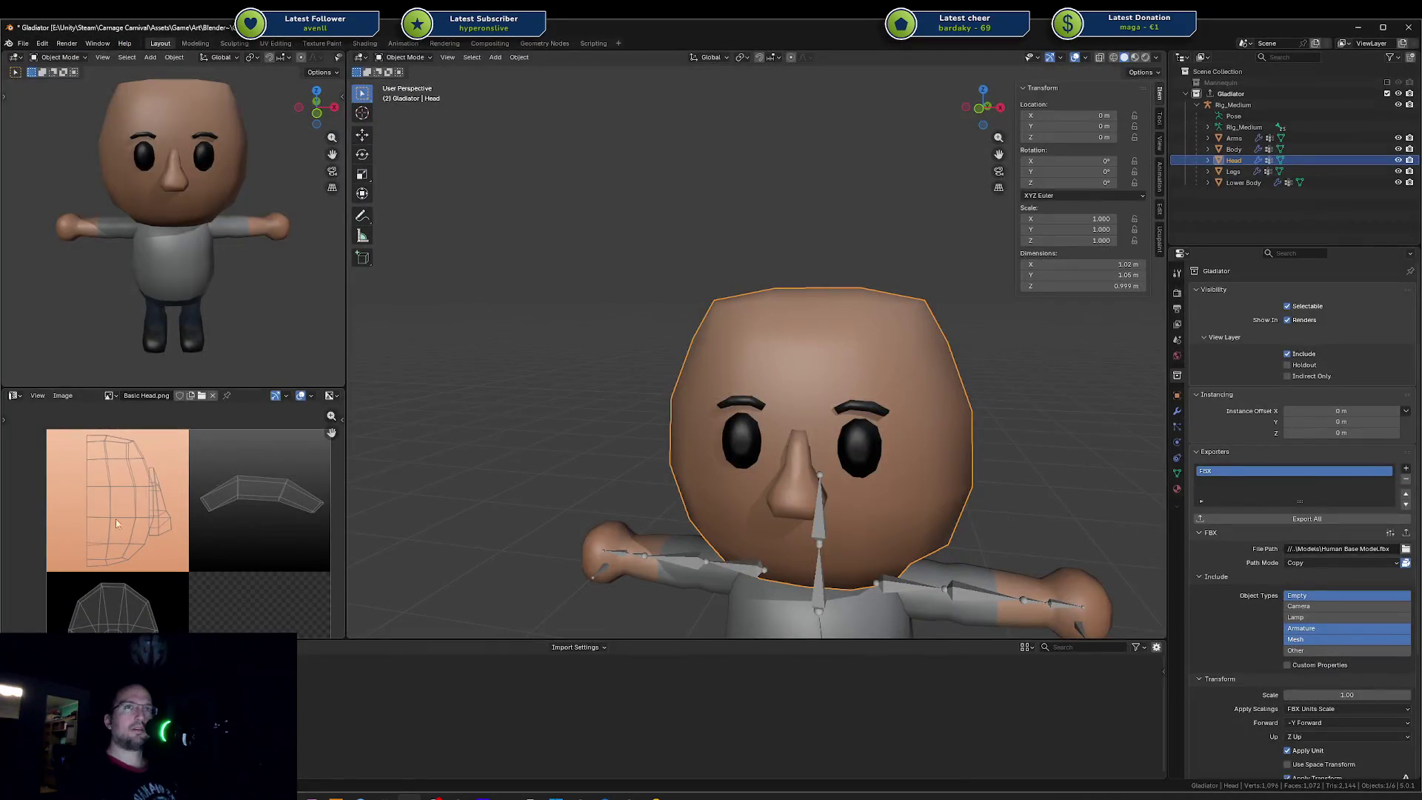
{"action": "scroll", "coordinate": [25, 477], "scroll_direction": "down", "scroll_amount": 1}
{"action": "scroll", "coordinate": [77, 493], "scroll_direction": "down", "scroll_amount": 1}
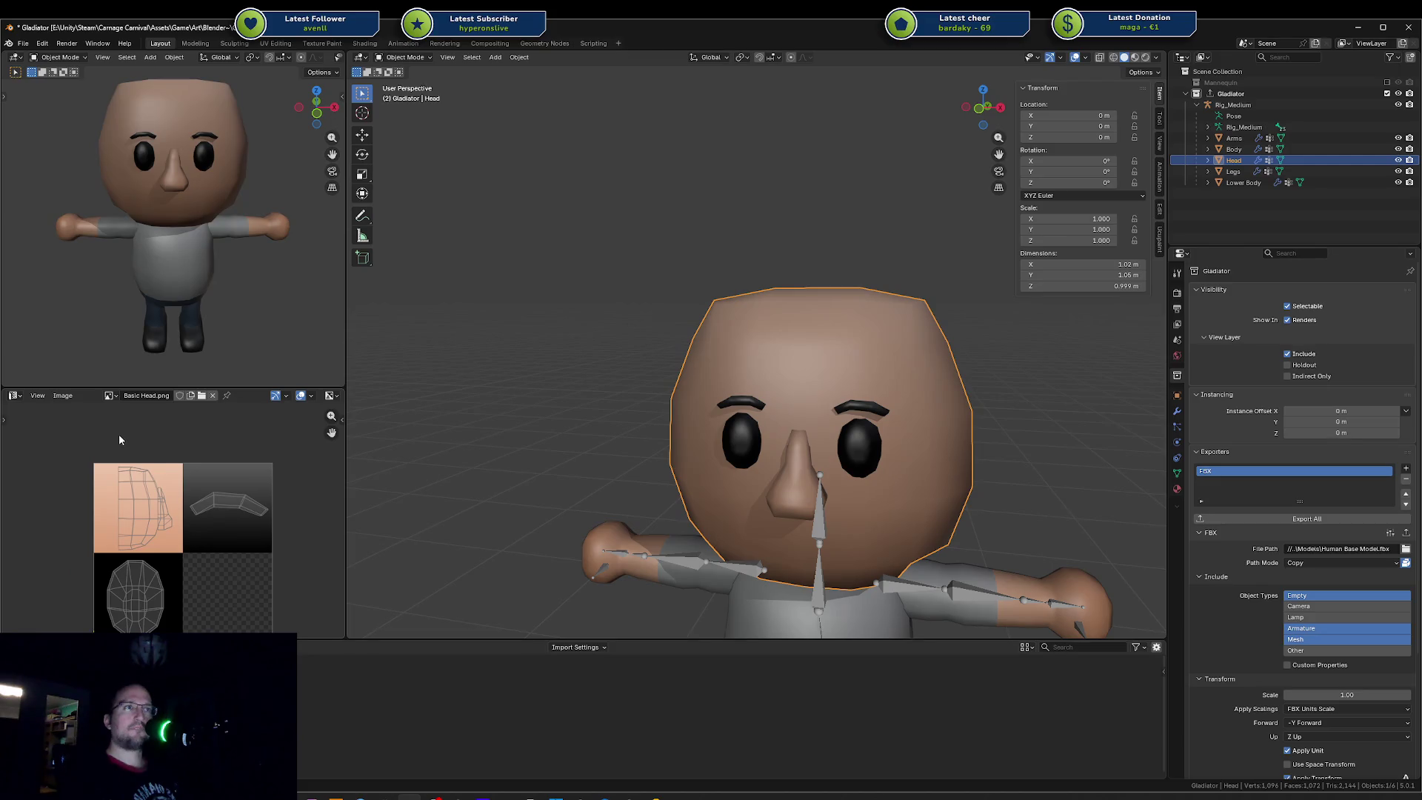
Step: Inspect the Arms and Head UVs in Edit Mode against the refreshed textures
{"action": "left_click", "coordinate": [676, 568]}
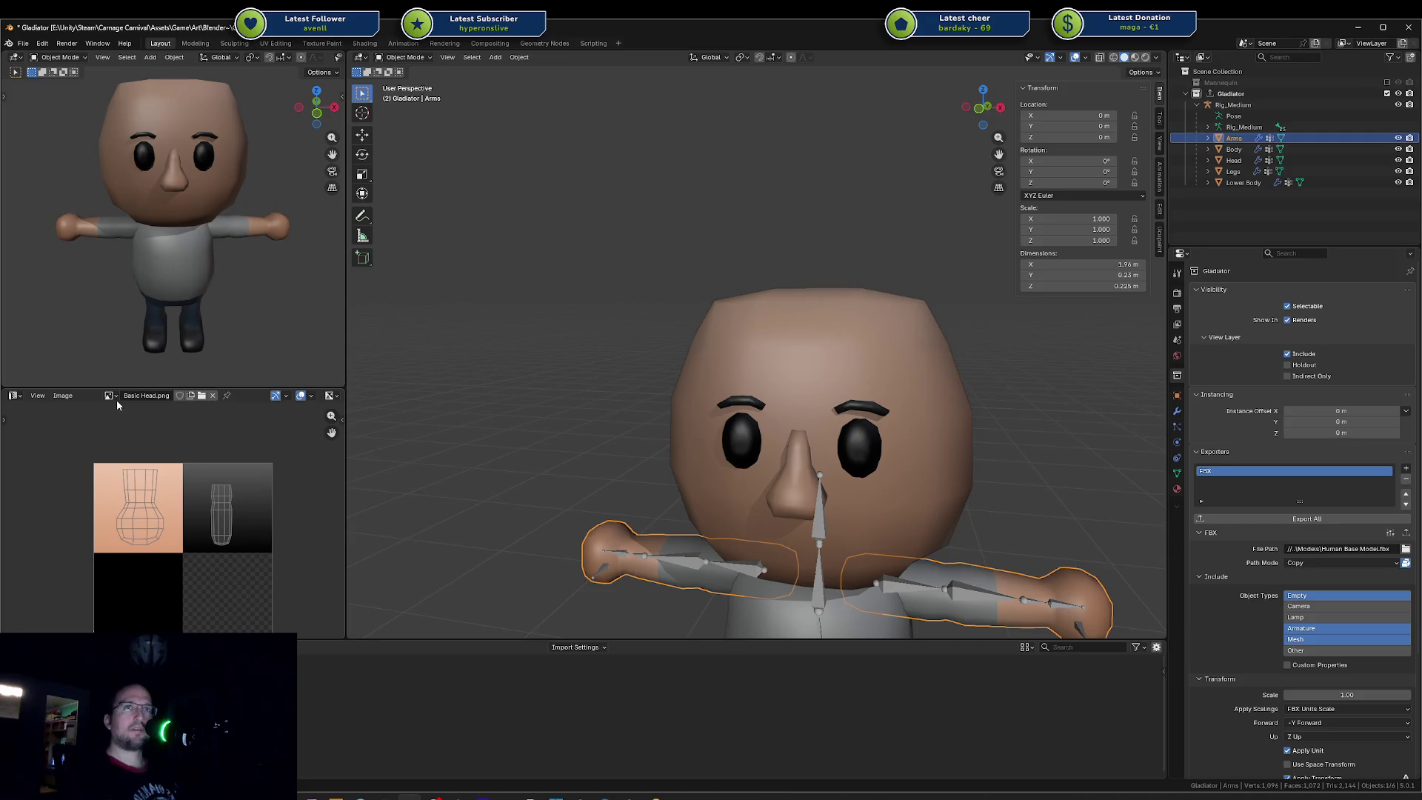
{"action": "key", "text": "Tab"}
{"action": "key", "text": "Tab"}
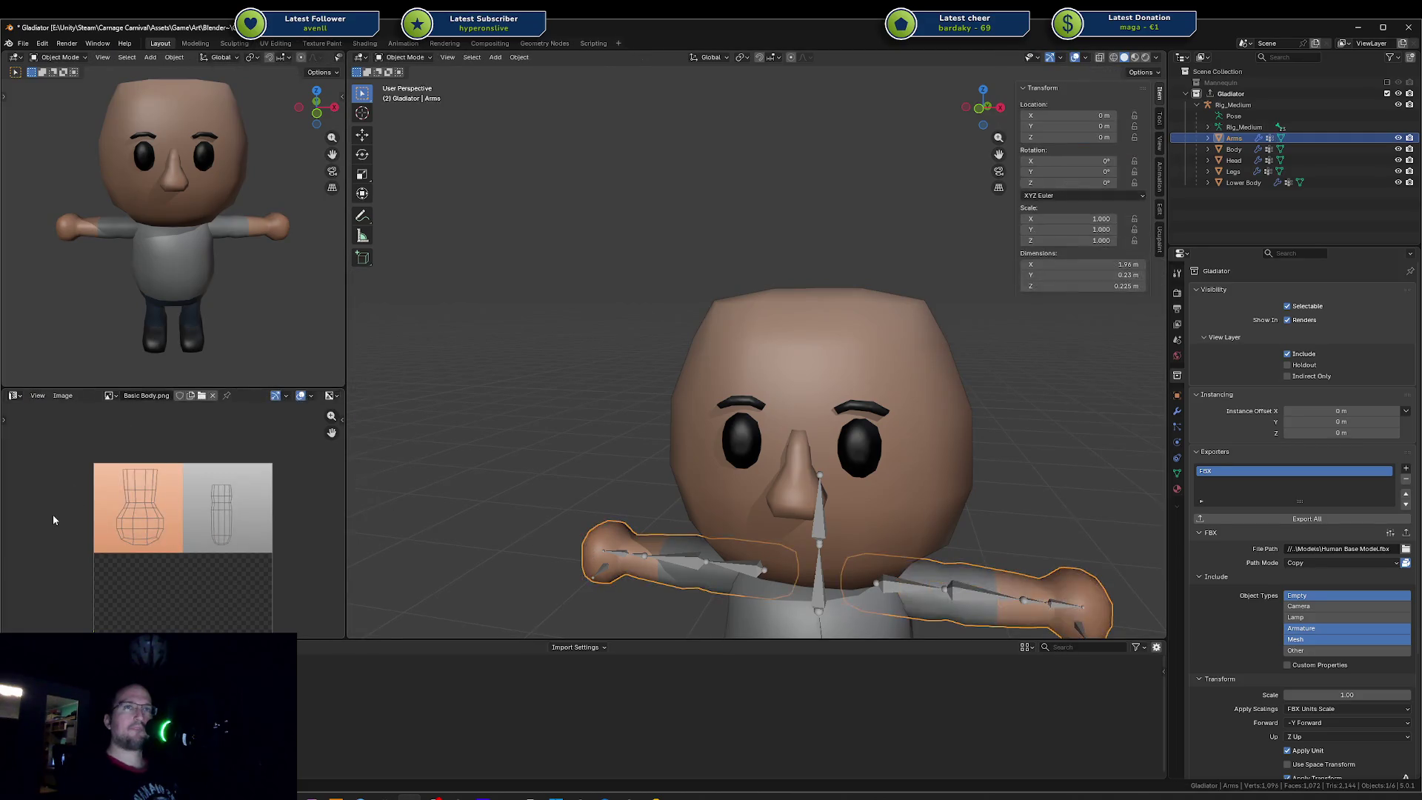
{"action": "left_click", "coordinate": [799, 361]}
{"action": "key", "text": "Tab"}
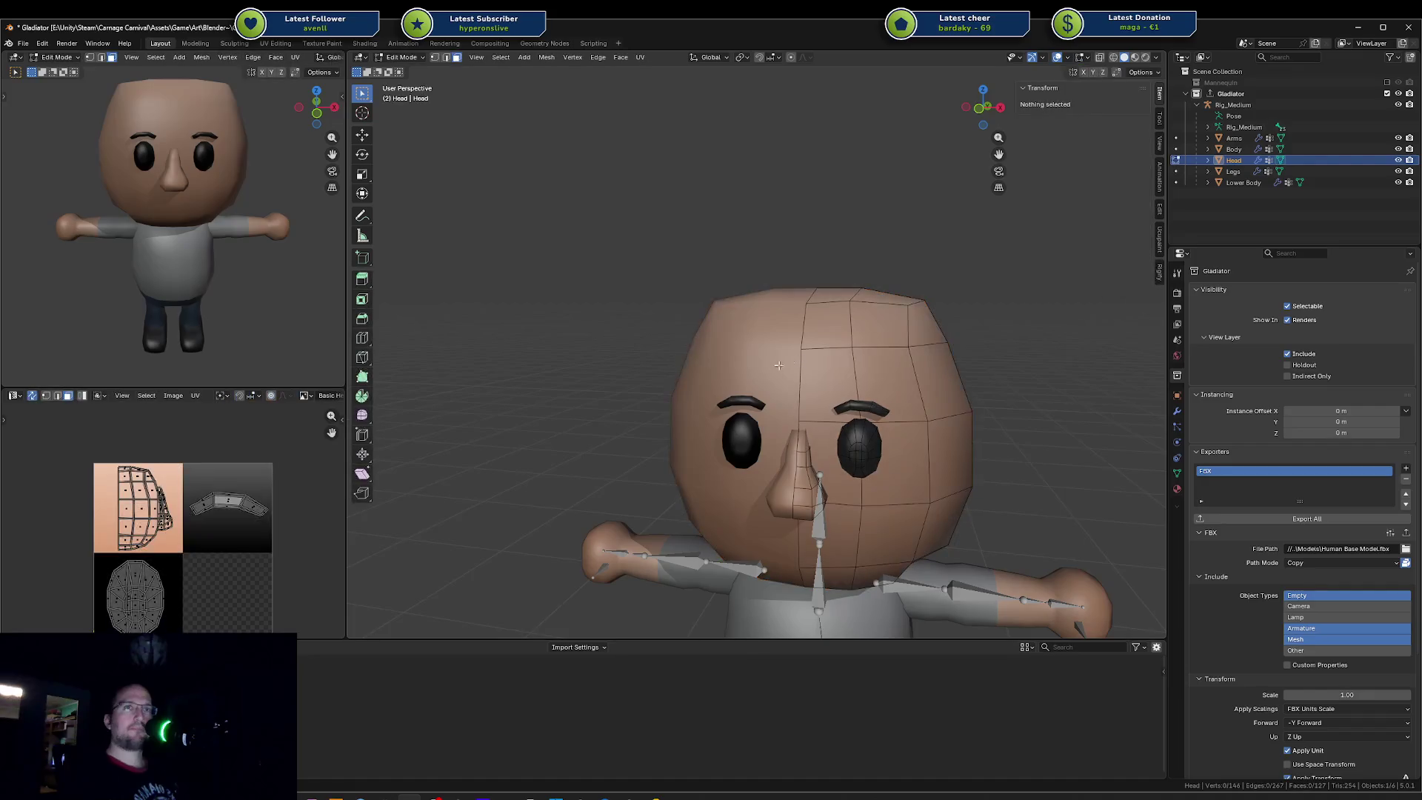
{"action": "key", "text": "a"}
{"action": "key", "text": "alt+a"}
{"action": "key", "text": "Tab"}
{"action": "scroll", "coordinate": [906, 552], "scroll_direction": "down", "scroll_amount": 5}
Step: Save Gladiator.blend and switch back to Unity
{"action": "left_click", "coordinate": [830, 559]}
{"action": "key", "text": "ctrl+s"}
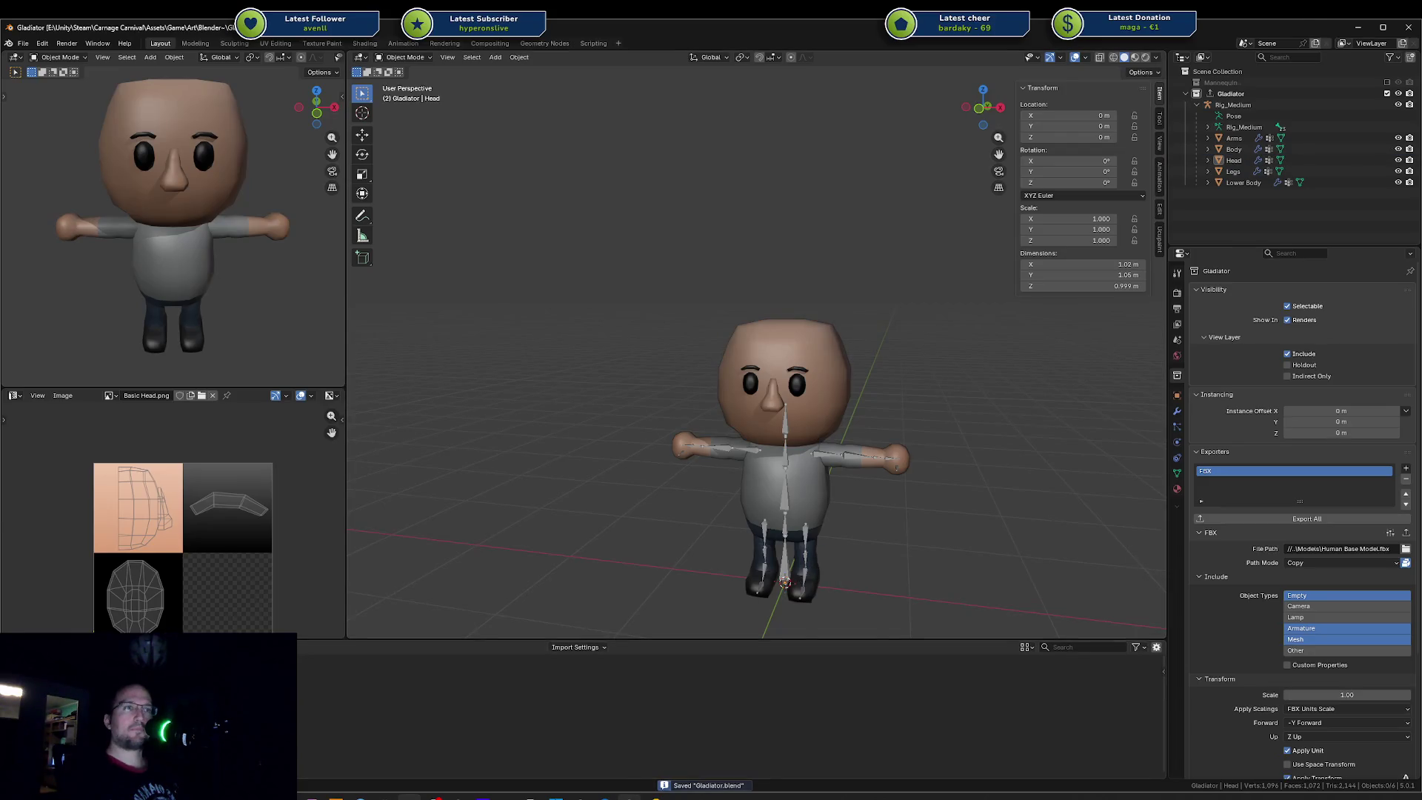
{"action": "key", "text": "alt+Tab"}
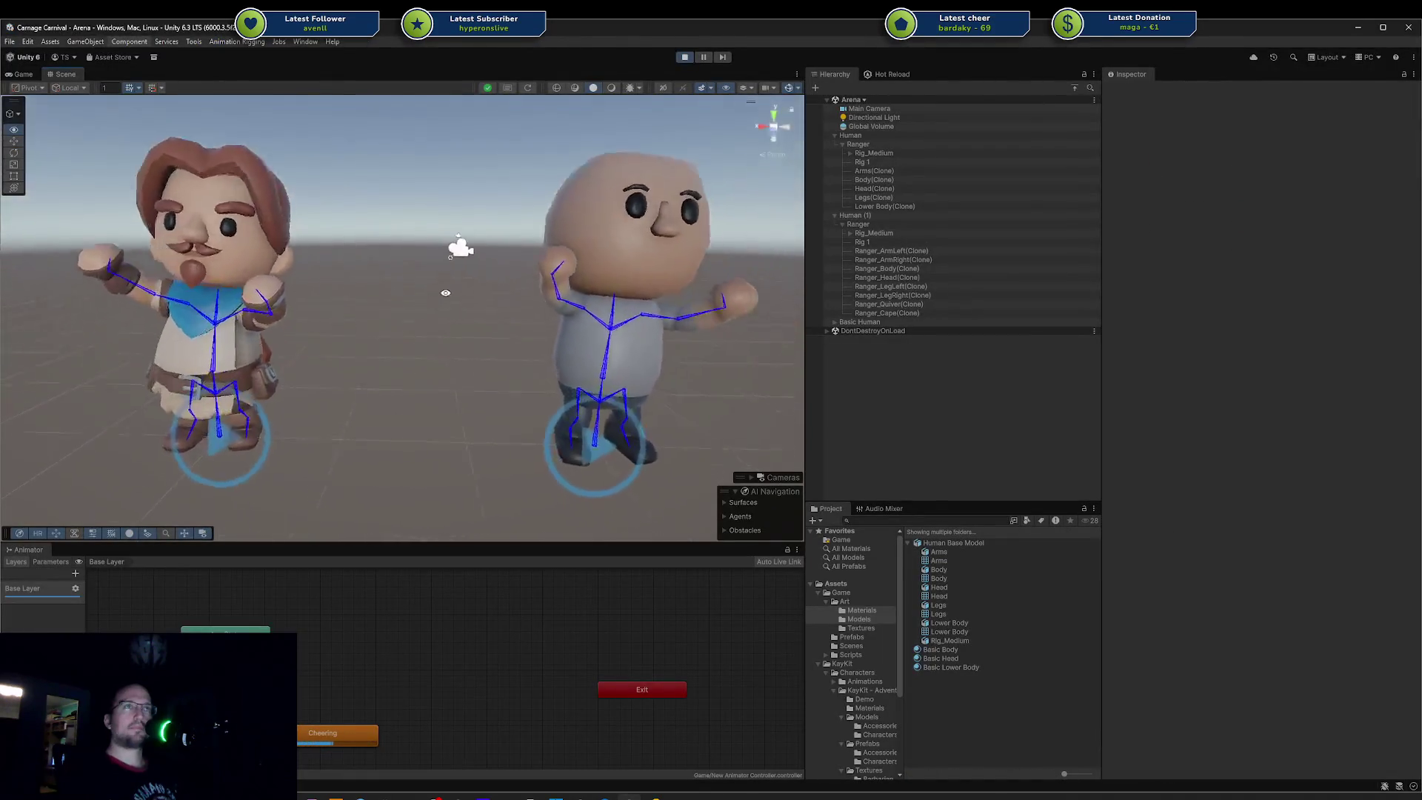
{"action": "mouse_move", "coordinate": [440, 295]}
{"action": "right_mouse_down"}
{"action": "mouse_move", "coordinate": [441, 352]}
{"action": "mouse_move", "coordinate": [442, 326]}
{"action": "right_mouse_up"}
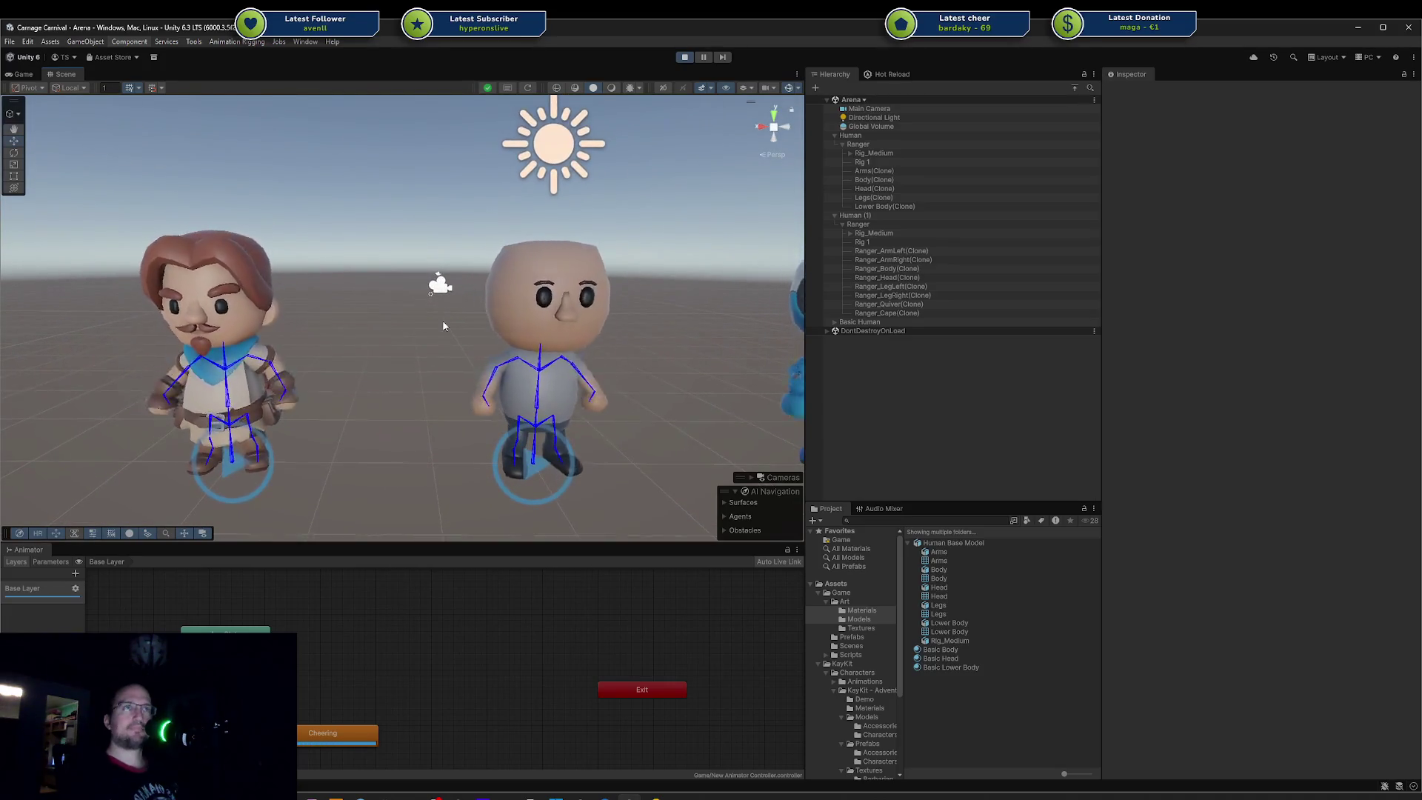
{"action": "scroll", "coordinate": [443, 326], "scroll_direction": "down", "scroll_amount": 2}
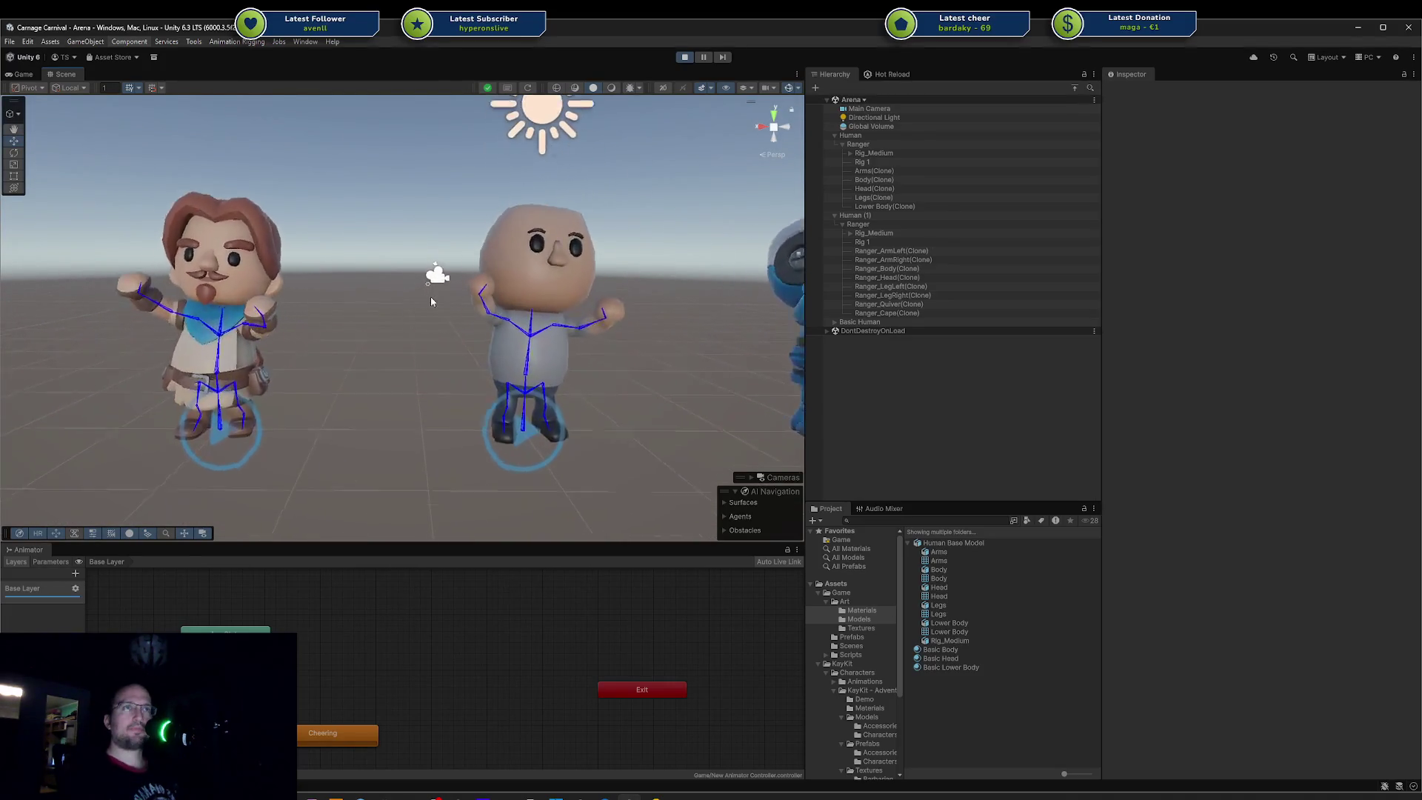
{"action": "right_click_drag", "start_coordinate": [443, 338], "coordinate": [404, 279]}
{"action": "left_click_drag", "start_coordinate": [134, 169], "coordinate": [691, 442]}
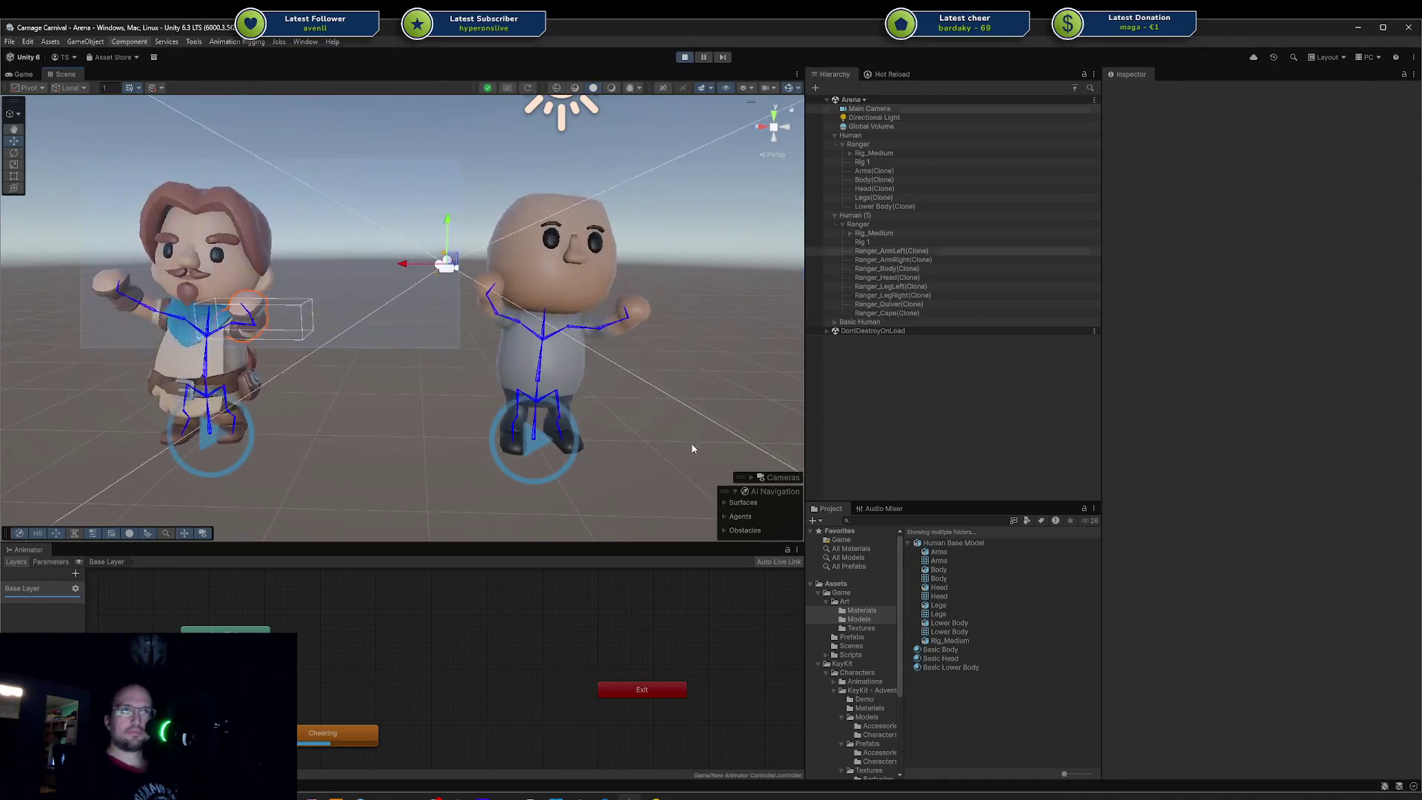
{"action": "mouse_move", "coordinate": [381, 450]}
{"action": "right_mouse_down"}
{"action": "mouse_move", "coordinate": [414, 434]}
{"action": "mouse_move", "coordinate": [356, 421]}
{"action": "mouse_move", "coordinate": [462, 355]}
{"action": "mouse_move", "coordinate": [332, 377]}
{"action": "mouse_move", "coordinate": [493, 364]}
{"action": "right_mouse_up"}
{"action": "left_click", "coordinate": [356, 426]}
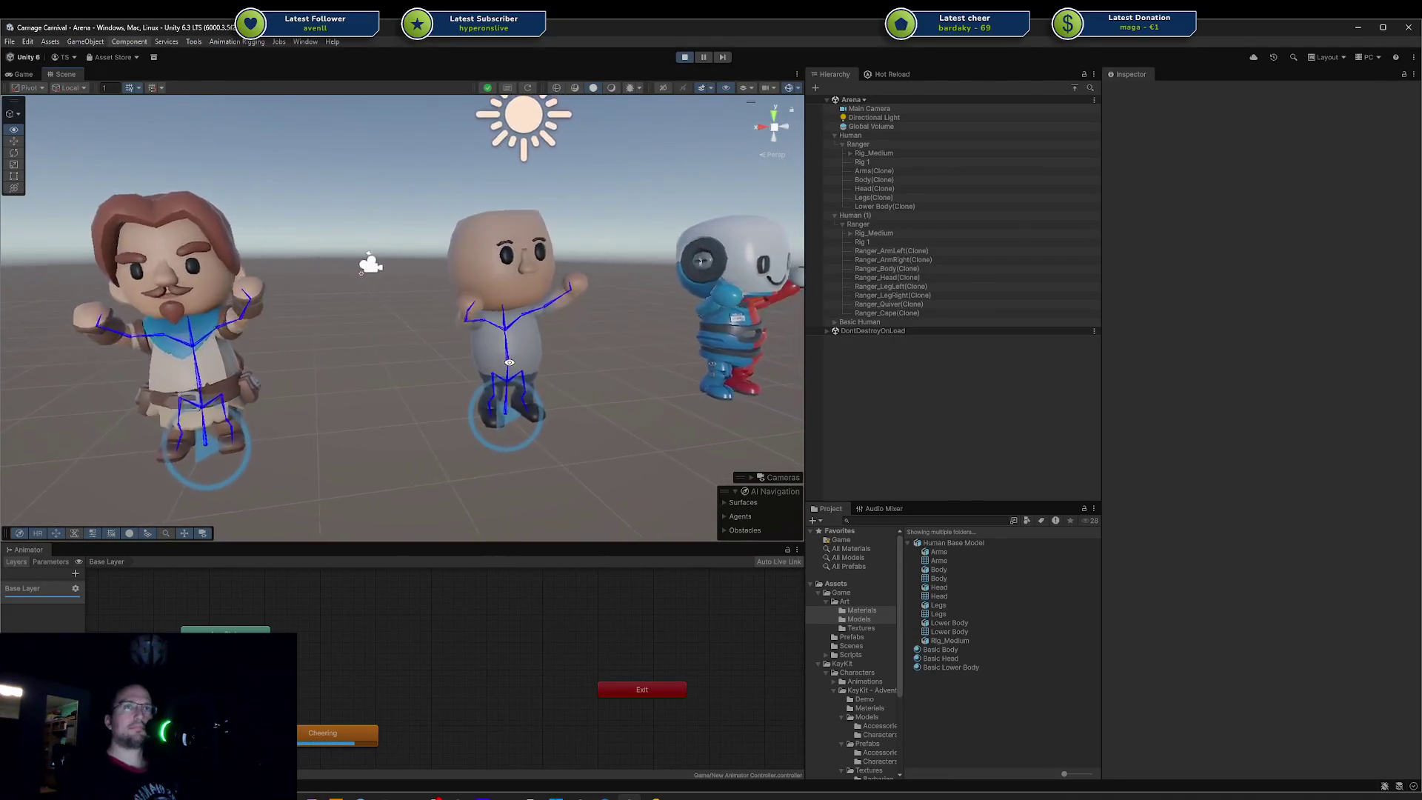
{"action": "right_click_drag", "start_coordinate": [492, 363], "coordinate": [480, 415]}
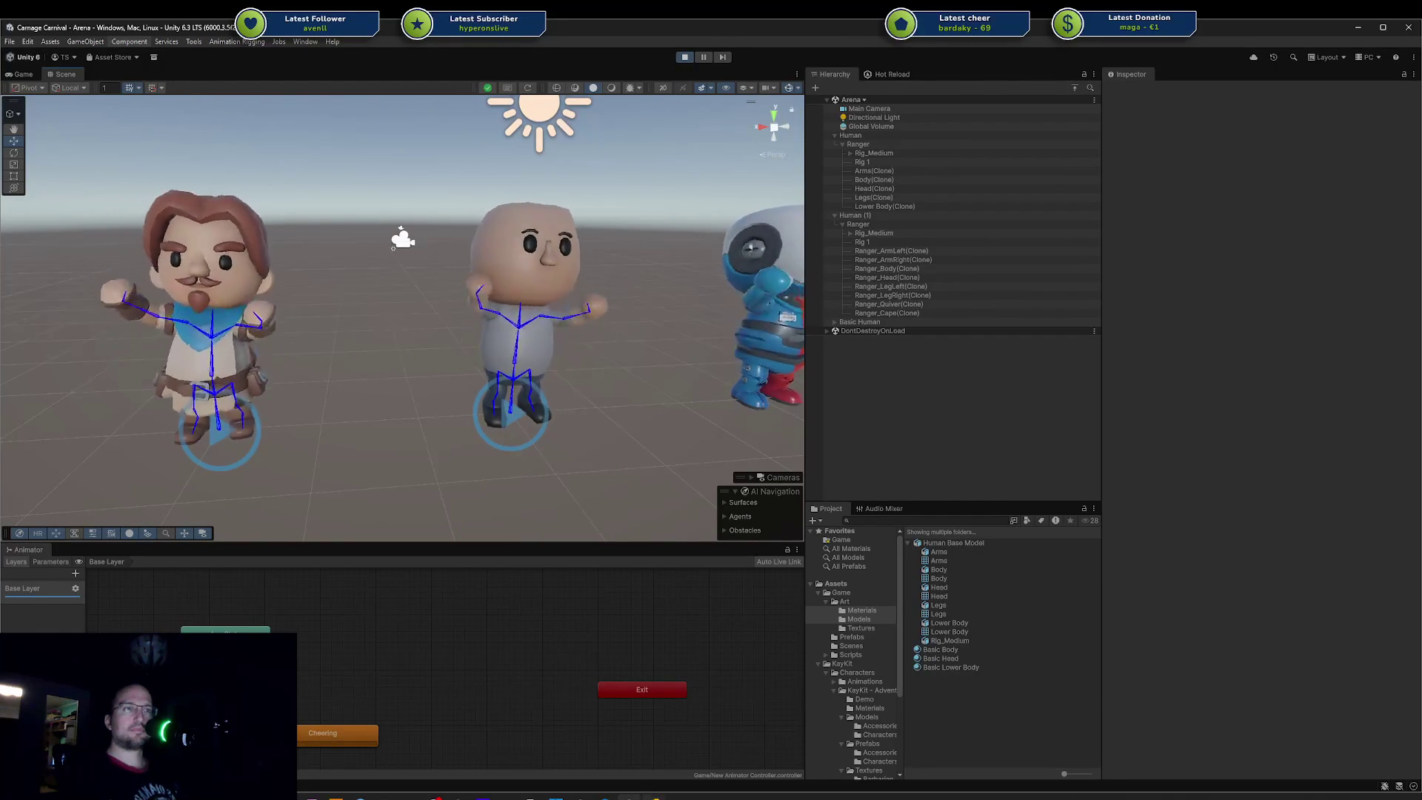
{"action": "key", "text": "alt+Tab"}
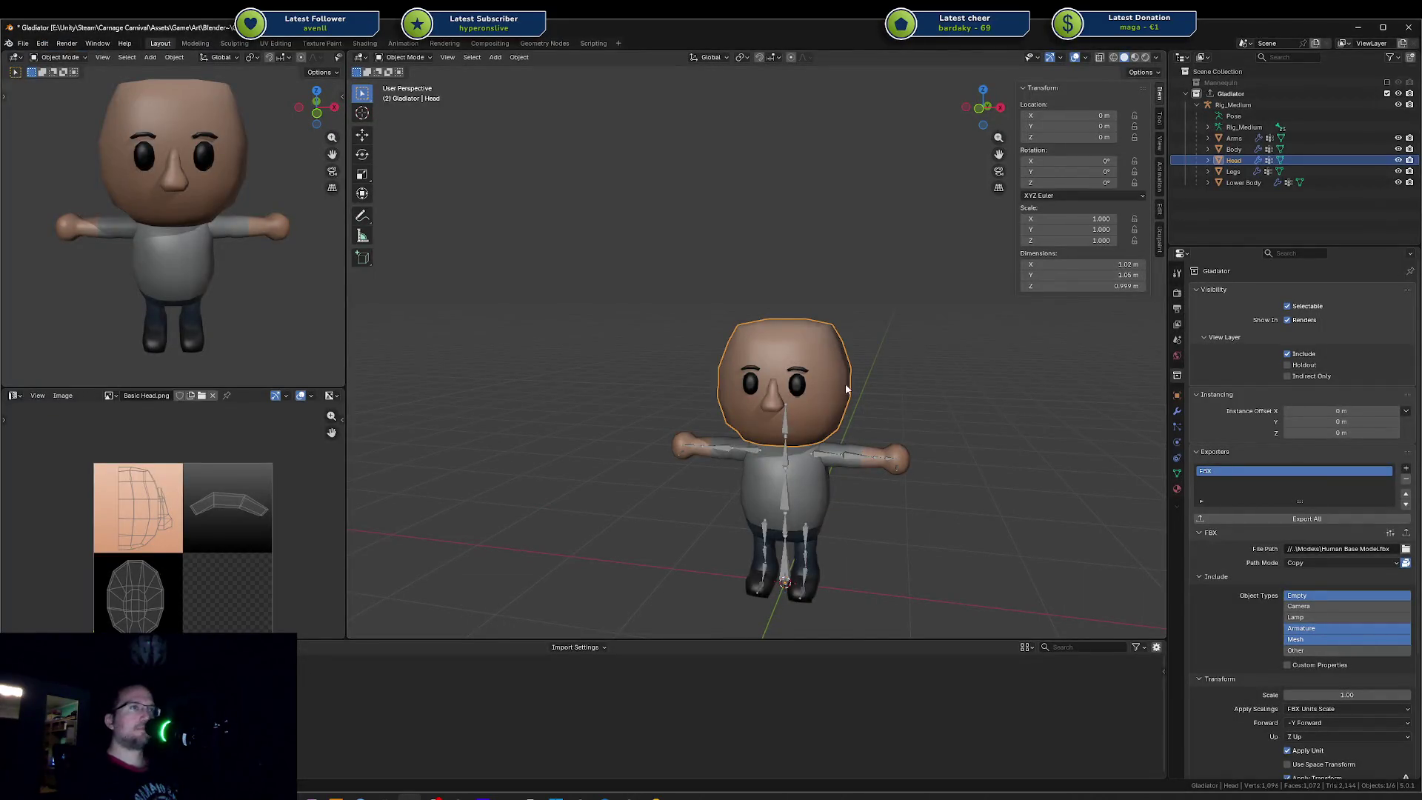
Step: Duplicate a side face of the head, flatten it along Y and extrude it outward into an ear block
{"action": "middle_click_drag", "start_coordinate": [846, 383], "coordinate": [820, 396]}
{"action": "scroll", "coordinate": [819, 396], "scroll_direction": "up", "scroll_amount": 4}
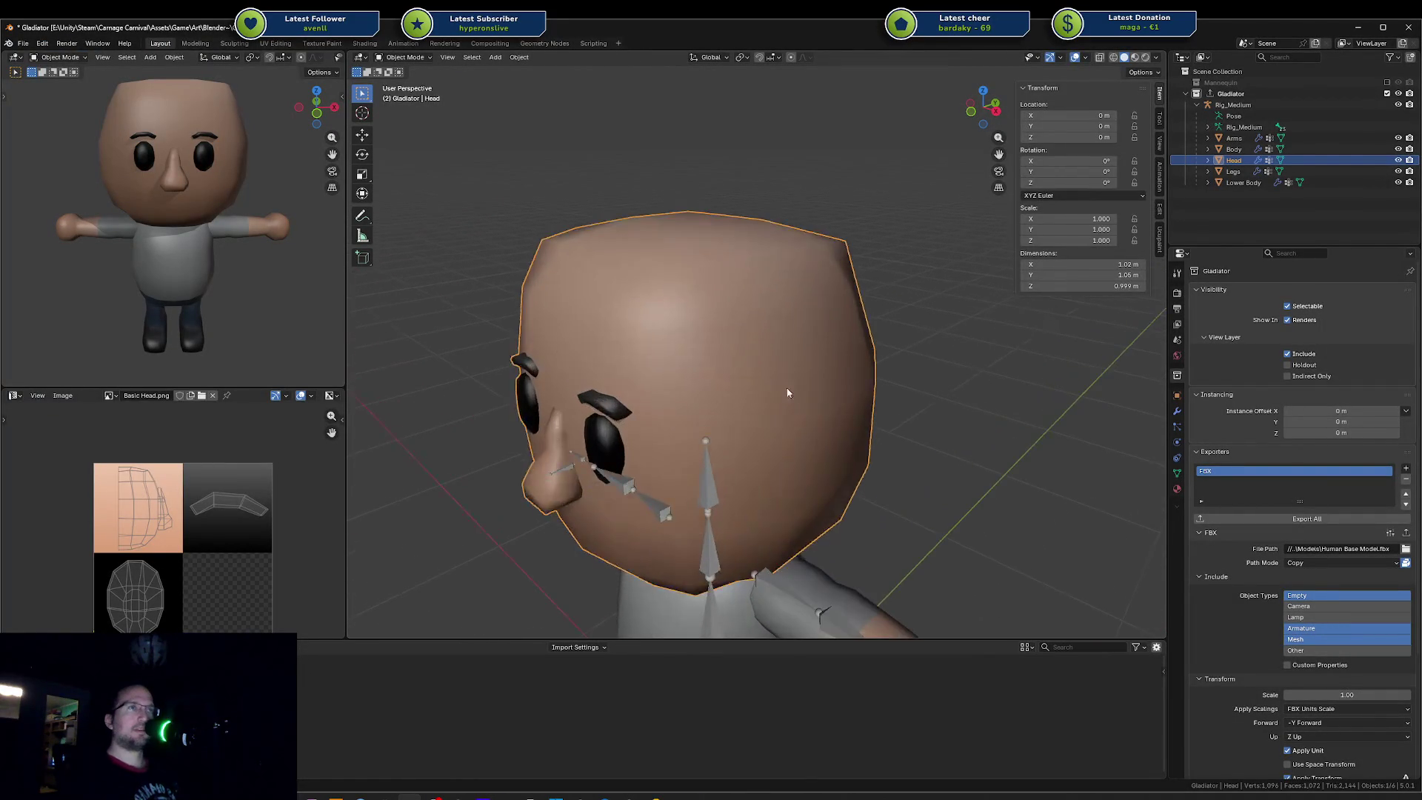
{"action": "key", "text": "Tab"}
{"action": "left_click", "coordinate": [833, 419]}
{"action": "middle_click_drag", "start_coordinate": [834, 419], "coordinate": [876, 424]}
{"action": "key", "text": "shift+d"}
{"action": "right_click", "coordinate": [893, 434]}
{"action": "key", "text": "s"}
{"action": "key", "text": "y"}
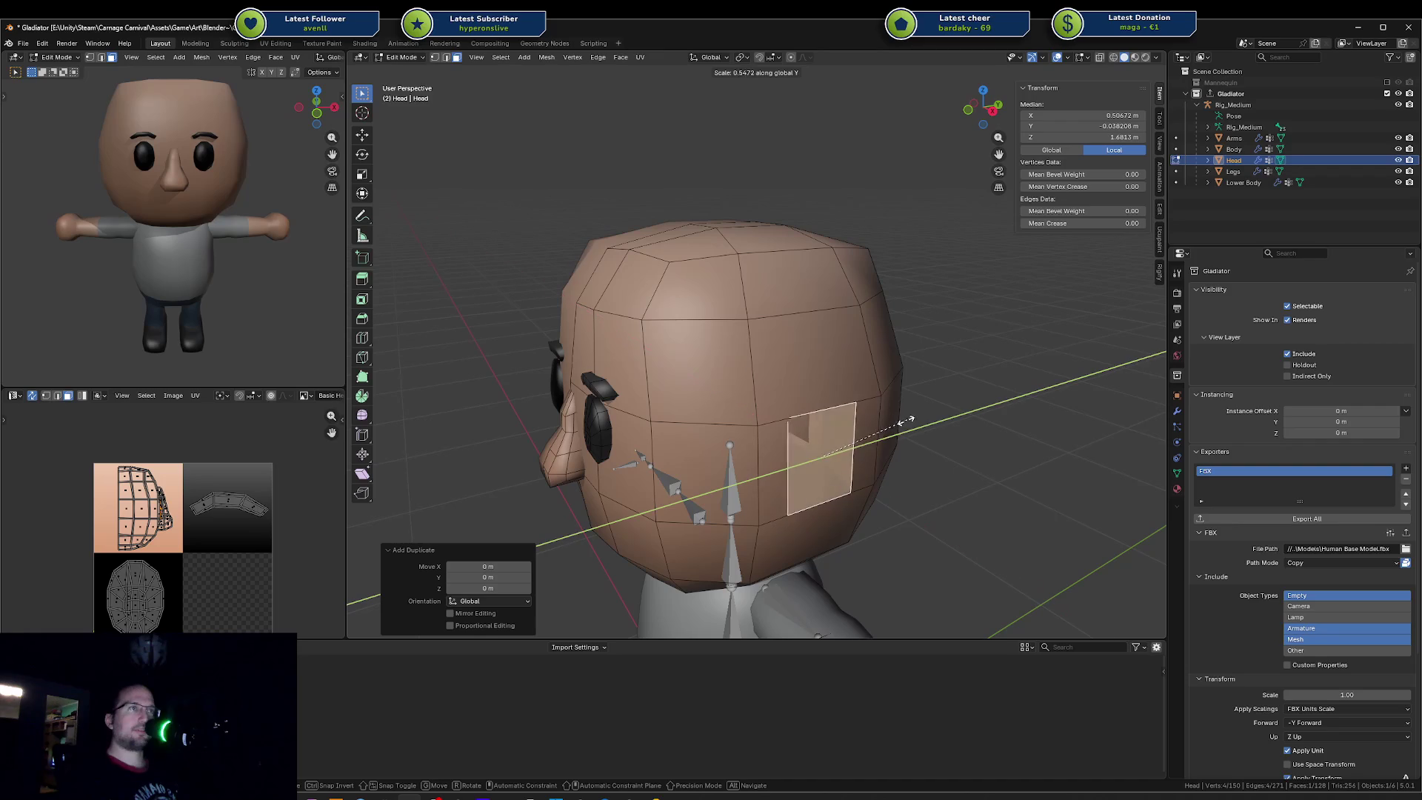
{"action": "left_click", "coordinate": [852, 441]}
{"action": "key", "text": "e"}
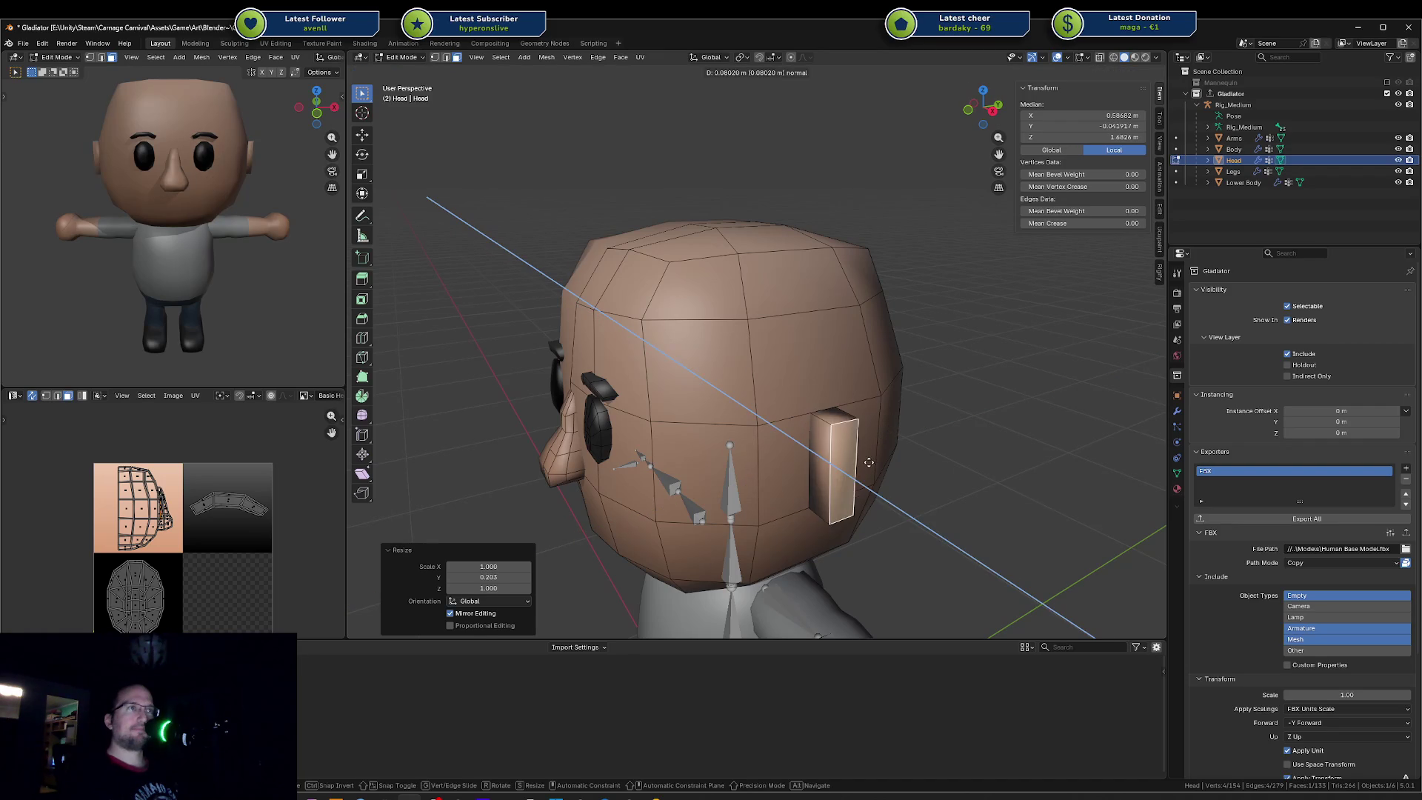
{"action": "left_click", "coordinate": [894, 484]}
Step: Add an edge loop across the ear block and shift one of its small faces along X
{"action": "key", "text": "a"}
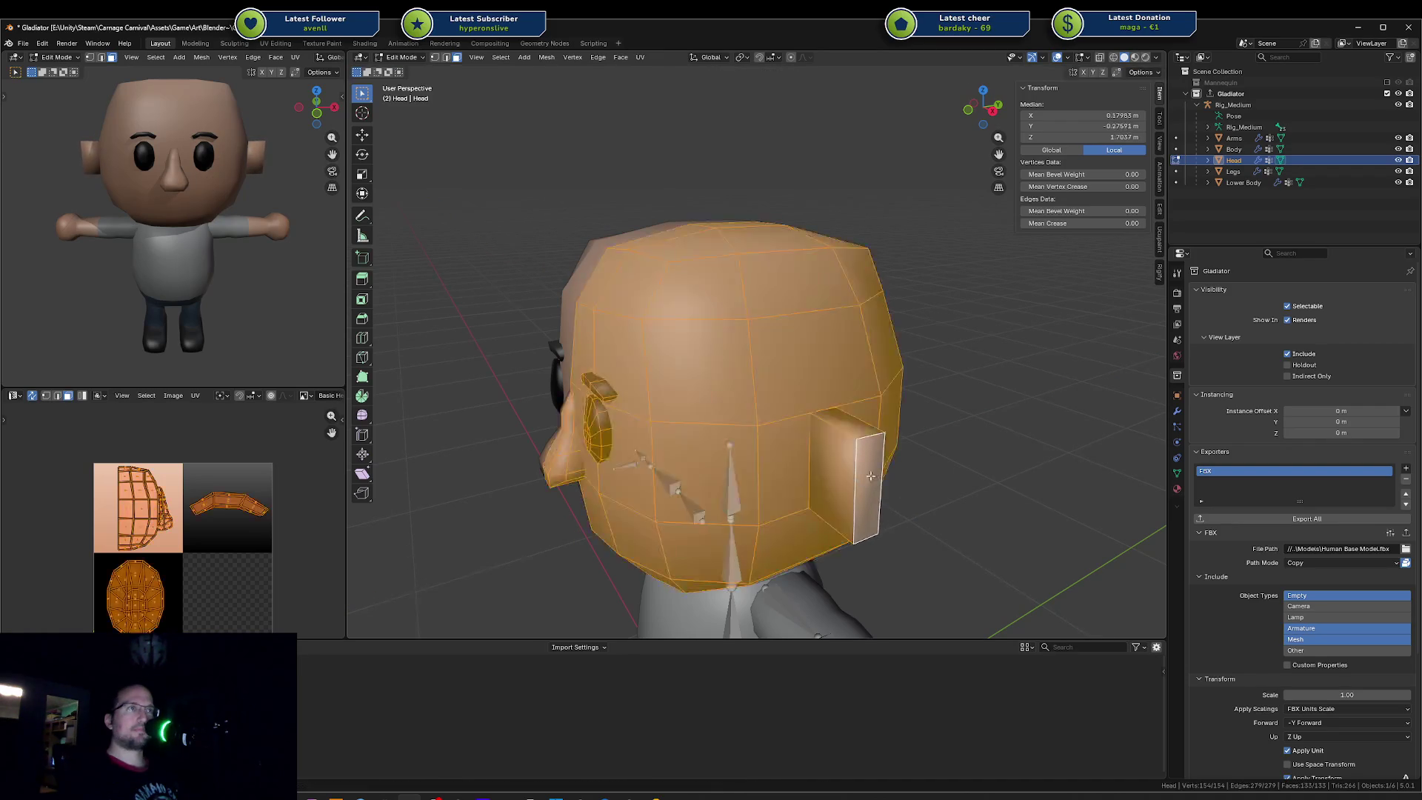
{"action": "key", "text": "alt+a"}
{"action": "key", "text": "ctrl+r"}
{"action": "left_click", "coordinate": [847, 496]}
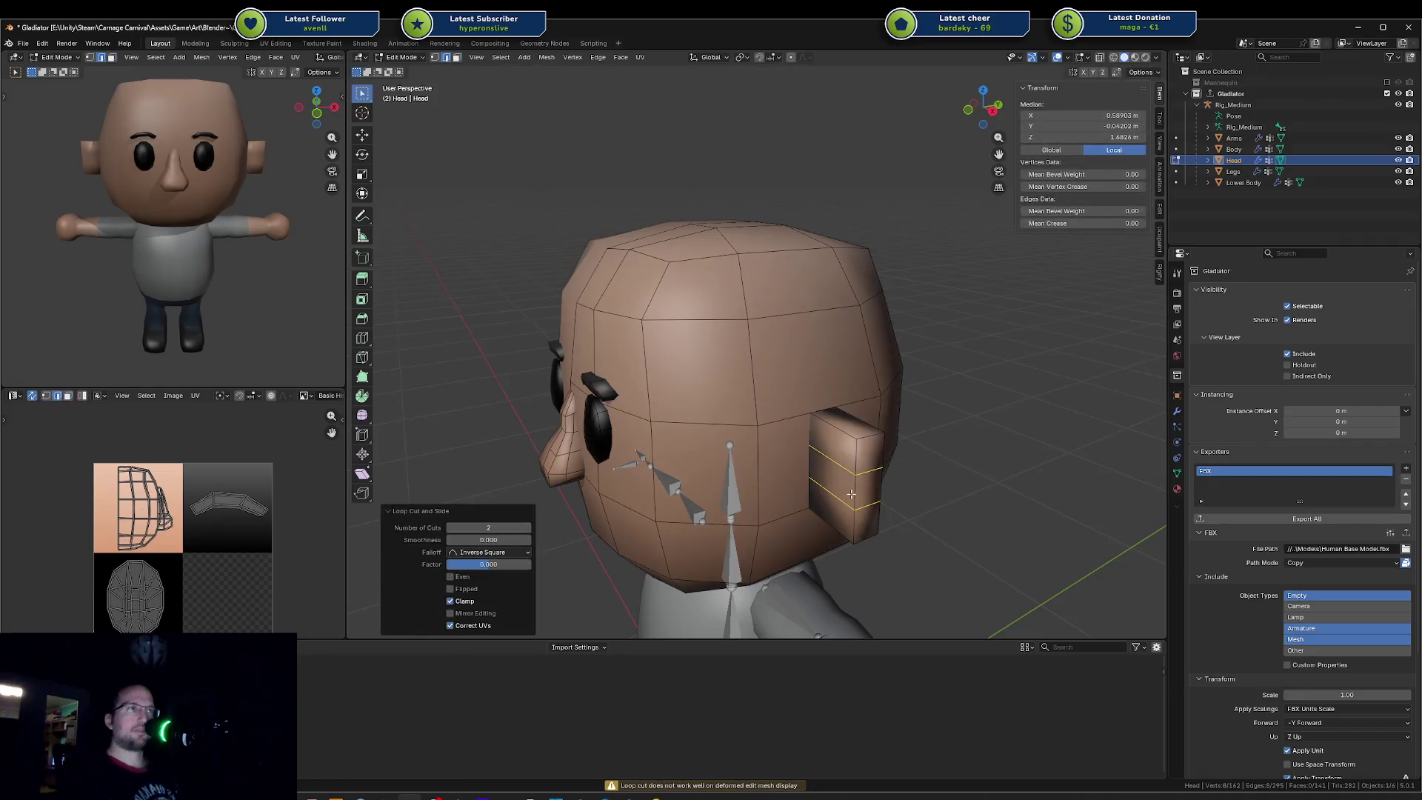
{"action": "left_click", "coordinate": [873, 494]}
{"action": "key", "text": "g"}
{"action": "key", "text": "y"}
{"action": "key", "text": "x"}
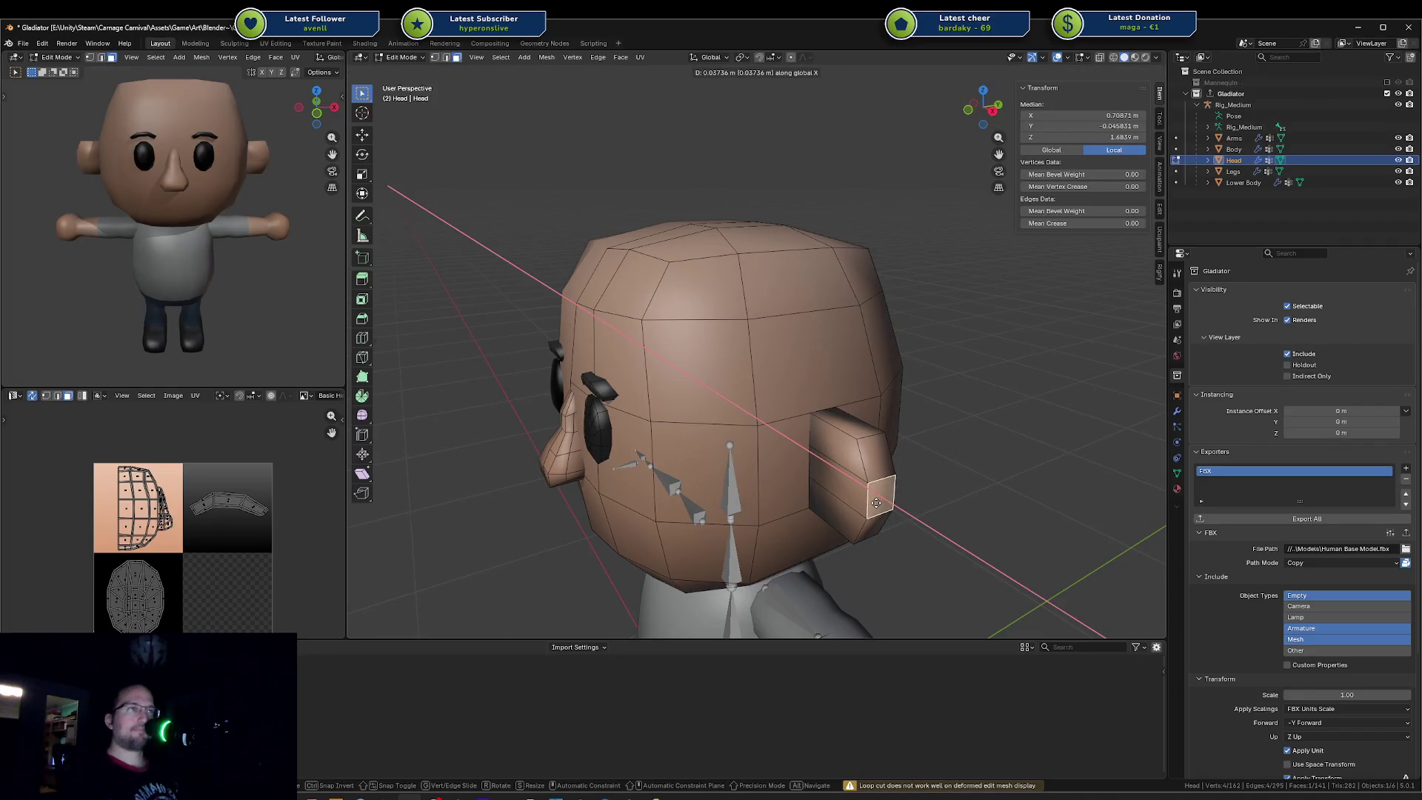
{"action": "left_click", "coordinate": [878, 481]}
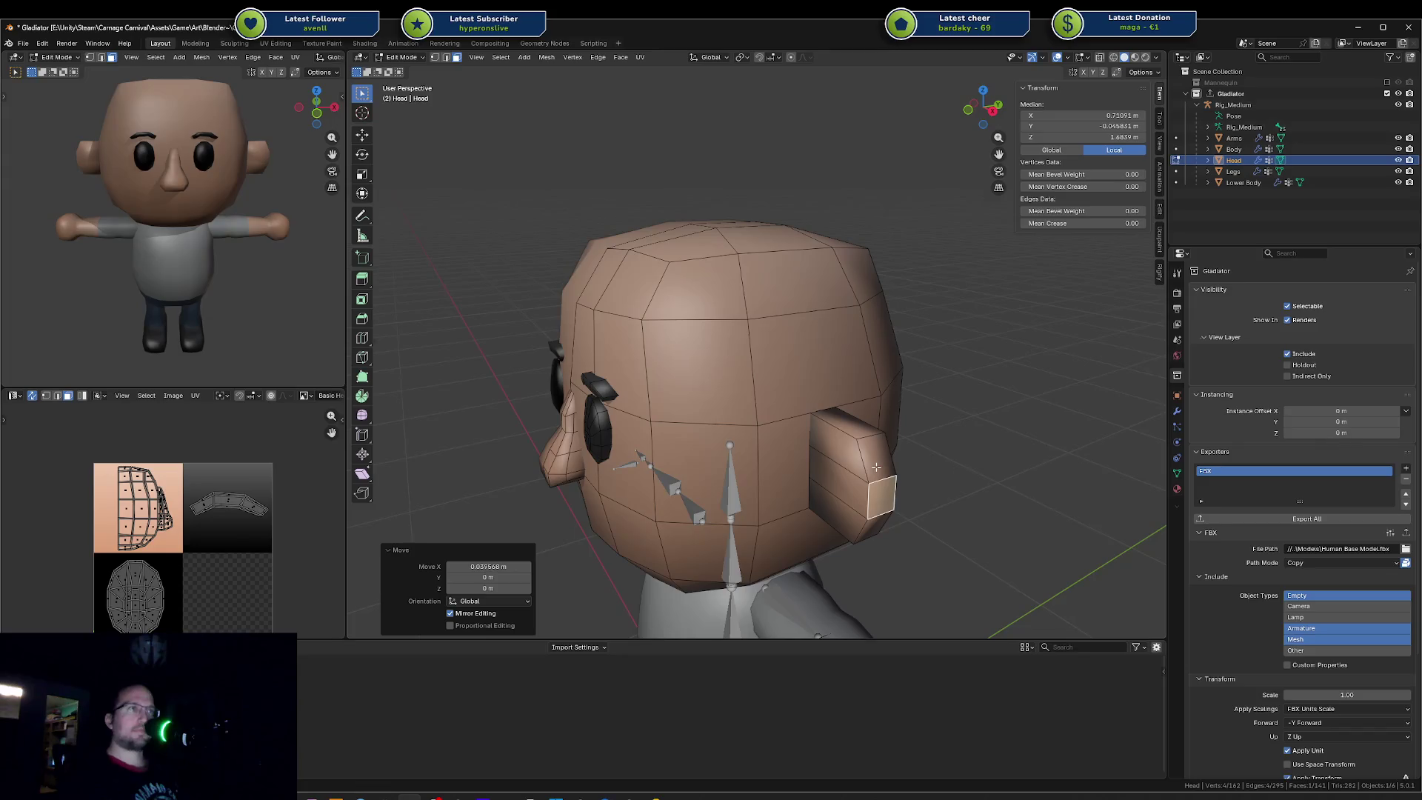
Step: Push the whole linked ear block outward along X and adjust its position from the front view
{"action": "key", "text": "l"}
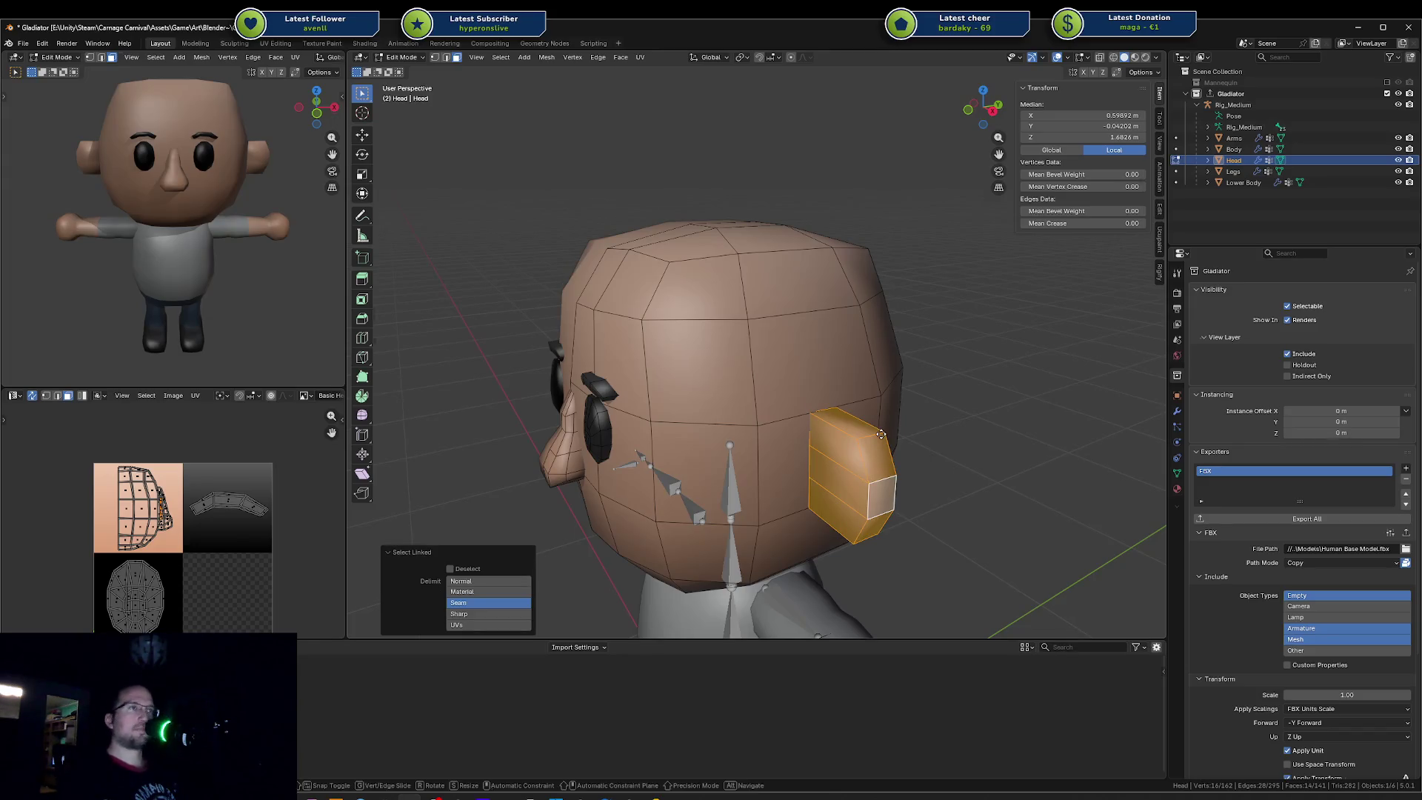
{"action": "key", "text": "g"}
{"action": "key", "text": "y"}
{"action": "key", "text": "x"}
{"action": "left_click", "coordinate": [928, 478]}
{"action": "mouse_move", "coordinate": [928, 478]}
{"action": "middle_mouse_down"}
{"action": "mouse_move", "coordinate": [923, 411]}
{"action": "mouse_move", "coordinate": [879, 411]}
{"action": "middle_mouse_up"}
{"action": "left_click", "coordinate": [879, 412]}
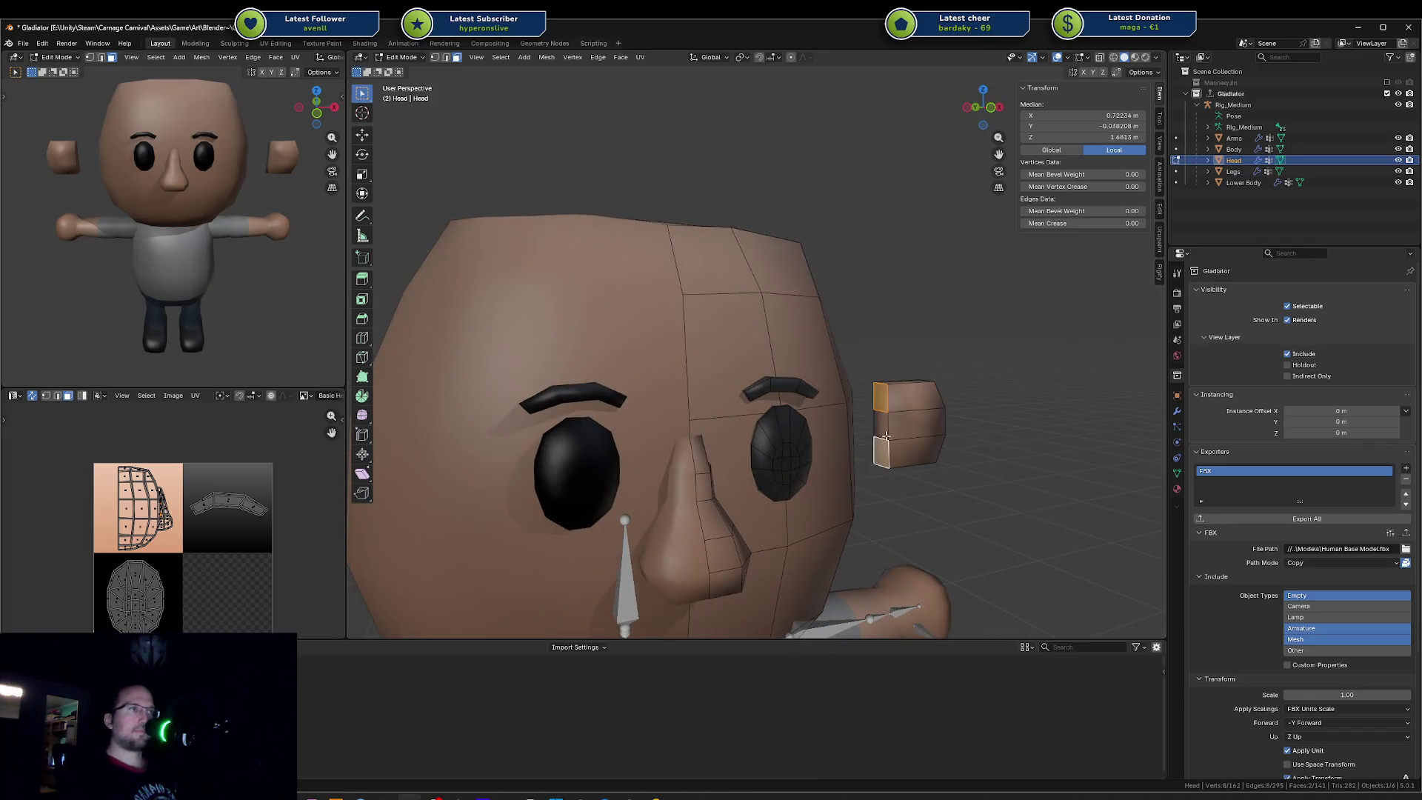
{"action": "key", "text": "g"}
{"action": "key", "text": "y"}
{"action": "key", "text": "x"}
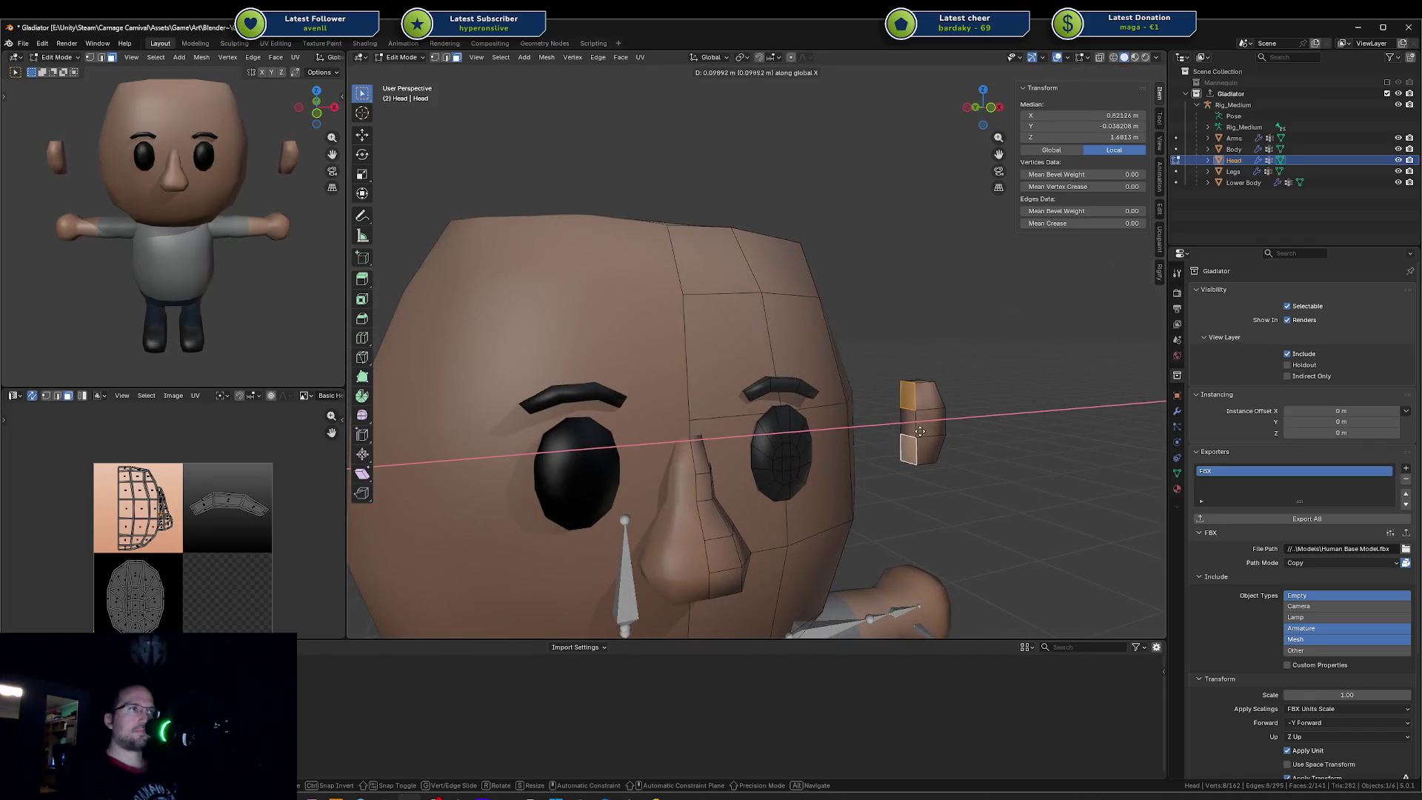
{"action": "left_click", "coordinate": [922, 432]}
Step: Reposition the selected ear block along X while checking it from around the head
{"action": "key", "text": "l"}
{"action": "mouse_move", "coordinate": [921, 431]}
{"action": "middle_mouse_down"}
{"action": "mouse_move", "coordinate": [857, 438]}
{"action": "mouse_move", "coordinate": [876, 426]}
{"action": "middle_mouse_up"}
{"action": "key", "text": "x"}
{"action": "left_click", "coordinate": [857, 437]}
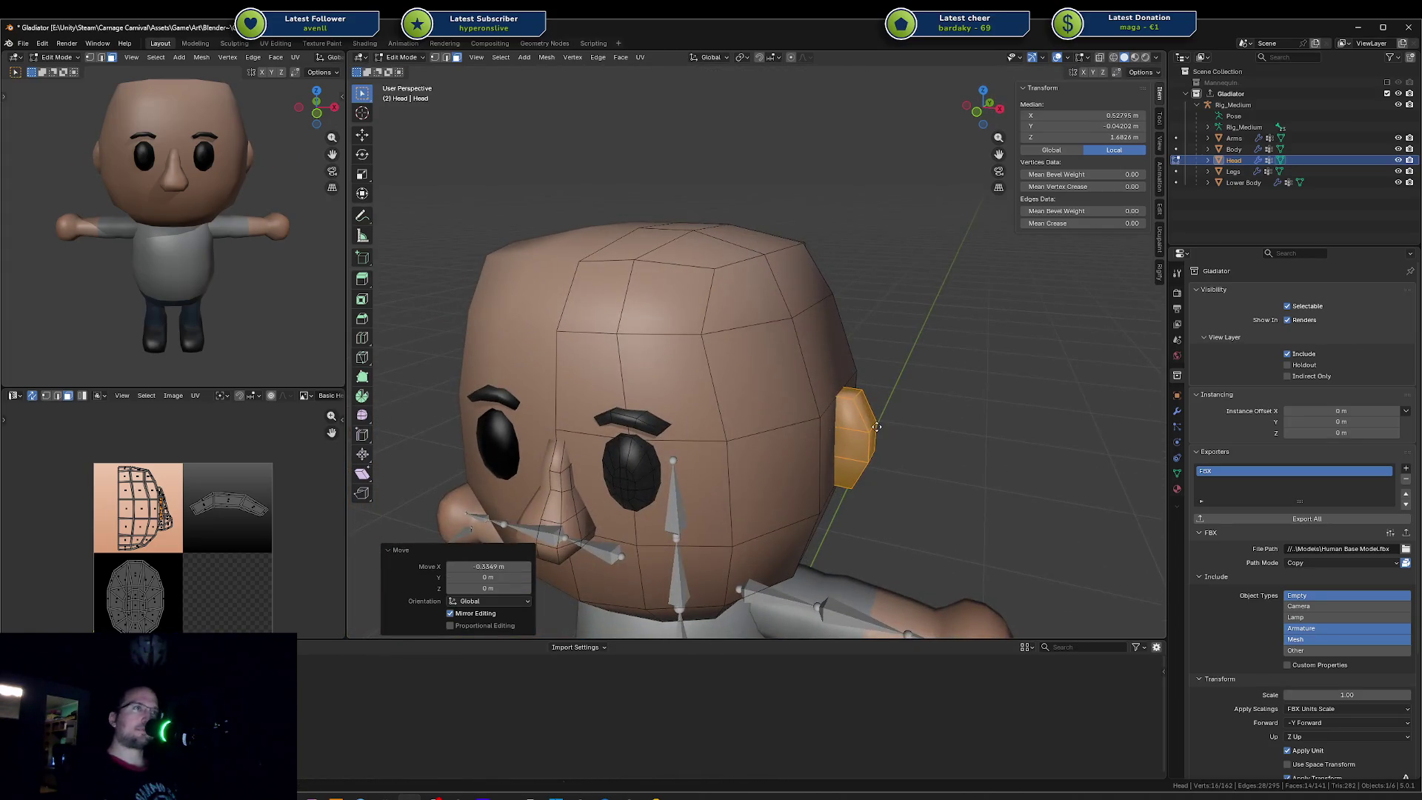
{"action": "key", "text": "g"}
{"action": "key", "text": "x"}
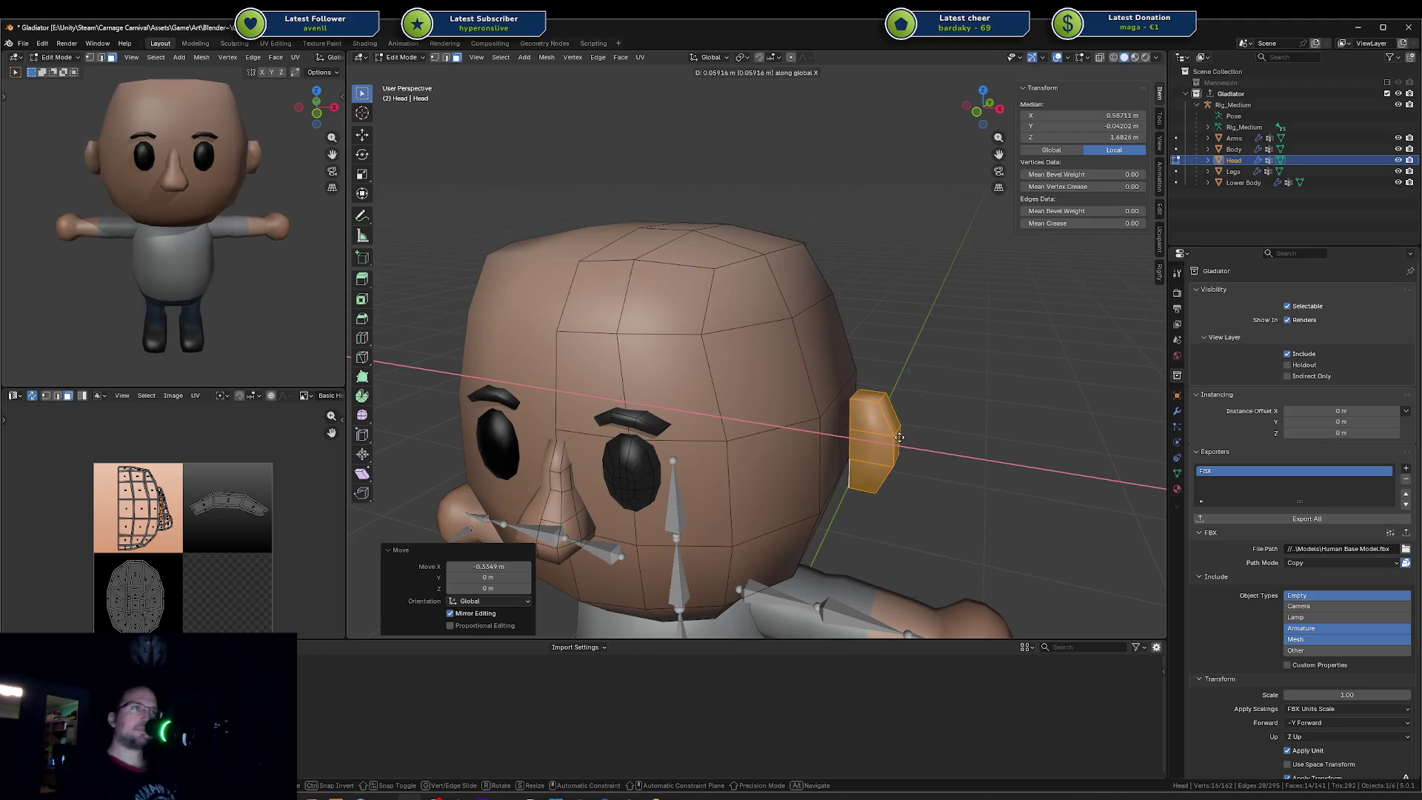
{"action": "middle_click_drag", "start_coordinate": [899, 437], "coordinate": [1029, 452]}
{"action": "left_click", "coordinate": [1028, 452]}
Step: Slide the ear block inward along X until it sits snug against the head, then return to object mode
{"action": "left_click", "coordinate": [922, 374]}
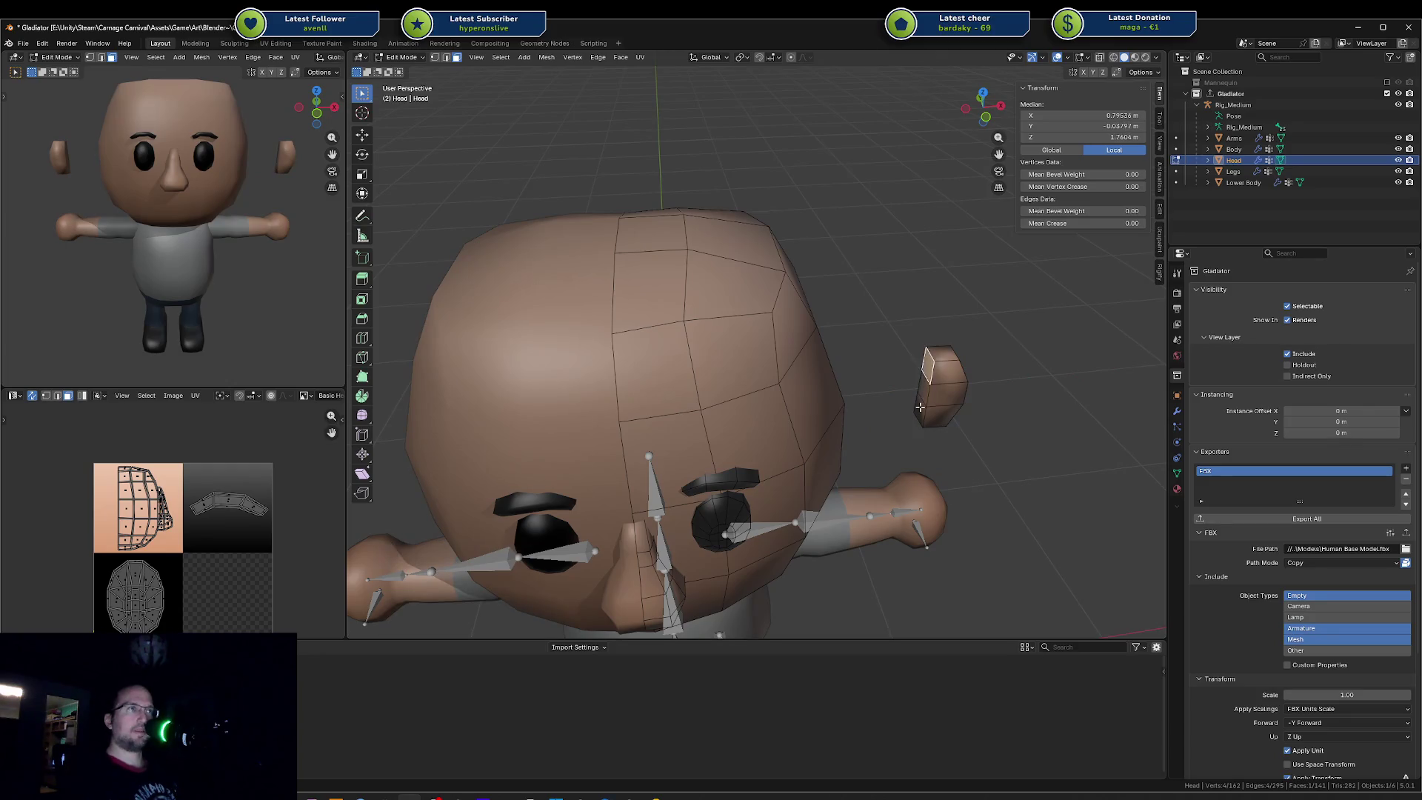
{"action": "key", "text": "l"}
{"action": "key", "text": "g"}
{"action": "key", "text": "y"}
{"action": "key", "text": "x"}
{"action": "left_click", "coordinate": [917, 407]}
{"action": "key", "text": "l"}
{"action": "middle_click_drag", "start_coordinate": [918, 407], "coordinate": [927, 405]}
{"action": "key", "text": "g"}
{"action": "key", "text": "y"}
{"action": "key", "text": "x"}
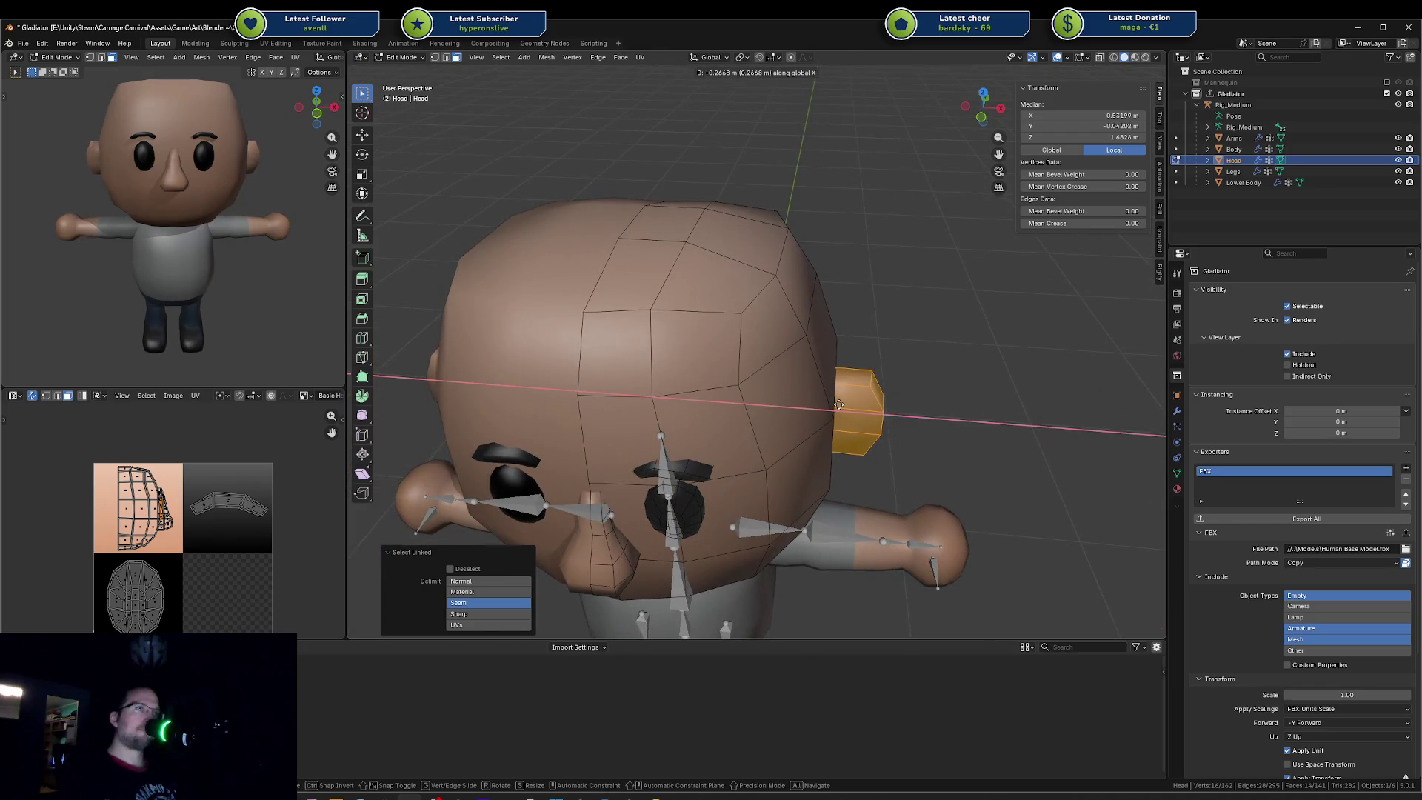
{"action": "left_click", "coordinate": [838, 403]}
{"action": "scroll", "coordinate": [839, 404], "scroll_direction": "up", "scroll_amount": 3}
{"action": "mouse_move", "coordinate": [839, 403]}
{"action": "middle_mouse_down"}
{"action": "mouse_move", "coordinate": [954, 419]}
{"action": "mouse_move", "coordinate": [906, 446]}
{"action": "middle_mouse_up"}
{"action": "scroll", "coordinate": [881, 414], "scroll_direction": "down", "scroll_amount": 3}
{"action": "key", "text": "Tab"}
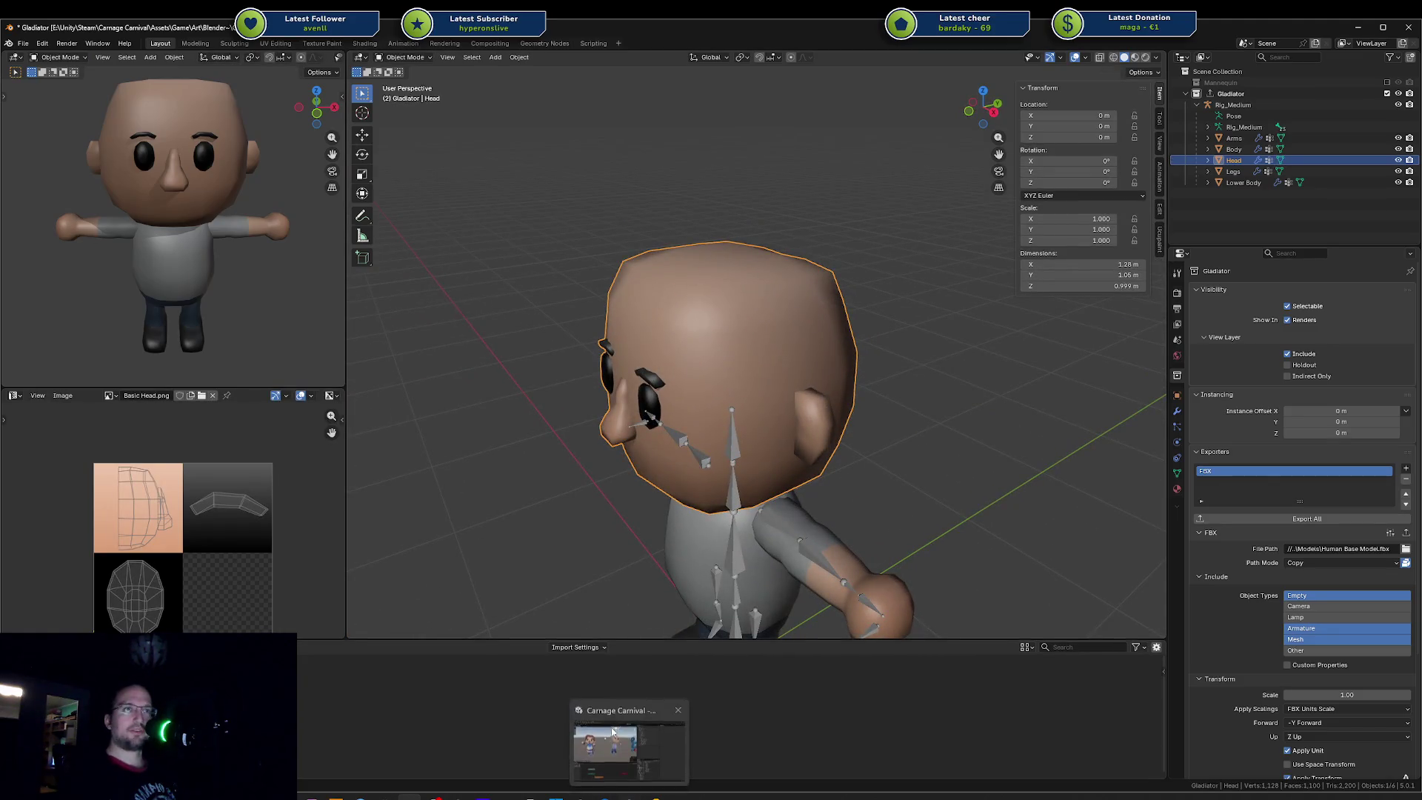
Step: Glance at the Unity scene, return to the head in Blender and start editing it with nothing selected
{"action": "mouse_move", "coordinate": [612, 791]}
{"action": "left_click", "coordinate": [613, 734]}
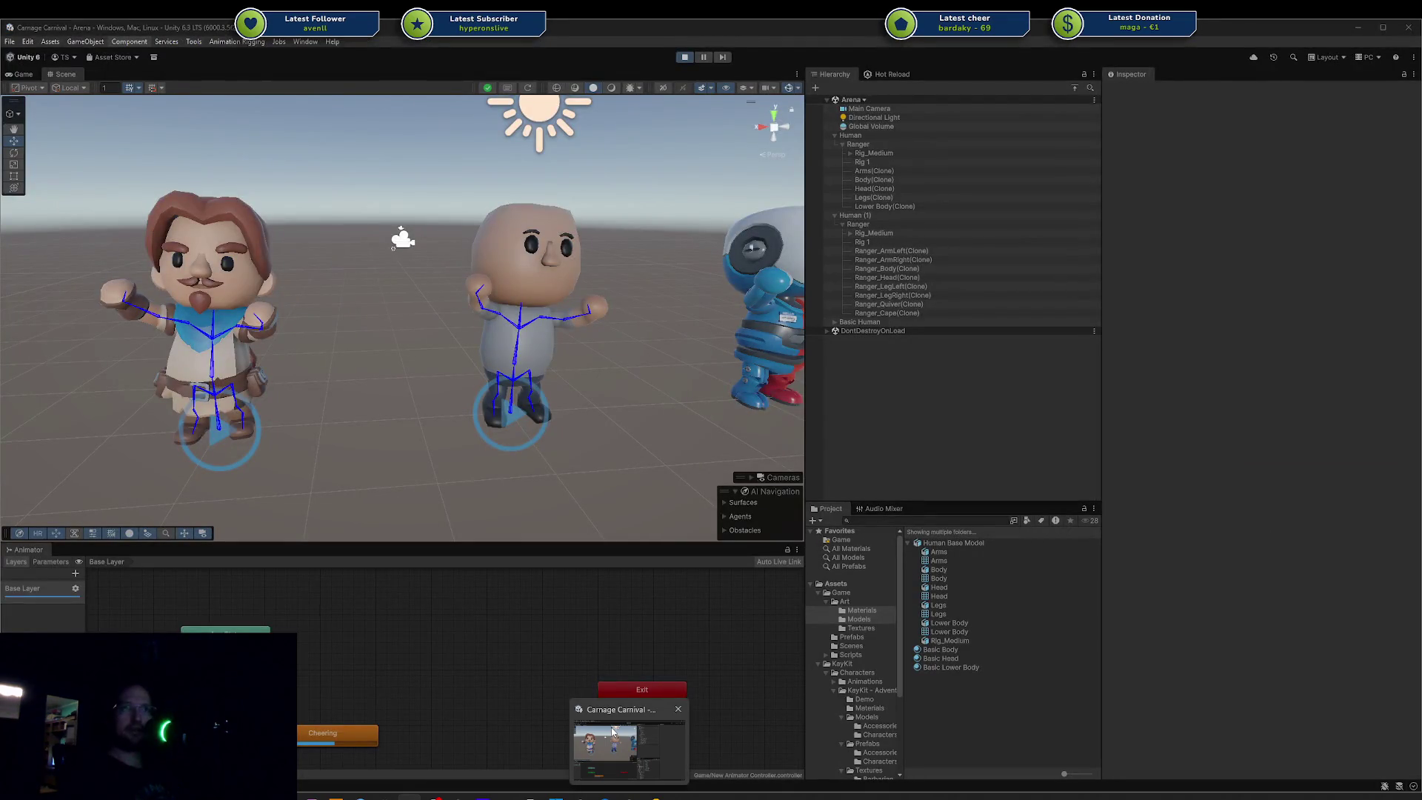
{"action": "left_click", "coordinate": [668, 792]}
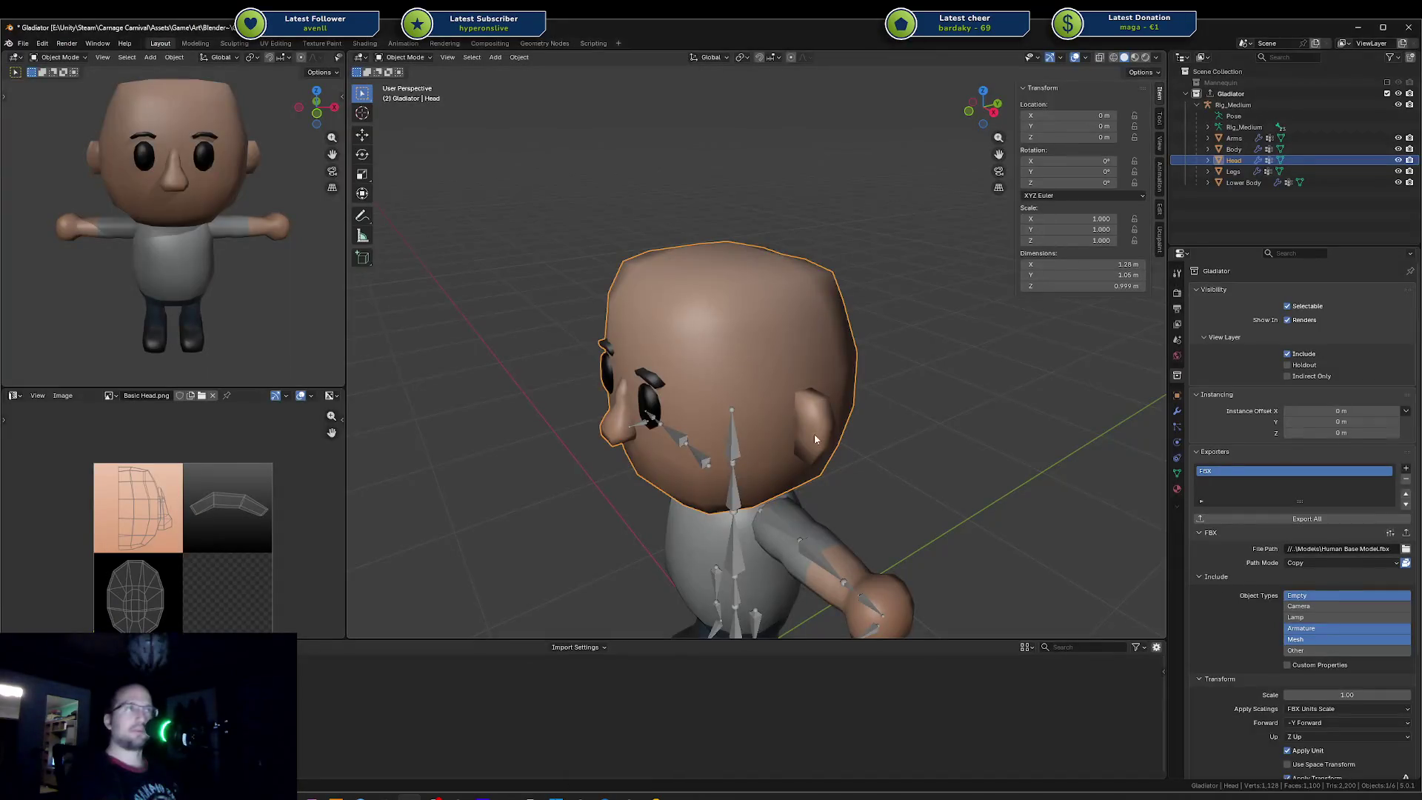
{"action": "middle_click_drag", "start_coordinate": [815, 434], "coordinate": [901, 383]}
{"action": "scroll", "coordinate": [902, 388], "scroll_direction": "up", "scroll_amount": 2}
{"action": "key", "text": "Tab"}
{"action": "scroll", "coordinate": [866, 439], "scroll_direction": "up", "scroll_amount": 2}
{"action": "key", "text": "a"}
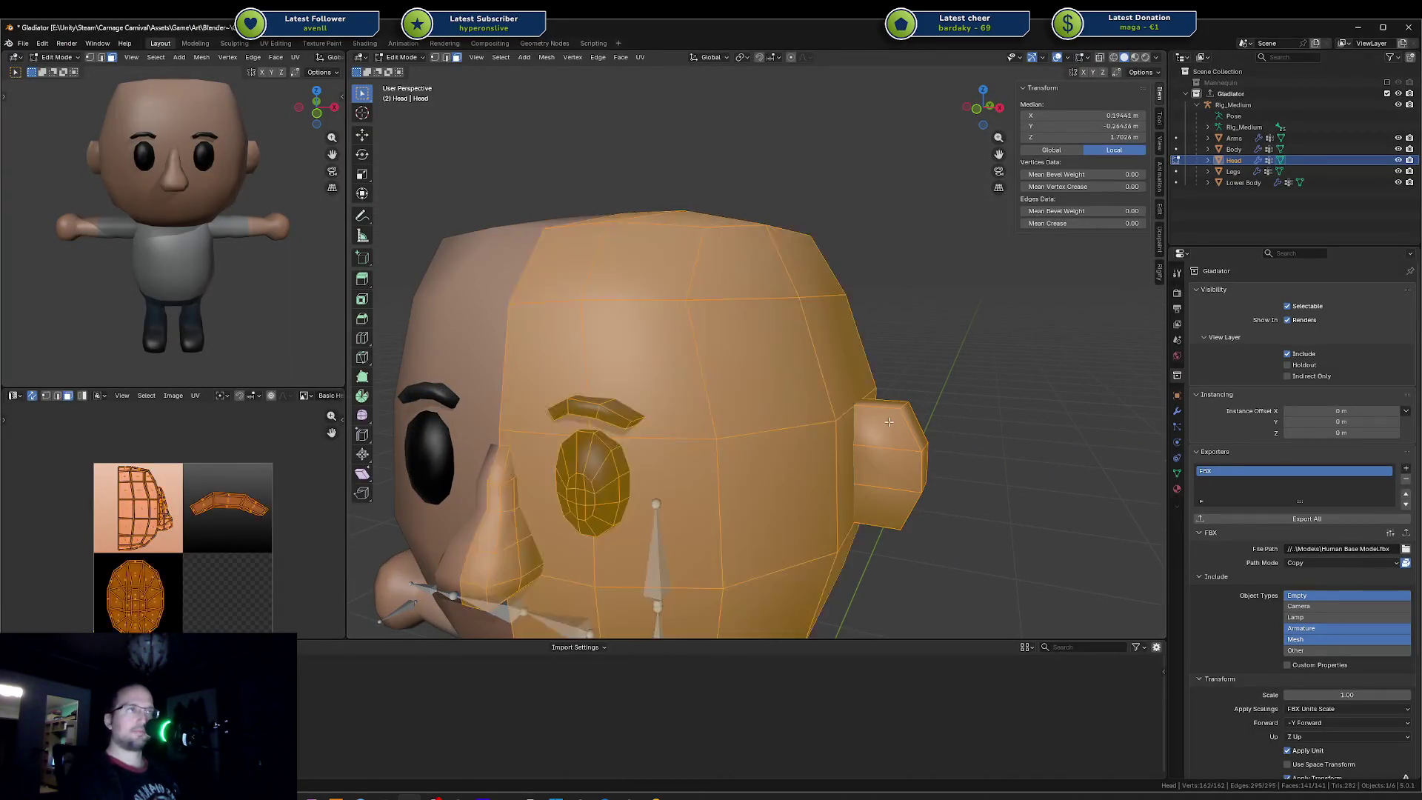
{"action": "key", "text": "alt+a"}
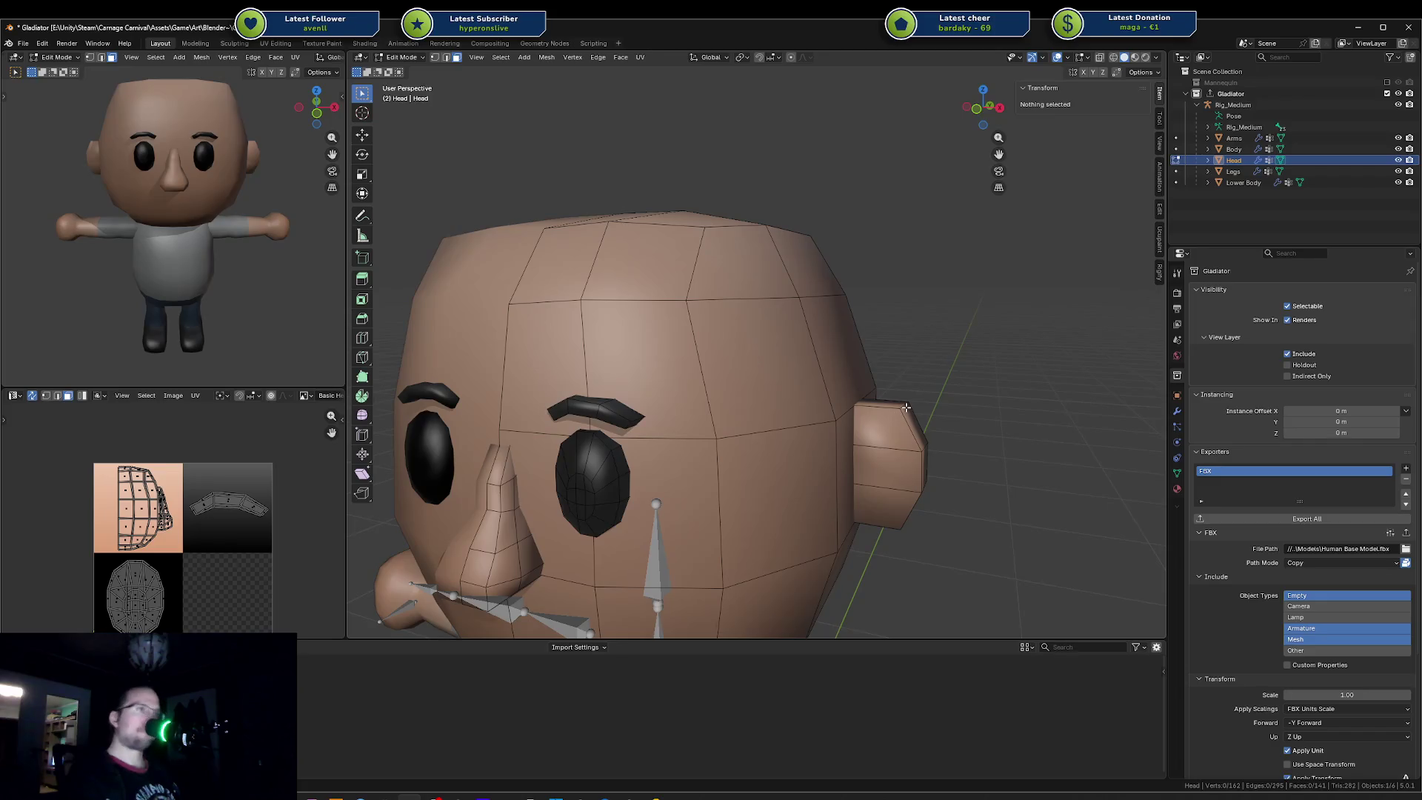
Step: Select the ear's edge loop and top face and squash them vertically on Z
{"action": "left_click", "coordinate": [906, 408]}
{"action": "left_click", "coordinate": [906, 411]}
{"action": "middle_click_drag", "start_coordinate": [905, 411], "coordinate": [878, 417]}
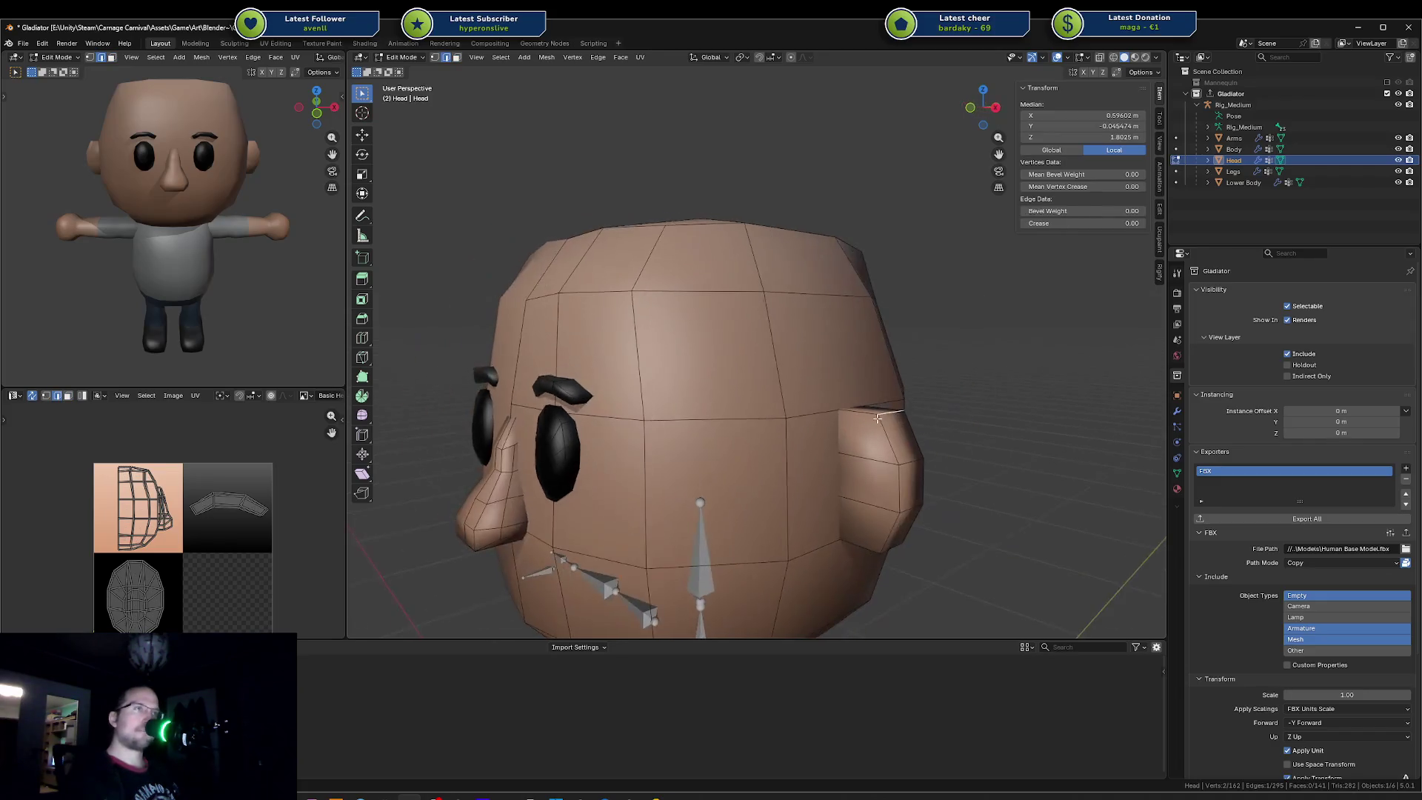
{"action": "left_click", "coordinate": [917, 453], "text": "shift"}
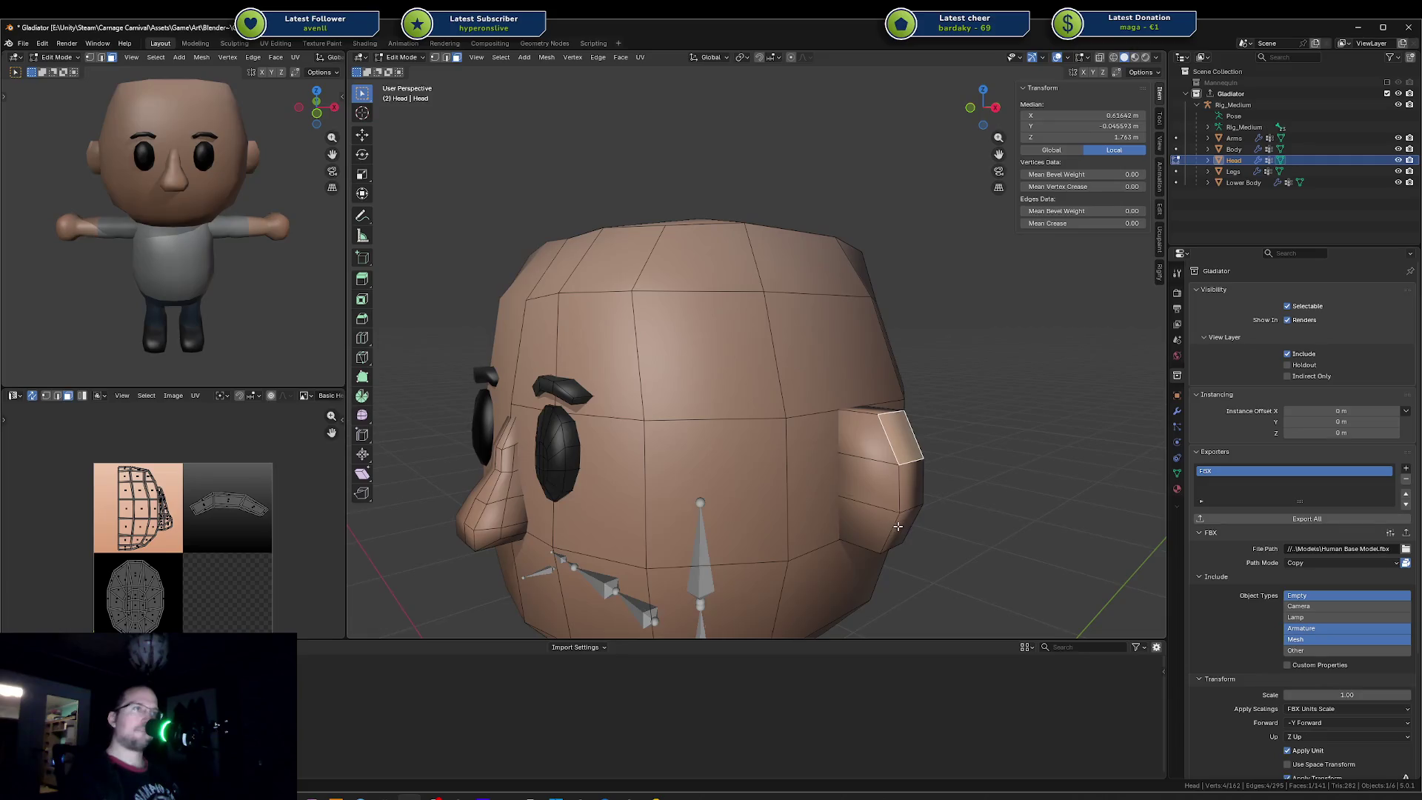
{"action": "key", "text": "alt+a"}
{"action": "left_click", "coordinate": [872, 497], "text": "alt"}
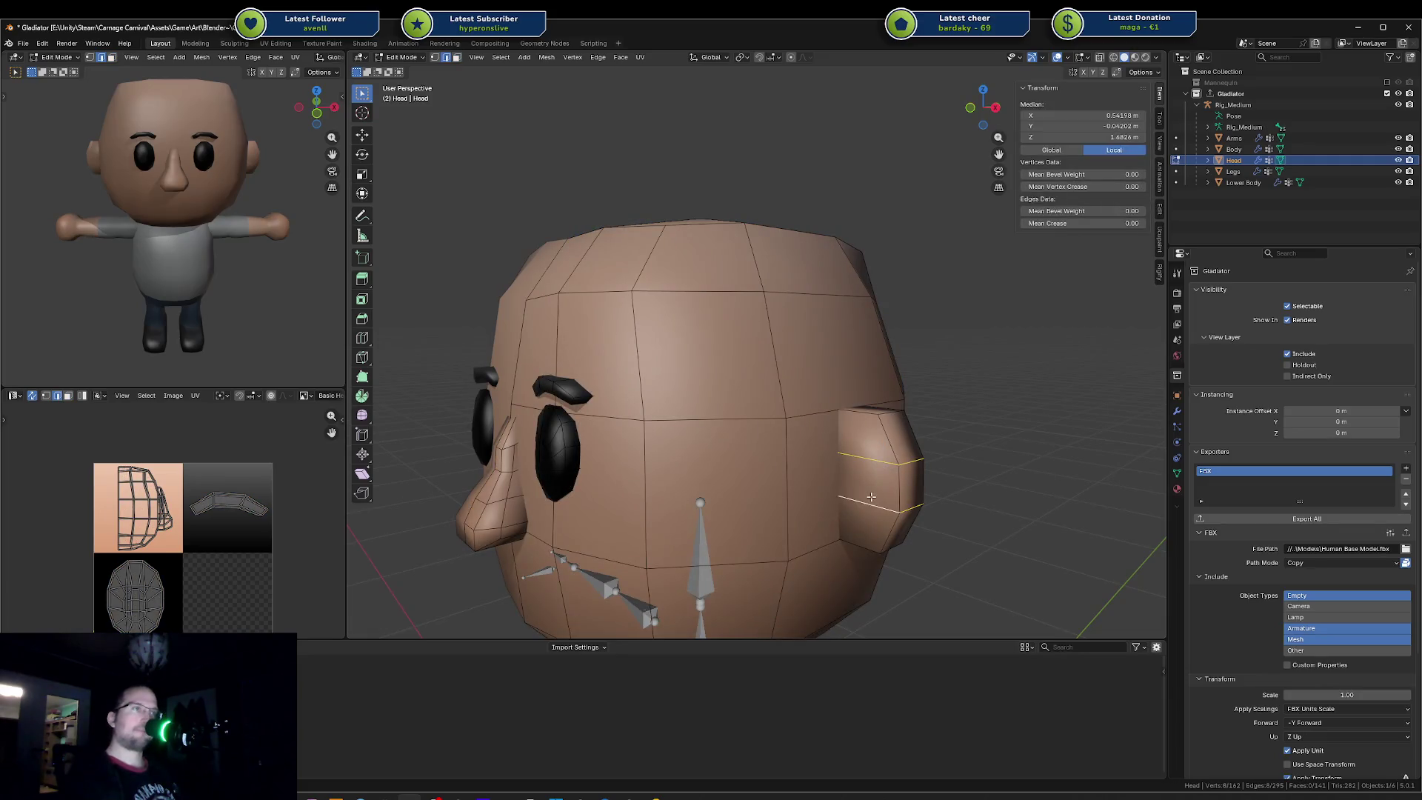
{"action": "left_click", "coordinate": [887, 420]}
{"action": "left_click", "coordinate": [902, 529], "text": "ctrl"}
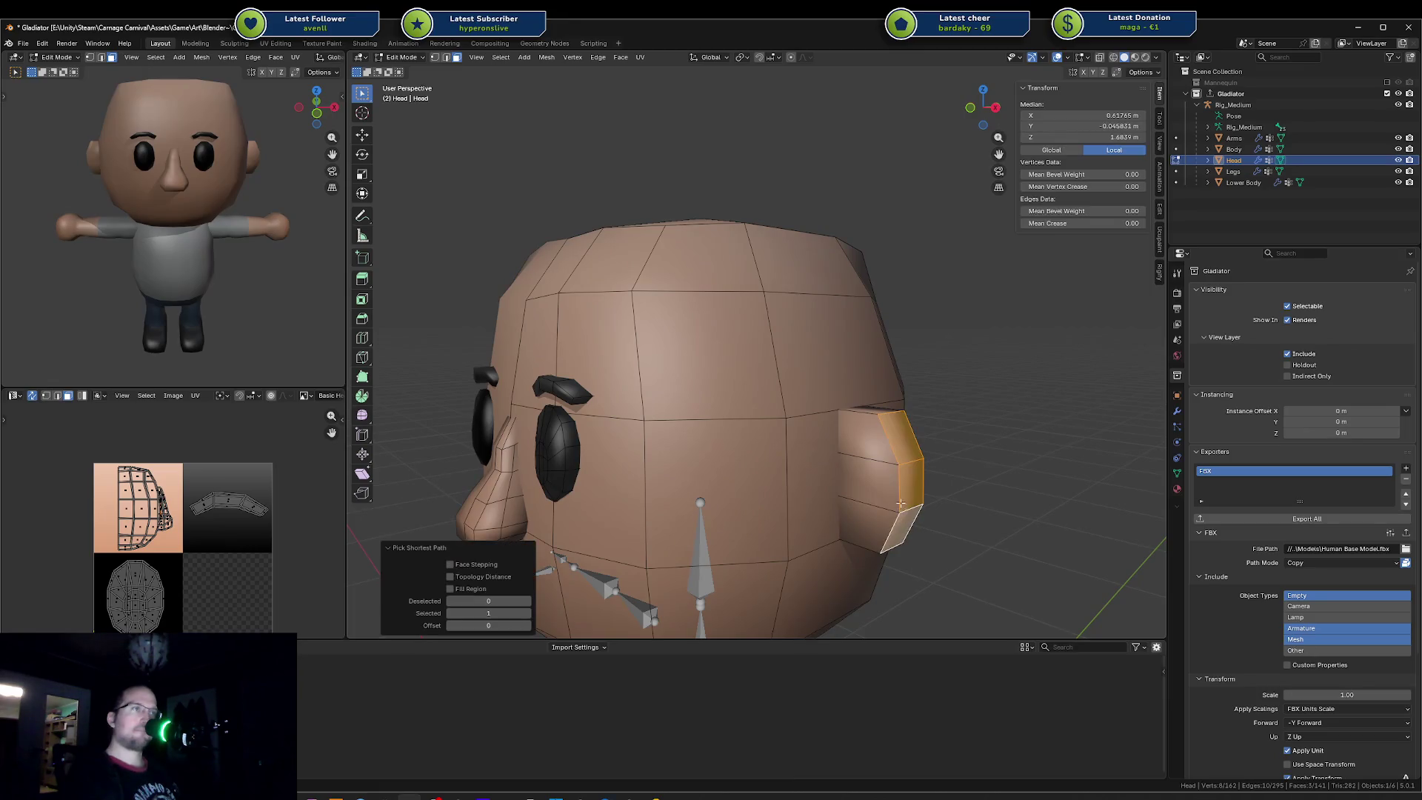
{"action": "key", "text": "ctrl+z"}
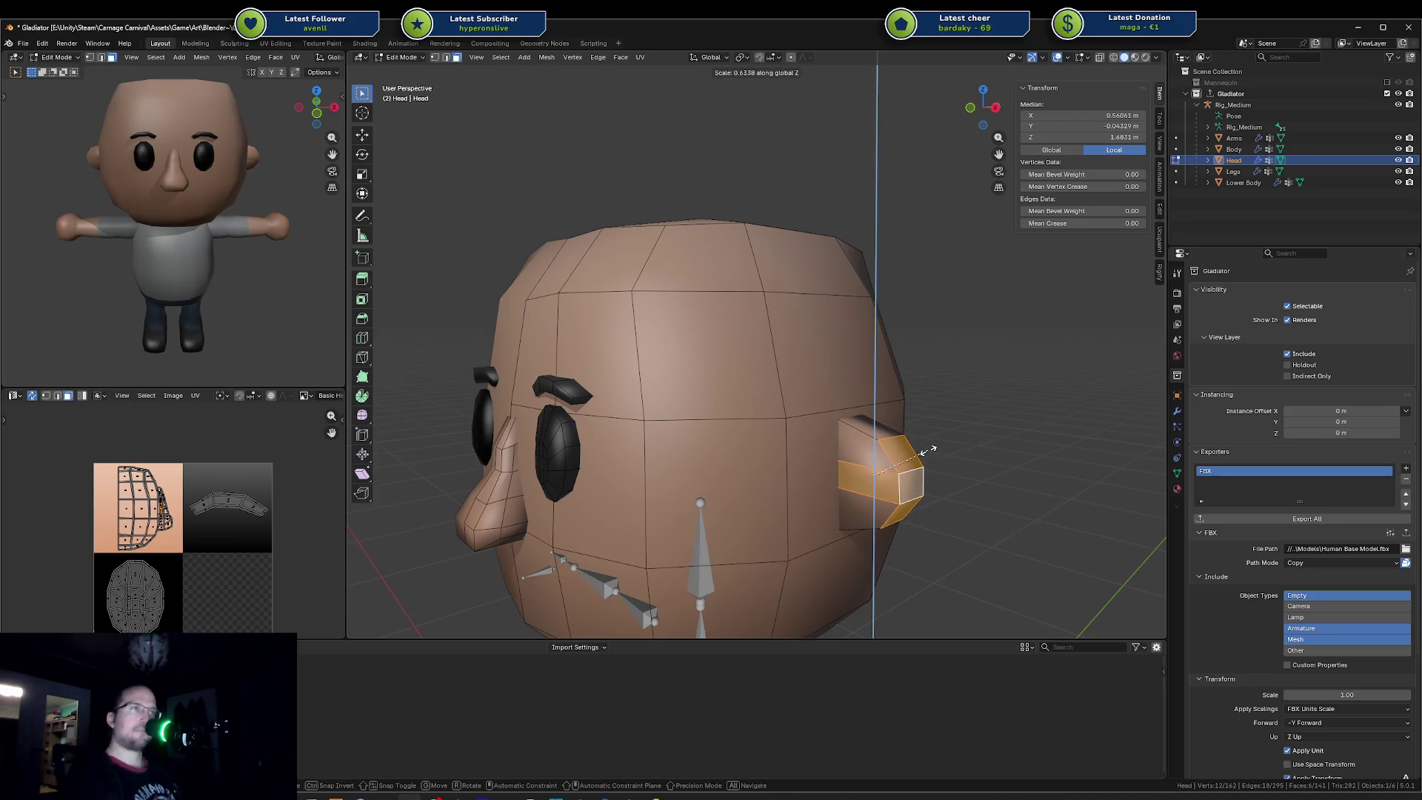
{"action": "left_click", "coordinate": [932, 440]}
Step: Move the ear faces and then the whole linked ear piece further out from the head along X
{"action": "key", "text": "g"}
{"action": "key", "text": "x"}
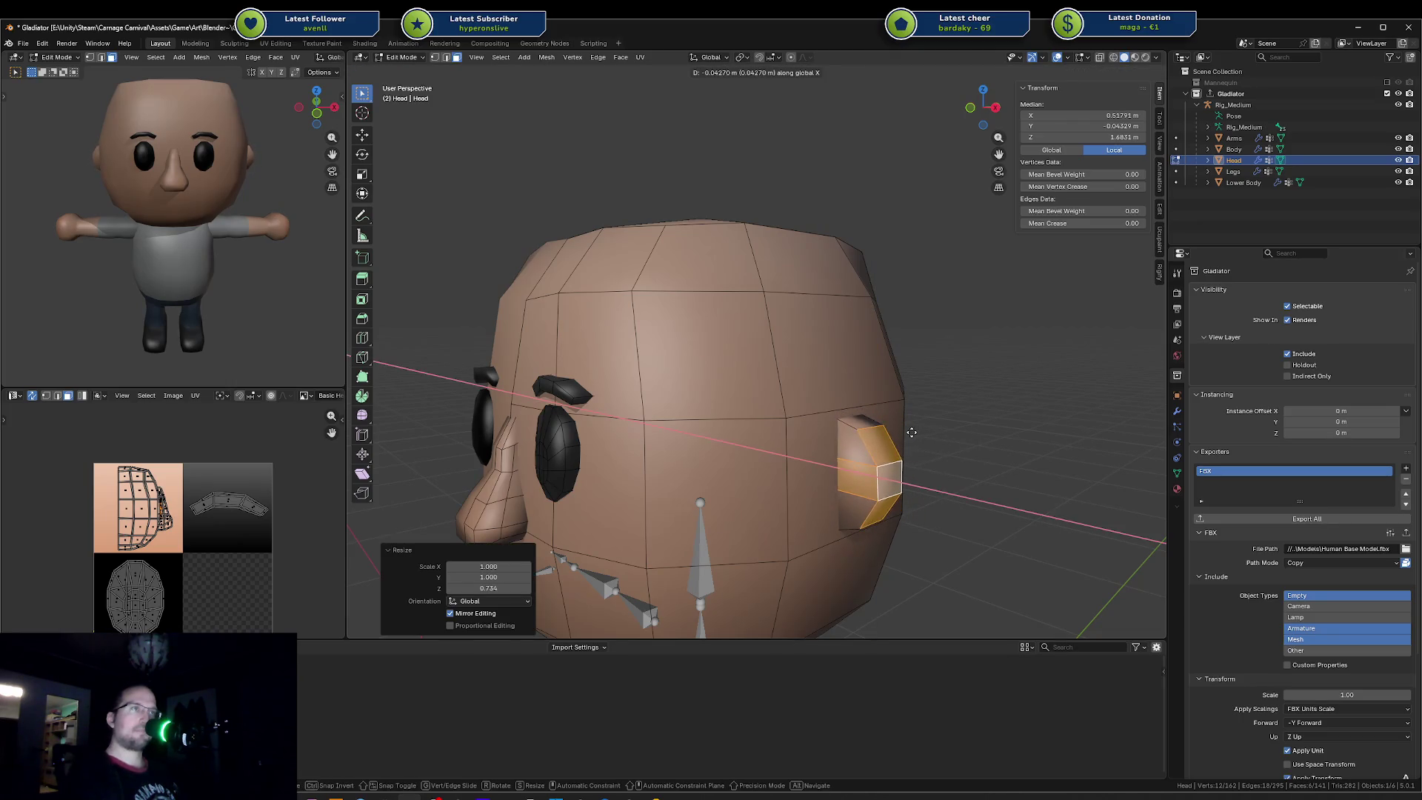
{"action": "left_click", "coordinate": [915, 429]}
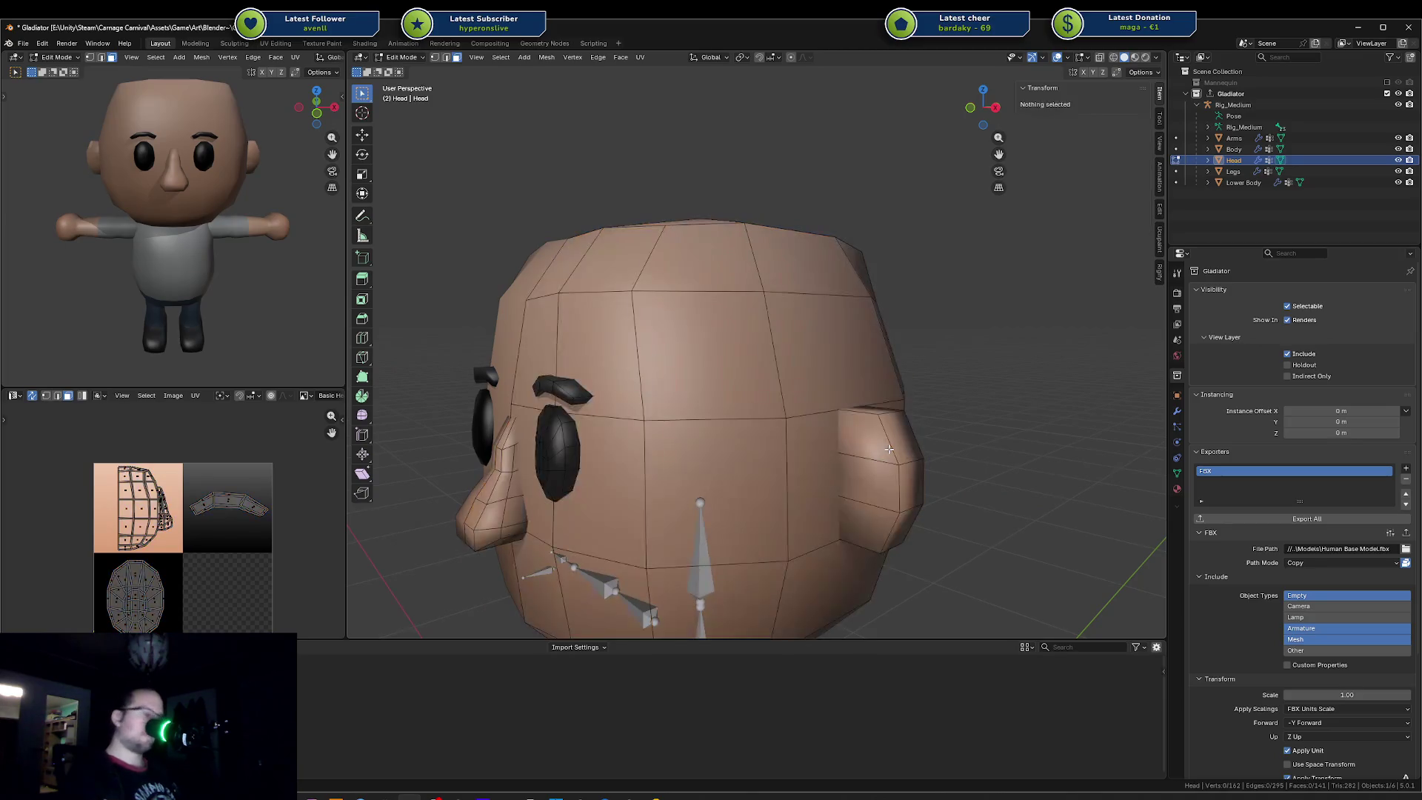
{"action": "key", "text": "l"}
{"action": "key", "text": "g"}
{"action": "key", "text": "x"}
{"action": "left_click", "coordinate": [1006, 516]}
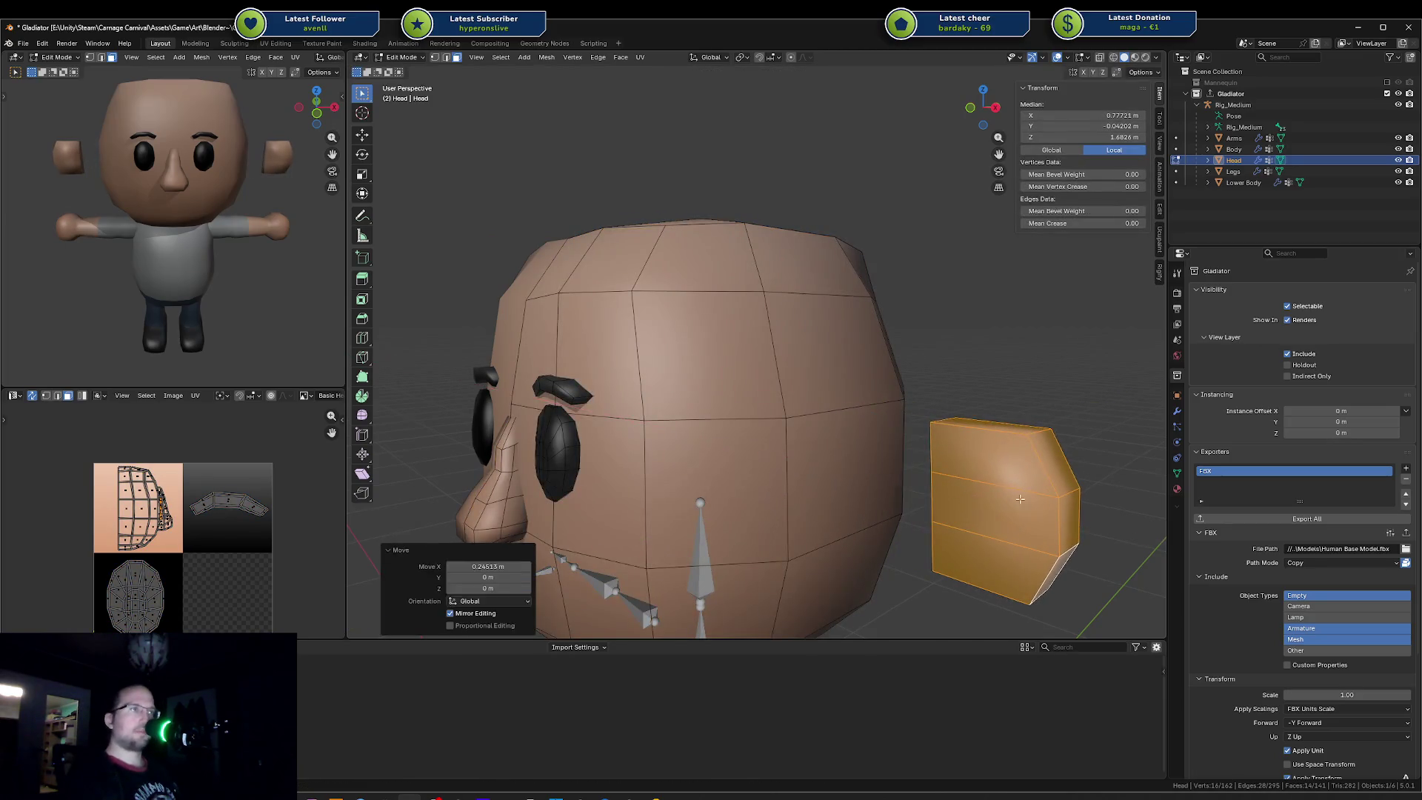
{"action": "key", "text": "alt+a"}
Step: Cancel a stray resize and add a centred edge loop around the ear
{"action": "middle_click_drag", "start_coordinate": [952, 424], "coordinate": [1017, 461]}
{"action": "left_click", "coordinate": [957, 425]}
{"action": "key", "text": "s"}
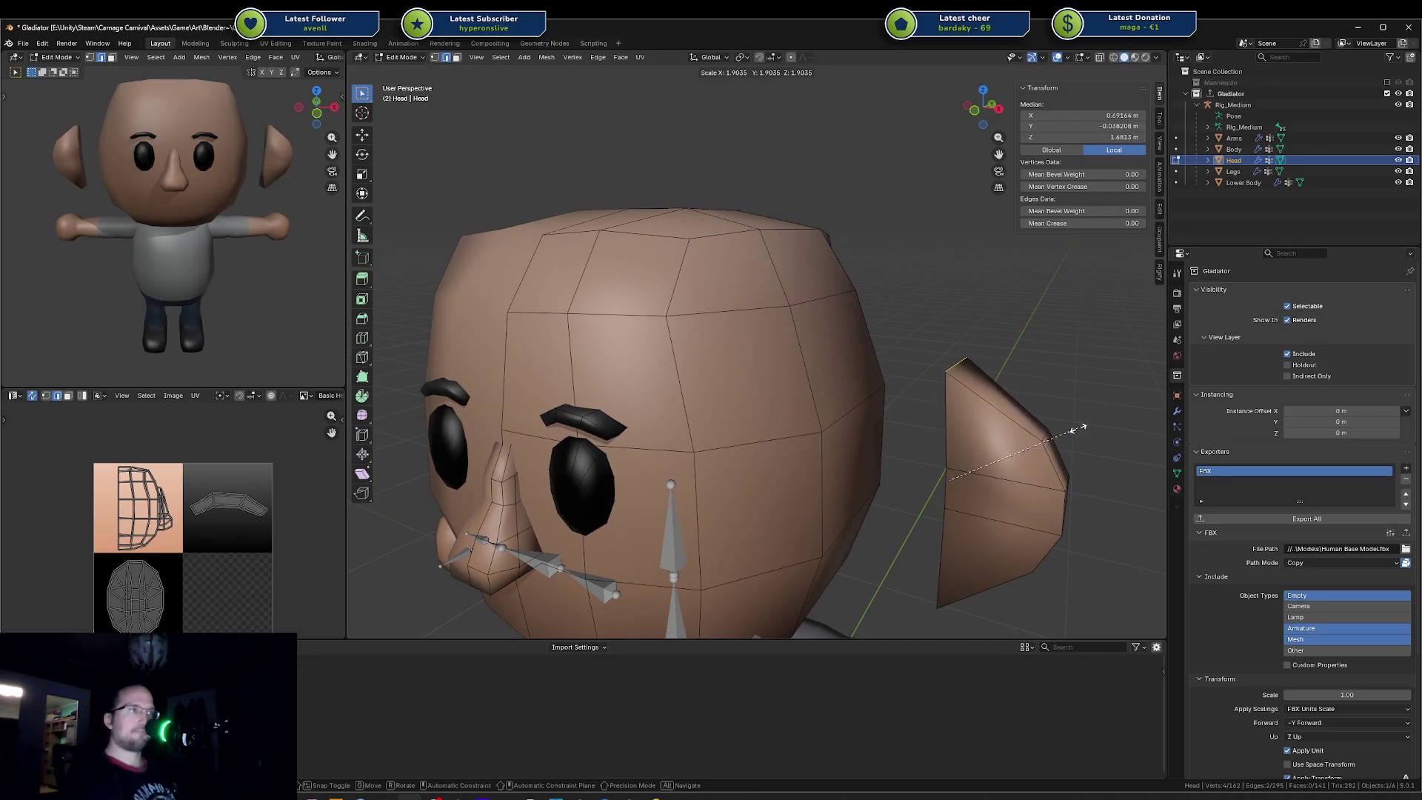
{"action": "key", "text": "Escape"}
{"action": "key", "text": "ctrl+z"}
{"action": "left_click", "coordinate": [1004, 432]}
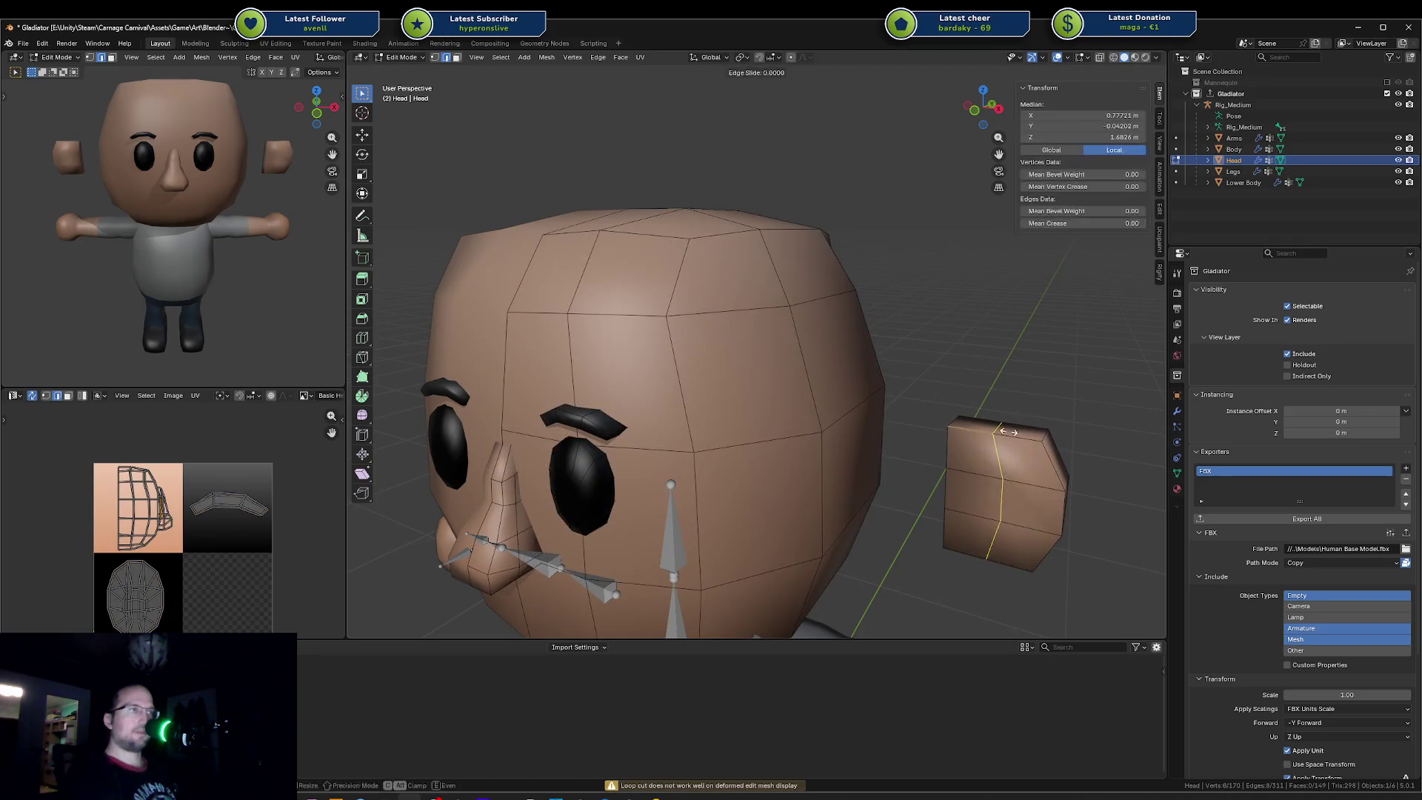
{"action": "right_click", "coordinate": [1005, 430]}
{"action": "type", "text": "syx0"}
Step: Flatten the new edge loop and stretch the ear taller along Z
{"action": "key", "text": "Return"}
{"action": "key", "text": "s"}
{"action": "key", "text": "z"}
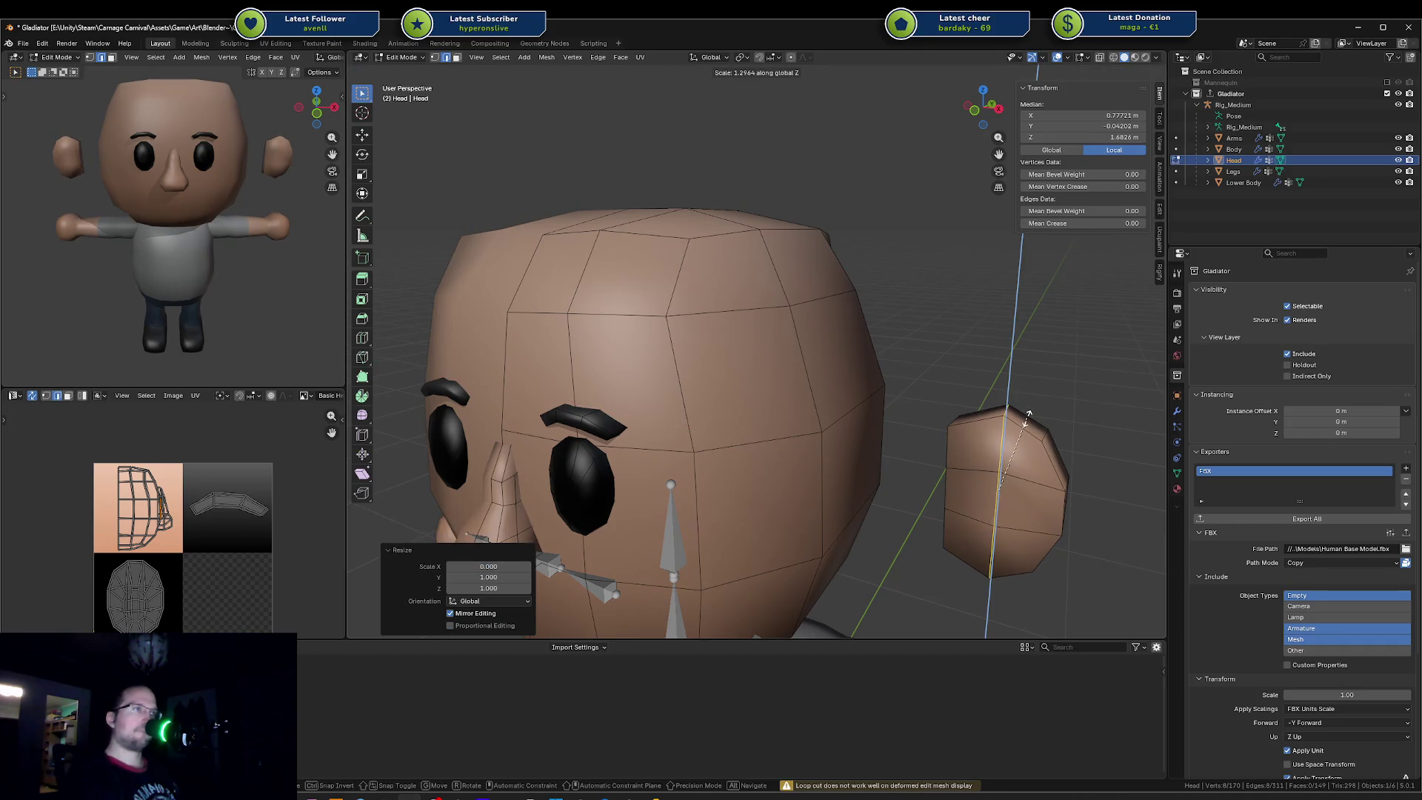
{"action": "left_click", "coordinate": [1026, 424]}
{"action": "left_click", "coordinate": [1031, 419]}
Step: Move the whole ear back along X against the side of the head and resize it vertically
{"action": "key", "text": "l"}
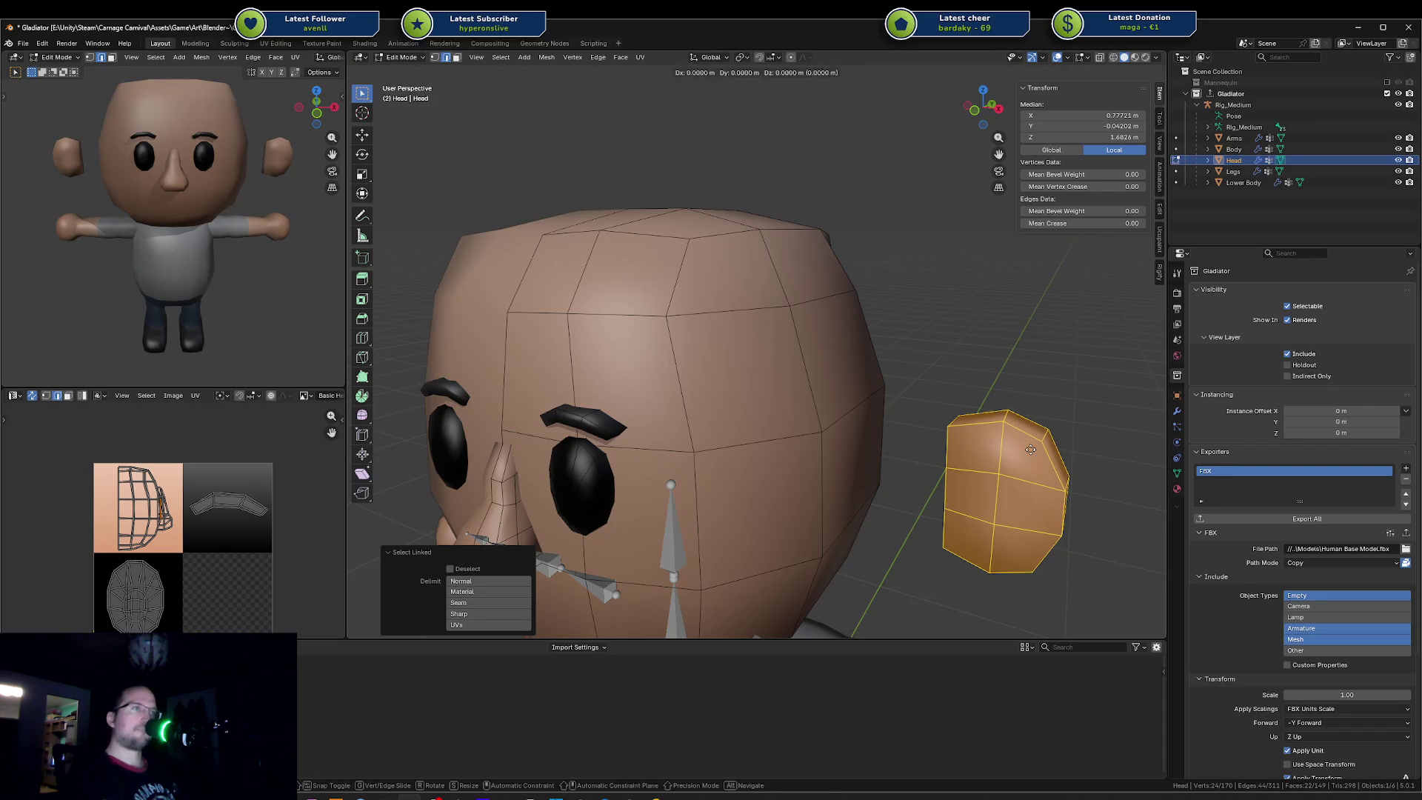
{"action": "key", "text": "x"}
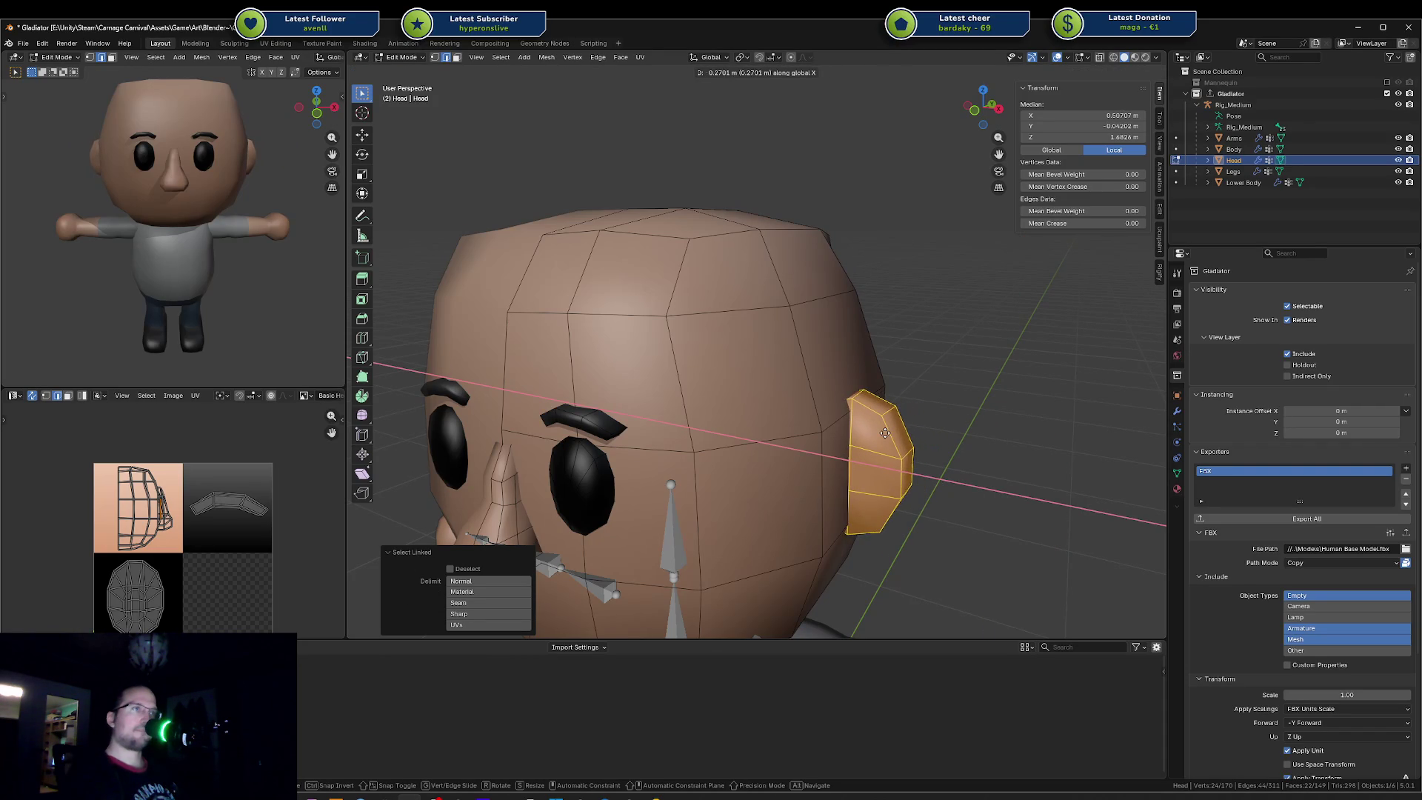
{"action": "left_click", "coordinate": [876, 434]}
{"action": "middle_click_drag", "start_coordinate": [877, 434], "coordinate": [884, 395]}
{"action": "key", "text": "z"}
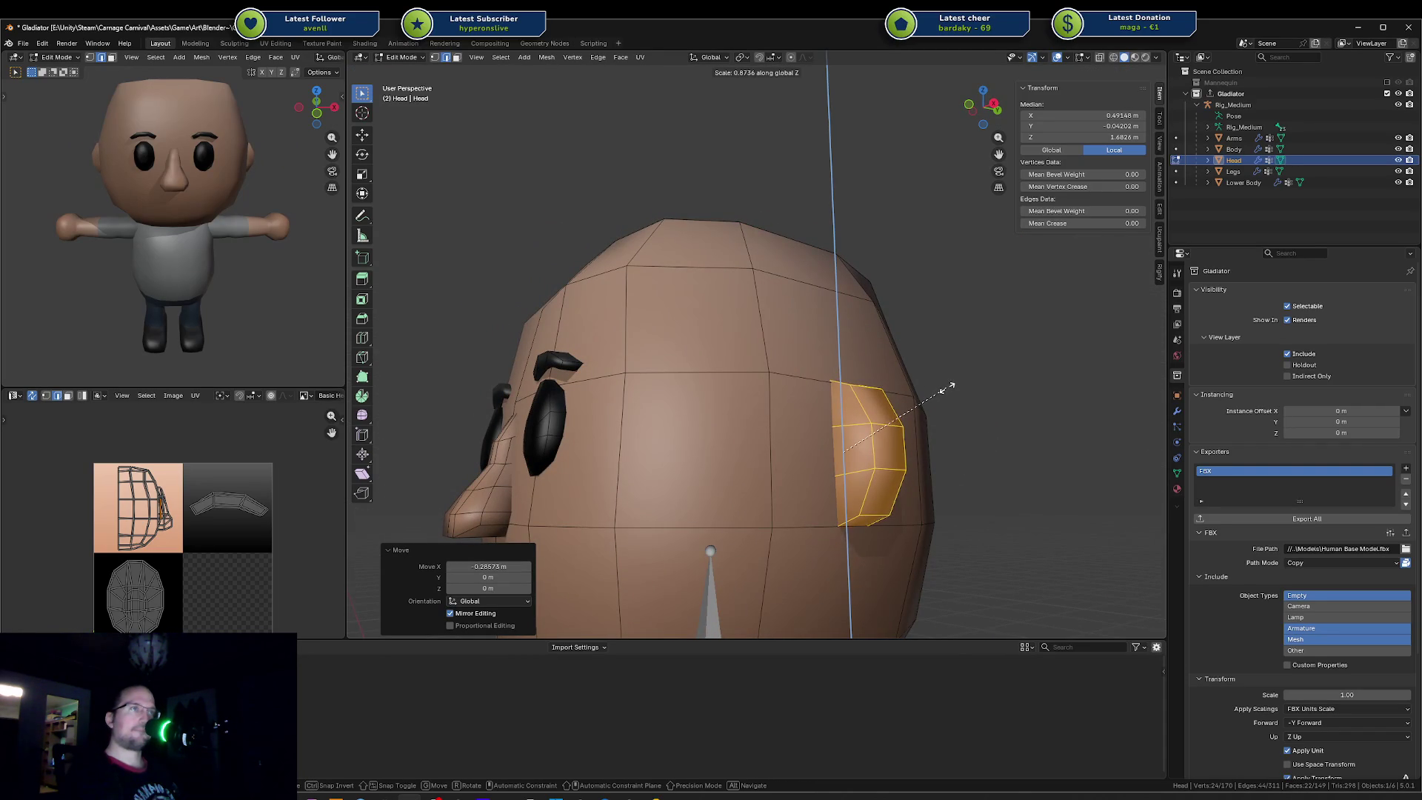
{"action": "left_click", "coordinate": [946, 387]}
Step: Review the head in object mode and the Unity preview, then re-enter edit mode and begin enlarging the ear
{"action": "key", "text": "Tab"}
{"action": "mouse_move", "coordinate": [942, 403]}
{"action": "middle_mouse_down"}
{"action": "mouse_move", "coordinate": [844, 451]}
{"action": "mouse_move", "coordinate": [888, 440]}
{"action": "middle_mouse_up"}
{"action": "mouse_move", "coordinate": [80, 242]}
{"action": "middle_mouse_down"}
{"action": "mouse_move", "coordinate": [116, 213]}
{"action": "mouse_move", "coordinate": [224, 241]}
{"action": "middle_mouse_up"}
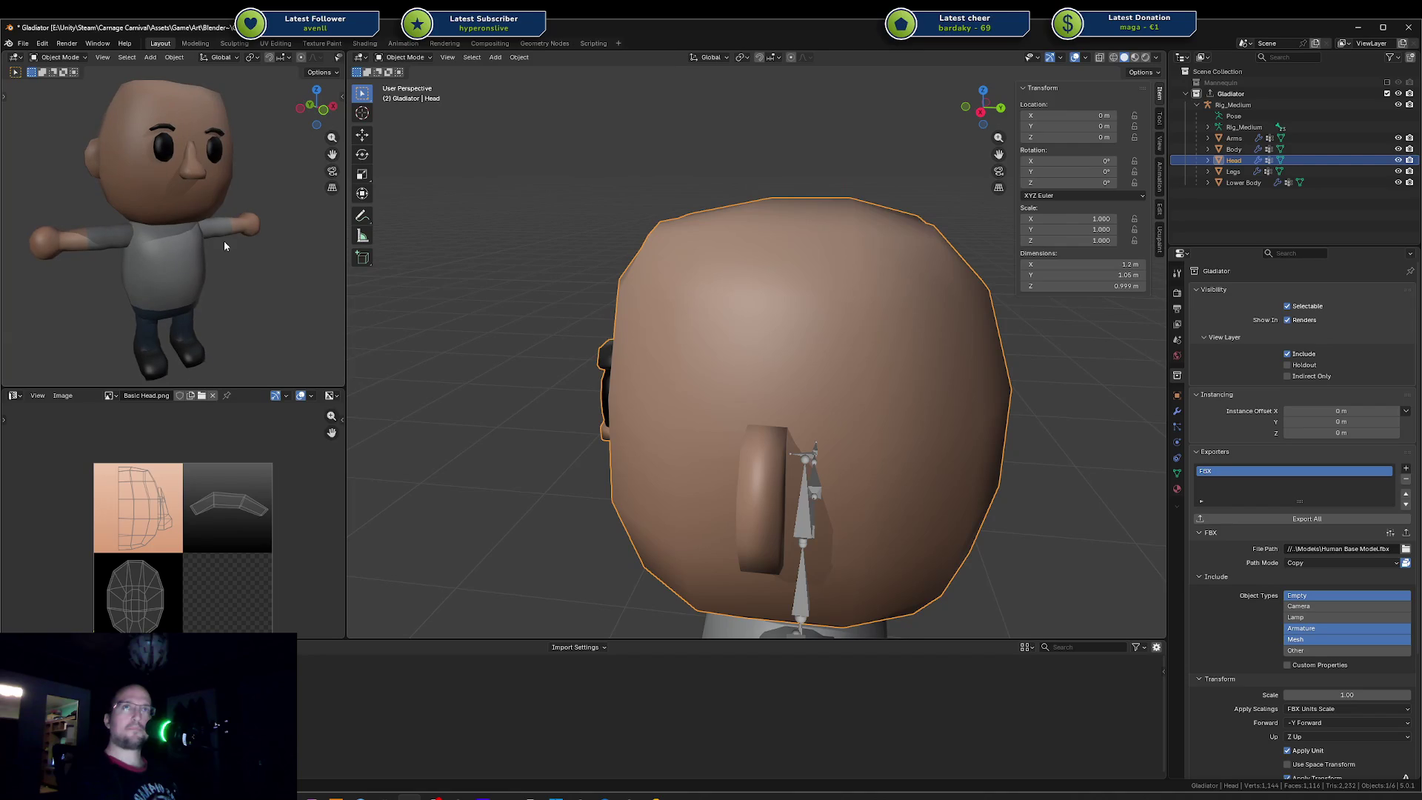
{"action": "key", "text": "alt+Tab"}
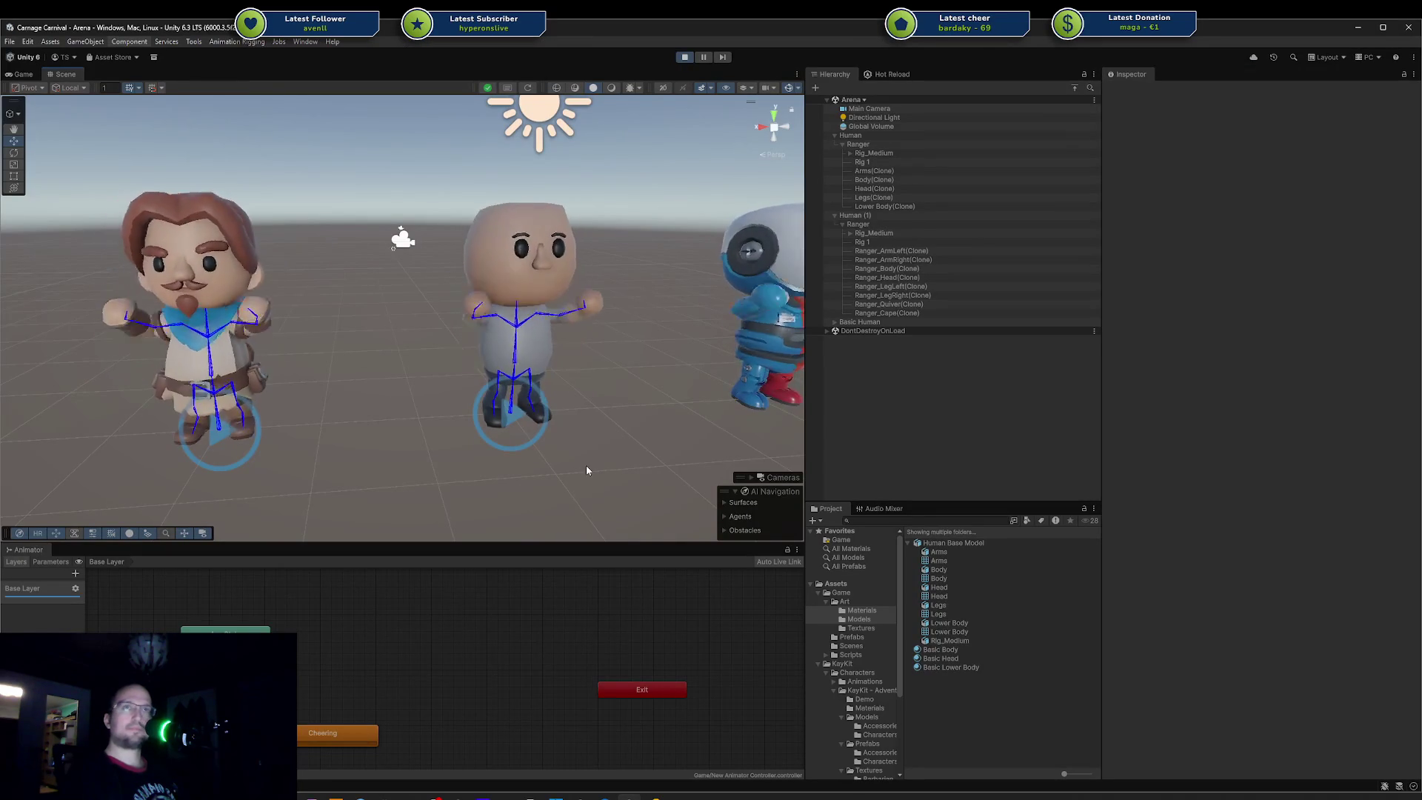
{"action": "key", "text": "alt+Tab"}
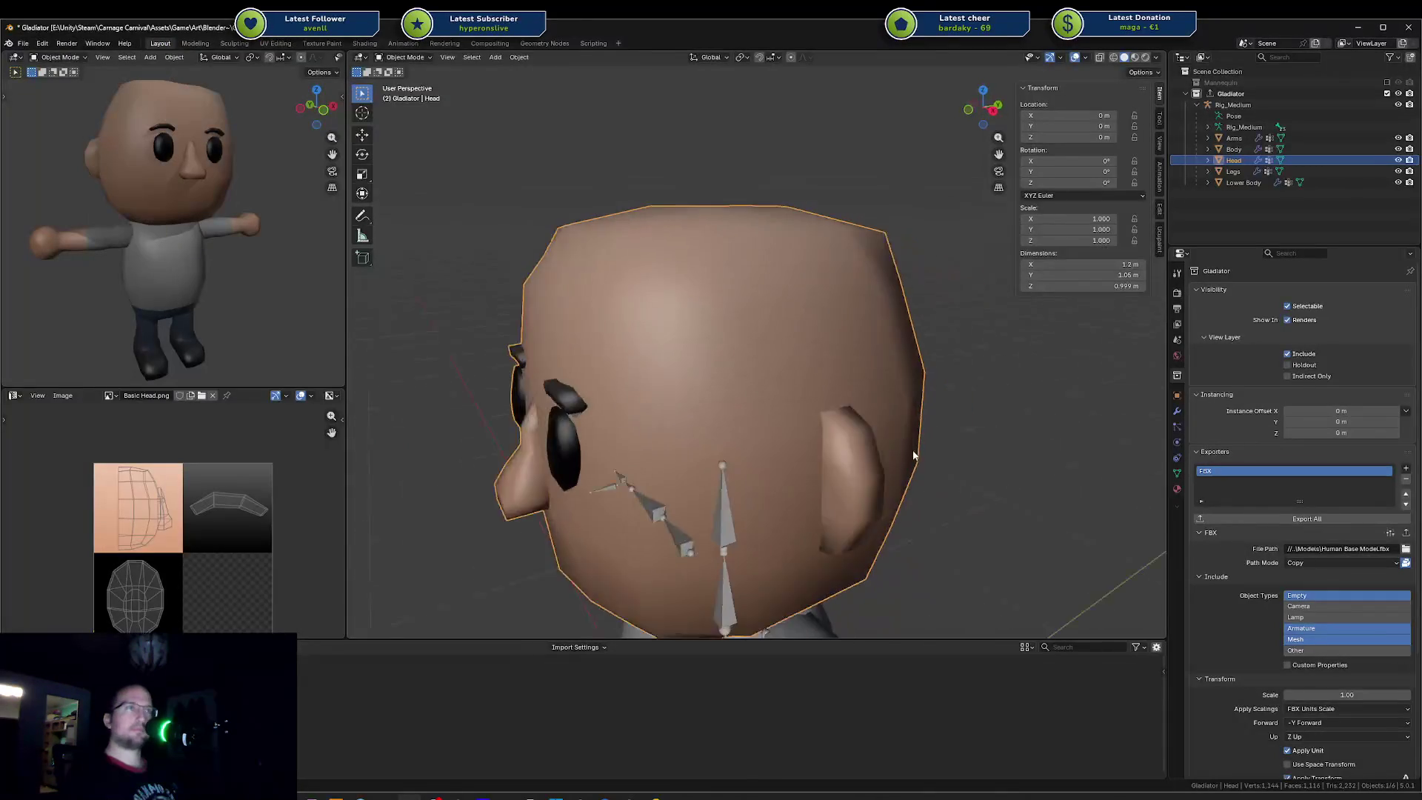
{"action": "key", "text": "Tab"}
{"action": "key", "text": "s"}
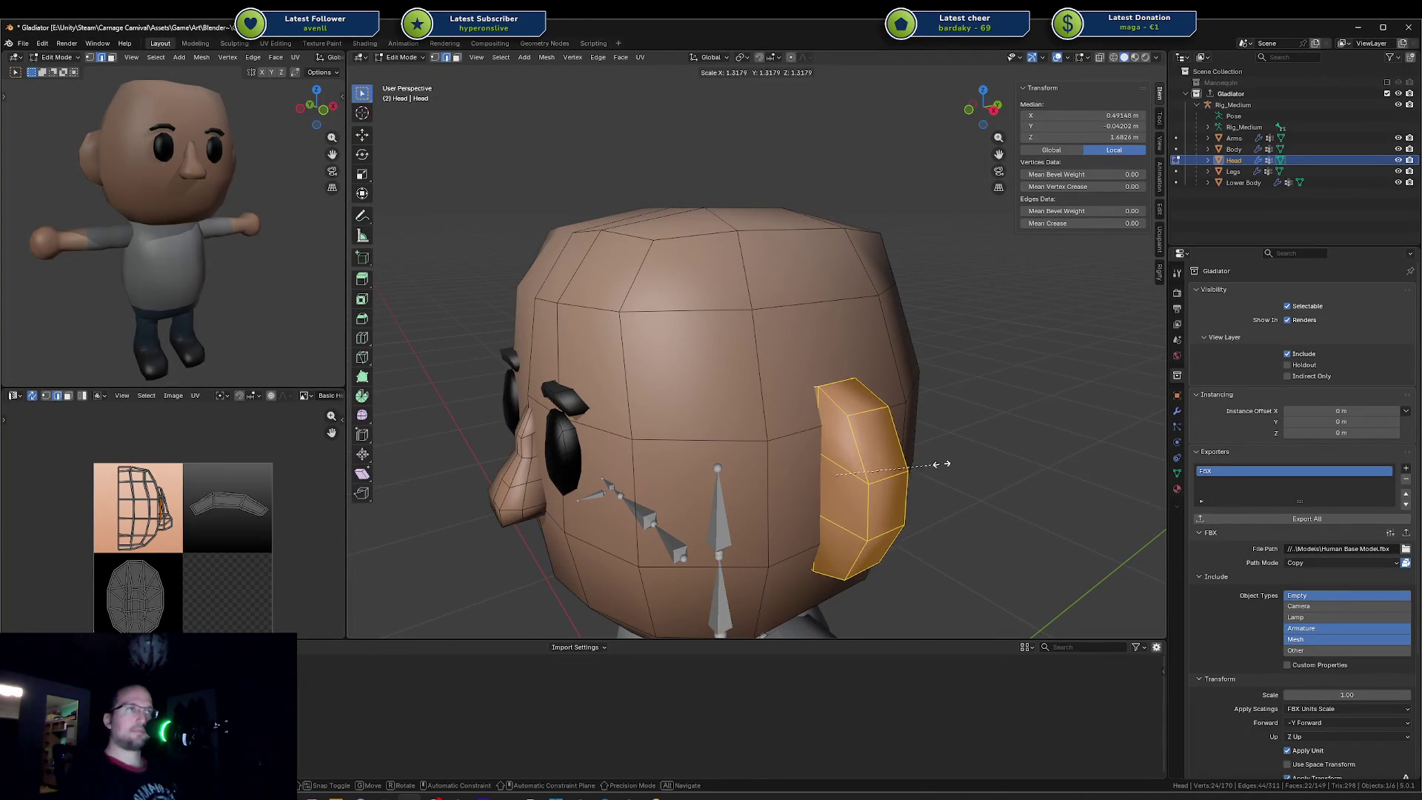
Step: Confirm the ear's enlargement and move it outward along X from a top-down view
{"action": "left_click", "coordinate": [940, 464]}
{"action": "mouse_move", "coordinate": [941, 463]}
{"action": "middle_mouse_down"}
{"action": "mouse_move", "coordinate": [948, 489]}
{"action": "mouse_move", "coordinate": [978, 455]}
{"action": "middle_mouse_up"}
{"action": "key", "text": "s"}
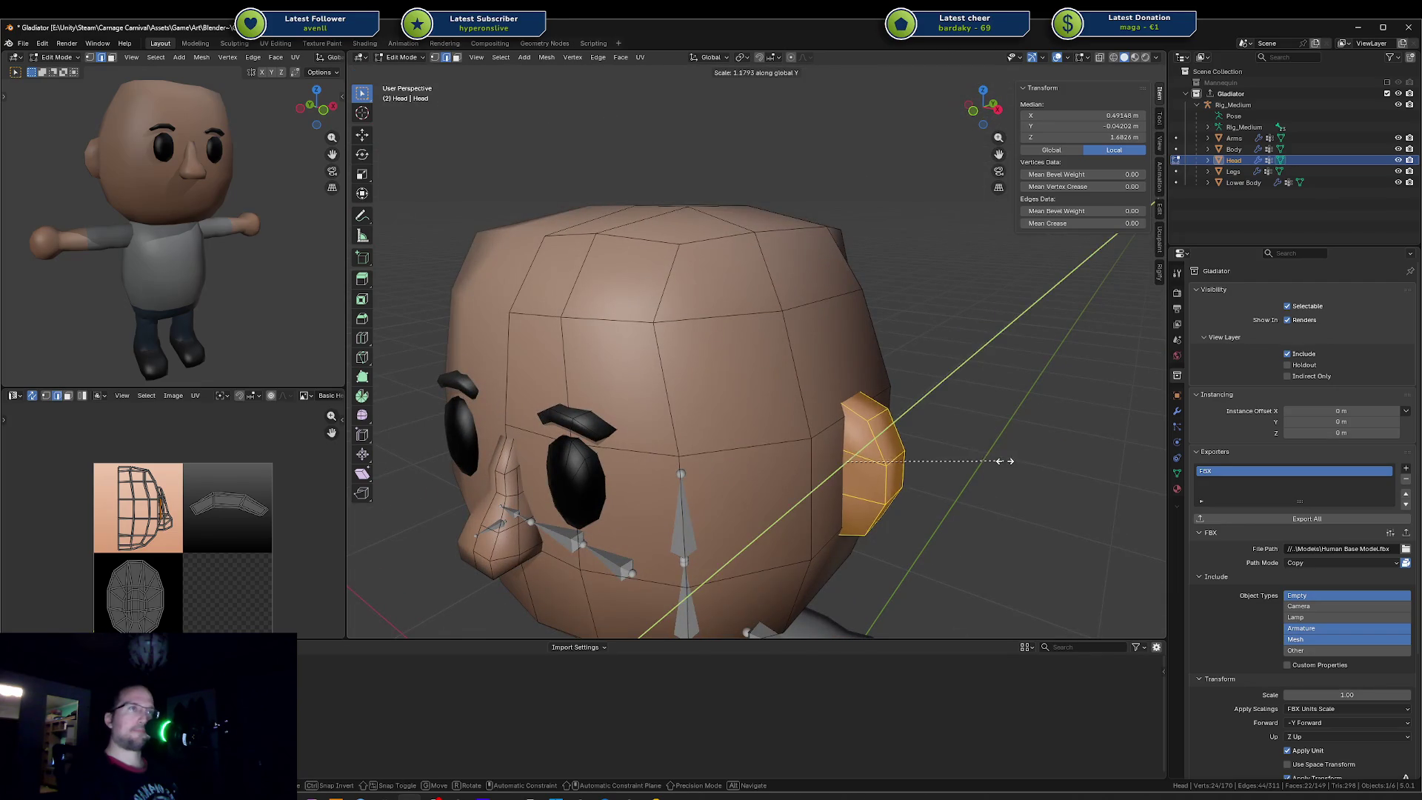
{"action": "key", "text": "x"}
{"action": "key", "text": "g"}
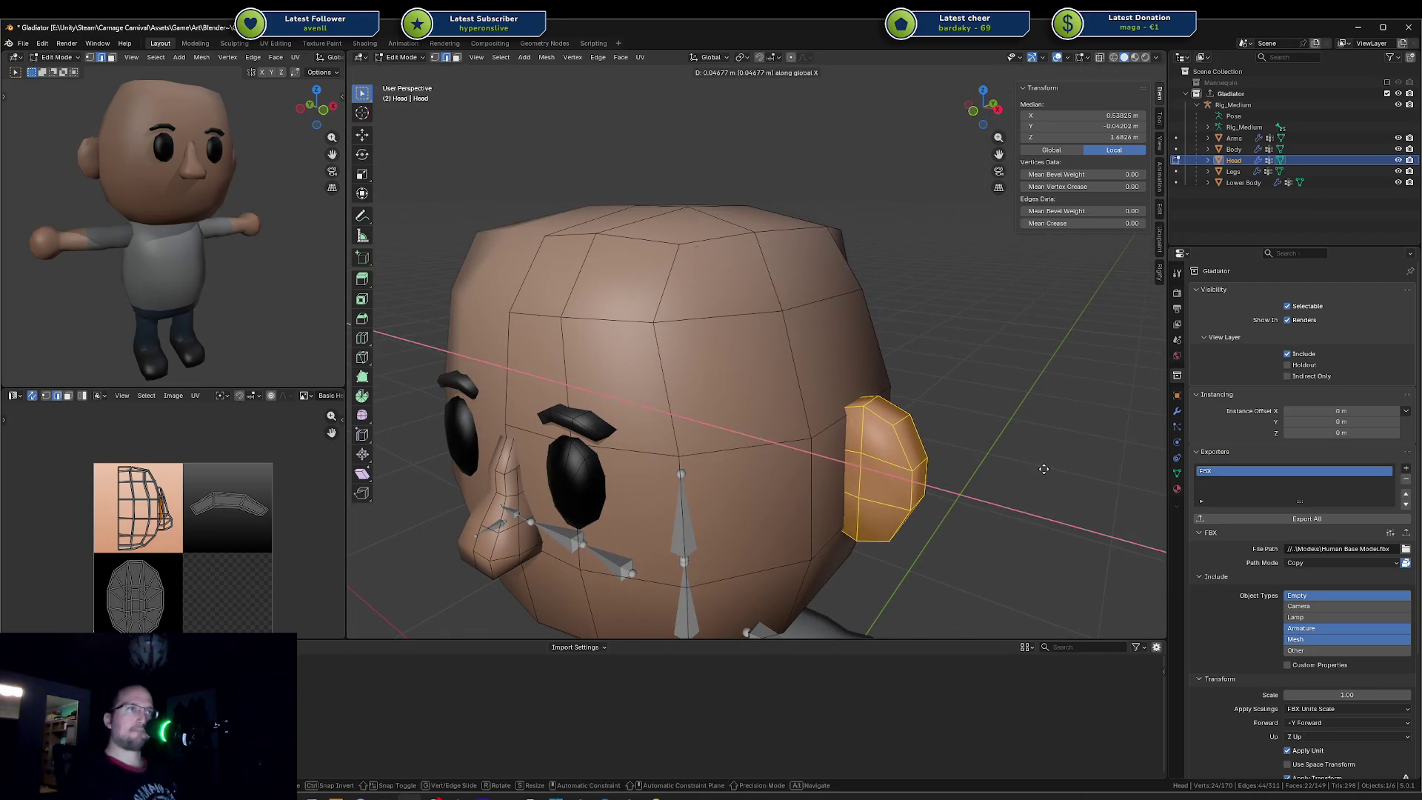
{"action": "left_click", "coordinate": [1045, 469]}
Step: Pull the ear's middle edge loop inward along X and scale it up to flare the ear
{"action": "left_click", "coordinate": [888, 445], "text": "alt"}
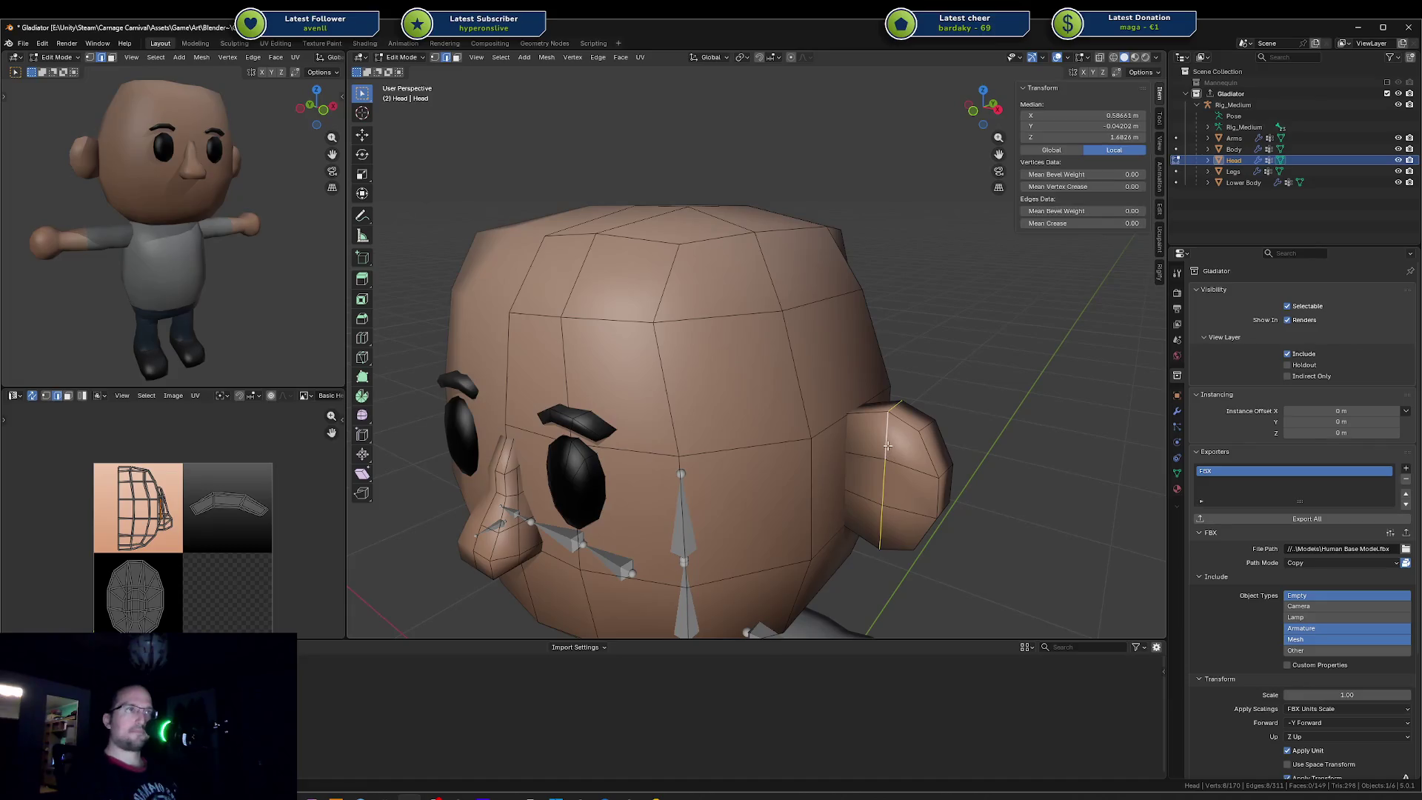
{"action": "key", "text": "g"}
{"action": "key", "text": "x"}
{"action": "left_click", "coordinate": [865, 442]}
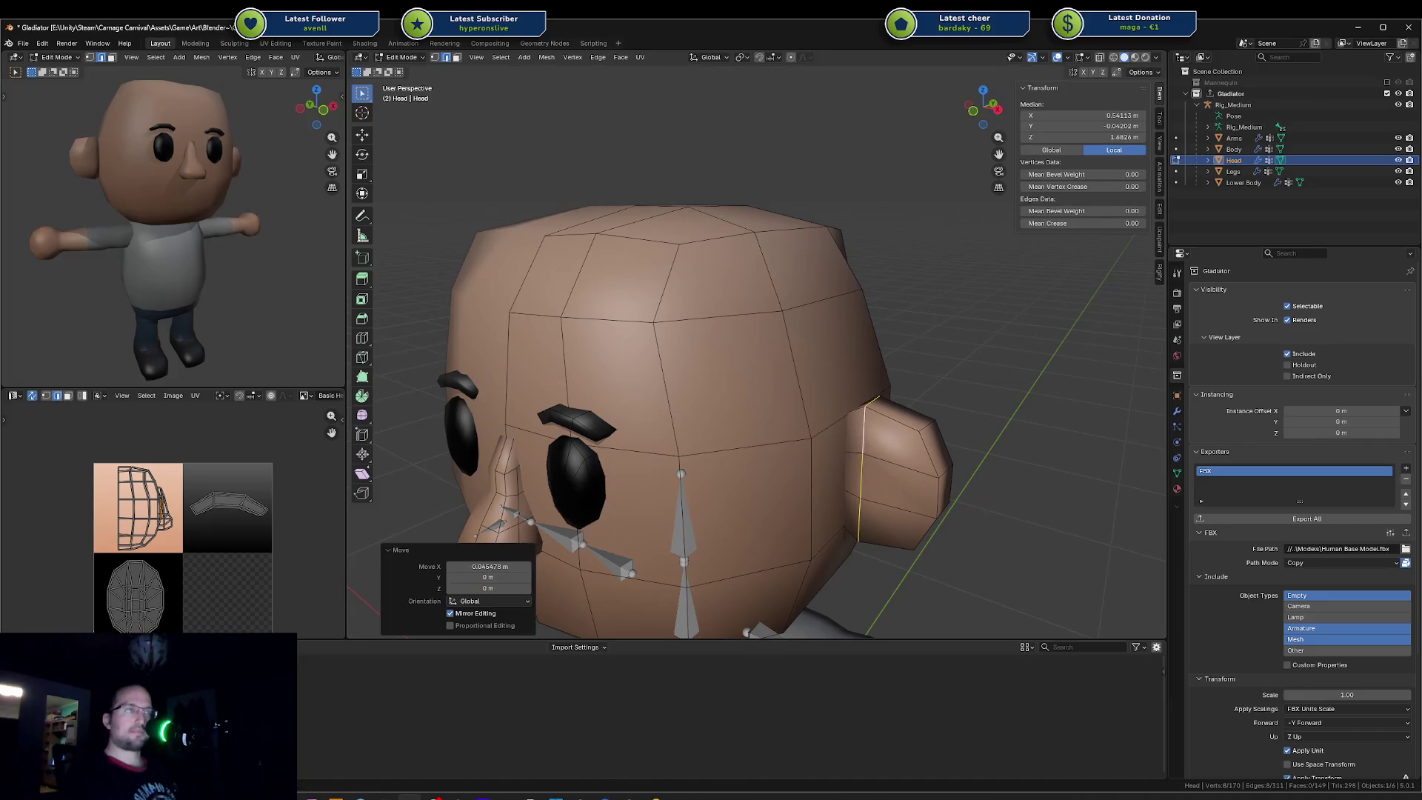
{"action": "key", "text": "s"}
{"action": "left_click", "coordinate": [875, 435]}
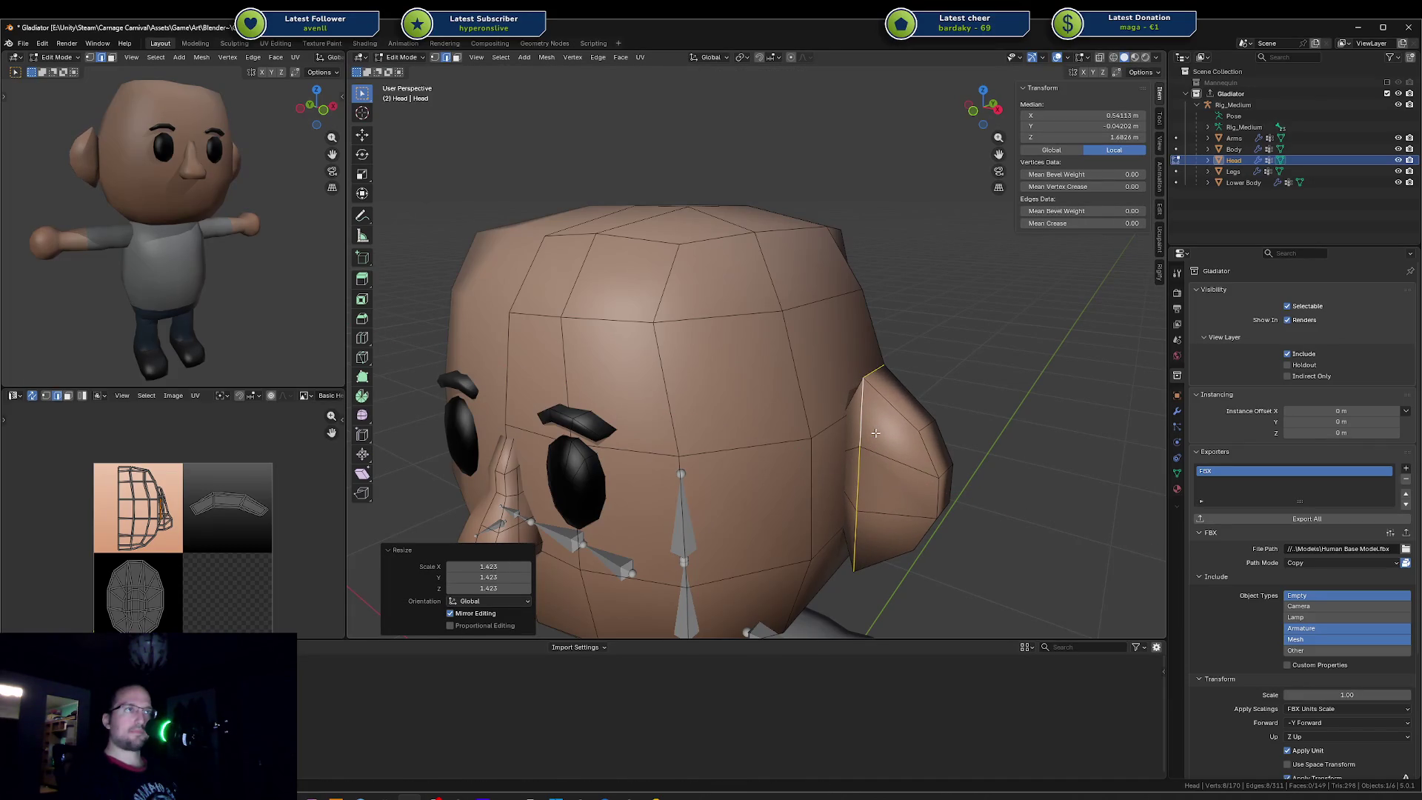
Step: Tuck the whole ear closer to the head along X and shorten it on Z
{"action": "key", "text": "l"}
{"action": "key", "text": "g"}
{"action": "key", "text": "x"}
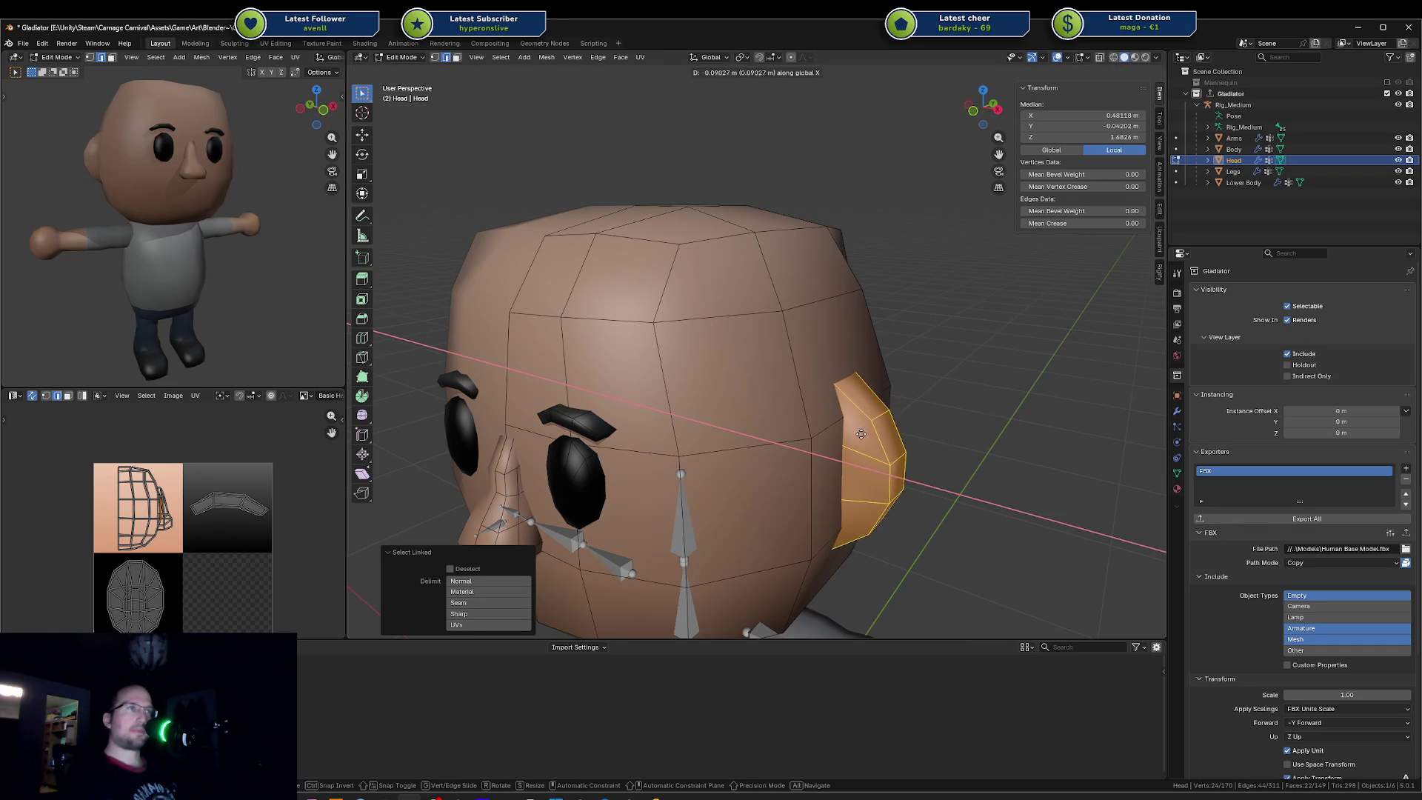
{"action": "left_click", "coordinate": [859, 439]}
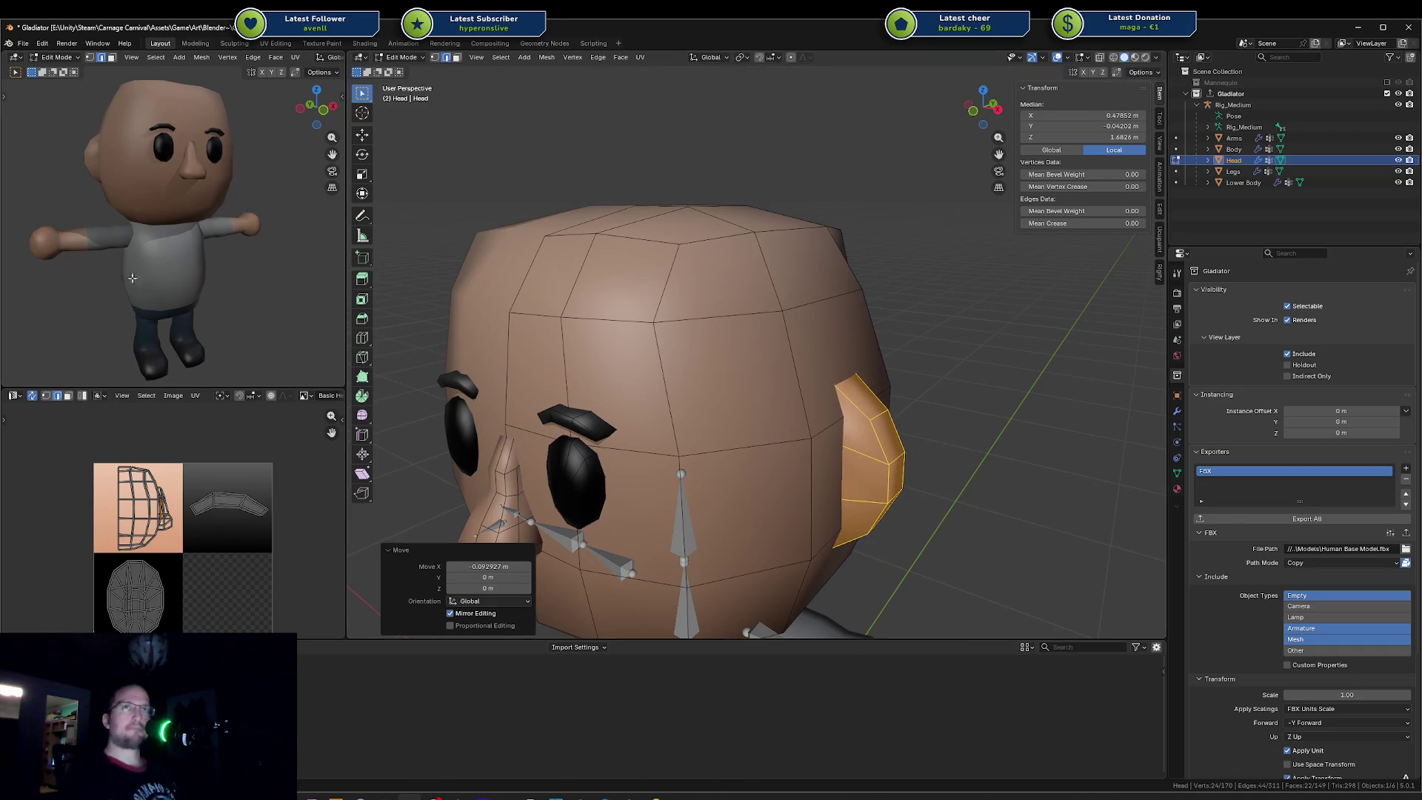
{"action": "middle_click_drag", "start_coordinate": [100, 268], "coordinate": [46, 271]}
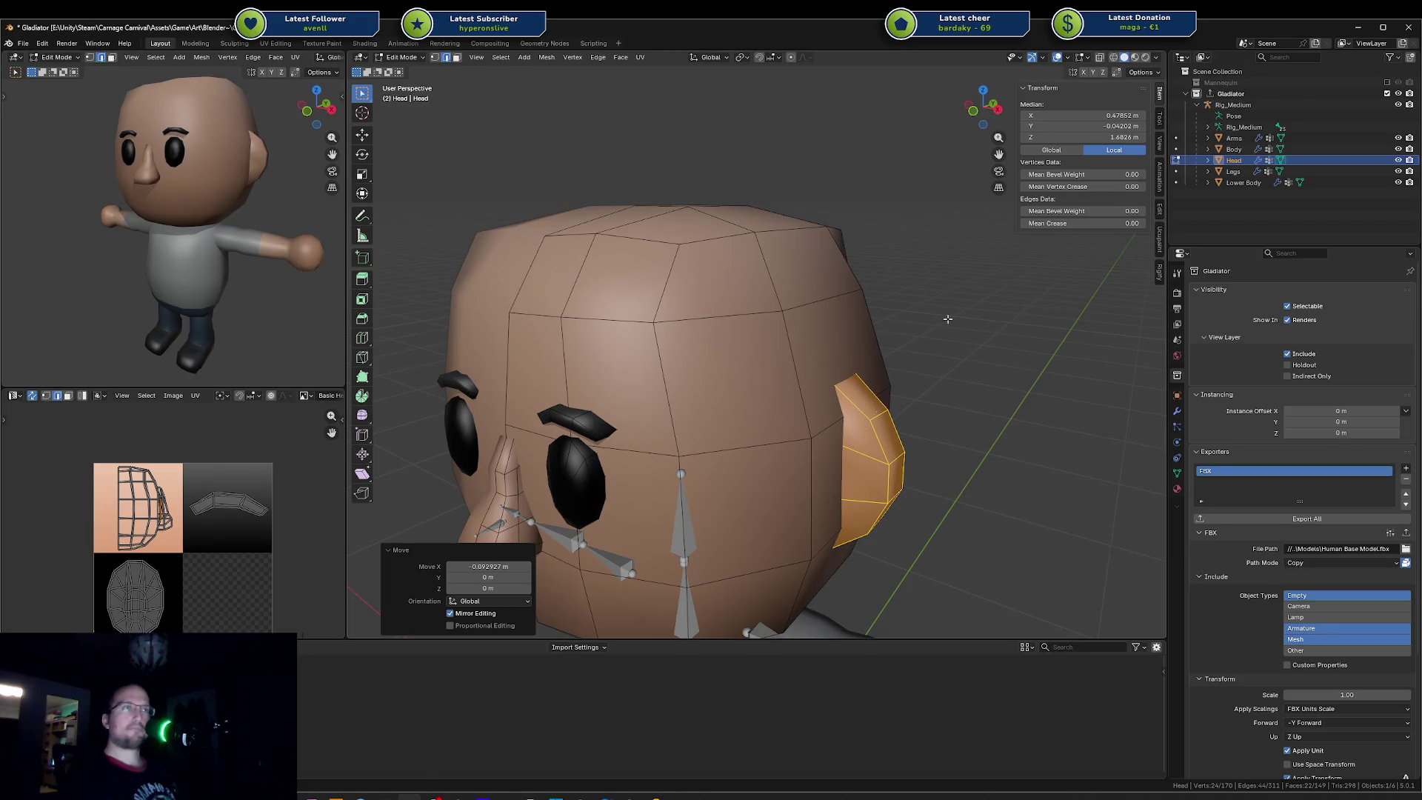
{"action": "key", "text": "s"}
{"action": "key", "text": "z"}
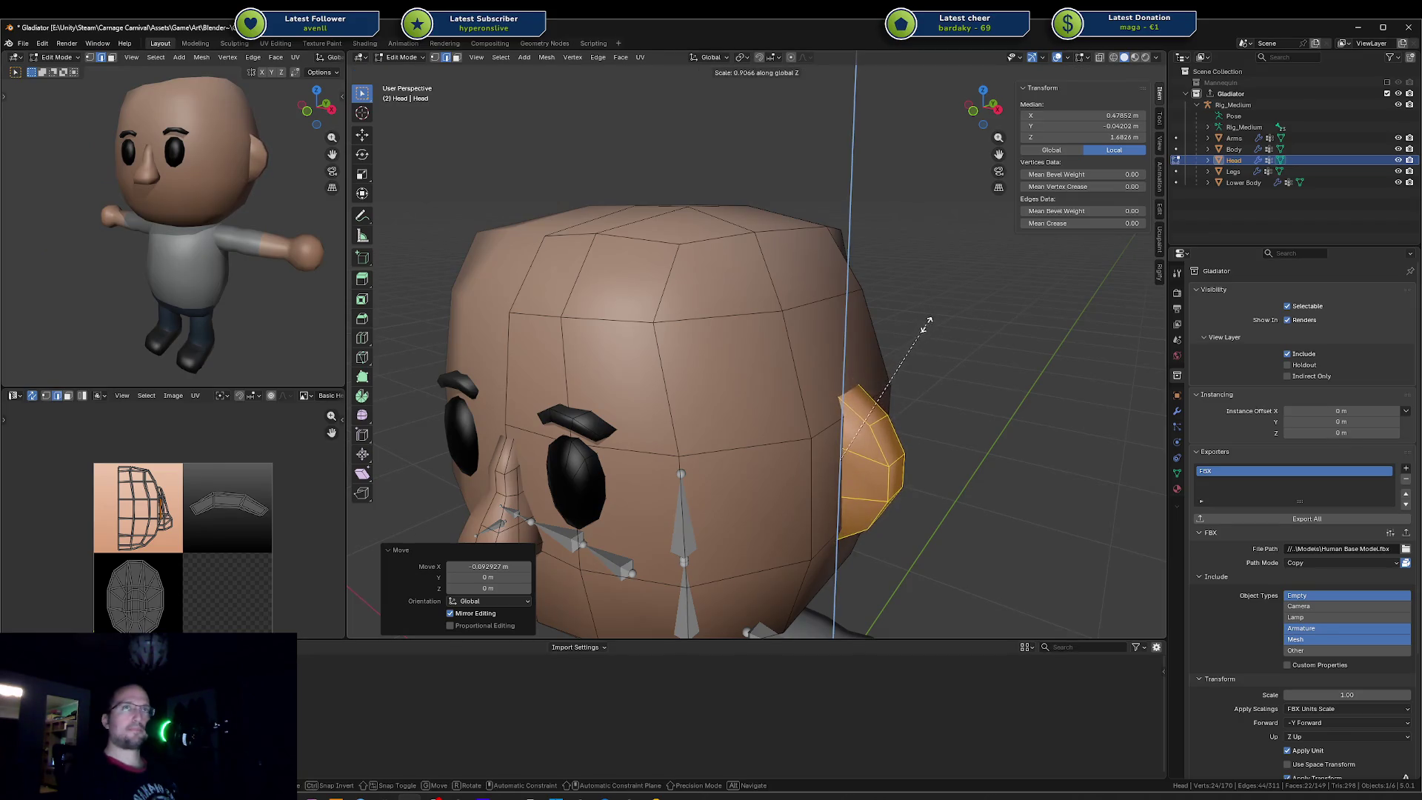
{"action": "key", "text": "Escape"}
Step: Check the ear in object mode, try shifting it backward along Y, then undo the shift
{"action": "key", "text": "Tab"}
{"action": "mouse_move", "coordinate": [222, 222]}
{"action": "middle_mouse_down"}
{"action": "mouse_move", "coordinate": [139, 124]}
{"action": "mouse_move", "coordinate": [211, 222]}
{"action": "middle_mouse_up"}
{"action": "key", "text": "Tab"}
{"action": "middle_click_drag", "start_coordinate": [668, 334], "coordinate": [801, 322]}
{"action": "key", "text": "g"}
{"action": "key", "text": "x"}
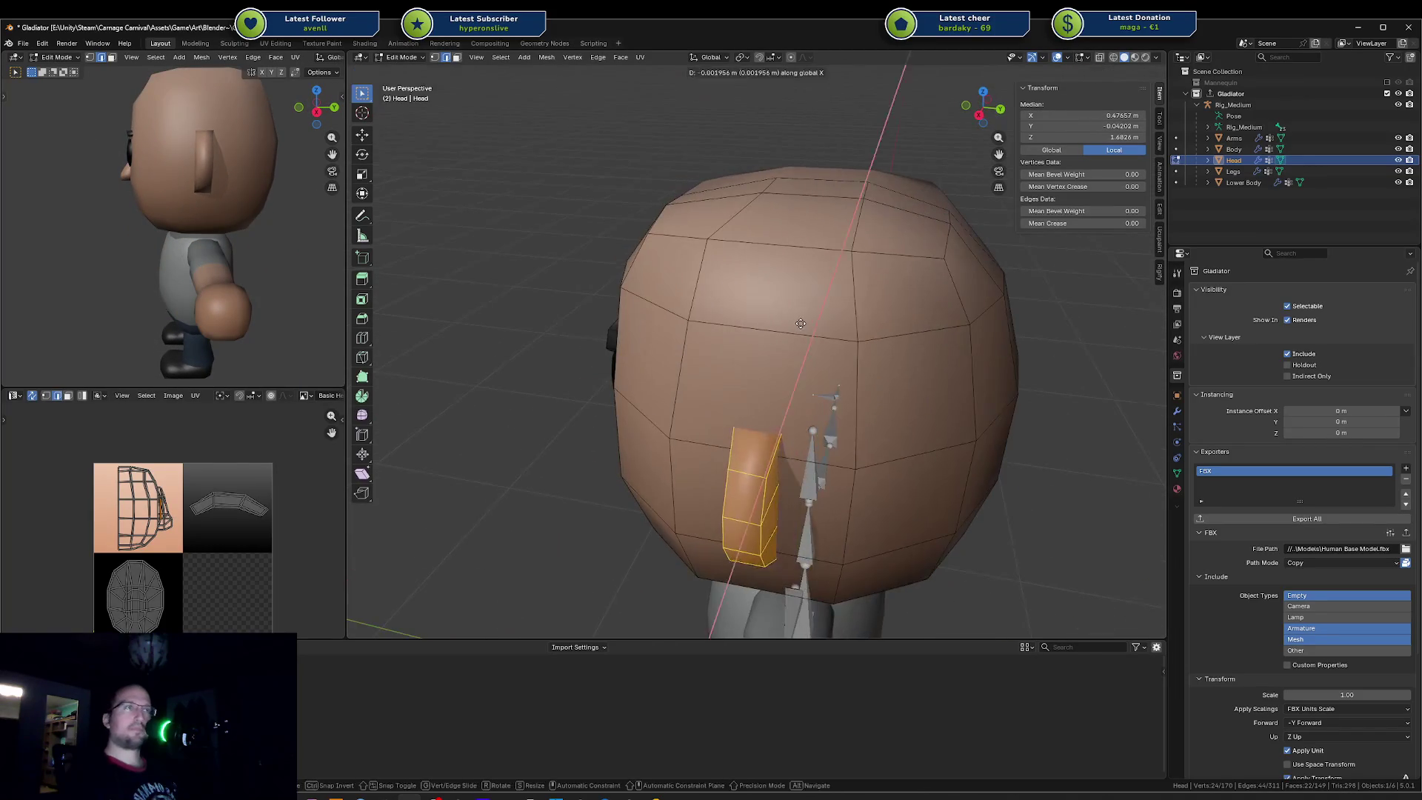
{"action": "key", "text": "y"}
{"action": "left_click", "coordinate": [846, 332]}
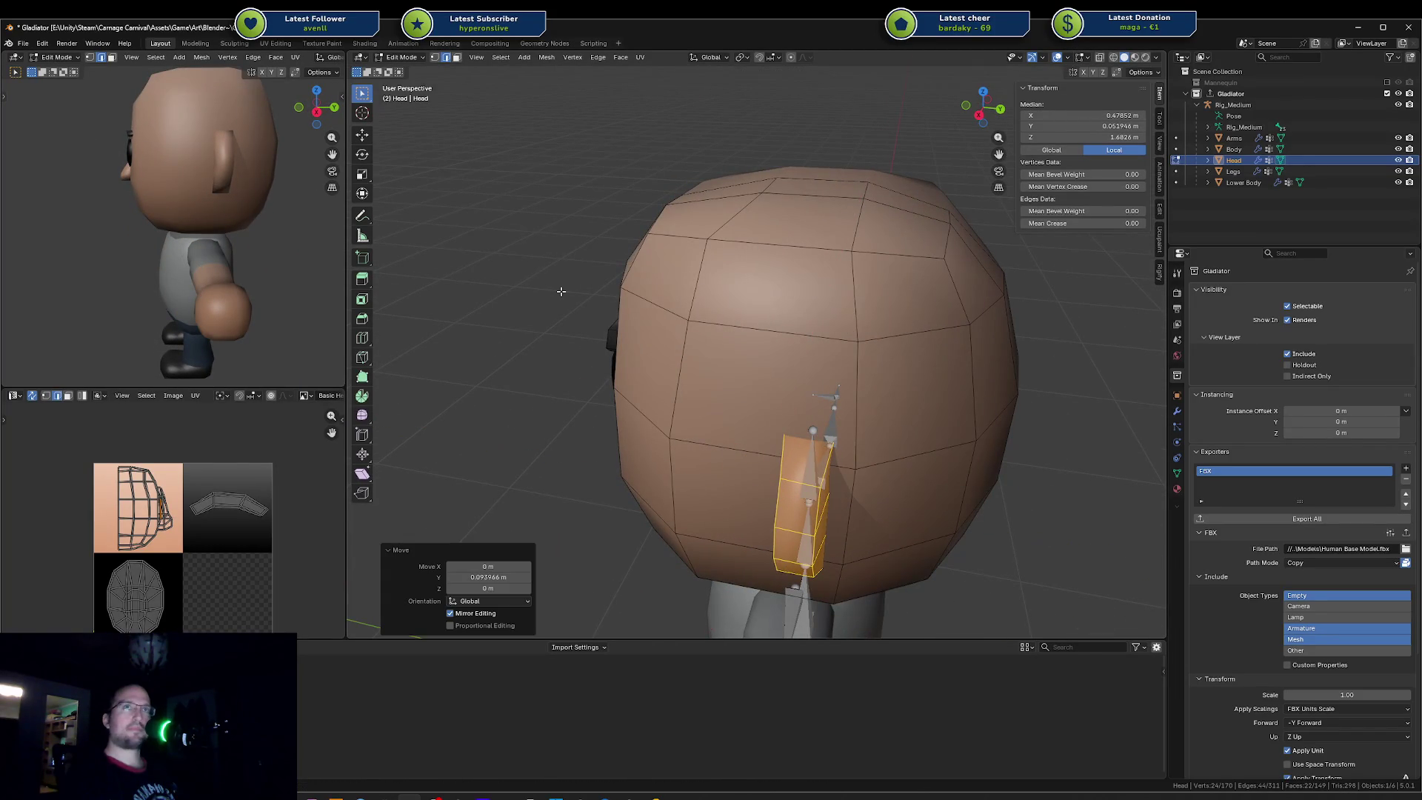
{"action": "middle_click_drag", "start_coordinate": [311, 233], "coordinate": [230, 197]}
{"action": "key", "text": "ctrl+z"}
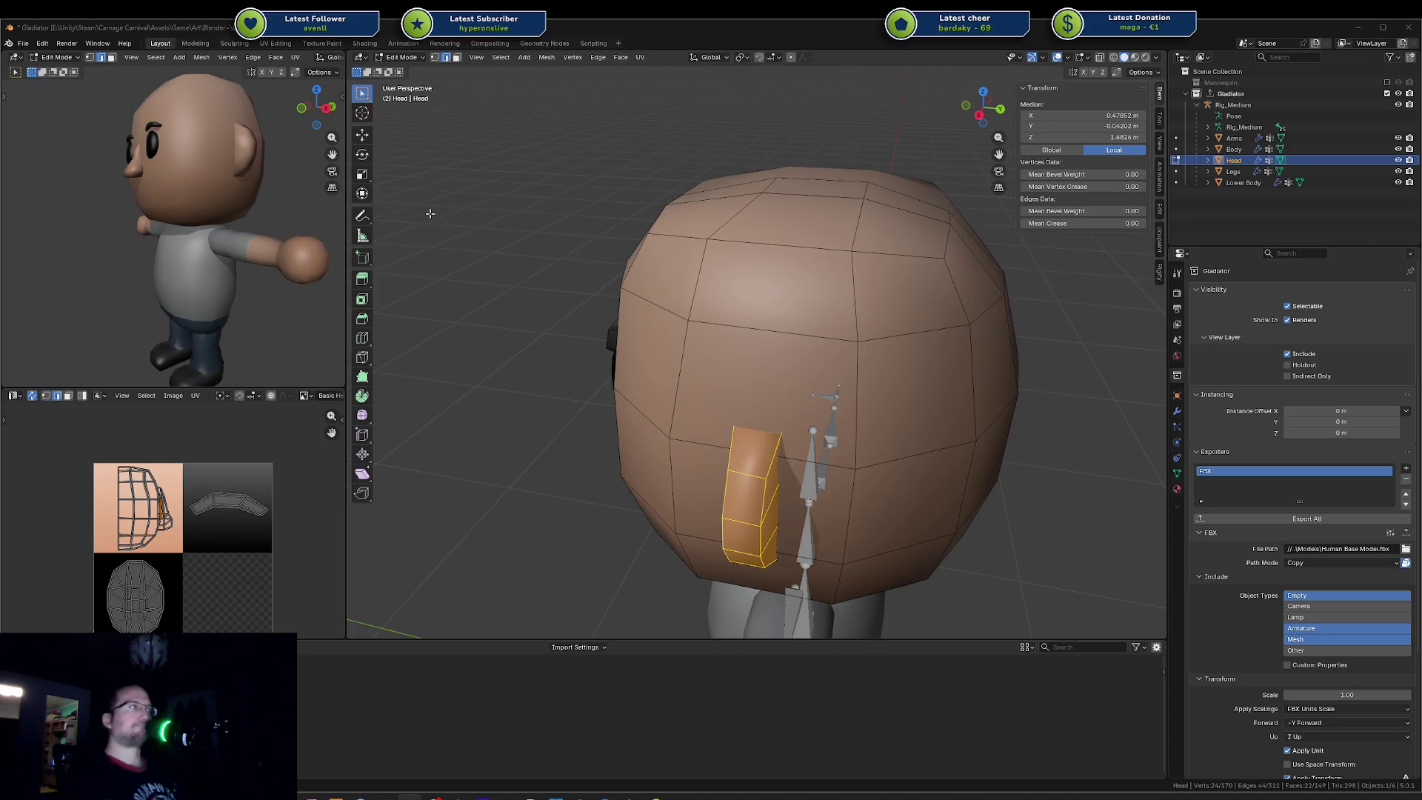
Step: Inspect the bald character in the Unity preview, then return to Blender and resume moving the ear front-back
{"action": "key", "text": "alt+Tab"}
{"action": "scroll", "coordinate": [174, 245], "scroll_direction": "up", "scroll_amount": 3}
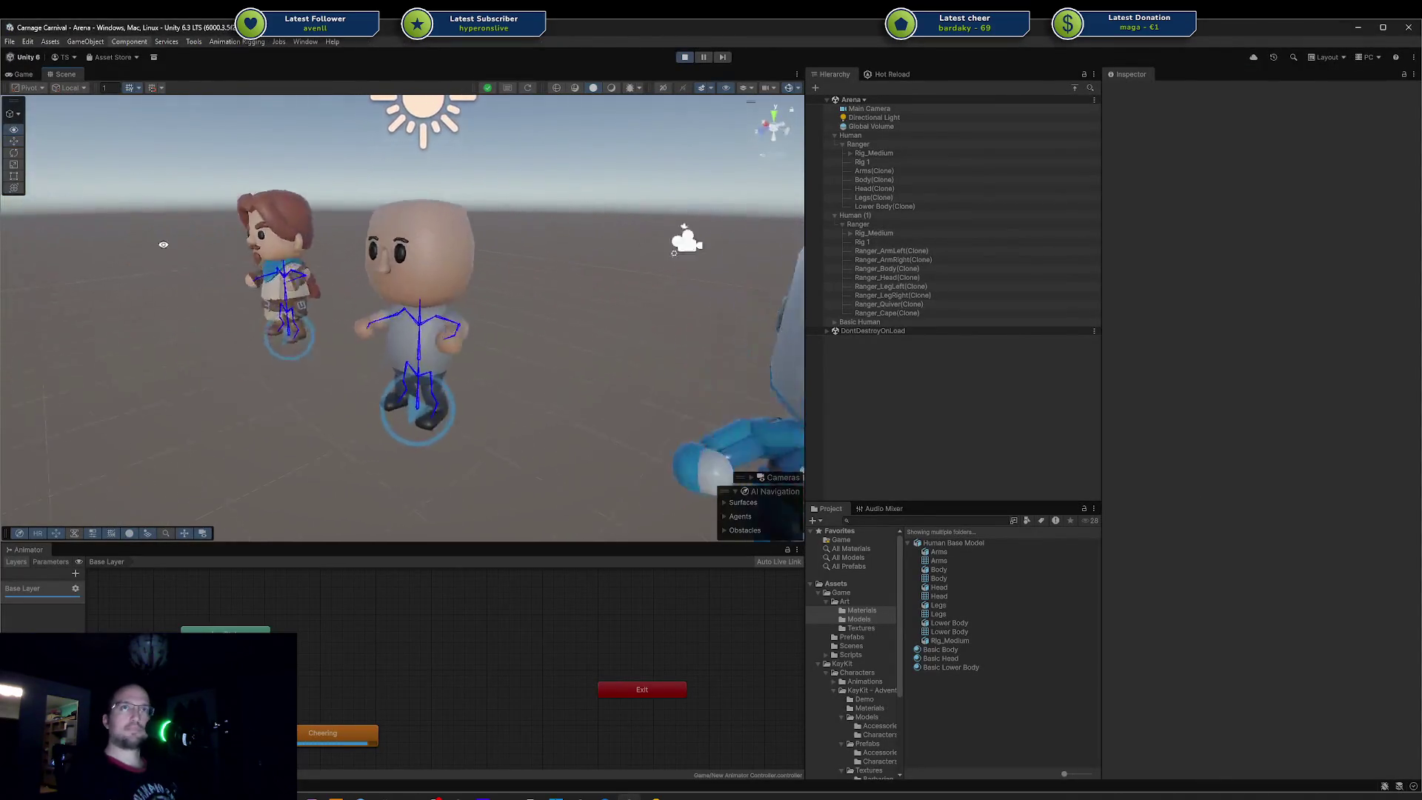
{"action": "left_click_drag", "start_coordinate": [174, 246], "coordinate": [153, 215], "text": "alt"}
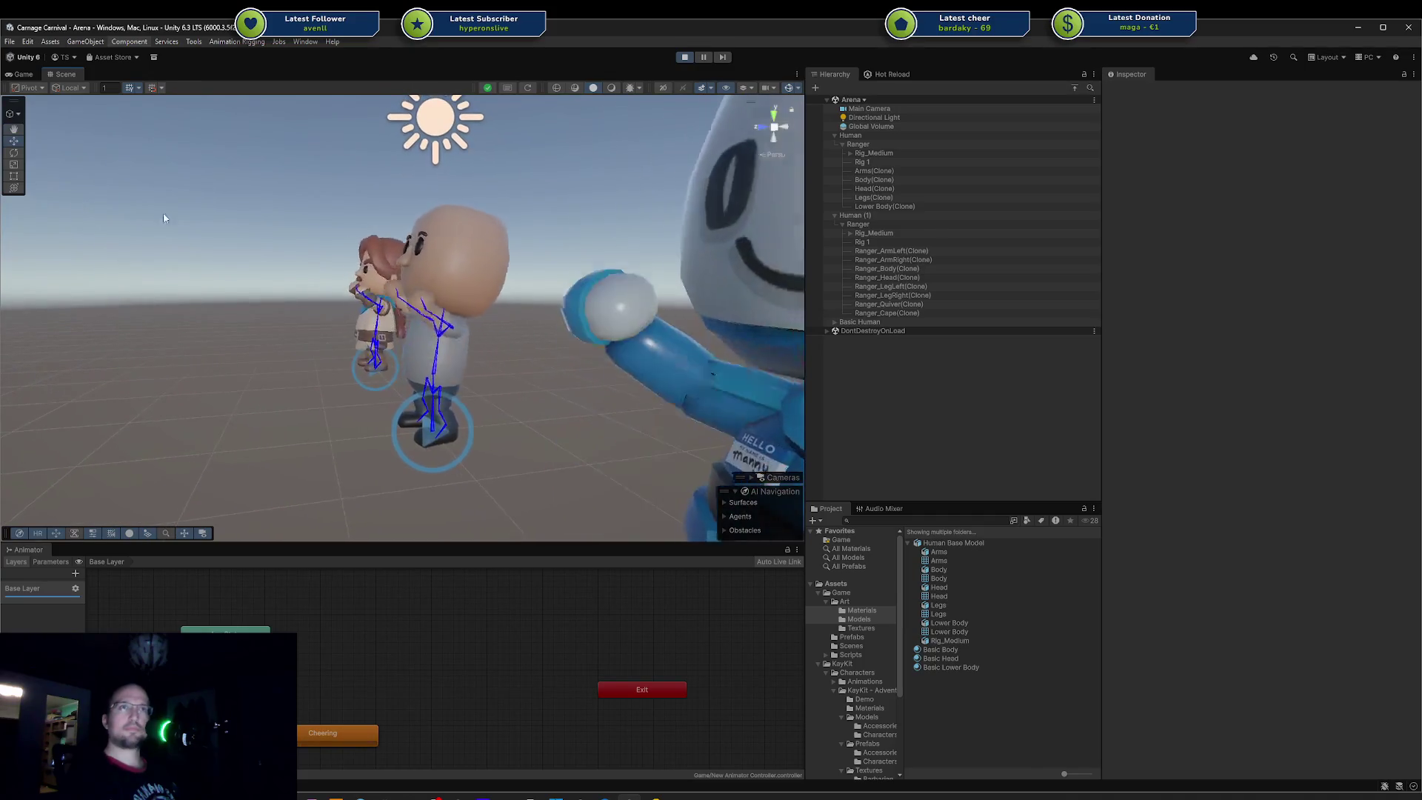
{"action": "key", "text": "alt+Tab"}
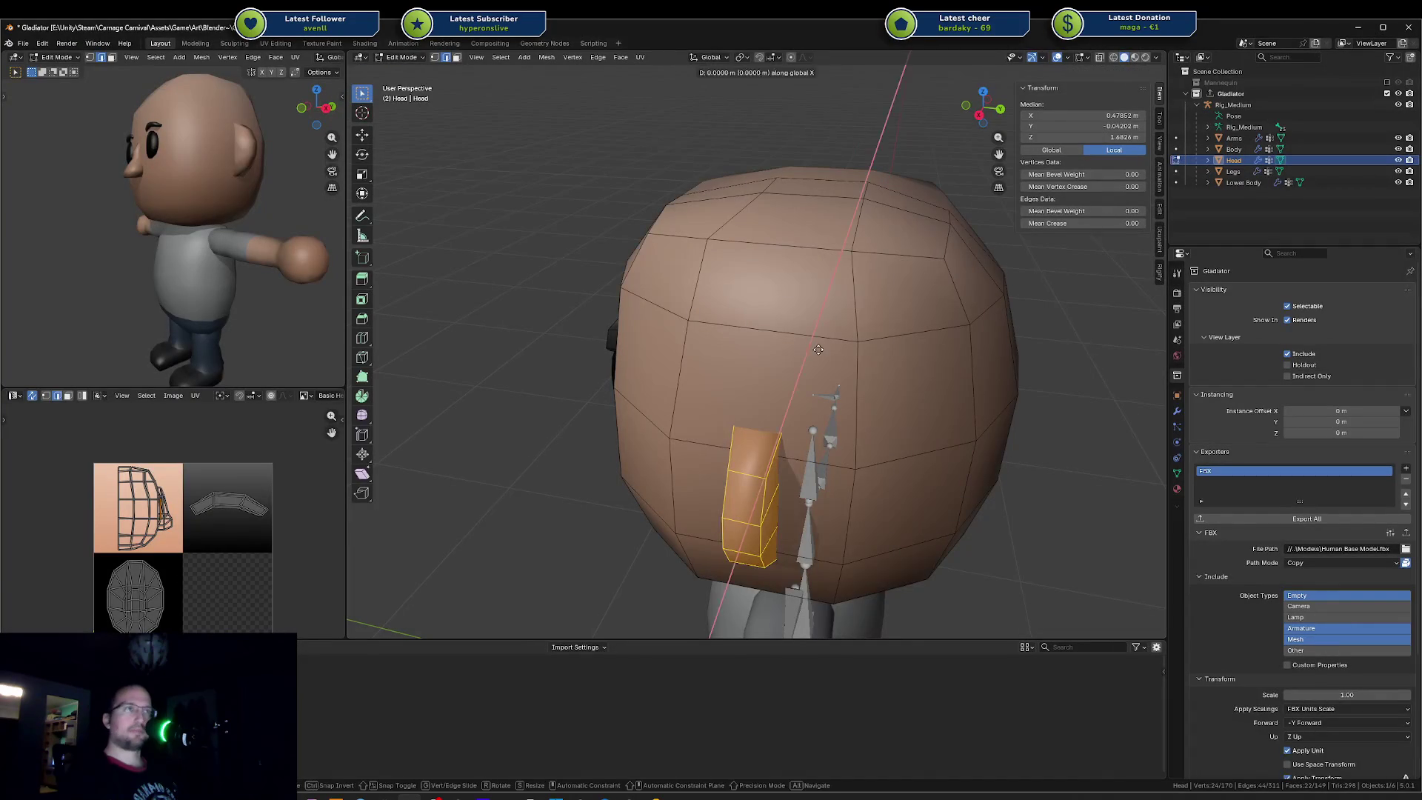
{"action": "key", "text": "y"}
Step: Lower an ear edge along Z and check the head from a three-quarter view in object mode
{"action": "left_click", "coordinate": [853, 360]}
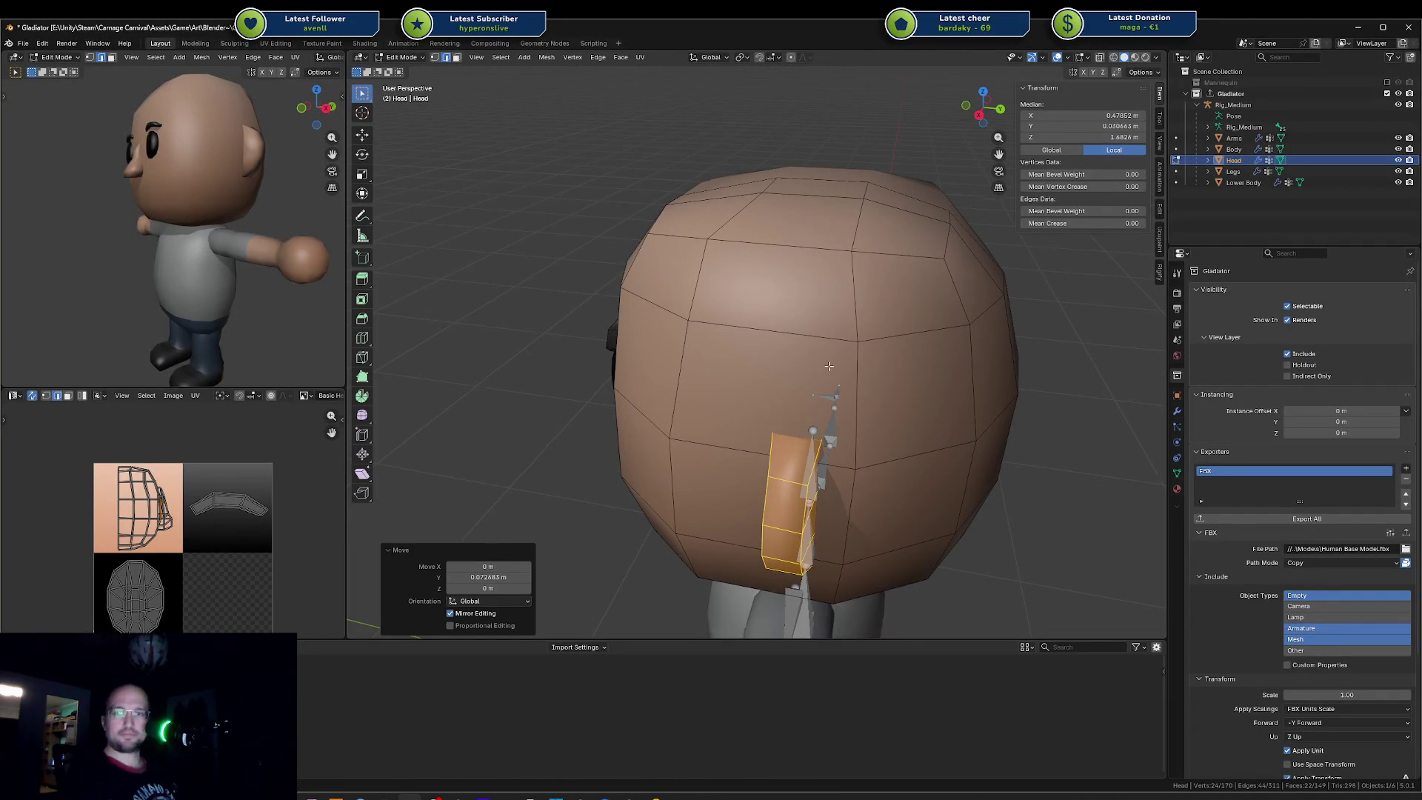
{"action": "middle_click_drag", "start_coordinate": [829, 366], "coordinate": [998, 455]}
{"action": "scroll", "coordinate": [999, 455], "scroll_direction": "up", "scroll_amount": 2}
{"action": "key", "text": "a"}
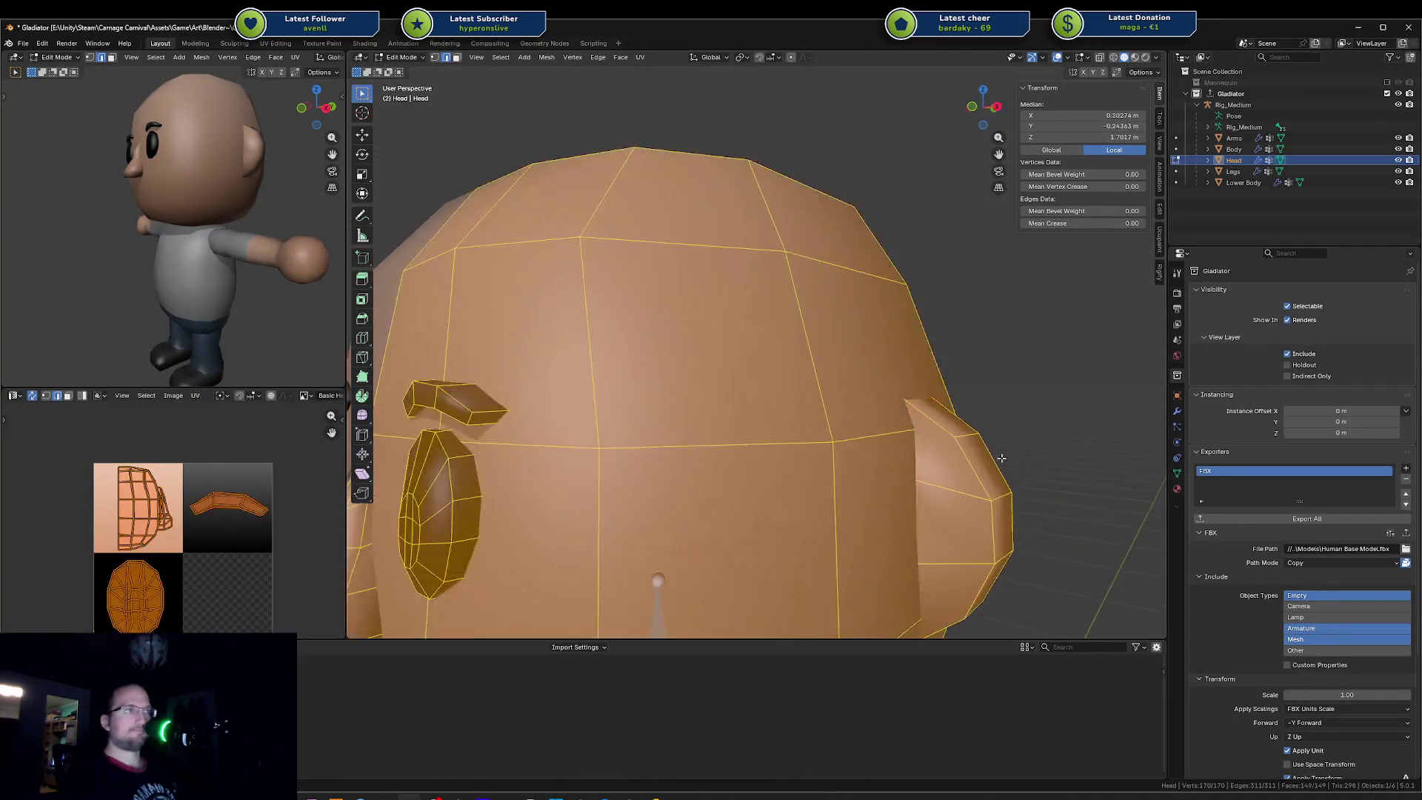
{"action": "key", "text": "alt+a"}
{"action": "left_click", "coordinate": [931, 489]}
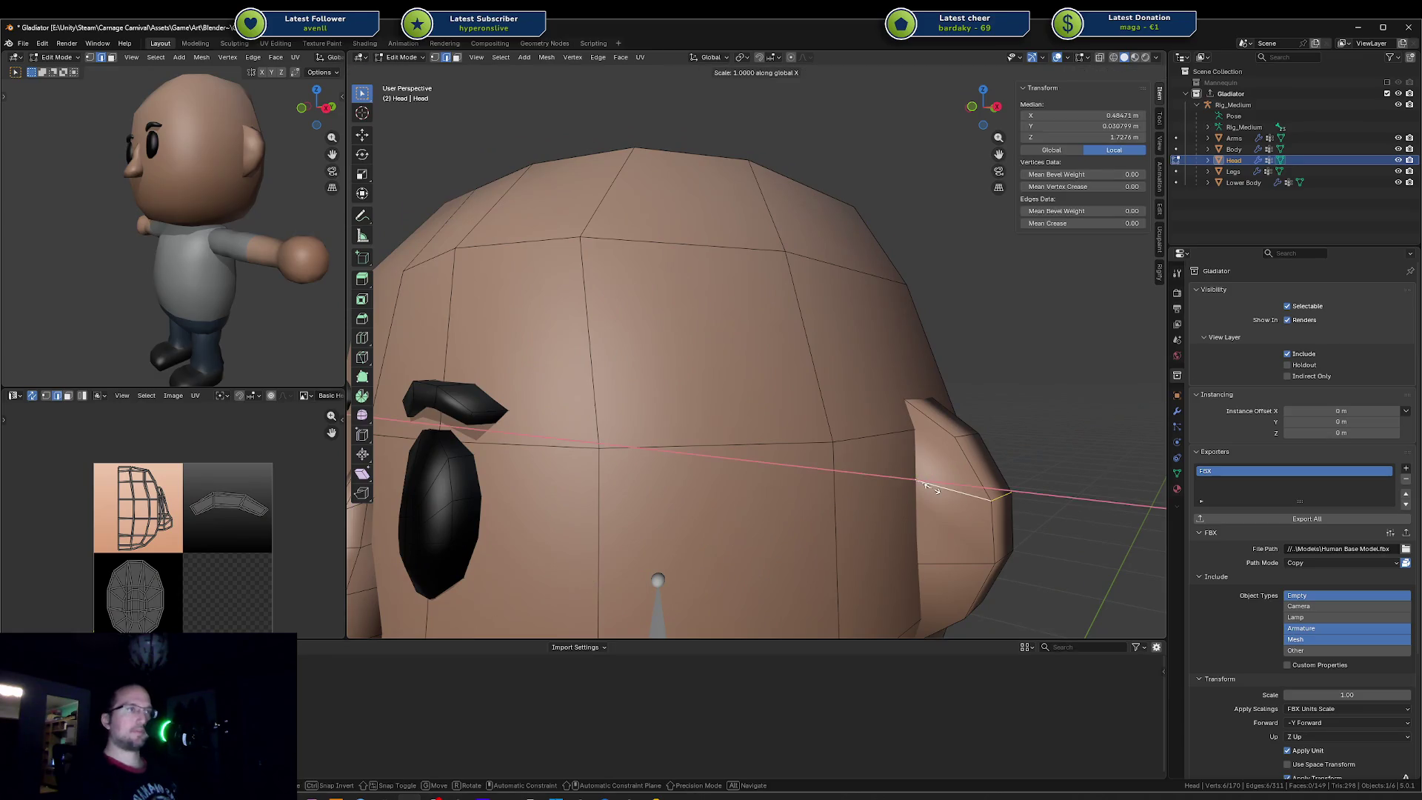
{"action": "left_click", "coordinate": [931, 489]}
{"action": "key", "text": "g"}
{"action": "key", "text": "z"}
{"action": "left_click", "coordinate": [966, 561]}
{"action": "key", "text": "a"}
{"action": "key", "text": "alt+a"}
{"action": "mouse_move", "coordinate": [967, 562]}
{"action": "middle_mouse_down"}
{"action": "mouse_move", "coordinate": [1006, 504]}
{"action": "mouse_move", "coordinate": [889, 492]}
{"action": "middle_mouse_up"}
{"action": "scroll", "coordinate": [996, 534], "scroll_direction": "down", "scroll_amount": 3}
{"action": "key", "text": "Tab"}
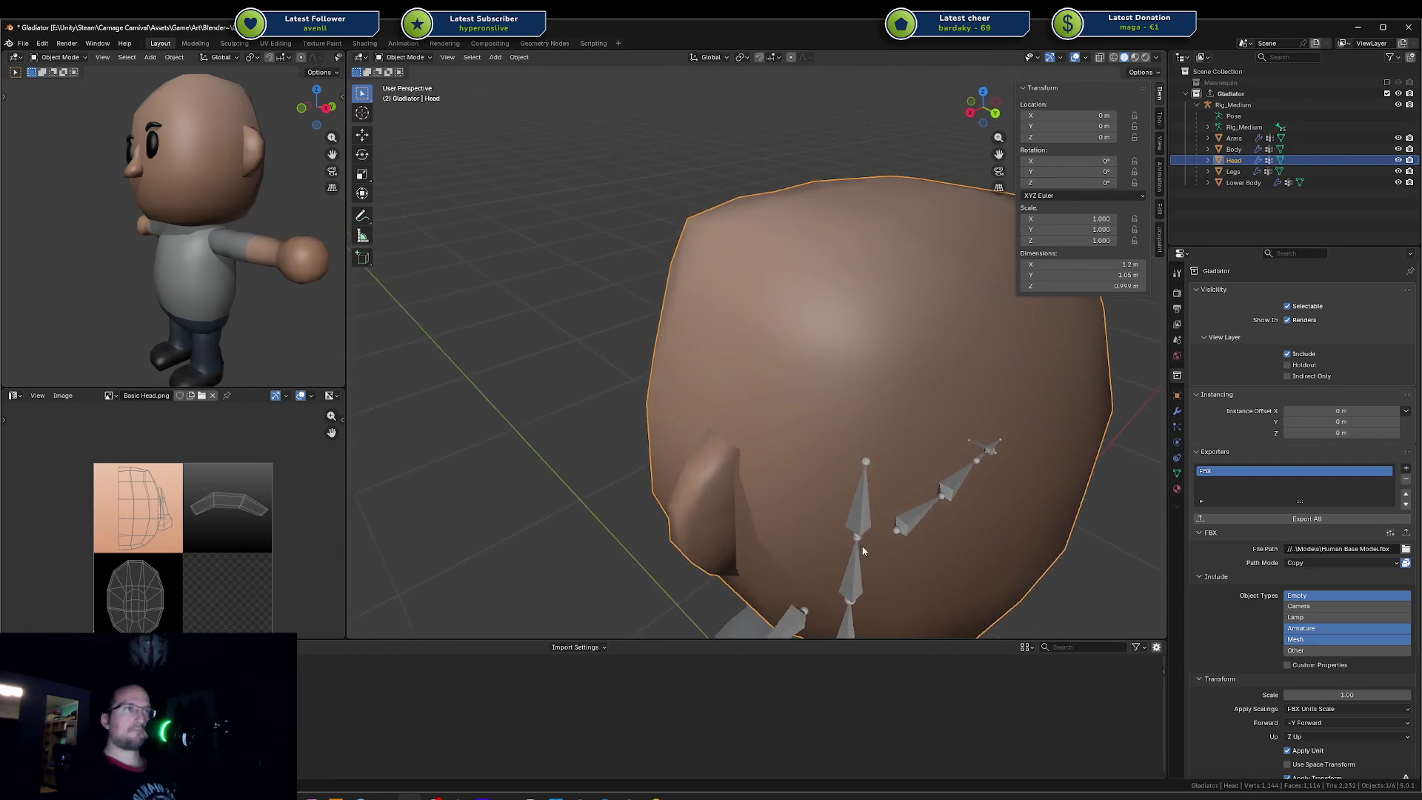
{"action": "middle_click_drag", "start_coordinate": [155, 204], "coordinate": [312, 223]}
{"action": "key", "text": "Tab"}
Step: Select each whole ear with L and shift it outward along the X axis
{"action": "mouse_move", "coordinate": [499, 303]}
{"action": "middle_mouse_down"}
{"action": "mouse_move", "coordinate": [883, 453]}
{"action": "mouse_move", "coordinate": [879, 428]}
{"action": "middle_mouse_up"}
{"action": "key", "text": "l"}
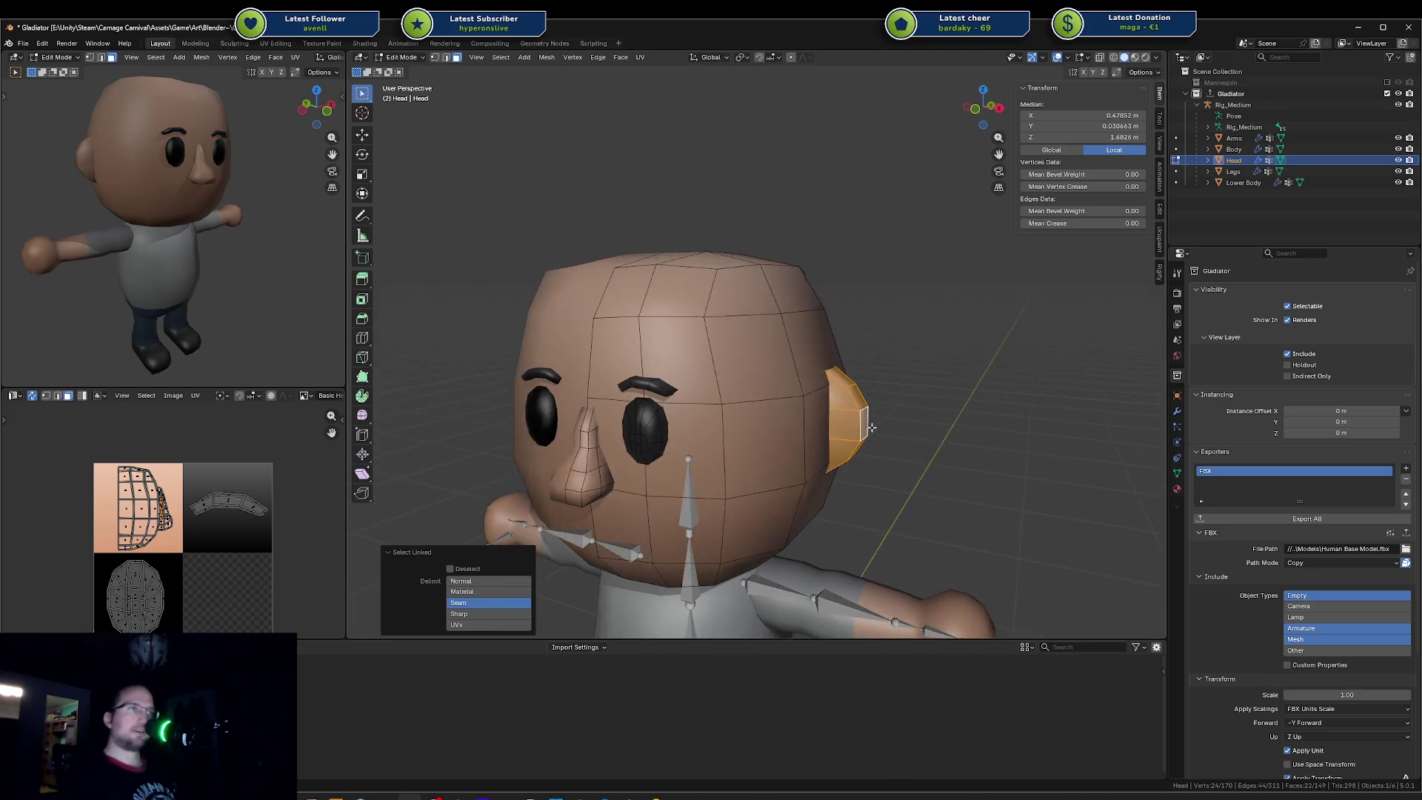
{"action": "key", "text": "g"}
{"action": "key", "text": "x"}
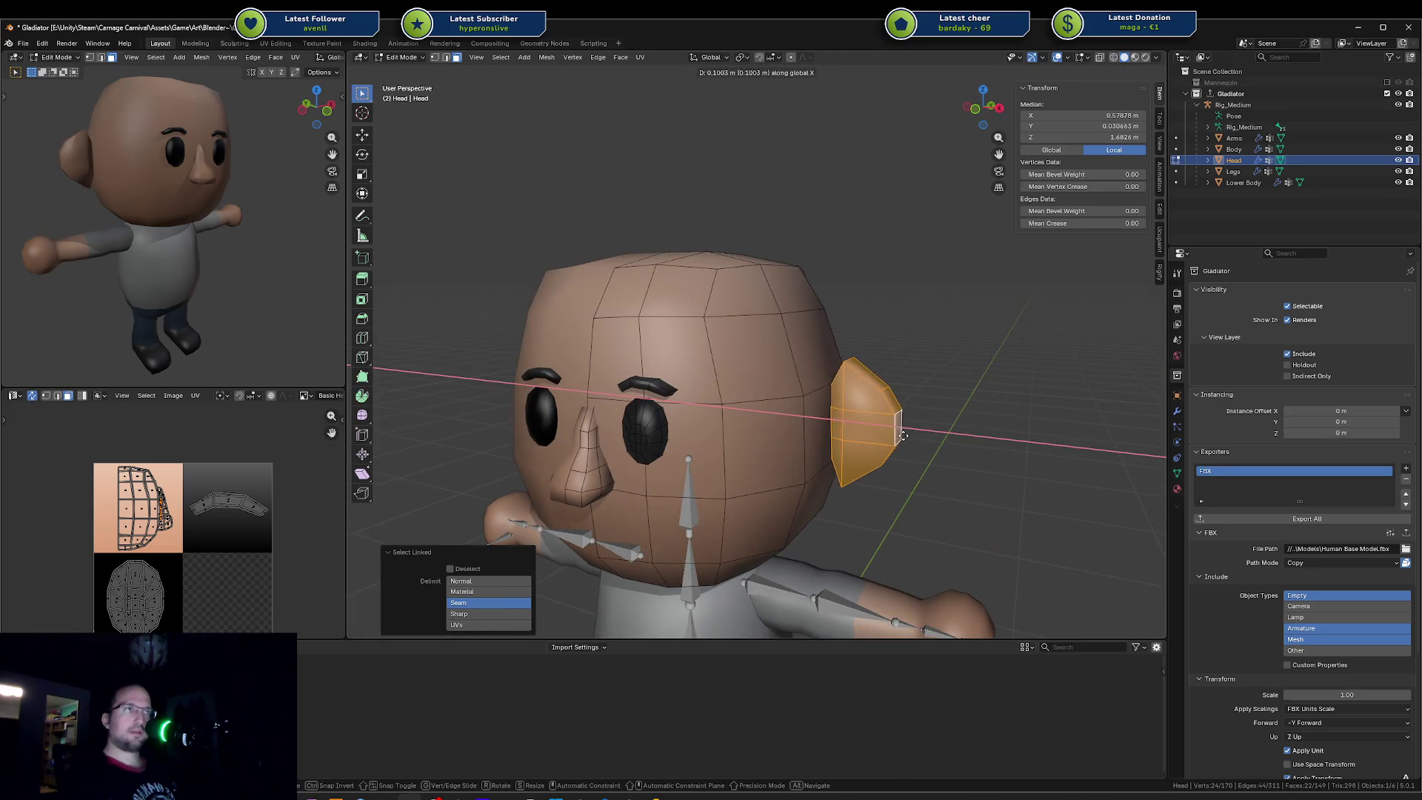
{"action": "left_click", "coordinate": [902, 433]}
{"action": "key", "text": "ctrl+i"}
{"action": "key", "text": "alt+a"}
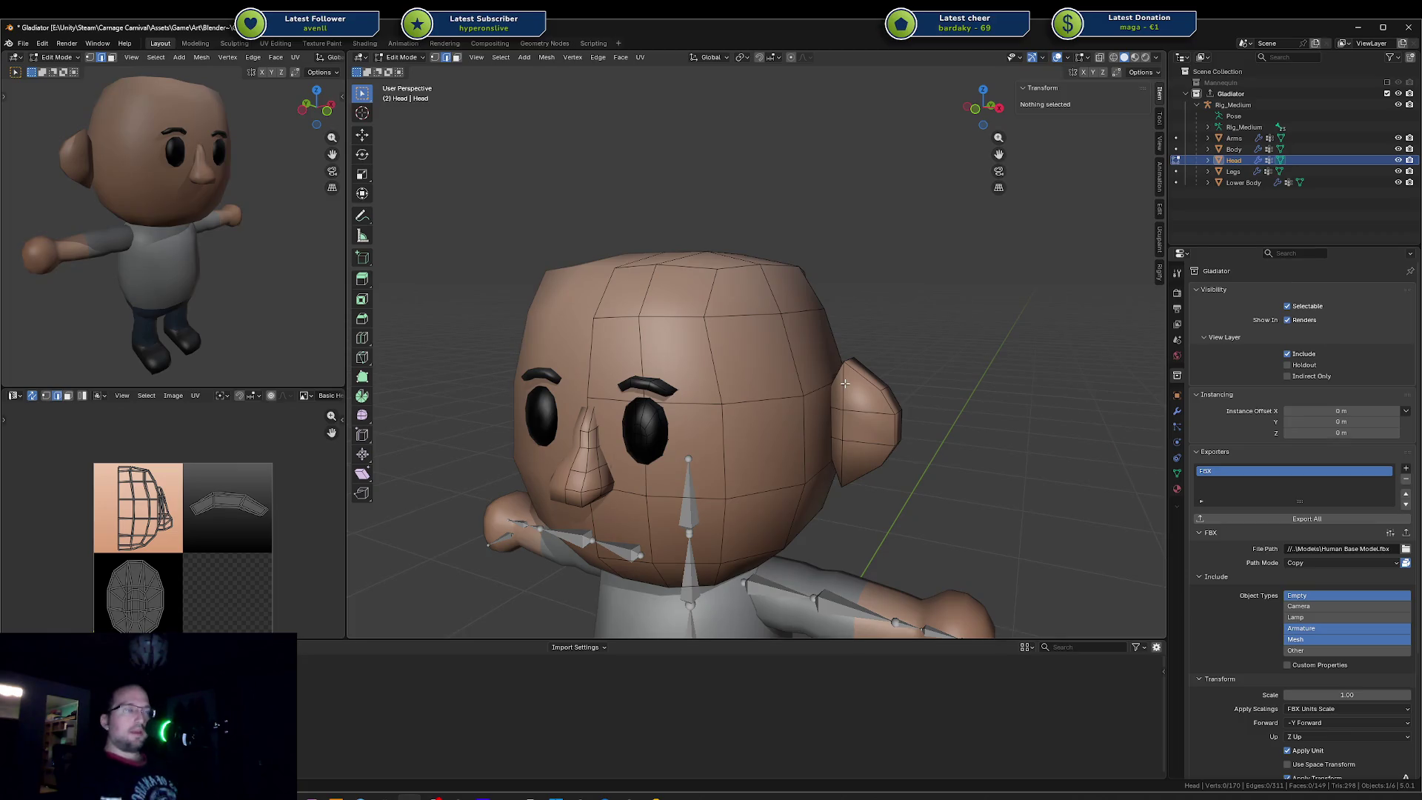
{"action": "key", "text": "l"}
{"action": "key", "text": "g"}
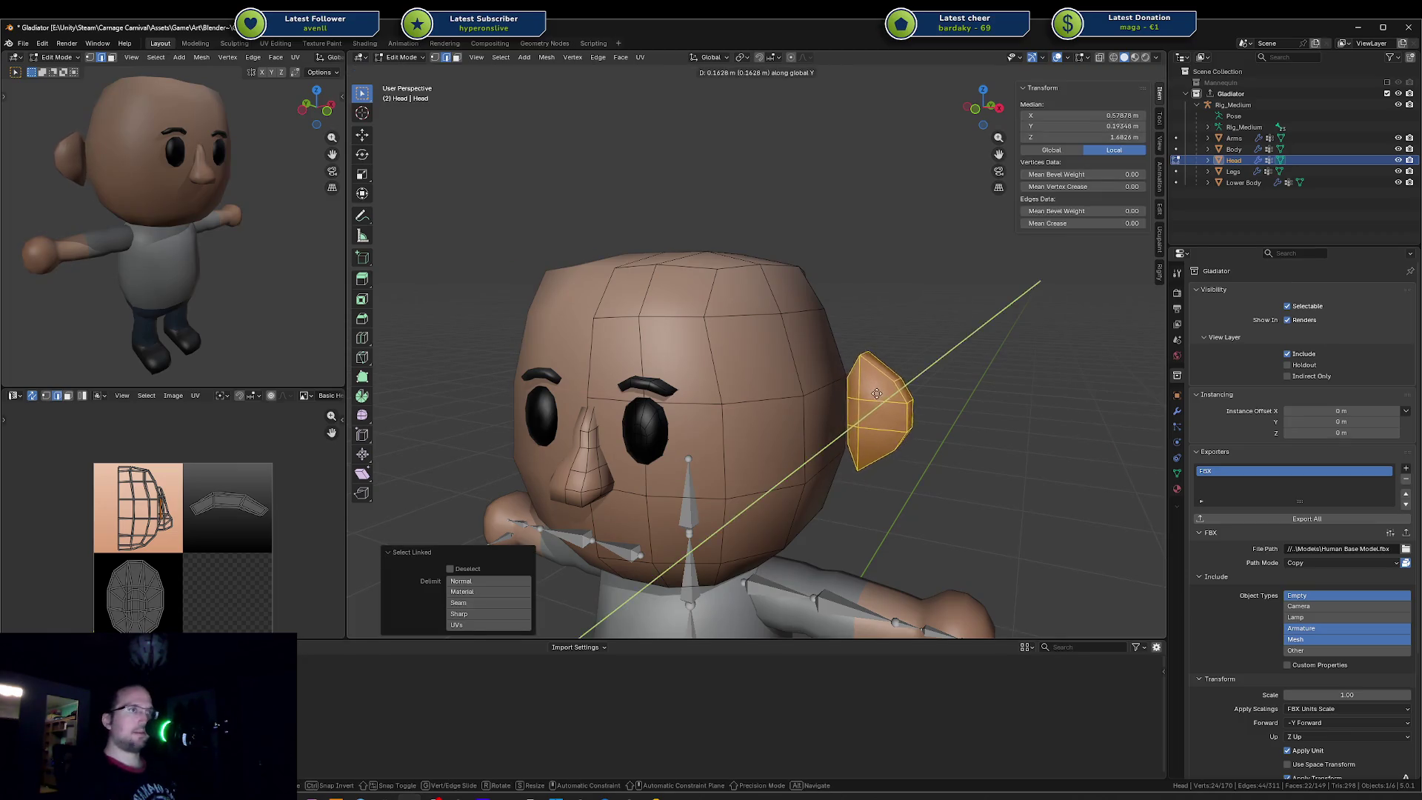
{"action": "key", "text": "x"}
{"action": "left_click", "coordinate": [932, 411]}
Step: Try shifting the ears' edge paths inward along X to test new ear positions
{"action": "middle_click_drag", "start_coordinate": [932, 411], "coordinate": [854, 364]}
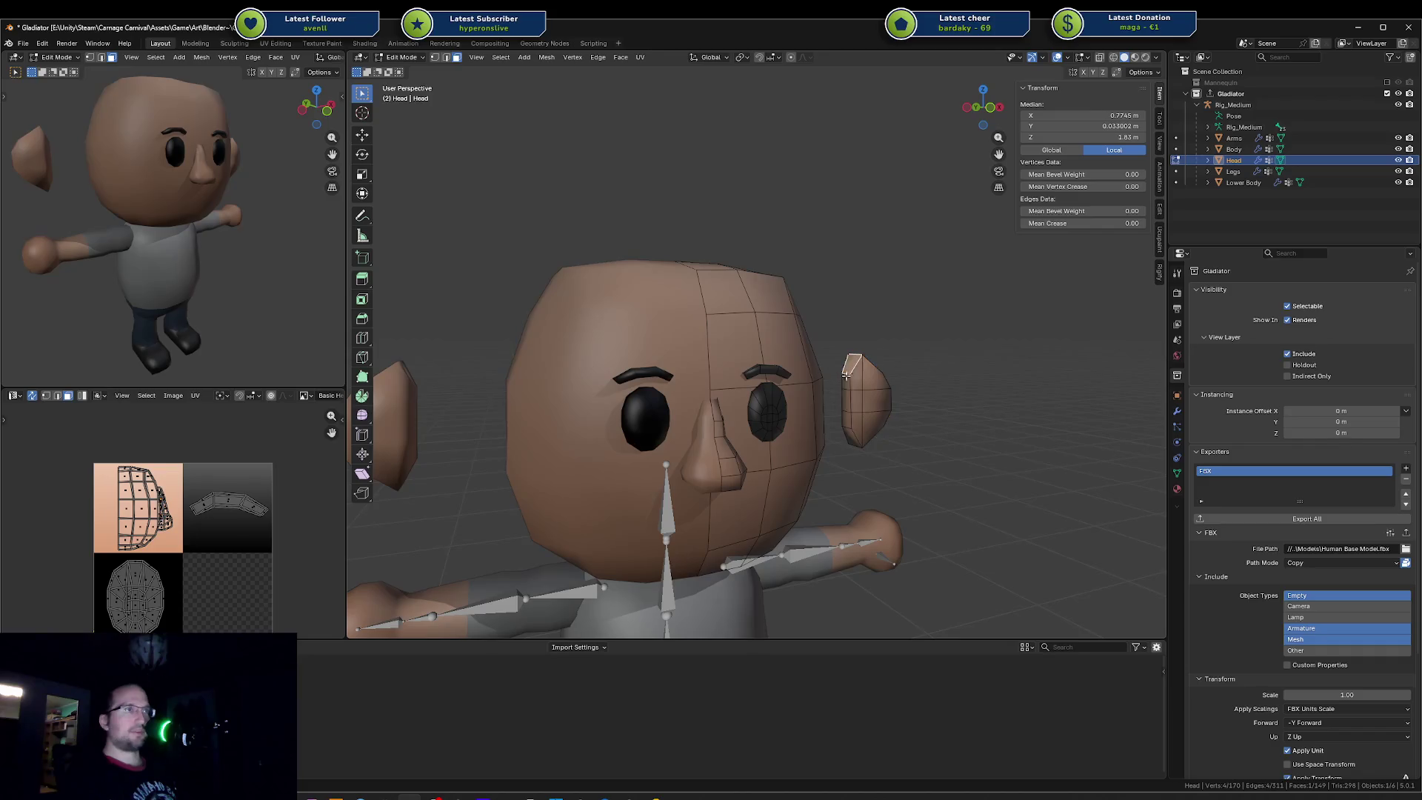
{"action": "left_click", "coordinate": [852, 435], "text": "ctrl"}
{"action": "mouse_move", "coordinate": [852, 427]}
{"action": "middle_mouse_down"}
{"action": "mouse_move", "coordinate": [822, 429]}
{"action": "mouse_move", "coordinate": [906, 394]}
{"action": "middle_mouse_up"}
{"action": "key", "text": "g"}
{"action": "key", "text": "y"}
{"action": "key", "text": "x"}
{"action": "left_click", "coordinate": [807, 430]}
{"action": "key", "text": "alt+a"}
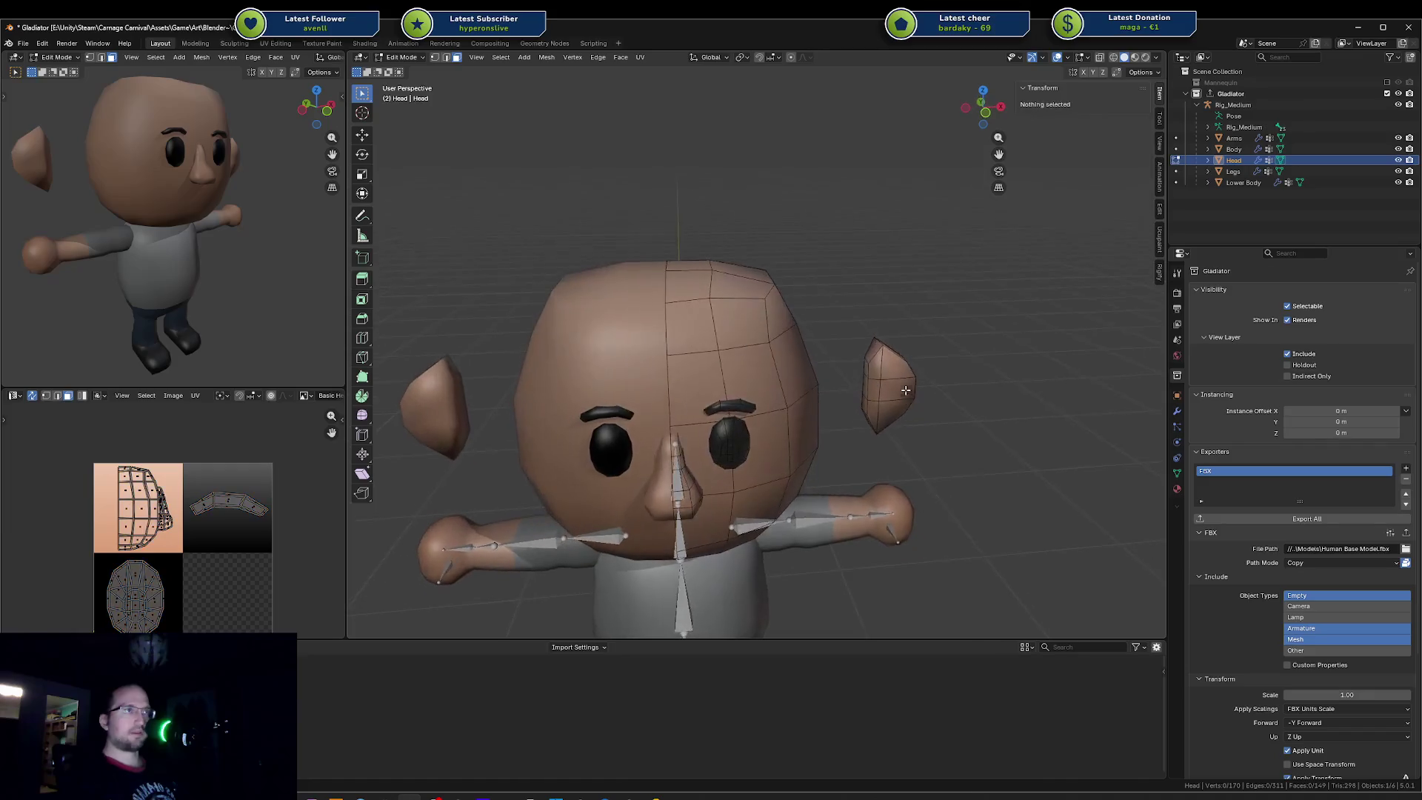
{"action": "left_click", "coordinate": [876, 354]}
{"action": "left_click", "coordinate": [841, 413], "text": "ctrl"}
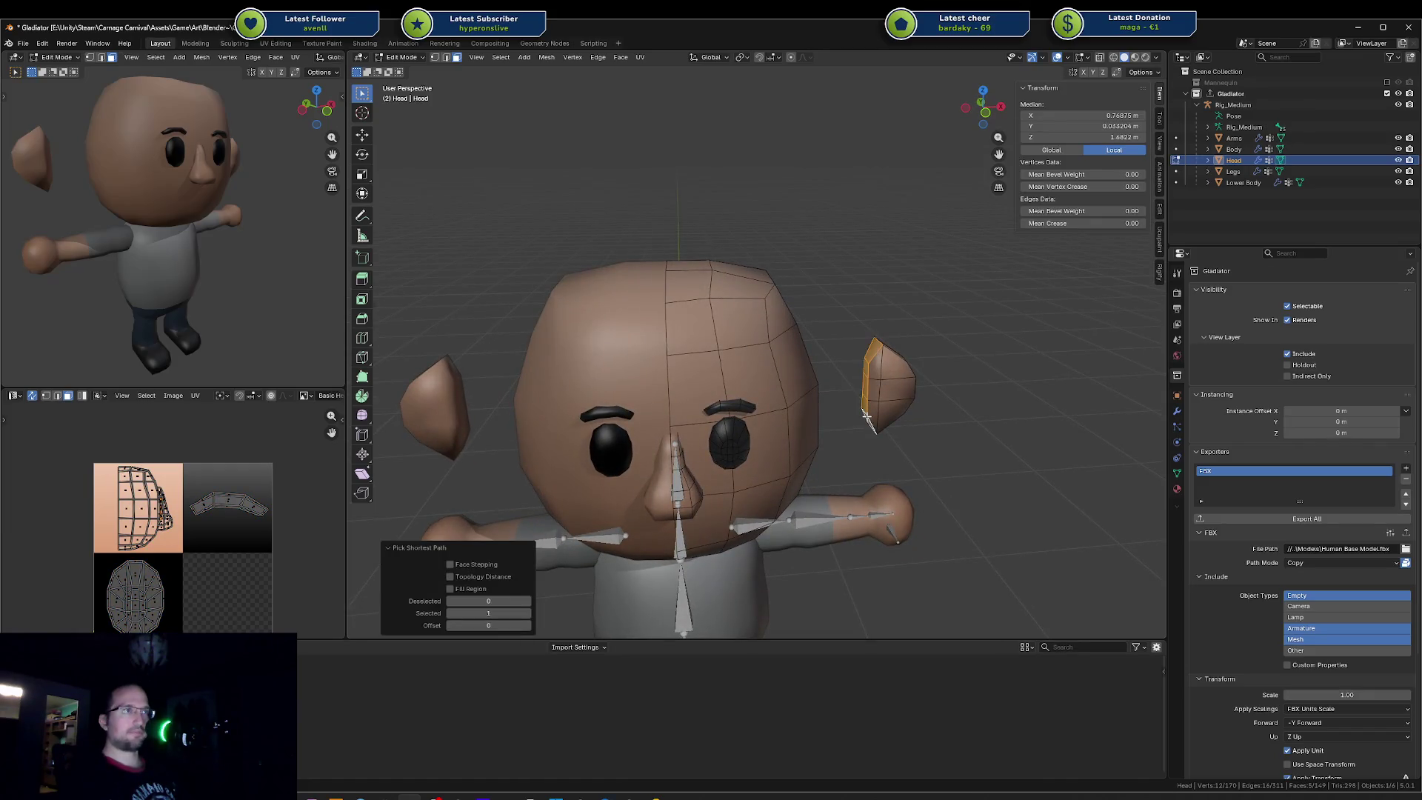
{"action": "key", "text": "g"}
{"action": "key", "text": "y"}
{"action": "key", "text": "x"}
{"action": "left_click", "coordinate": [827, 419]}
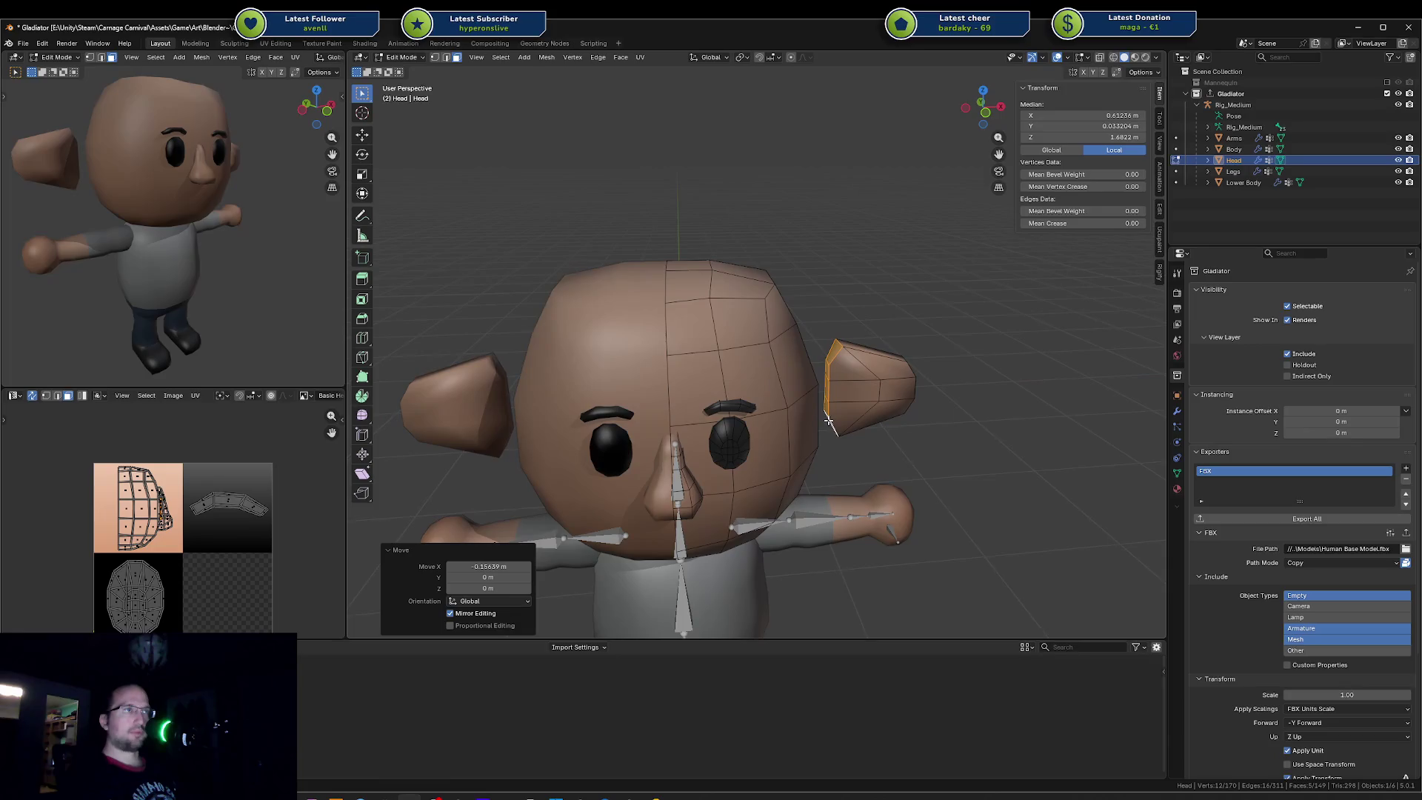
{"action": "key", "text": "g"}
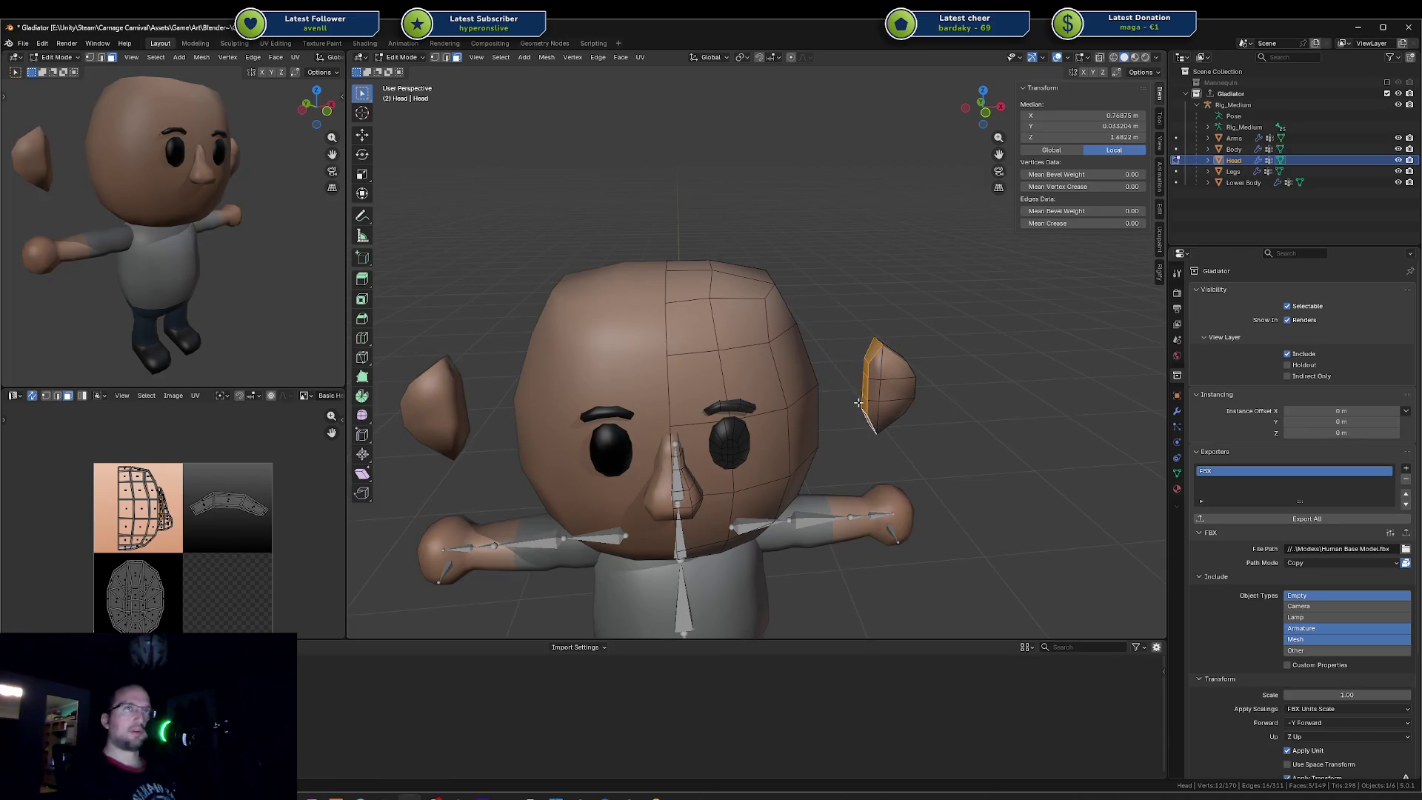
{"action": "middle_click_drag", "start_coordinate": [909, 393], "coordinate": [885, 407]}
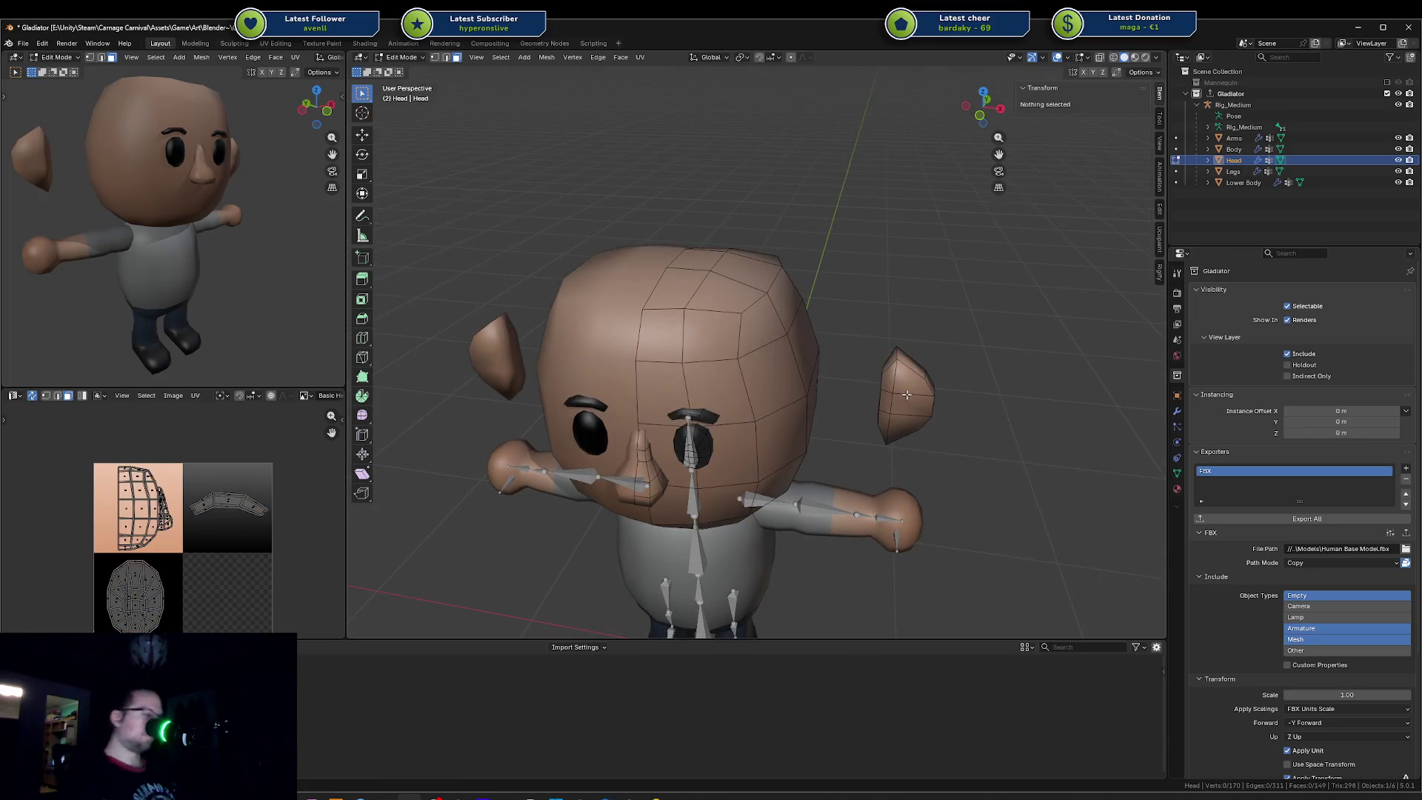
Step: Delete the ear vertices and snap the 3D cursor to a face on the head's side
{"action": "key", "text": "l"}
{"action": "key", "text": "x"}
{"action": "left_click", "coordinate": [891, 271]}
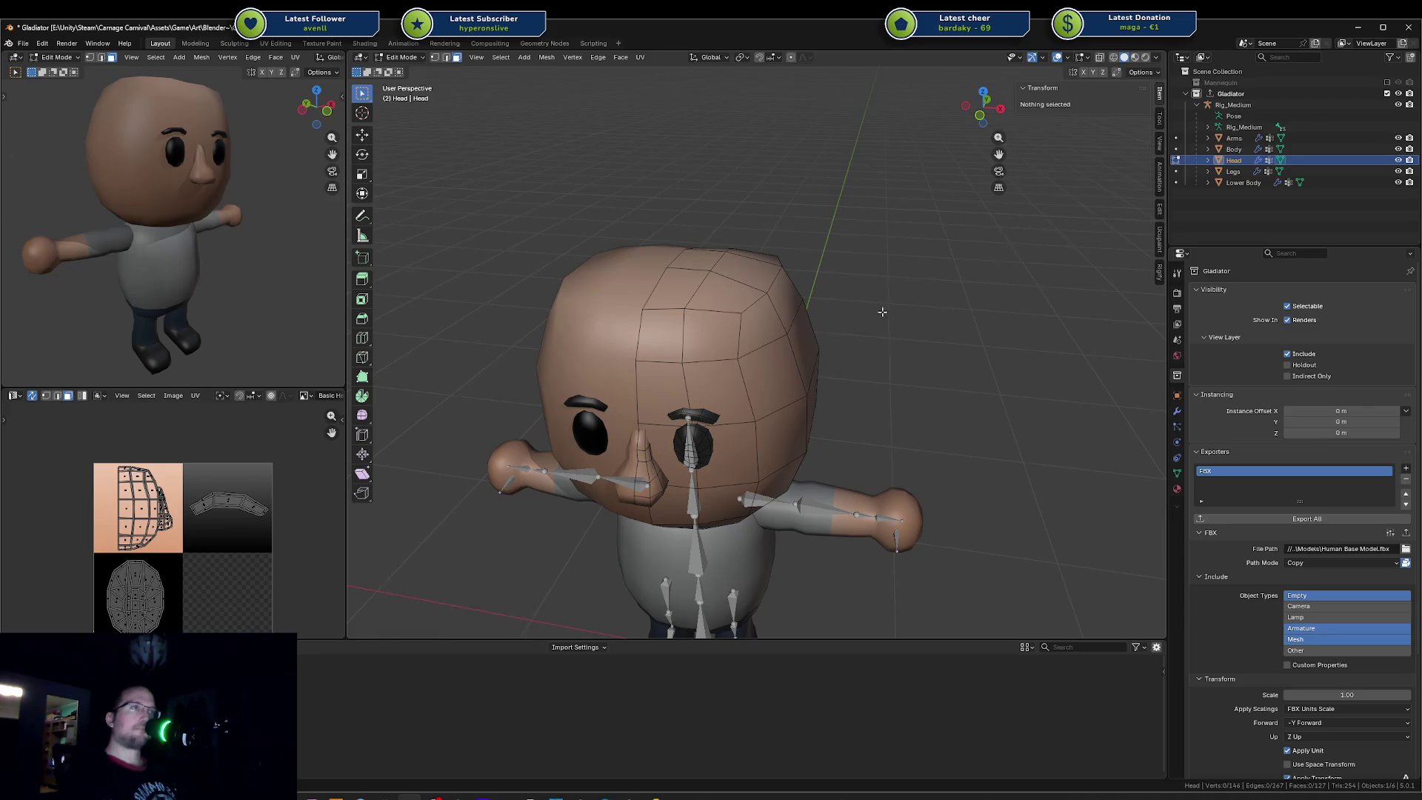
{"action": "middle_click_drag", "start_coordinate": [891, 272], "coordinate": [823, 424]}
{"action": "left_click", "coordinate": [823, 424]}
{"action": "key", "text": "shift+s"}
{"action": "key", "text": "2"}
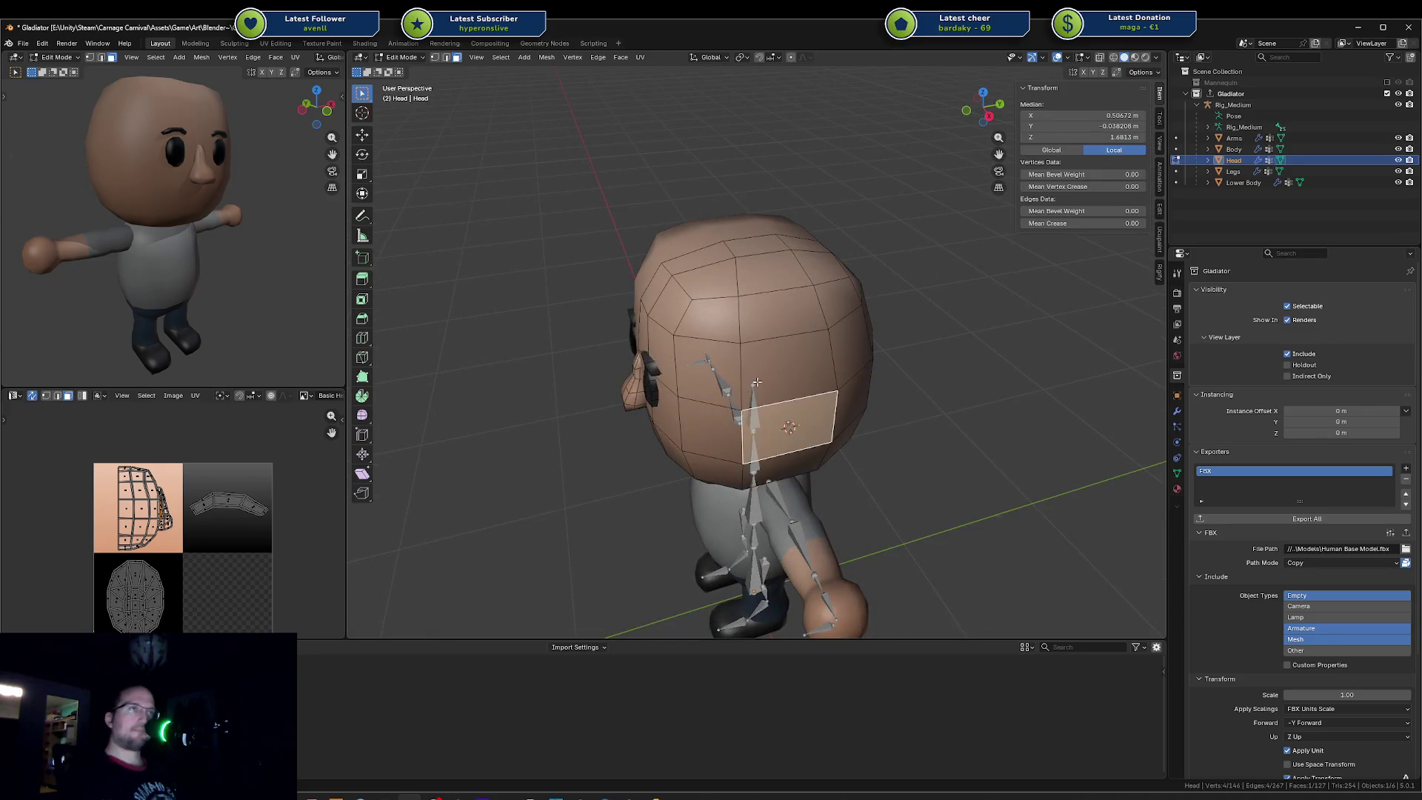
{"action": "left_click", "coordinate": [757, 383], "text": "alt"}
Step: Slide a vertical edge along the head surface, then bring up the Add Mesh list
{"action": "left_click", "coordinate": [743, 340], "text": "alt"}
{"action": "key", "text": "a"}
{"action": "left_click", "coordinate": [728, 252]}
{"action": "key", "text": "g"}
{"action": "key", "text": "g"}
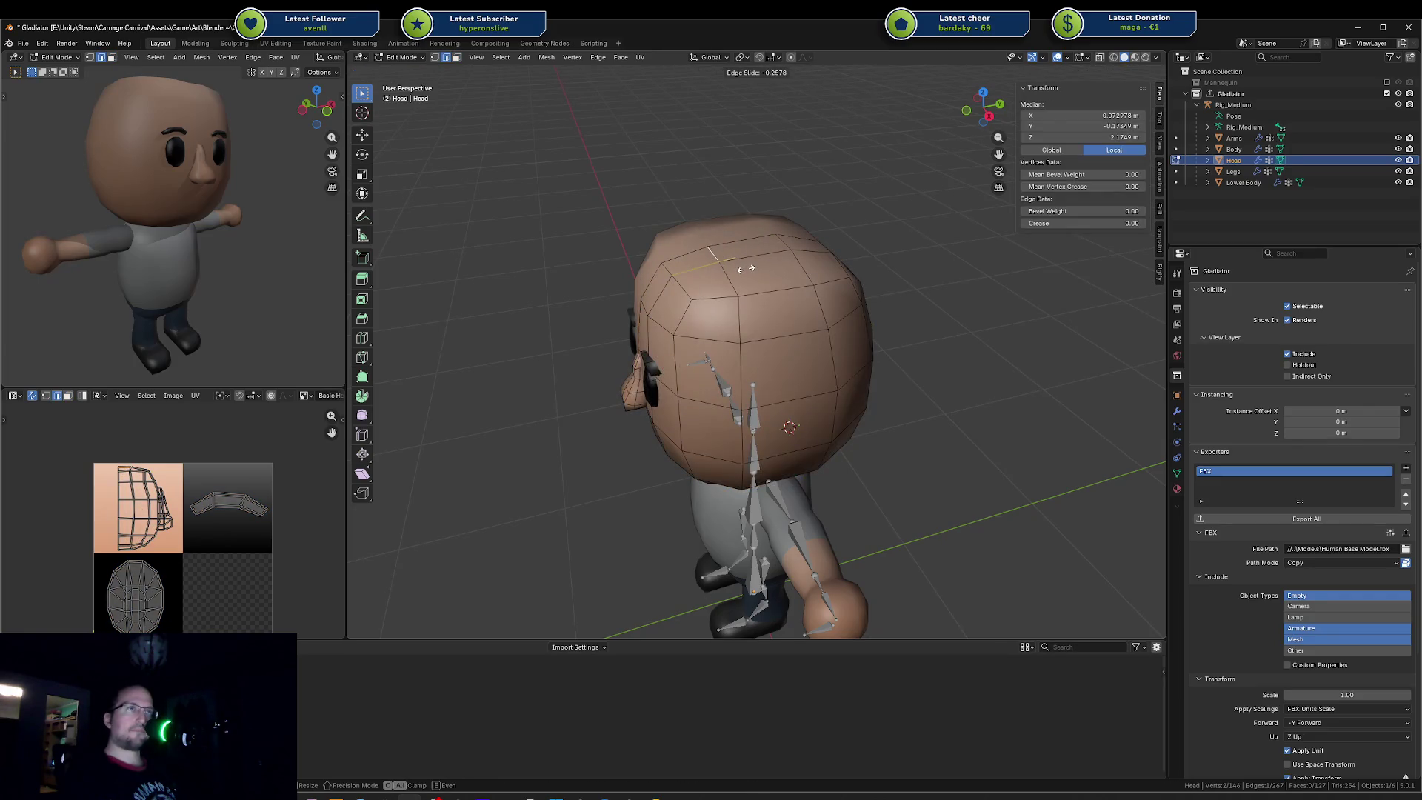
{"action": "left_click", "coordinate": [743, 268]}
{"action": "key", "text": "alt+a"}
{"action": "middle_click_drag", "start_coordinate": [850, 402], "coordinate": [820, 384]}
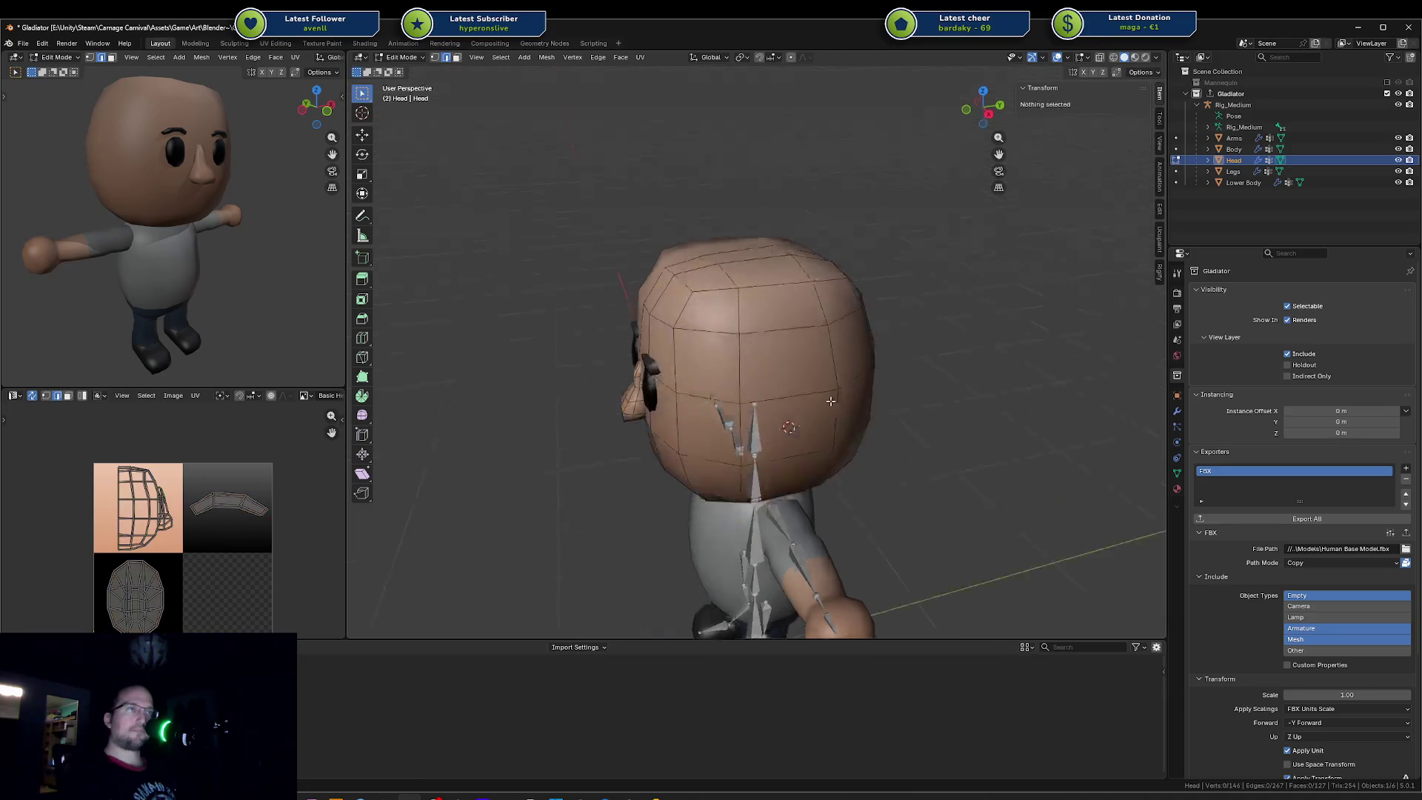
{"action": "key", "text": "shift+a"}
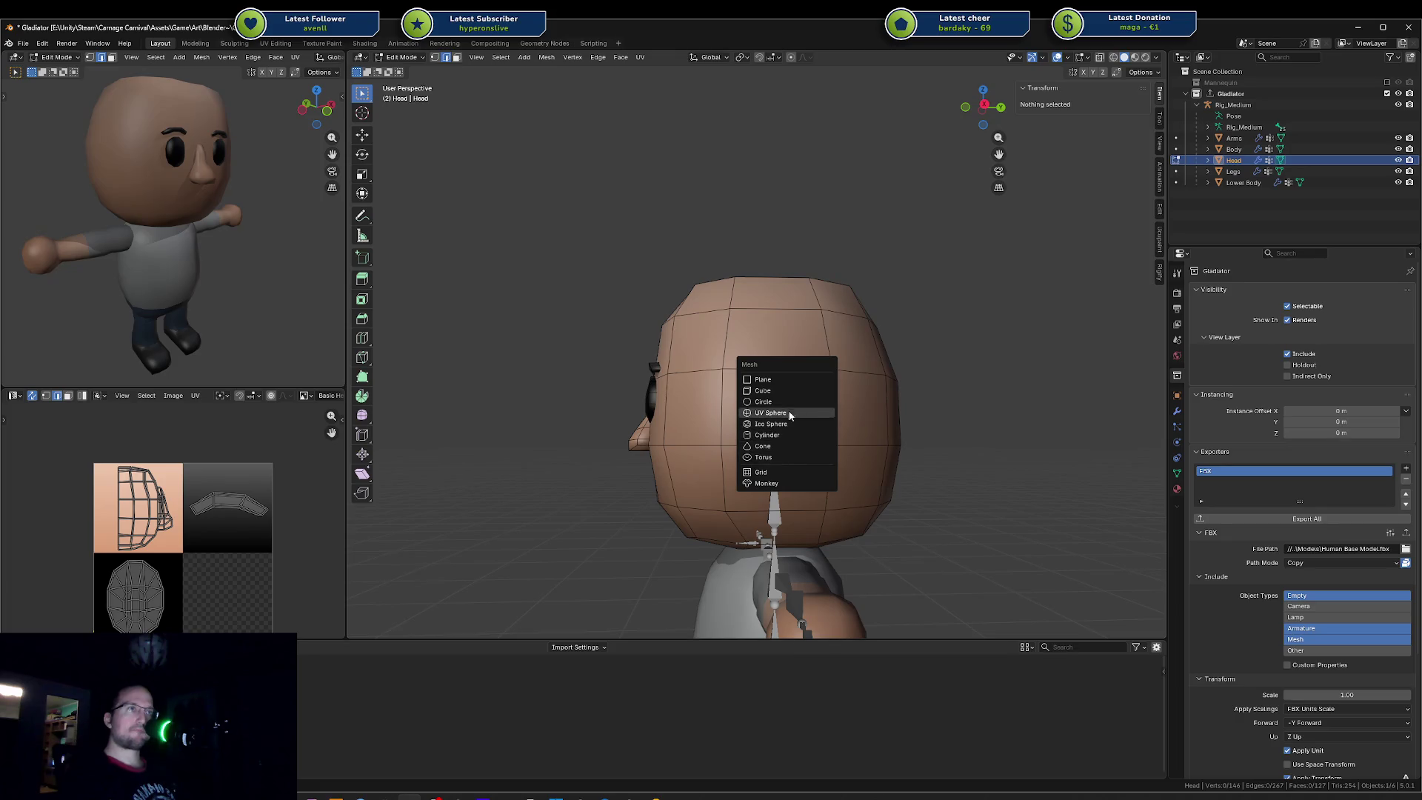
Step: Add a cylinder at the cursor and shrink it to a small nine-sided stub
{"action": "left_click", "coordinate": [787, 434]}
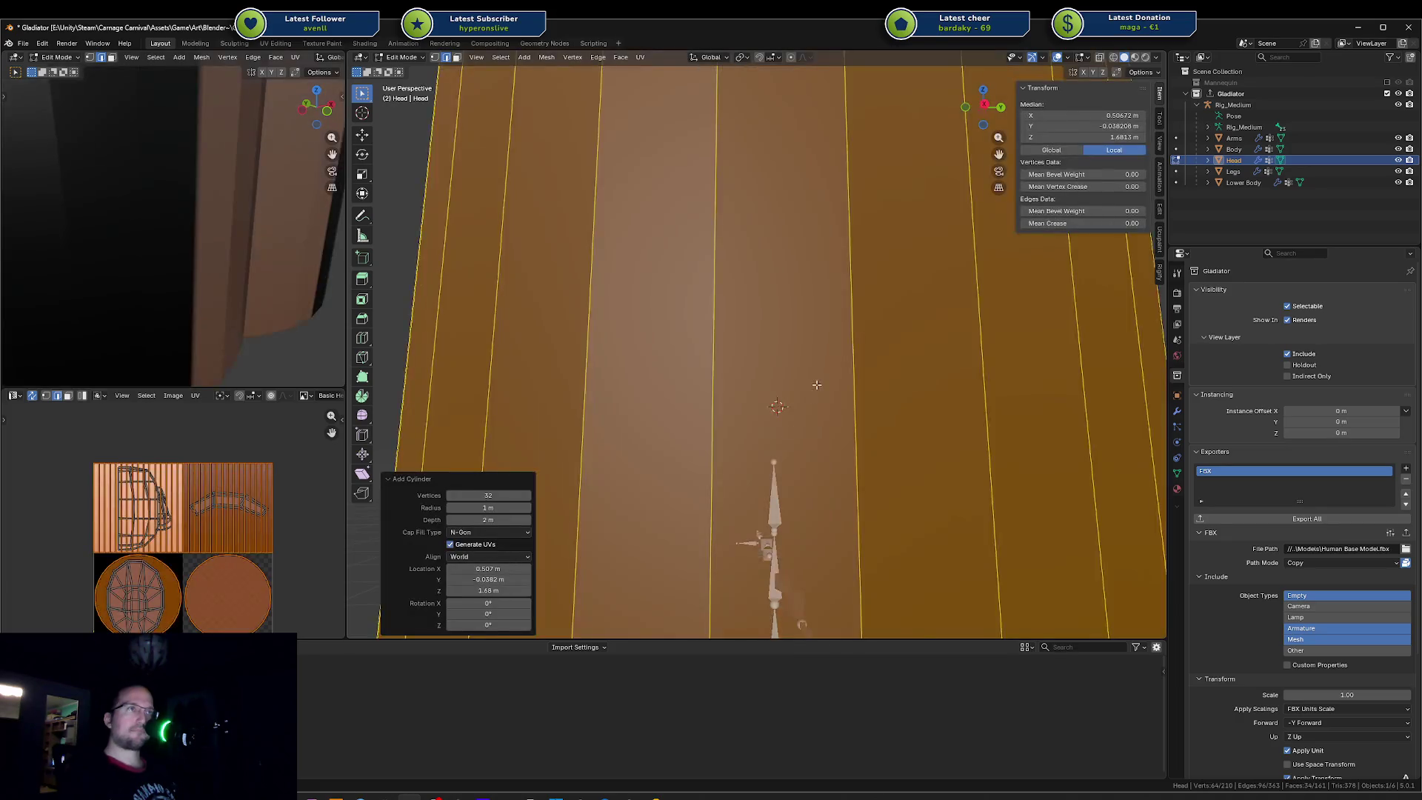
{"action": "middle_click_drag", "start_coordinate": [788, 437], "coordinate": [777, 424]}
{"action": "middle_click_drag", "start_coordinate": [688, 450], "coordinate": [623, 479]}
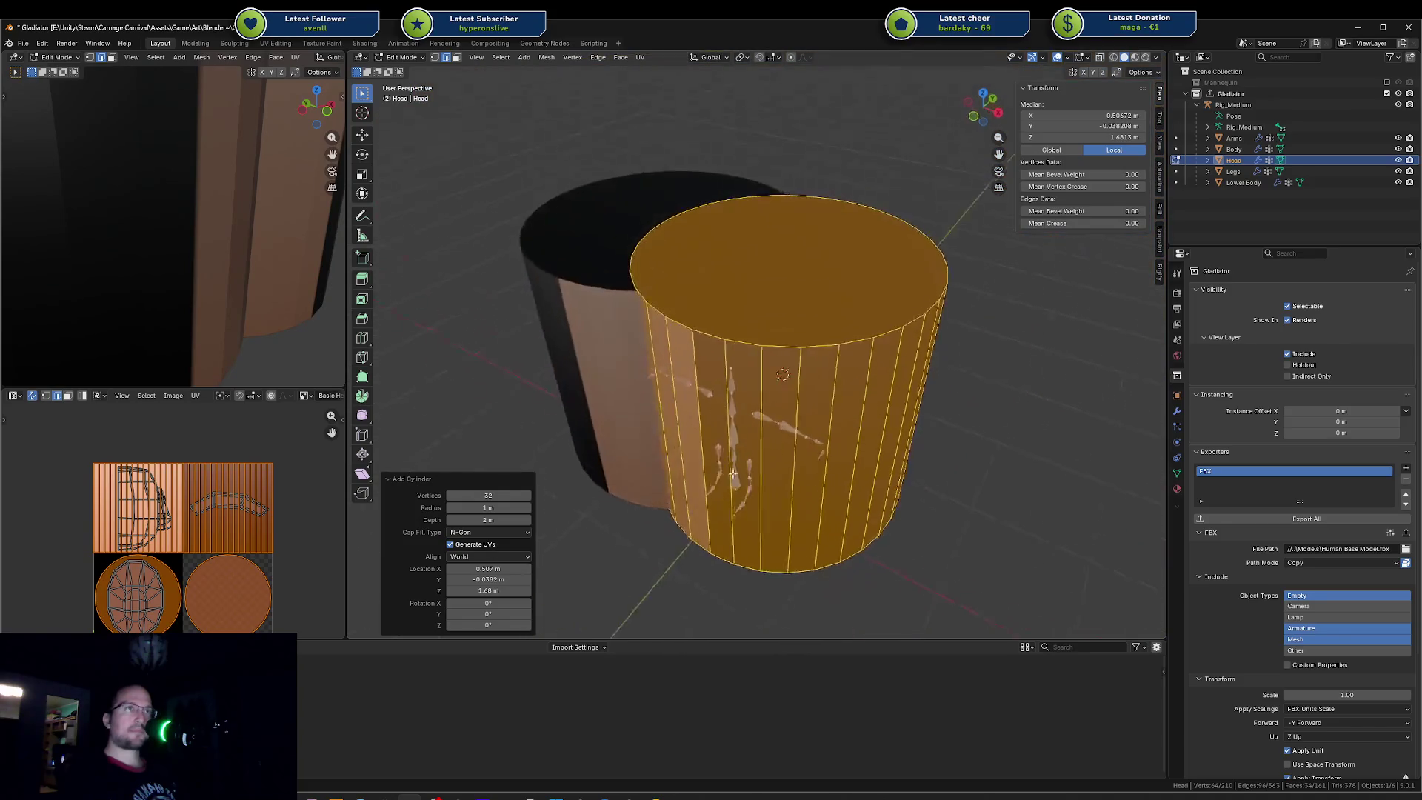
{"action": "left_click_drag", "start_coordinate": [490, 495], "coordinate": [479, 494]}
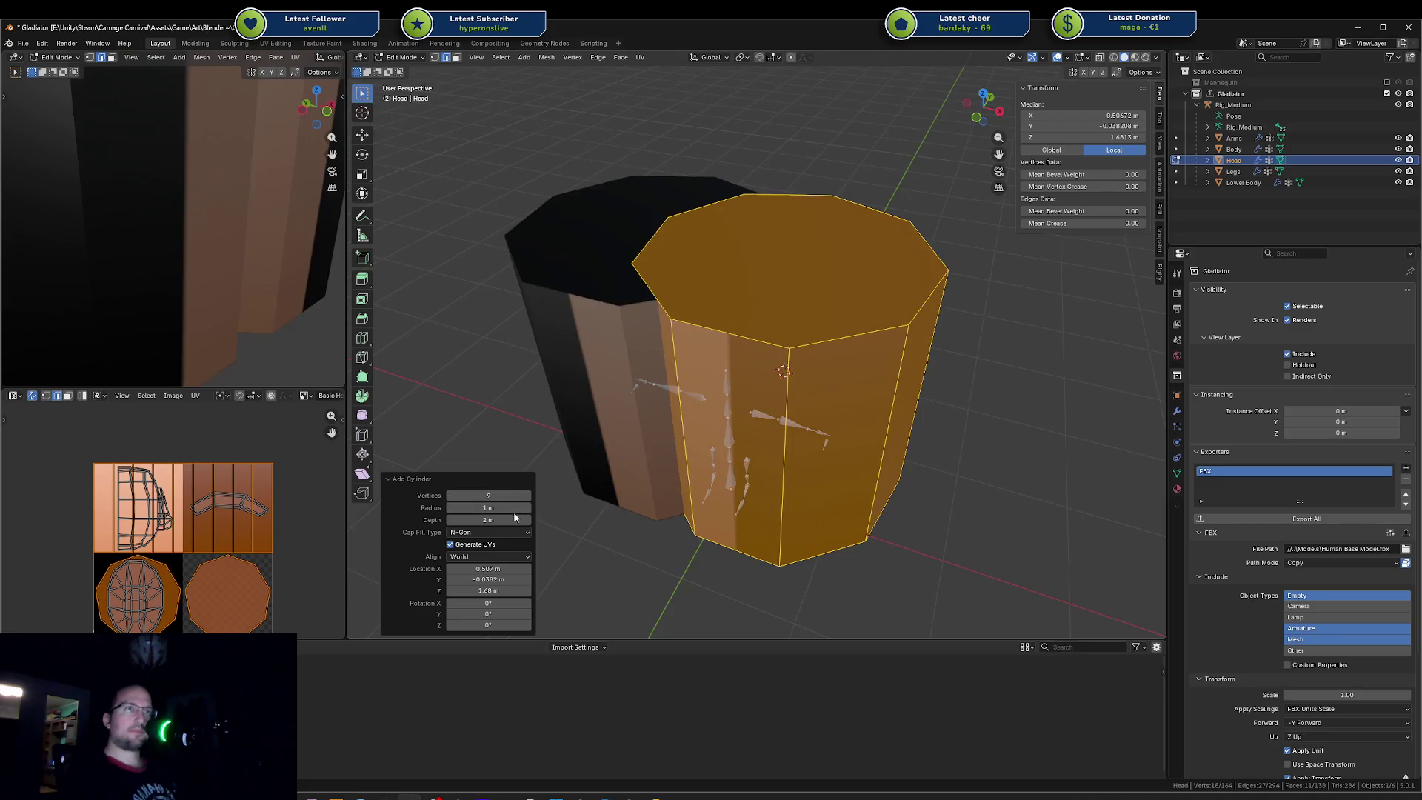
{"action": "left_click_drag", "start_coordinate": [488, 506], "coordinate": [467, 507]}
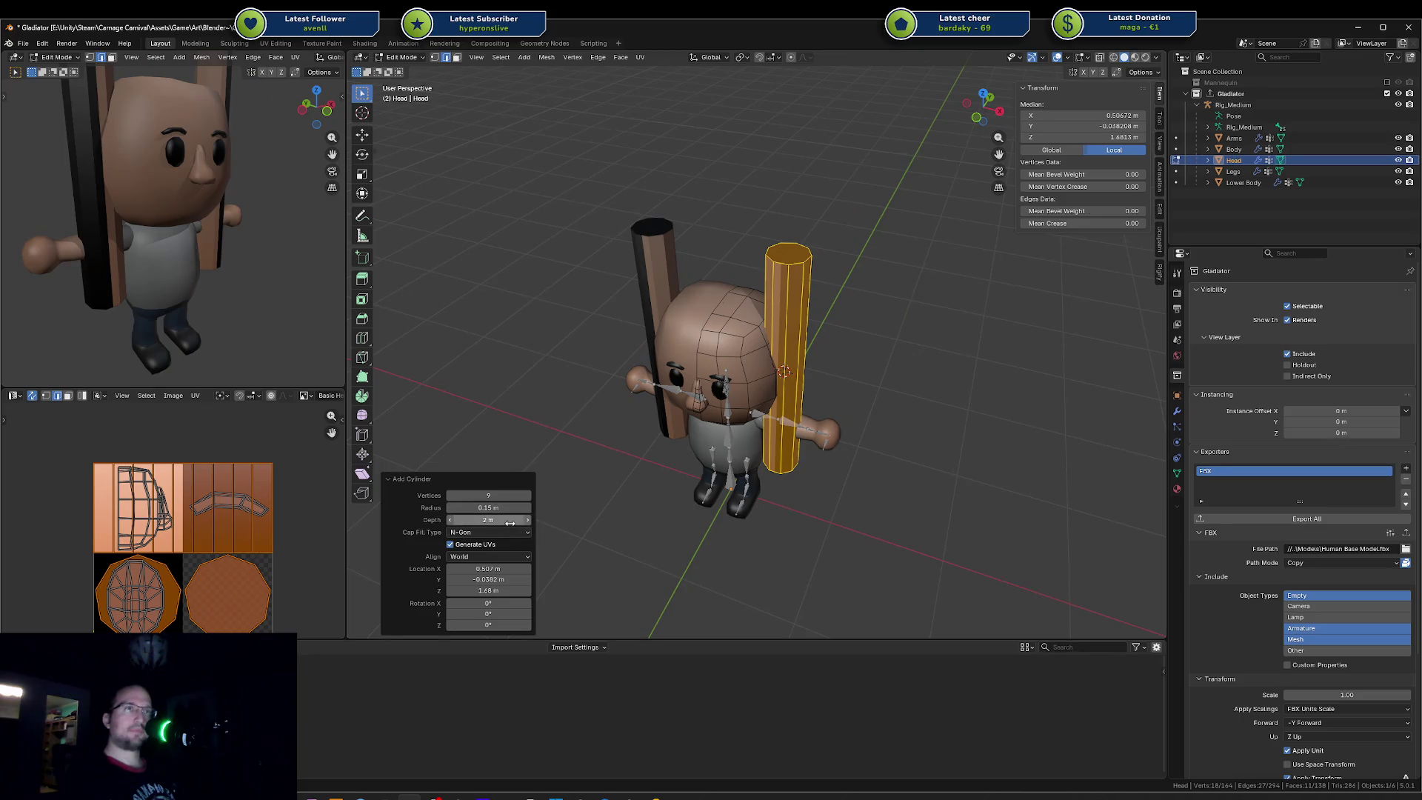
{"action": "left_click_drag", "start_coordinate": [509, 523], "coordinate": [490, 518]}
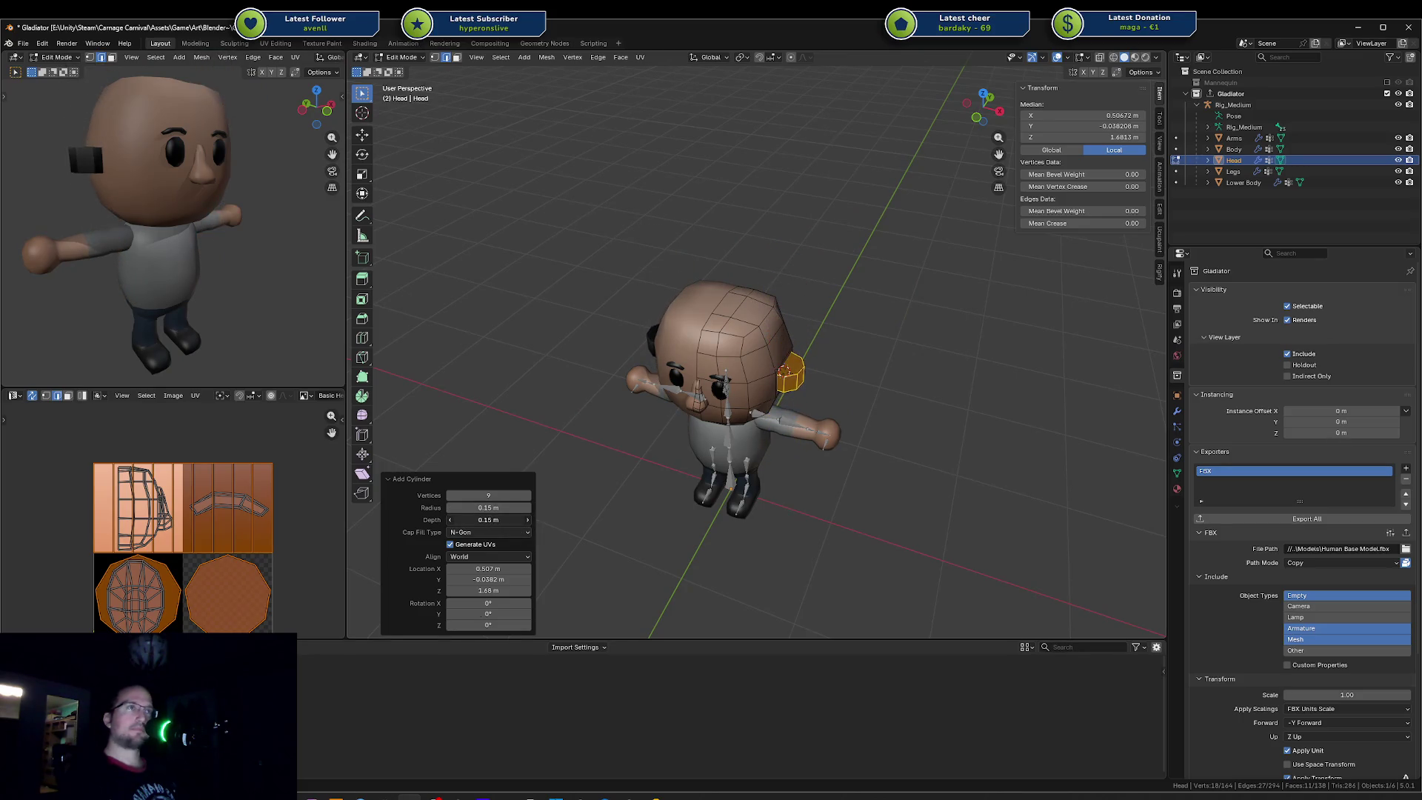
{"action": "middle_click_drag", "start_coordinate": [667, 446], "coordinate": [712, 423]}
{"action": "scroll", "coordinate": [712, 422], "scroll_direction": "up", "scroll_amount": 3}
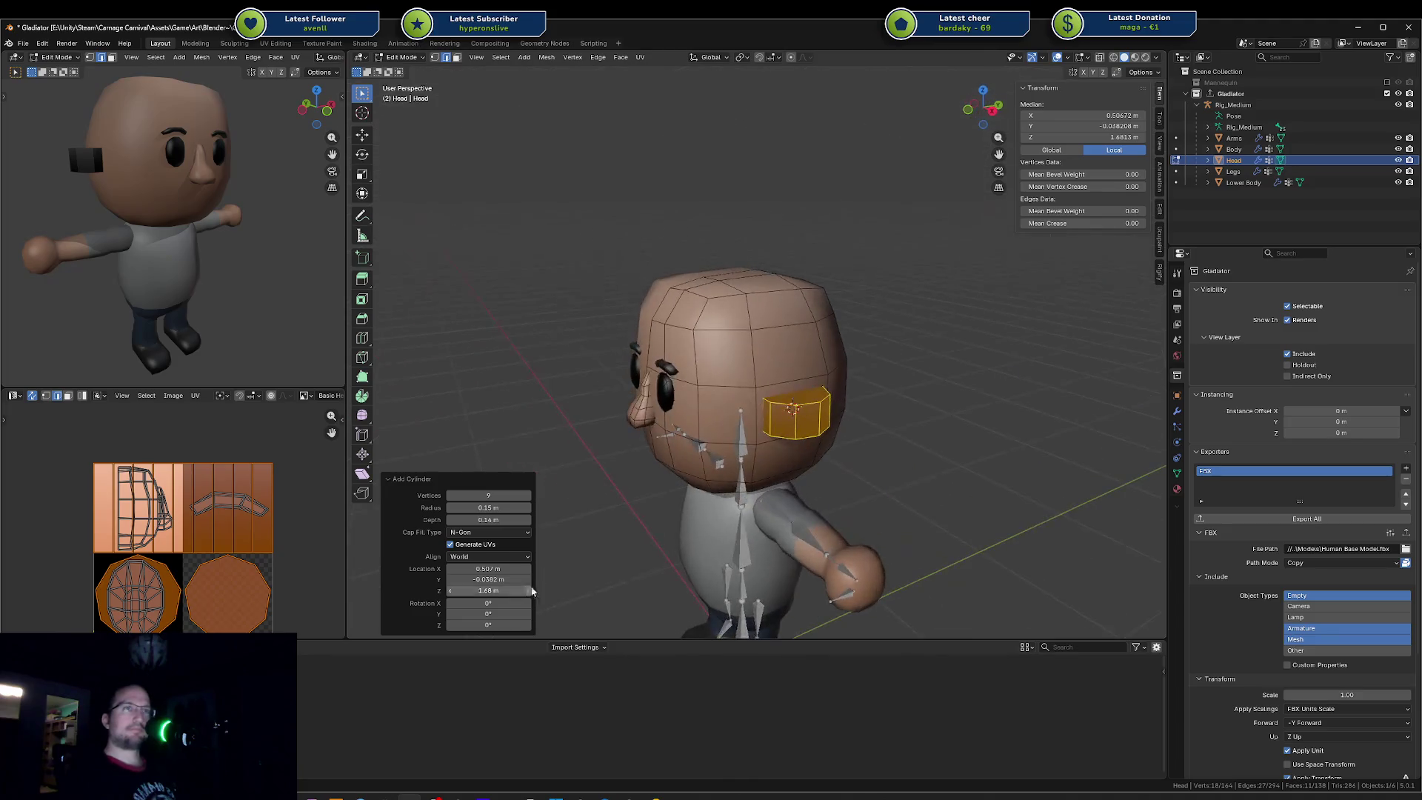
Step: Tilt the cylinder 90° onto the head's side and make it slightly thinner
{"action": "left_click_drag", "start_coordinate": [488, 602], "coordinate": [531, 602]}
{"action": "left_click", "coordinate": [477, 603]}
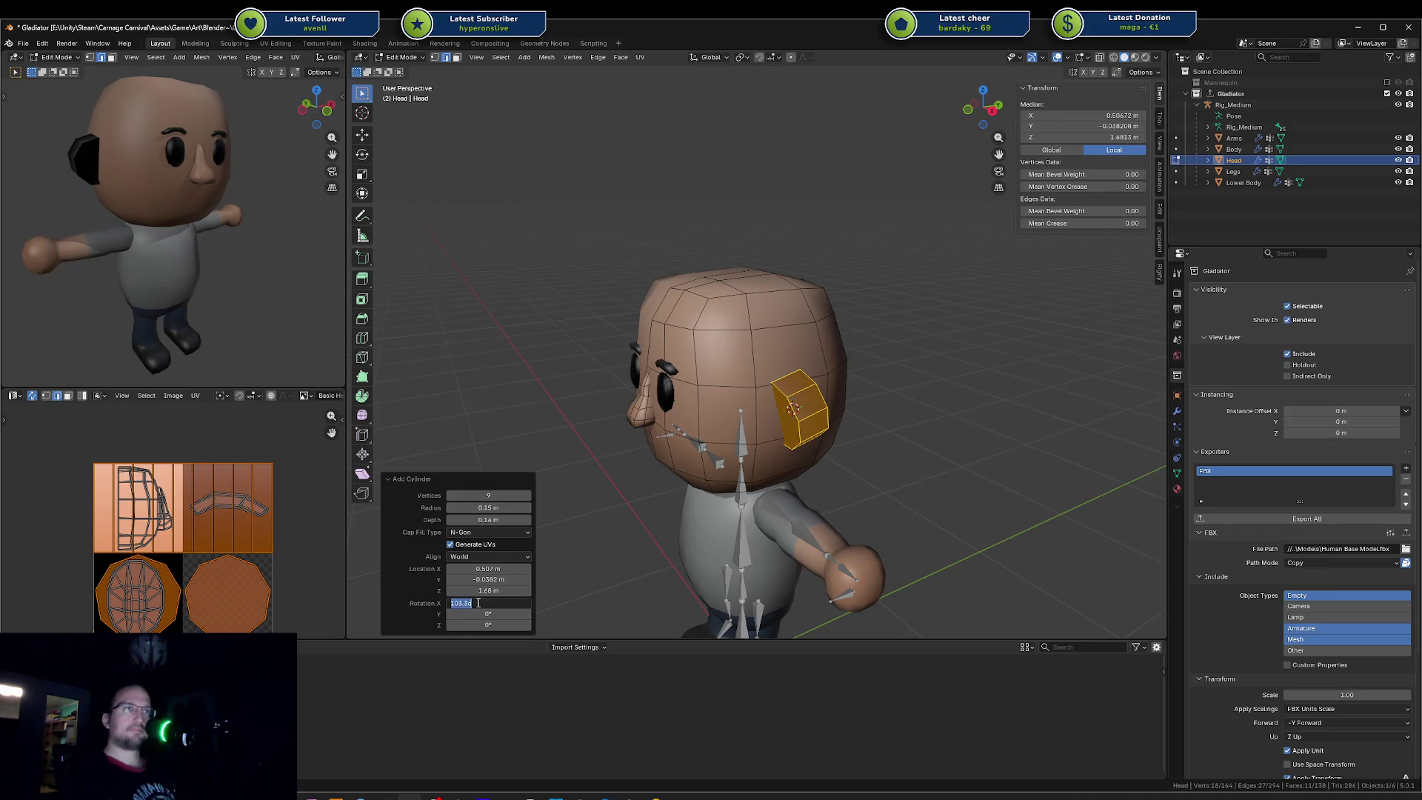
{"action": "type", "text": "90"}
{"action": "key", "text": "Return"}
{"action": "scroll", "coordinate": [690, 436], "scroll_direction": "up", "scroll_amount": 4}
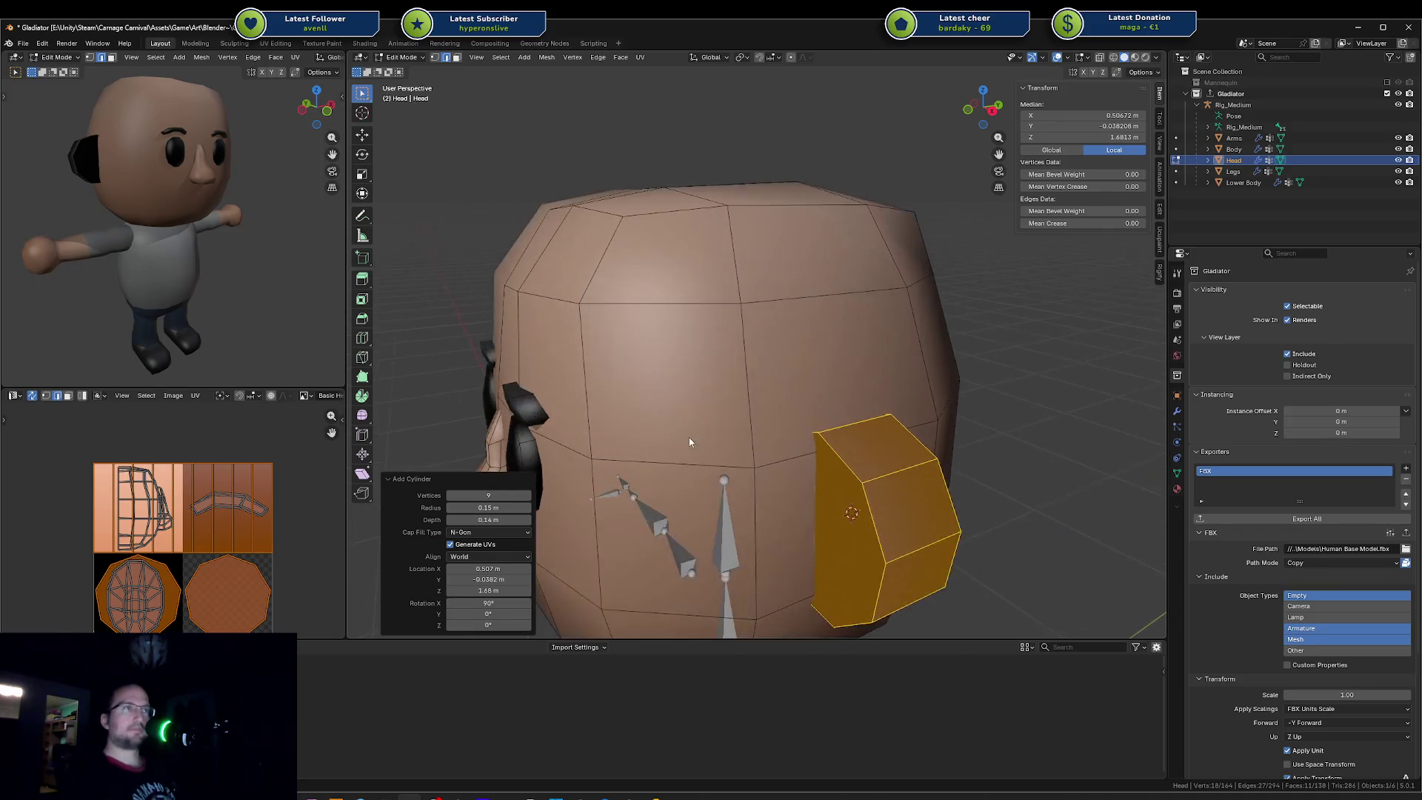
{"action": "middle_click_drag", "start_coordinate": [807, 424], "coordinate": [712, 371]}
{"action": "middle_click_drag", "start_coordinate": [149, 244], "coordinate": [256, 250]}
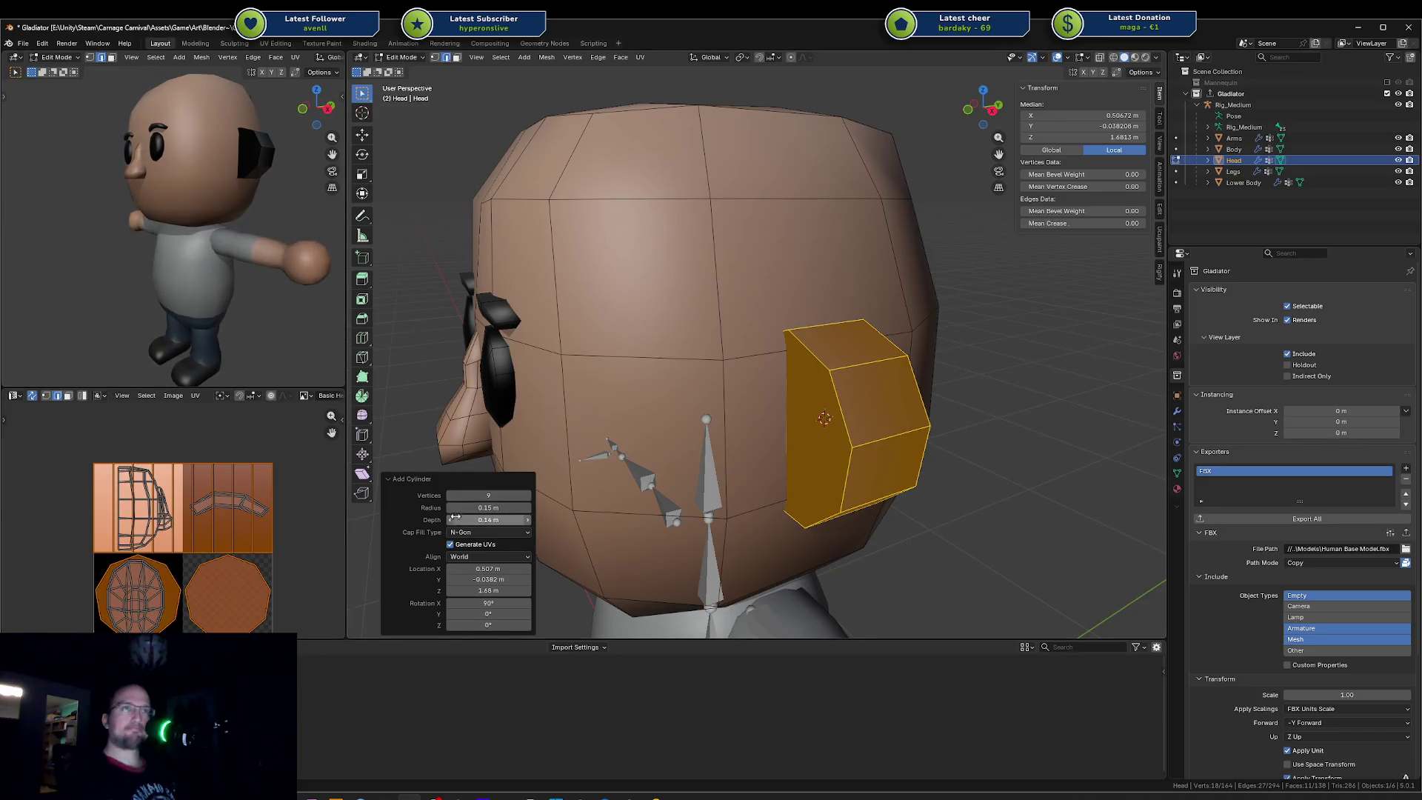
{"action": "mouse_move", "coordinate": [489, 518]}
{"action": "left_mouse_down"}
{"action": "mouse_move", "coordinate": [453, 523]}
{"action": "mouse_move", "coordinate": [478, 495]}
{"action": "left_mouse_up"}
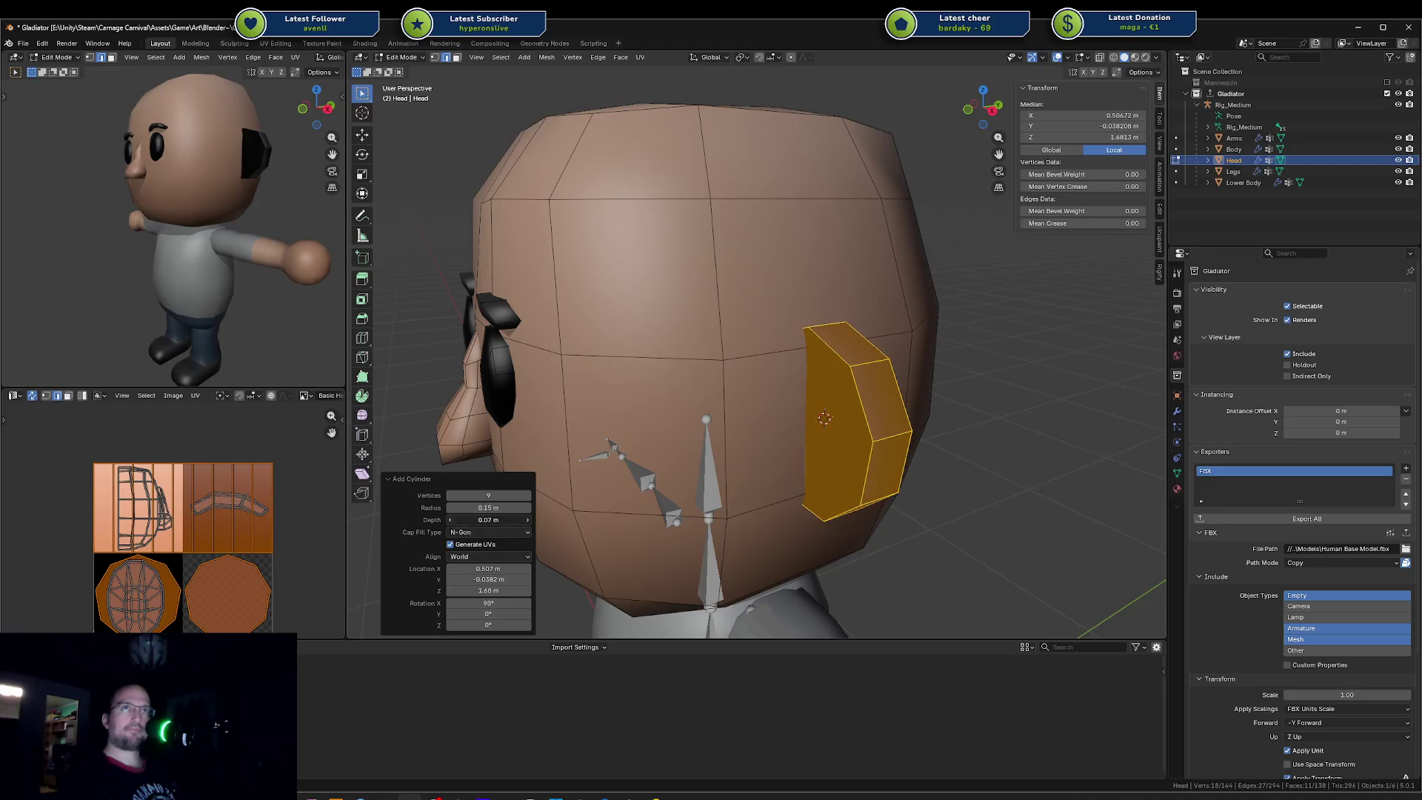
Step: Try eleven sides, then settle the ear cylinder on ten sides and select the head mesh
{"action": "left_click_drag", "start_coordinate": [523, 495], "coordinate": [531, 494]}
{"action": "middle_click_drag", "start_coordinate": [766, 443], "coordinate": [811, 433]}
{"action": "mouse_move", "coordinate": [189, 167]}
{"action": "middle_mouse_down"}
{"action": "mouse_move", "coordinate": [238, 184]}
{"action": "mouse_move", "coordinate": [189, 198]}
{"action": "middle_mouse_up"}
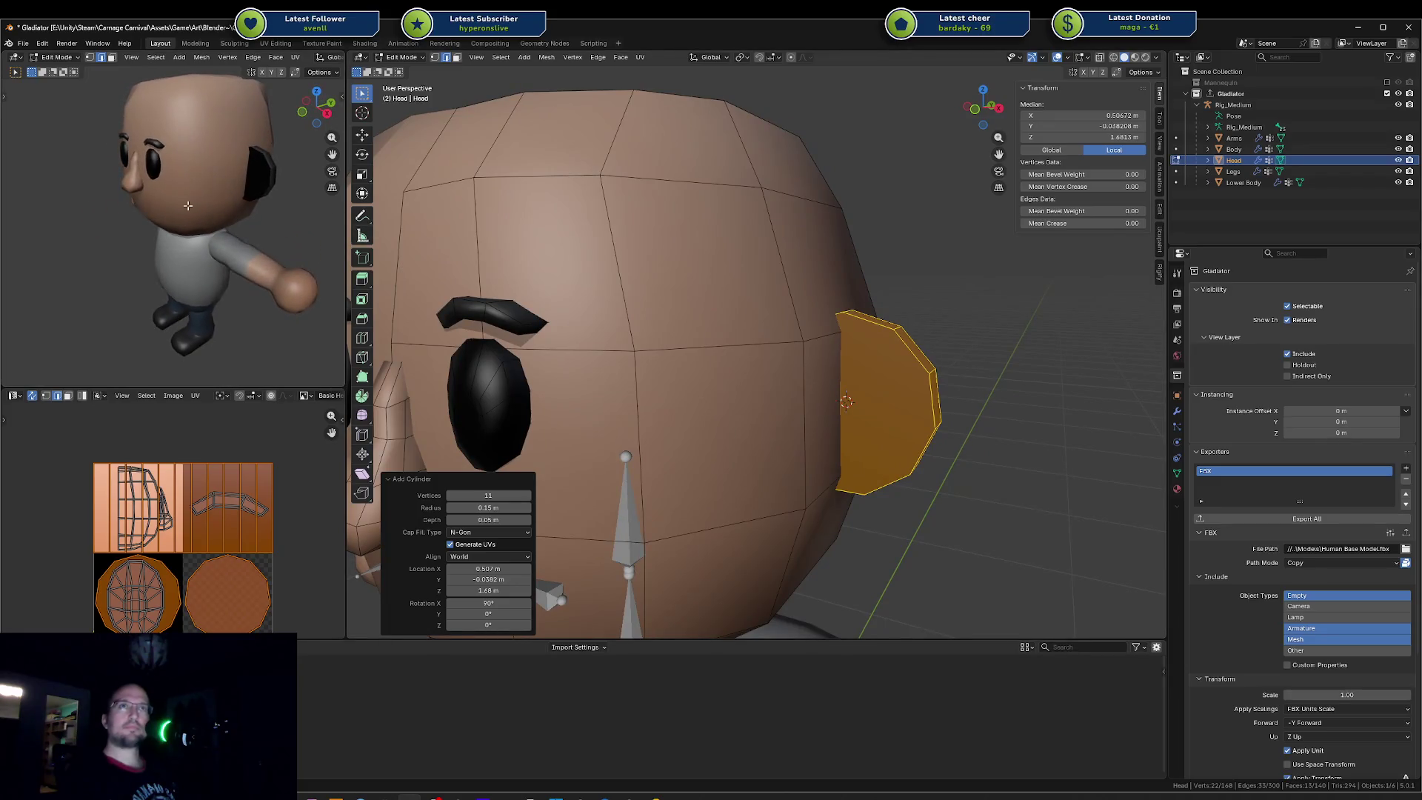
{"action": "left_click_drag", "start_coordinate": [458, 487], "coordinate": [450, 487]}
{"action": "middle_click_drag", "start_coordinate": [222, 222], "coordinate": [279, 211]}
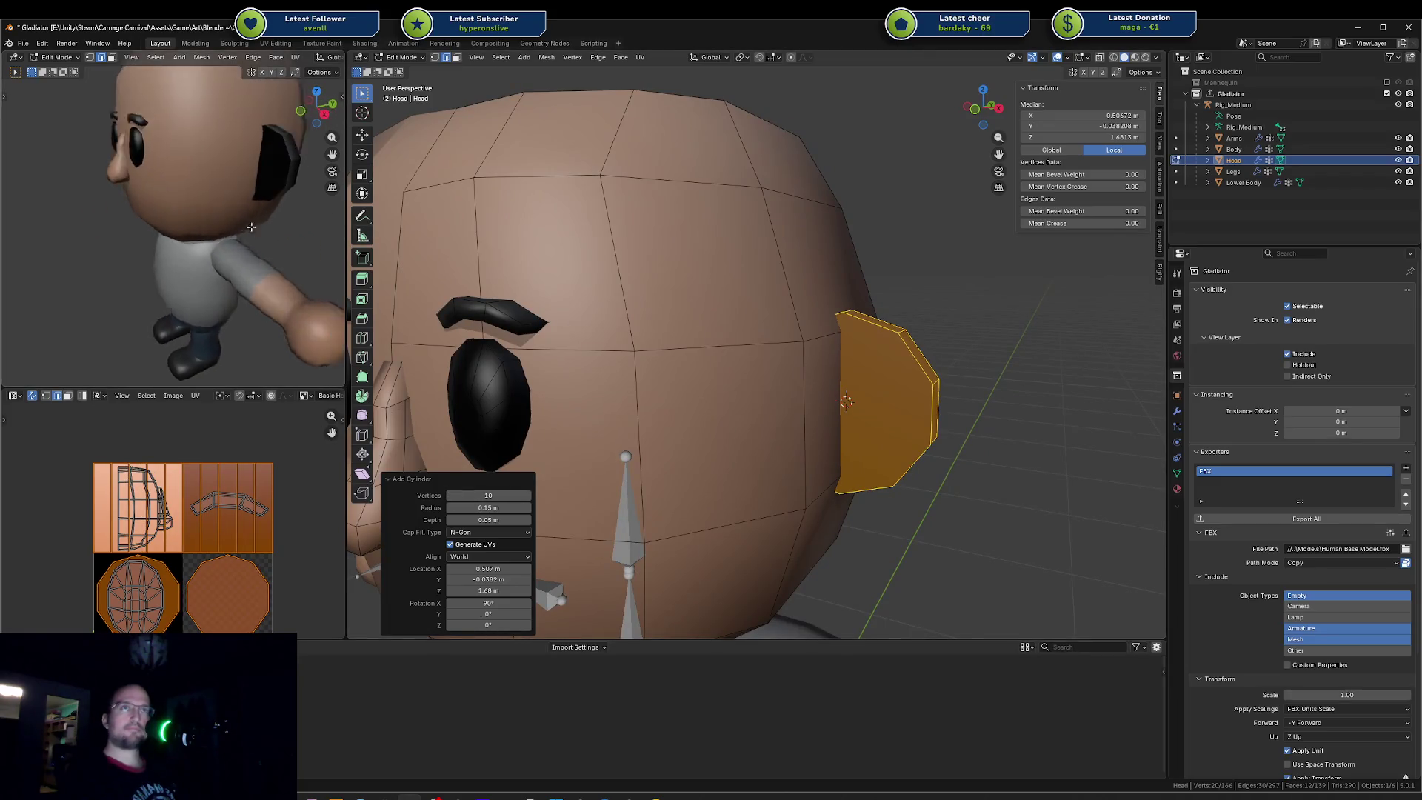
{"action": "middle_click_drag", "start_coordinate": [555, 263], "coordinate": [233, 511]}
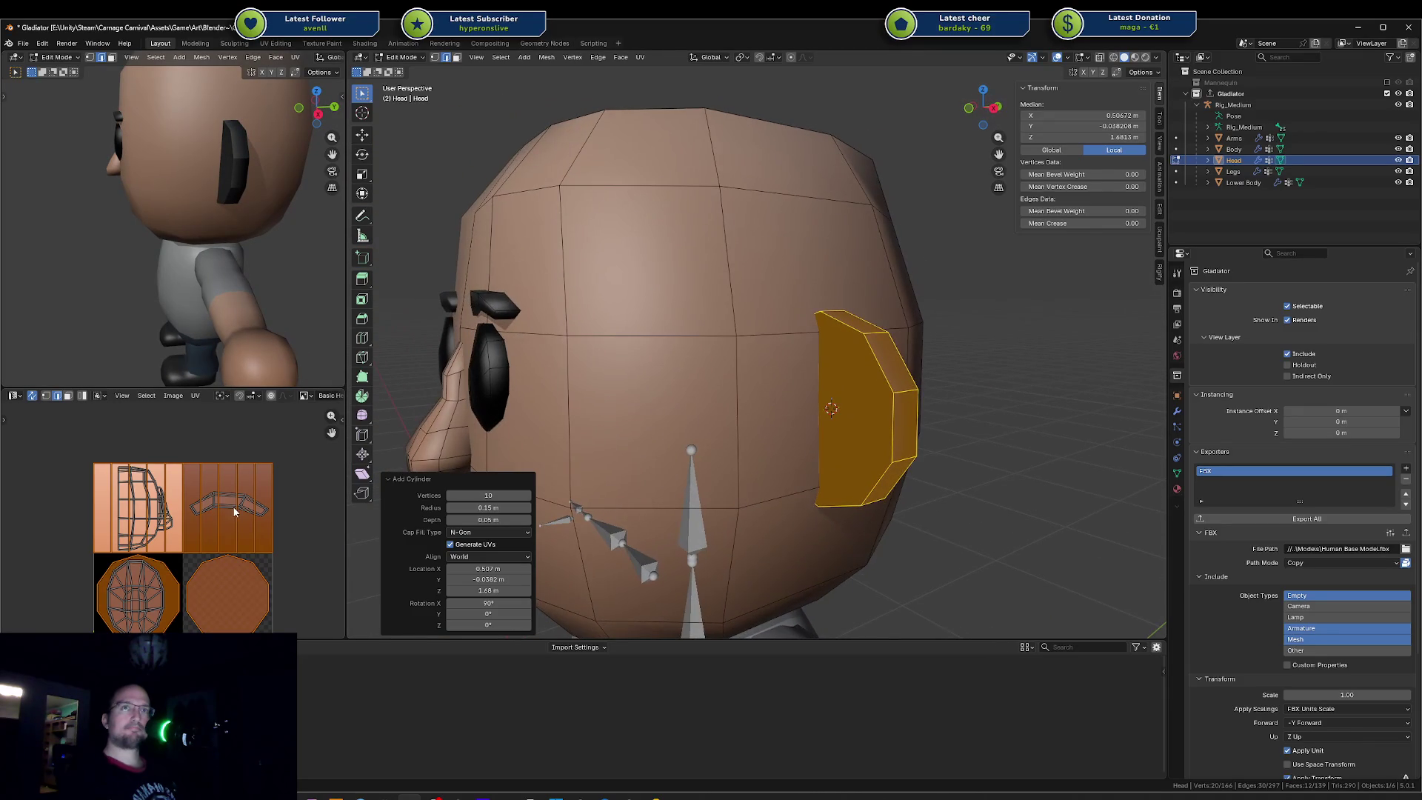
{"action": "key", "text": "a"}
Step: Project the ear's UVs from the front view and move the island onto the skin area
{"action": "key", "text": "alt+a"}
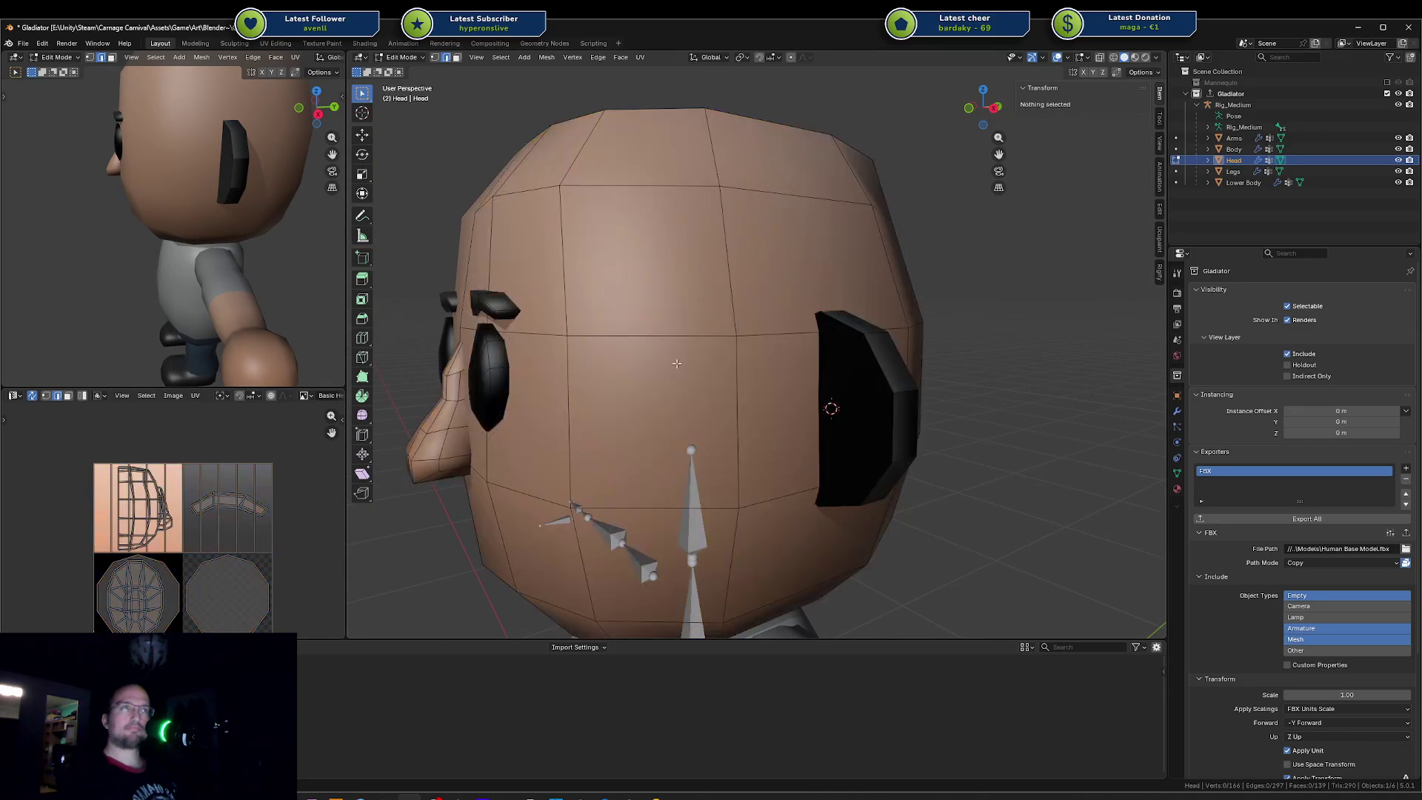
{"action": "left_click", "coordinate": [862, 391]}
{"action": "key", "text": "ctrl+l"}
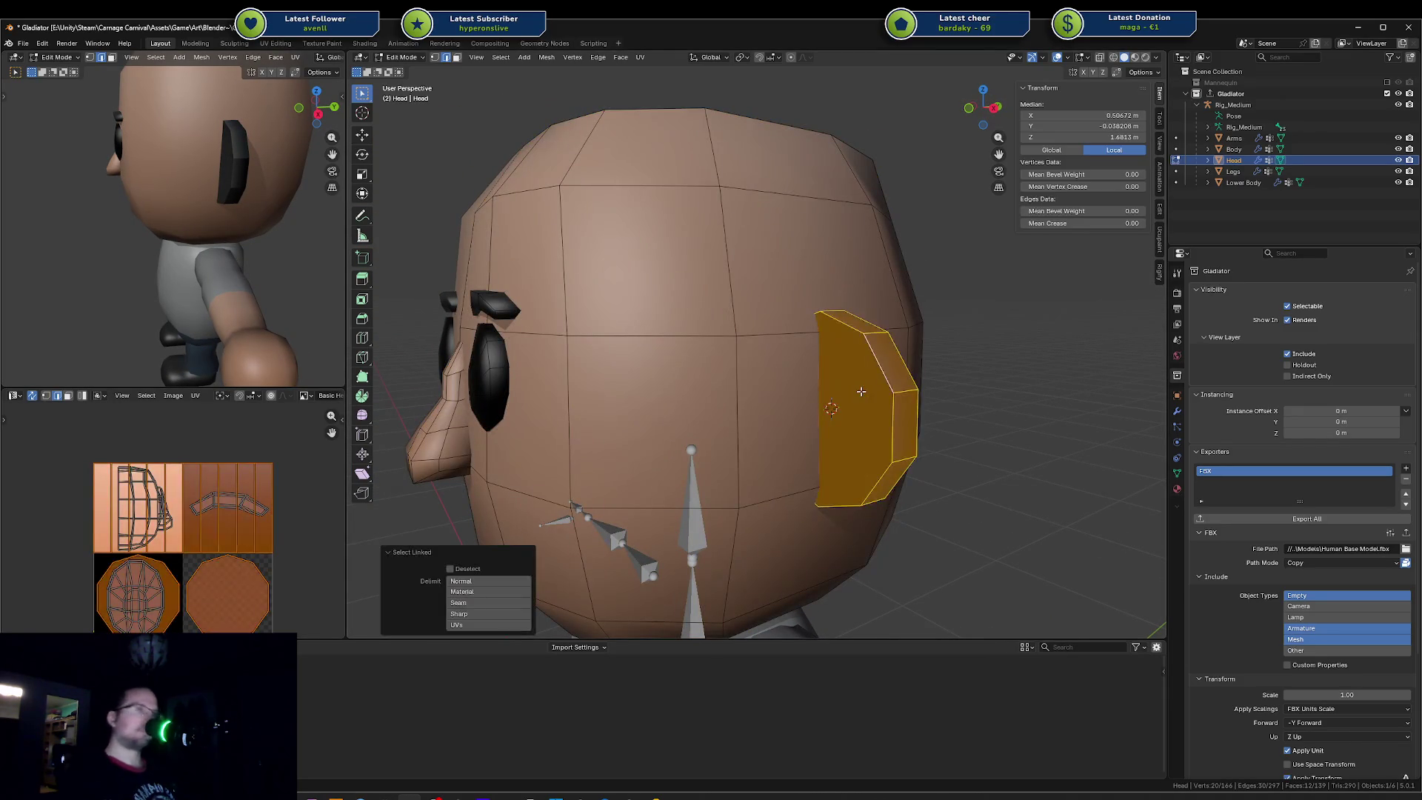
{"action": "key", "text": "KP_1"}
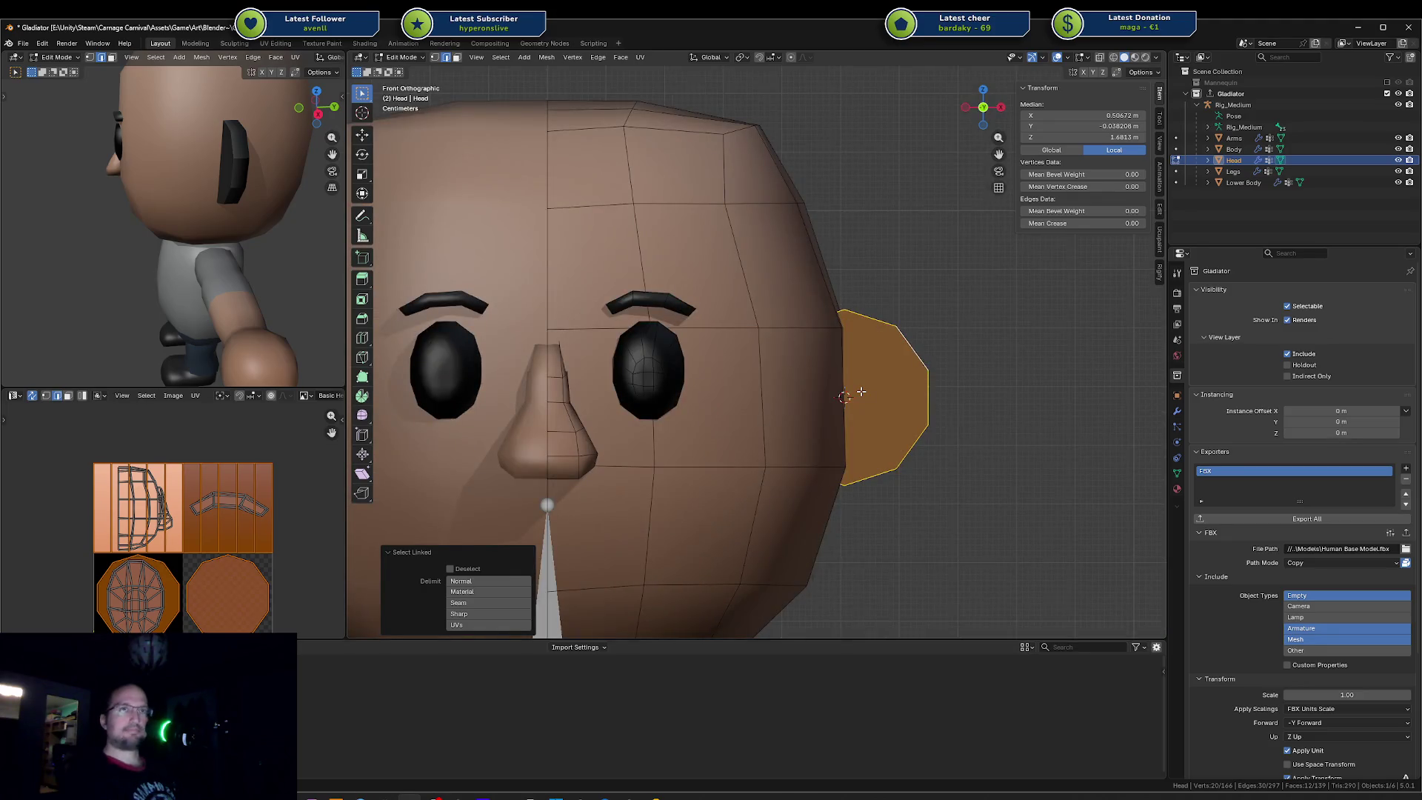
{"action": "key", "text": "u"}
{"action": "left_click", "coordinate": [835, 397]}
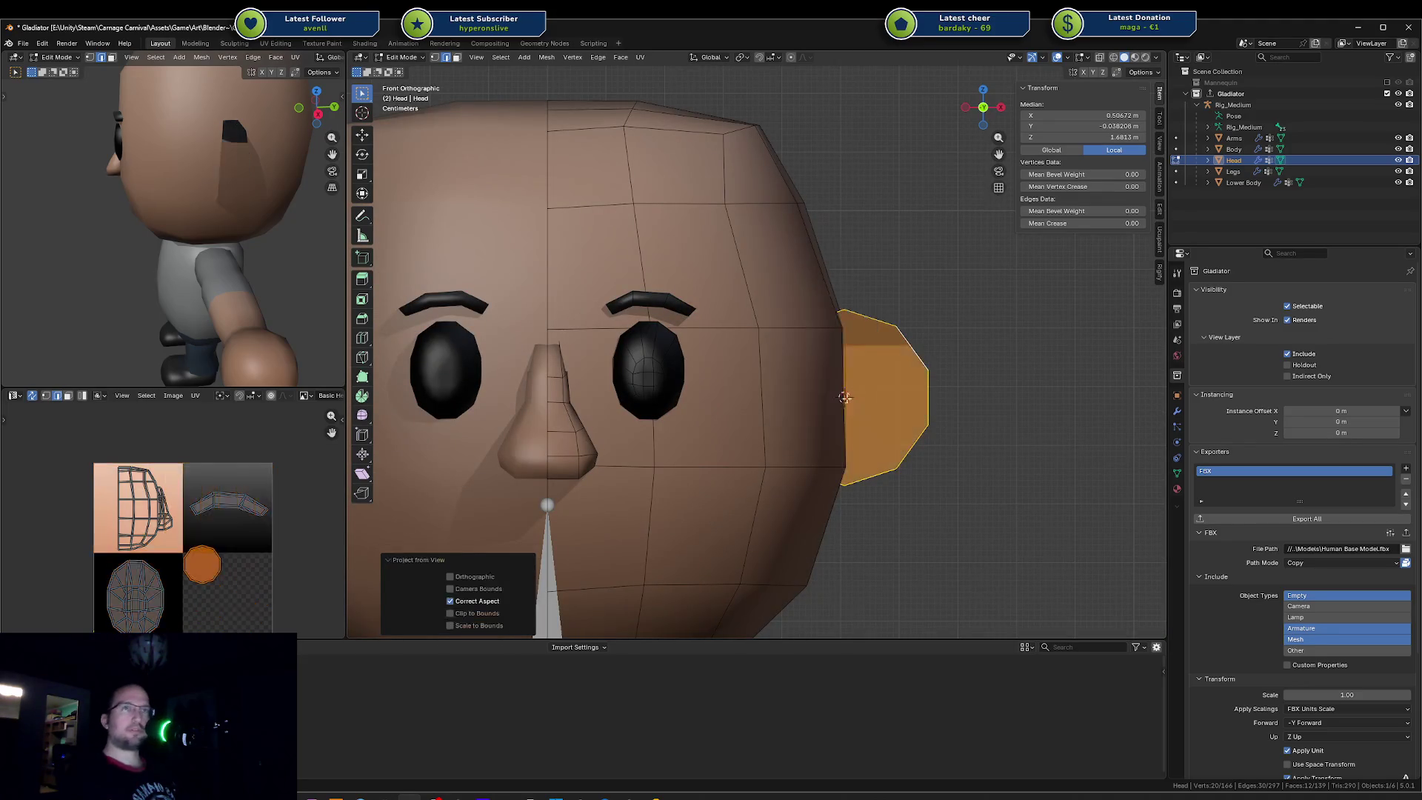
{"action": "key", "text": "g"}
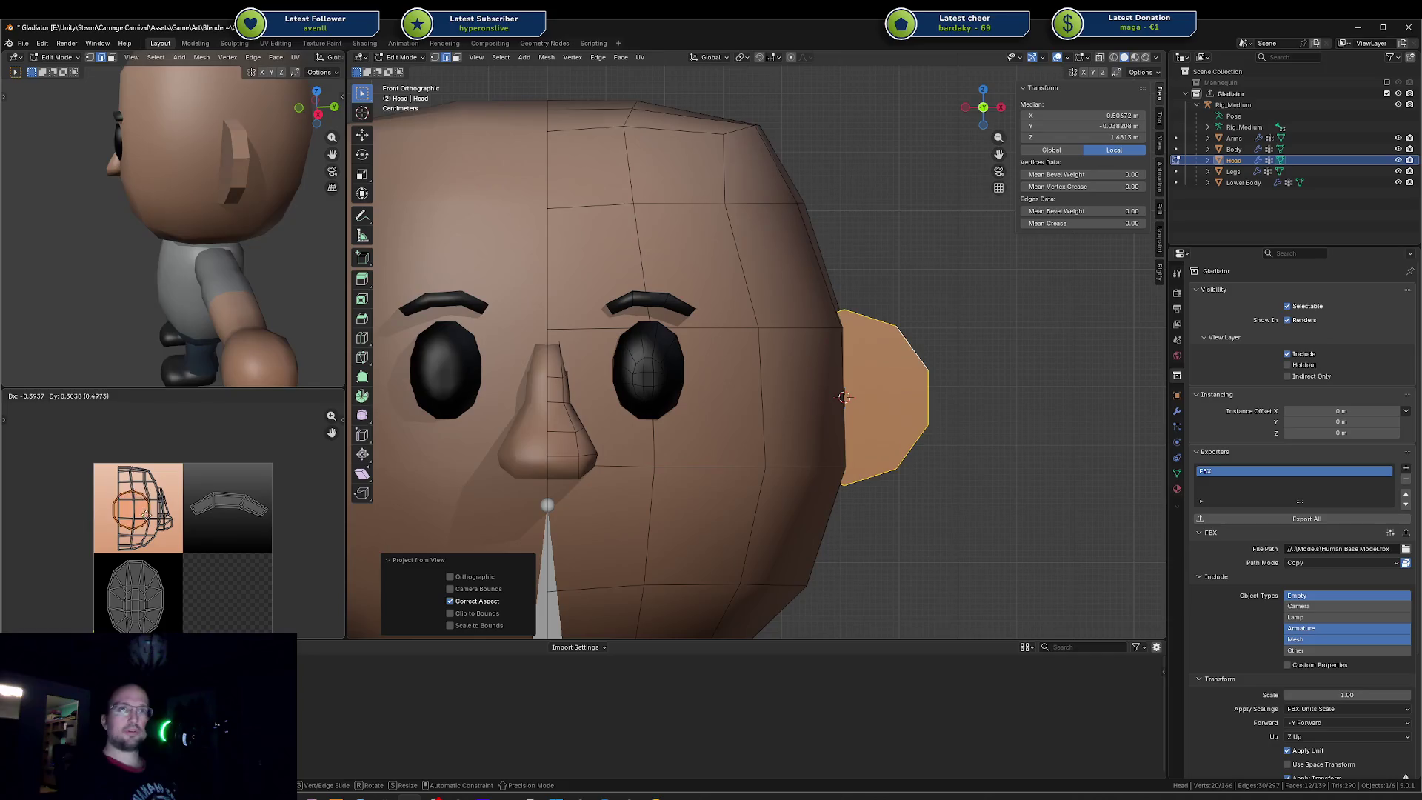
{"action": "left_click", "coordinate": [135, 517]}
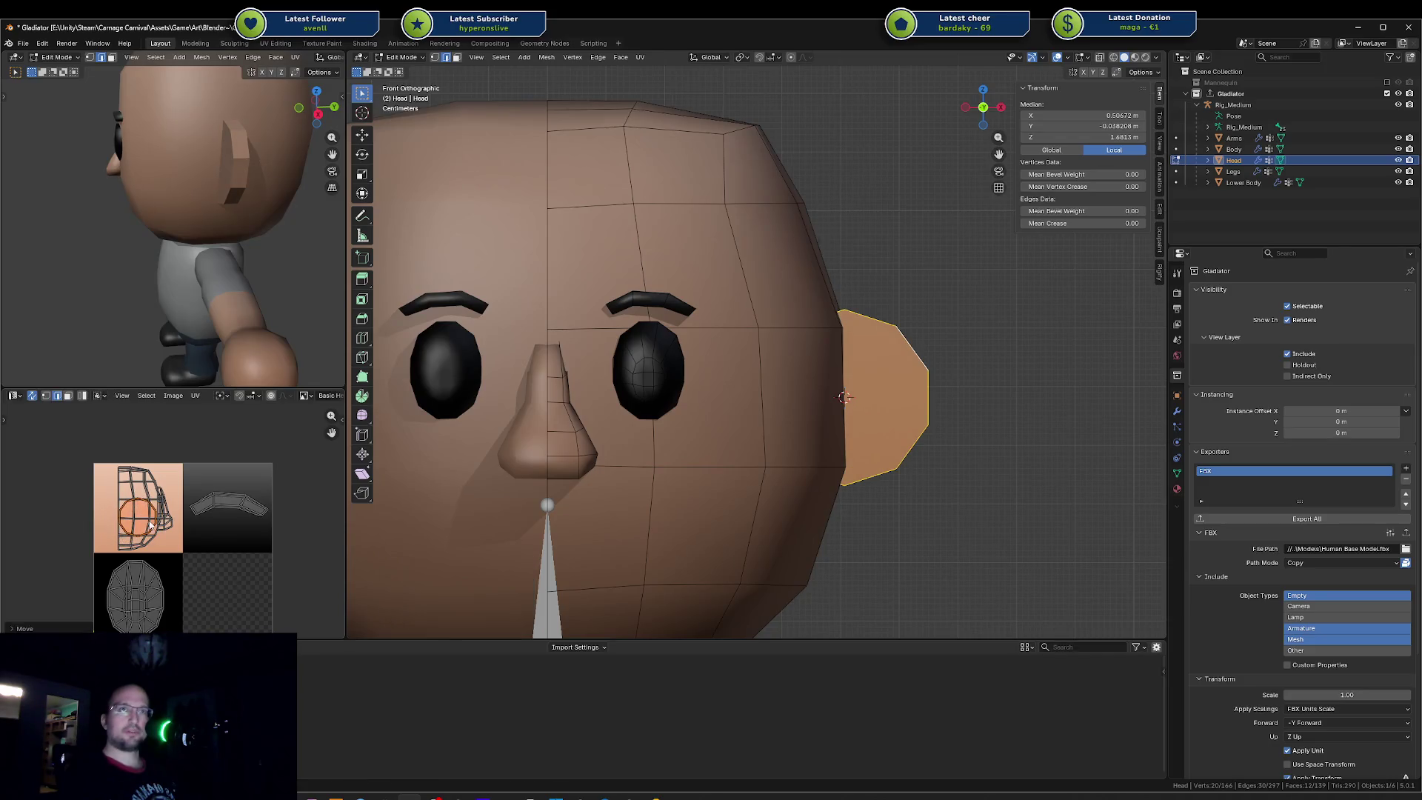
Step: Return to perspective, leave edit mode and set the head to Shade Smooth
{"action": "key", "text": "KP_5"}
{"action": "middle_click_drag", "start_coordinate": [178, 222], "coordinate": [268, 223]}
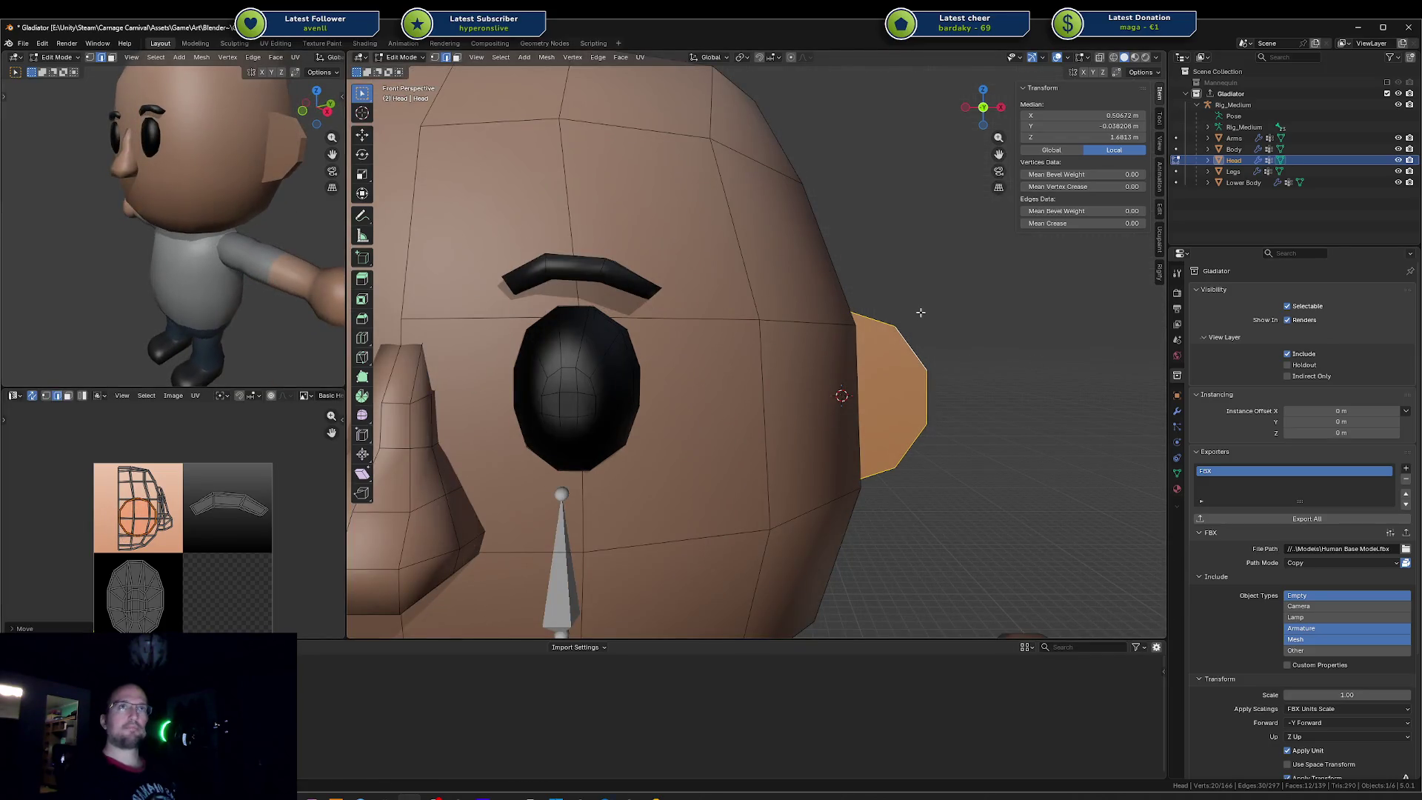
{"action": "key", "text": "Tab"}
{"action": "right_click", "coordinate": [773, 327]}
{"action": "left_click", "coordinate": [757, 324]}
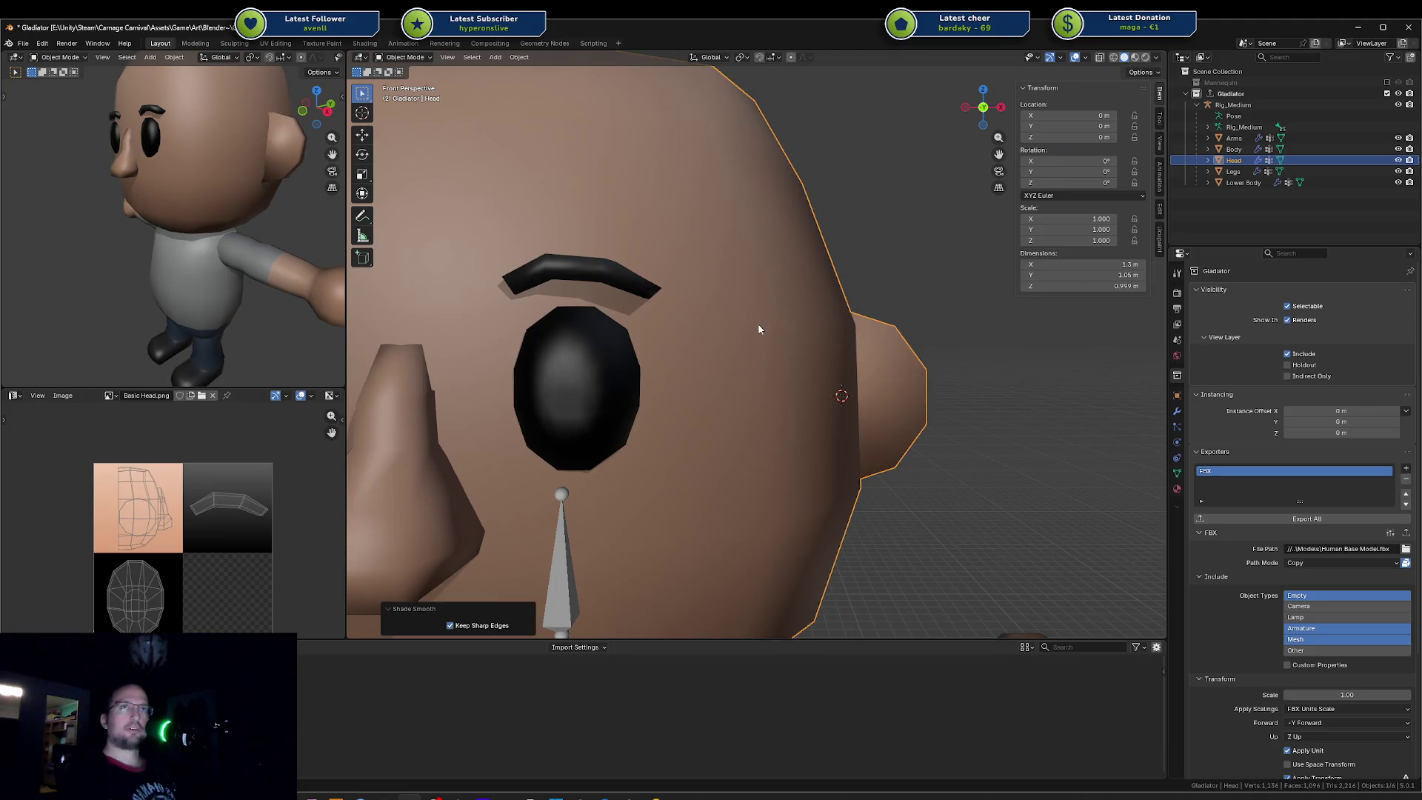
Step: Thin the ear along Y and reposition it with X and Y moves against the head
{"action": "key", "text": "Tab"}
{"action": "middle_click_drag", "start_coordinate": [921, 380], "coordinate": [966, 383]}
{"action": "key", "text": "s"}
{"action": "key", "text": "y"}
{"action": "left_click", "coordinate": [942, 391]}
{"action": "key", "text": "g"}
{"action": "key", "text": "x"}
{"action": "left_click", "coordinate": [920, 384]}
{"action": "key", "text": "g"}
{"action": "key", "text": "y"}
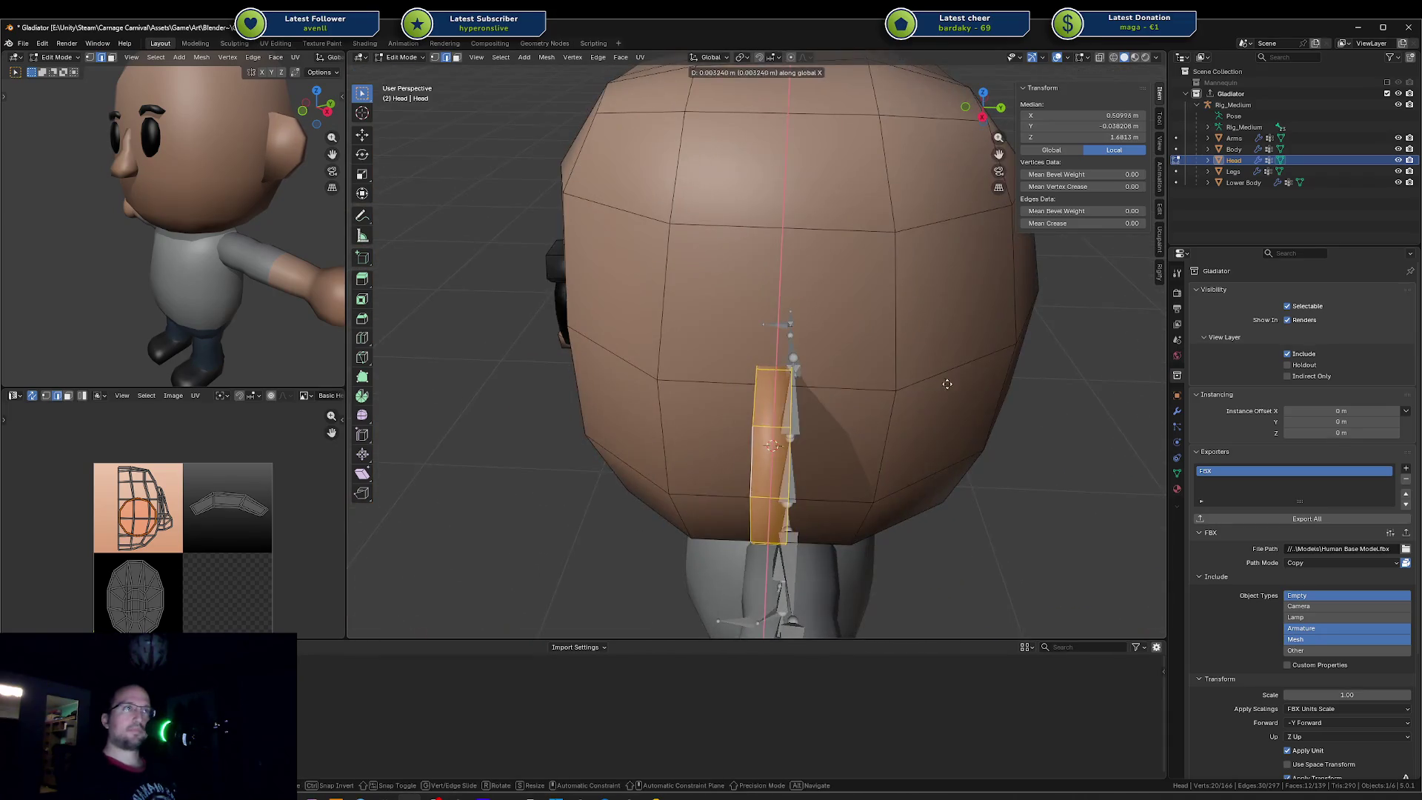
{"action": "left_click", "coordinate": [970, 386]}
Step: Check the character in the preview and Unity, then invert and clear the selection
{"action": "middle_click_drag", "start_coordinate": [256, 267], "coordinate": [89, 269]}
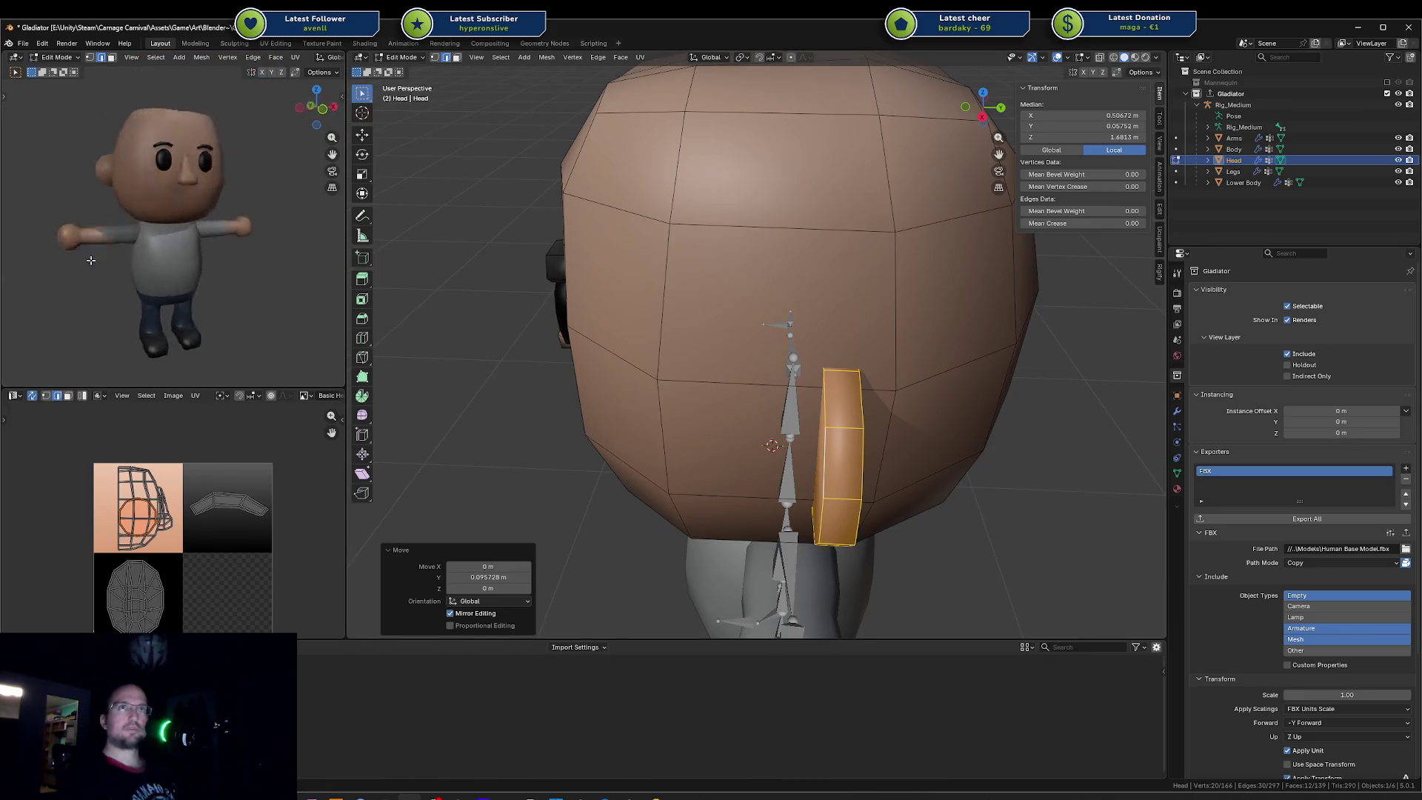
{"action": "middle_click_drag", "start_coordinate": [89, 269], "coordinate": [24, 255]}
{"action": "key", "text": "alt+Tab"}
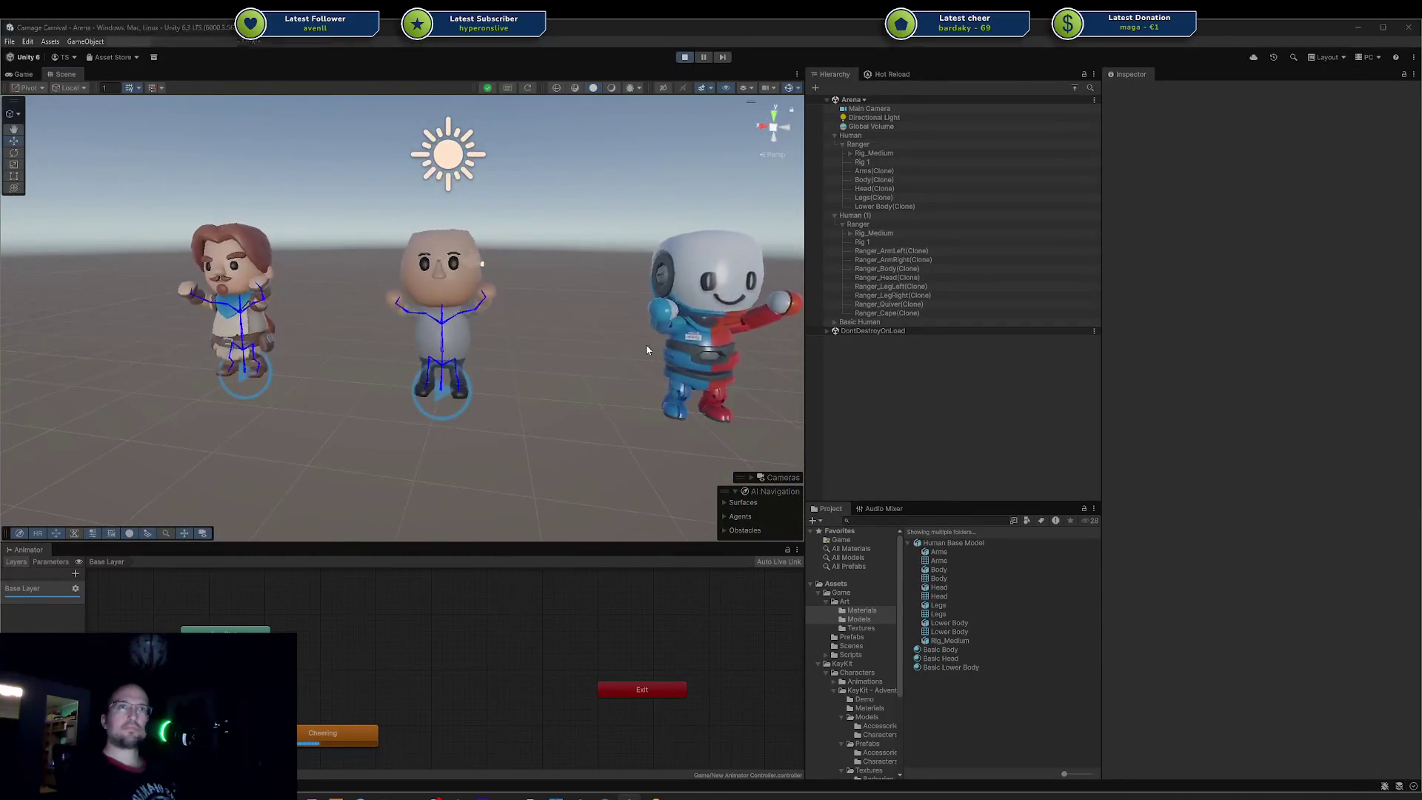
{"action": "key", "text": "alt+Tab"}
{"action": "key", "text": "ctrl+i"}
{"action": "key", "text": "alt+a"}
{"action": "middle_click_drag", "start_coordinate": [803, 348], "coordinate": [694, 415]}
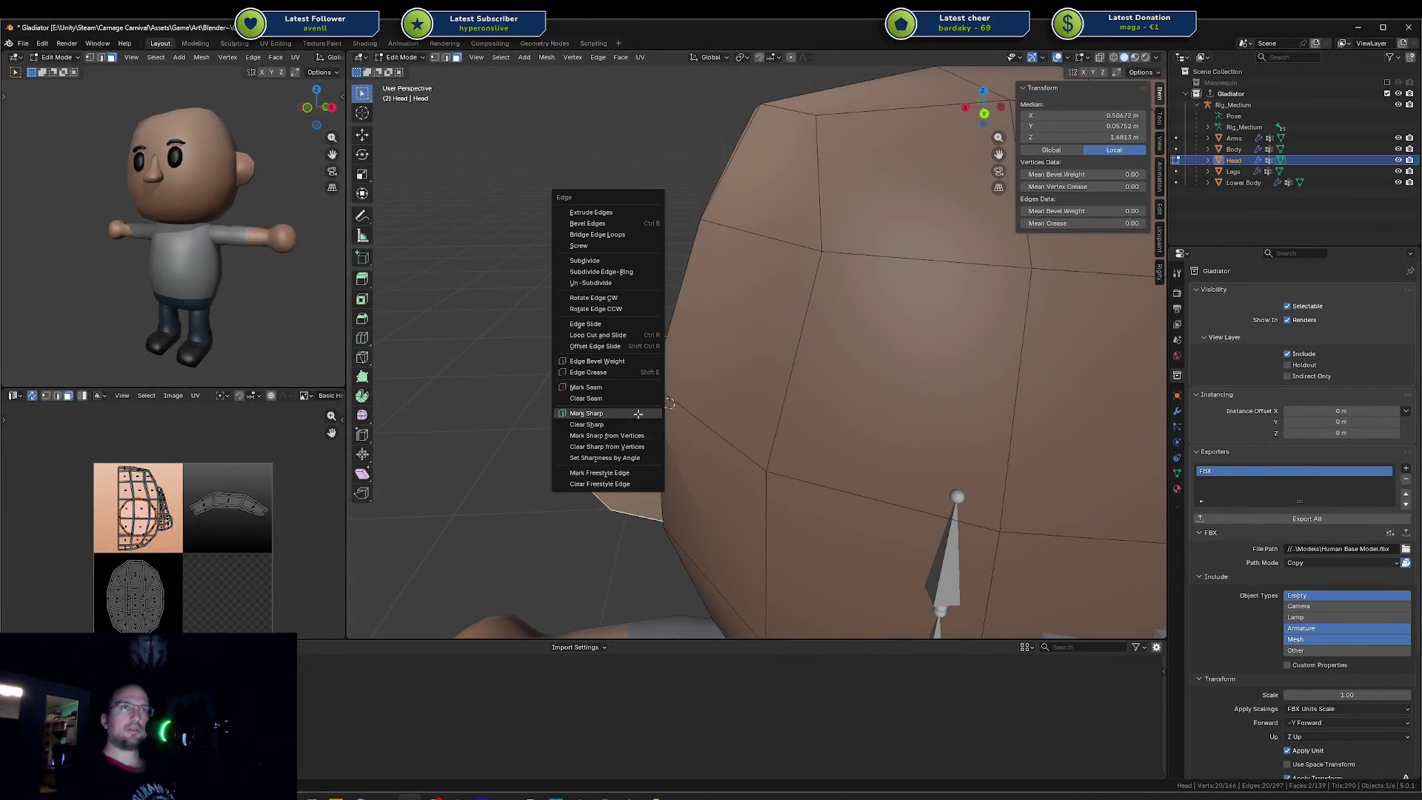
{"action": "key", "text": "Tab"}
{"action": "middle_click_drag", "start_coordinate": [223, 223], "coordinate": [273, 225]}
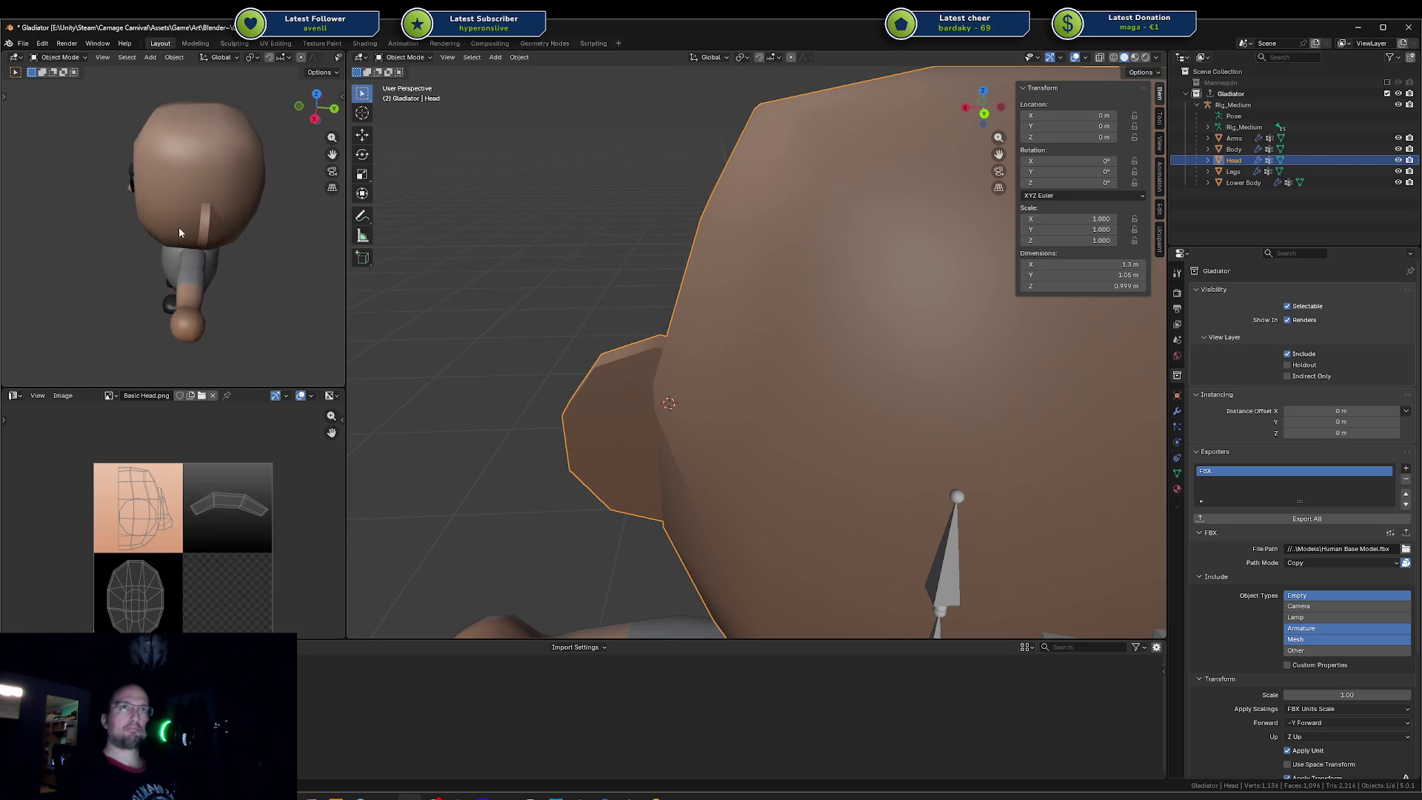
{"action": "middle_click_drag", "start_coordinate": [588, 286], "coordinate": [897, 369]}
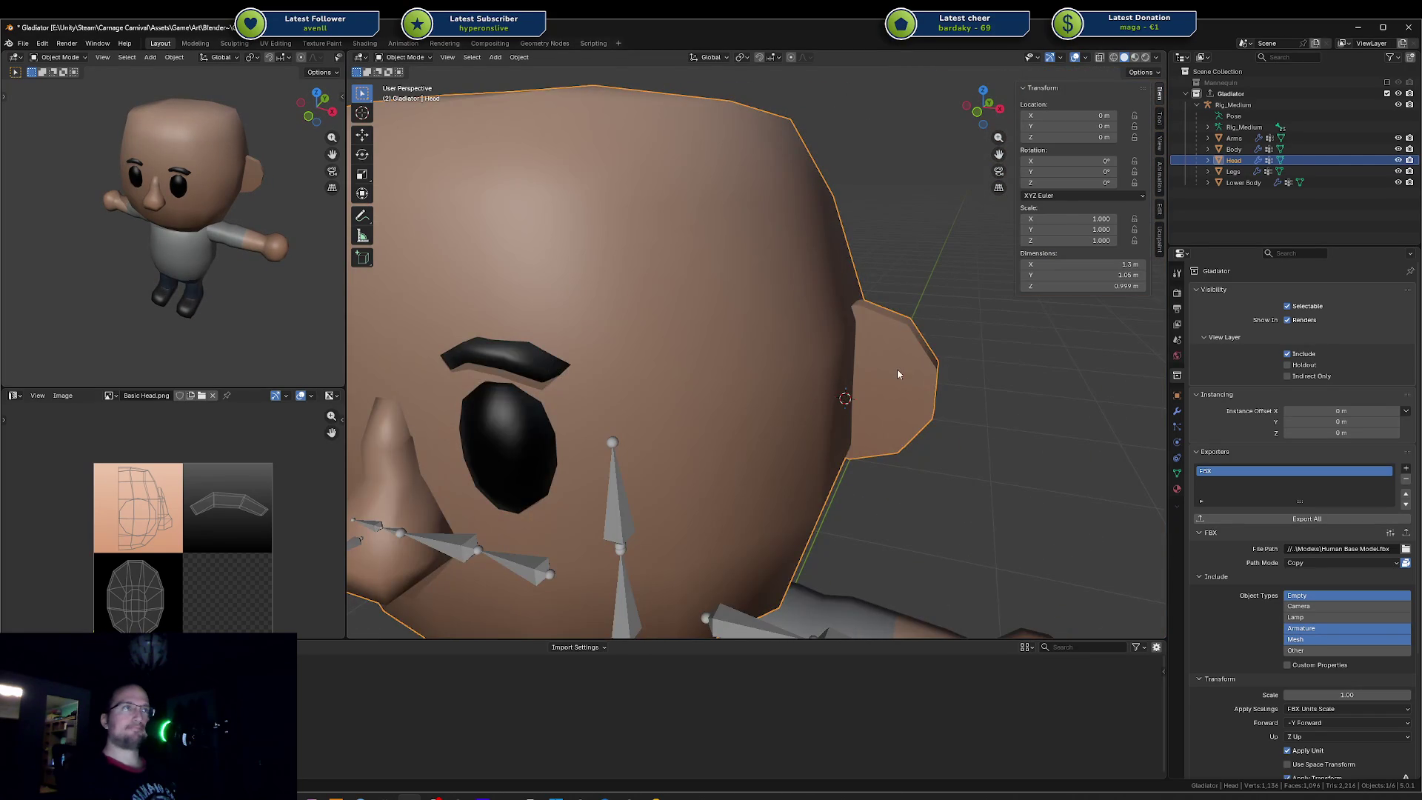
{"action": "key", "text": "Tab"}
{"action": "key", "text": "Tab"}
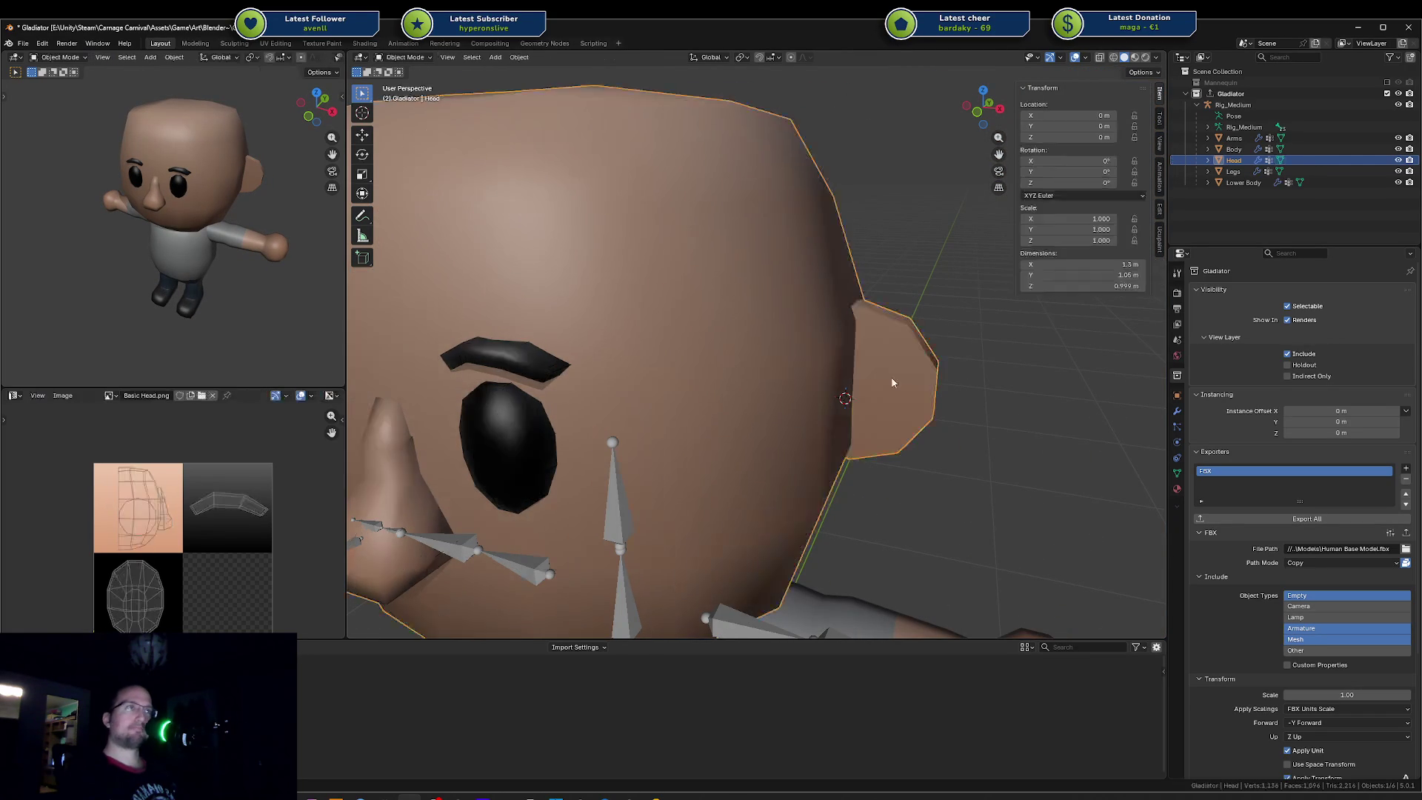
{"action": "key", "text": "Tab"}
{"action": "mouse_move", "coordinate": [896, 378]}
{"action": "middle_mouse_down"}
{"action": "mouse_move", "coordinate": [922, 383]}
{"action": "mouse_move", "coordinate": [887, 398]}
{"action": "mouse_move", "coordinate": [903, 394]}
{"action": "middle_mouse_up"}
{"action": "middle_click_drag", "start_coordinate": [329, 262], "coordinate": [155, 277]}
{"action": "left_click", "coordinate": [963, 394]}
{"action": "mouse_move", "coordinate": [963, 400]}
{"action": "middle_mouse_down"}
{"action": "mouse_move", "coordinate": [939, 399]}
{"action": "mouse_move", "coordinate": [917, 355]}
{"action": "middle_mouse_up"}
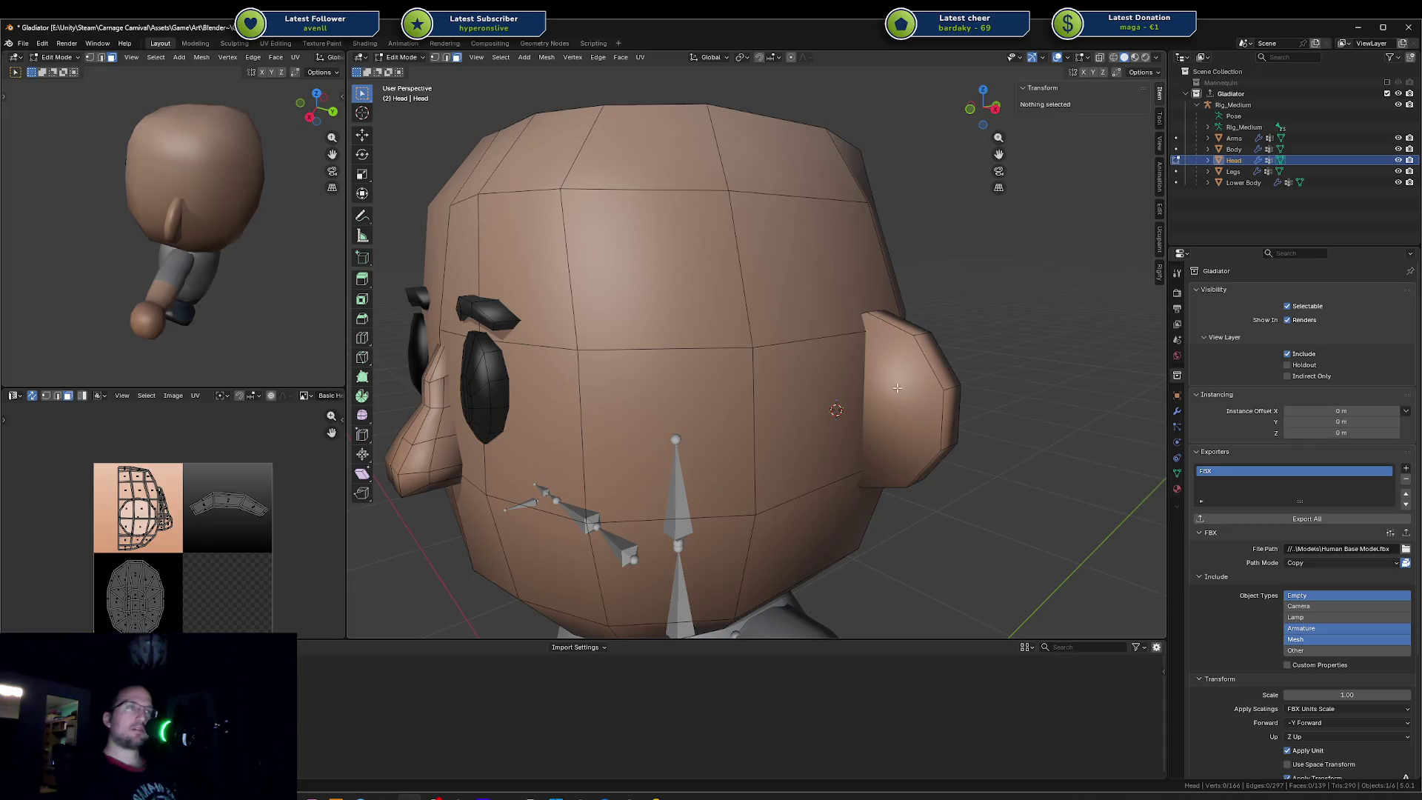
Step: Inset the ear's front face and cancel an attempted Y move of it
{"action": "left_click", "coordinate": [897, 388]}
{"action": "key", "text": "i"}
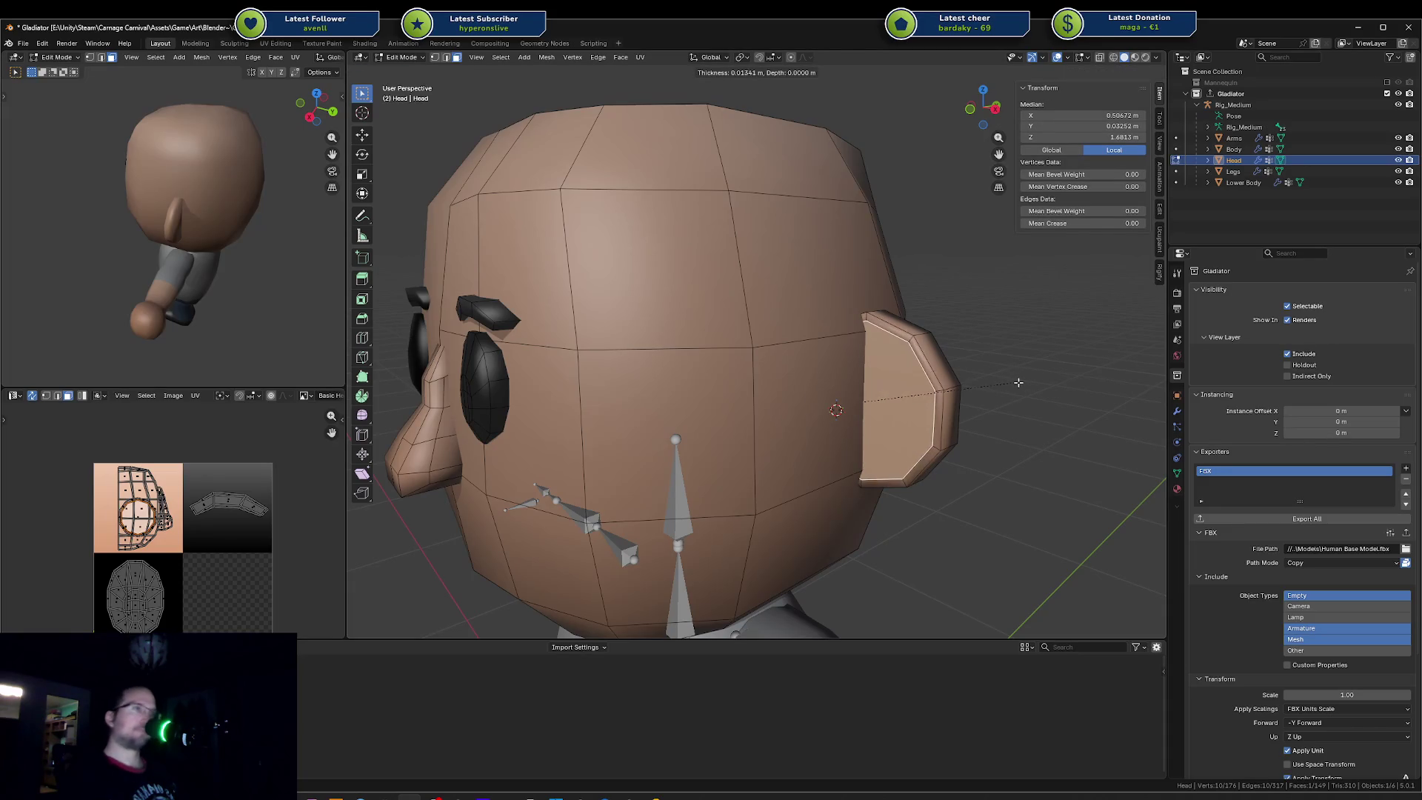
{"action": "left_click", "coordinate": [1017, 382]}
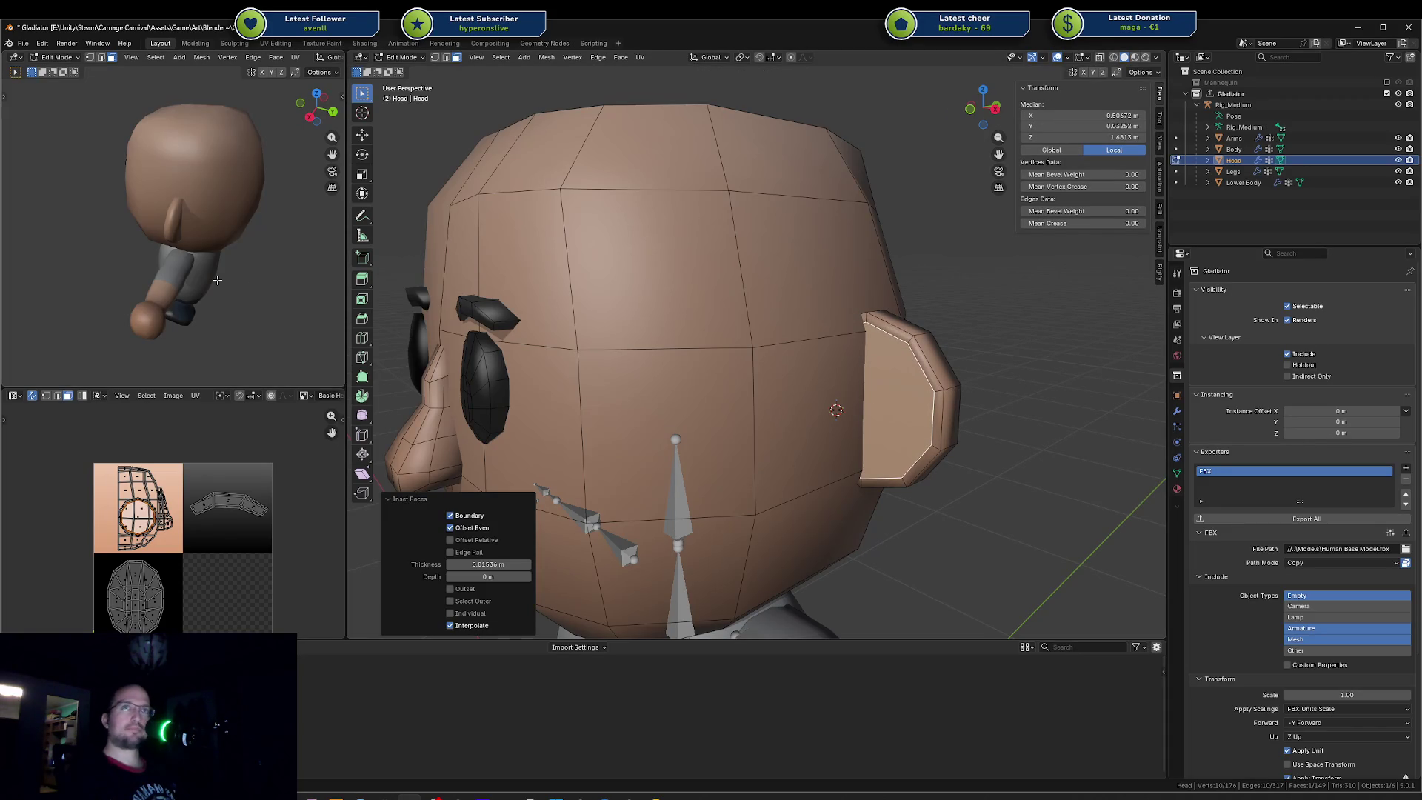
{"action": "mouse_move", "coordinate": [622, 333]}
{"action": "middle_mouse_down"}
{"action": "mouse_move", "coordinate": [782, 318]}
{"action": "mouse_move", "coordinate": [830, 347]}
{"action": "mouse_move", "coordinate": [661, 422]}
{"action": "middle_mouse_up"}
{"action": "key", "text": "g"}
{"action": "key", "text": "y"}
{"action": "key", "text": "Escape"}
Step: Try another inset on the ear face, undo it, and save the Gladiator blend file
{"action": "left_click", "coordinate": [656, 425]}
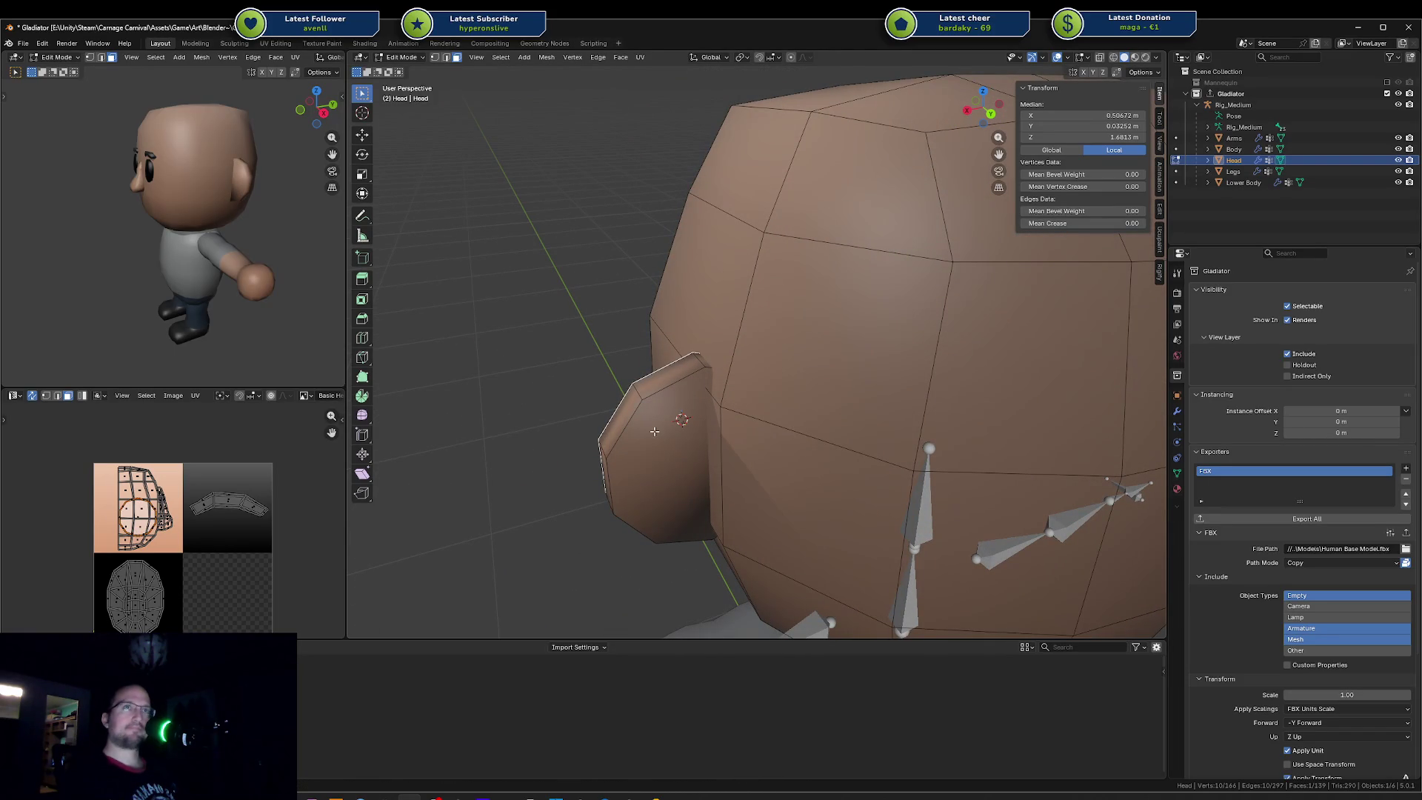
{"action": "left_click", "coordinate": [658, 439]}
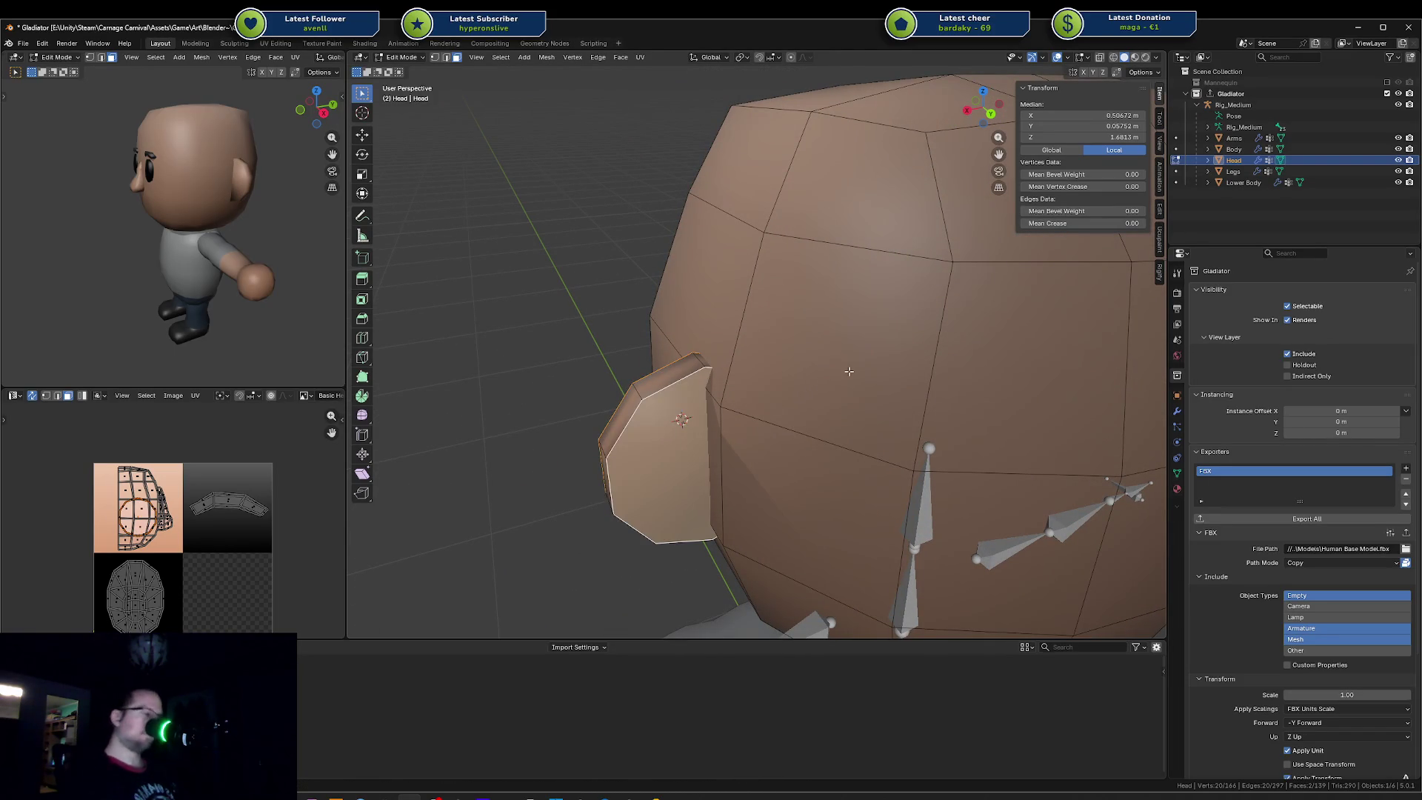
{"action": "key", "text": "i"}
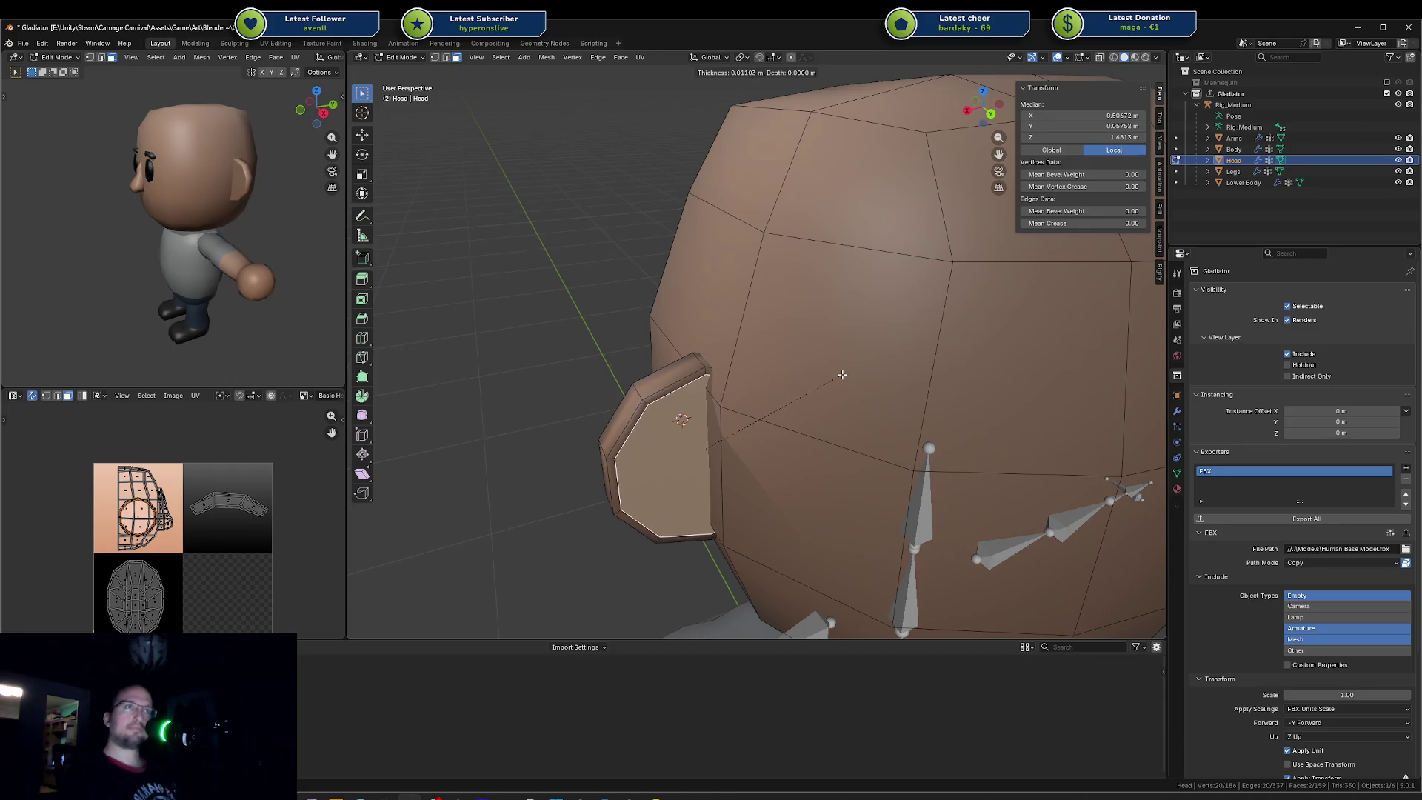
{"action": "left_click", "coordinate": [844, 373]}
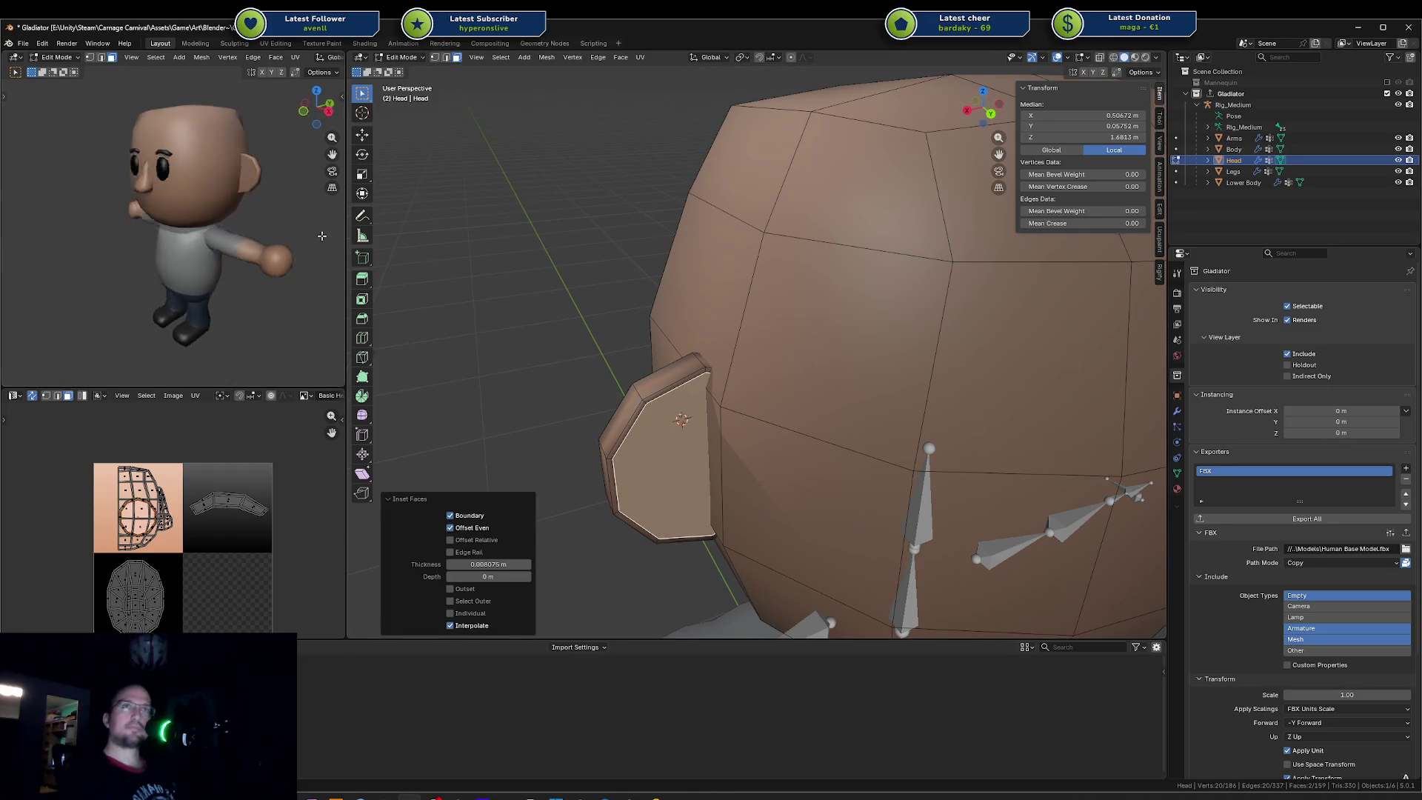
{"action": "key", "text": "ctrl+z"}
{"action": "key", "text": "ctrl+z"}
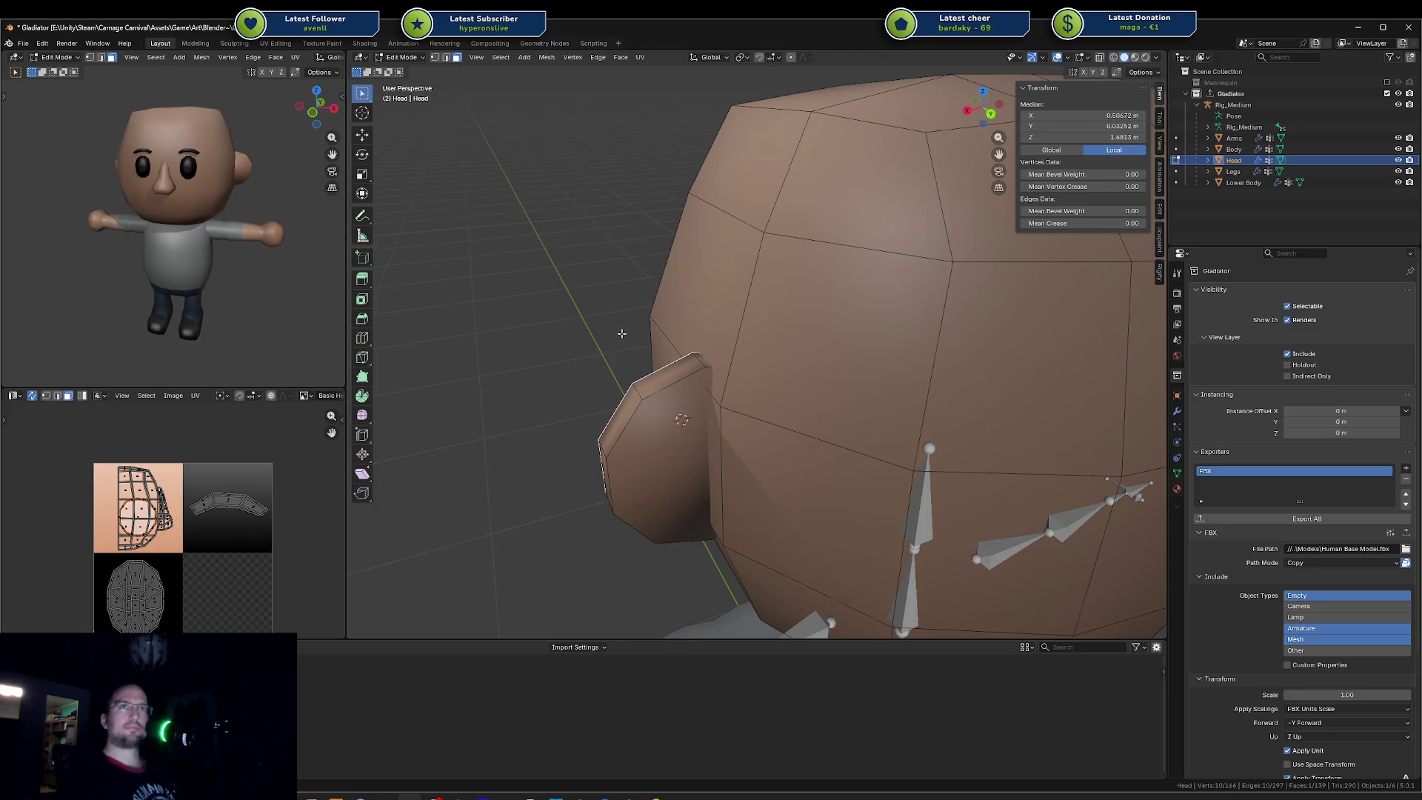
{"action": "key", "text": "Tab"}
{"action": "mouse_move", "coordinate": [235, 244]}
{"action": "middle_mouse_down"}
{"action": "mouse_move", "coordinate": [215, 272]}
{"action": "mouse_move", "coordinate": [201, 255]}
{"action": "mouse_move", "coordinate": [297, 237]}
{"action": "middle_mouse_up"}
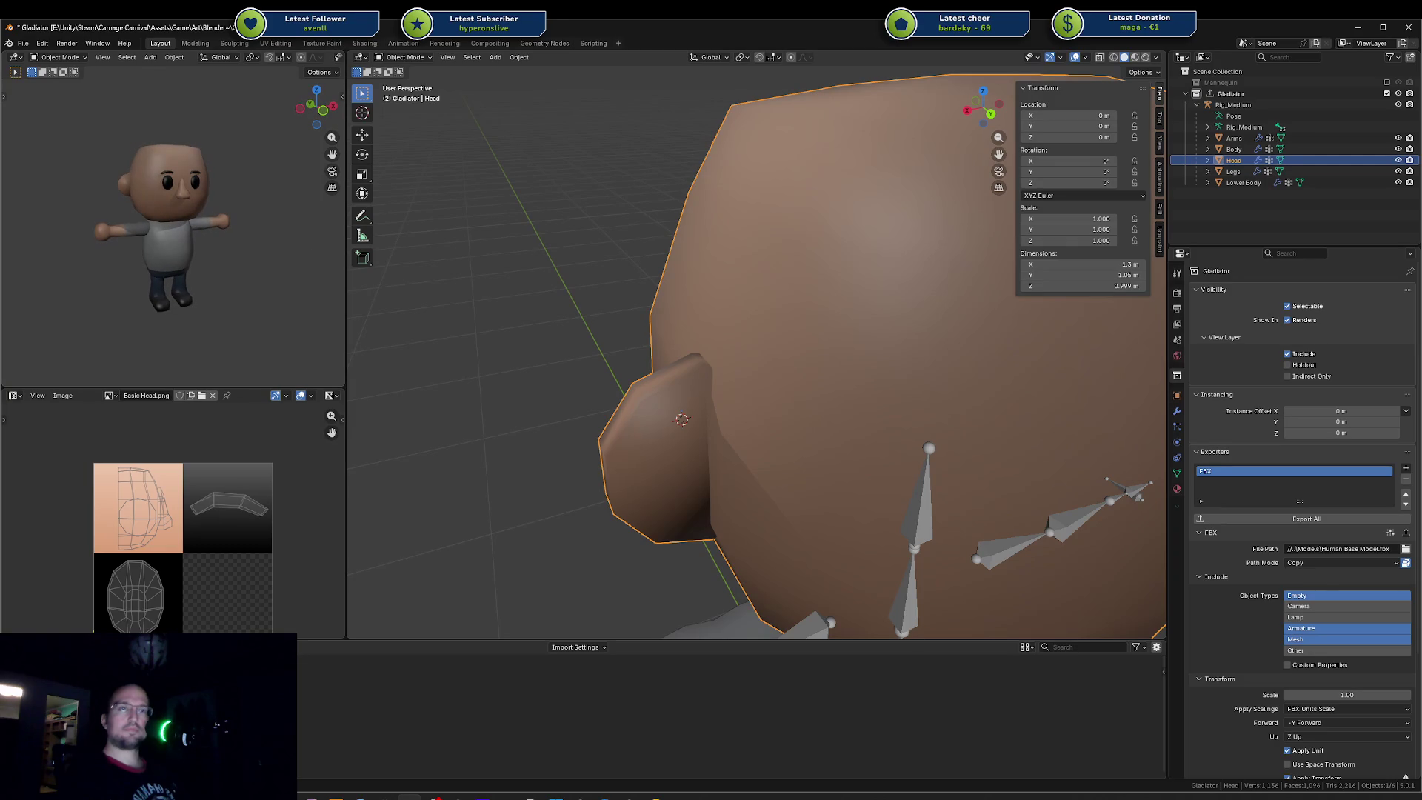
{"action": "key", "text": "ctrl+s"}
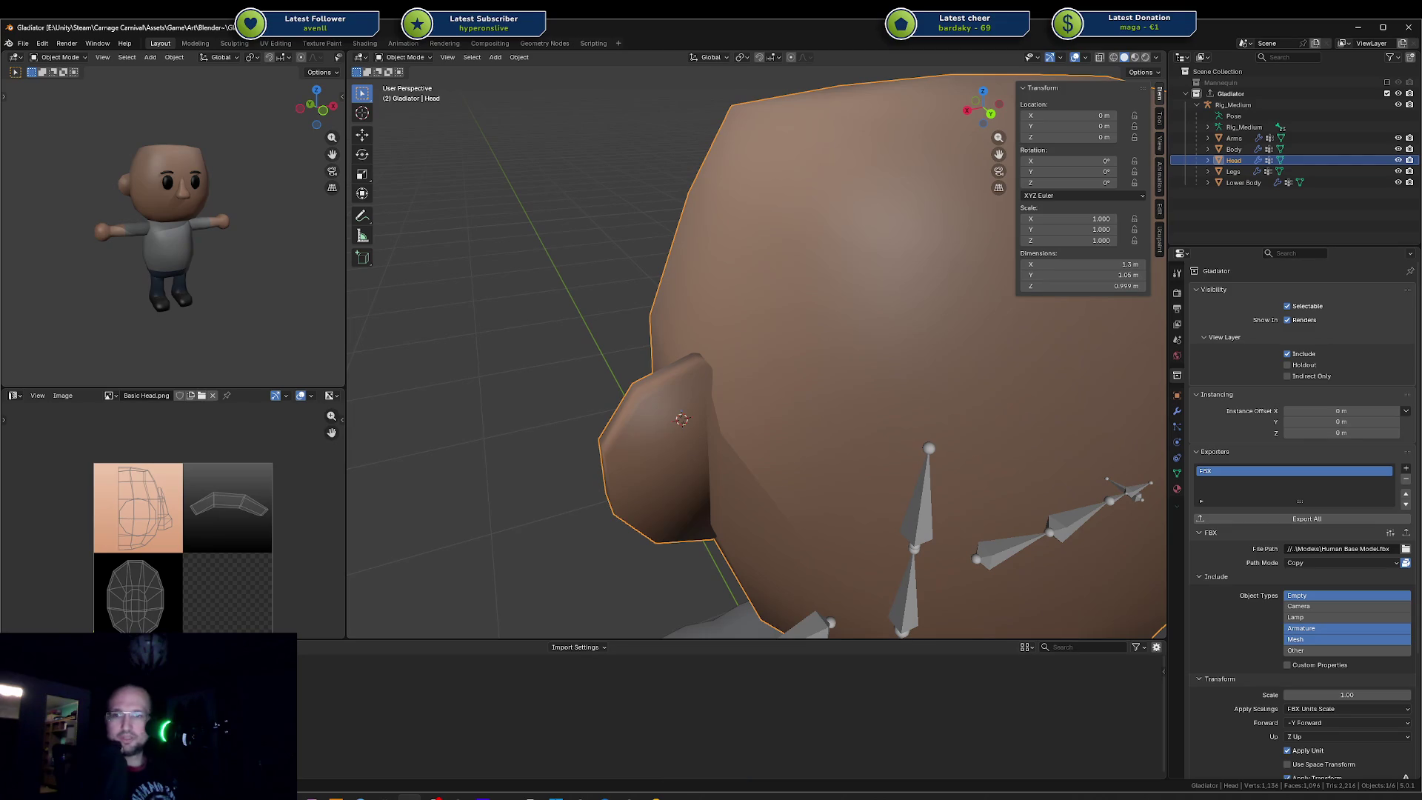
Step: Bring the Bear Stick Games support page window over the Blender scene
{"action": "key", "text": "alt+Tab"}
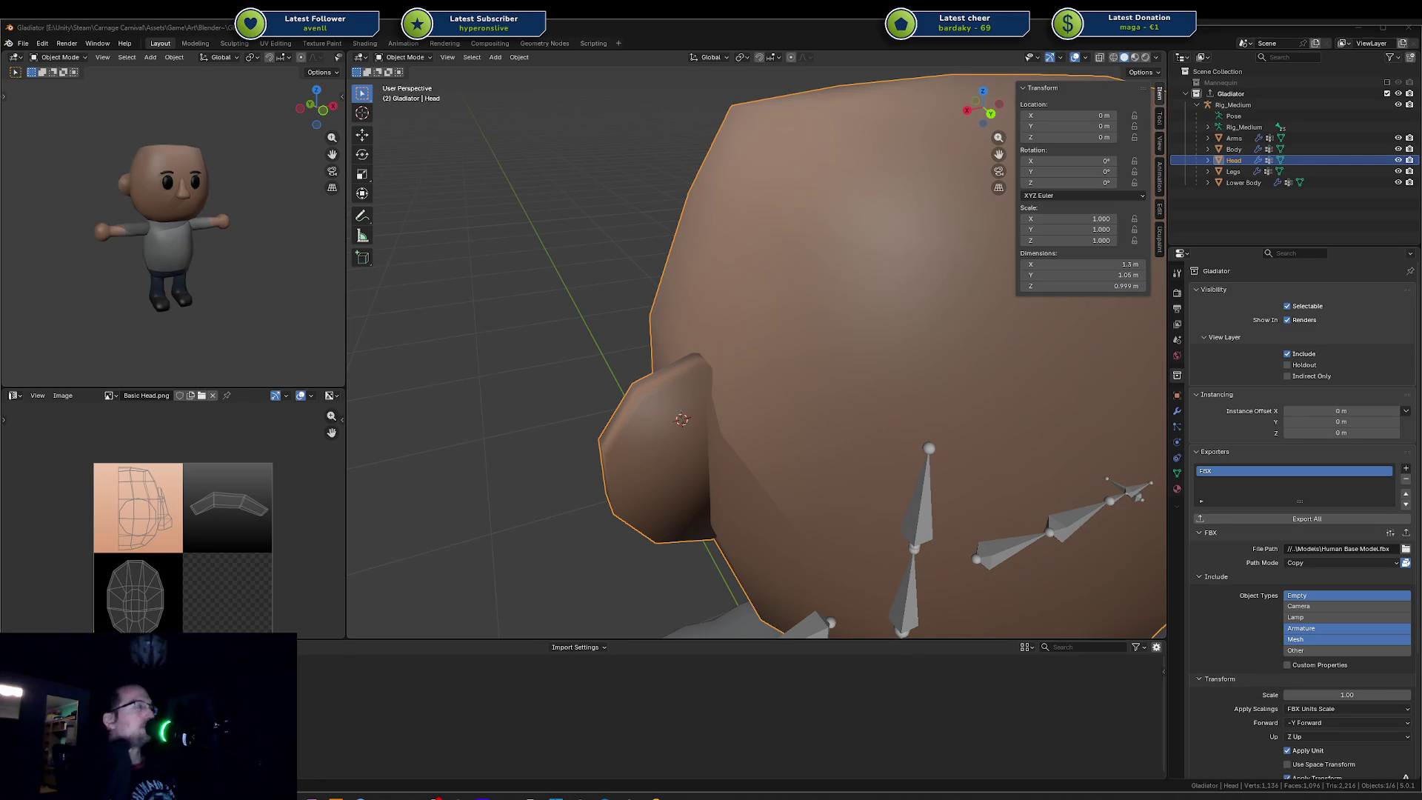
{"action": "key", "text": "alt+Tab"}
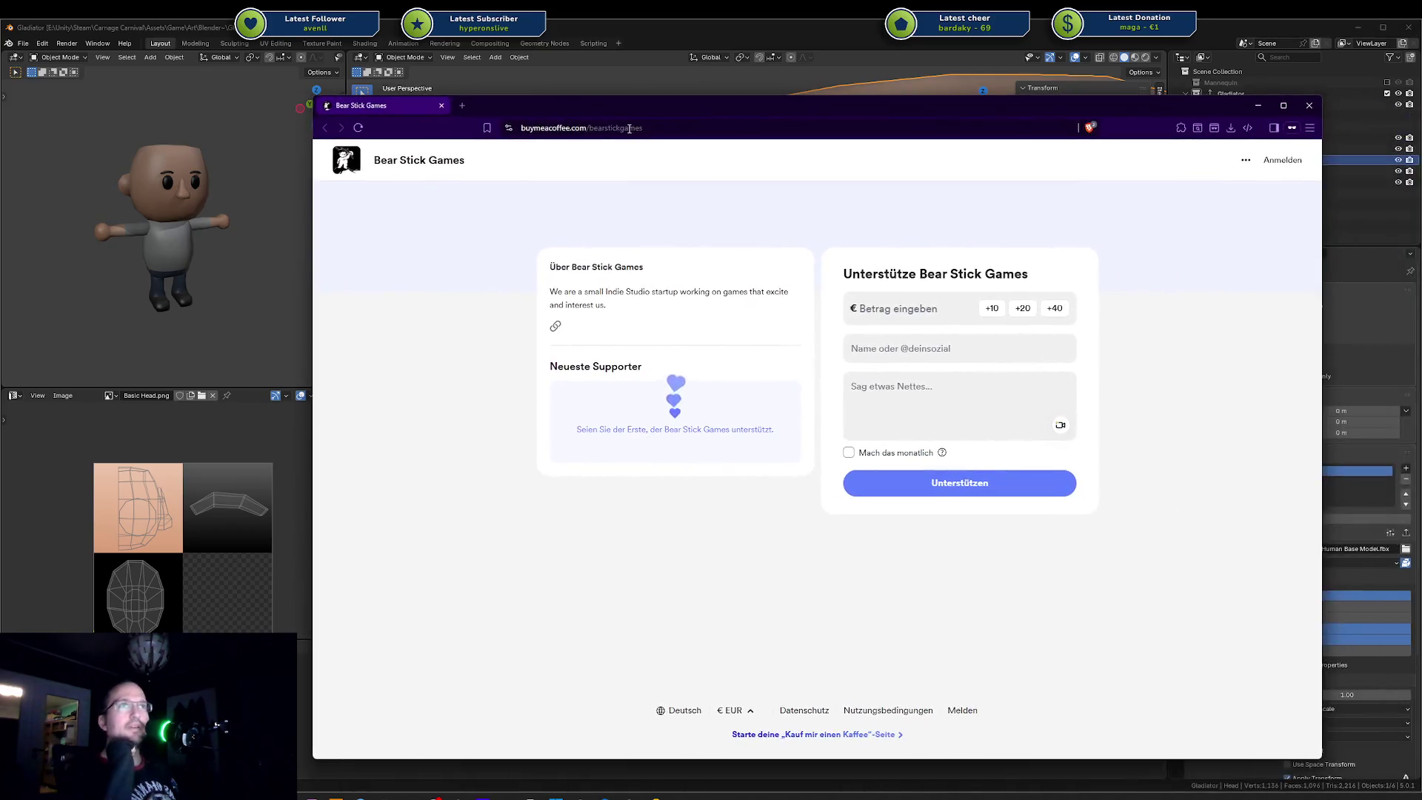
{"action": "left_click_drag", "start_coordinate": [949, 133], "coordinate": [663, 122]}
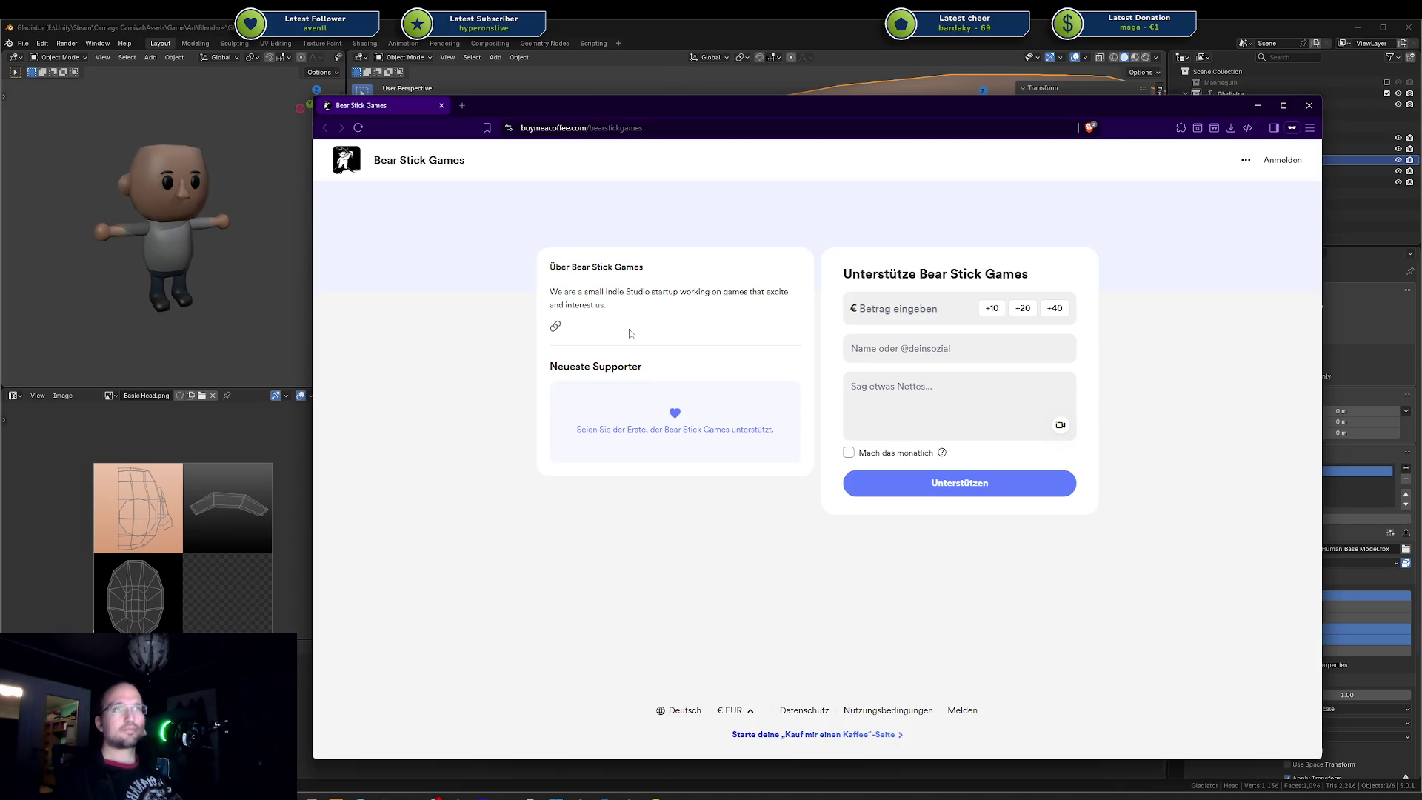
{"action": "left_click_drag", "start_coordinate": [643, 307], "coordinate": [565, 295]}
{"action": "left_click", "coordinate": [563, 303]}
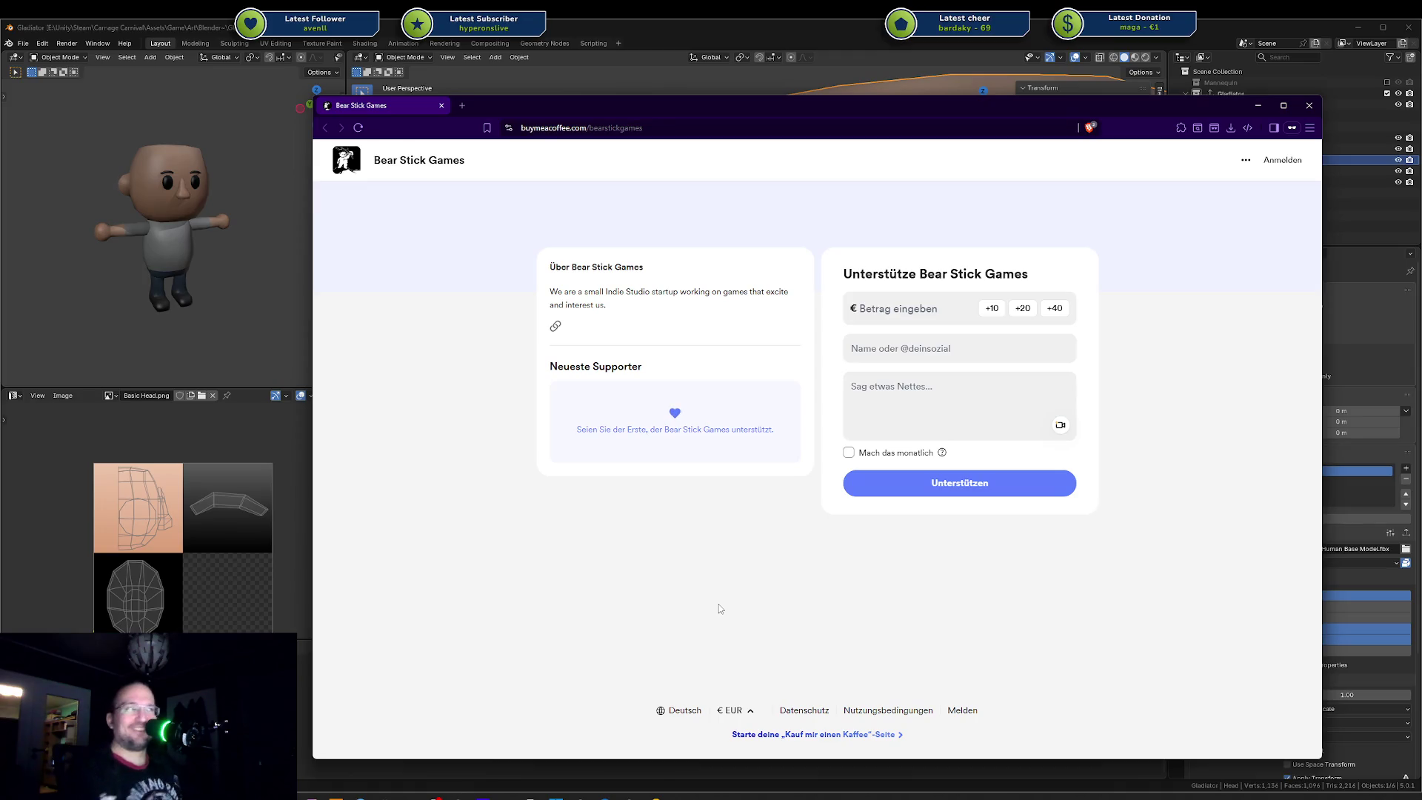
{"action": "triple_click", "coordinate": [595, 303]}
{"action": "left_click", "coordinate": [573, 285]}
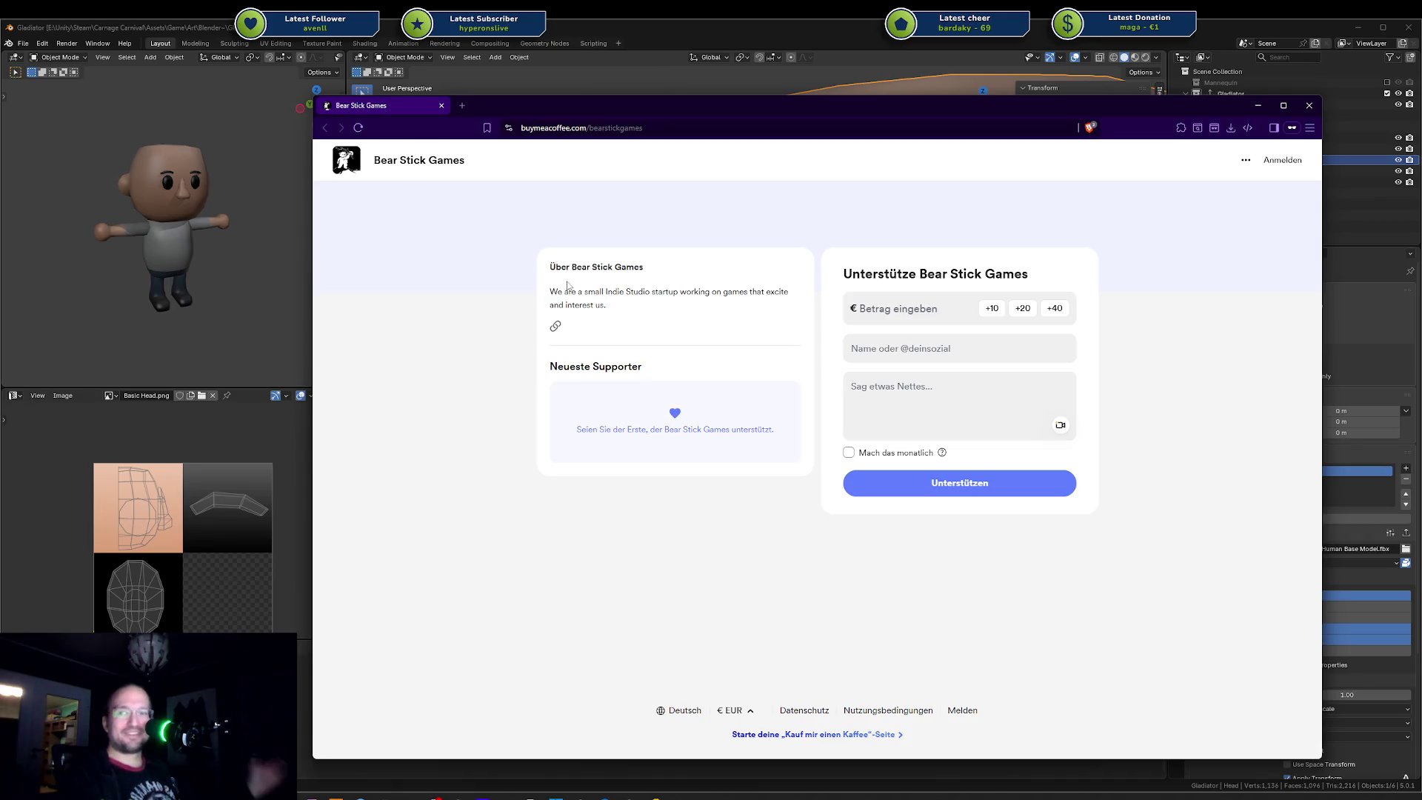
{"action": "mouse_move", "coordinate": [548, 295]}
{"action": "left_mouse_down"}
{"action": "mouse_move", "coordinate": [635, 312]}
{"action": "mouse_move", "coordinate": [547, 286]}
{"action": "left_mouse_up"}
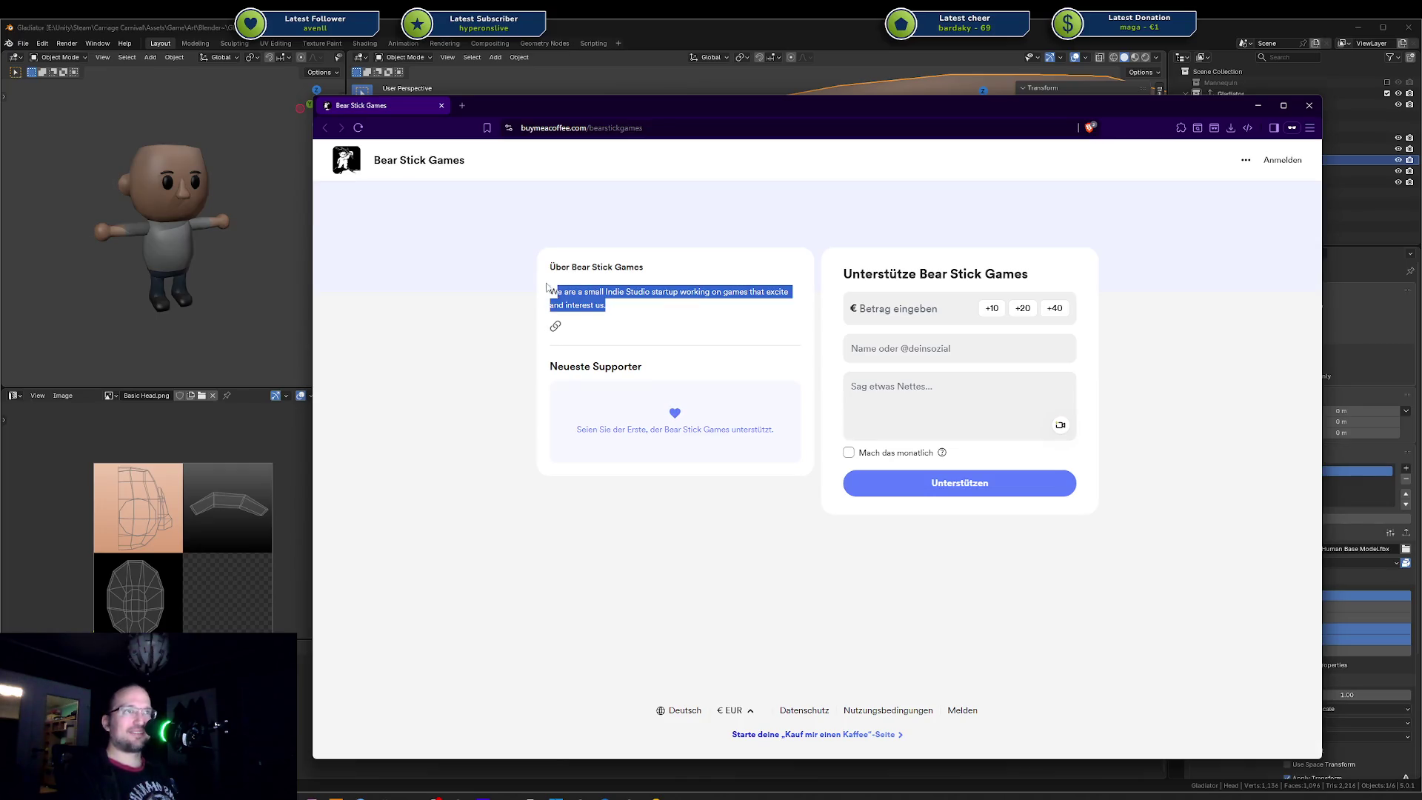
{"action": "left_click", "coordinate": [591, 287]}
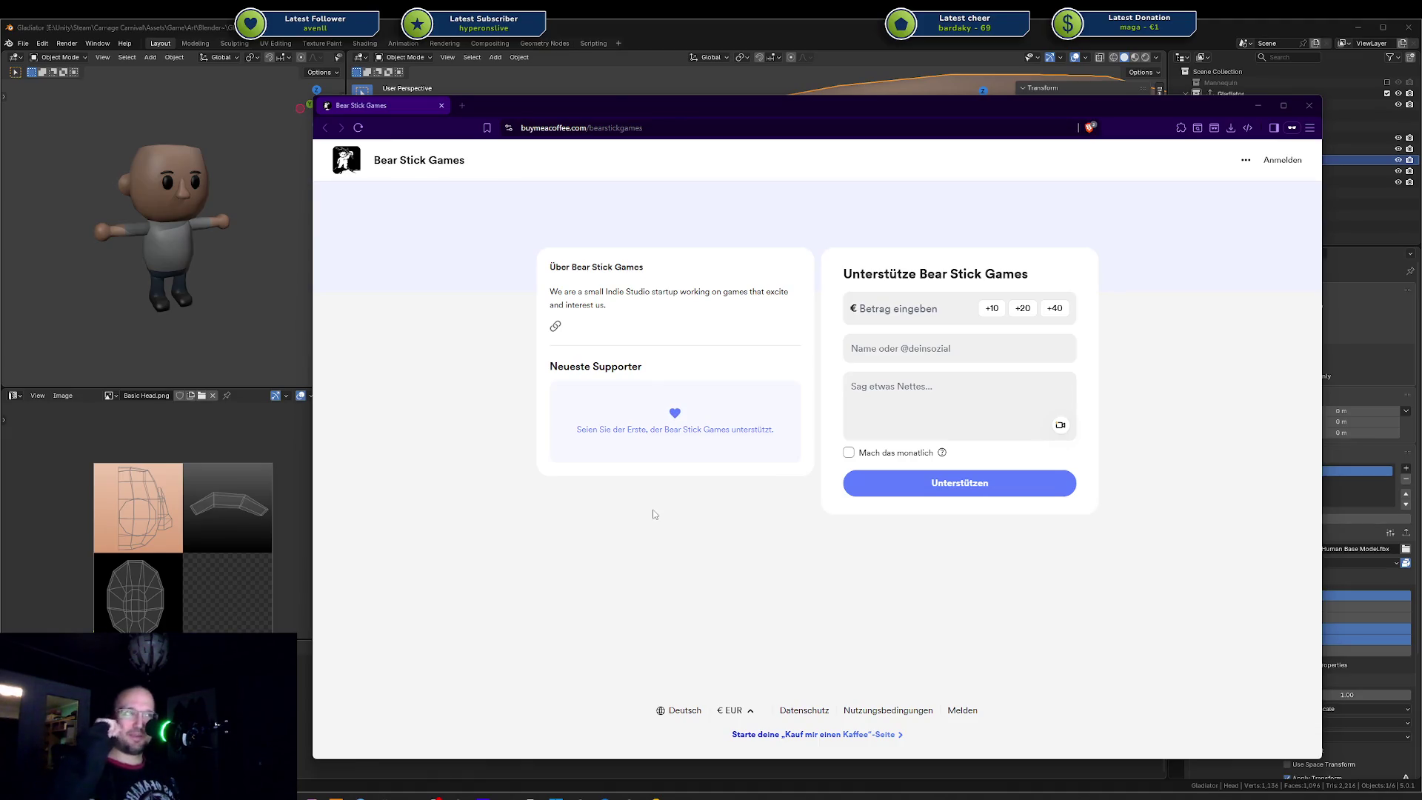
{"action": "double_click", "coordinate": [587, 305]}
{"action": "left_click", "coordinate": [578, 301]}
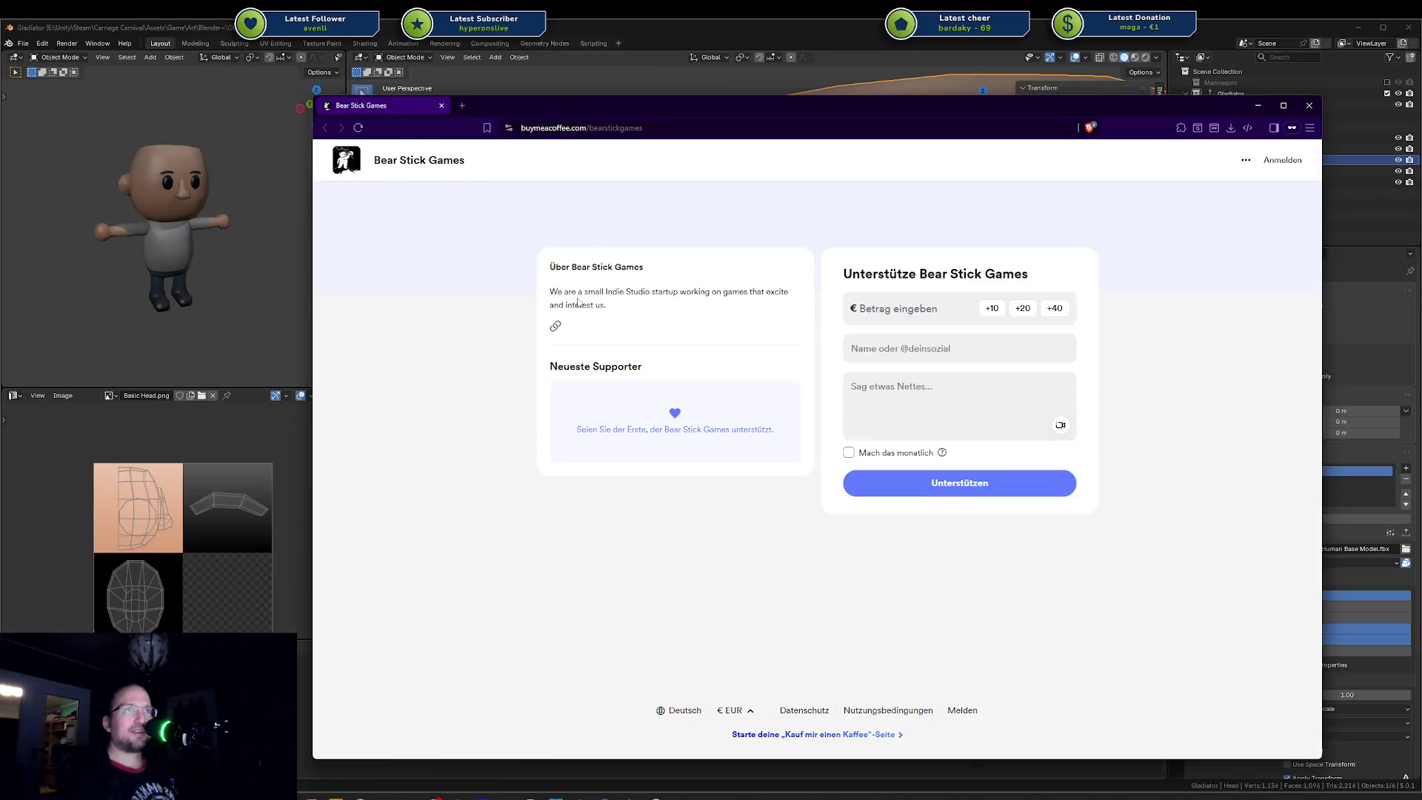
{"action": "left_click_drag", "start_coordinate": [619, 303], "coordinate": [579, 291]}
{"action": "left_click", "coordinate": [578, 291]}
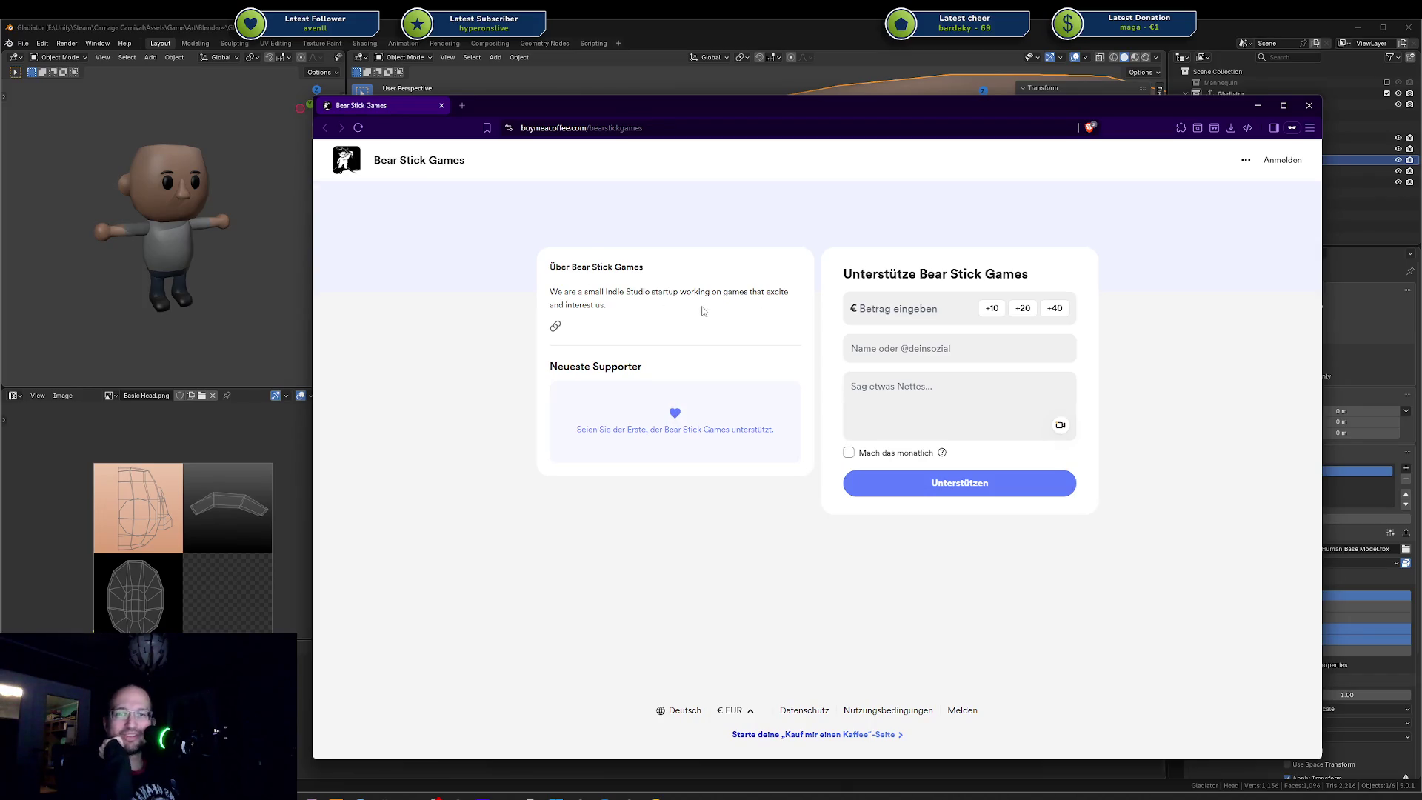
{"action": "left_click_drag", "start_coordinate": [641, 310], "coordinate": [517, 289]}
{"action": "left_click", "coordinate": [661, 319]}
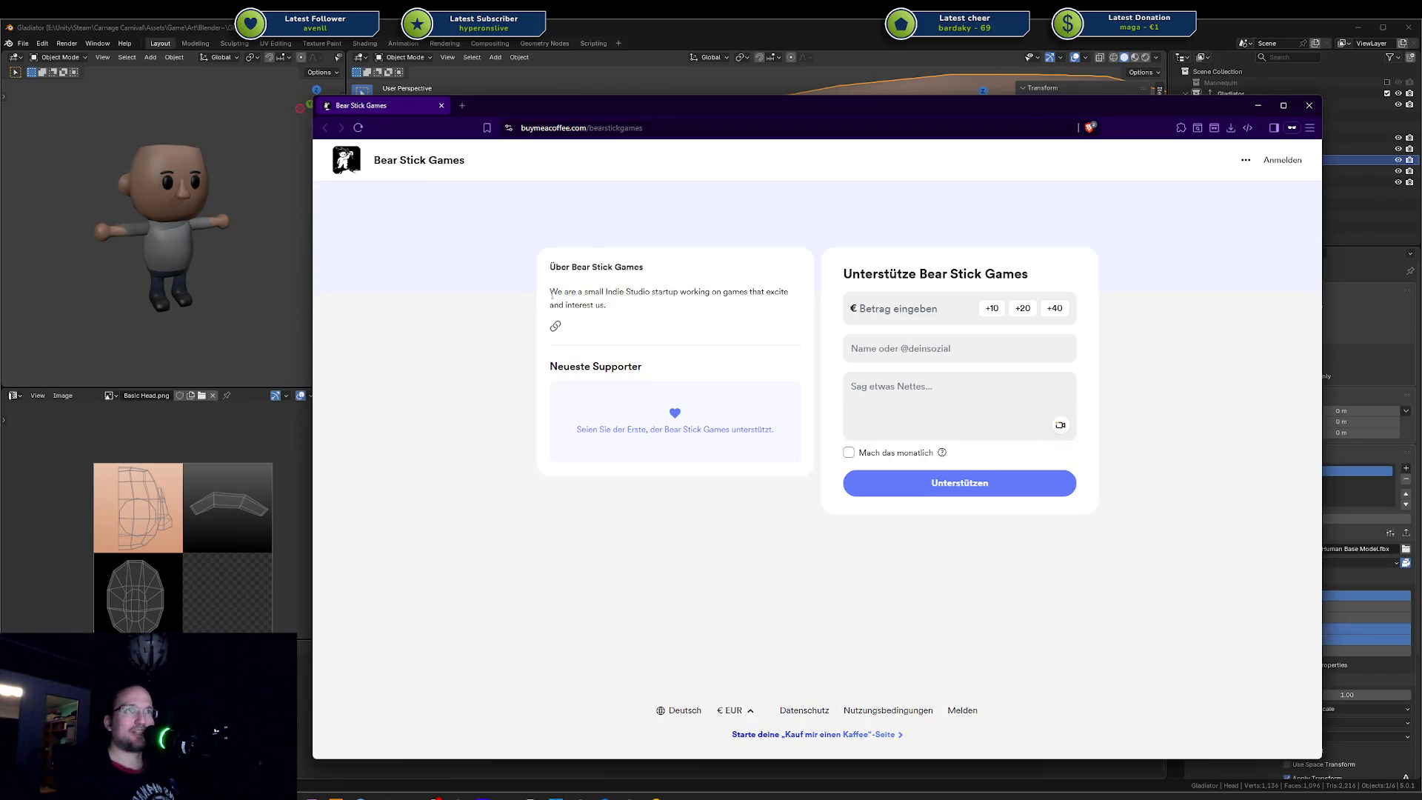
{"action": "left_click_drag", "start_coordinate": [581, 303], "coordinate": [532, 294]}
{"action": "left_click", "coordinate": [557, 291]}
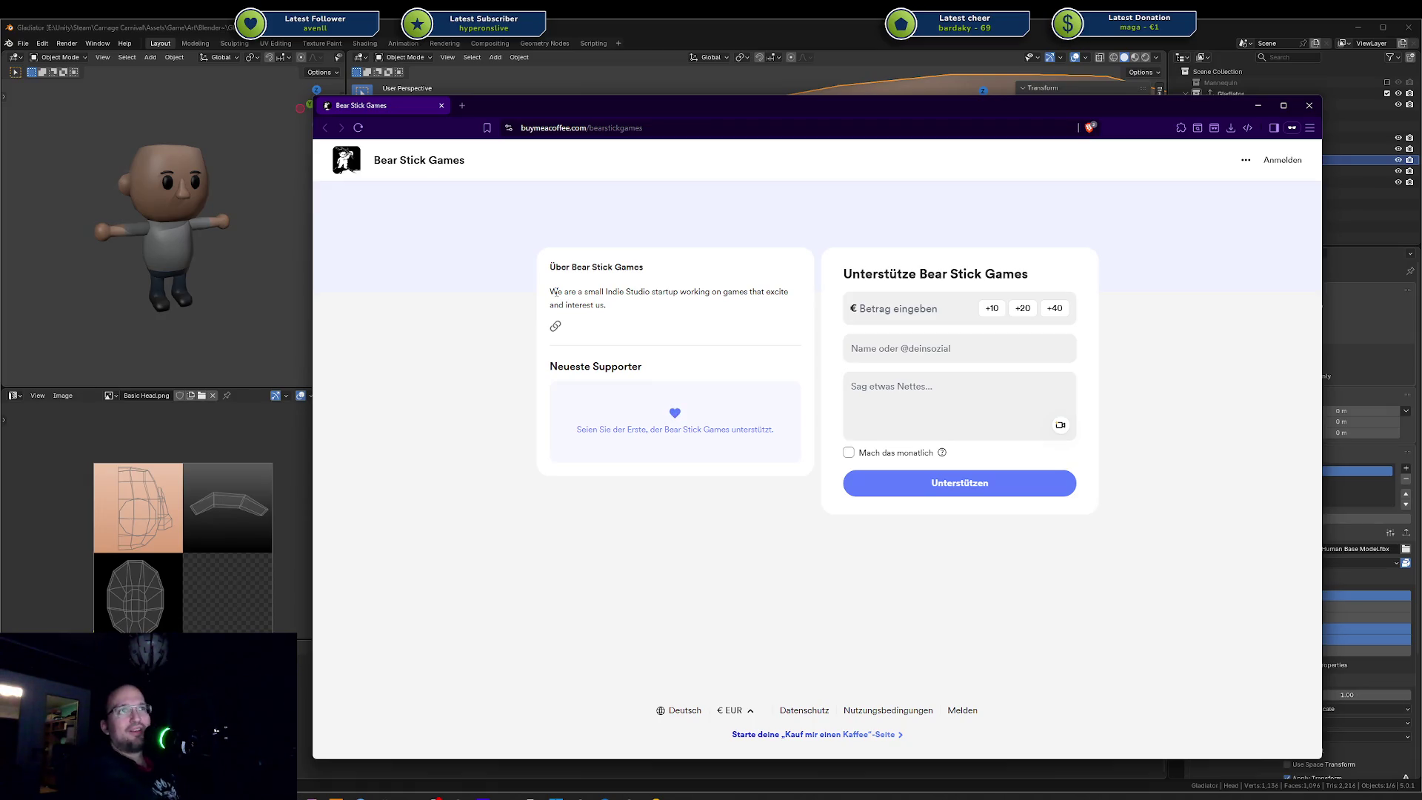
Step: Highlight parts of the studio description, then Alt+Tab back to Blender
{"action": "left_click_drag", "start_coordinate": [752, 291], "coordinate": [763, 306]}
{"action": "left_click", "coordinate": [761, 299]}
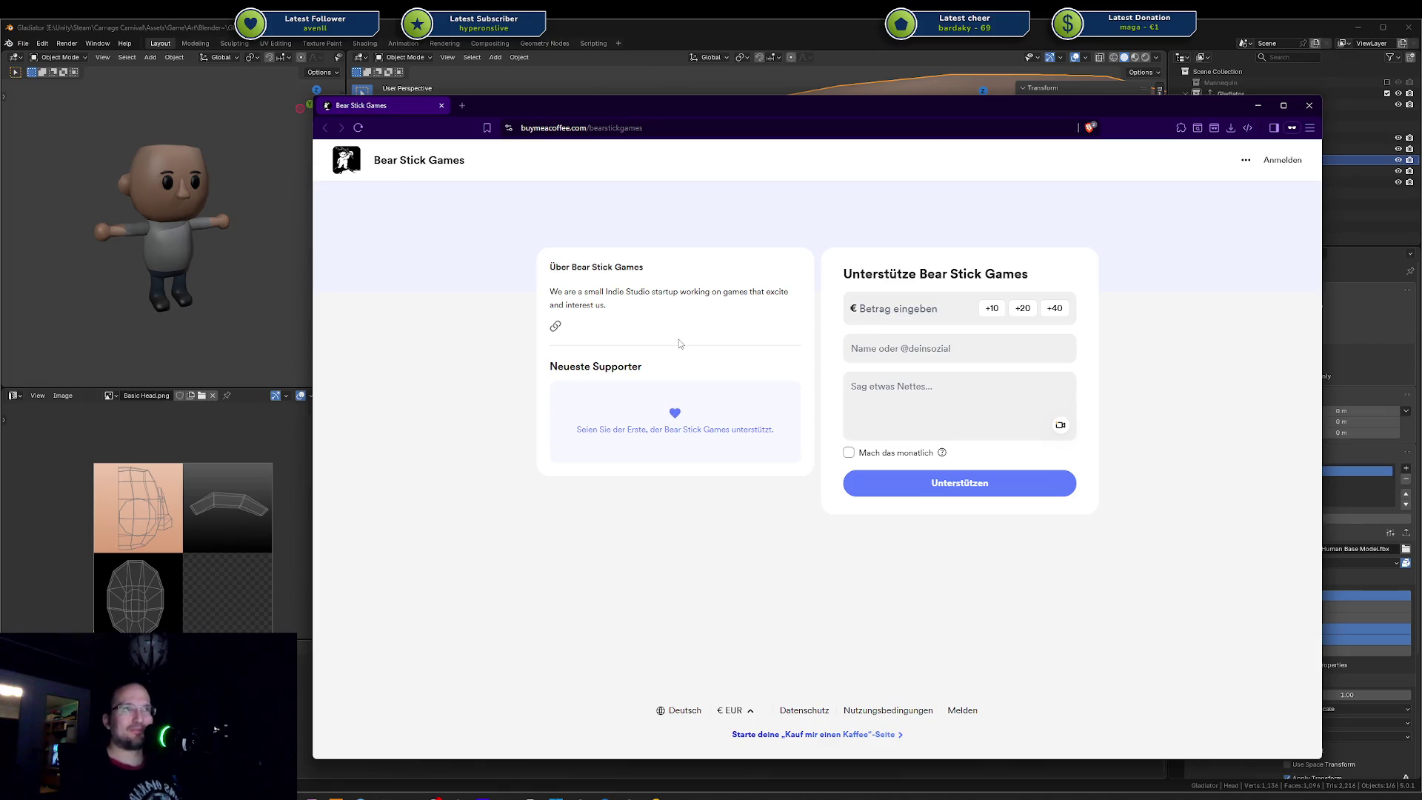
{"action": "triple_click", "coordinate": [582, 295]}
{"action": "left_click", "coordinate": [589, 288]}
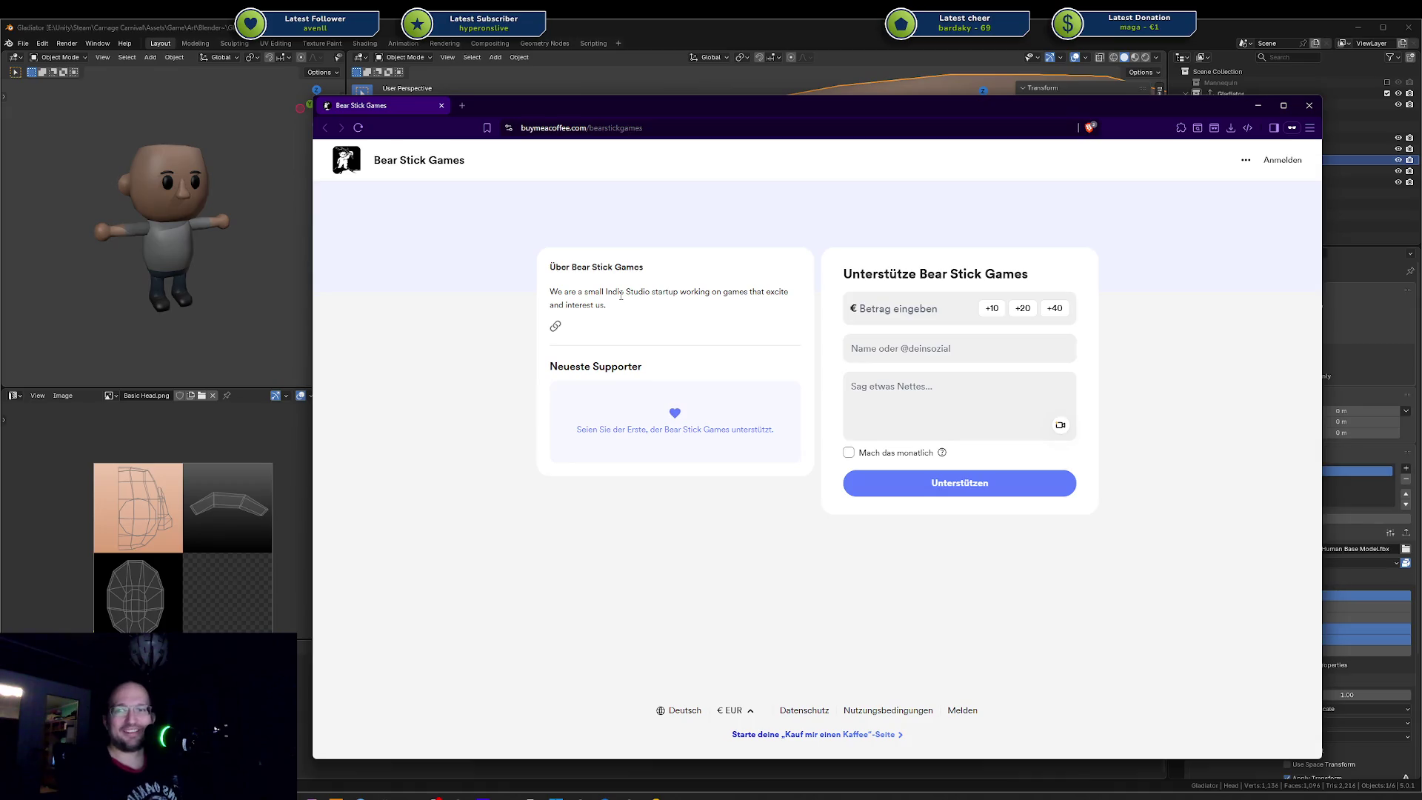
{"action": "left_click_drag", "start_coordinate": [652, 293], "coordinate": [549, 293]}
{"action": "triple_click", "coordinate": [549, 292]}
{"action": "left_click", "coordinate": [550, 293]}
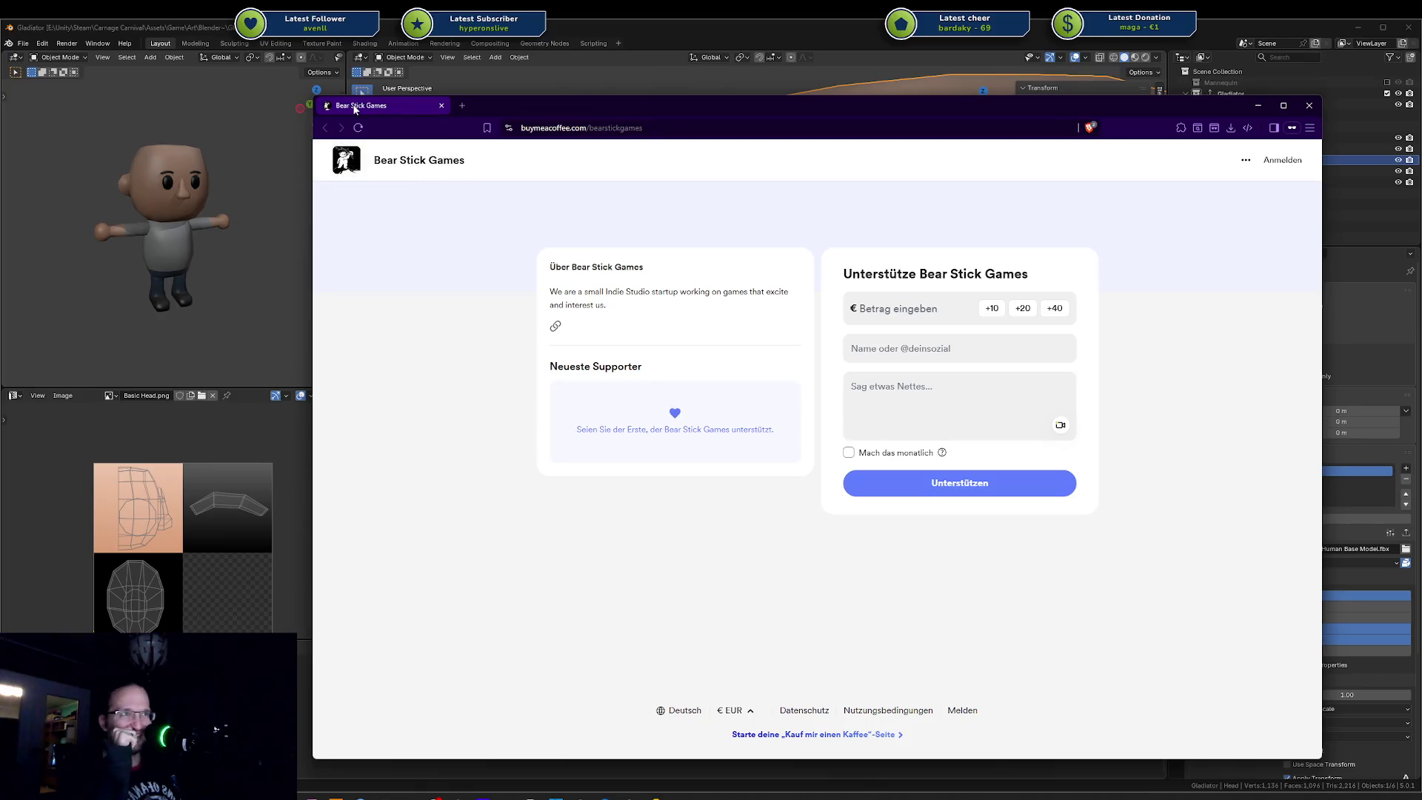
{"action": "key", "text": "alt+Tab"}
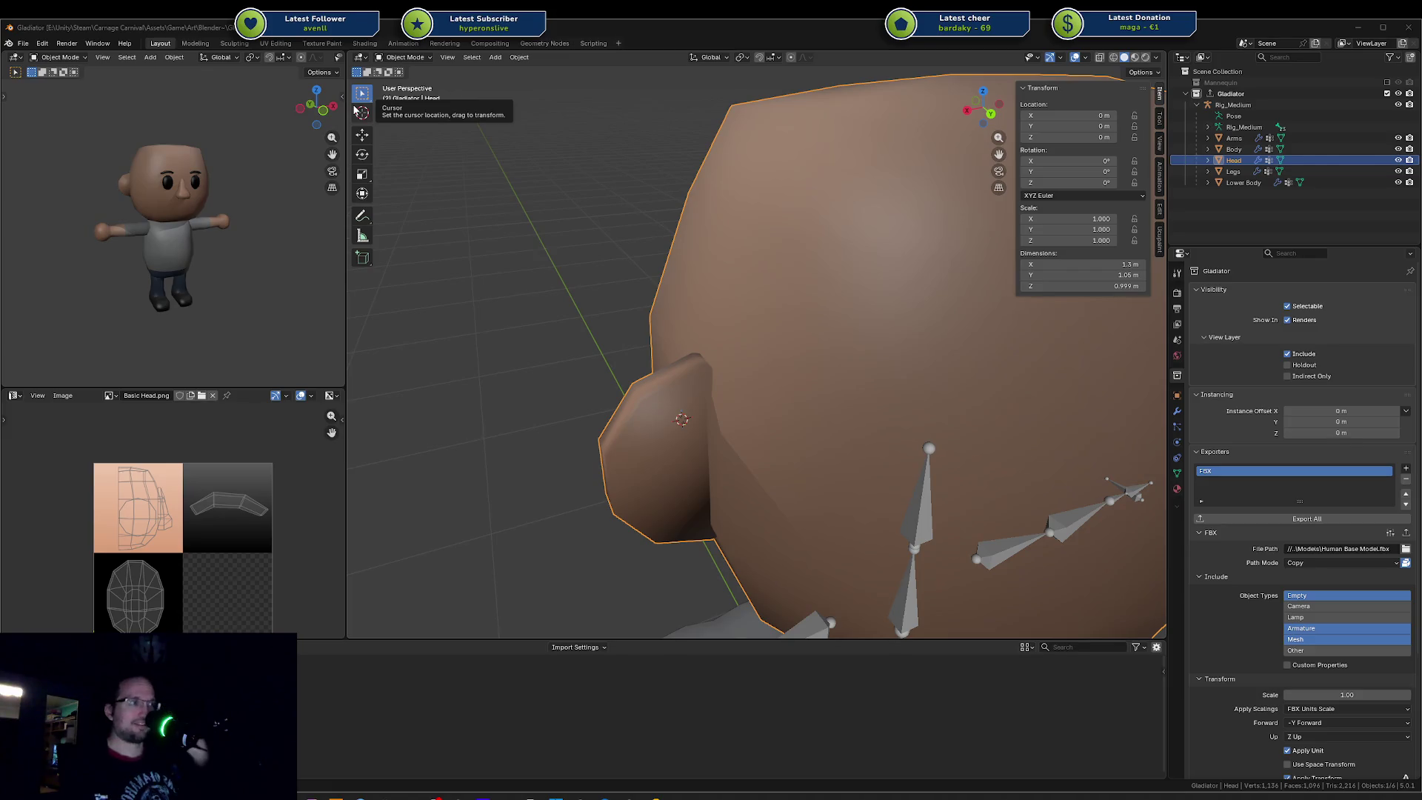
Step: Check the head and cylinder ears from several angles, save Gladiator.blend and export the Gladiator collection as FBX
{"action": "middle_click_drag", "start_coordinate": [645, 227], "coordinate": [541, 237]}
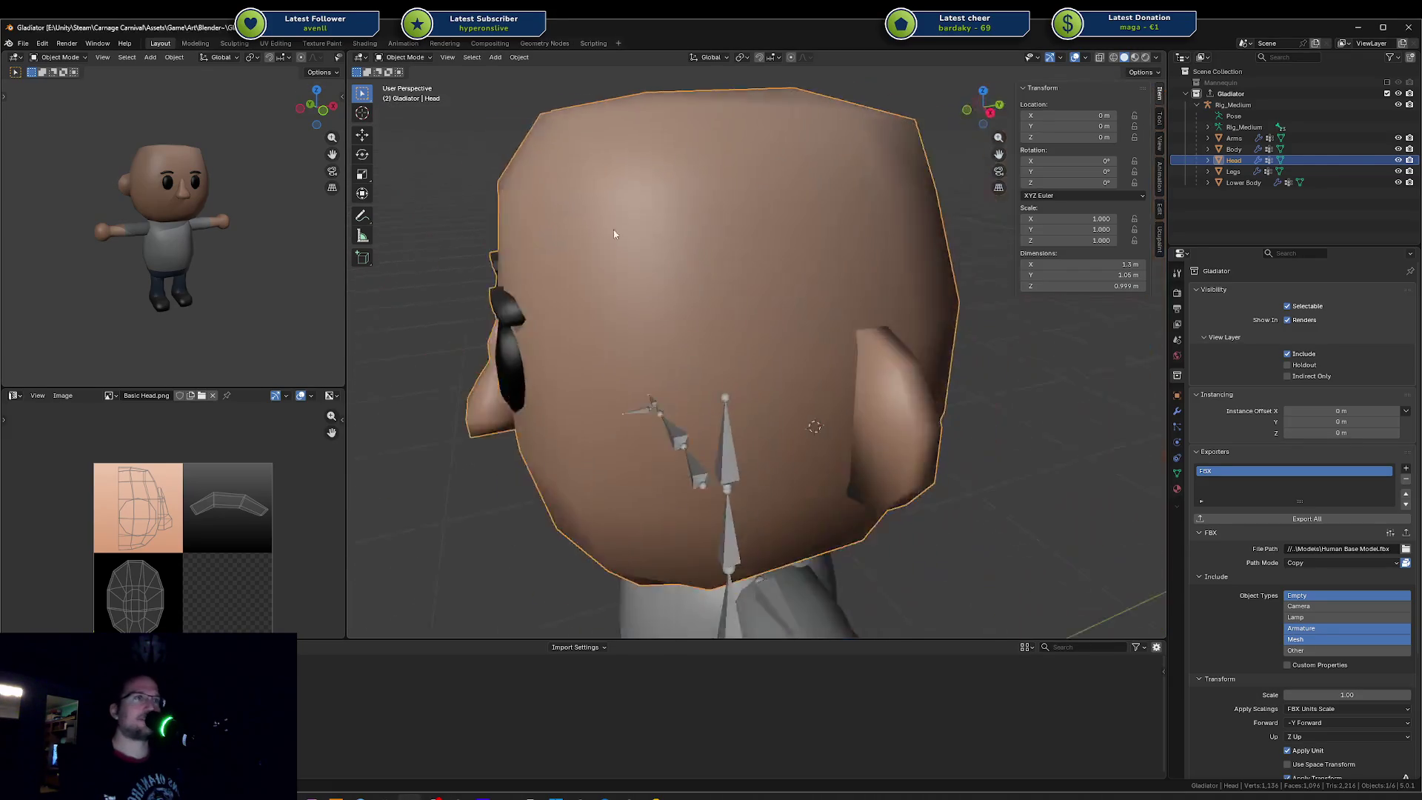
{"action": "middle_click_drag", "start_coordinate": [255, 237], "coordinate": [169, 234]}
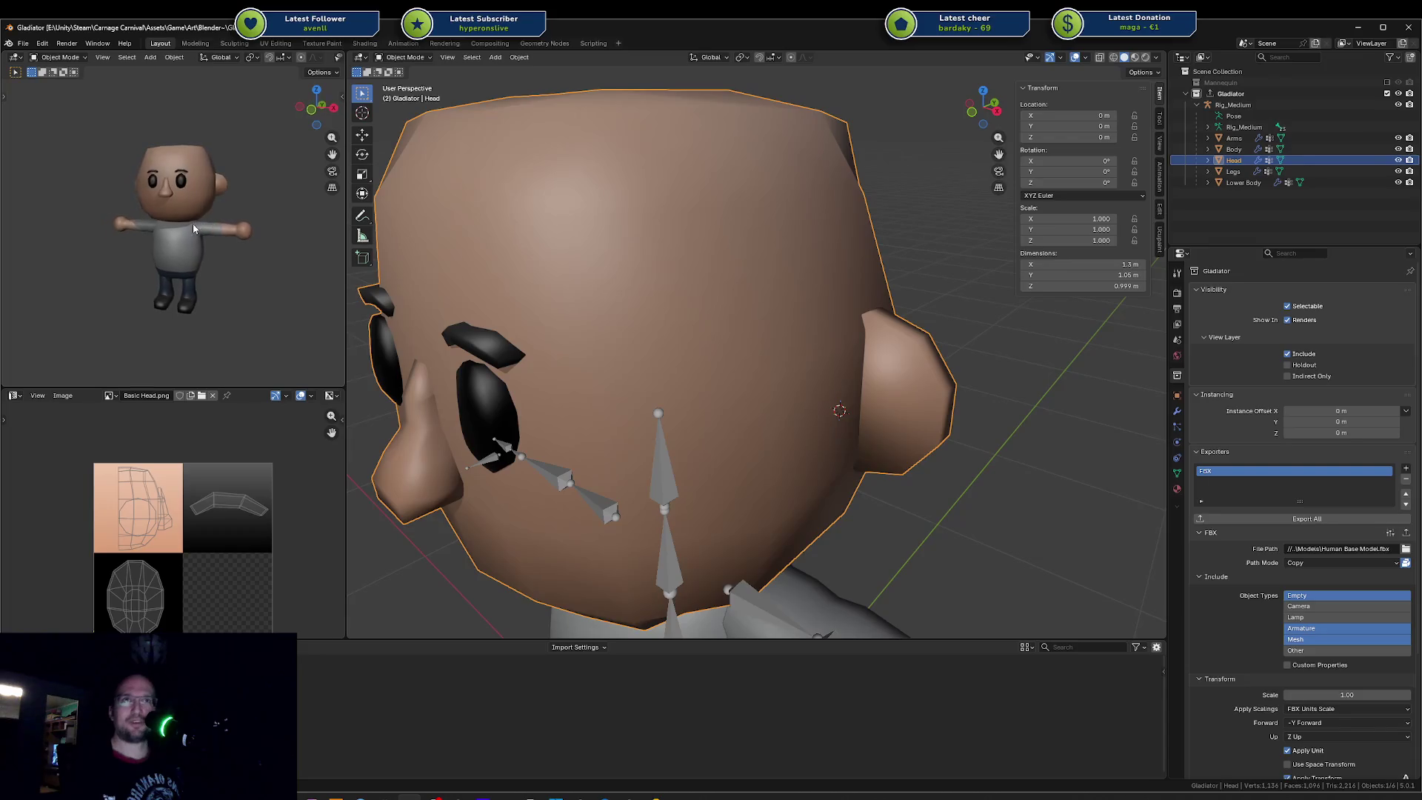
{"action": "middle_click_drag", "start_coordinate": [805, 323], "coordinate": [882, 348]}
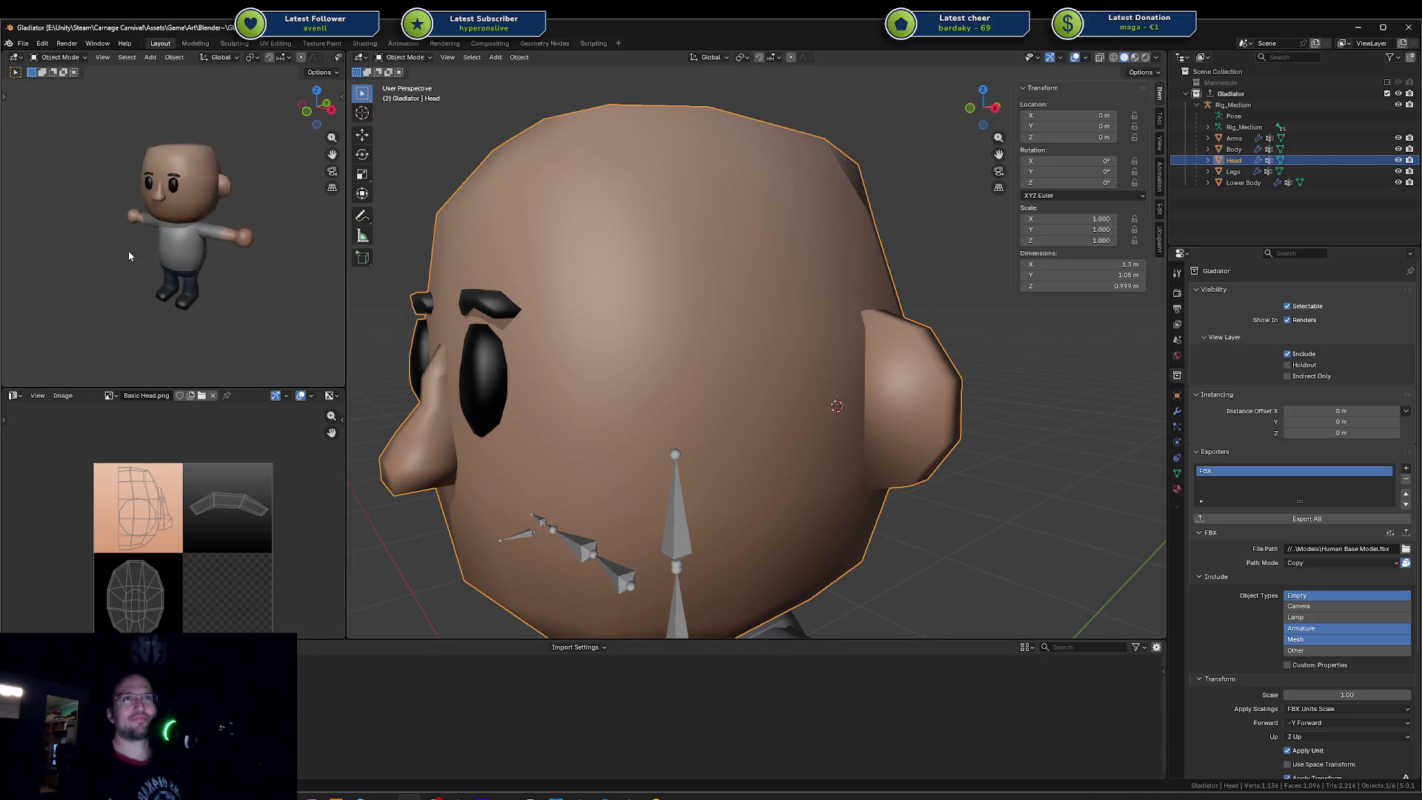
{"action": "middle_click_drag", "start_coordinate": [178, 263], "coordinate": [164, 261]}
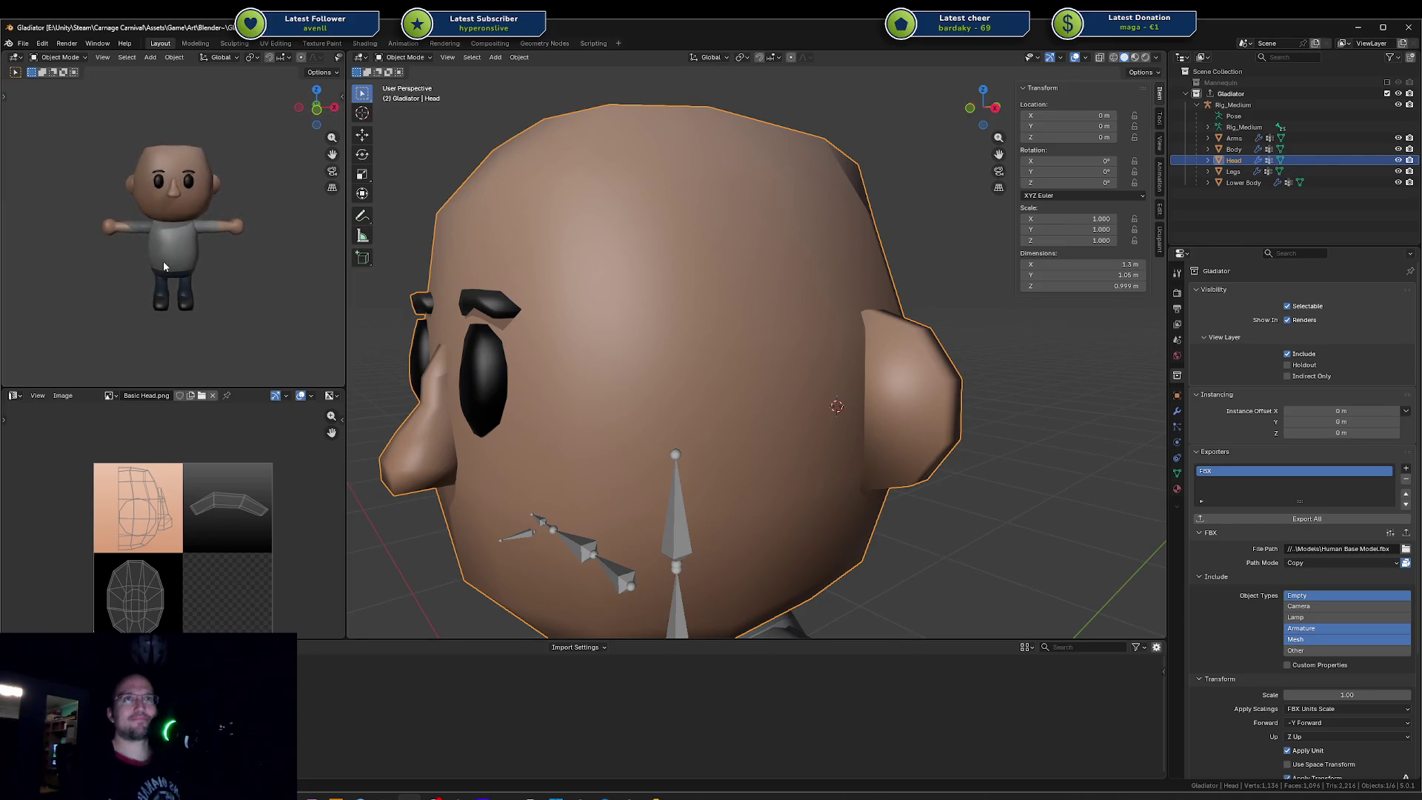
{"action": "key", "text": "ctrl+s"}
{"action": "left_click", "coordinate": [1330, 520]}
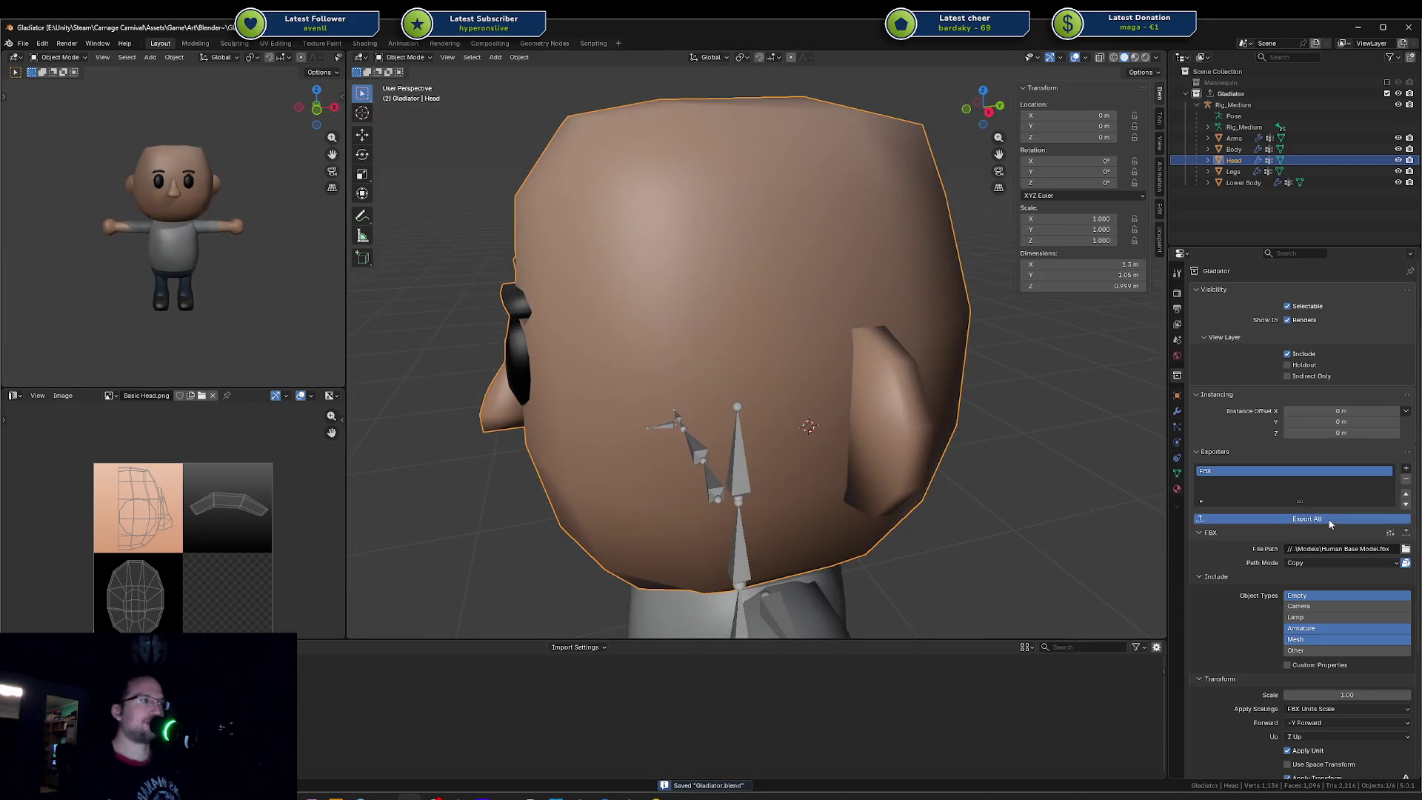
Step: View the re-exported bald character animating in Unity's Scene view, then move on to the code editor
{"action": "left_click", "coordinate": [634, 795]}
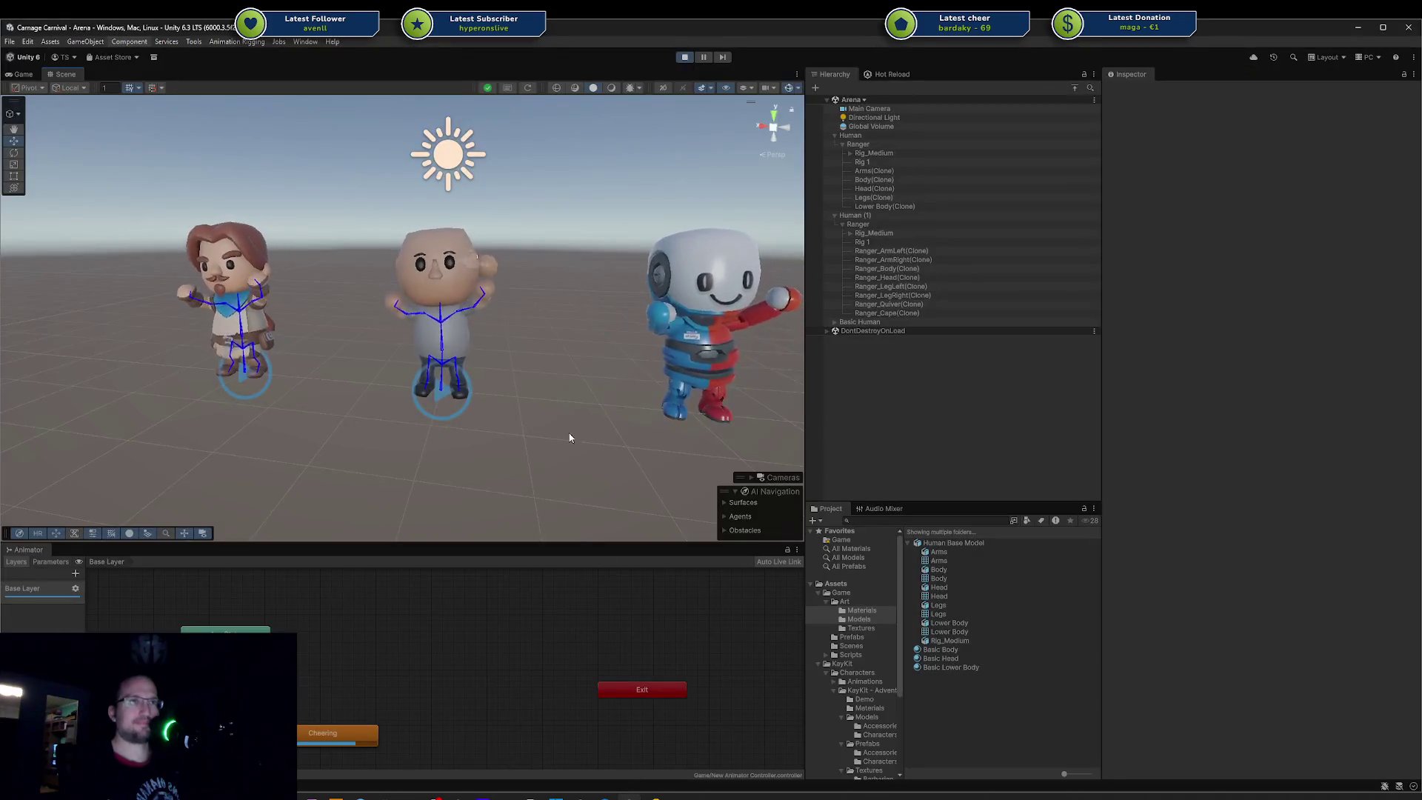
{"action": "mouse_move", "coordinate": [540, 394]}
{"action": "middle_mouse_down"}
{"action": "mouse_move", "coordinate": [518, 396]}
{"action": "mouse_move", "coordinate": [570, 391]}
{"action": "middle_mouse_up"}
{"action": "scroll", "coordinate": [570, 389], "scroll_direction": "up", "scroll_amount": 2}
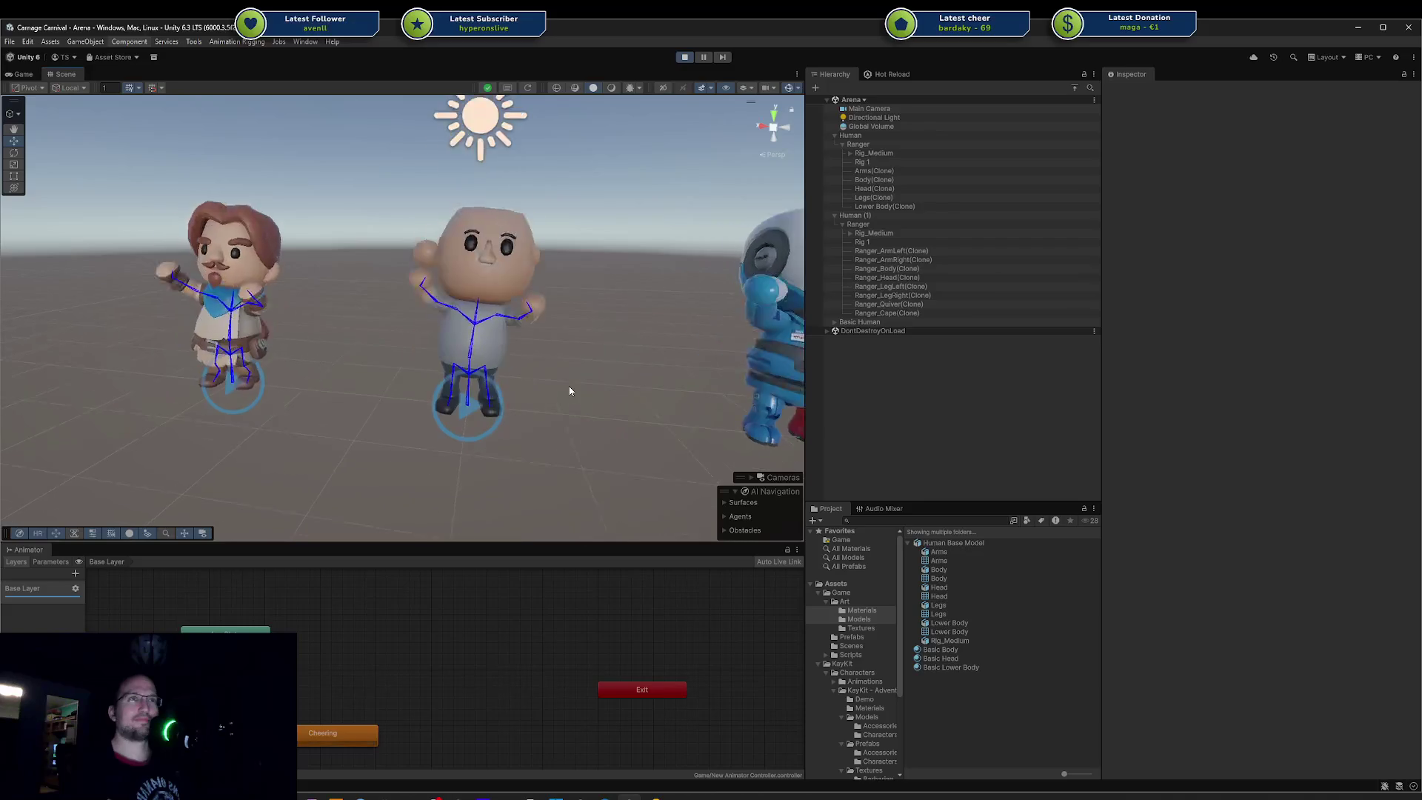
{"action": "scroll", "coordinate": [570, 380], "scroll_direction": "up", "scroll_amount": 2}
{"action": "scroll", "coordinate": [571, 376], "scroll_direction": "up", "scroll_amount": 2}
{"action": "scroll", "coordinate": [622, 383], "scroll_direction": "down", "scroll_amount": 2}
{"action": "scroll", "coordinate": [631, 376], "scroll_direction": "up", "scroll_amount": 2}
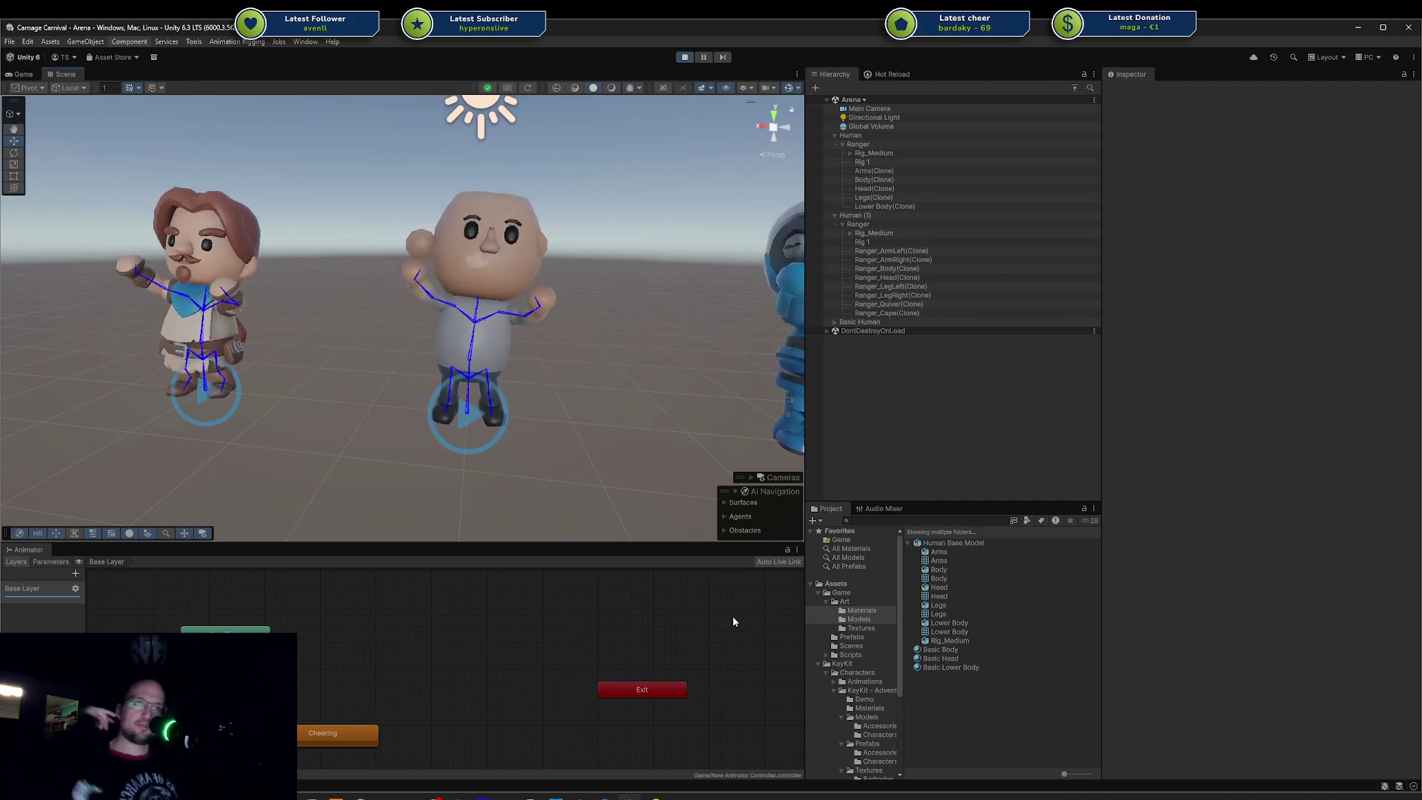
{"action": "key", "text": "alt+Tab"}
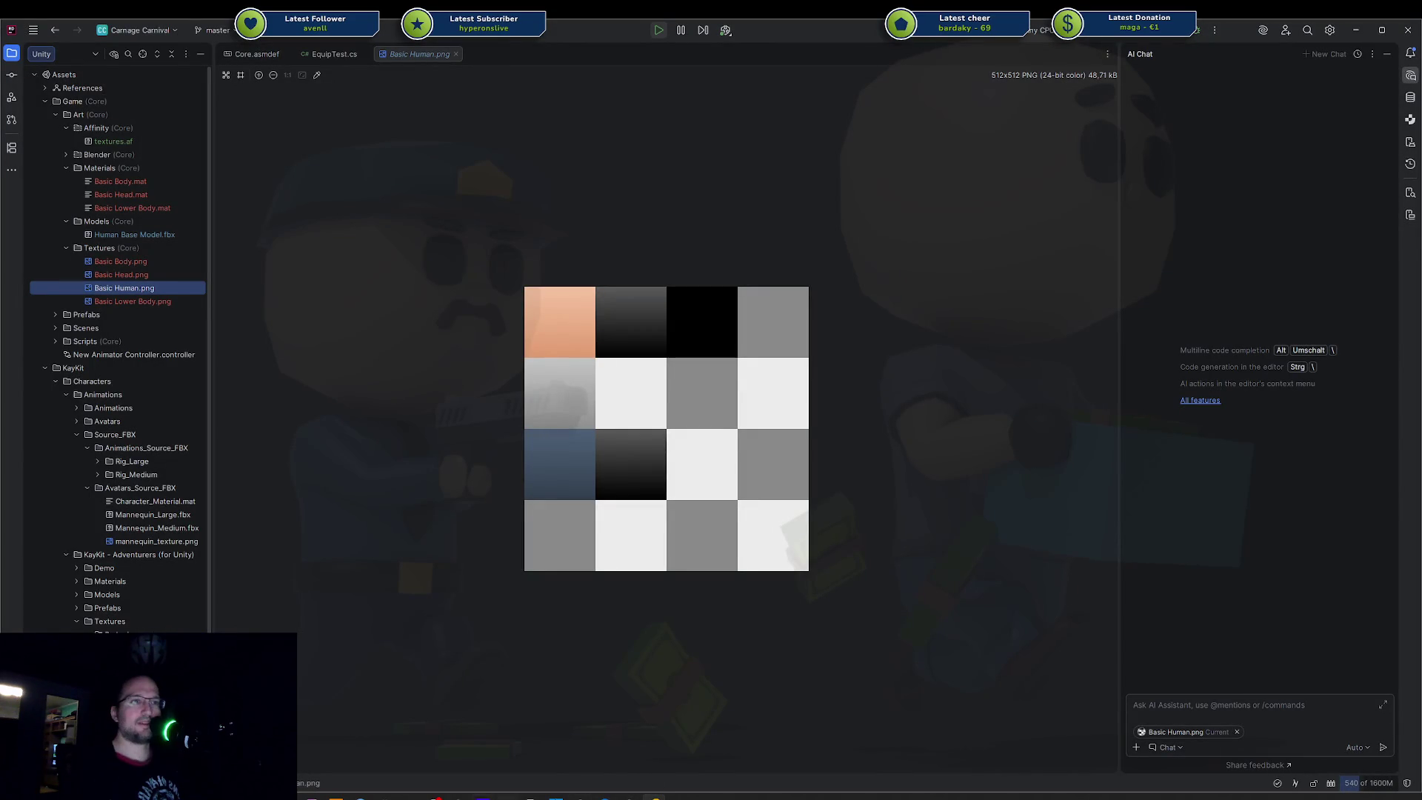
Step: Select the whole ear piece in Edit Mode, check the head's modifiers and vertex groups, and save the file
{"action": "key", "text": "alt+Tab"}
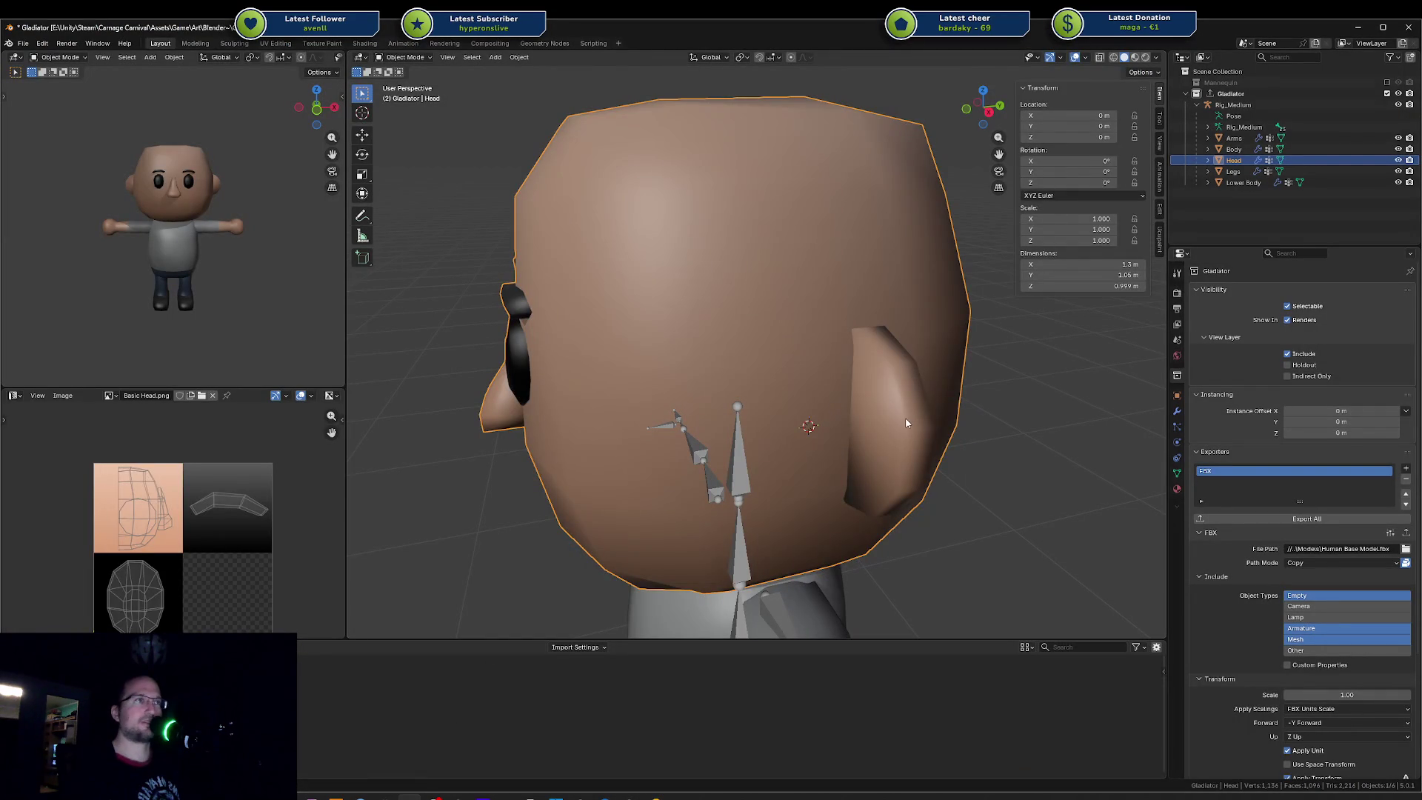
{"action": "key", "text": "Tab"}
{"action": "key", "text": "l"}
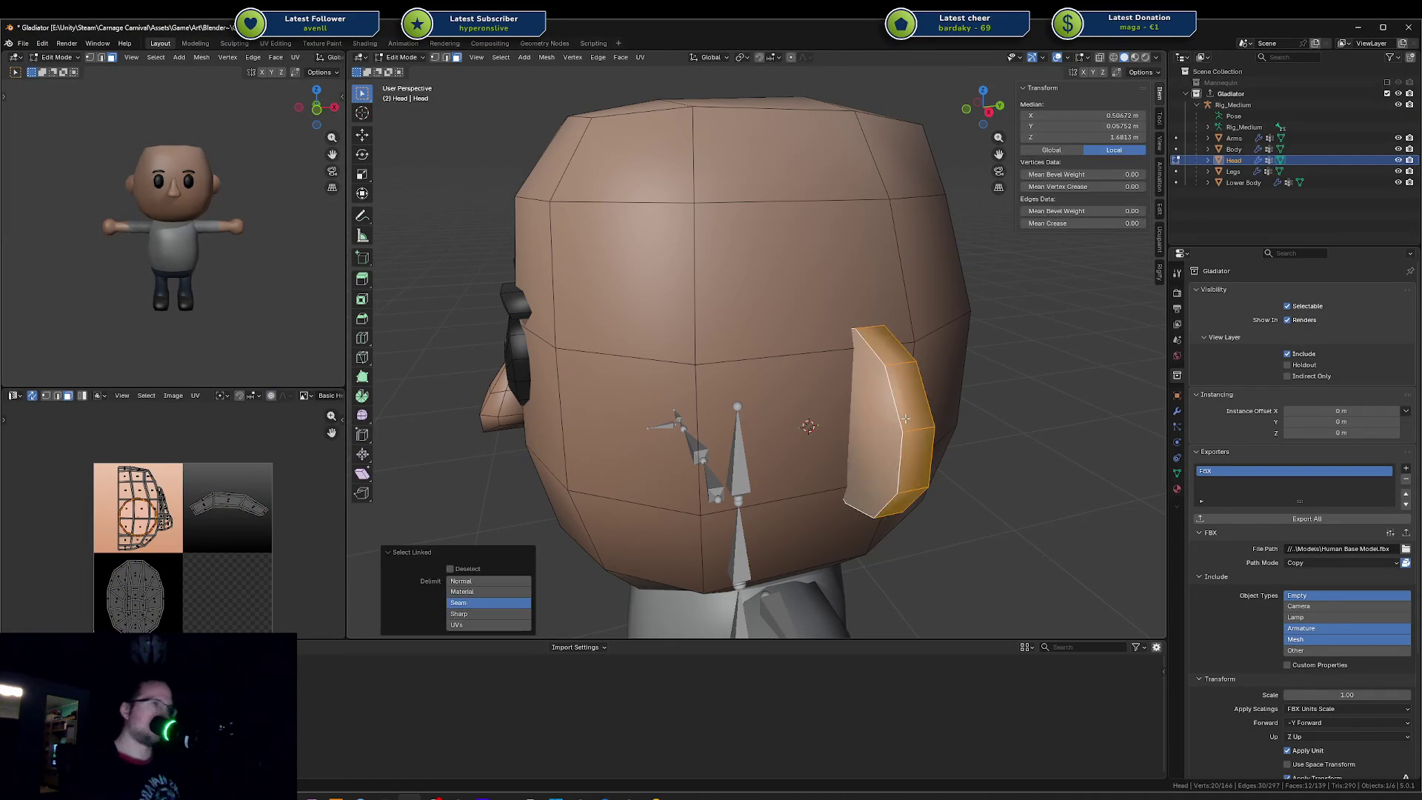
{"action": "left_click", "coordinate": [1178, 411]}
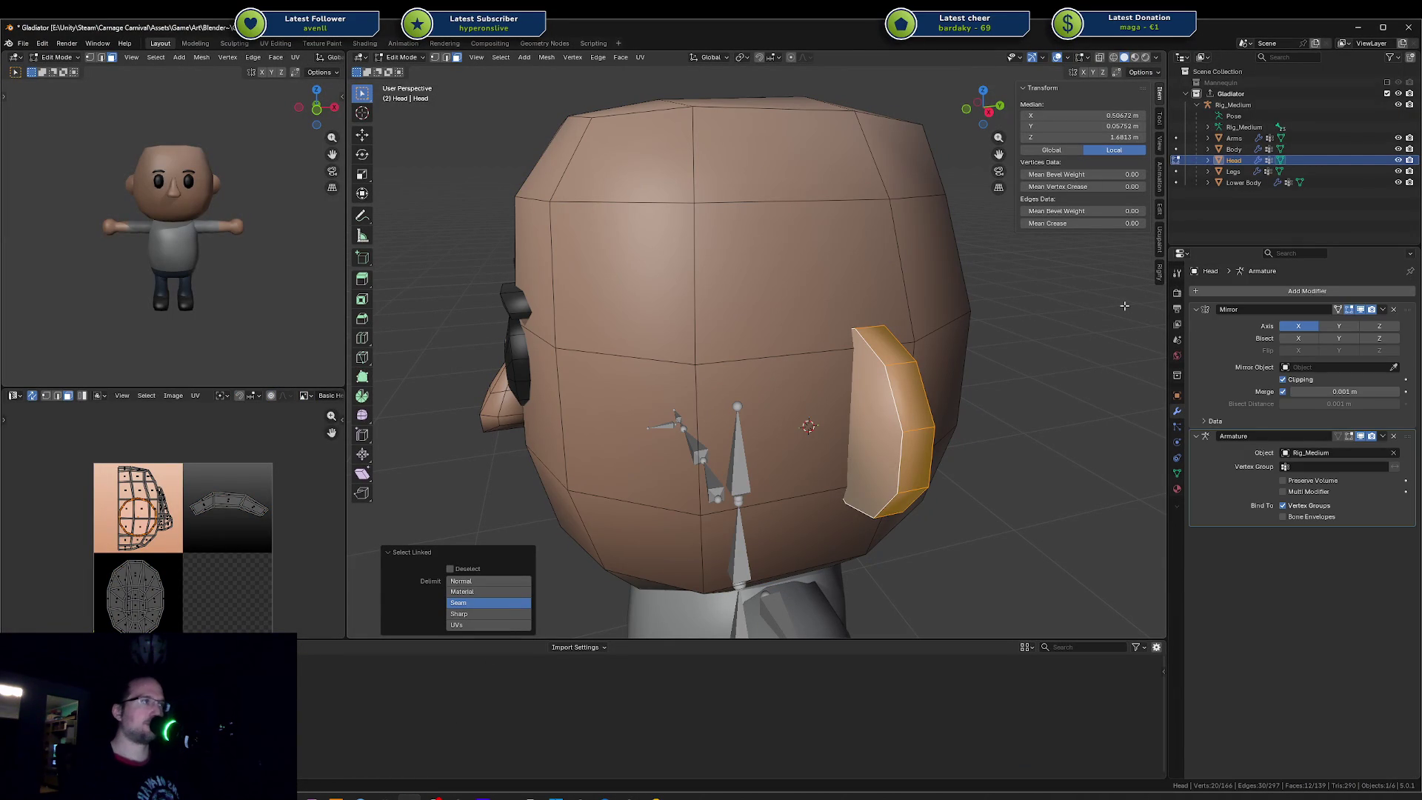
{"action": "left_click", "coordinate": [1176, 473]}
{"action": "scroll", "coordinate": [1290, 355], "scroll_direction": "down", "scroll_amount": 2}
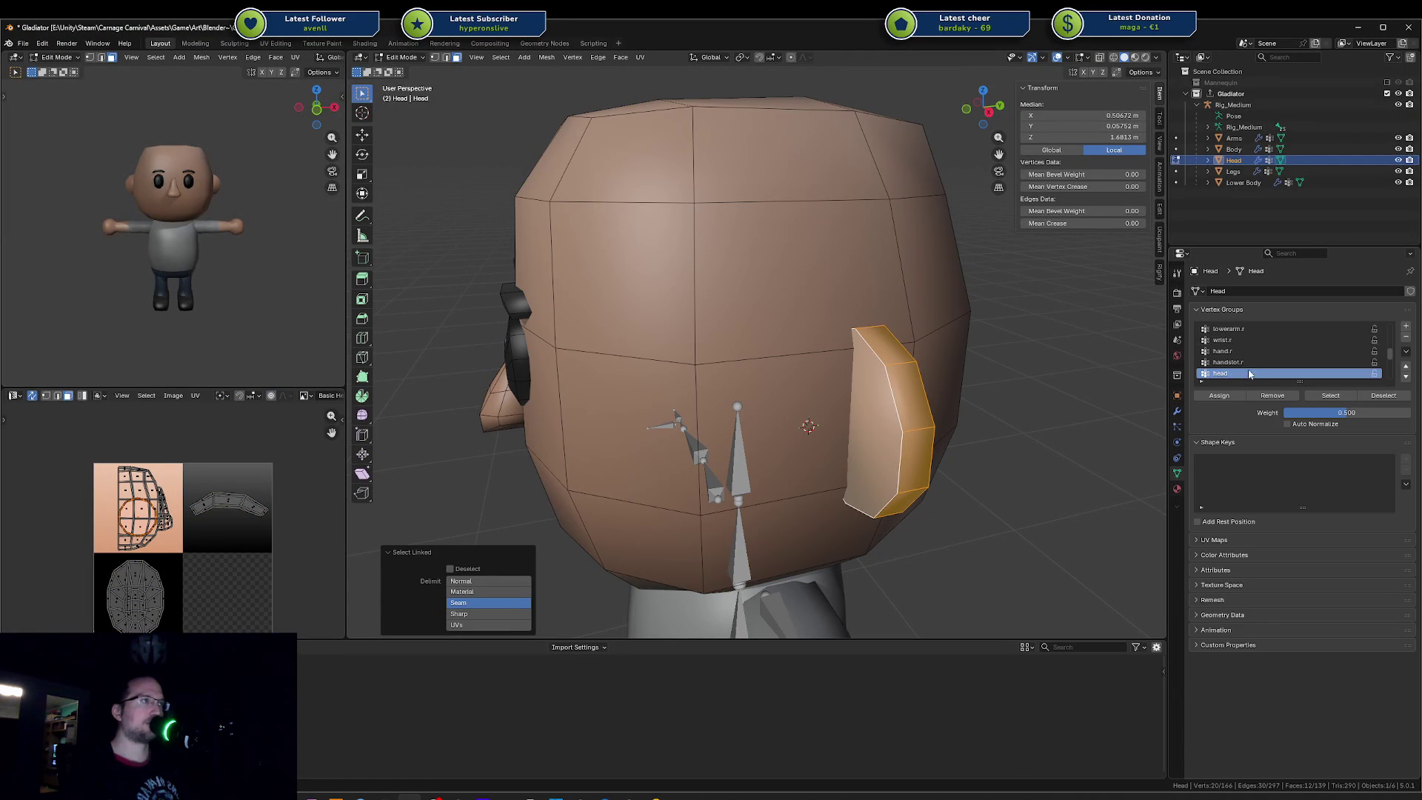
{"action": "left_click", "coordinate": [1221, 395]}
{"action": "key", "text": "ctrl+s"}
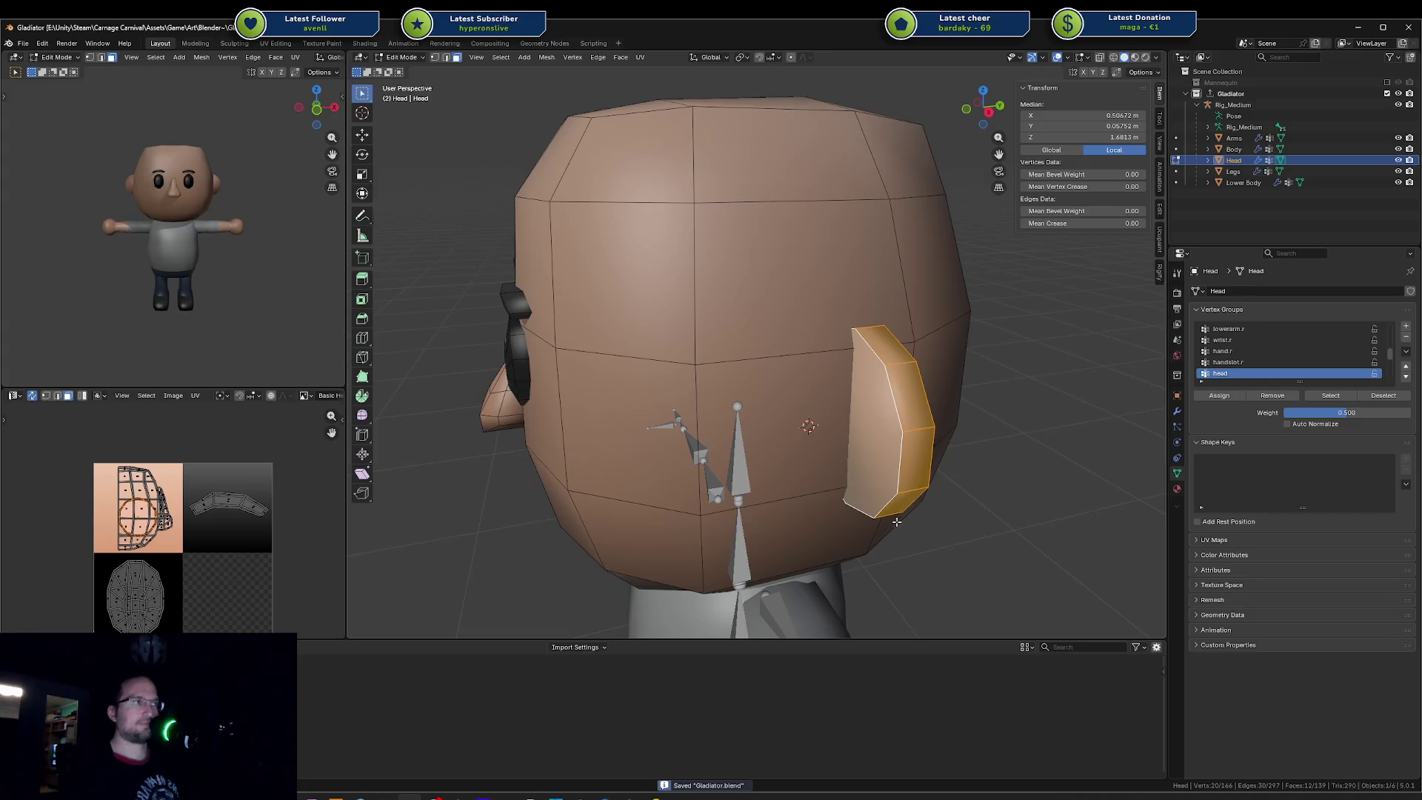
{"action": "left_click", "coordinate": [1177, 375]}
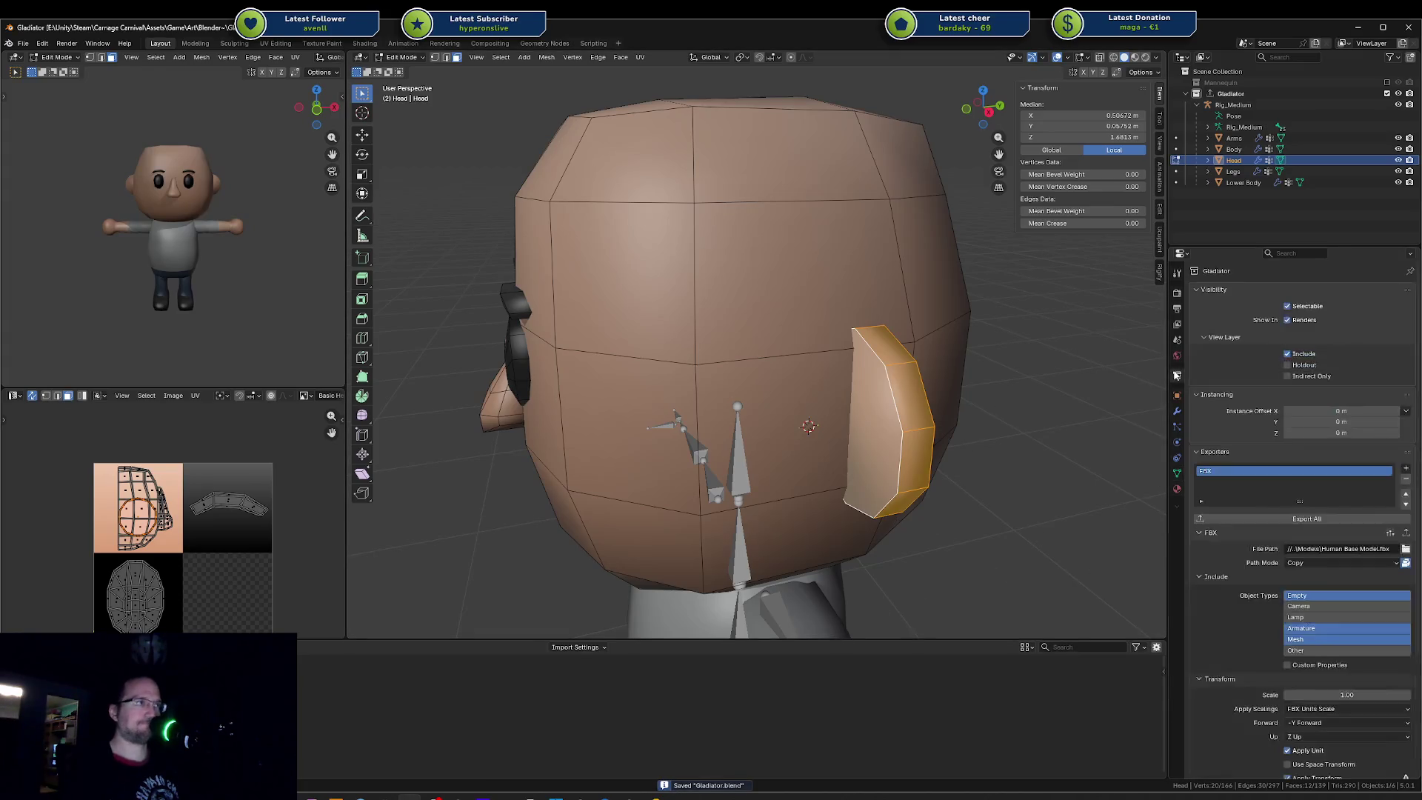
Step: Shift the ear sideways along X on the head, trying and cancelling a vertical resize and move
{"action": "middle_click_drag", "start_coordinate": [940, 456], "coordinate": [978, 416]}
{"action": "key", "text": "g"}
{"action": "key", "text": "x"}
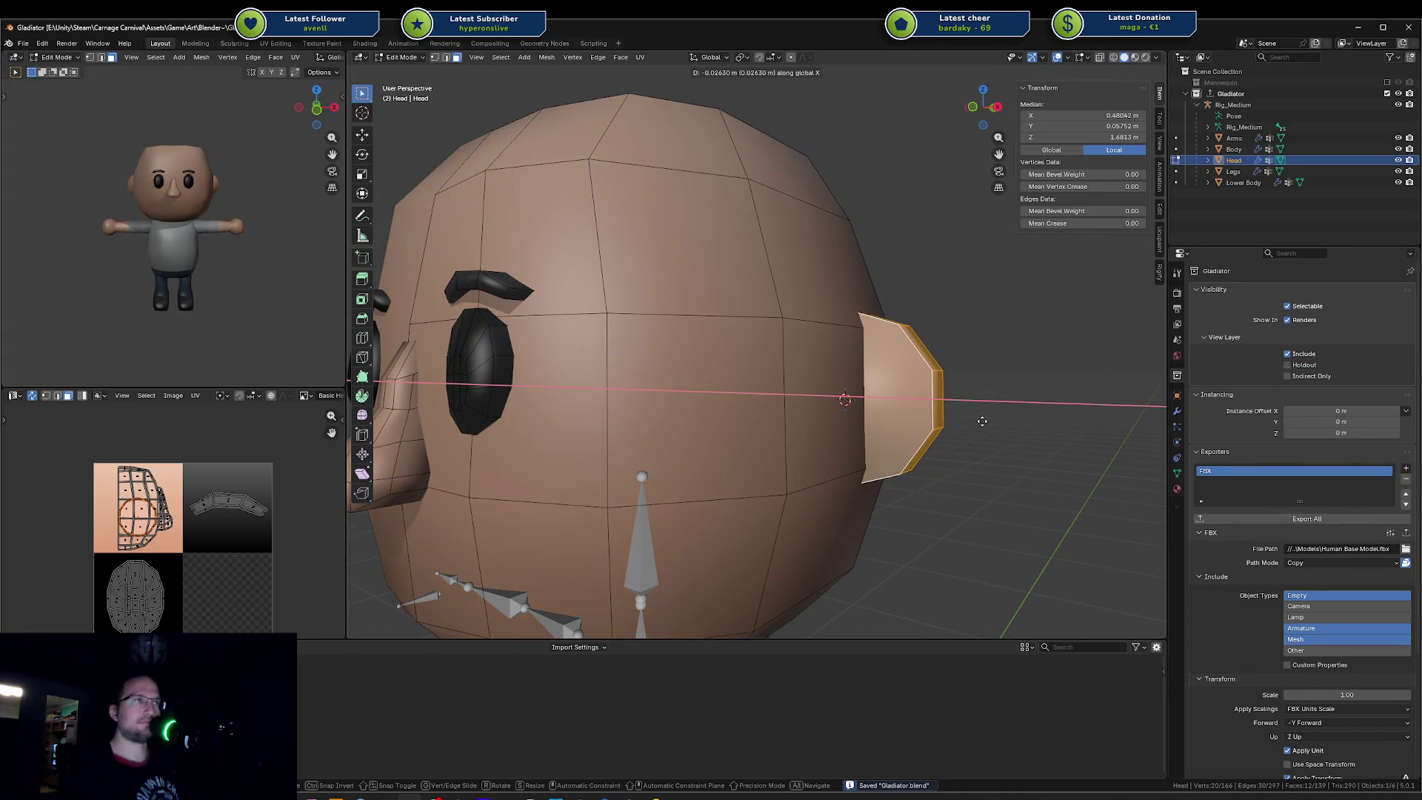
{"action": "left_click", "coordinate": [962, 414]}
{"action": "key", "text": "s"}
{"action": "key", "text": "z"}
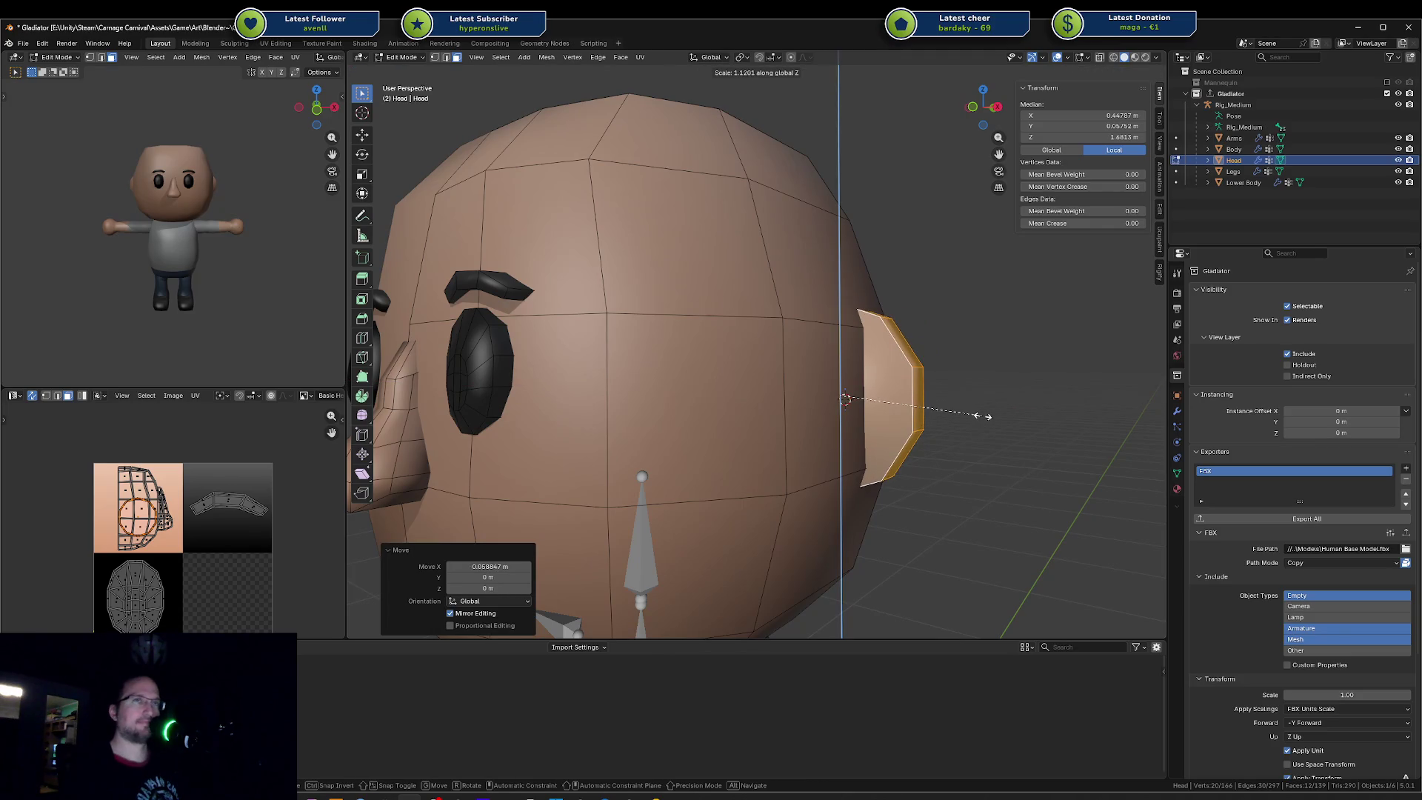
{"action": "key", "text": "Escape"}
{"action": "key", "text": "g"}
{"action": "key", "text": "x"}
{"action": "left_click", "coordinate": [977, 433]}
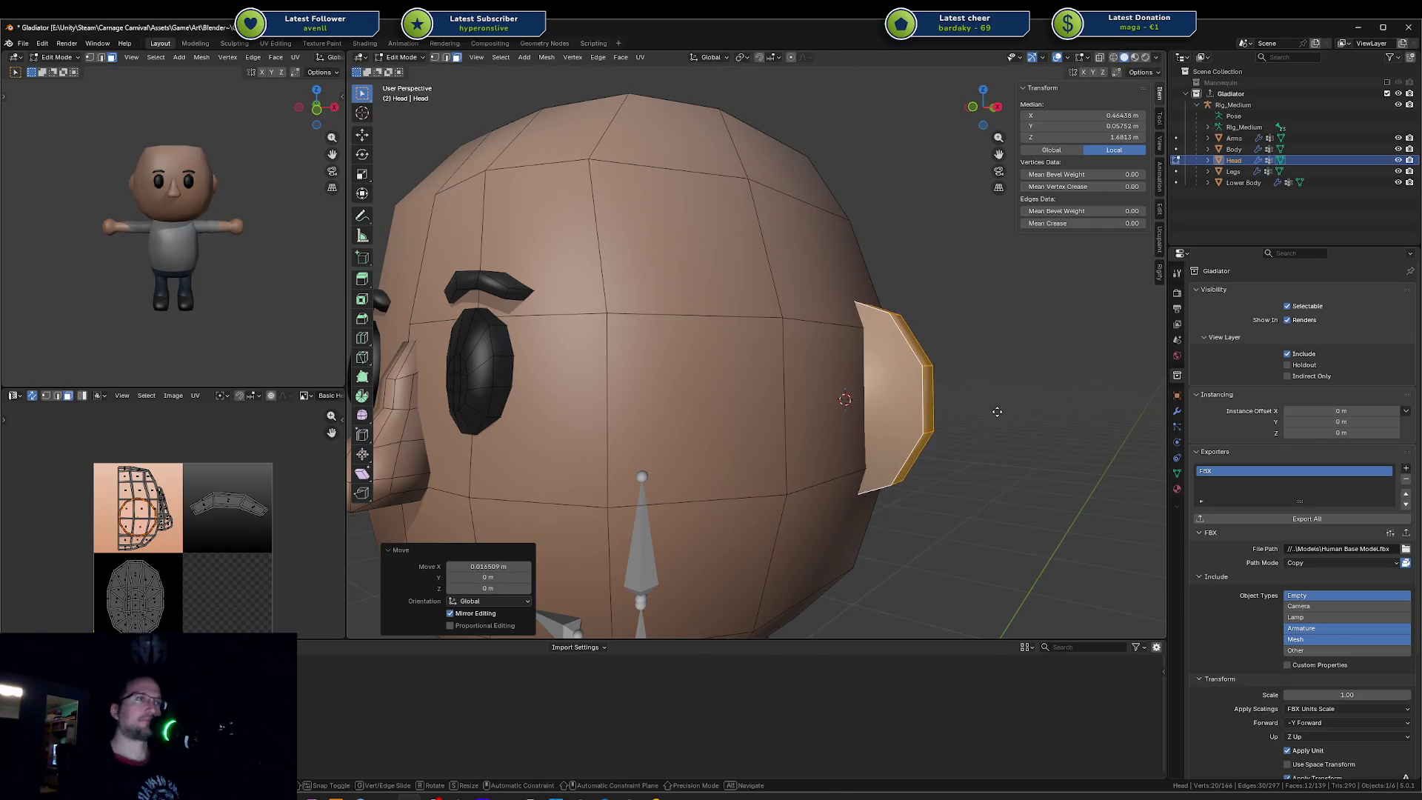
{"action": "key", "text": "g"}
{"action": "key", "text": "z"}
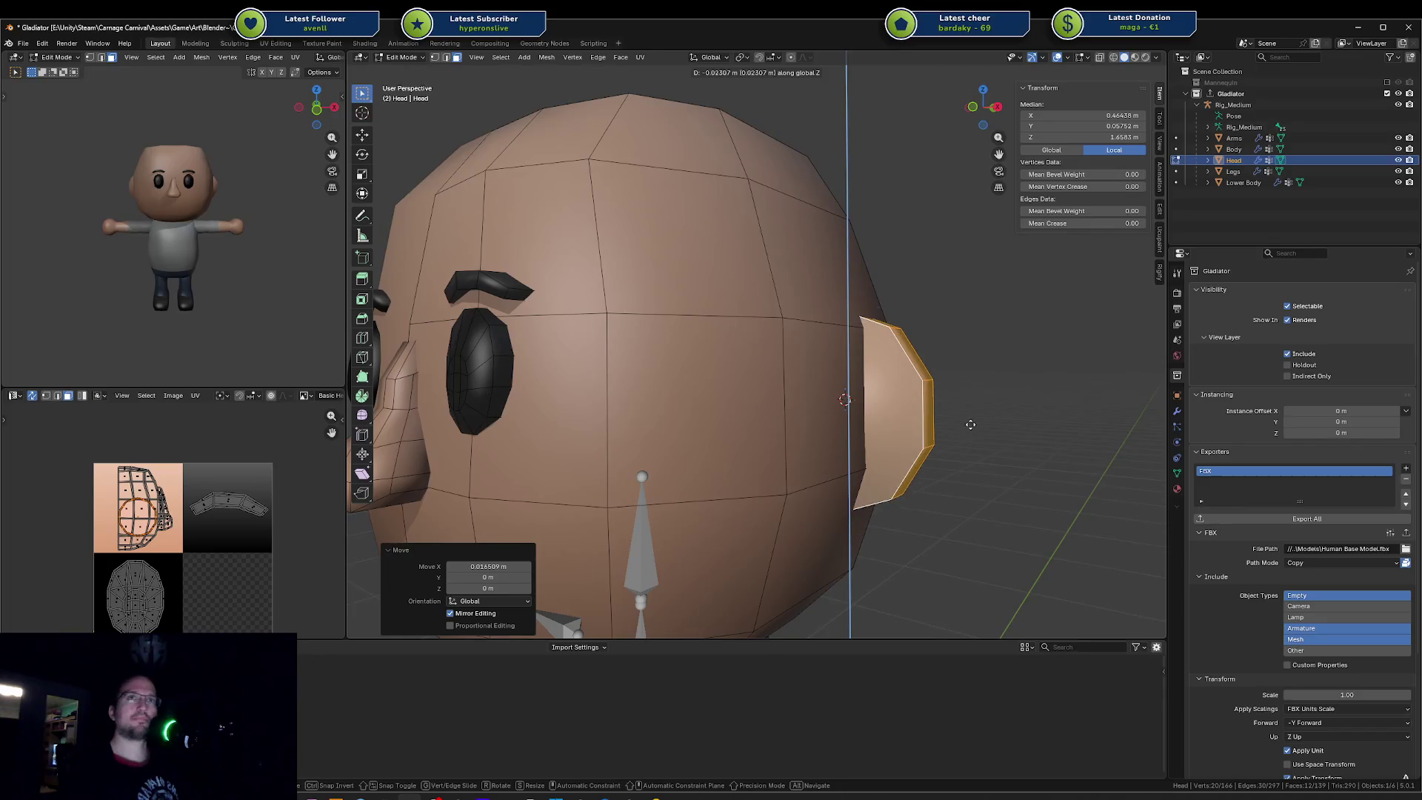
{"action": "key", "text": "Escape"}
Step: Lower the ear on the head along Z, save Gladiator.blend and re-export the Gladiator collection as FBX
{"action": "middle_click_drag", "start_coordinate": [183, 261], "coordinate": [210, 261]}
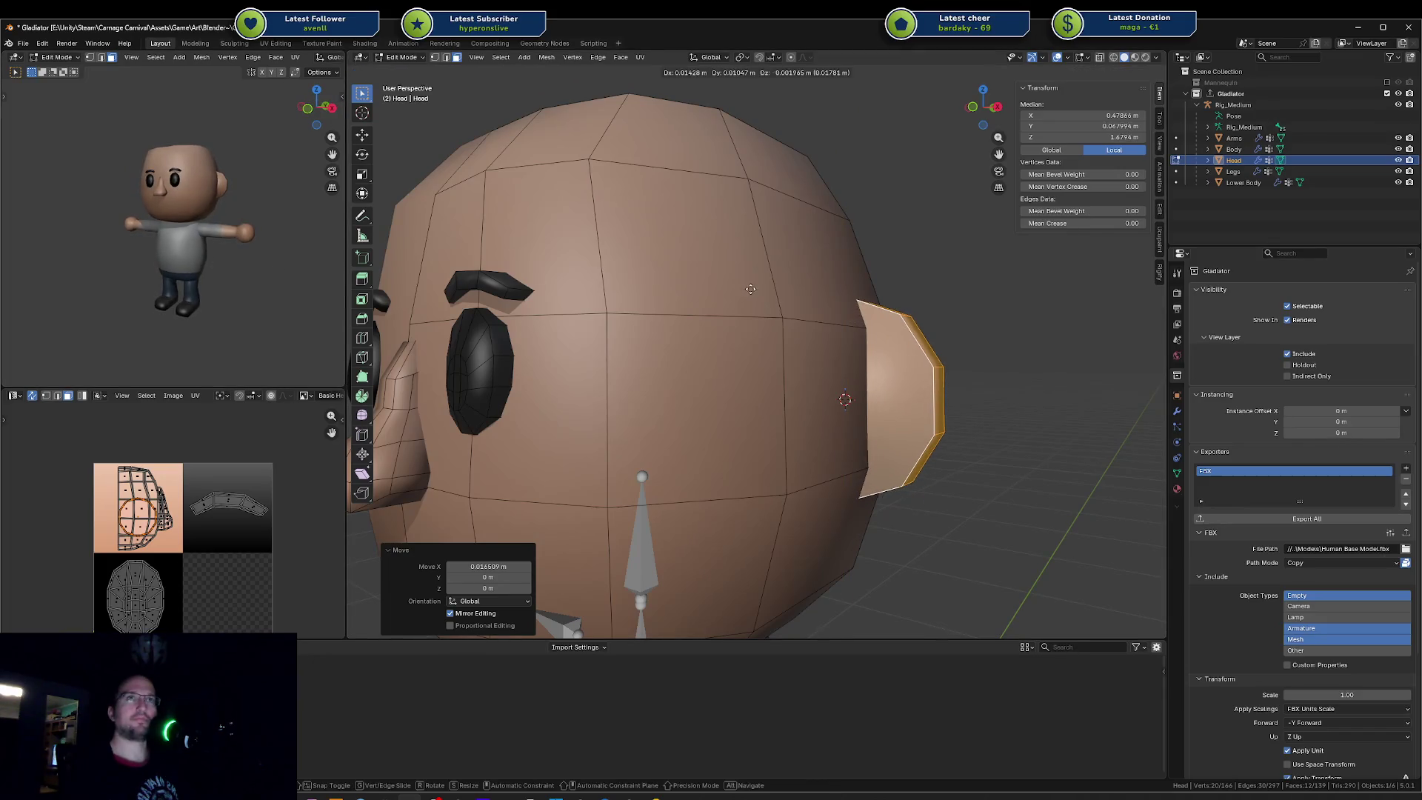
{"action": "key", "text": "g"}
{"action": "key", "text": "z"}
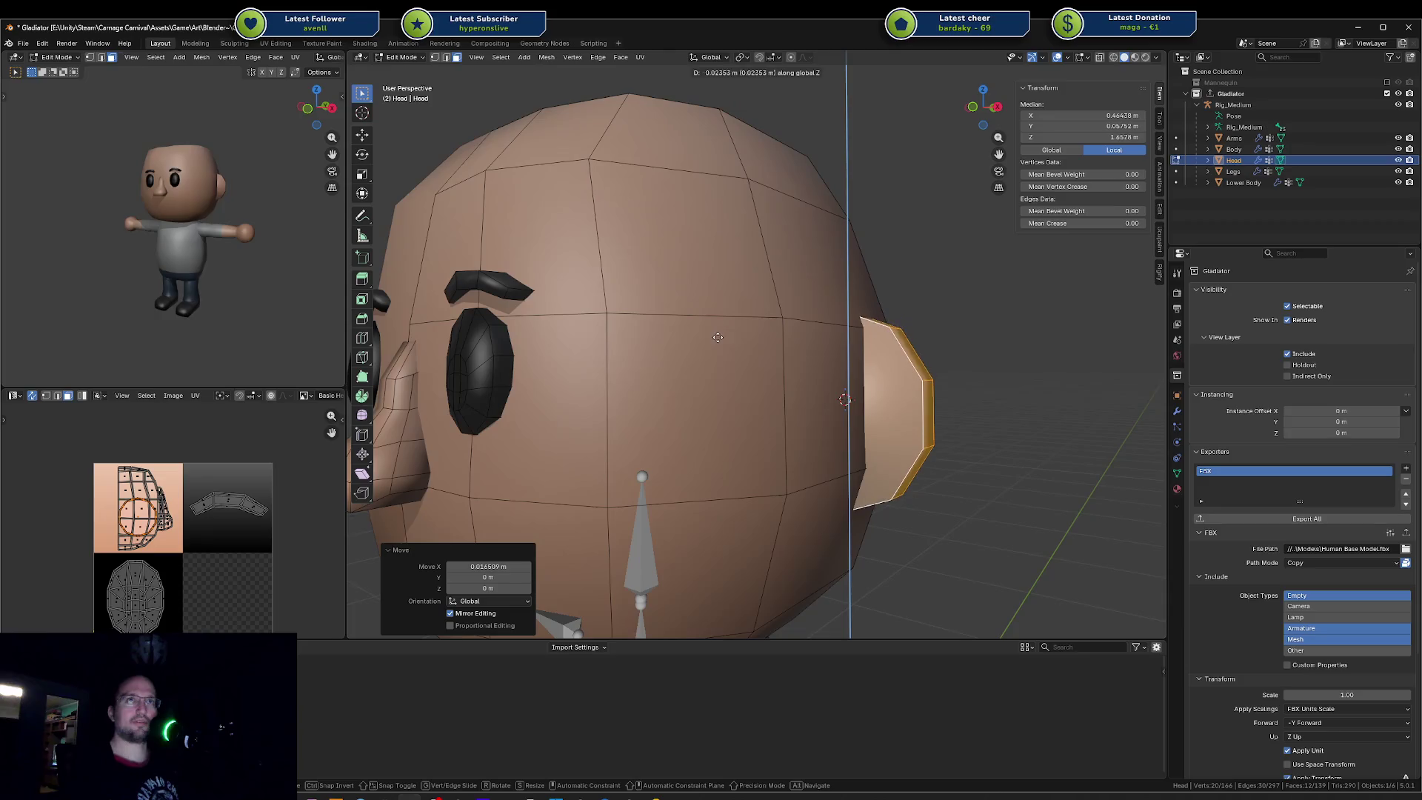
{"action": "key", "text": "Escape"}
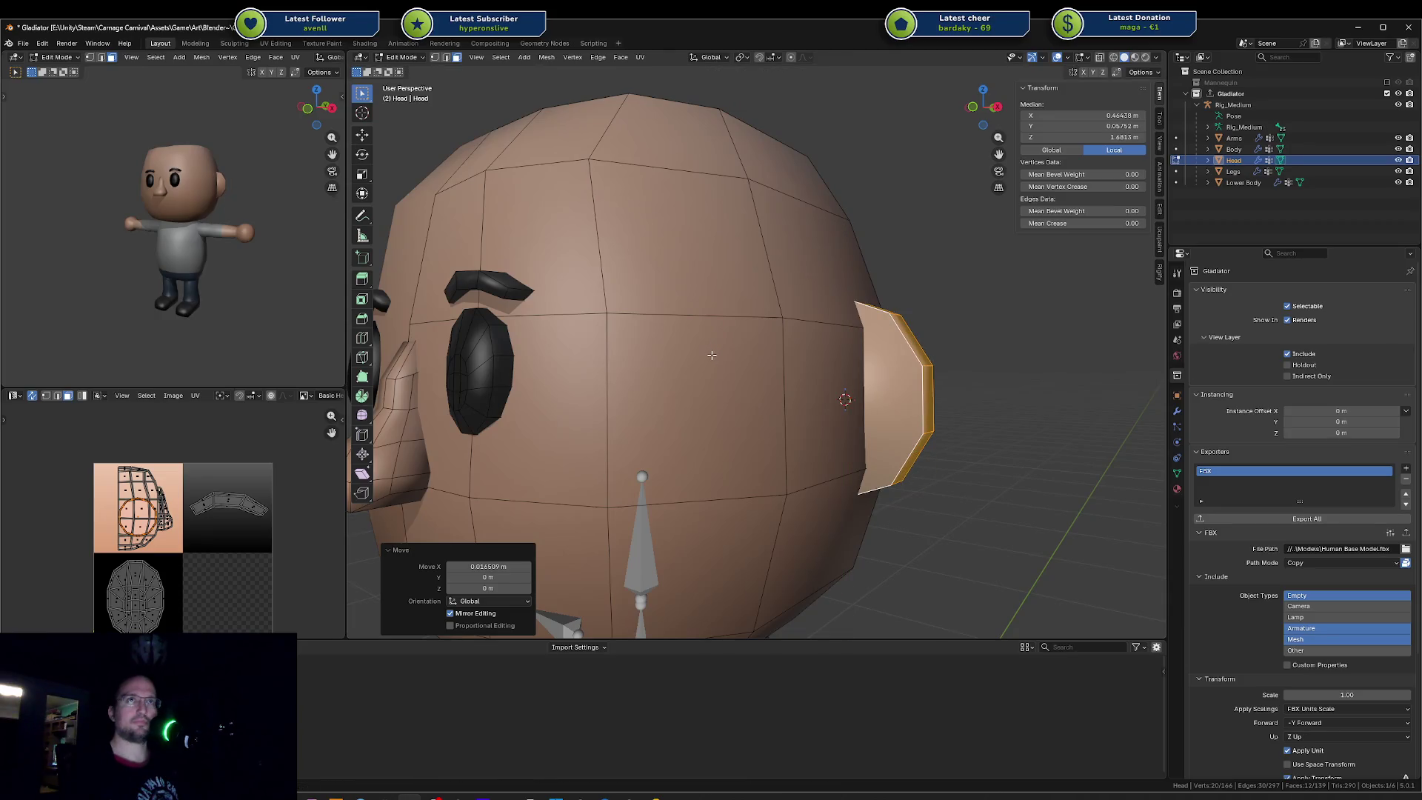
{"action": "key", "text": "g"}
{"action": "key", "text": "x"}
{"action": "key", "text": "z"}
{"action": "key", "text": "z"}
{"action": "key", "text": "x"}
{"action": "key", "text": "z"}
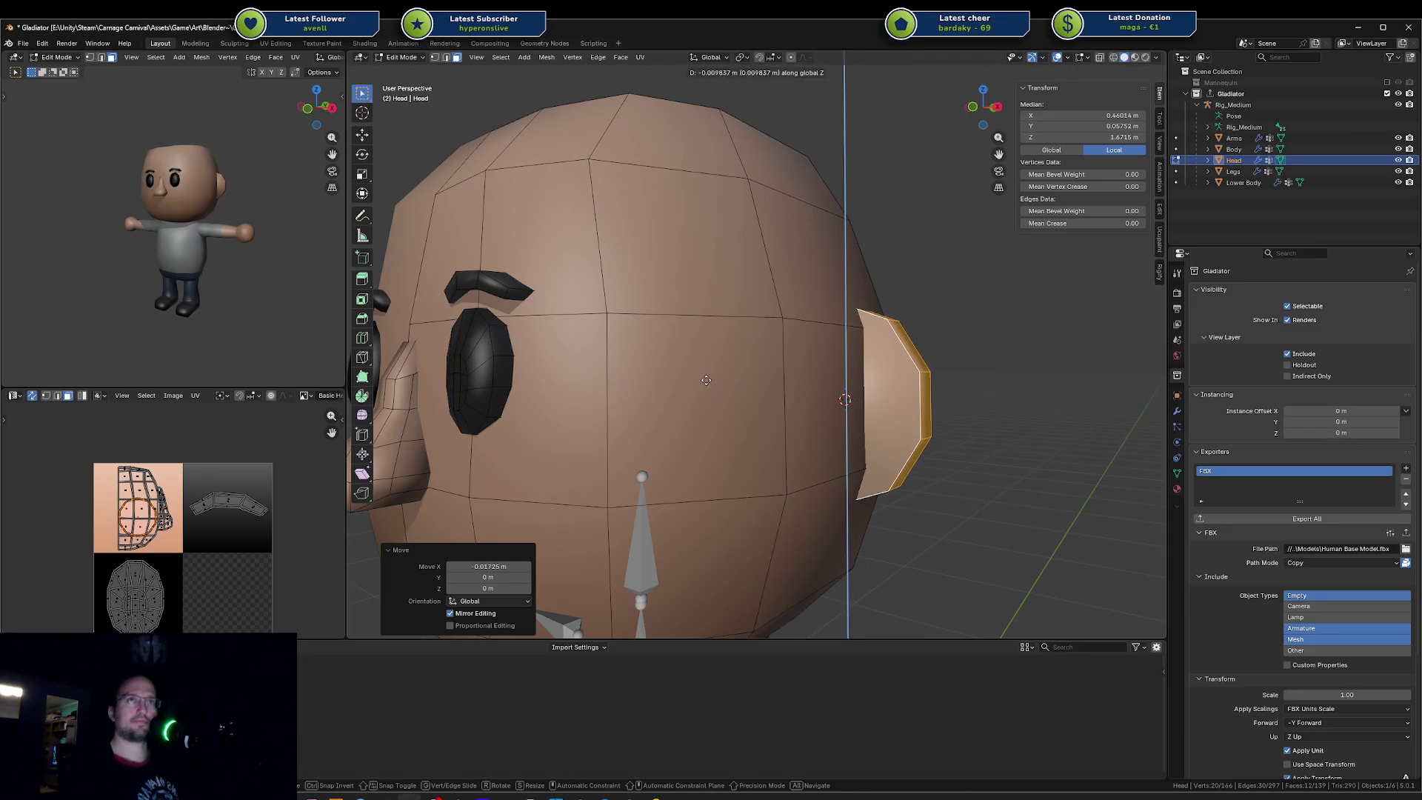
{"action": "key", "text": "z"}
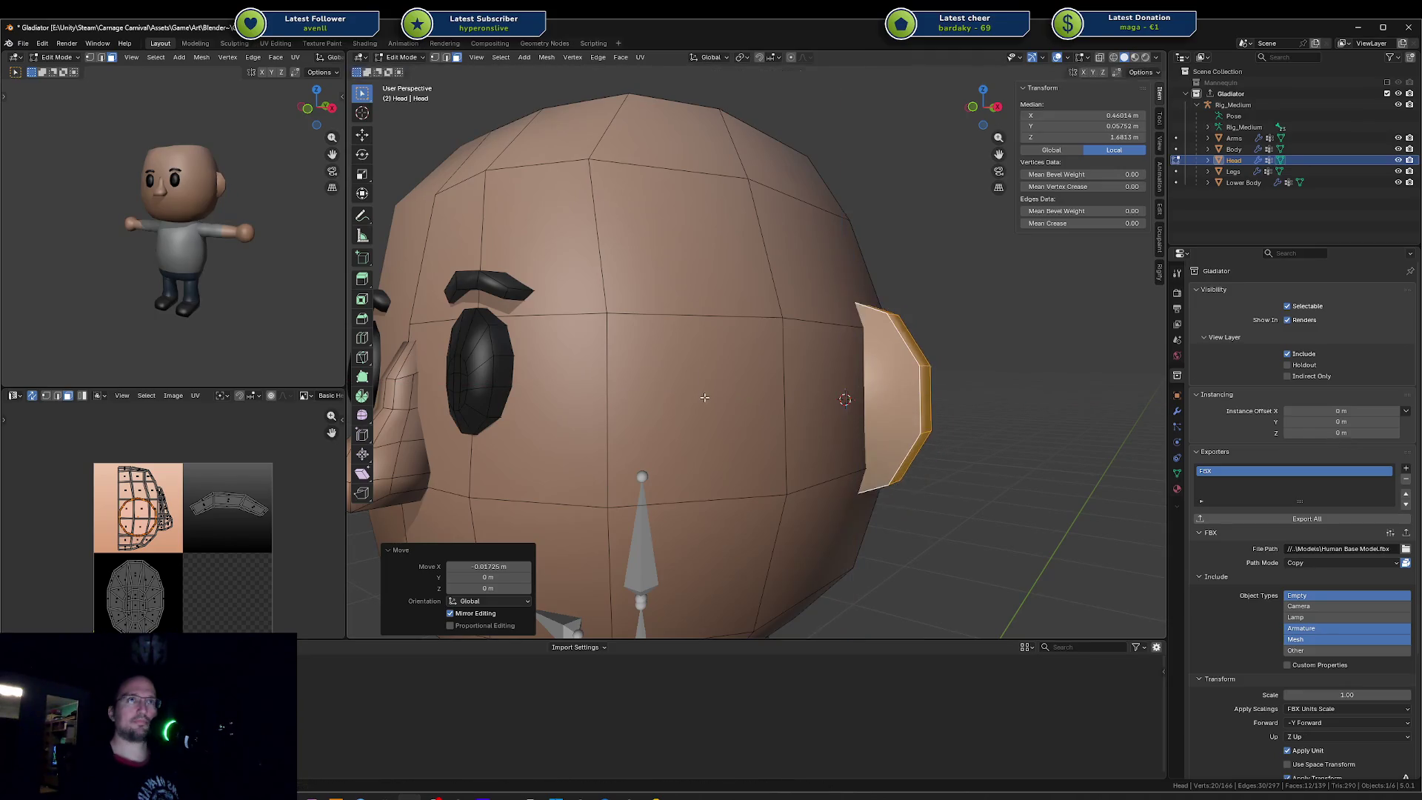
{"action": "key", "text": "z"}
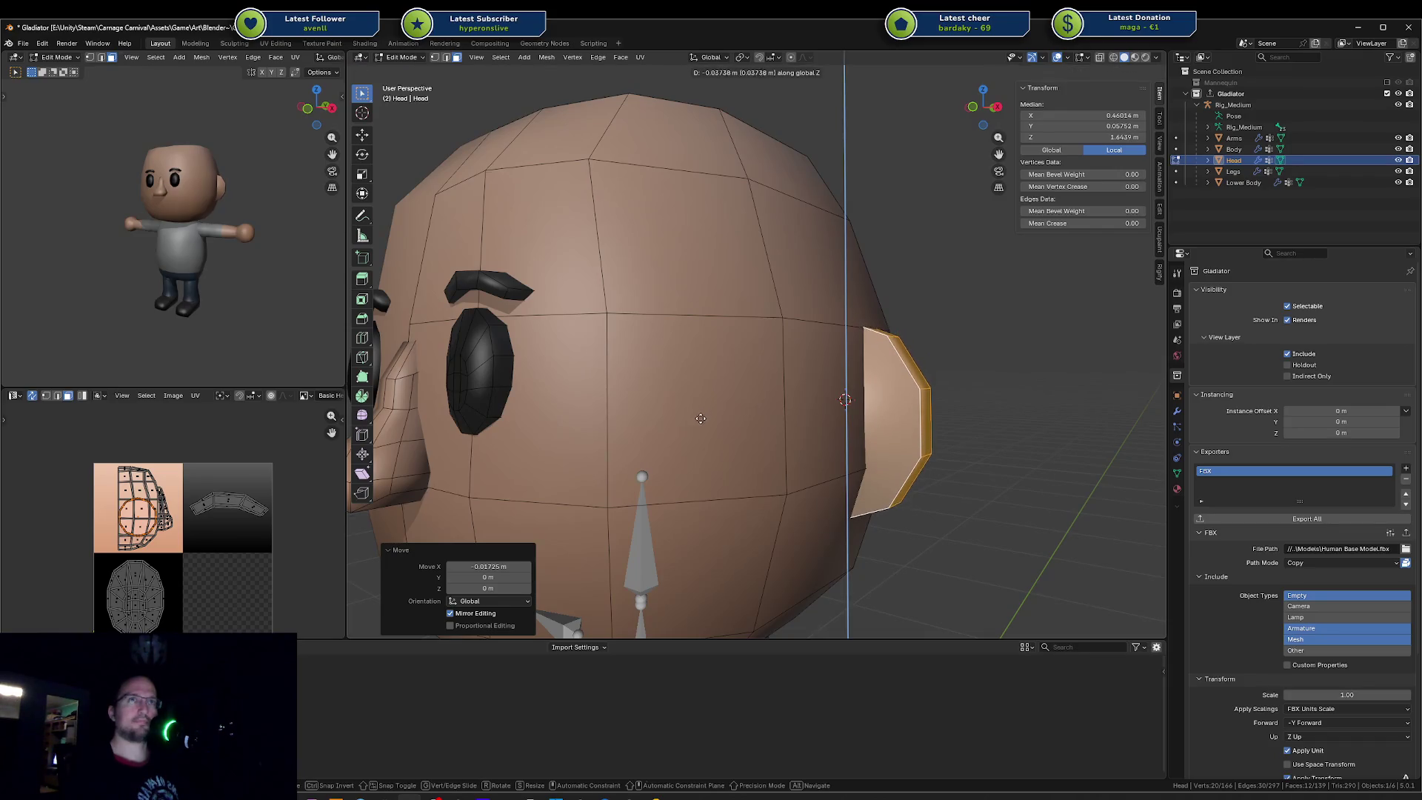
{"action": "left_click", "coordinate": [698, 417]}
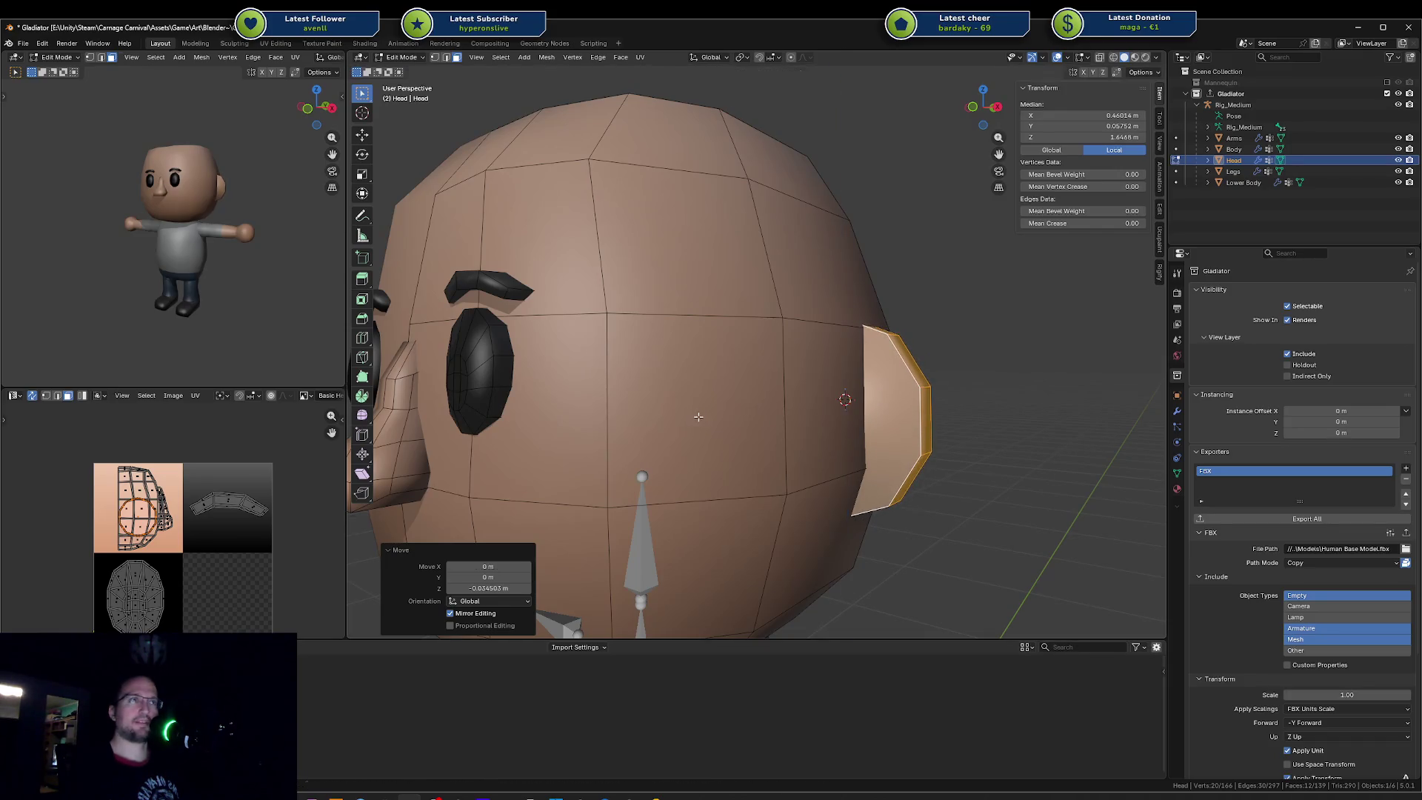
{"action": "key", "text": "ctrl+s"}
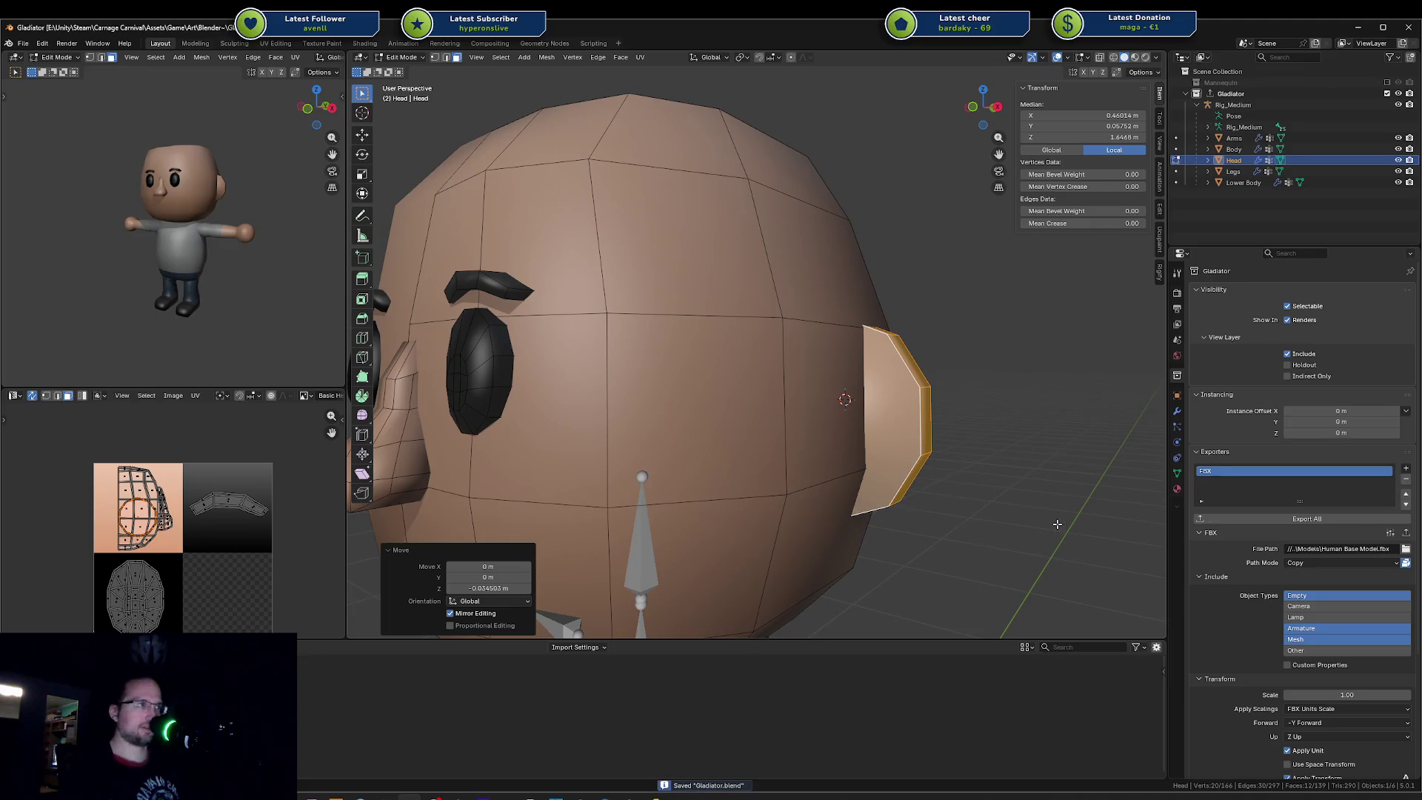
{"action": "left_click", "coordinate": [1307, 518]}
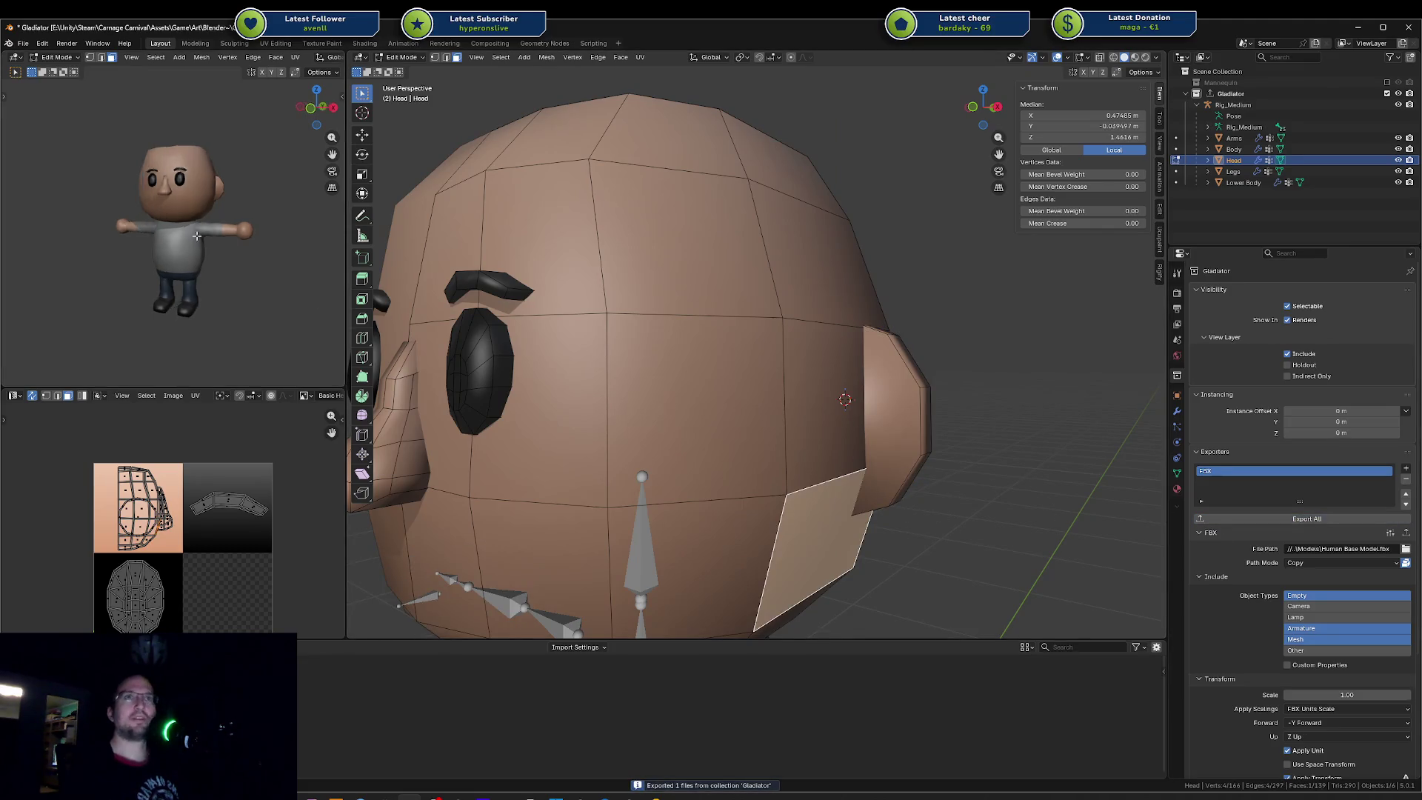
Step: Save the file in Object Mode, turn the preview character, then select an edge on the ear
{"action": "key", "text": "Tab"}
{"action": "scroll", "coordinate": [755, 367], "scroll_direction": "down", "scroll_amount": 3}
{"action": "key", "text": "ctrl+s"}
{"action": "middle_click_drag", "start_coordinate": [184, 228], "coordinate": [190, 191]}
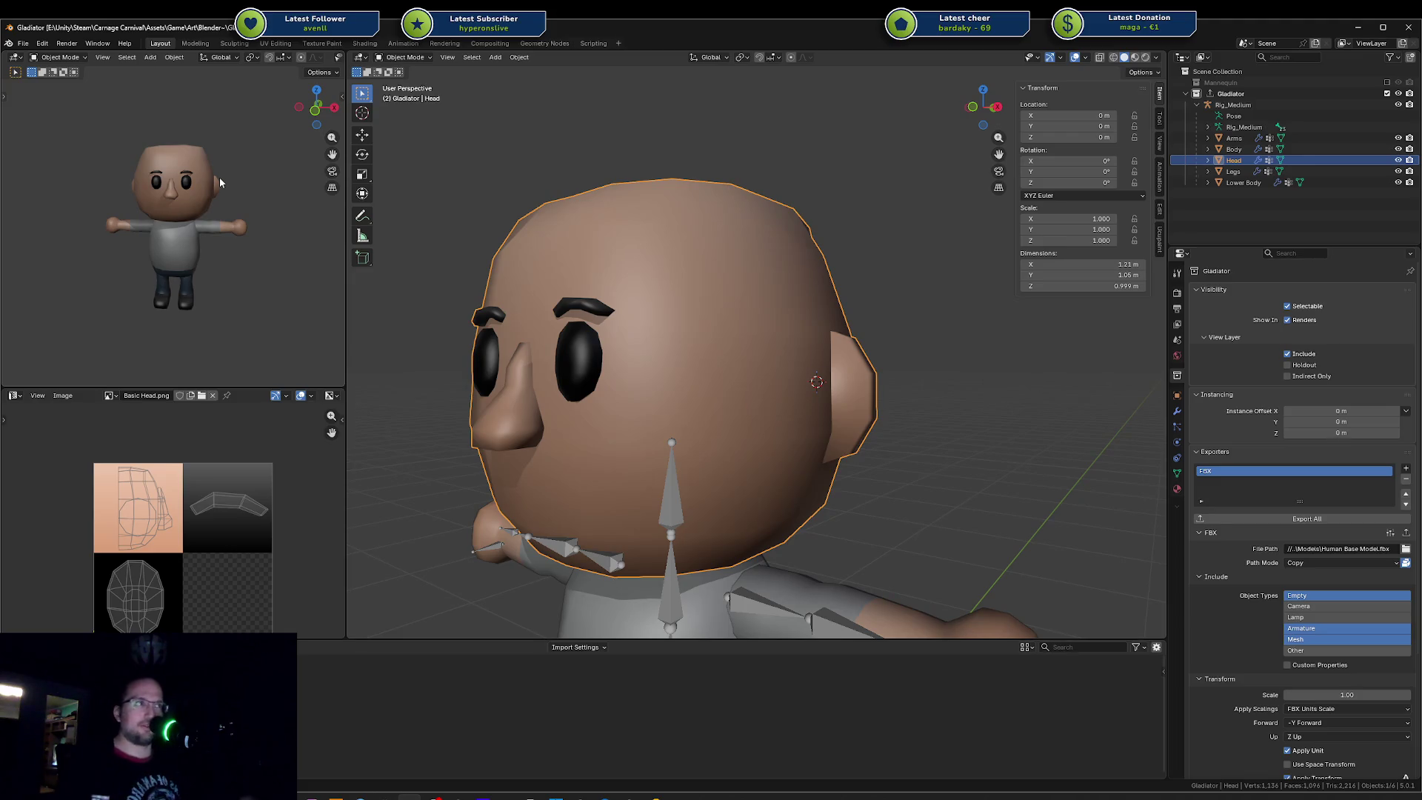
{"action": "key", "text": "Tab"}
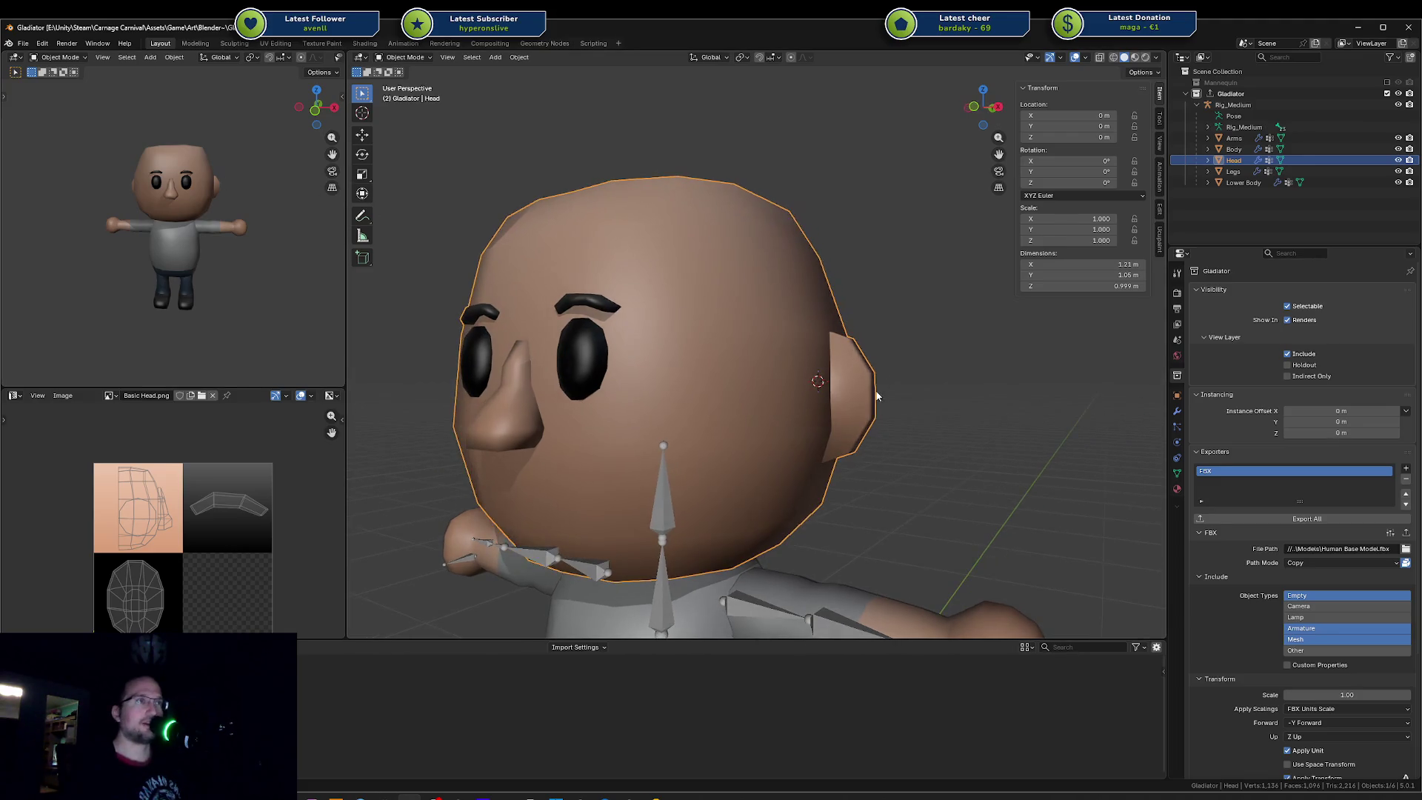
{"action": "left_click", "coordinate": [875, 414]}
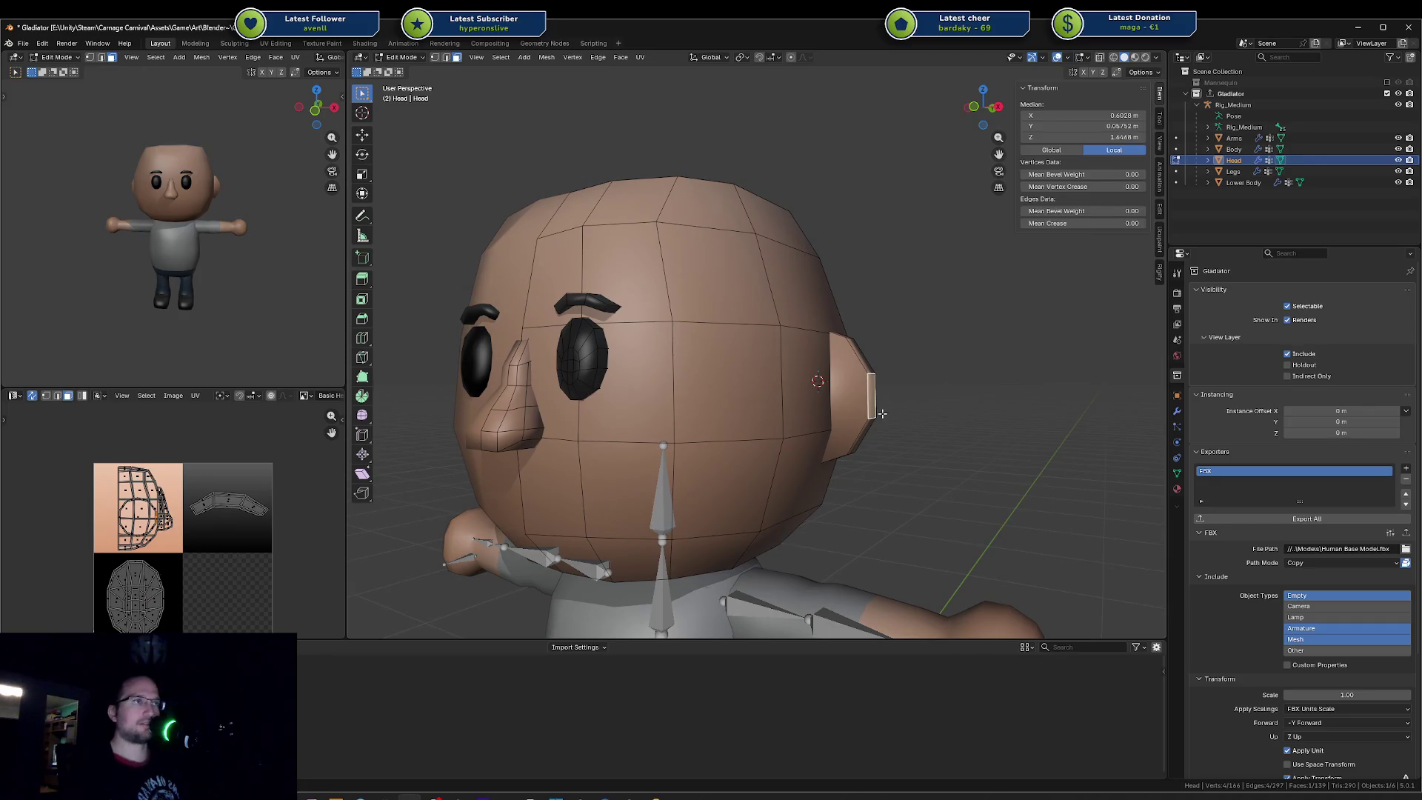
Step: Abandon a sideways move of the ear edge, re-export the Gladiator collection as FBX and switch to Unity
{"action": "key", "text": "g"}
{"action": "key", "text": "x"}
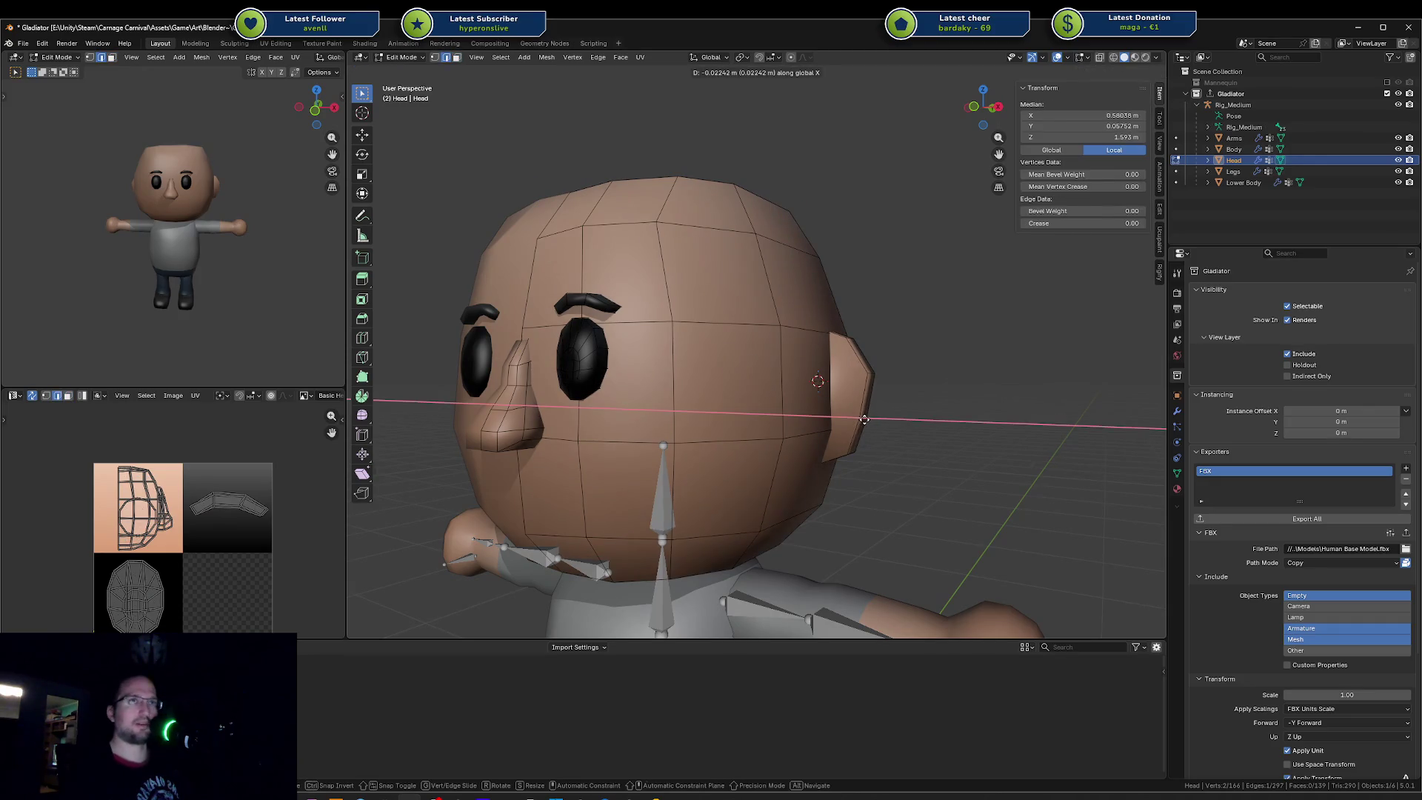
{"action": "right_click", "coordinate": [873, 419]}
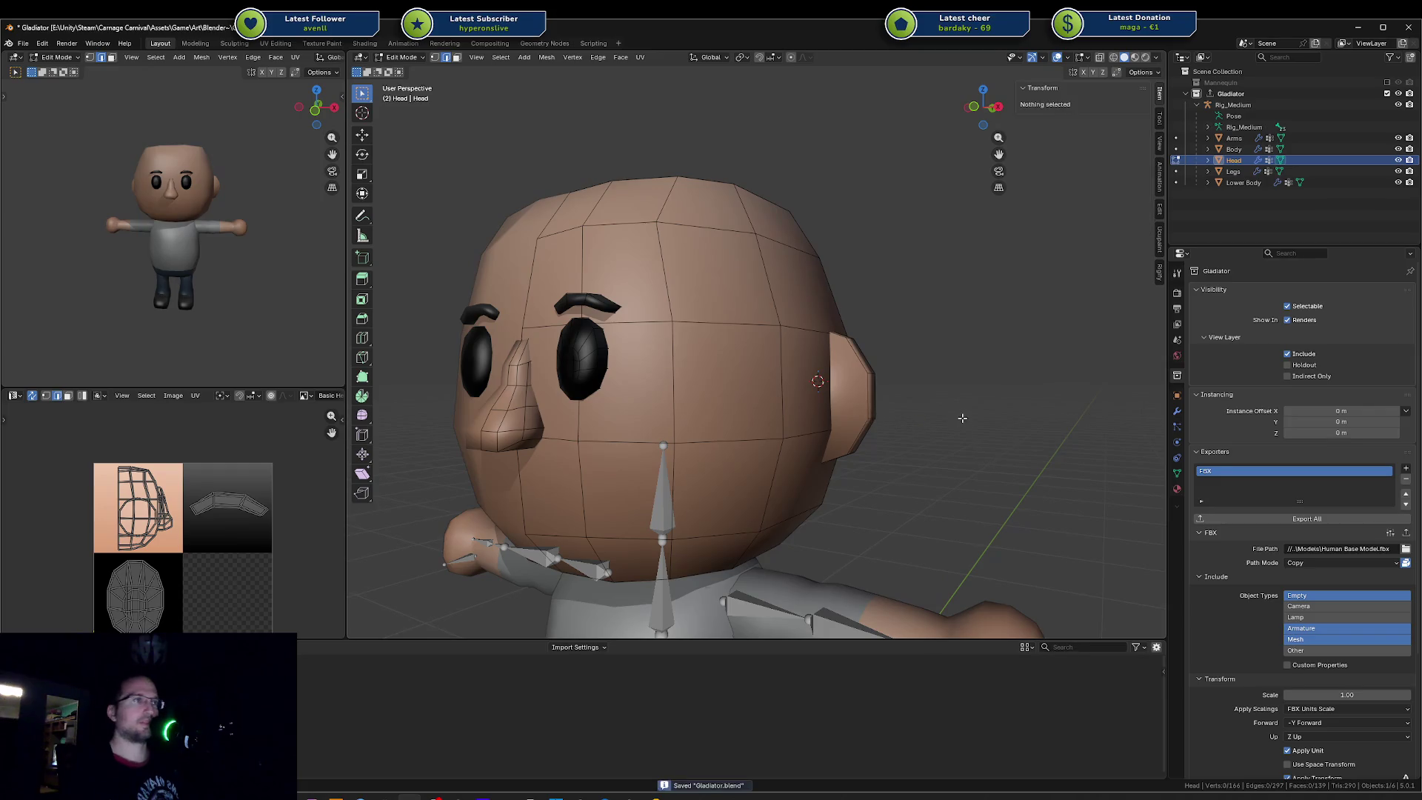
{"action": "key", "text": "Tab"}
{"action": "left_click", "coordinate": [1274, 522]}
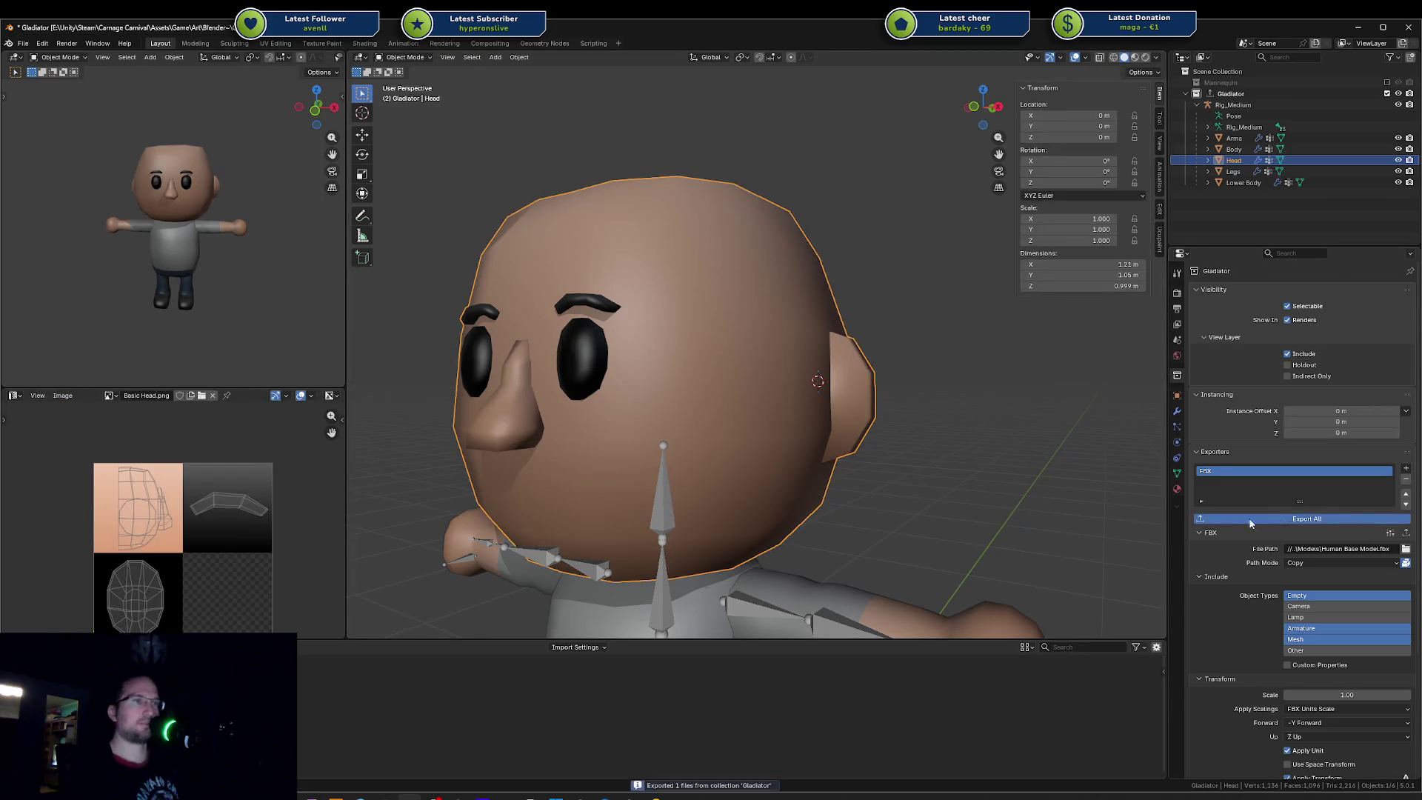
{"action": "left_click", "coordinate": [619, 796]}
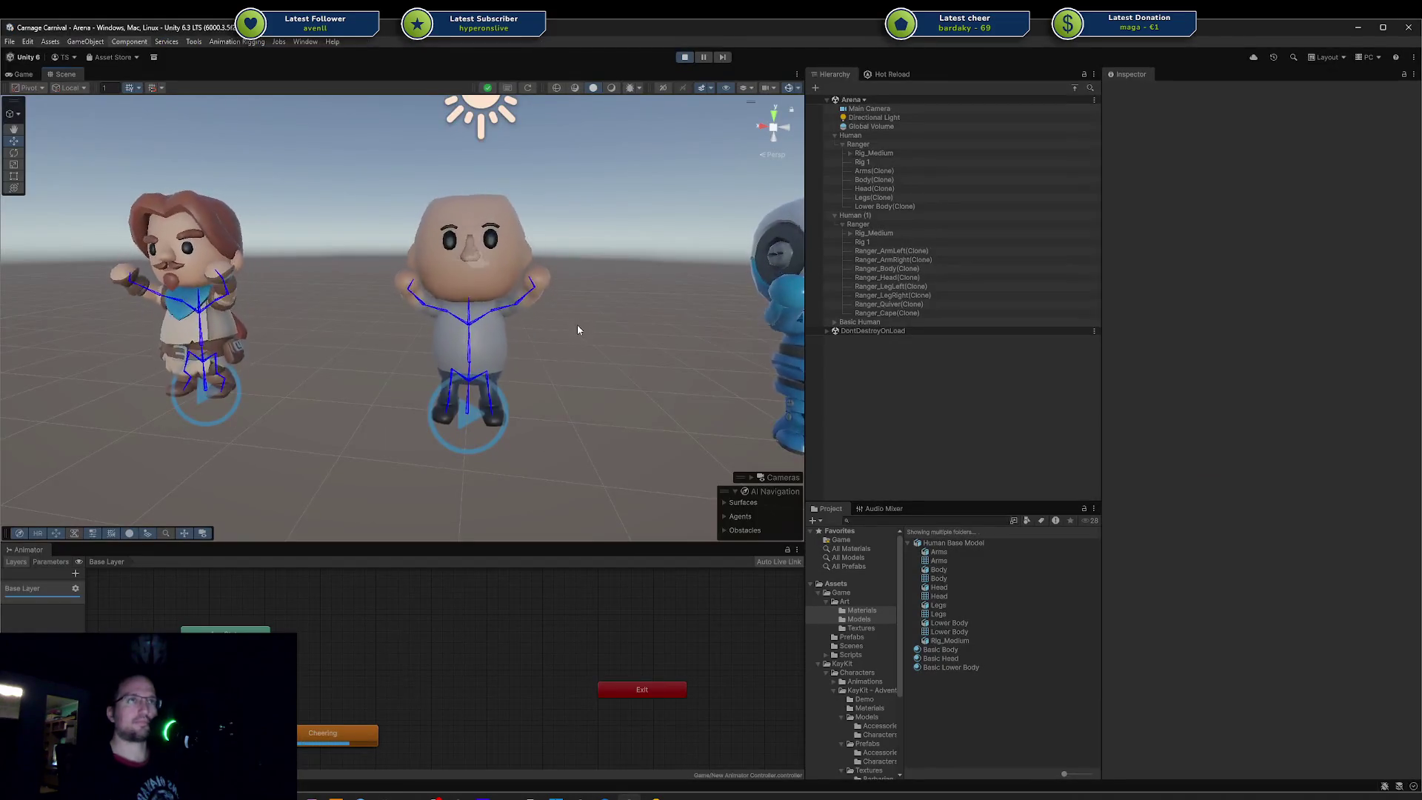
Step: Orbit and pan Unity's Scene view around the bald character and the others, then return to editing the head mesh in Blender
{"action": "left_click_drag", "start_coordinate": [586, 347], "coordinate": [422, 344], "text": "alt"}
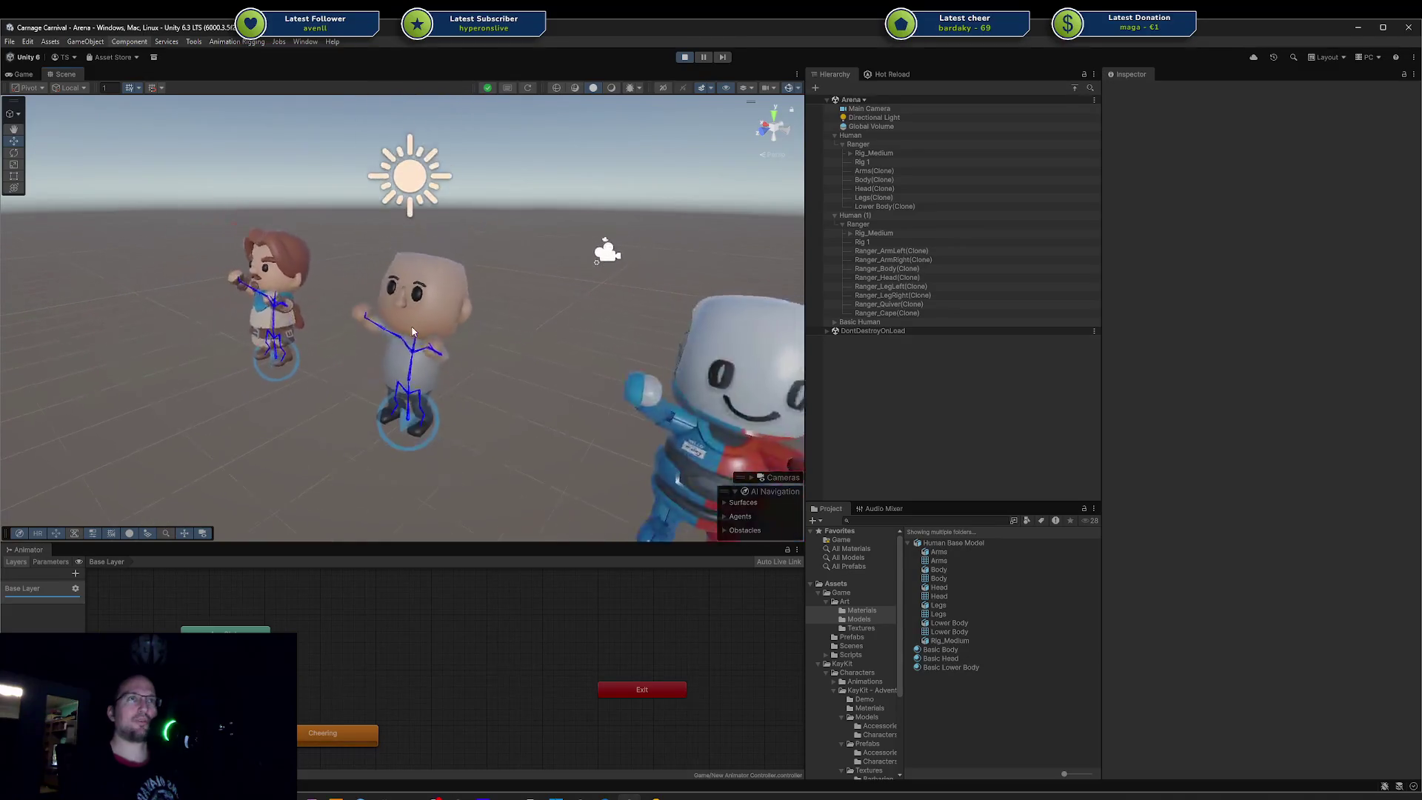
{"action": "mouse_move", "coordinate": [422, 344]}
{"action": "right_mouse_down"}
{"action": "mouse_move", "coordinate": [527, 311]}
{"action": "mouse_move", "coordinate": [507, 315]}
{"action": "right_mouse_up"}
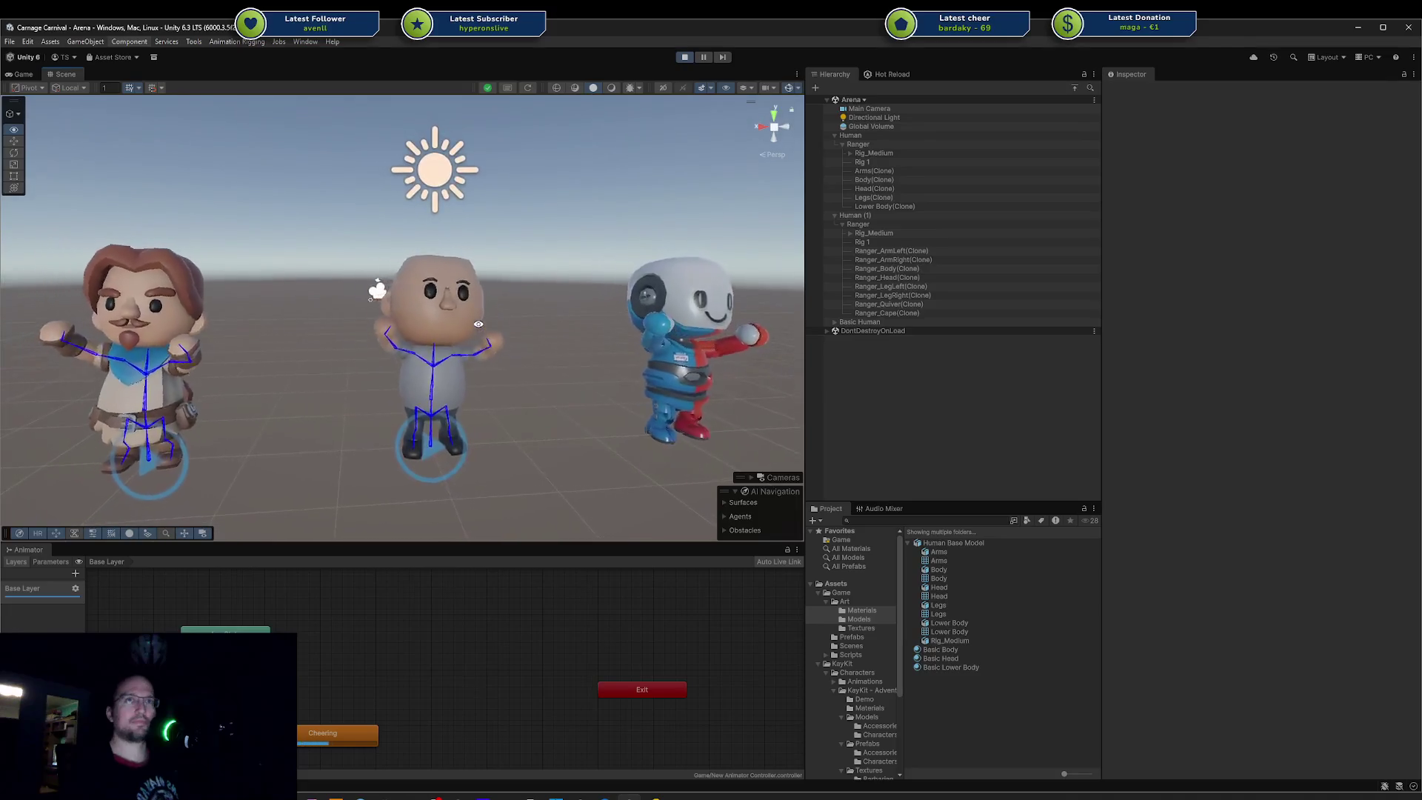
{"action": "mouse_move", "coordinate": [506, 315]}
{"action": "right_mouse_down"}
{"action": "mouse_move", "coordinate": [429, 239]}
{"action": "mouse_move", "coordinate": [475, 330]}
{"action": "right_mouse_up"}
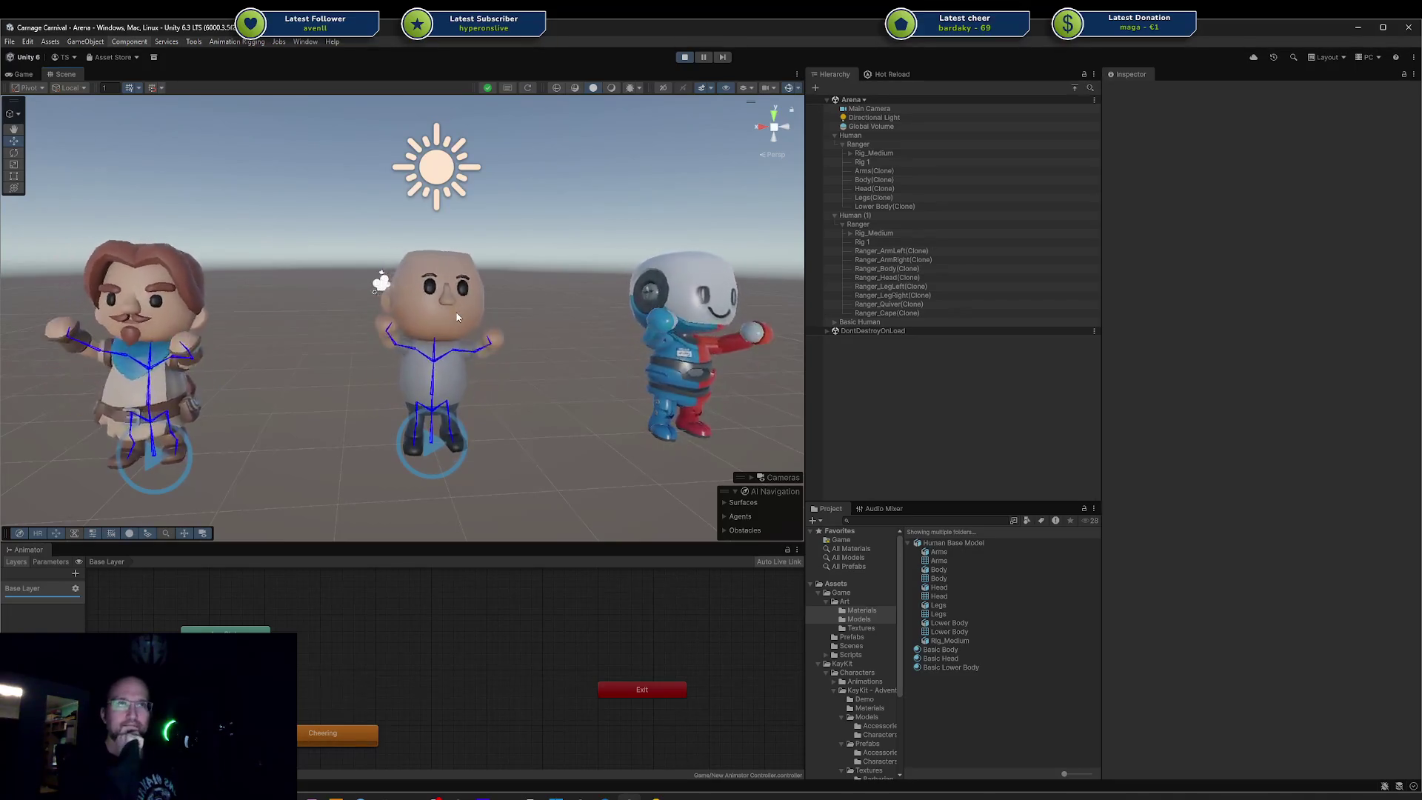
{"action": "middle_click_drag", "start_coordinate": [467, 298], "coordinate": [435, 270]}
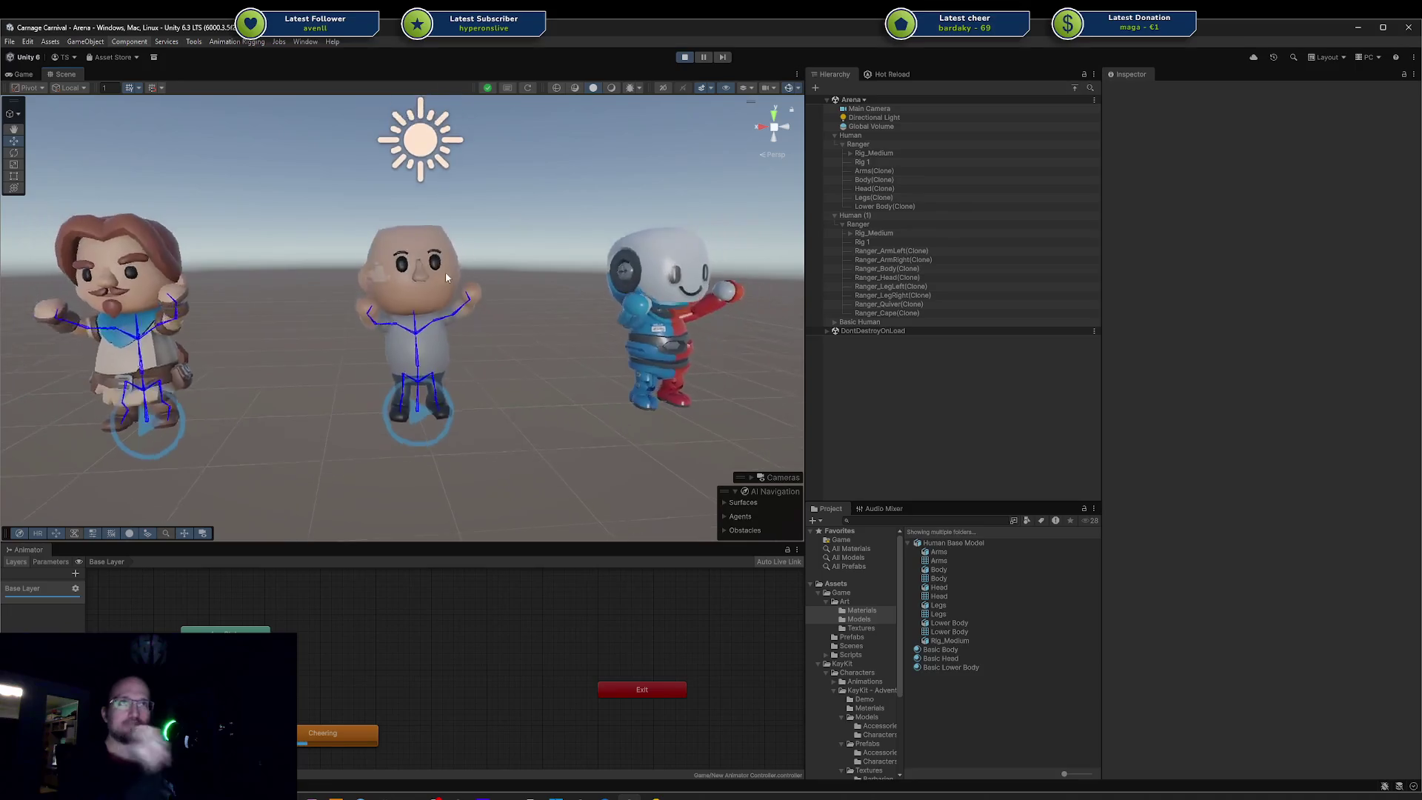
{"action": "right_click_drag", "start_coordinate": [437, 268], "coordinate": [422, 321]}
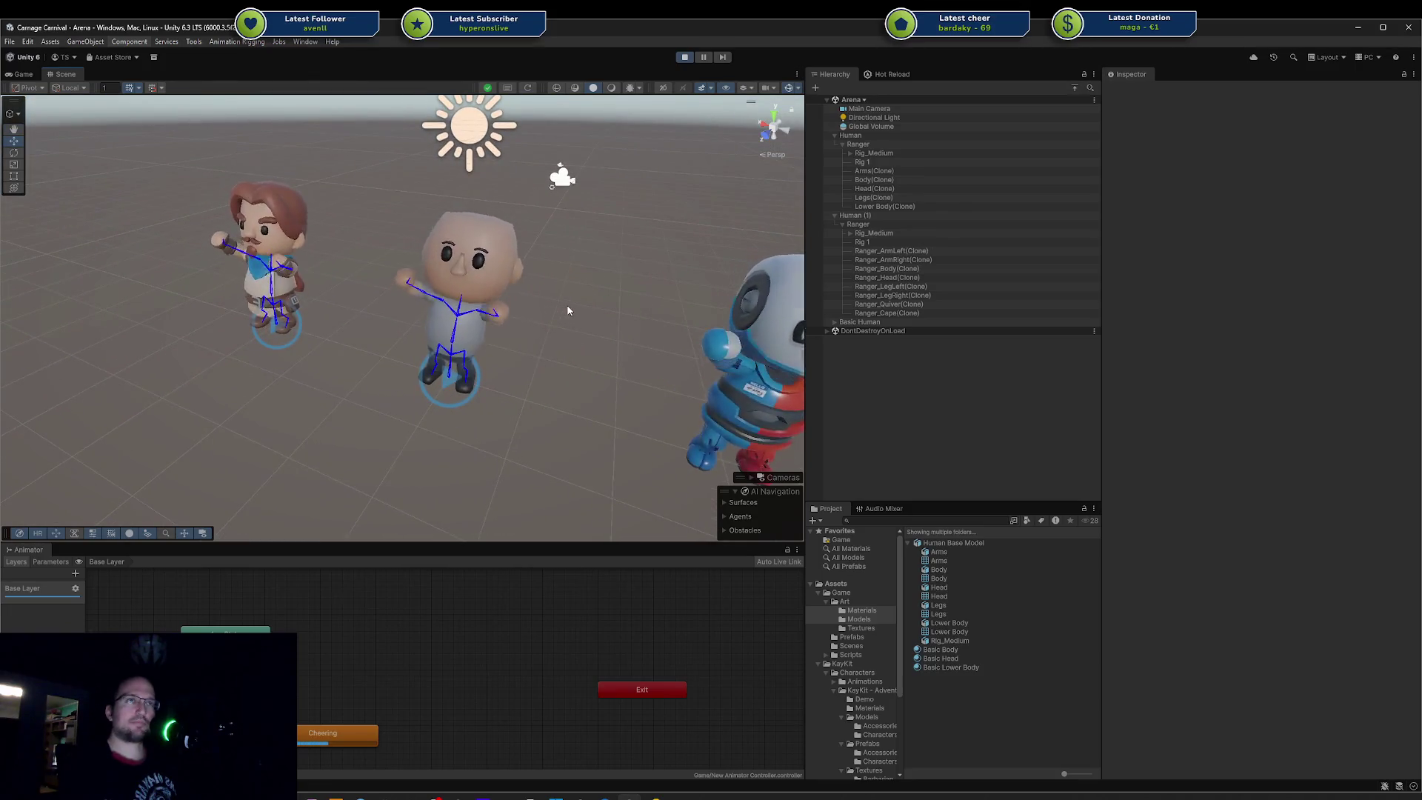
{"action": "middle_click_drag", "start_coordinate": [561, 309], "coordinate": [473, 314]}
{"action": "mouse_move", "coordinate": [472, 315]}
{"action": "left_mouse_down", "text": "alt"}
{"action": "mouse_move", "coordinate": [790, 278]}
{"action": "mouse_move", "coordinate": [832, 288]}
{"action": "mouse_move", "coordinate": [374, 458]}
{"action": "left_mouse_up", "text": "alt"}
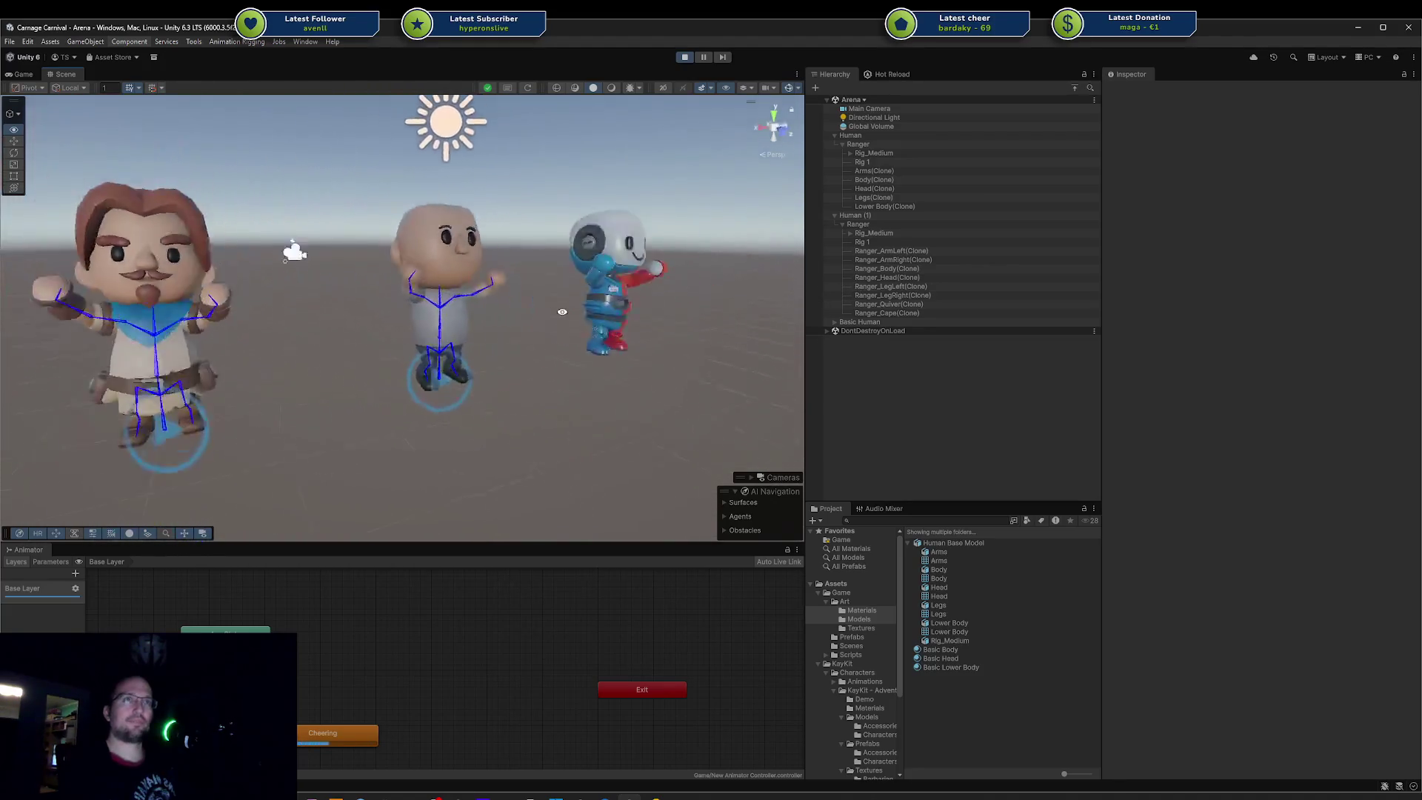
{"action": "mouse_move", "coordinate": [535, 437]}
{"action": "left_mouse_down", "text": "alt"}
{"action": "mouse_move", "coordinate": [840, 278]}
{"action": "mouse_move", "coordinate": [1035, 274]}
{"action": "mouse_move", "coordinate": [568, 218]}
{"action": "mouse_move", "coordinate": [429, 345]}
{"action": "mouse_move", "coordinate": [535, 287]}
{"action": "mouse_move", "coordinate": [970, 305]}
{"action": "mouse_move", "coordinate": [922, 330]}
{"action": "mouse_move", "coordinate": [503, 242]}
{"action": "mouse_move", "coordinate": [366, 379]}
{"action": "mouse_move", "coordinate": [500, 388]}
{"action": "mouse_move", "coordinate": [415, 365]}
{"action": "mouse_move", "coordinate": [251, 404]}
{"action": "mouse_move", "coordinate": [216, 434]}
{"action": "left_mouse_up", "text": "alt"}
{"action": "scroll", "coordinate": [504, 243], "scroll_direction": "down", "scroll_amount": 3}
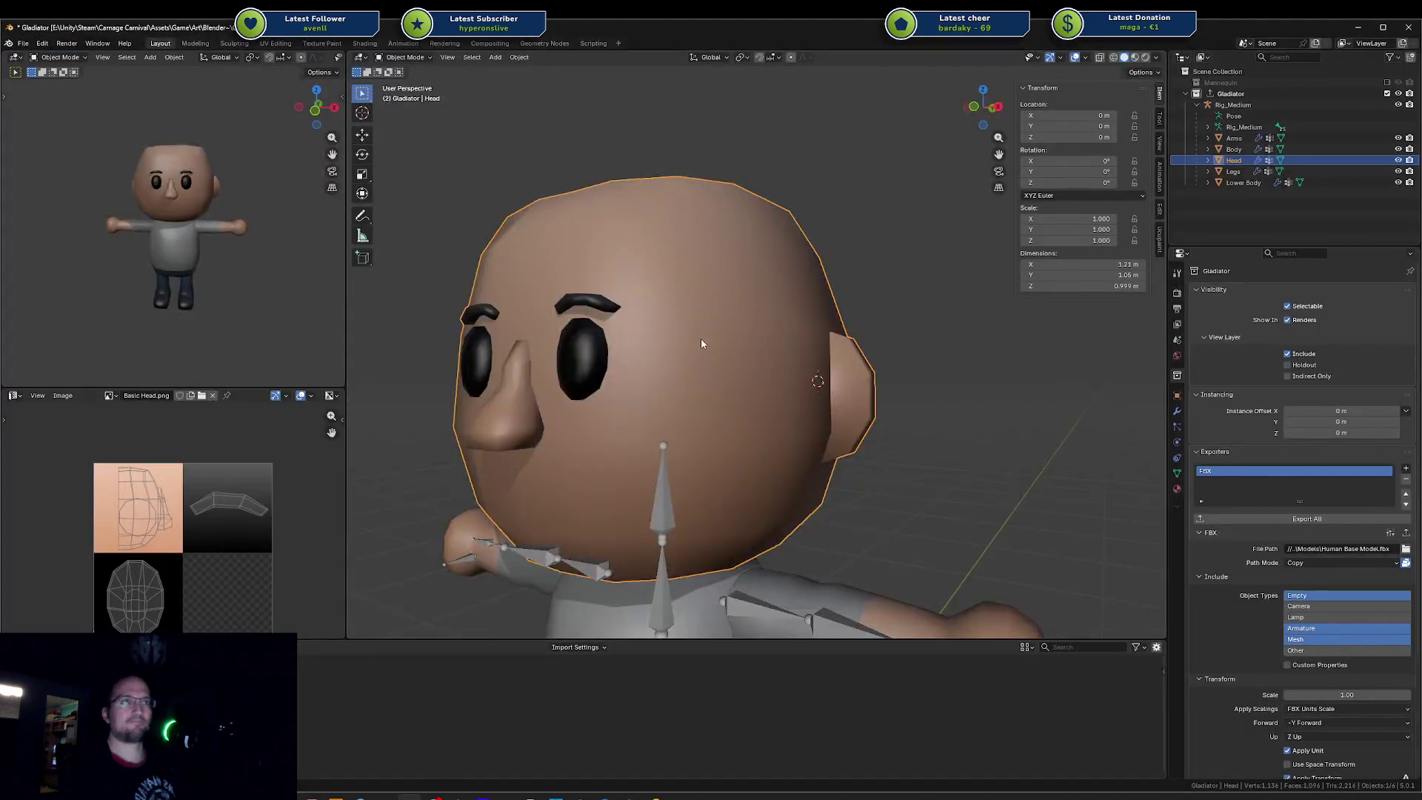
{"action": "middle_click_drag", "start_coordinate": [702, 344], "coordinate": [632, 379]}
{"action": "key", "text": "Tab"}
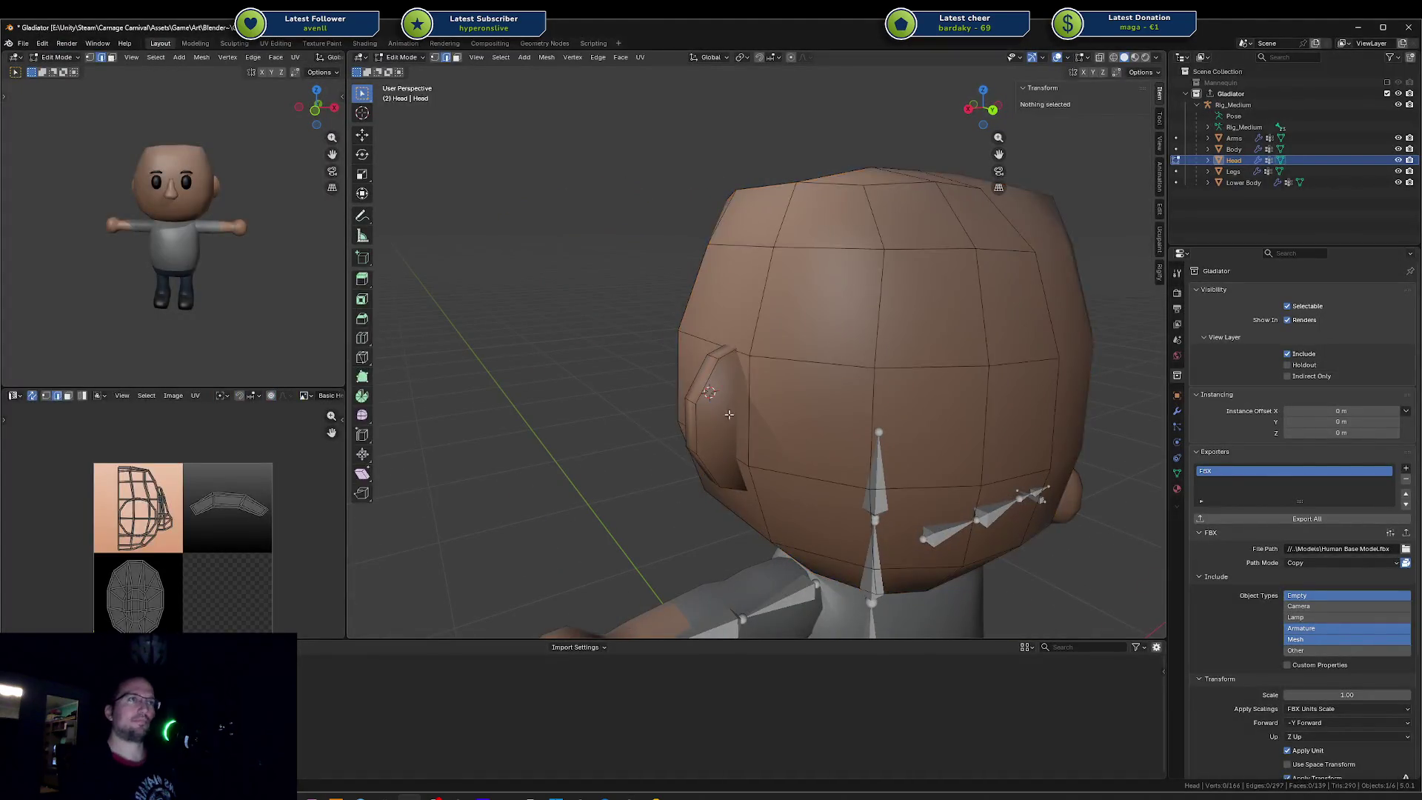
Step: Move the ear face along its normal, shrink it and shift it along X
{"action": "left_click", "coordinate": [721, 417]}
{"action": "middle_click_drag", "start_coordinate": [721, 416], "coordinate": [751, 418]}
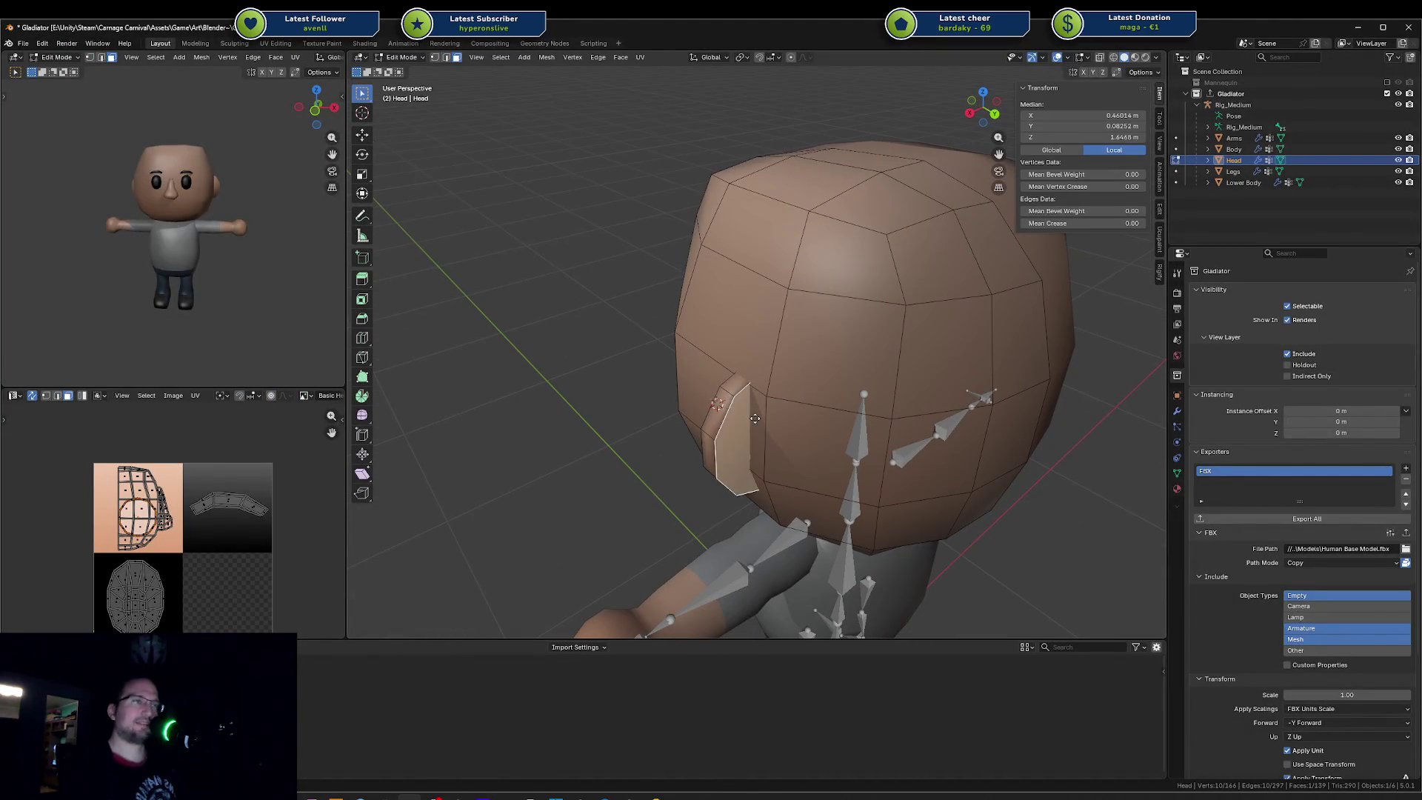
{"action": "key", "text": "g"}
{"action": "key", "text": "z"}
{"action": "key", "text": "z"}
{"action": "left_click", "coordinate": [766, 429]}
{"action": "key", "text": "s"}
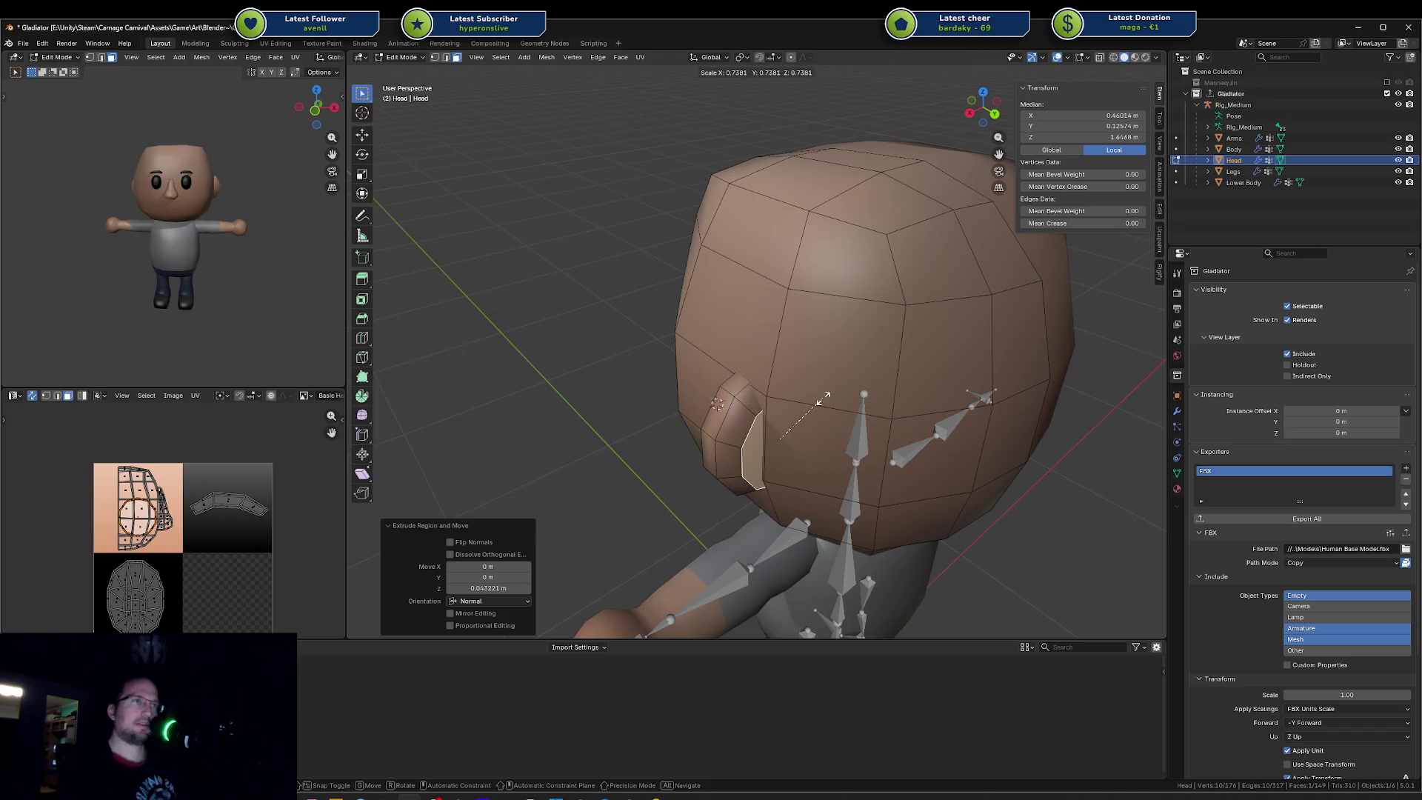
{"action": "left_click", "coordinate": [823, 398]}
{"action": "key", "text": "g"}
{"action": "key", "text": "x"}
{"action": "left_click", "coordinate": [823, 396]}
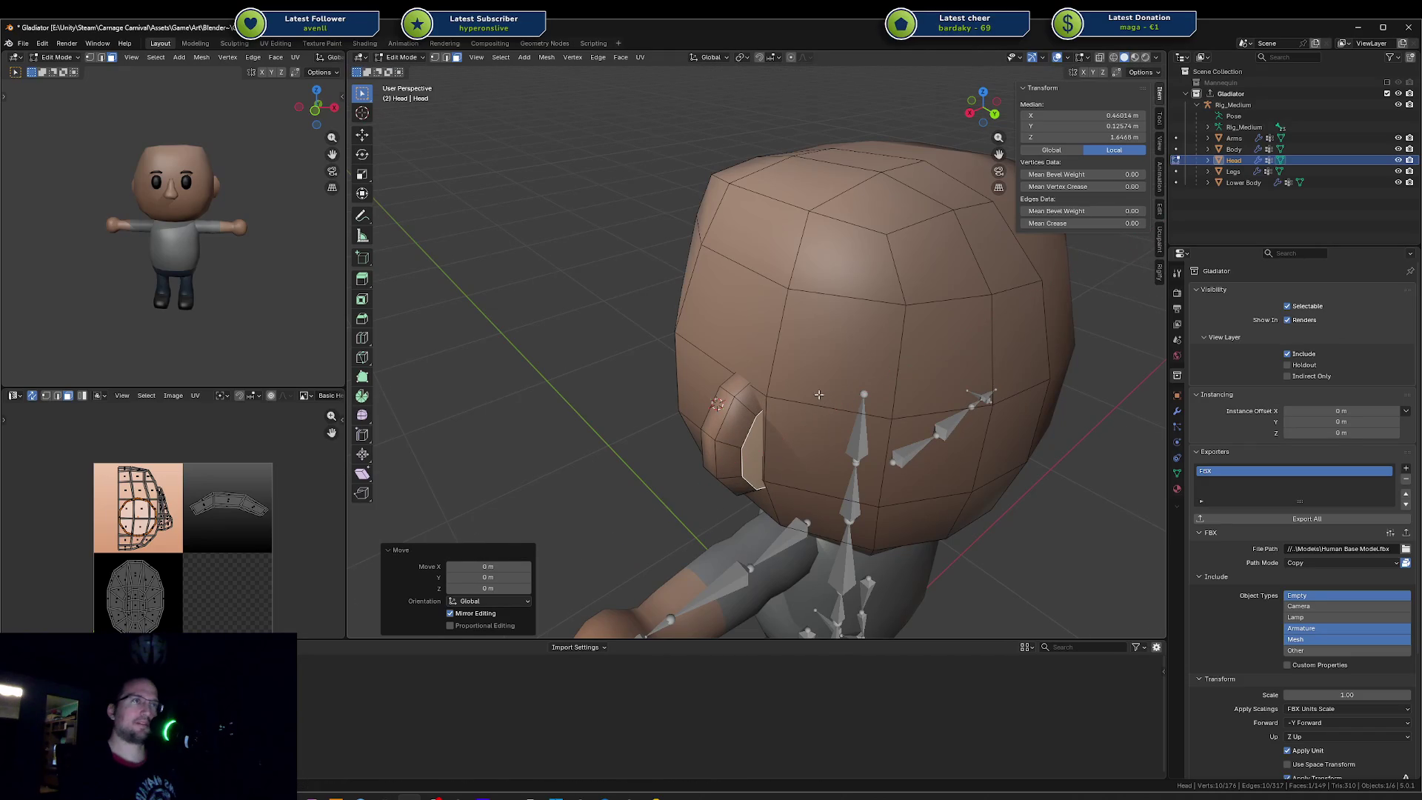
Step: Inset the ear's front face and shift the inset face along Y
{"action": "middle_click_drag", "start_coordinate": [823, 397], "coordinate": [833, 401]}
{"action": "left_click", "coordinate": [839, 402]}
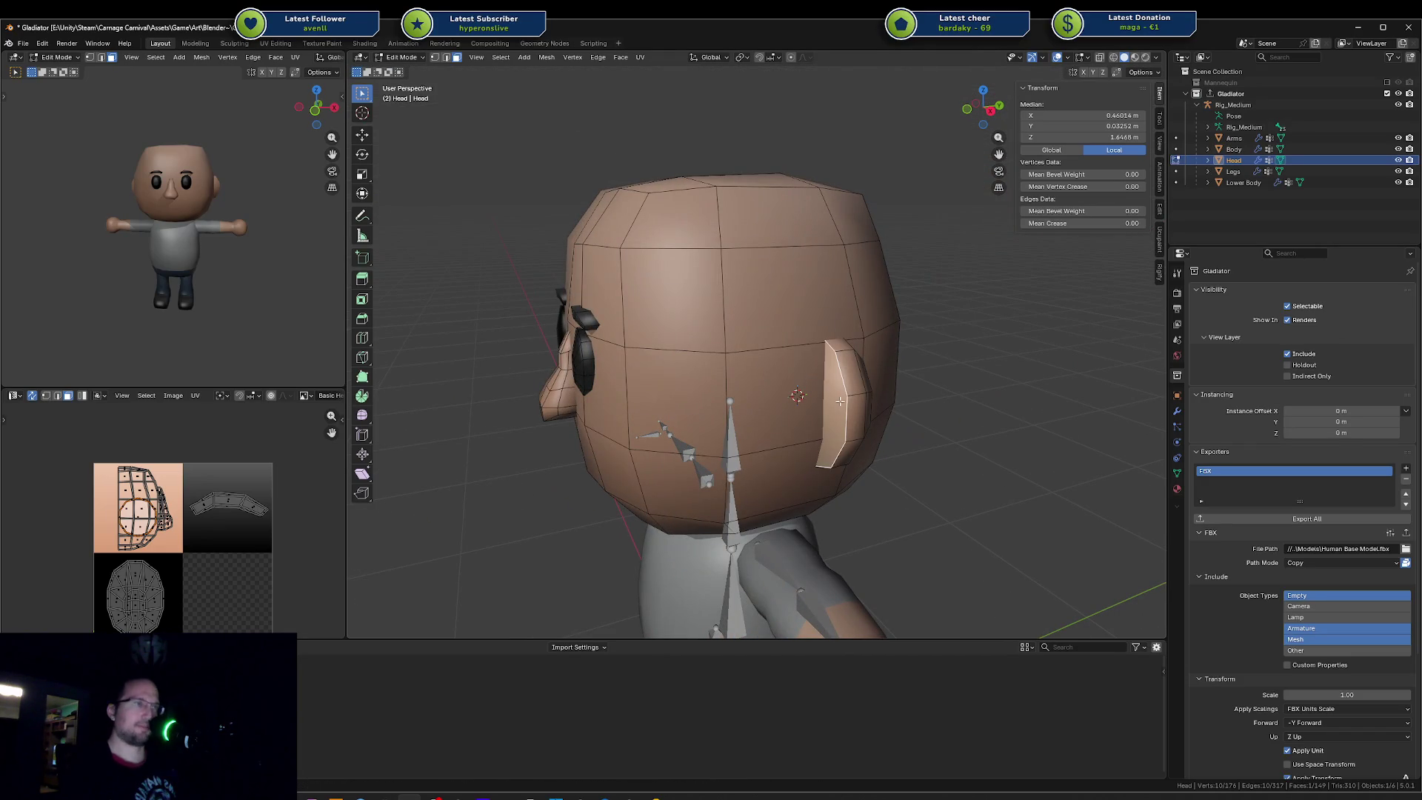
{"action": "key", "text": "i"}
{"action": "left_click", "coordinate": [916, 380]}
{"action": "key", "text": "g"}
{"action": "key", "text": "x"}
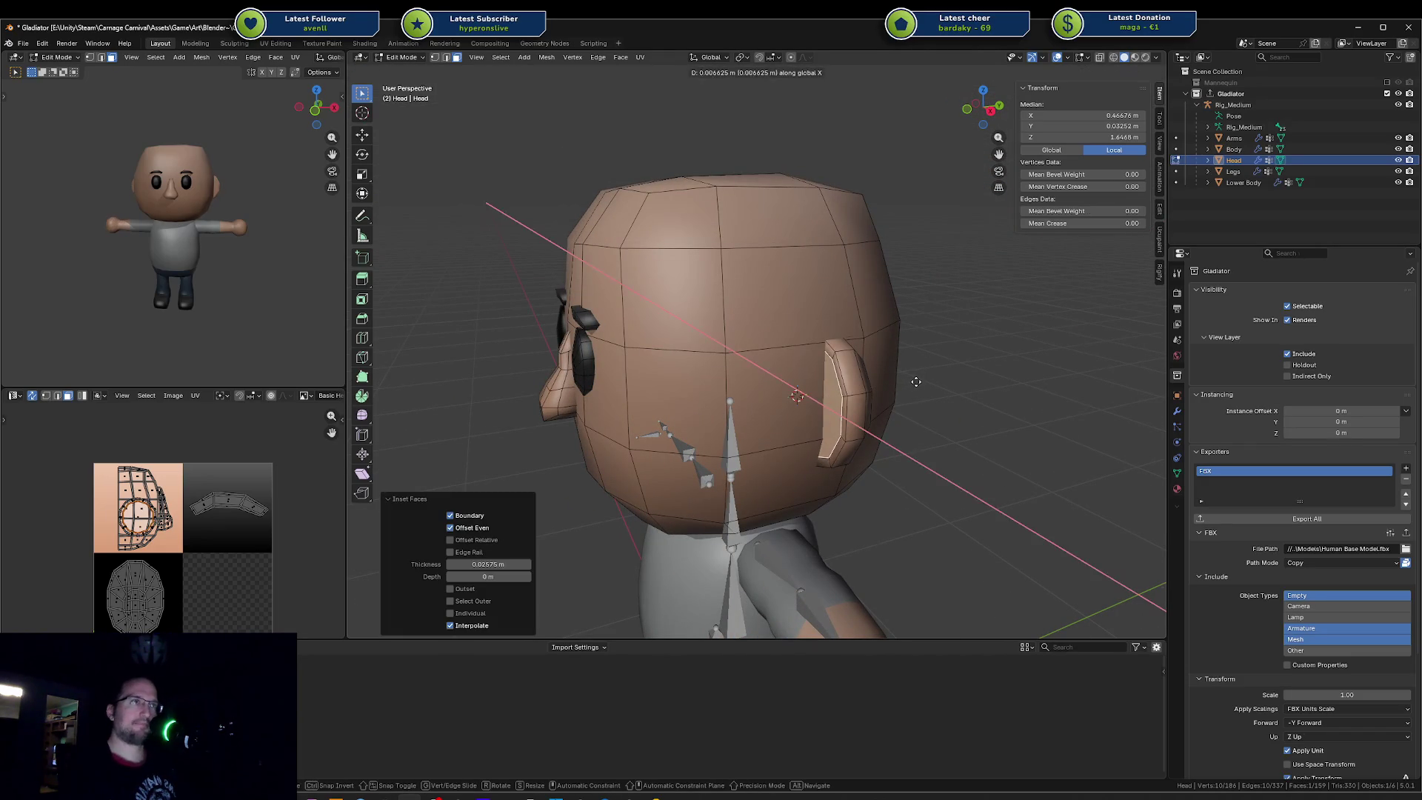
{"action": "key", "text": "y"}
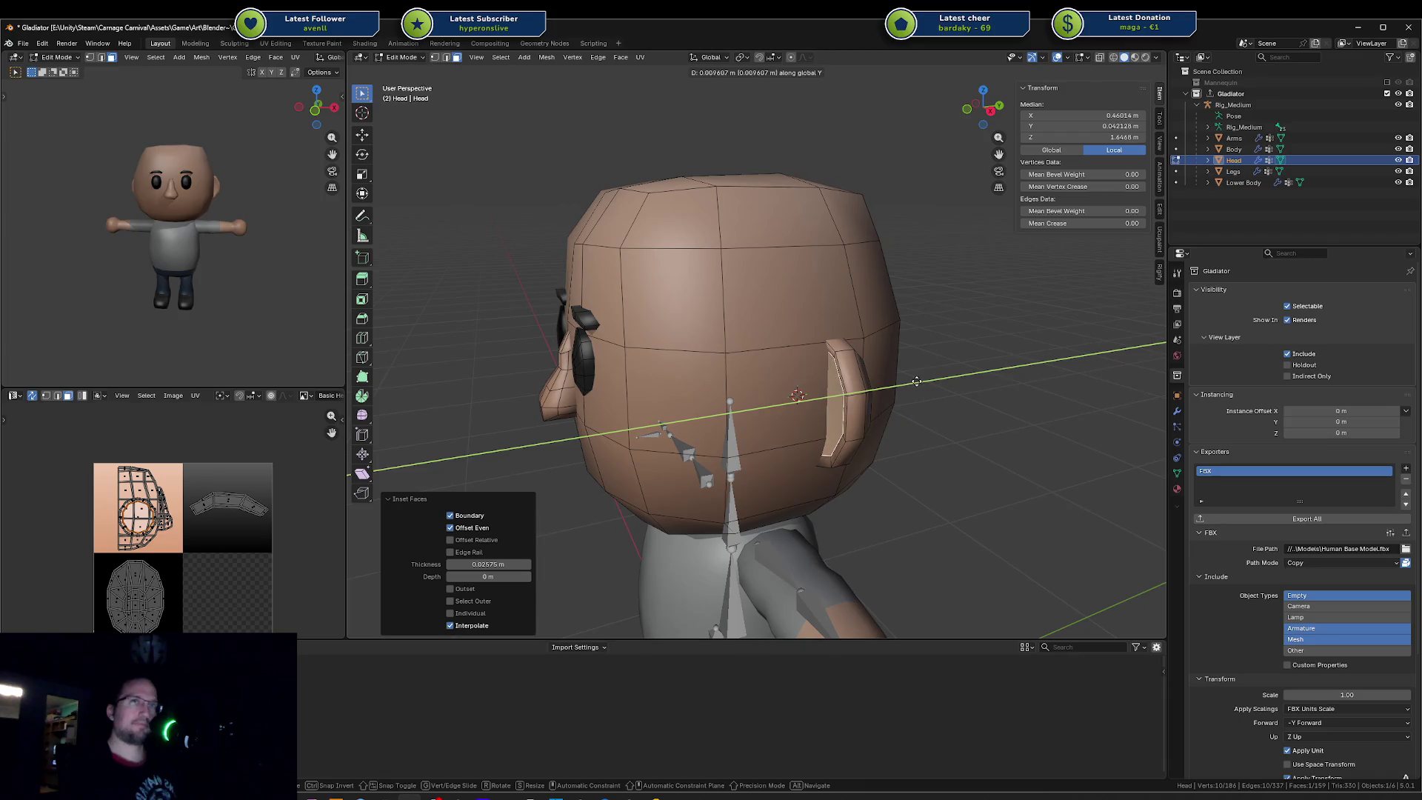
{"action": "left_click", "coordinate": [916, 380]}
Step: Leave mesh editing, export the Gladiator collection again and turn the preview to a side view
{"action": "middle_click_drag", "start_coordinate": [916, 380], "coordinate": [893, 354]}
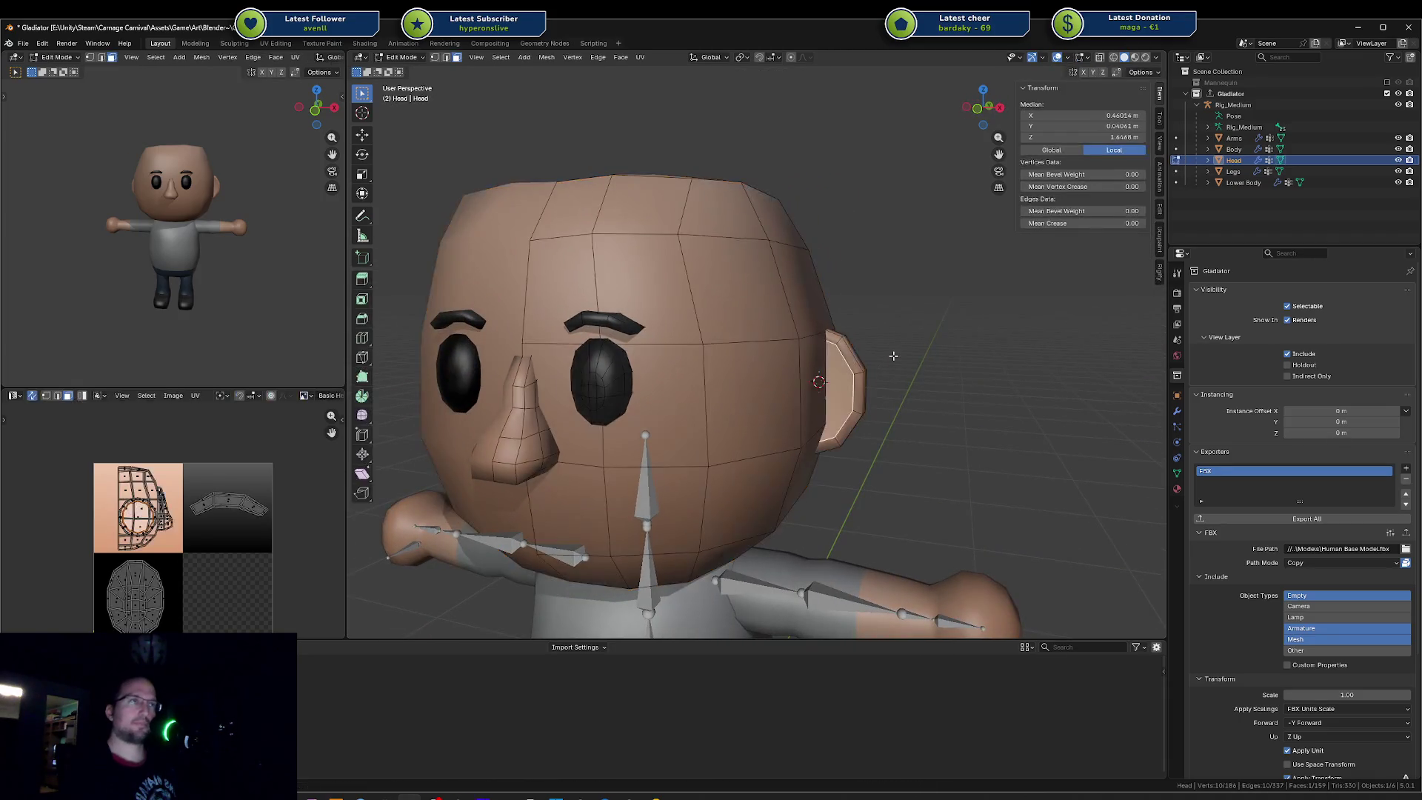
{"action": "right_click", "coordinate": [893, 355]}
{"action": "key", "text": "Escape"}
{"action": "key", "text": "Tab"}
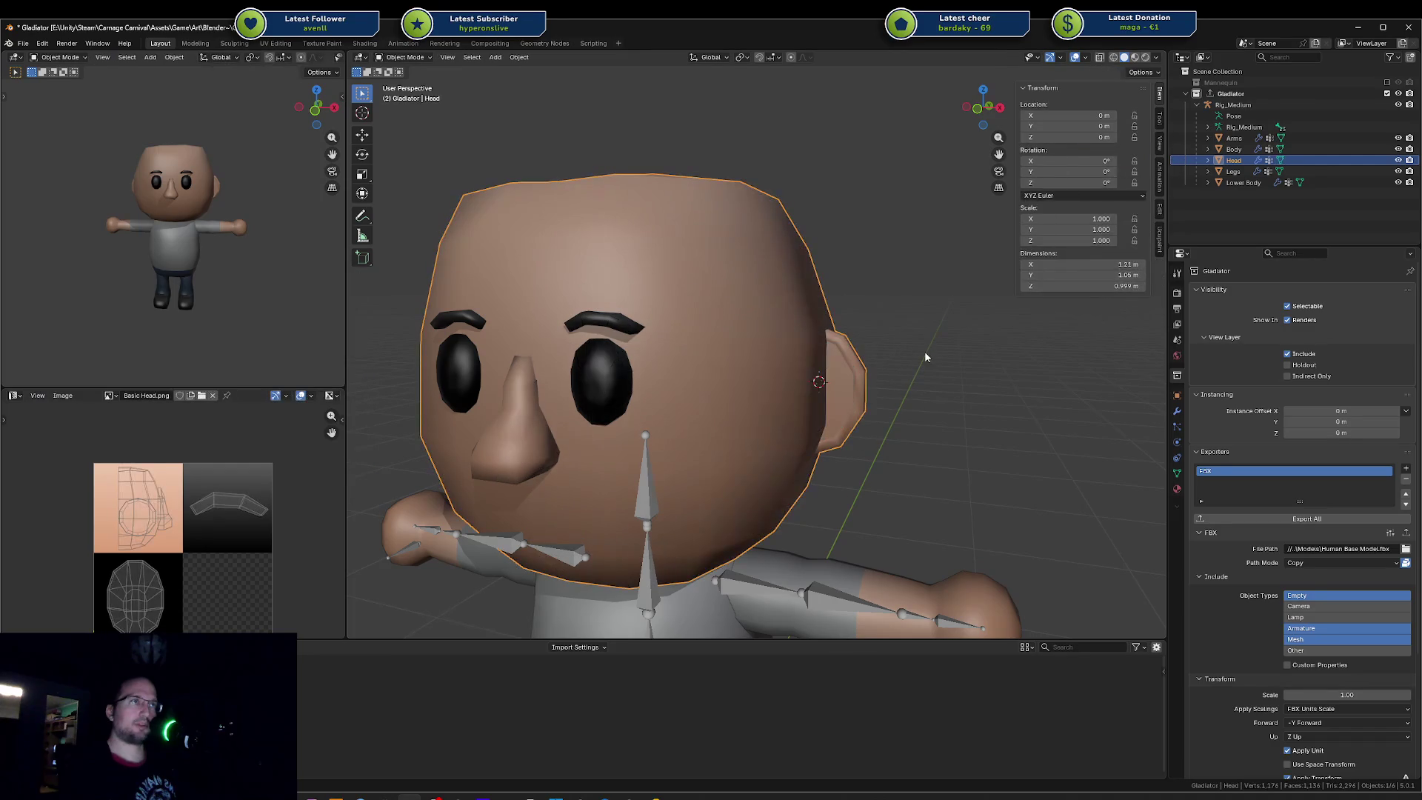
{"action": "mouse_move", "coordinate": [342, 241]}
{"action": "middle_mouse_down"}
{"action": "mouse_move", "coordinate": [57, 255]}
{"action": "mouse_move", "coordinate": [129, 243]}
{"action": "mouse_move", "coordinate": [117, 254]}
{"action": "mouse_move", "coordinate": [129, 261]}
{"action": "middle_mouse_up"}
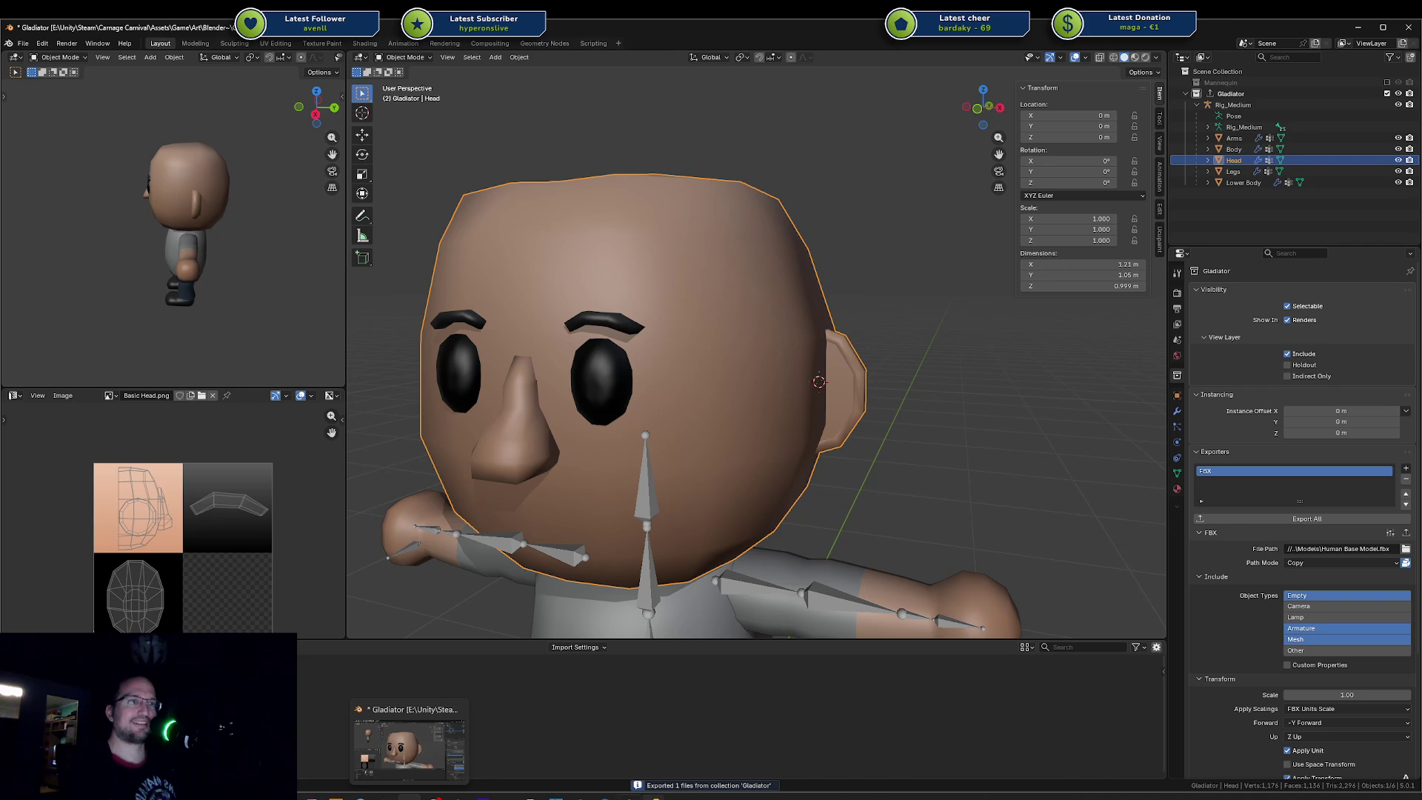
Step: Orbit Unity's Scene view around the updated bald character, then bring up the texture document in Affinity Photo
{"action": "left_click", "coordinate": [411, 796]}
{"action": "mouse_move", "coordinate": [557, 374]}
{"action": "left_mouse_down", "text": "alt"}
{"action": "mouse_move", "coordinate": [482, 344]}
{"action": "mouse_move", "coordinate": [351, 251]}
{"action": "mouse_move", "coordinate": [774, 278]}
{"action": "mouse_move", "coordinate": [541, 294]}
{"action": "left_mouse_up", "text": "alt"}
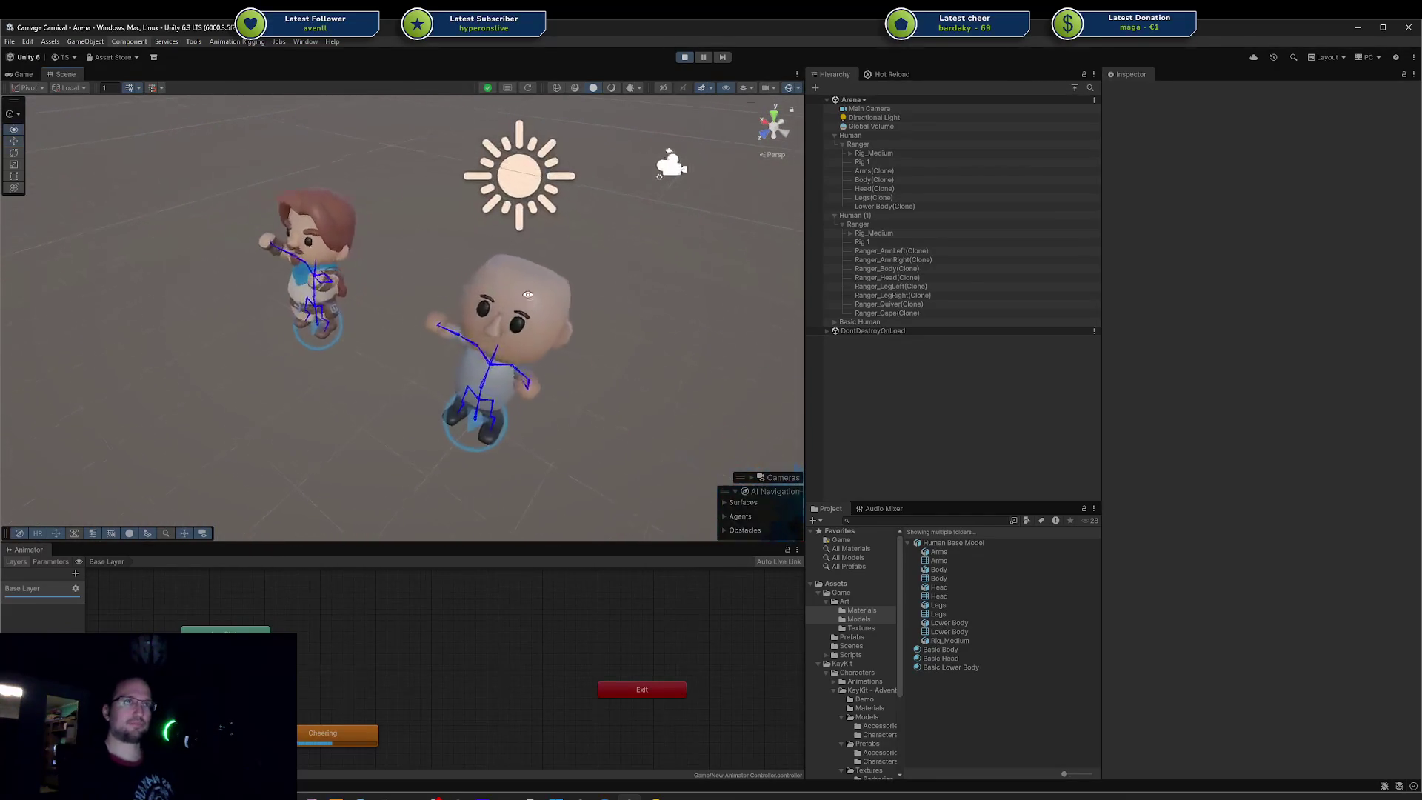
{"action": "left_click_drag", "start_coordinate": [542, 293], "coordinate": [596, 593], "text": "alt"}
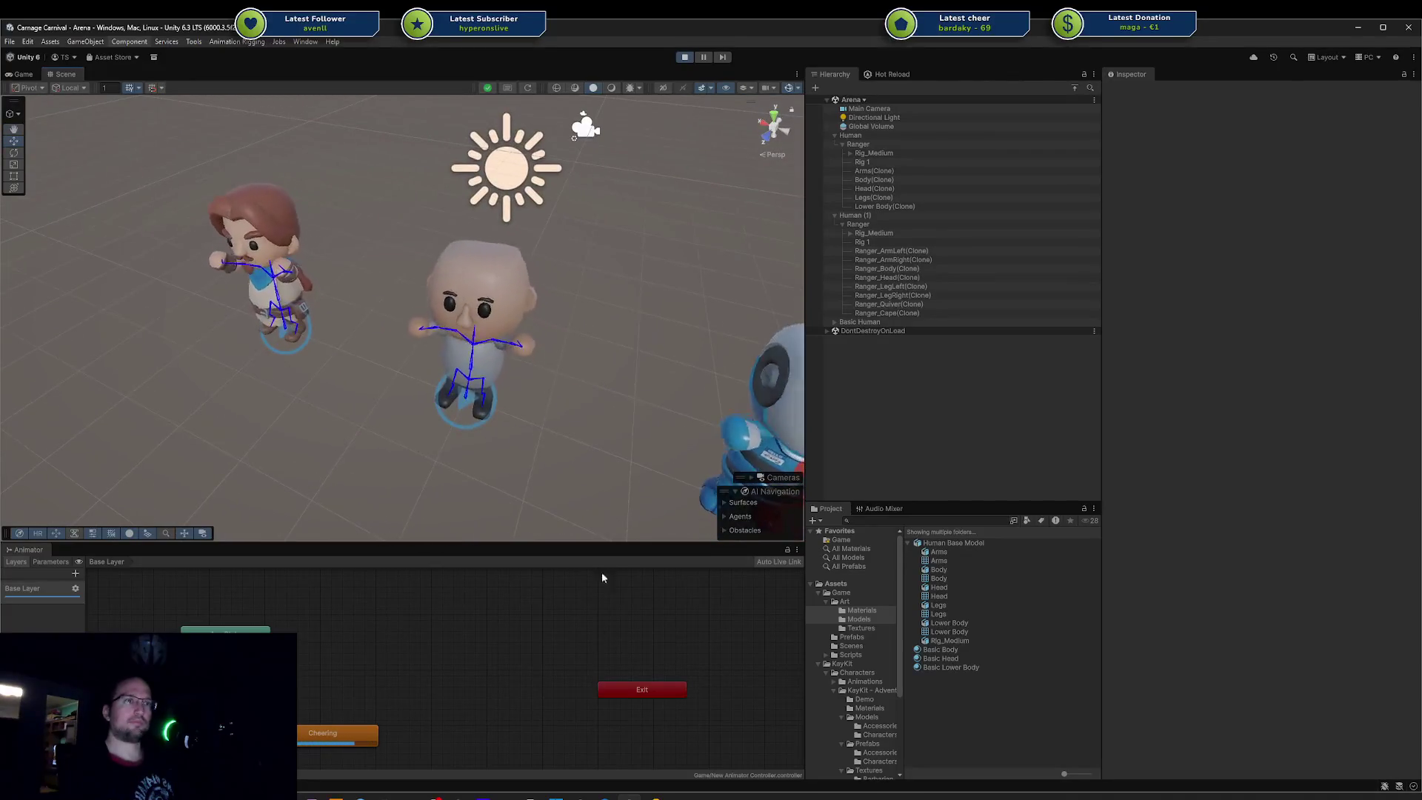
{"action": "key", "text": "alt+Tab"}
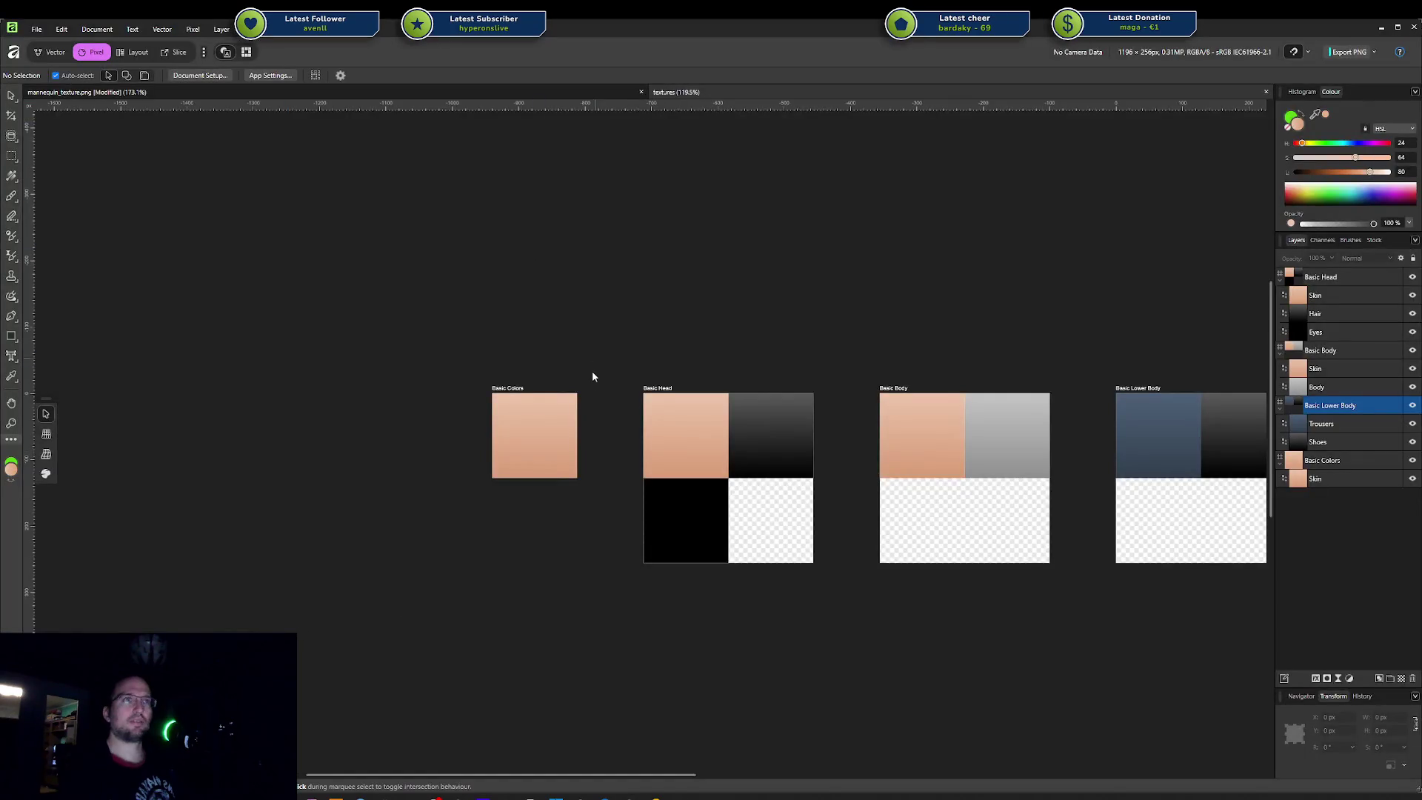
{"action": "scroll", "coordinate": [572, 397], "scroll_direction": "up", "scroll_amount": 2}
{"action": "scroll", "coordinate": [571, 398], "scroll_direction": "down", "scroll_amount": 2, "text": "ctrl"}
{"action": "scroll", "coordinate": [626, 464], "scroll_direction": "up", "scroll_amount": 5, "text": "ctrl"}
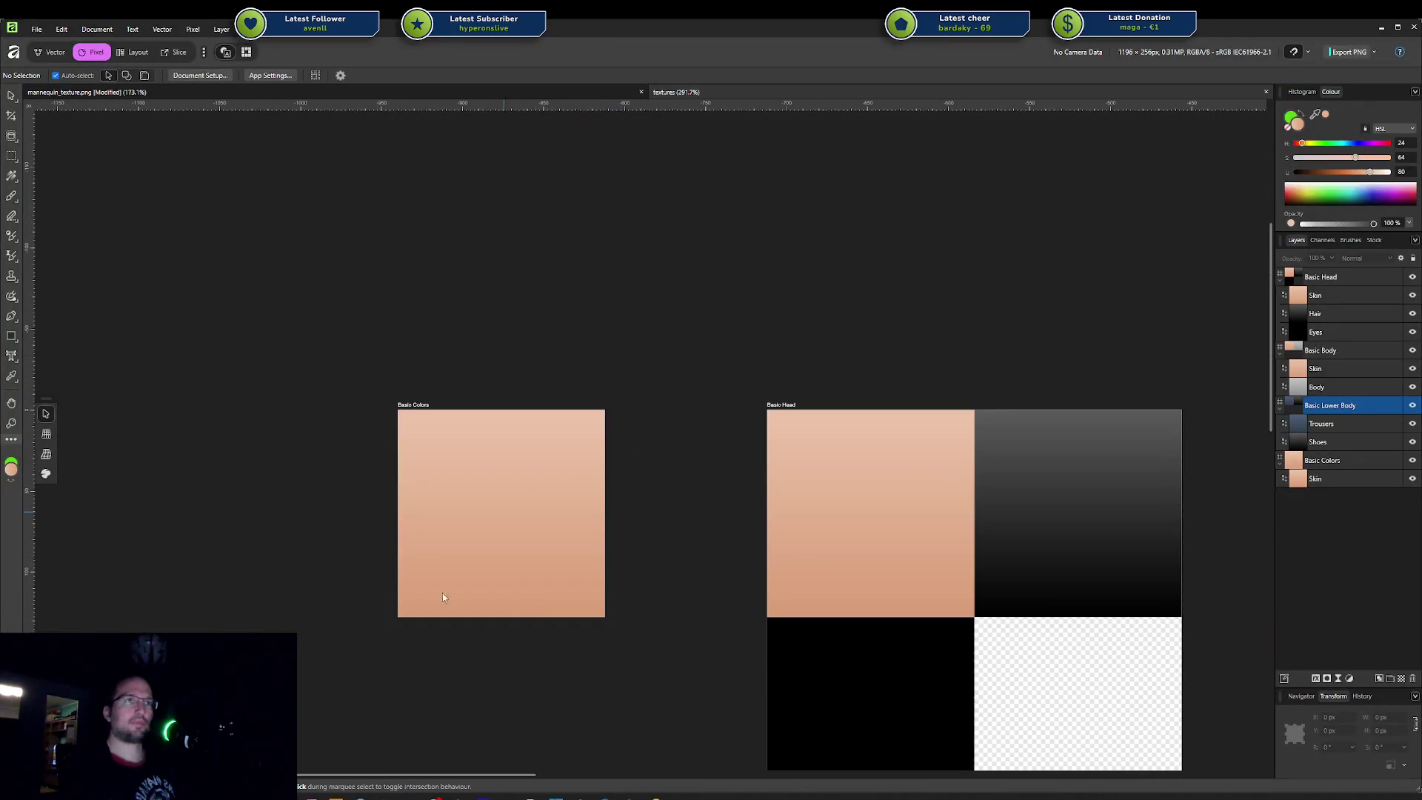
Step: Recolour the Basic Colors skin swatch's first gradient stop to a richer peach with the HSL sliders
{"action": "left_click", "coordinate": [462, 566]}
{"action": "left_click", "coordinate": [73, 76]}
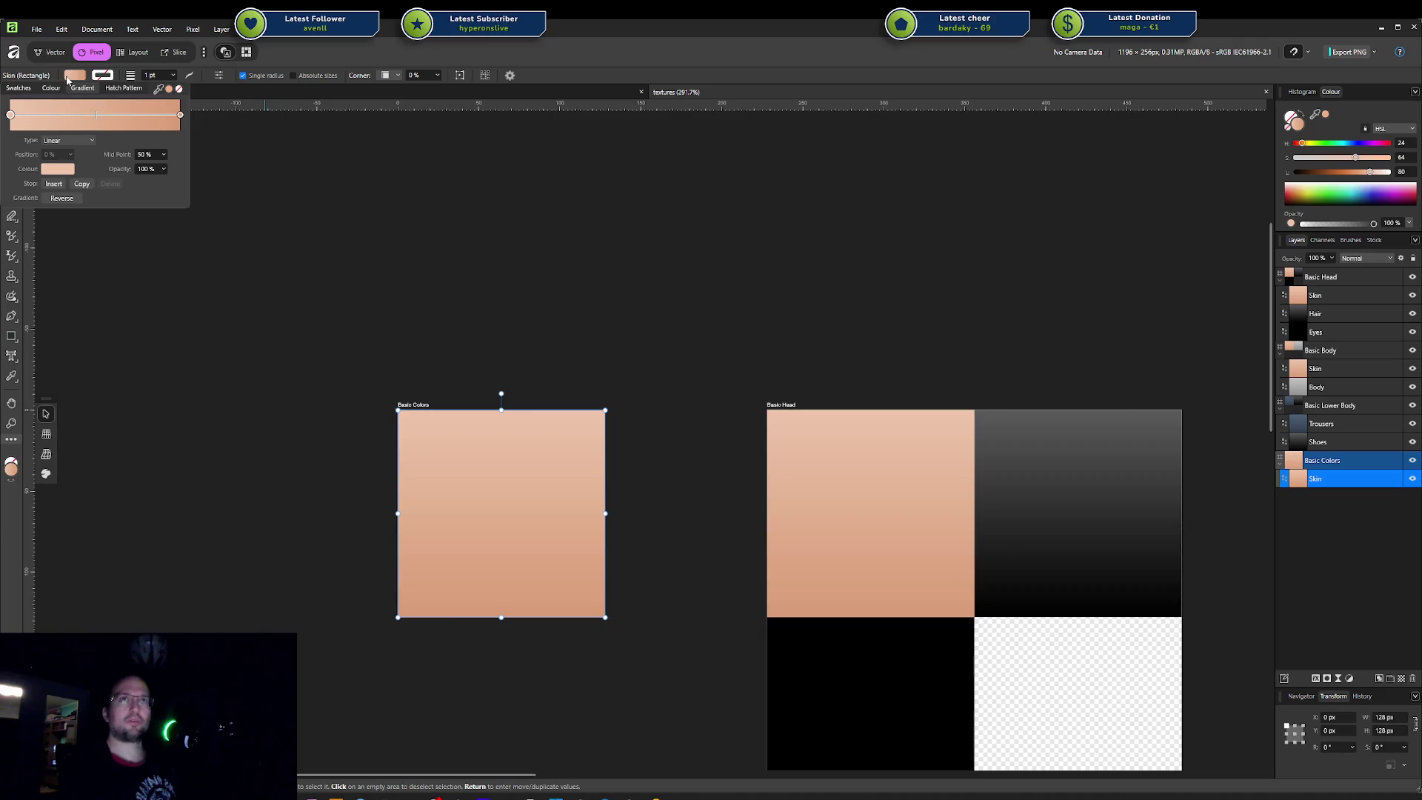
{"action": "left_click", "coordinate": [11, 114]}
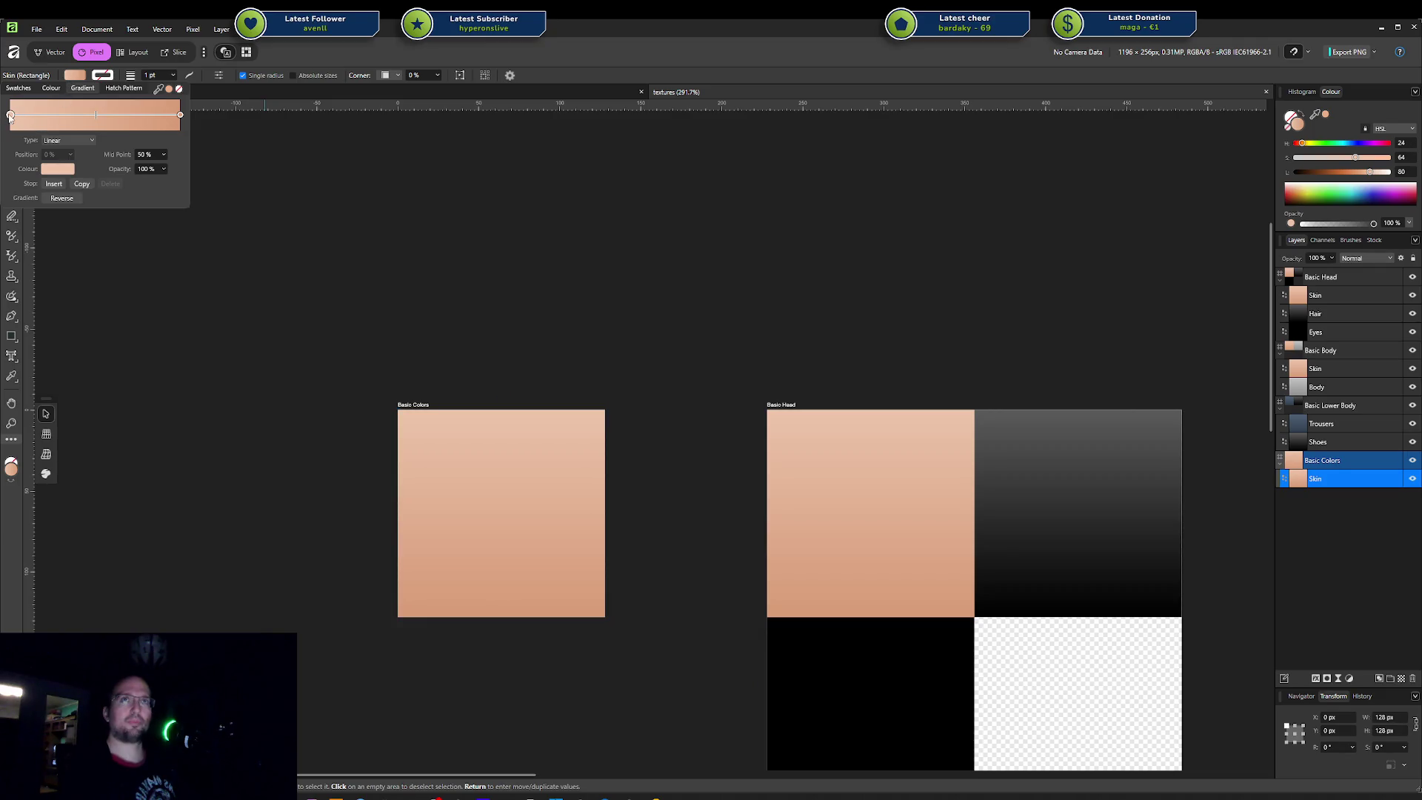
{"action": "left_click", "coordinate": [49, 171]}
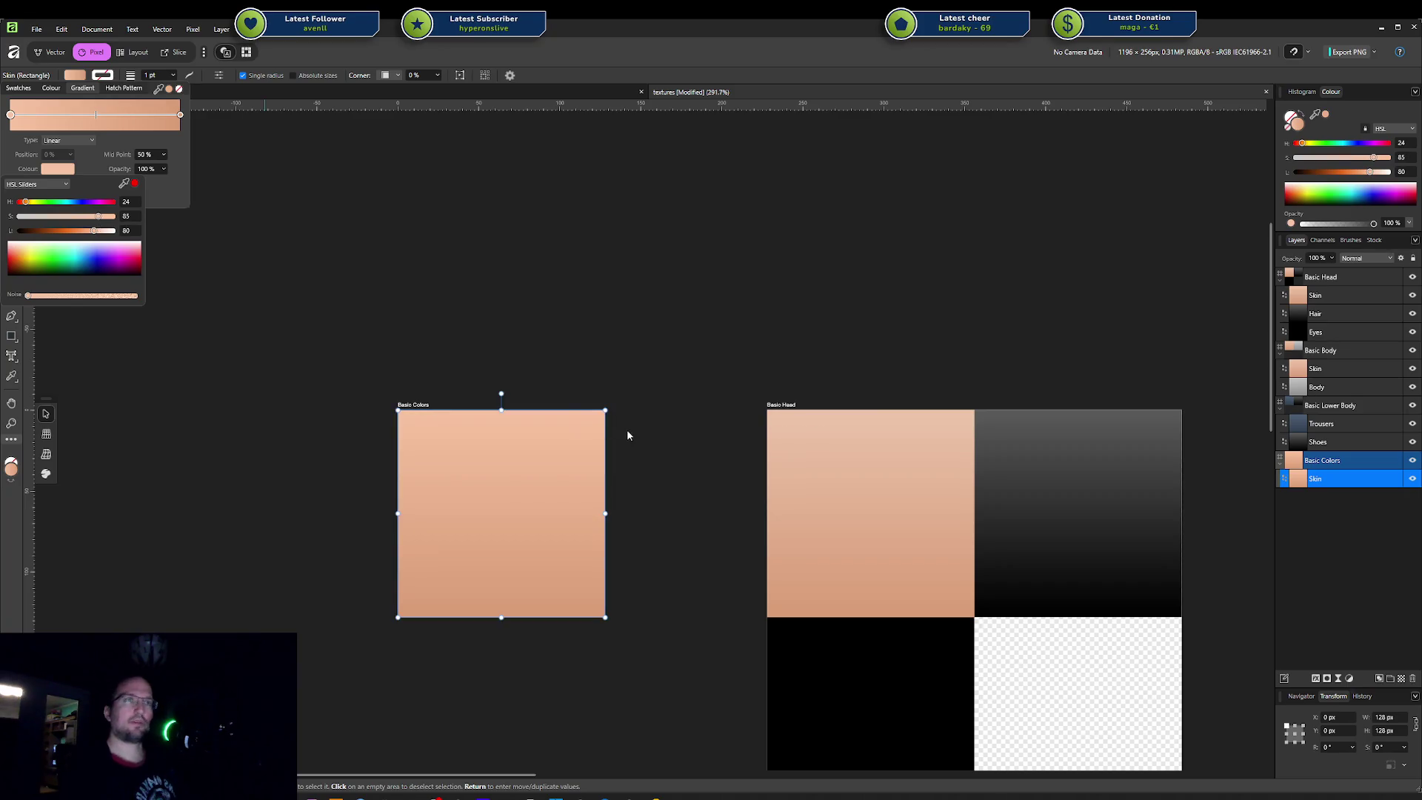
{"action": "left_click", "coordinate": [388, 294]}
Step: Delete the old skin patch from the Basic Head texture
{"action": "left_click", "coordinate": [817, 474]}
{"action": "key", "text": "Delete"}
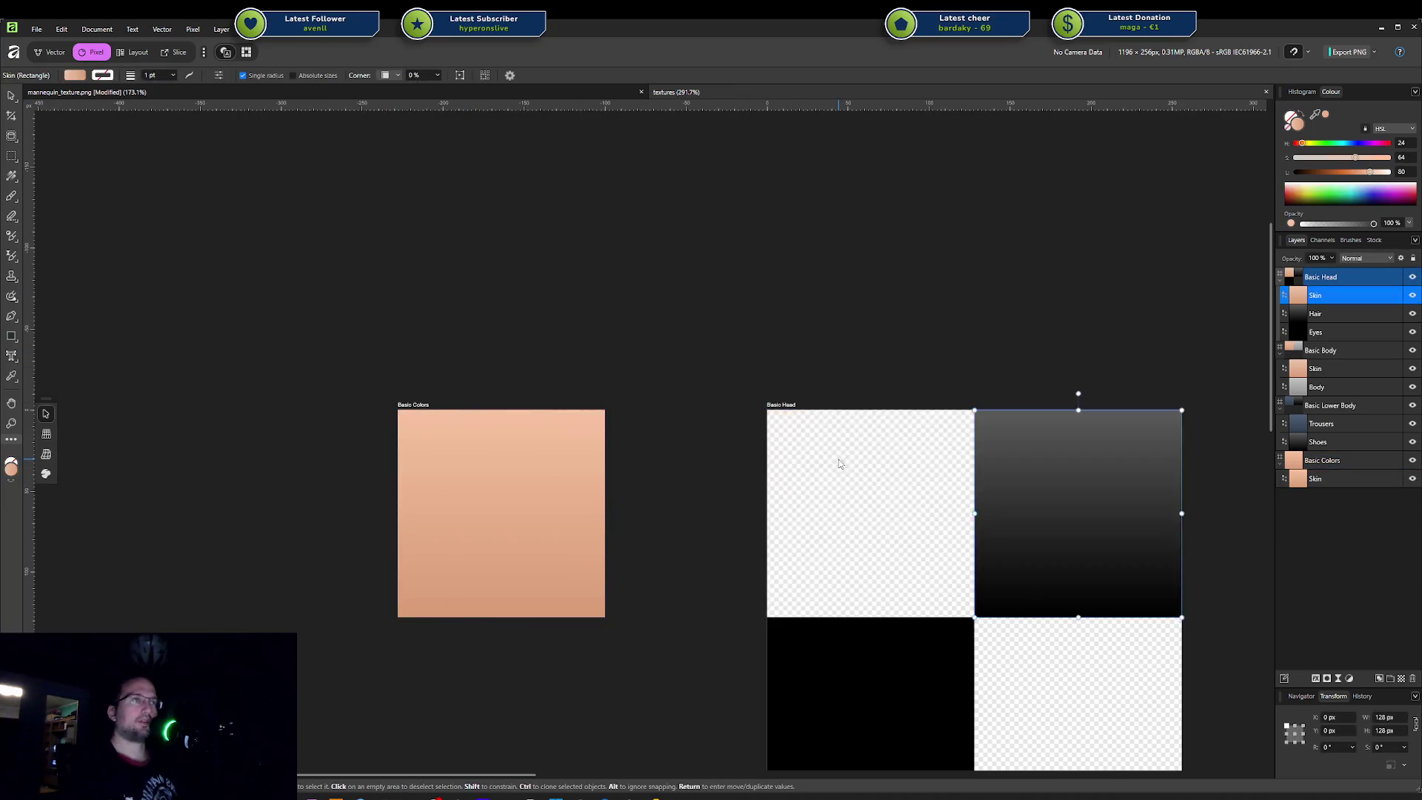
Step: Copy the Basic Colors skin swatch into the Basic Head texture's skin square
{"action": "middle_click_drag", "start_coordinate": [838, 459], "coordinate": [632, 410]}
{"action": "scroll", "coordinate": [814, 386], "scroll_direction": "down", "scroll_amount": 1, "text": "ctrl"}
{"action": "left_click", "coordinate": [384, 406]}
{"action": "left_click", "coordinate": [609, 402]}
{"action": "left_click", "coordinate": [525, 367]}
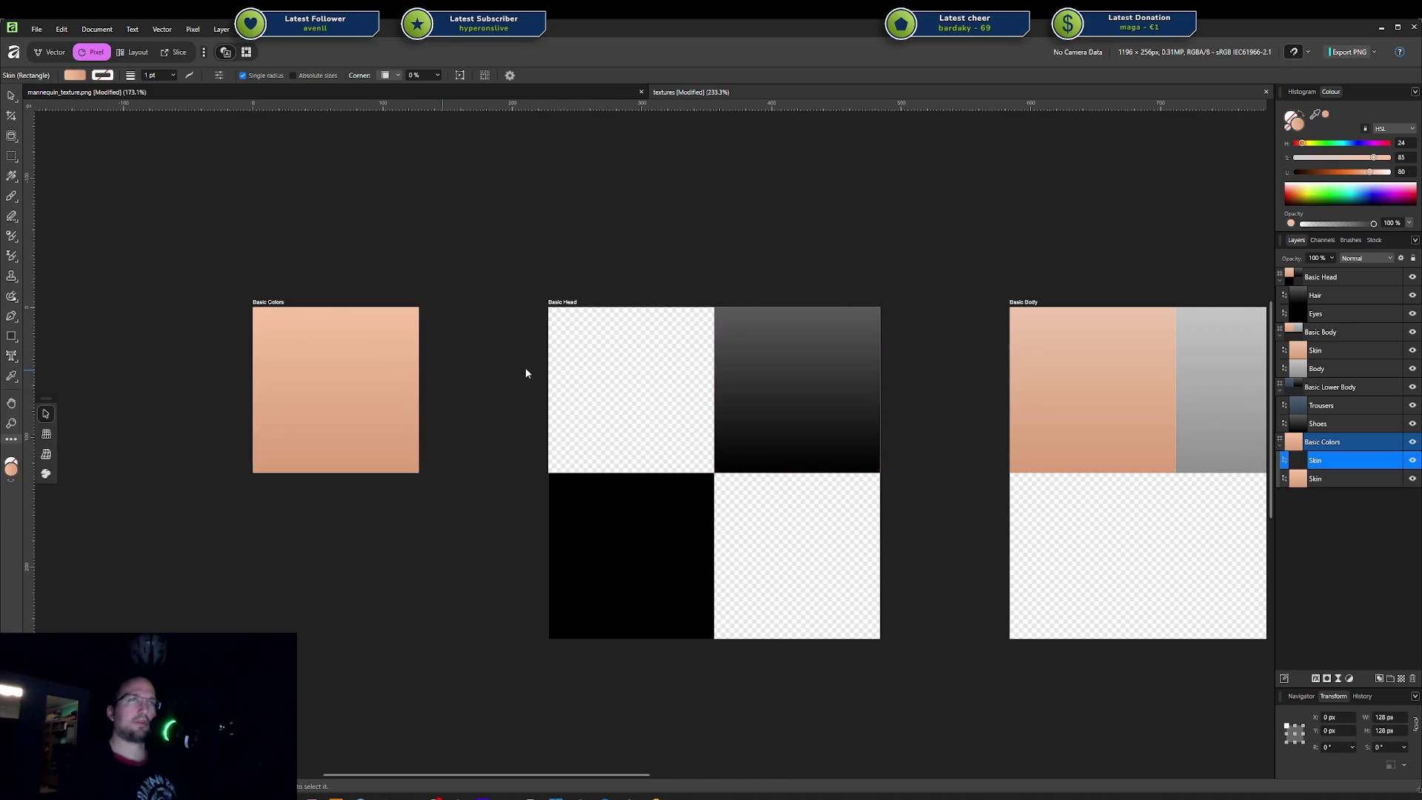
{"action": "key", "text": "ctrl+z"}
{"action": "key", "text": "ctrl+z"}
{"action": "key", "text": "ctrl+z"}
{"action": "key", "text": "ctrl+z"}
{"action": "key", "text": "ctrl+z"}
{"action": "key", "text": "ctrl+z"}
{"action": "key", "text": "ctrl+z"}
{"action": "key", "text": "ctrl+z"}
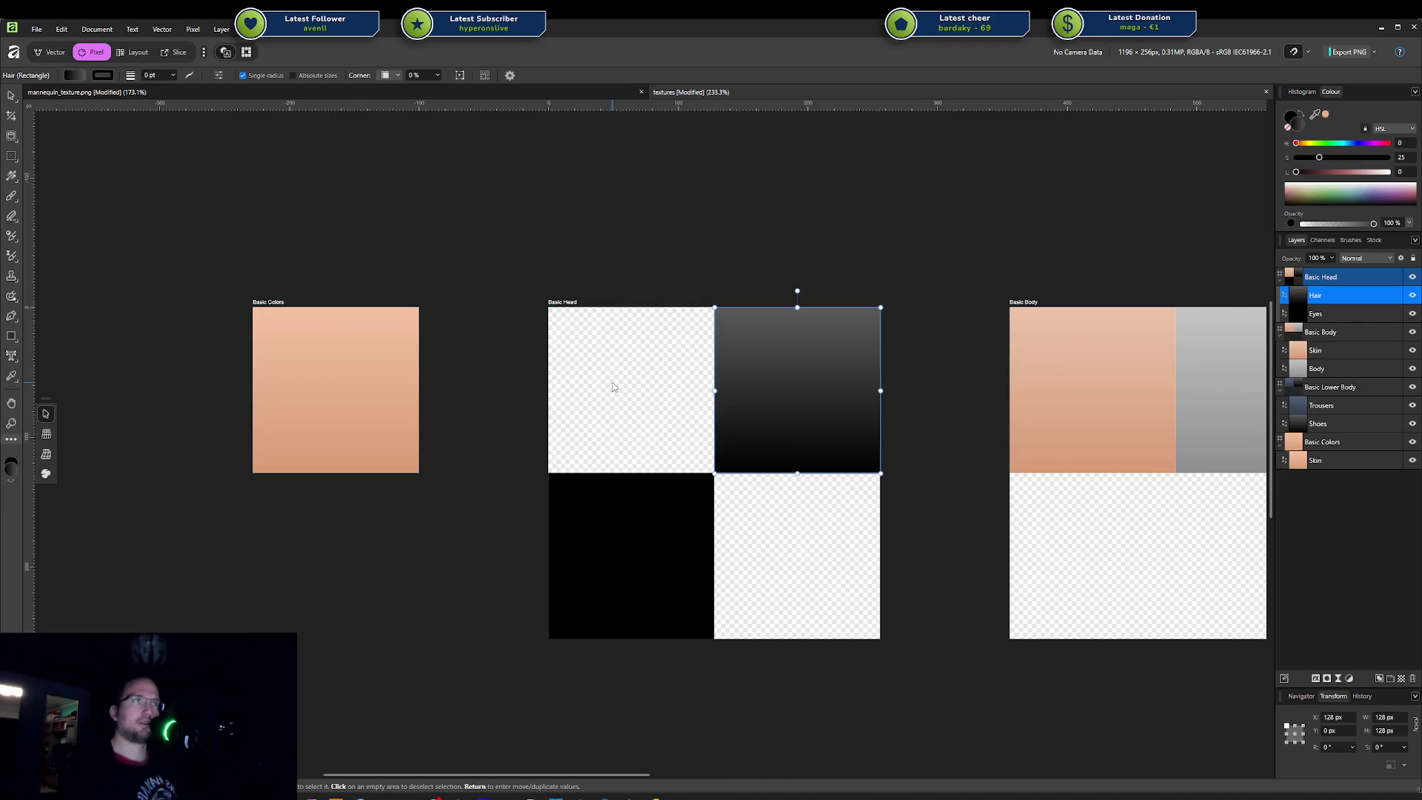
{"action": "key", "text": "ctrl+shift+z"}
Step: Replace the Basic Body texture's old skin patch with the new peach skin swatch
{"action": "left_click", "coordinate": [1049, 401]}
{"action": "key", "text": "Delete"}
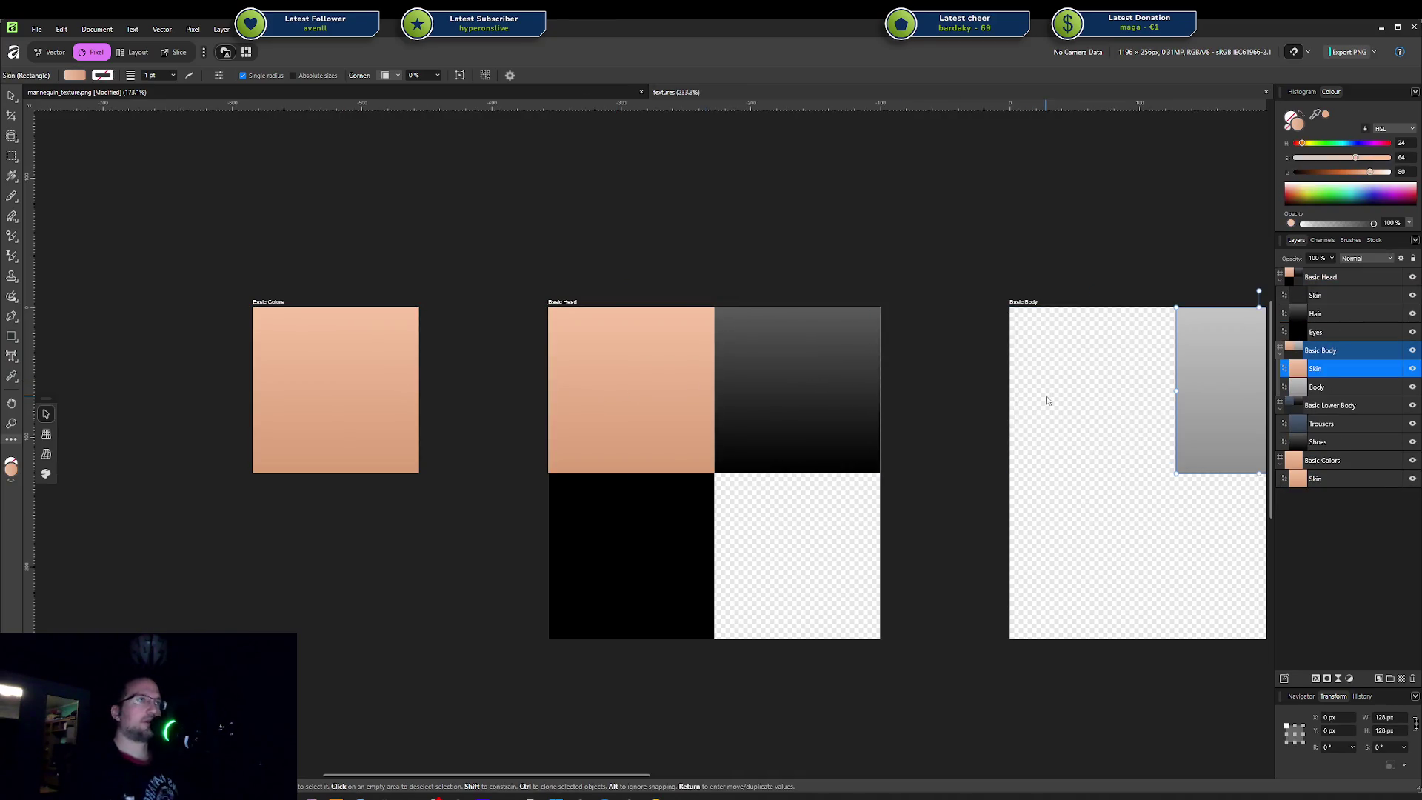
{"action": "key", "text": "ctrl+z"}
{"action": "middle_click_drag", "start_coordinate": [1075, 397], "coordinate": [684, 368]}
{"action": "scroll", "coordinate": [693, 359], "scroll_direction": "down", "scroll_amount": 2}
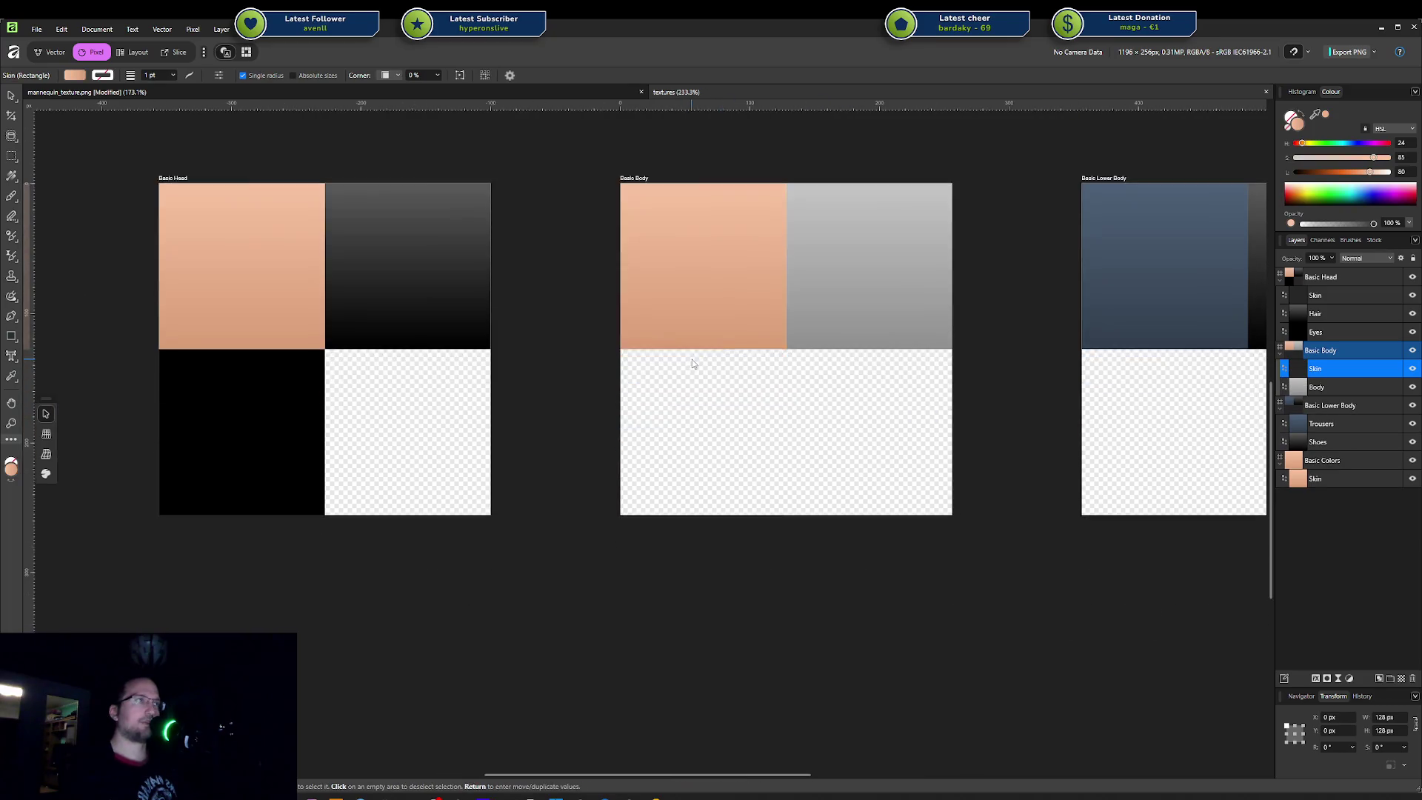
{"action": "scroll", "coordinate": [692, 359], "scroll_direction": "down", "scroll_amount": 4, "text": "ctrl"}
{"action": "scroll", "coordinate": [620, 352], "scroll_direction": "up", "scroll_amount": 2}
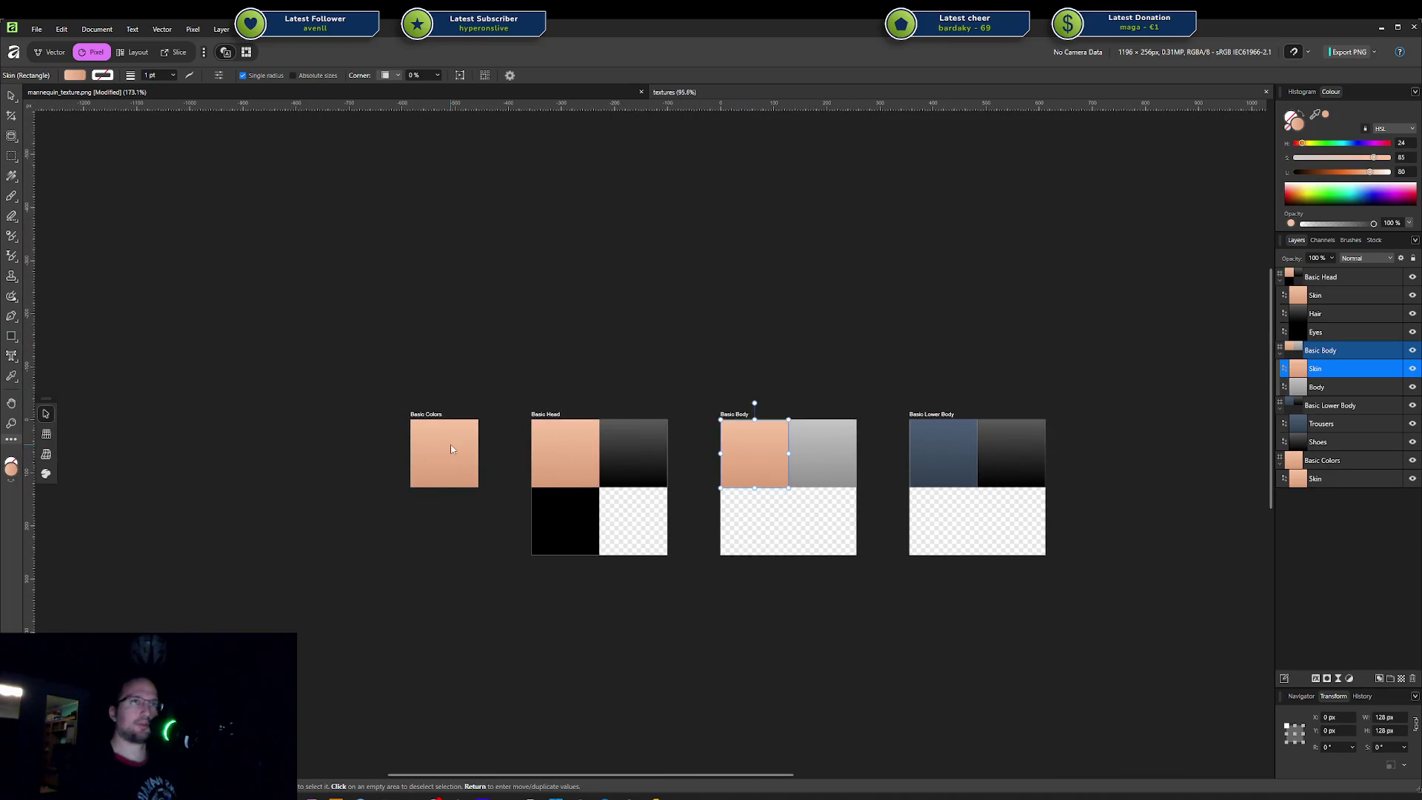
Step: Export the Basic Head texture as PNG, replacing the existing file in the Textures folder
{"action": "left_click", "coordinate": [544, 411]}
{"action": "scroll", "coordinate": [607, 446], "scroll_direction": "up", "scroll_amount": 3, "text": "ctrl"}
{"action": "middle_click_drag", "start_coordinate": [607, 445], "coordinate": [511, 359]}
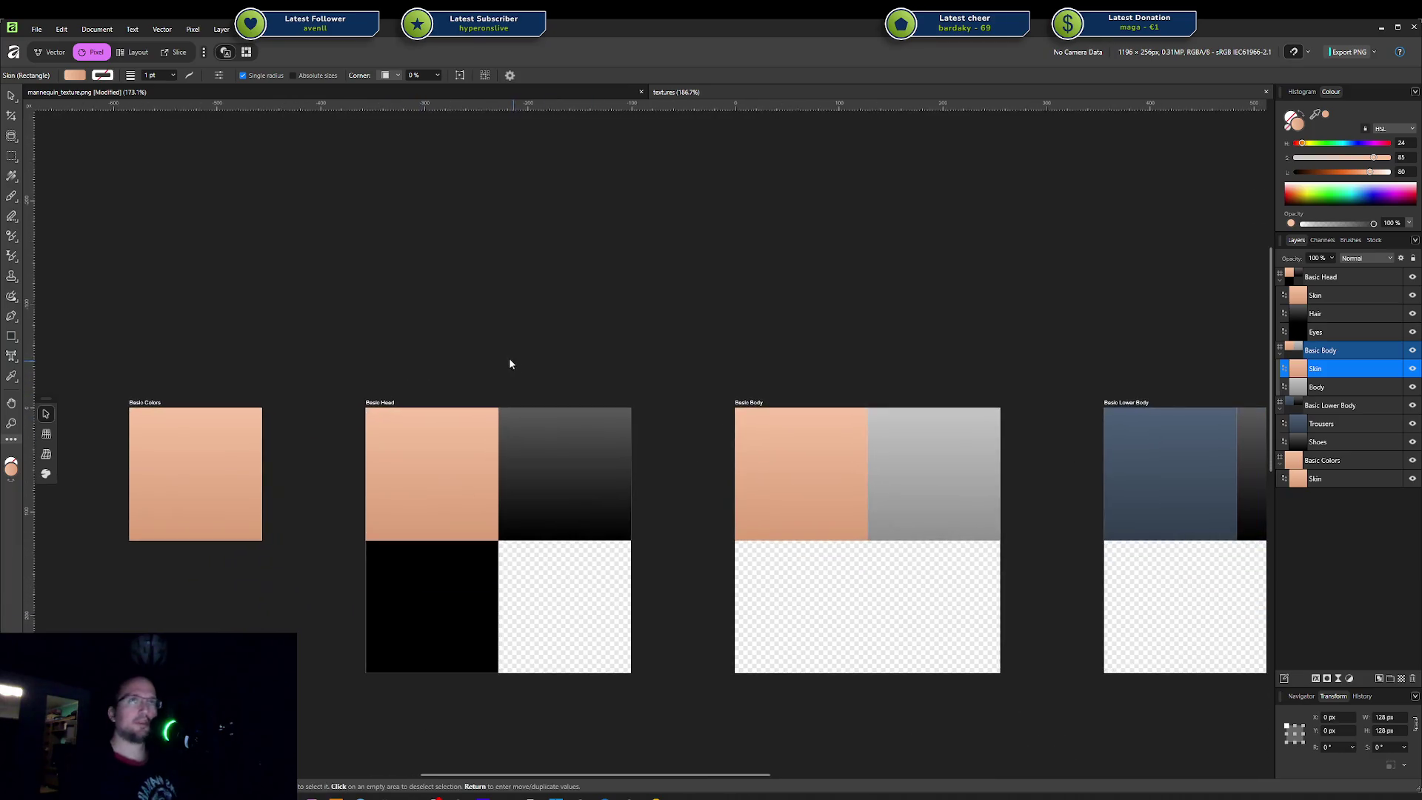
{"action": "left_click", "coordinate": [380, 402]}
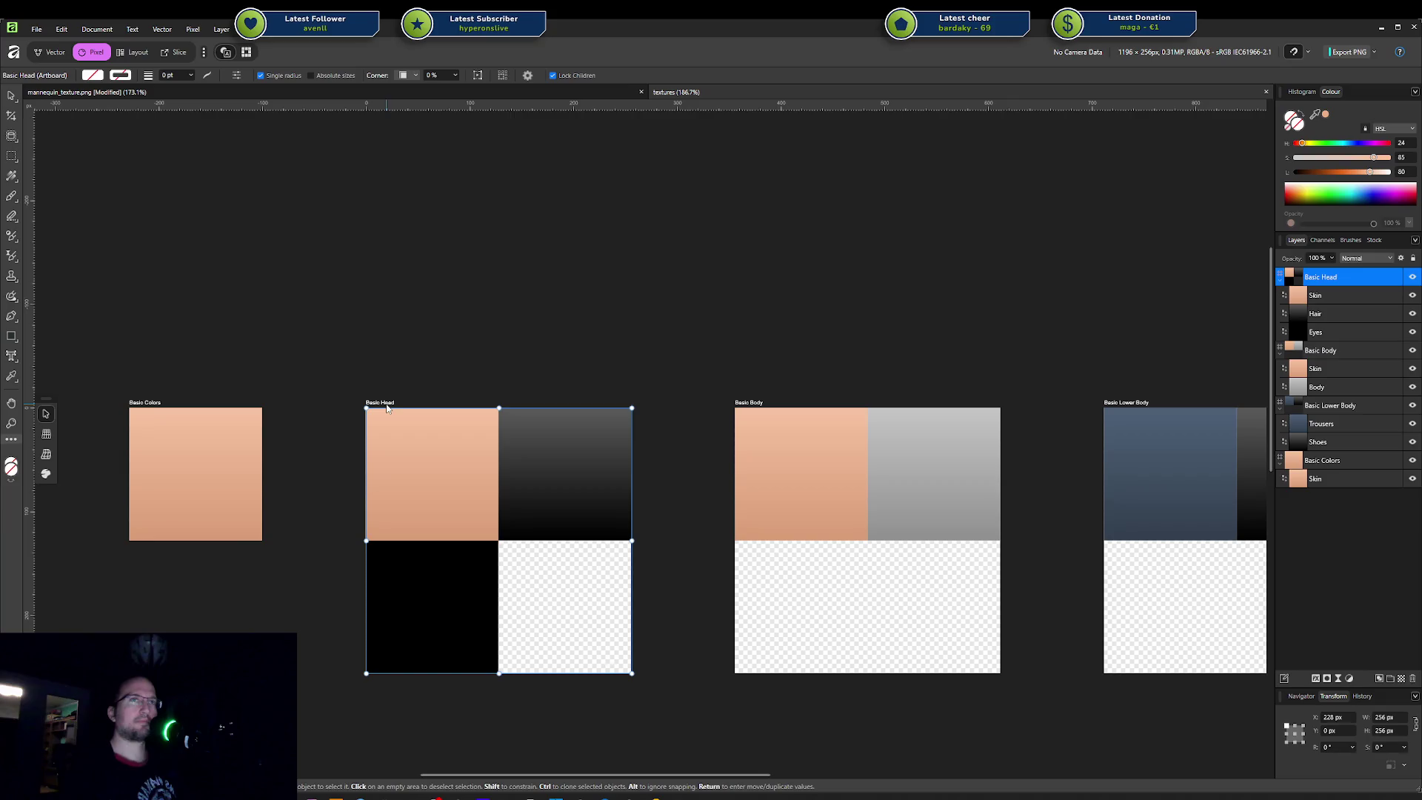
{"action": "left_click", "coordinate": [1348, 51]}
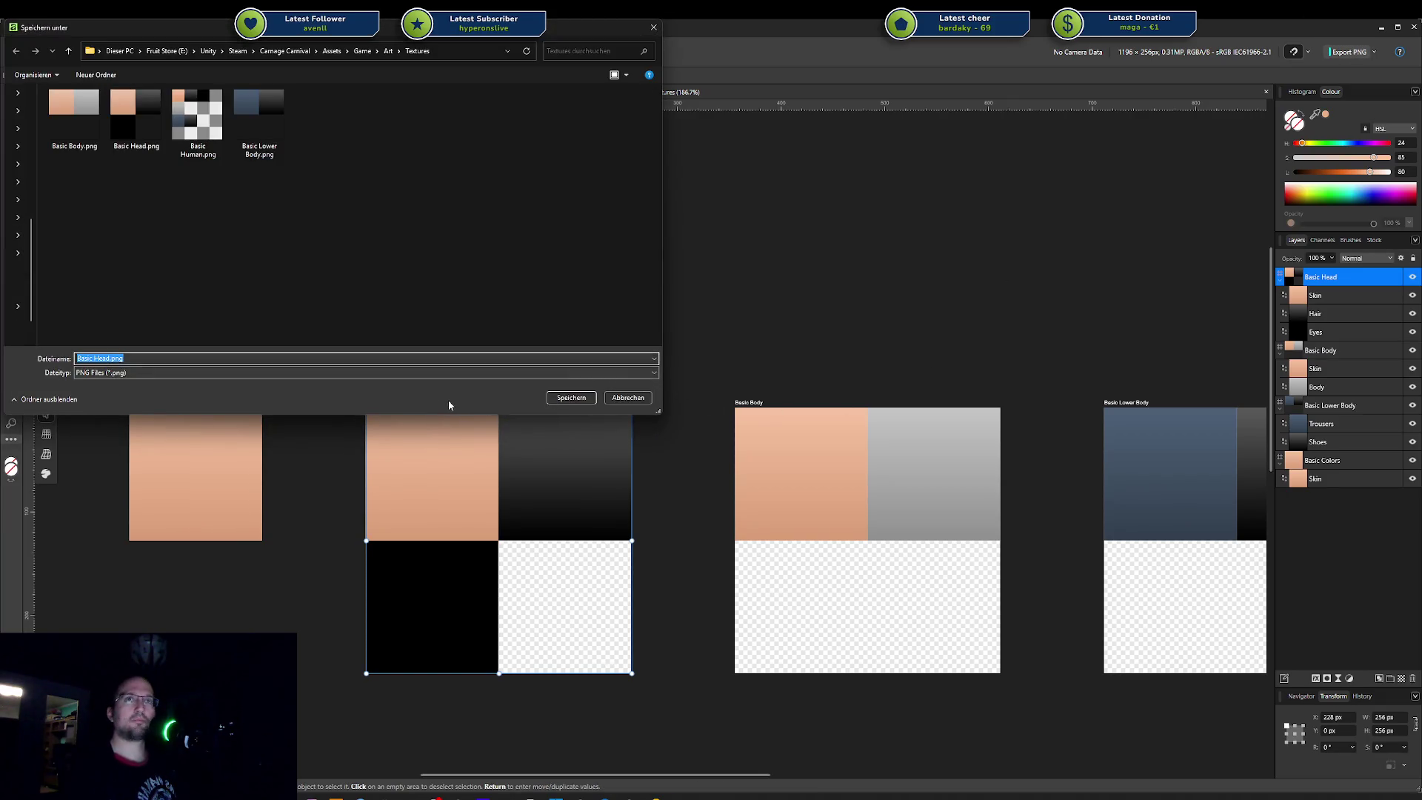
{"action": "left_click", "coordinate": [571, 398]}
{"action": "key", "text": "alt+j"}
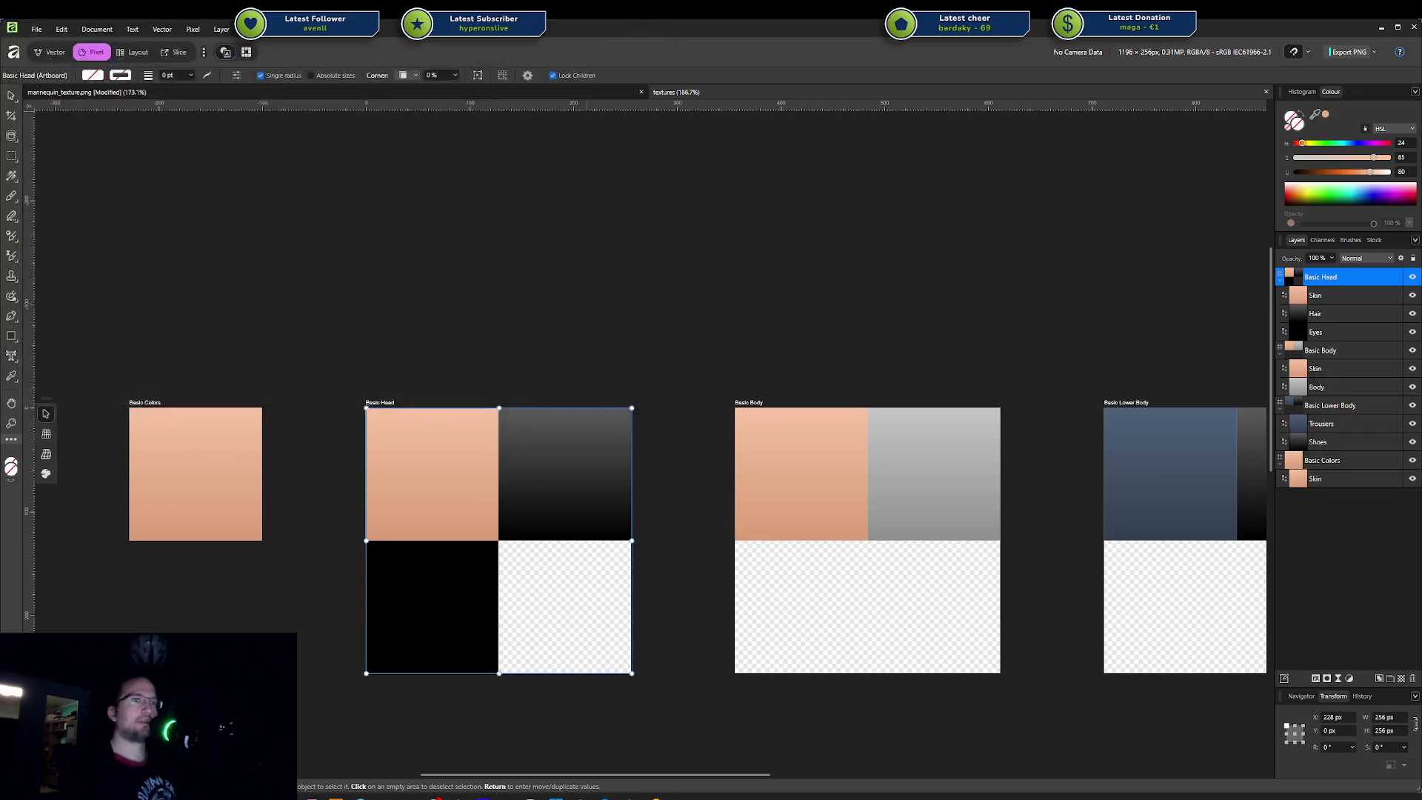
Step: Export the Basic Body texture as PNG over the existing file
{"action": "left_click", "coordinate": [757, 398]}
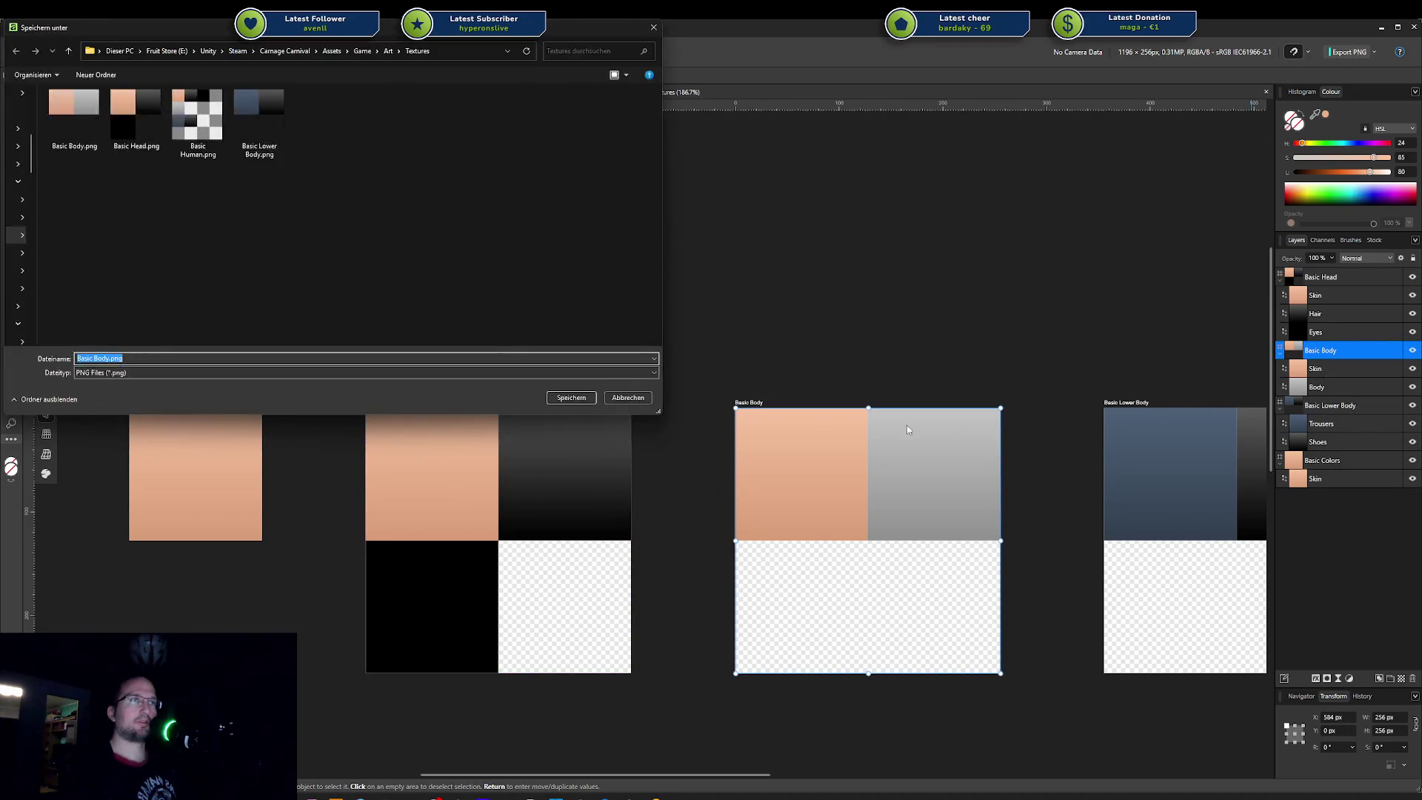
{"action": "left_click", "coordinate": [571, 398]}
{"action": "key", "text": "Return"}
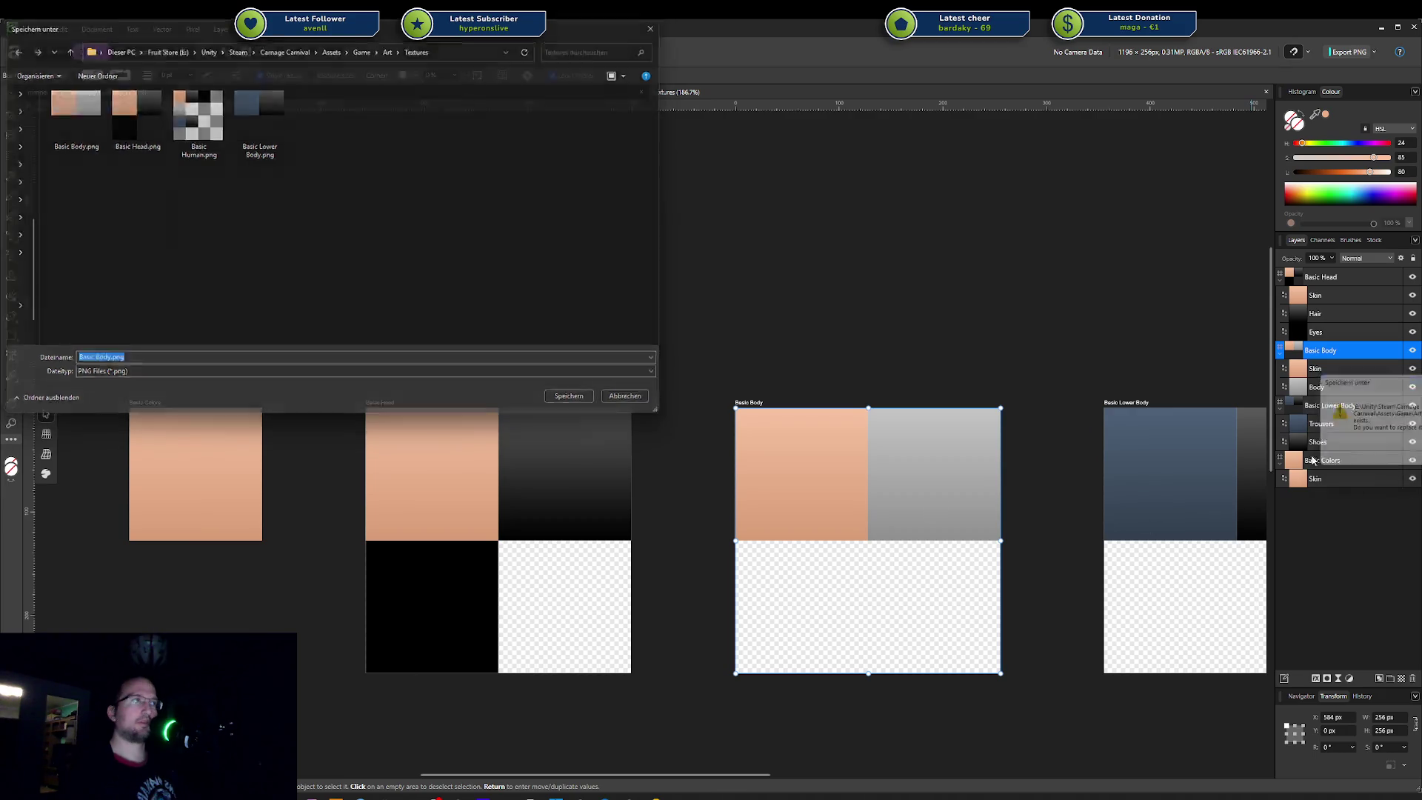
Step: Export Basic Lower Body.png over the existing file after checking the PNG options, then switch to Unity
{"action": "left_click", "coordinate": [1126, 402]}
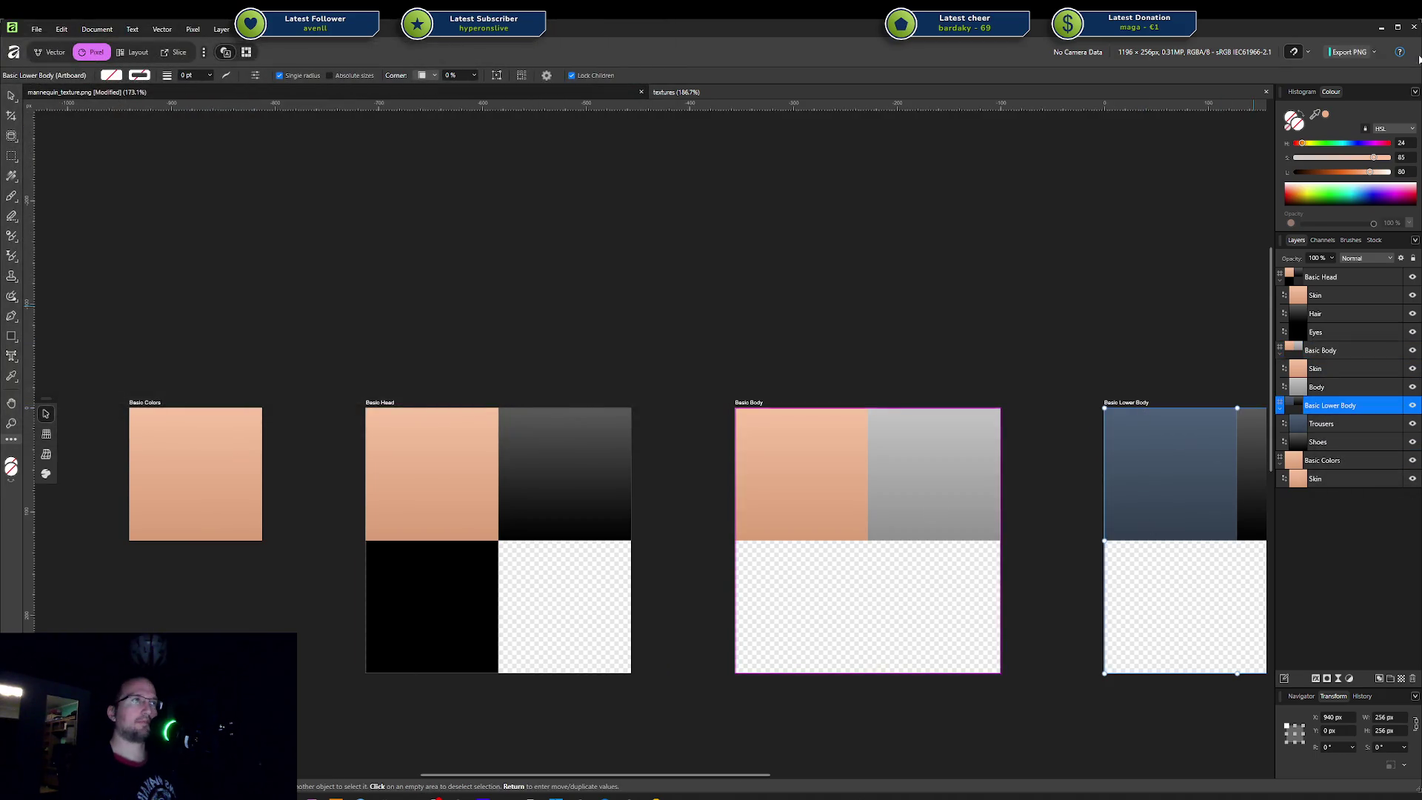
{"action": "left_click", "coordinate": [1372, 52]}
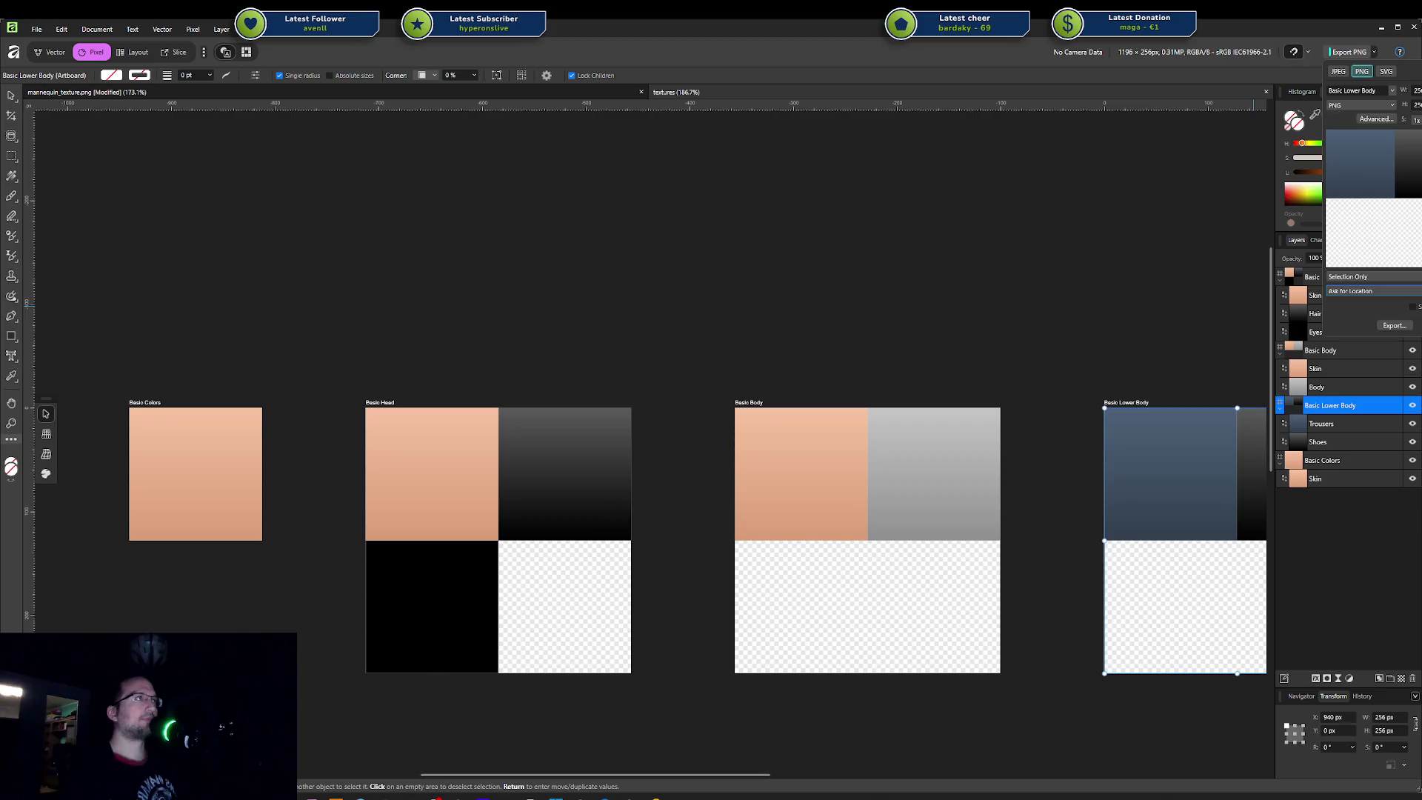
{"action": "left_click", "coordinate": [1351, 52]}
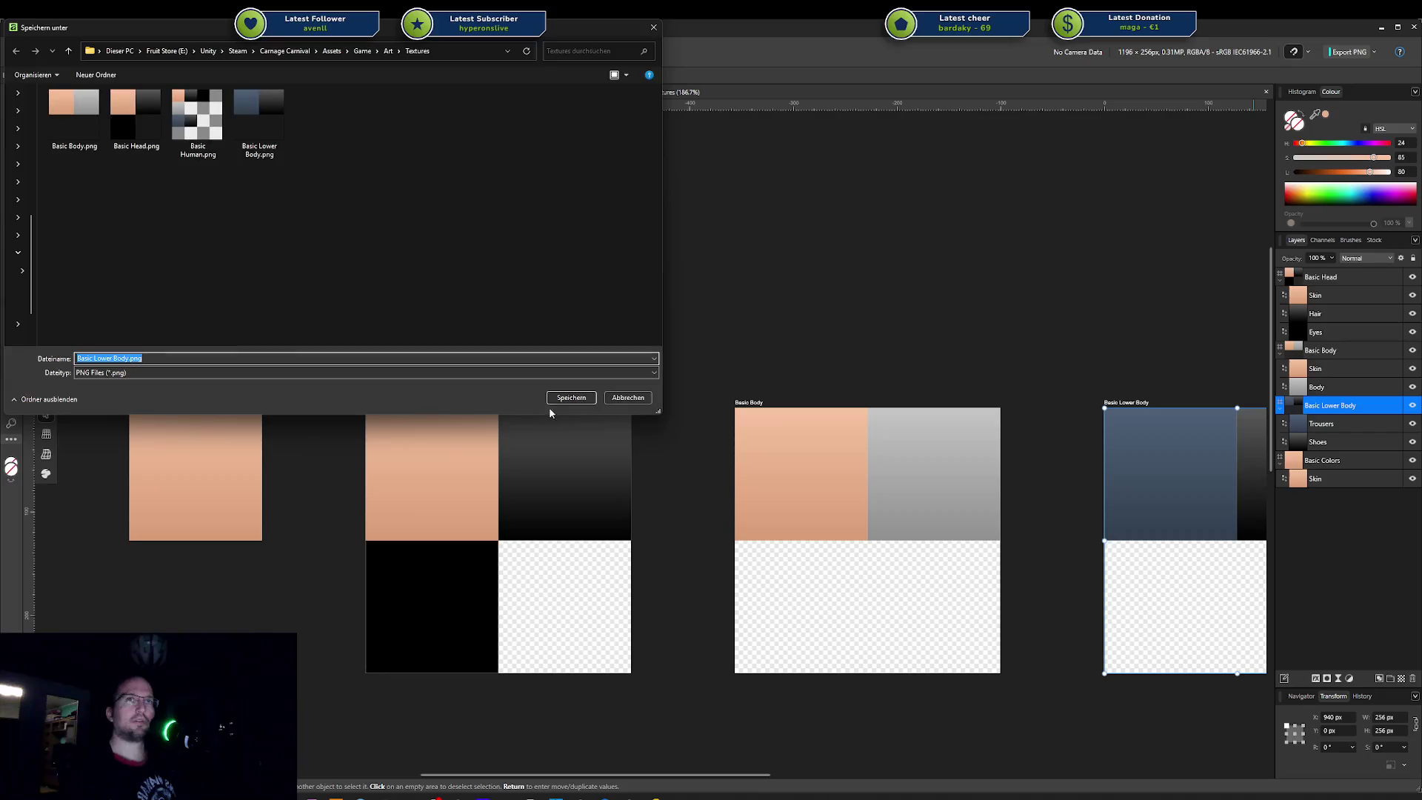
{"action": "left_click", "coordinate": [572, 397]}
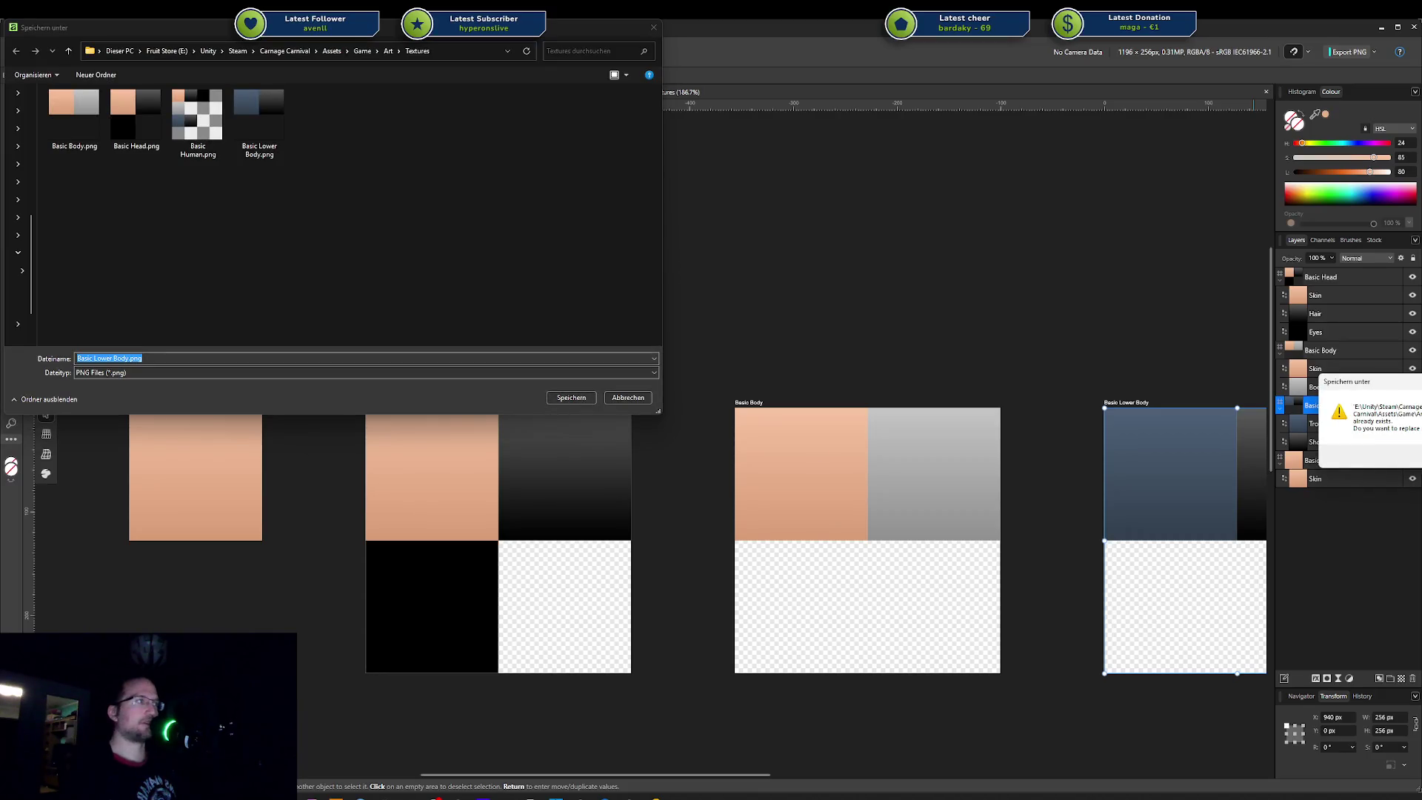
{"action": "key", "text": "Return"}
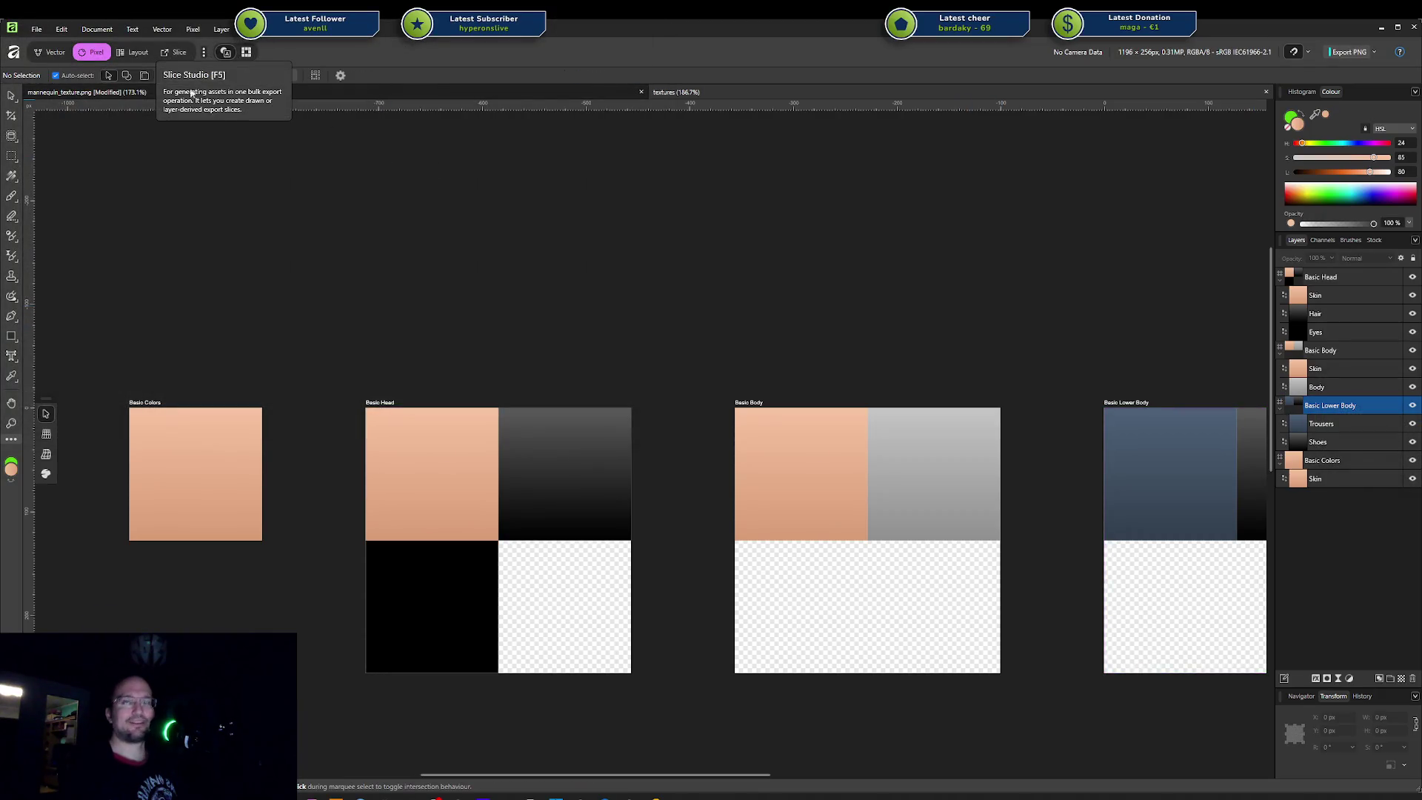
{"action": "left_click", "coordinate": [636, 794]}
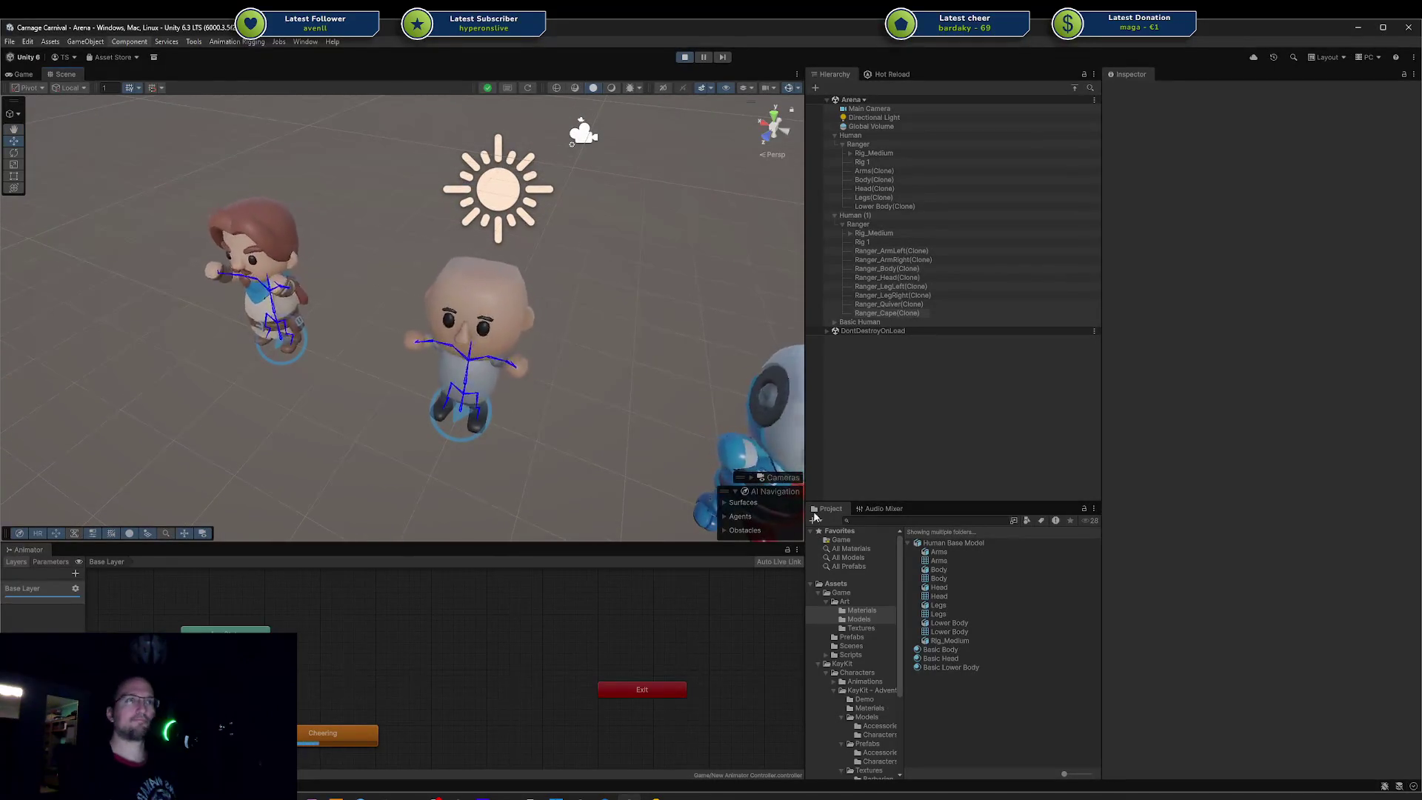
Step: Select the three character textures in Assets > Game > Art > Textures and refresh them
{"action": "left_click", "coordinate": [862, 629]}
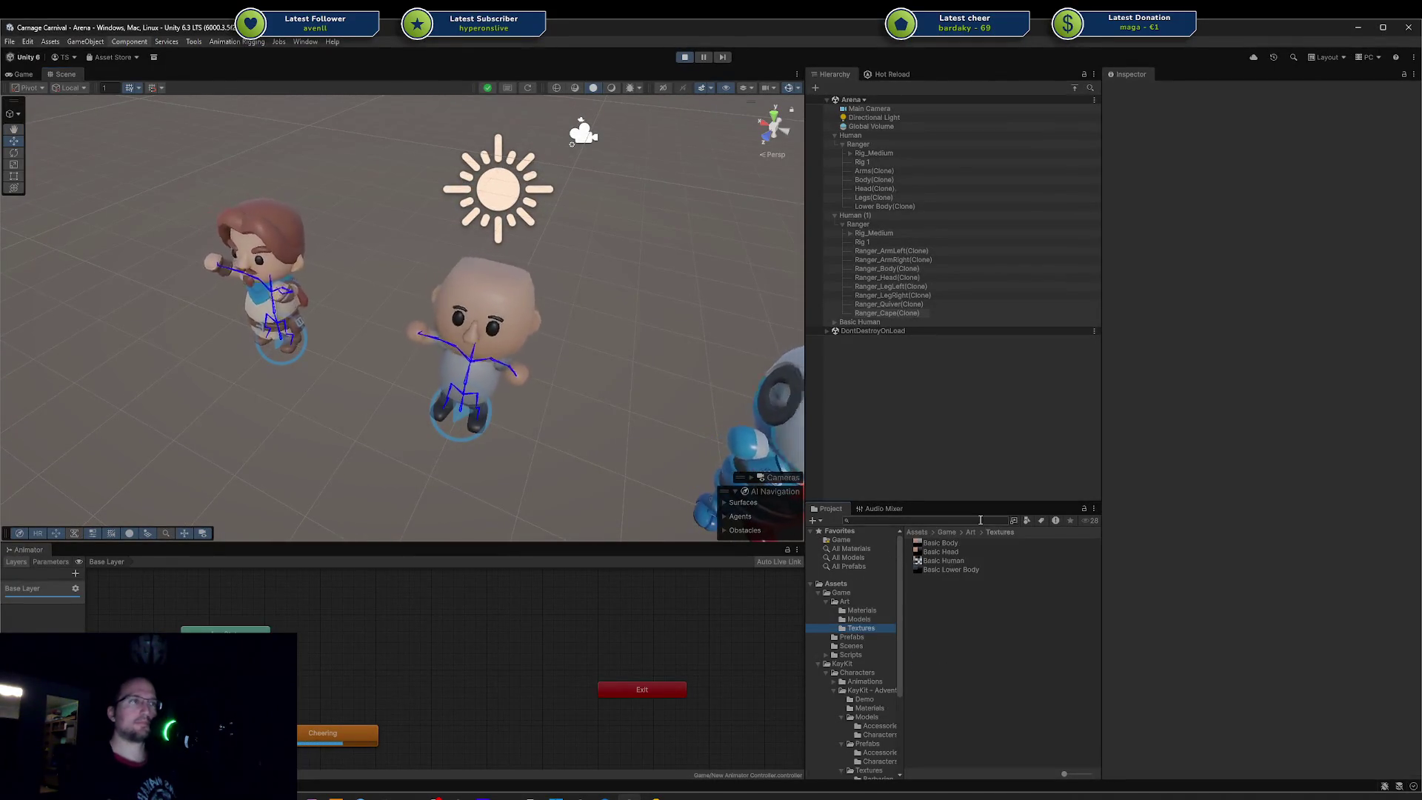
{"action": "left_click", "coordinate": [942, 542]}
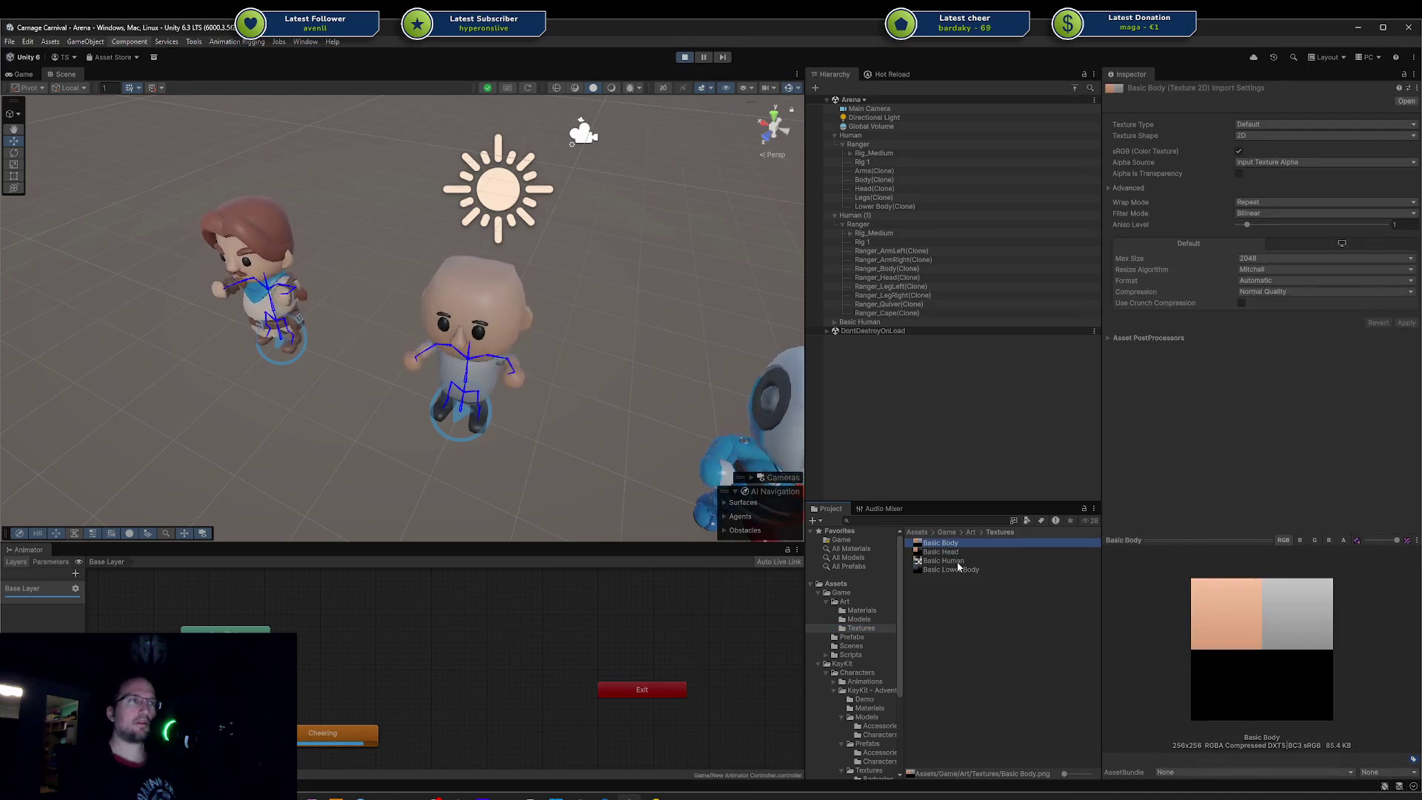
{"action": "left_click", "coordinate": [957, 561], "text": "shift"}
{"action": "left_click", "coordinate": [962, 564]}
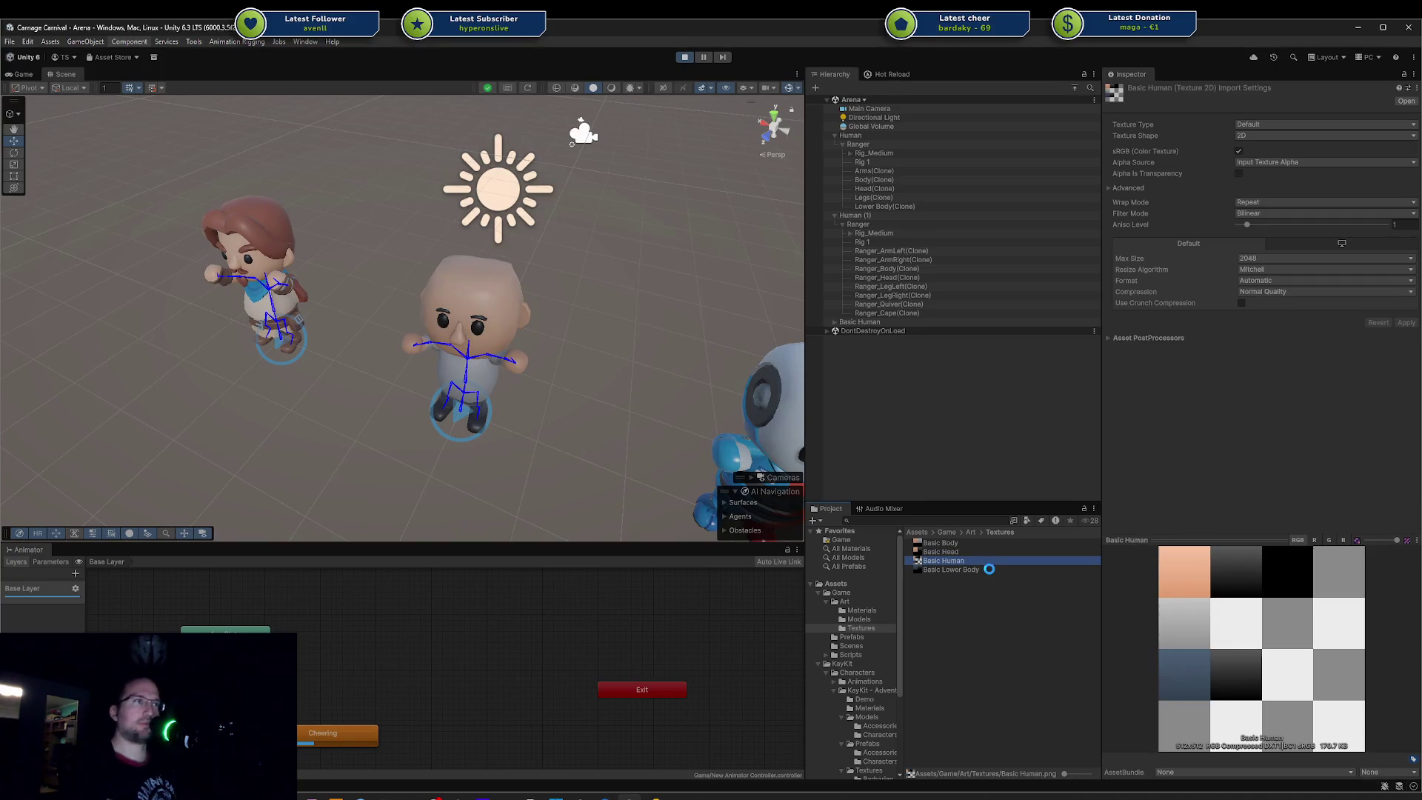
{"action": "left_click", "coordinate": [959, 547], "text": "shift"}
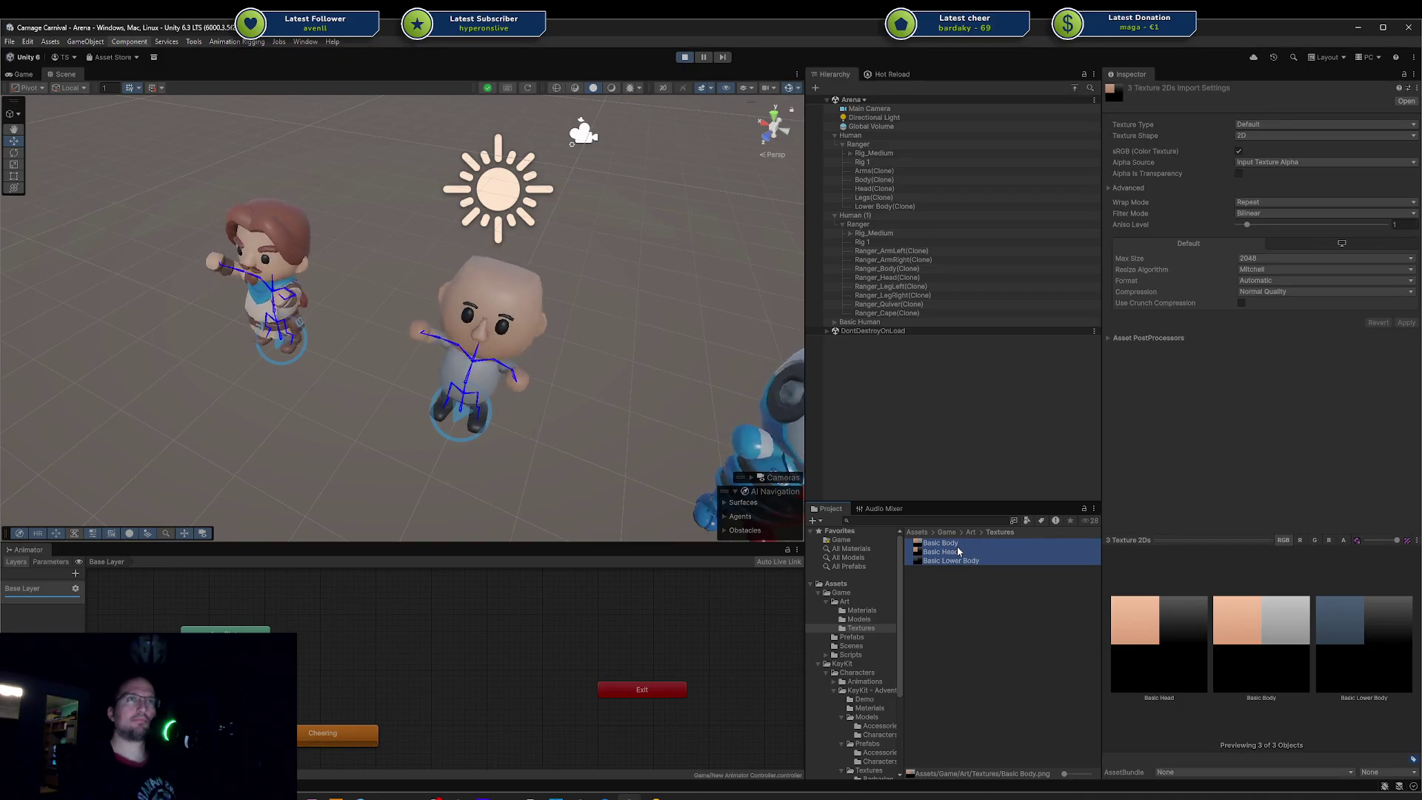
{"action": "right_click", "coordinate": [957, 552]}
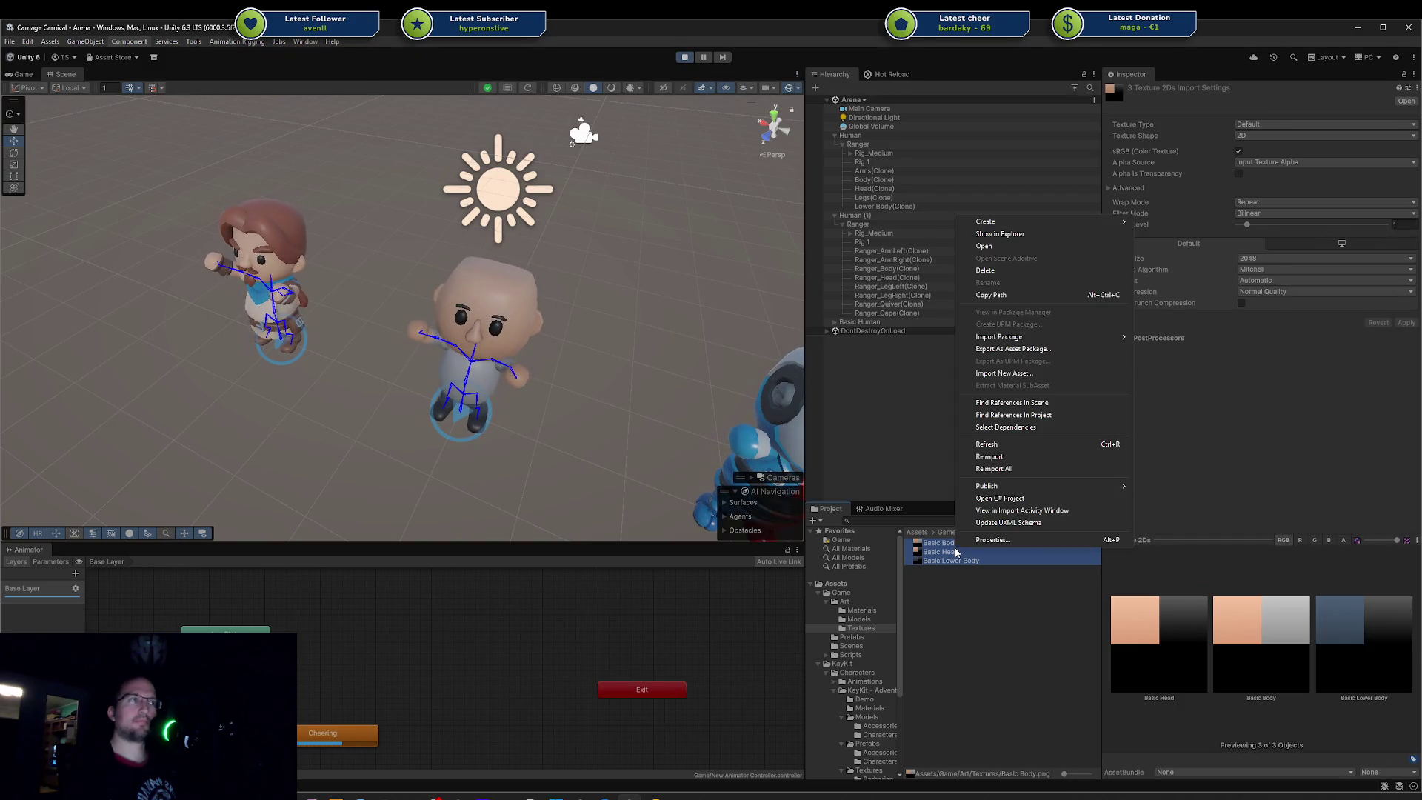
{"action": "left_click", "coordinate": [1041, 446]}
Step: Inspect the characters in the scene, save the Blender file, and review the Basic Head and Body textures
{"action": "right_click_drag", "start_coordinate": [452, 398], "coordinate": [509, 332]}
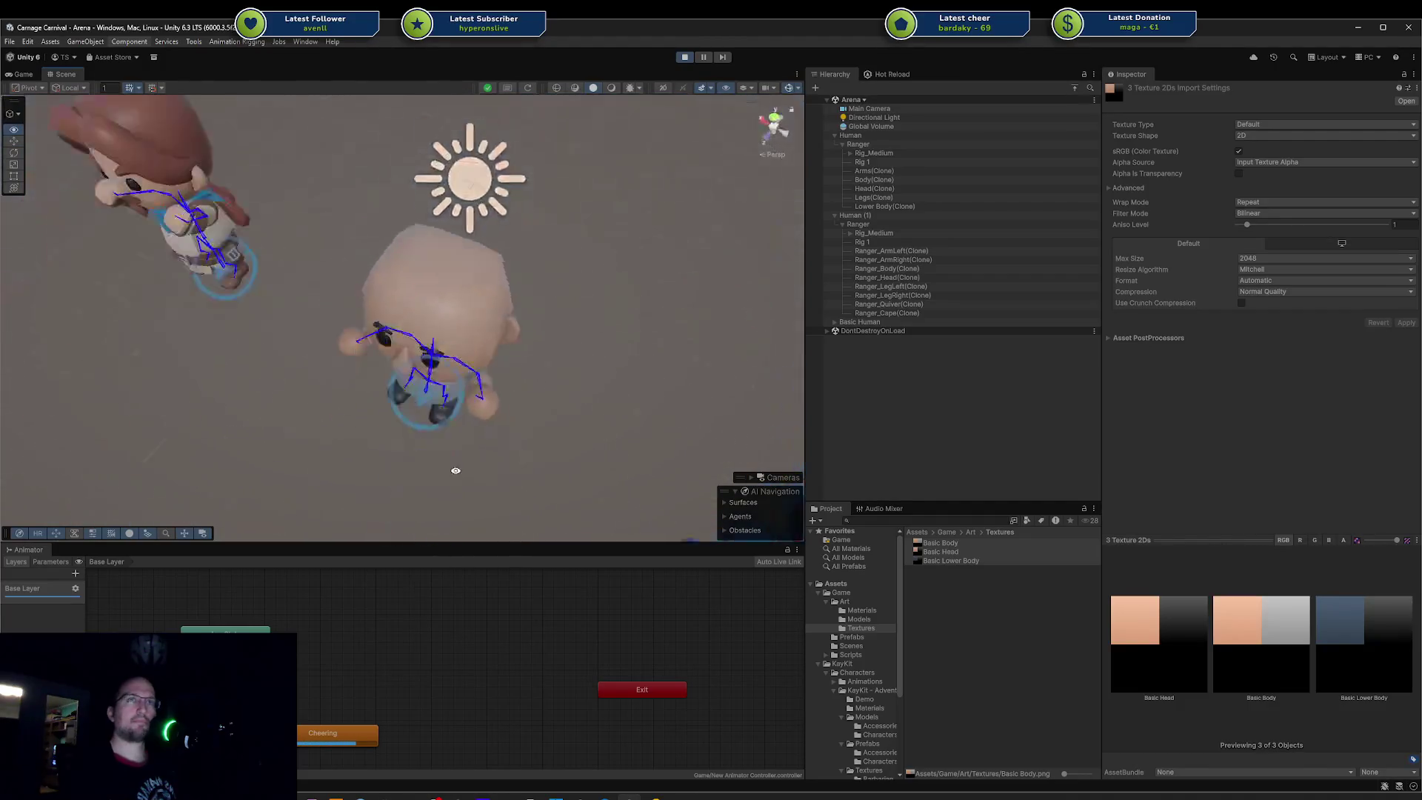
{"action": "right_click_drag", "start_coordinate": [507, 332], "coordinate": [477, 291]}
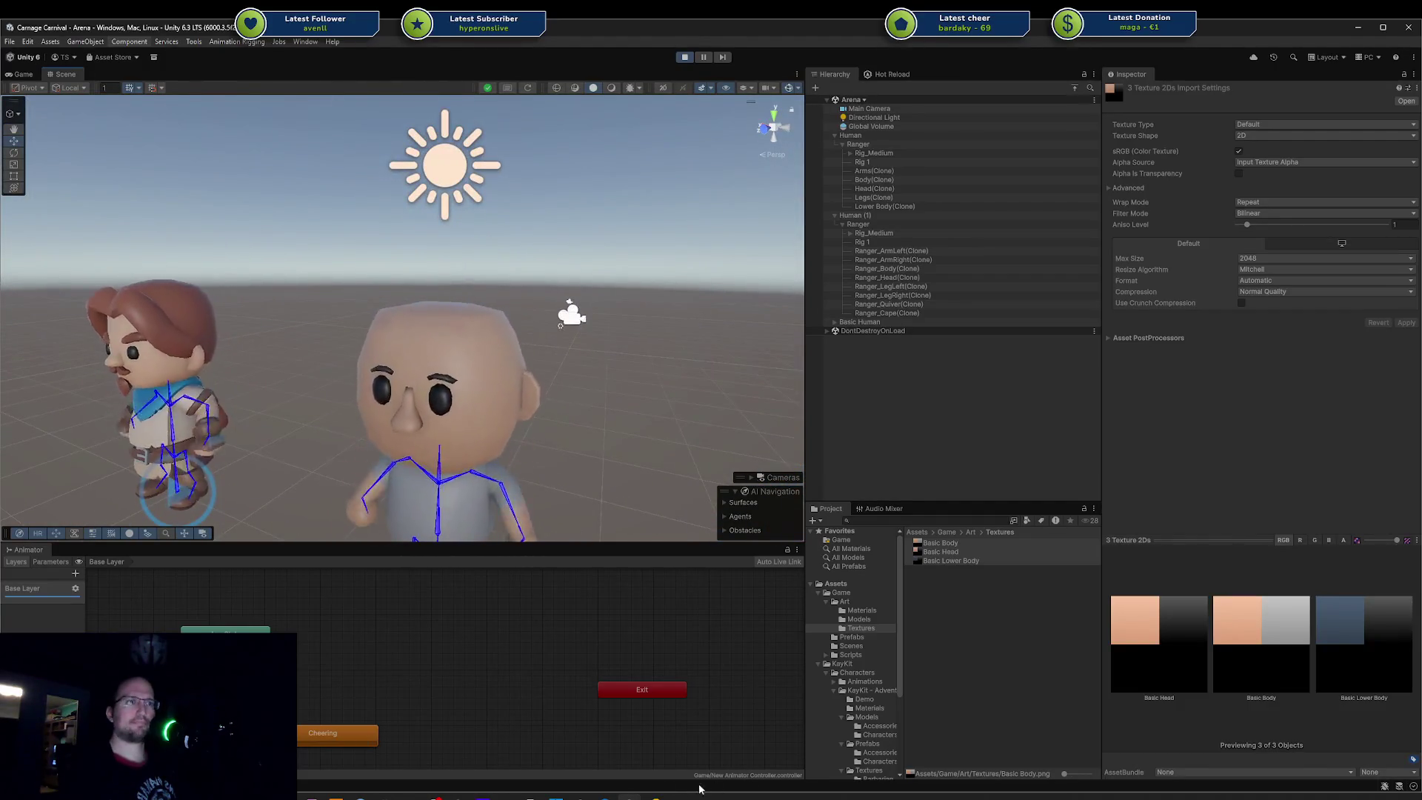
{"action": "key", "text": "alt+Tab"}
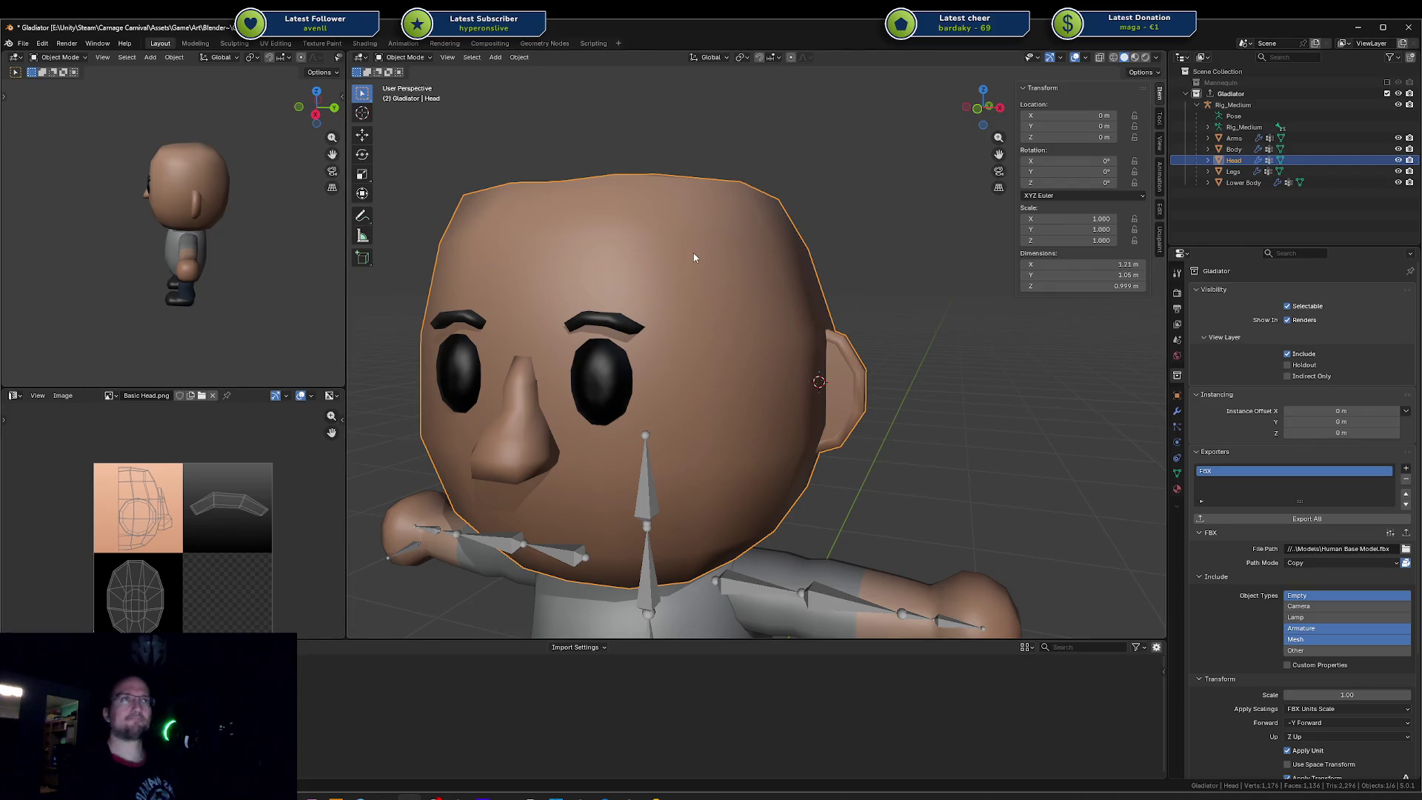
{"action": "scroll", "coordinate": [693, 258], "scroll_direction": "down", "scroll_amount": 4}
{"action": "key", "text": "ctrl+s"}
{"action": "key", "text": "alt+Tab"}
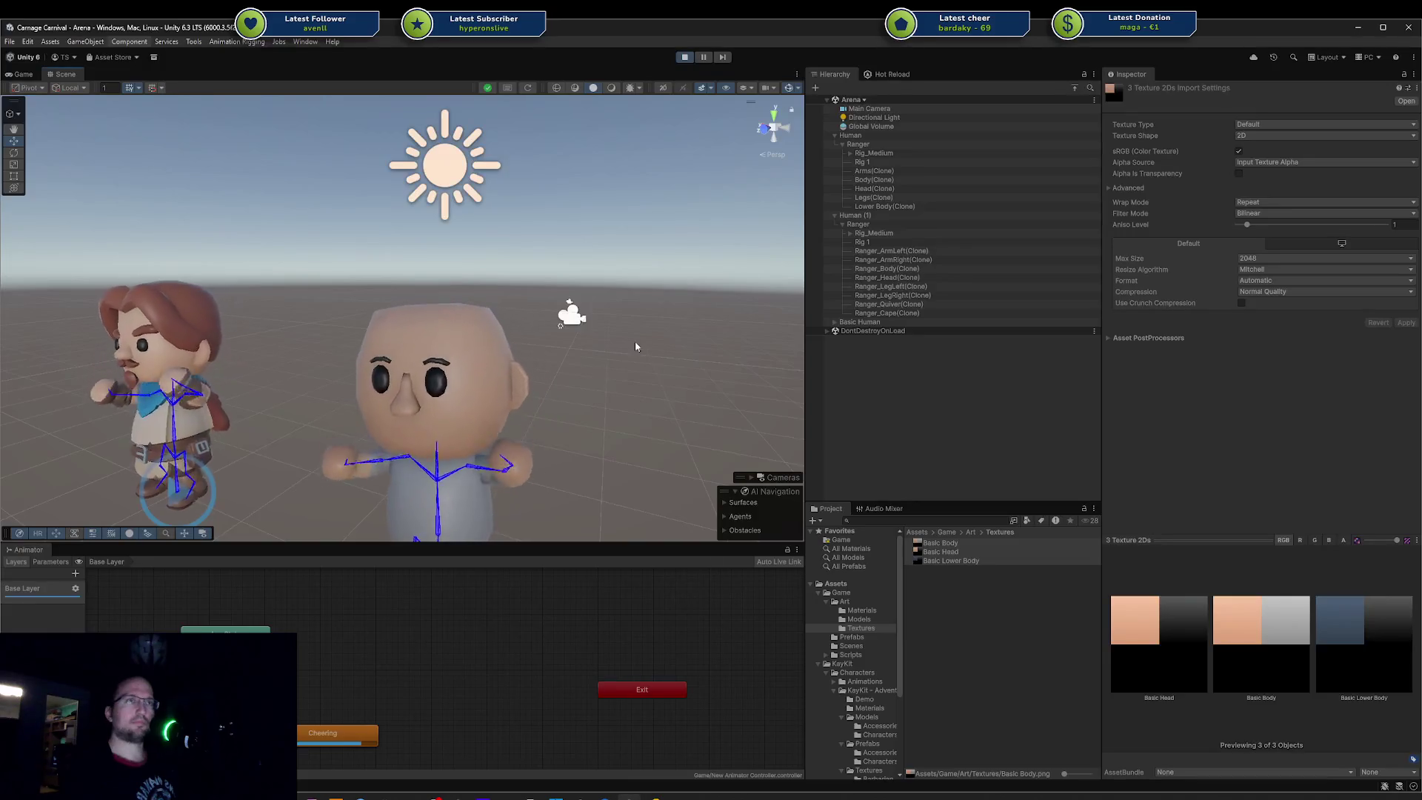
{"action": "left_click", "coordinate": [973, 553]}
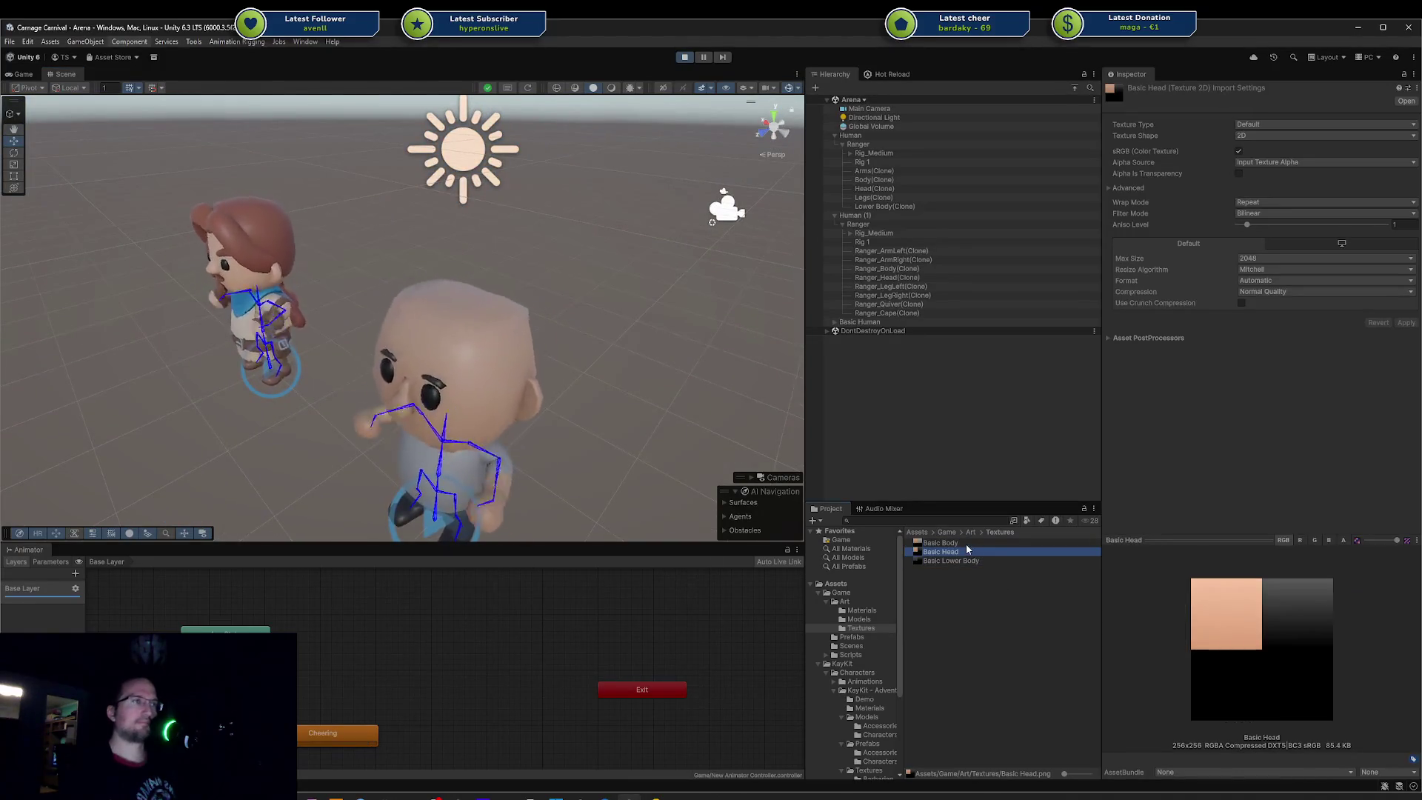
{"action": "key", "text": "Up"}
{"action": "key", "text": "Down"}
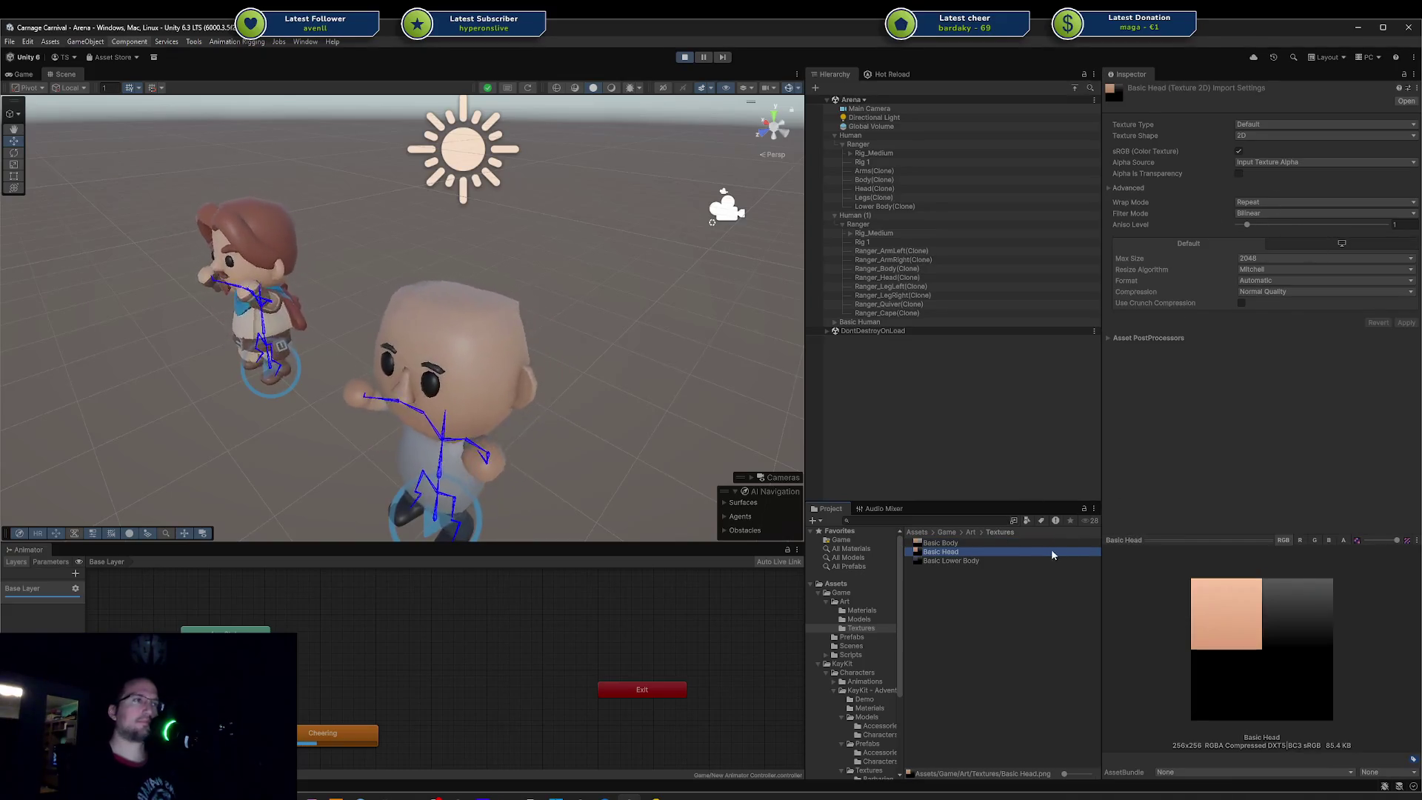
{"action": "right_click", "coordinate": [1026, 551]}
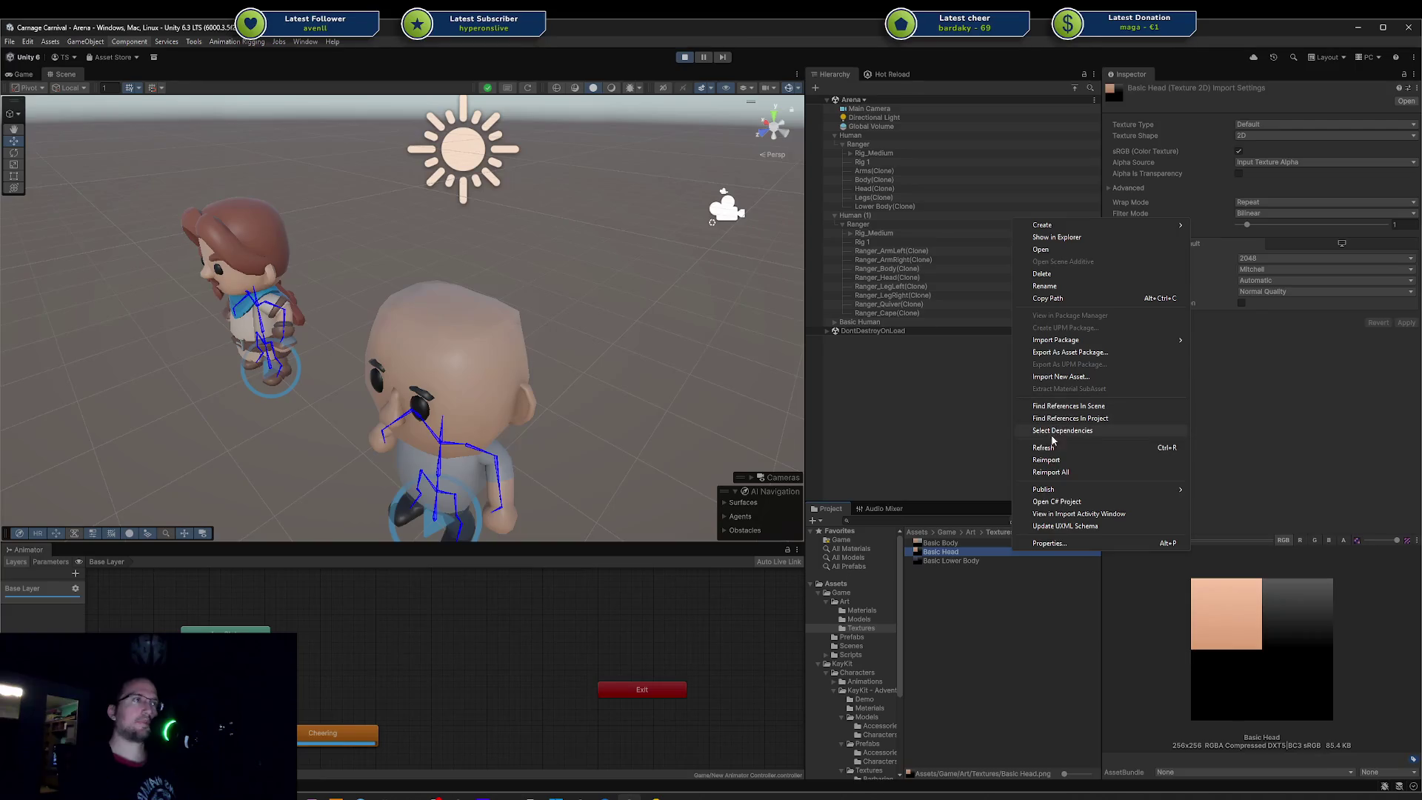
Step: Reimport and refresh the three character materials in the Materials folder
{"action": "left_click", "coordinate": [1045, 448]}
{"action": "left_click", "coordinate": [862, 610]}
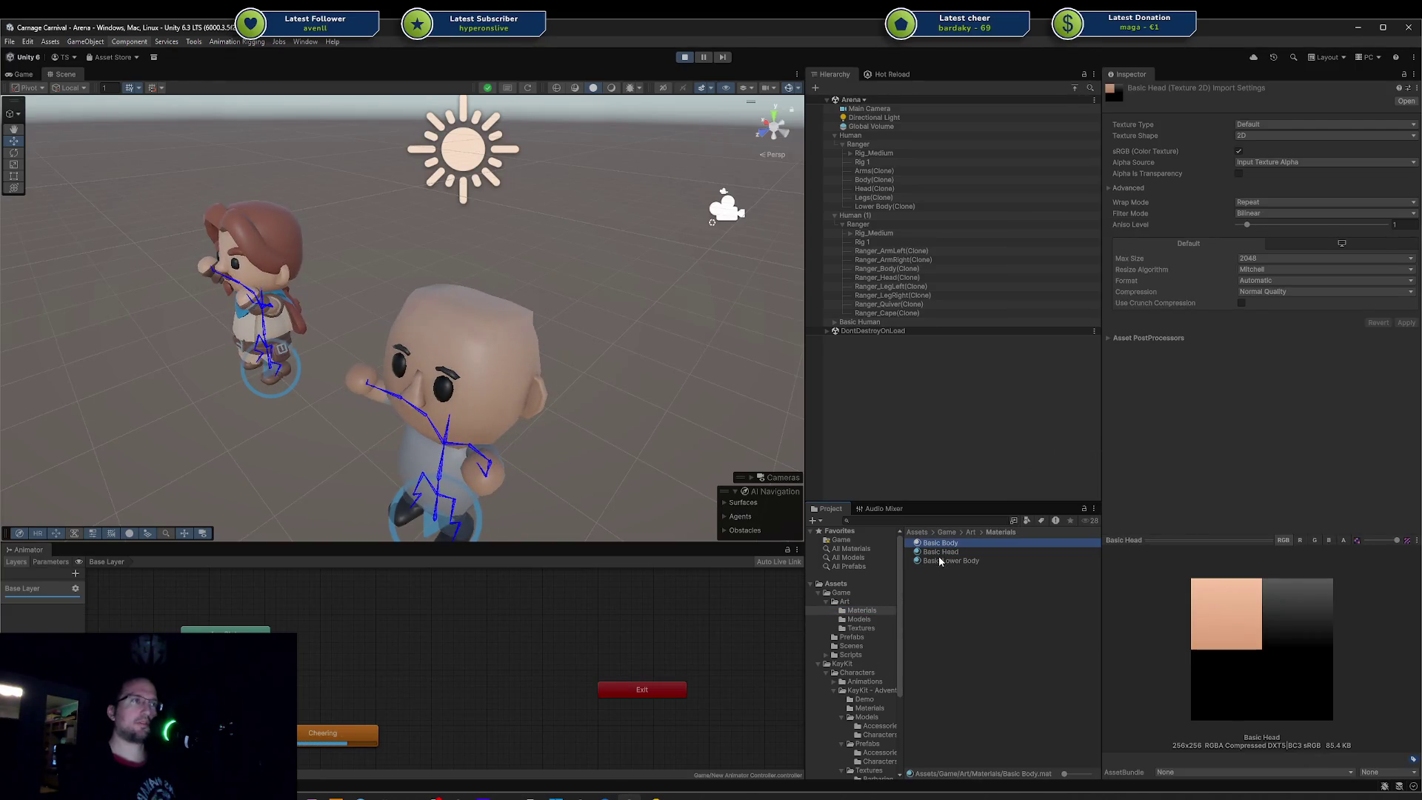
{"action": "left_click", "coordinate": [977, 562], "text": "shift"}
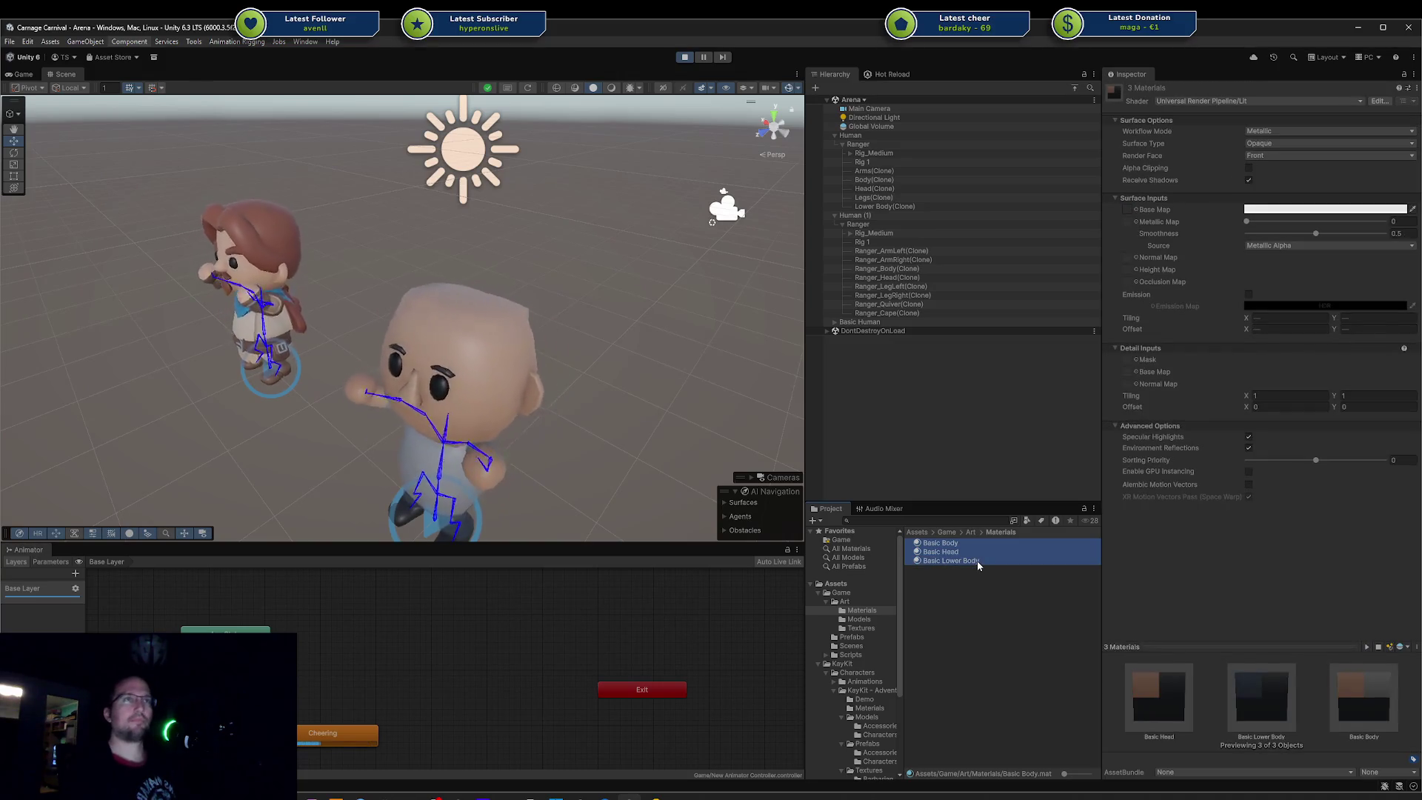
{"action": "right_click", "coordinate": [945, 560]}
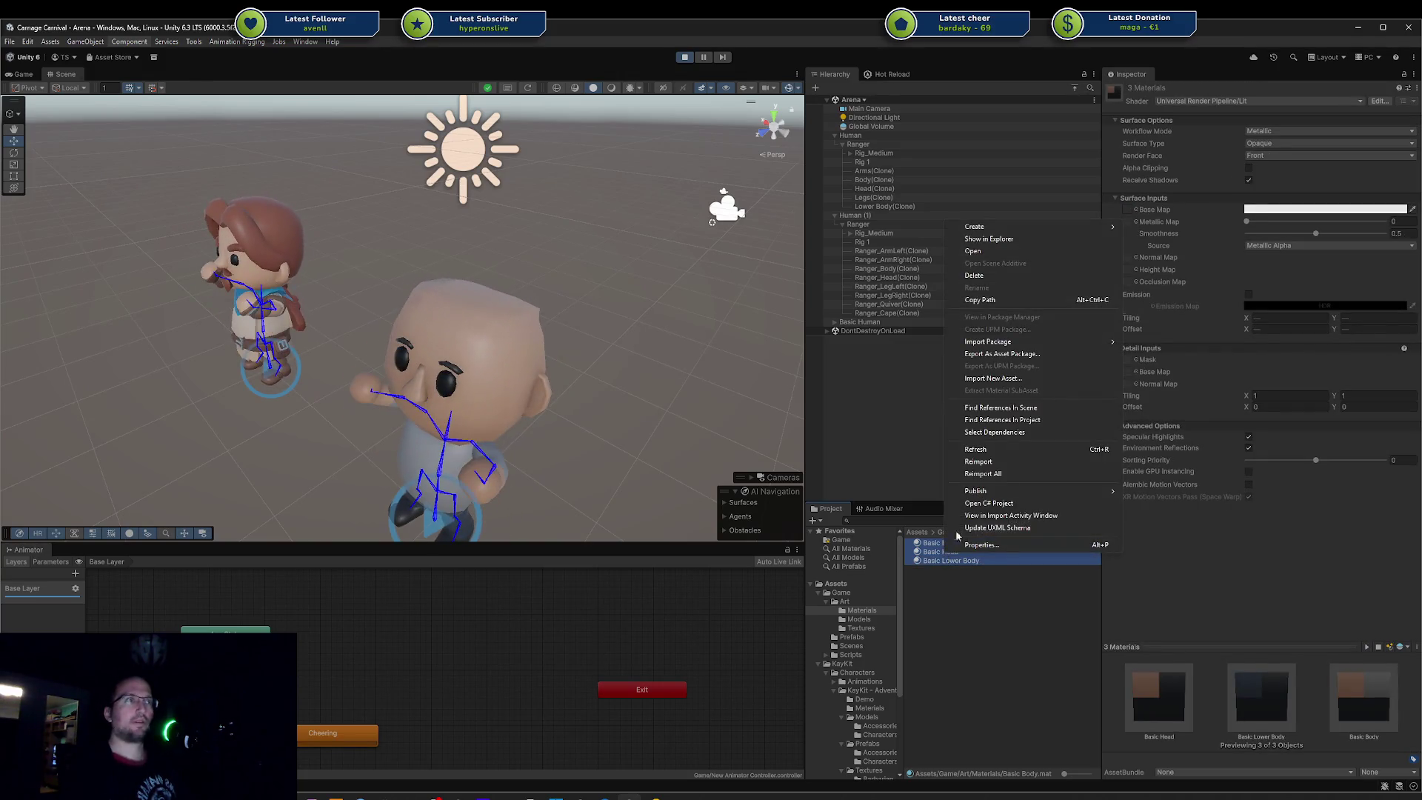
{"action": "left_click", "coordinate": [997, 460]}
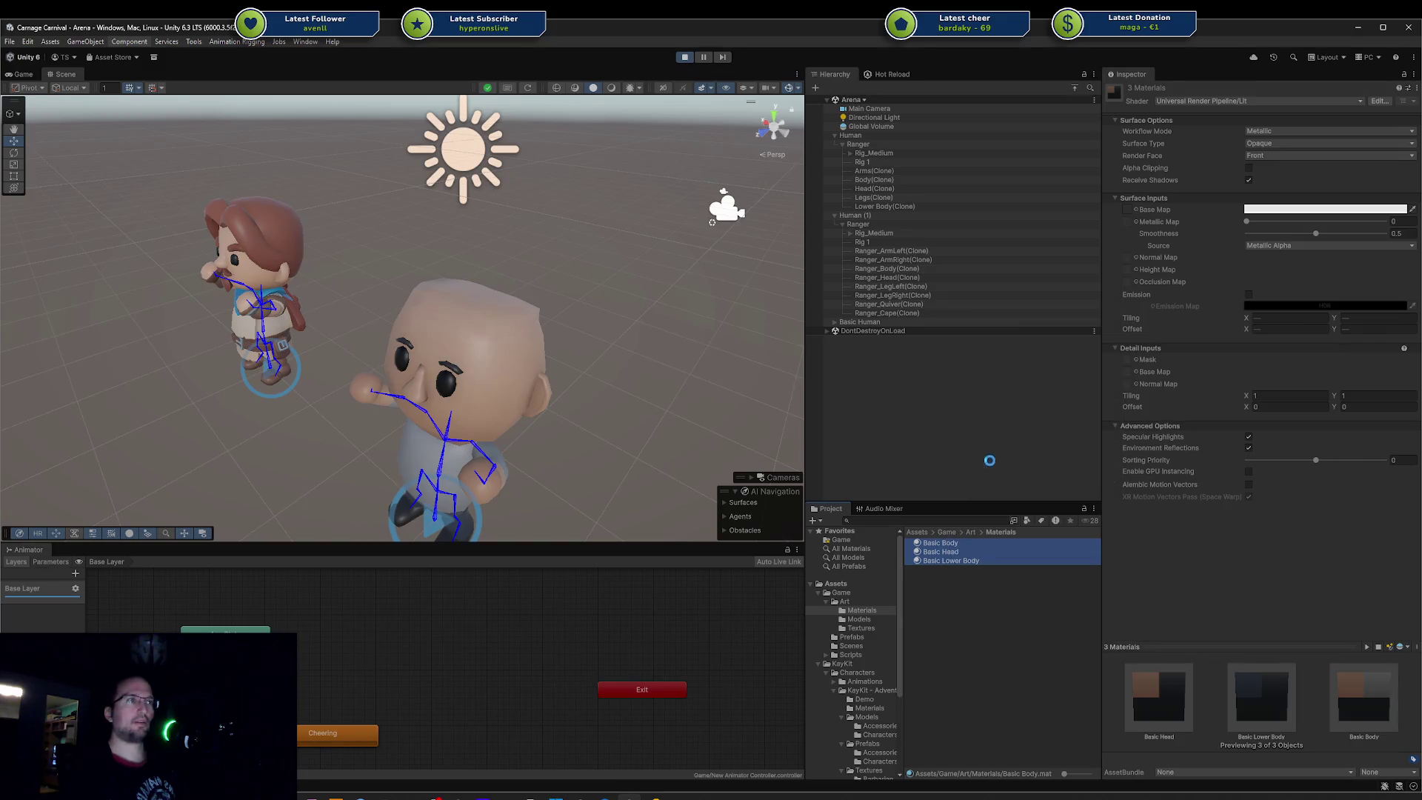
{"action": "right_click", "coordinate": [940, 547]}
{"action": "left_click", "coordinate": [1009, 441]}
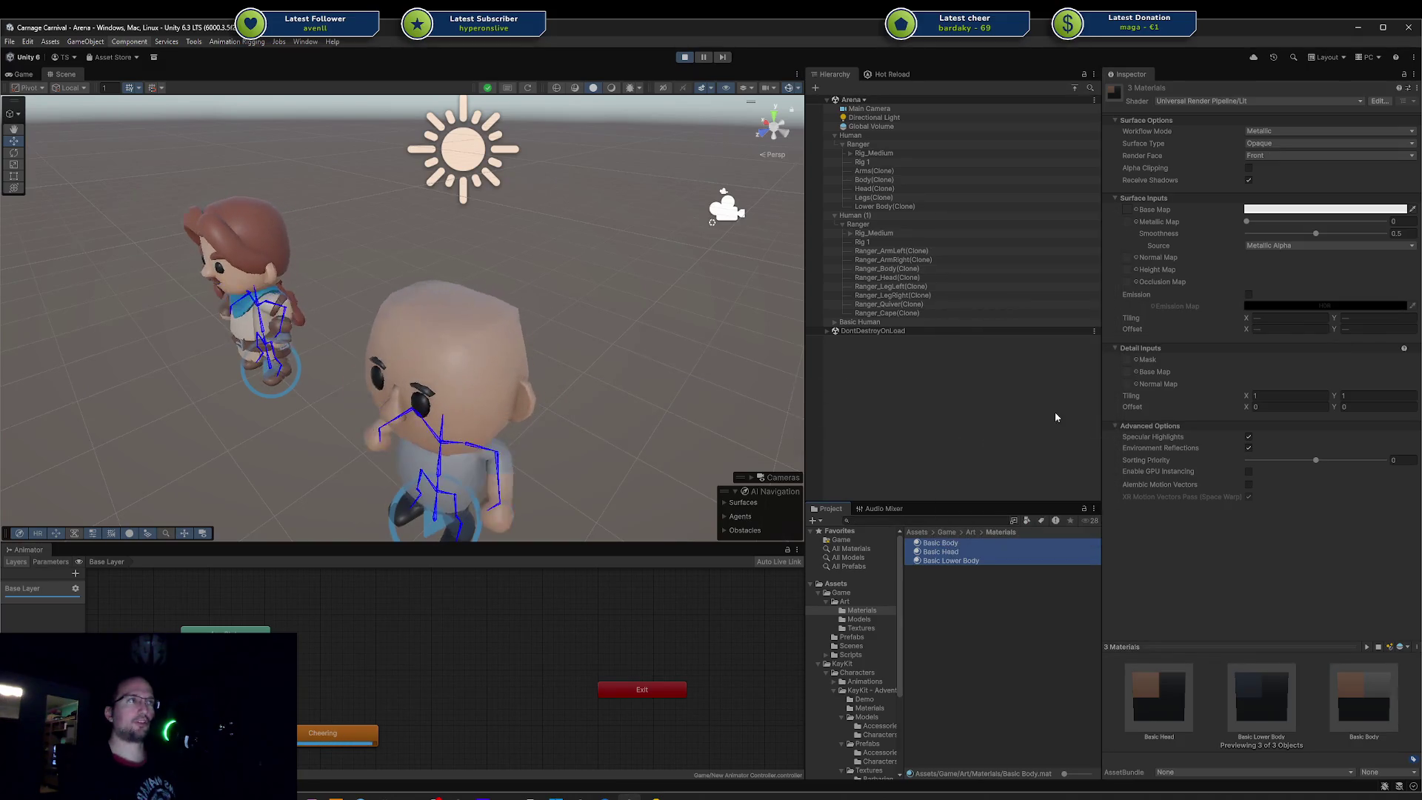
Step: Clear the Base Map texture from the Basic Head material, leaving the head white
{"action": "left_click", "coordinate": [1025, 623]}
{"action": "left_click", "coordinate": [942, 551]}
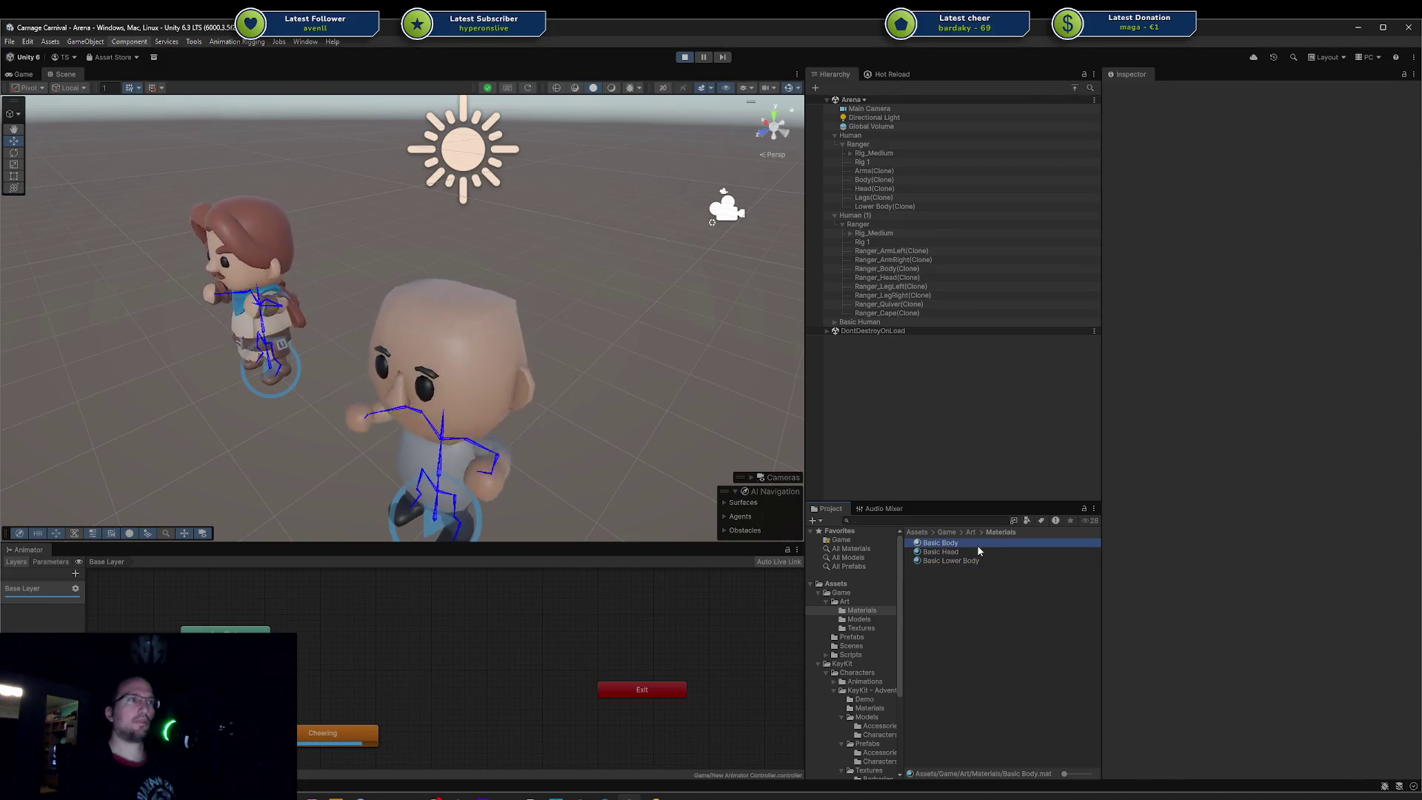
{"action": "left_click", "coordinate": [1131, 212]}
{"action": "key", "text": "Delete"}
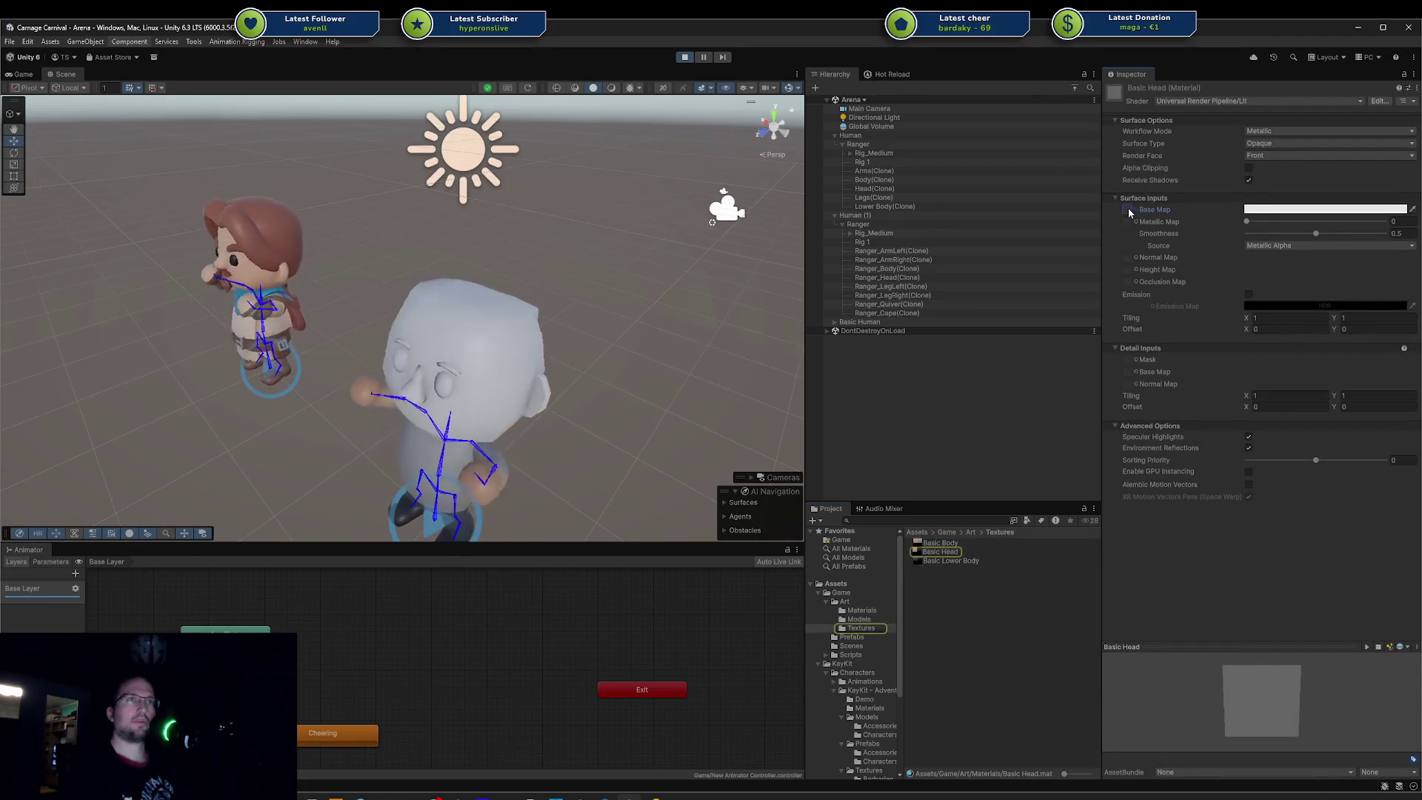
Step: Assign the Basic Head texture to the Basic Head material's Base Map so the head shows skin colour
{"action": "left_click", "coordinate": [867, 611]}
{"action": "left_click", "coordinate": [867, 629], "text": "ctrl"}
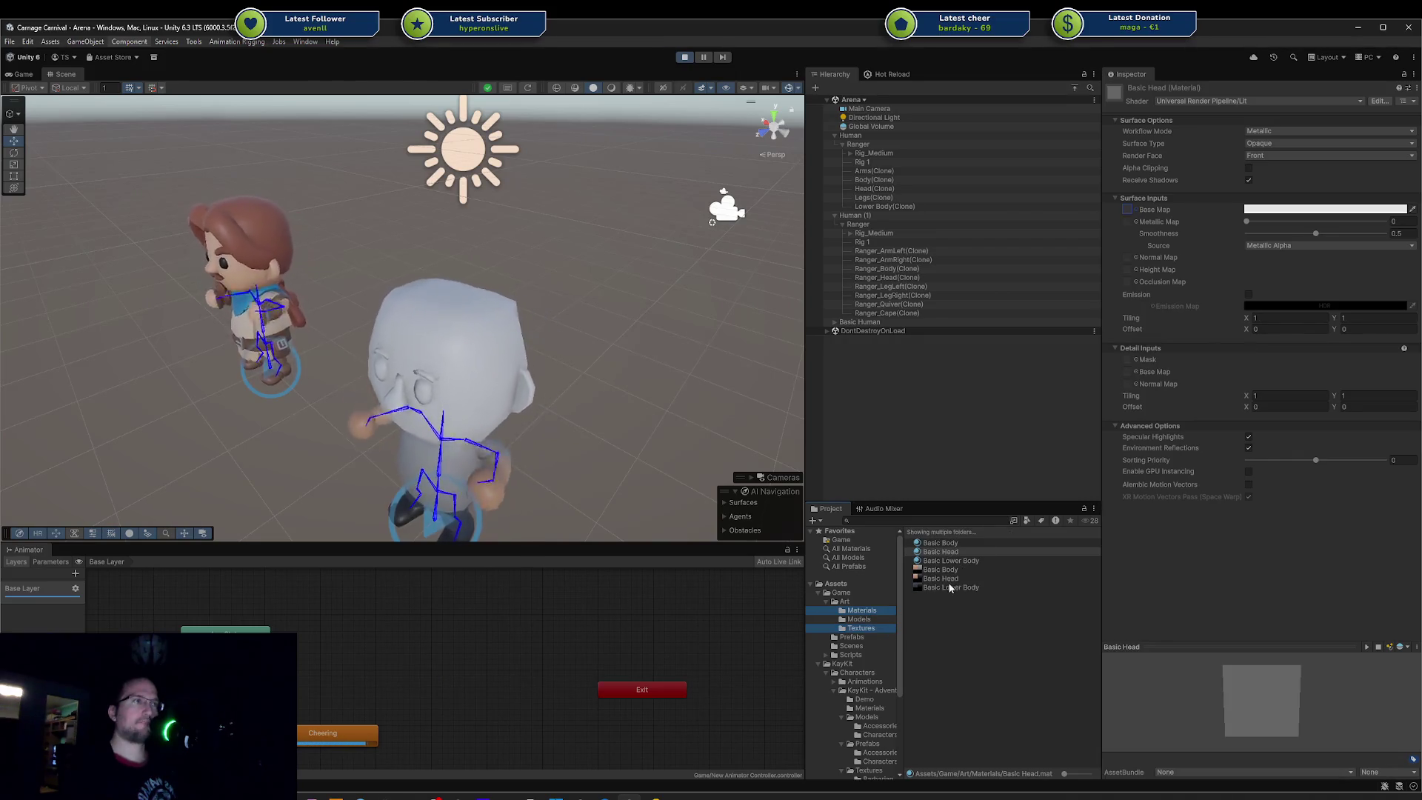
{"action": "left_click_drag", "start_coordinate": [953, 574], "coordinate": [1131, 212]}
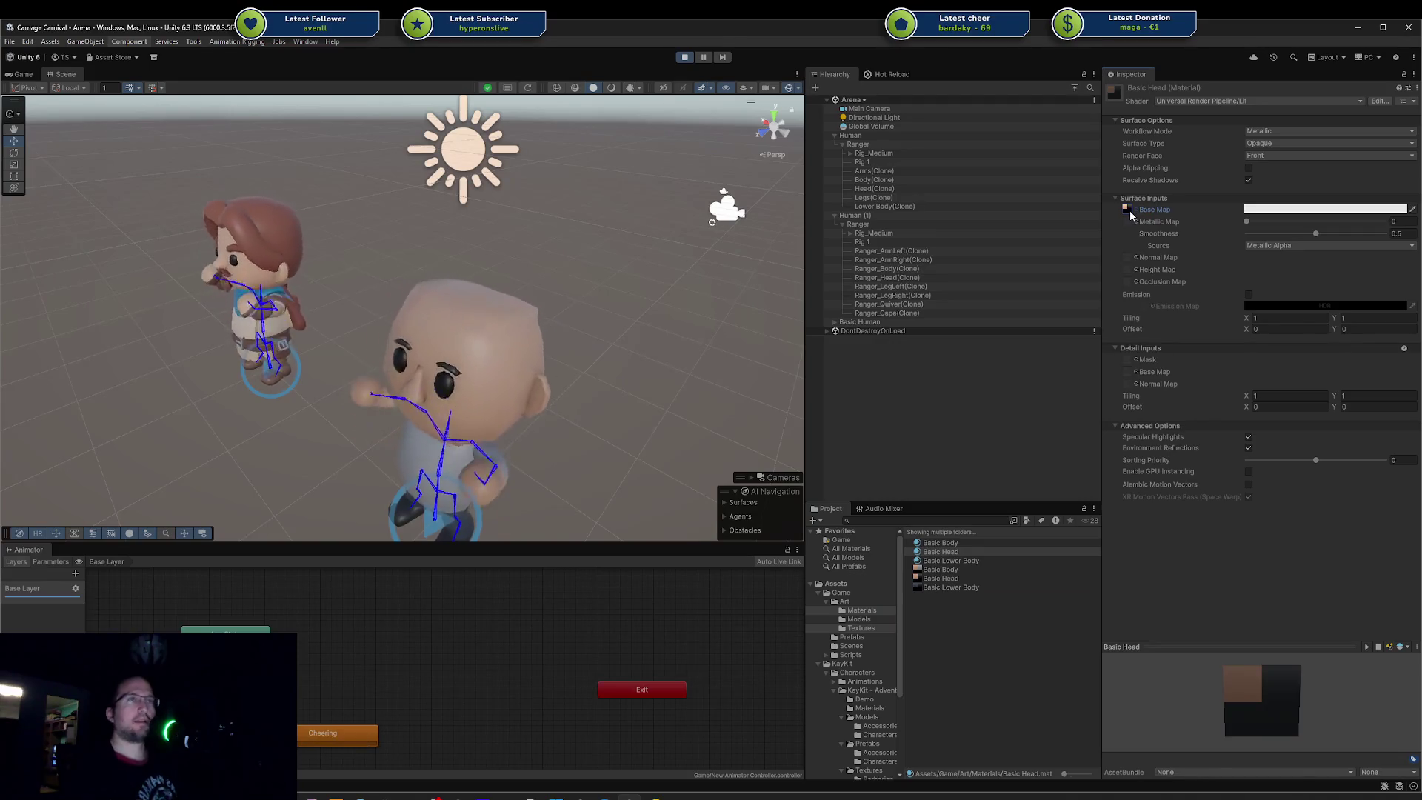
{"action": "mouse_move", "coordinate": [367, 334]}
{"action": "left_mouse_down", "text": "alt"}
{"action": "mouse_move", "coordinate": [413, 336]}
{"action": "mouse_move", "coordinate": [210, 306]}
{"action": "mouse_move", "coordinate": [551, 259]}
{"action": "mouse_move", "coordinate": [533, 286]}
{"action": "left_mouse_up", "text": "alt"}
{"action": "scroll", "coordinate": [551, 260], "scroll_direction": "down", "scroll_amount": 3}
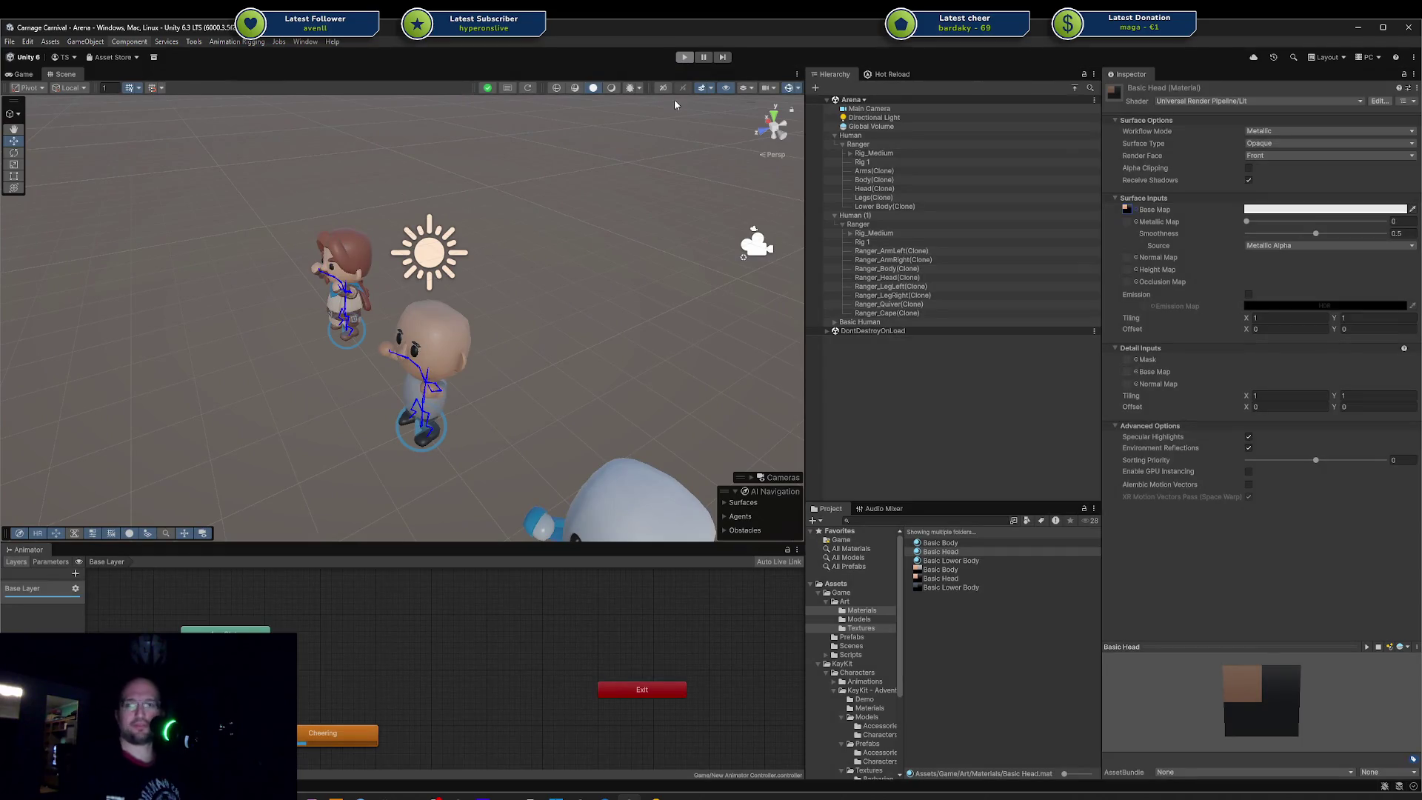
Step: Exit Play mode and start the game again
{"action": "key", "text": "ctrl+p"}
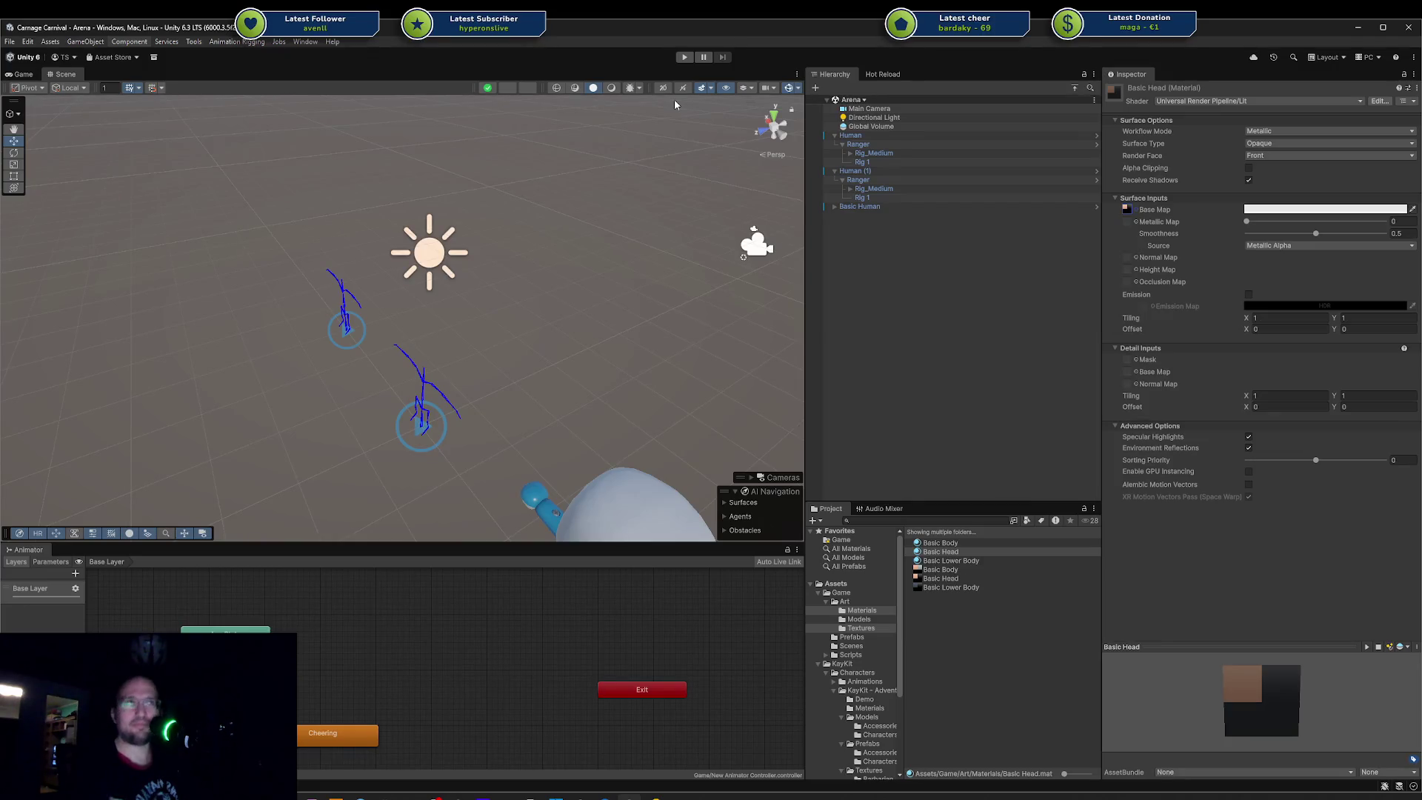
{"action": "left_click", "coordinate": [684, 56]}
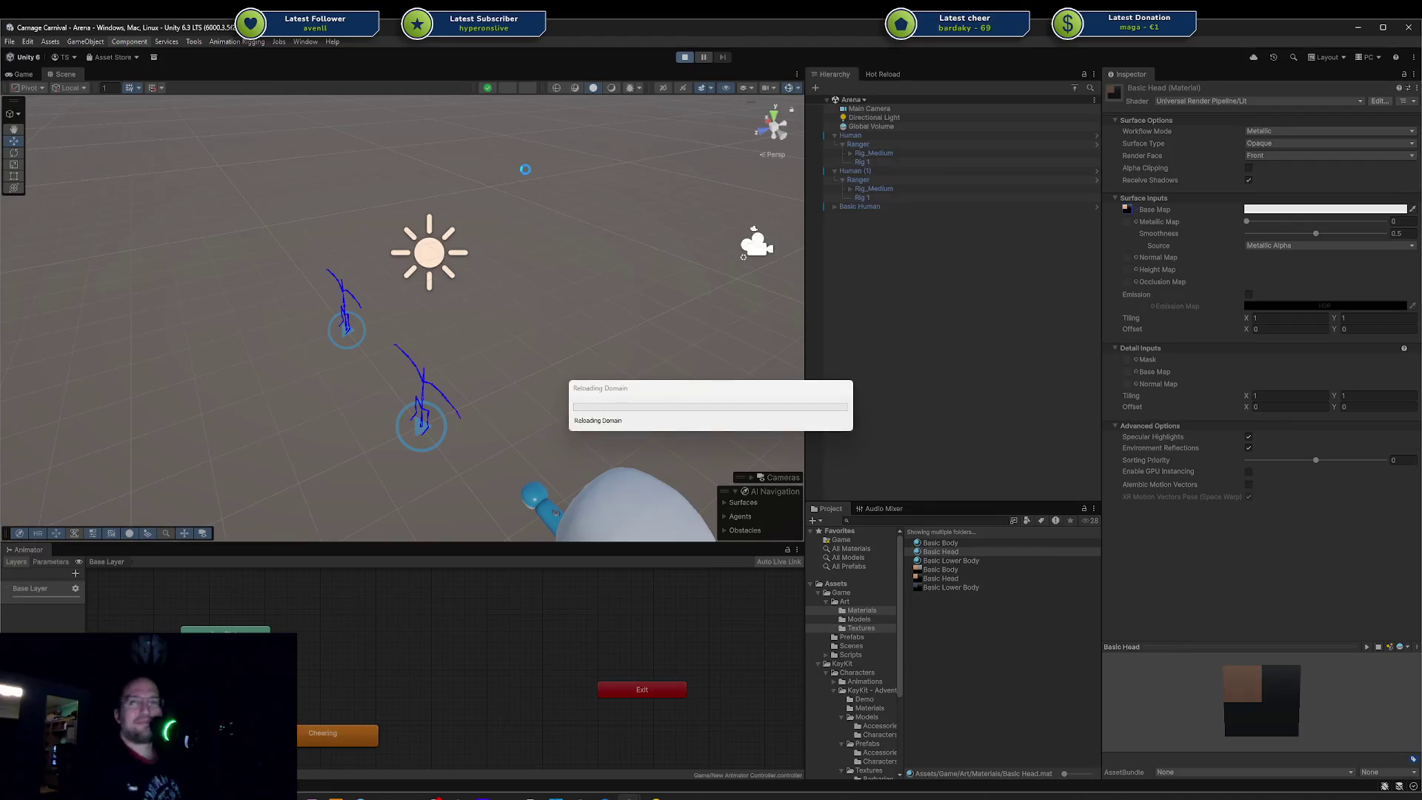
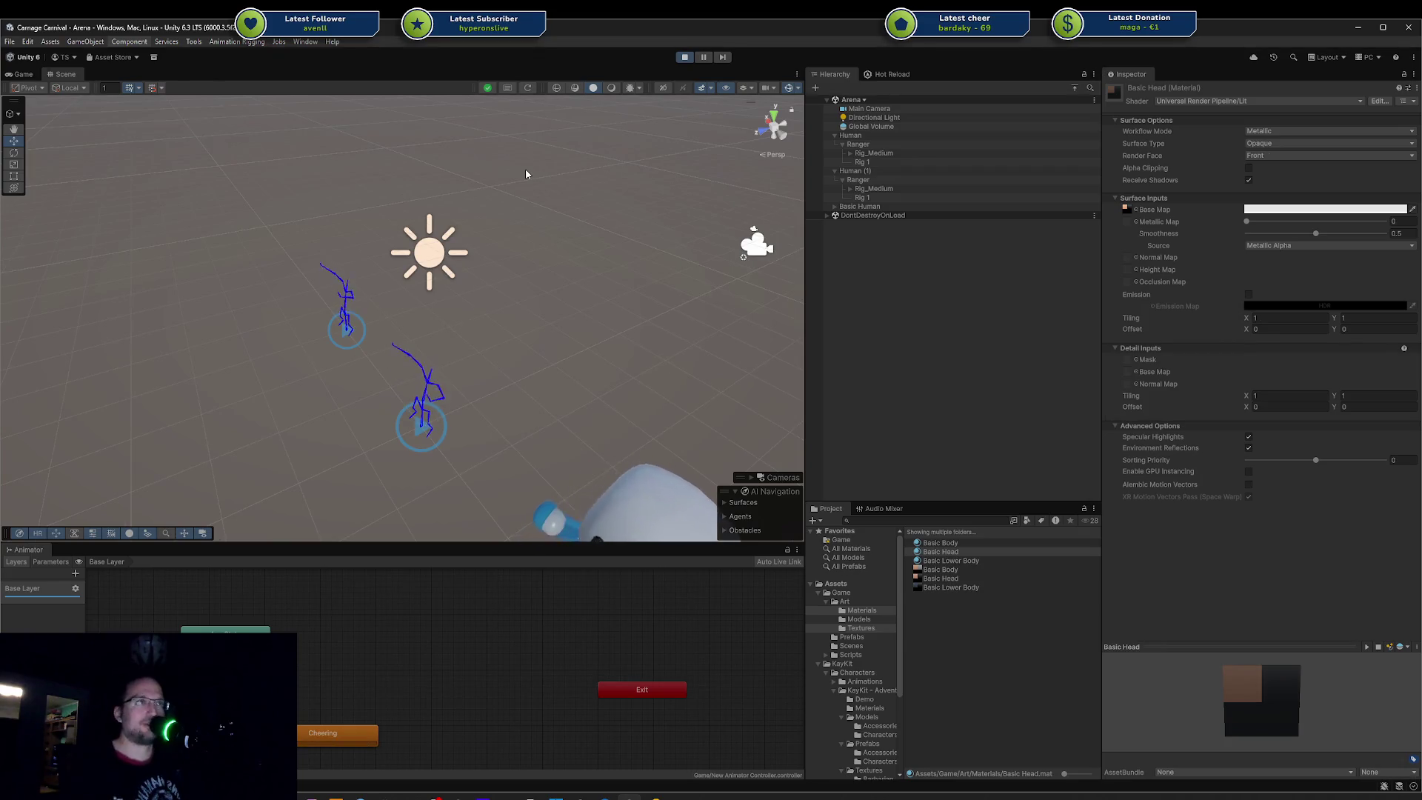
Step: Spawn the basic character's parts on Human and the engineer's parts on Human (1)
{"action": "left_click", "coordinate": [889, 133]}
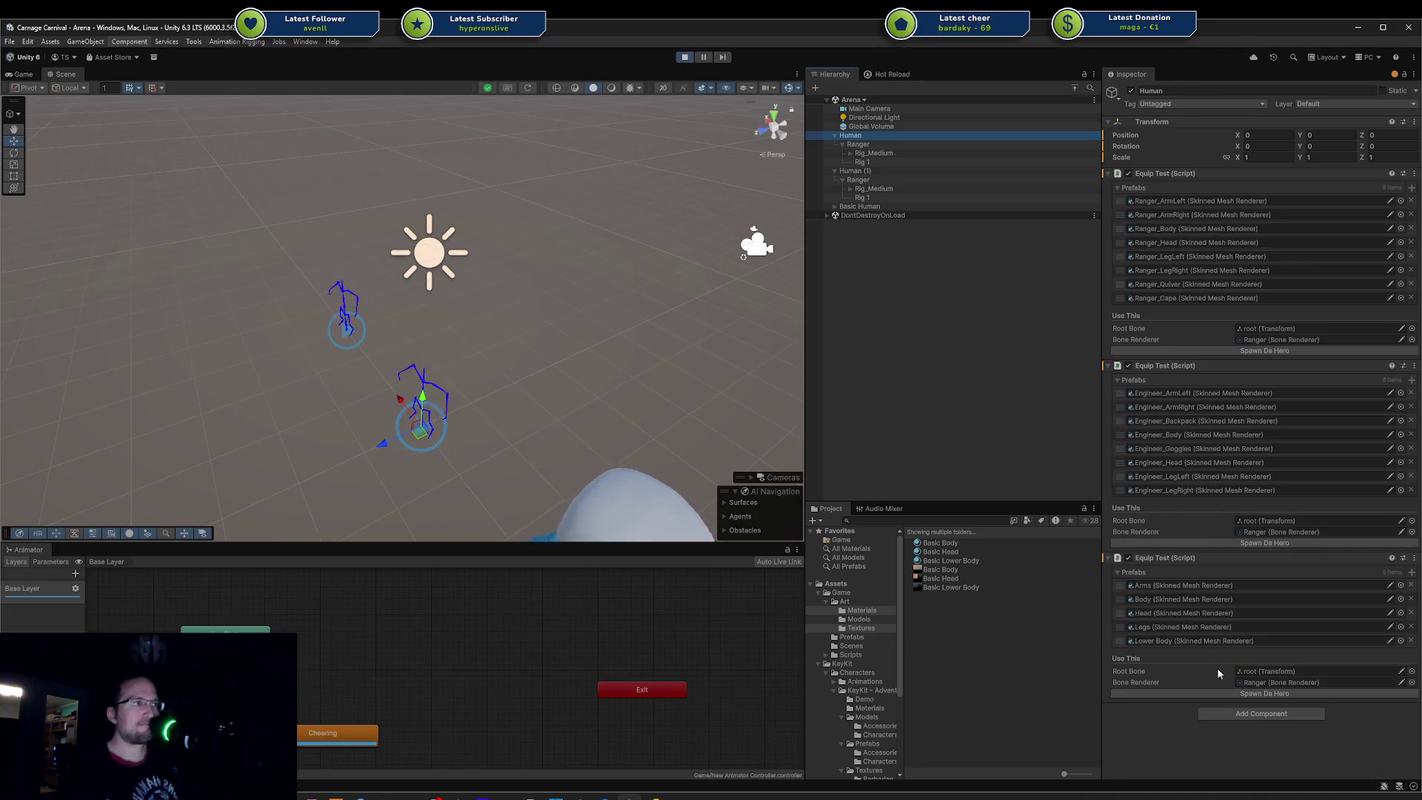
{"action": "left_click", "coordinate": [1206, 694]}
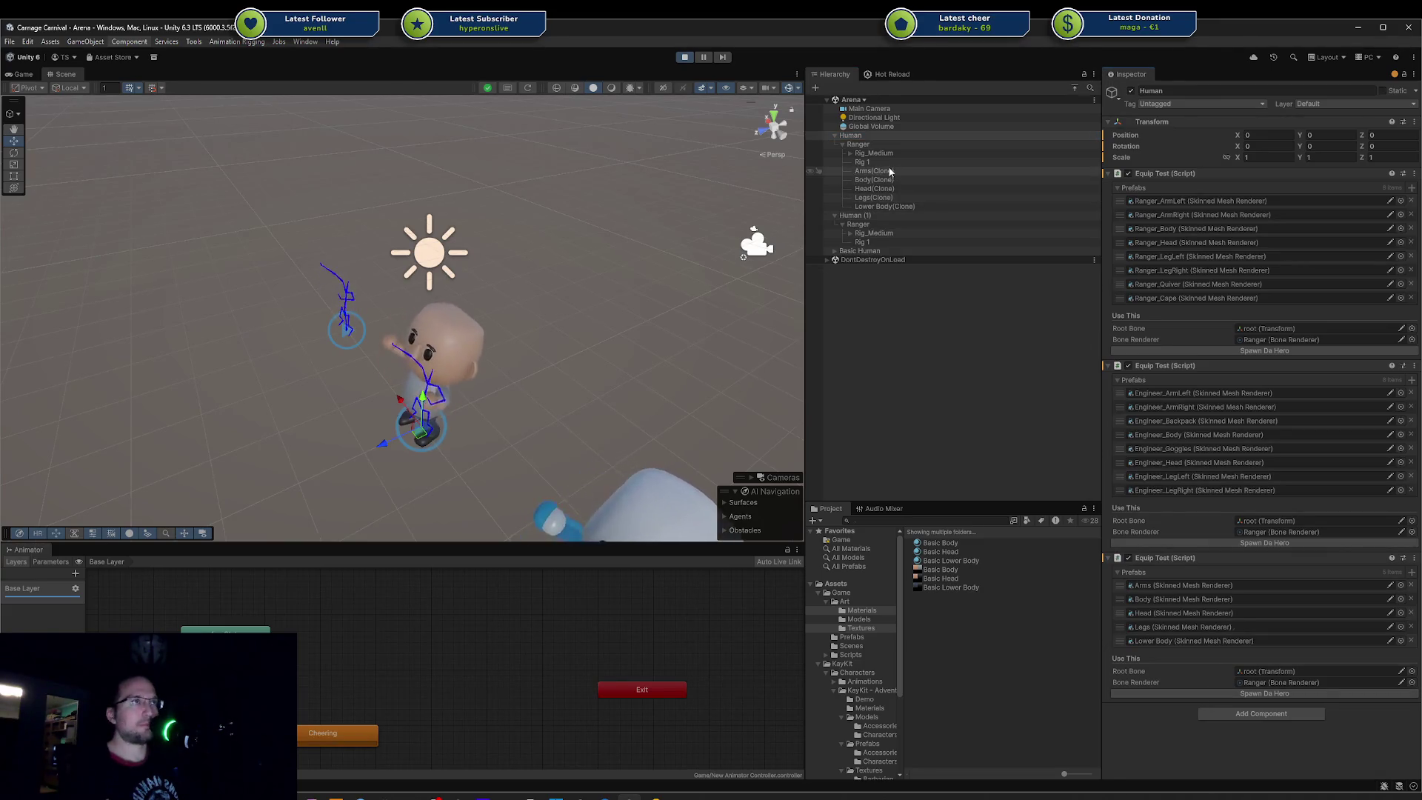
{"action": "left_click", "coordinate": [866, 213]}
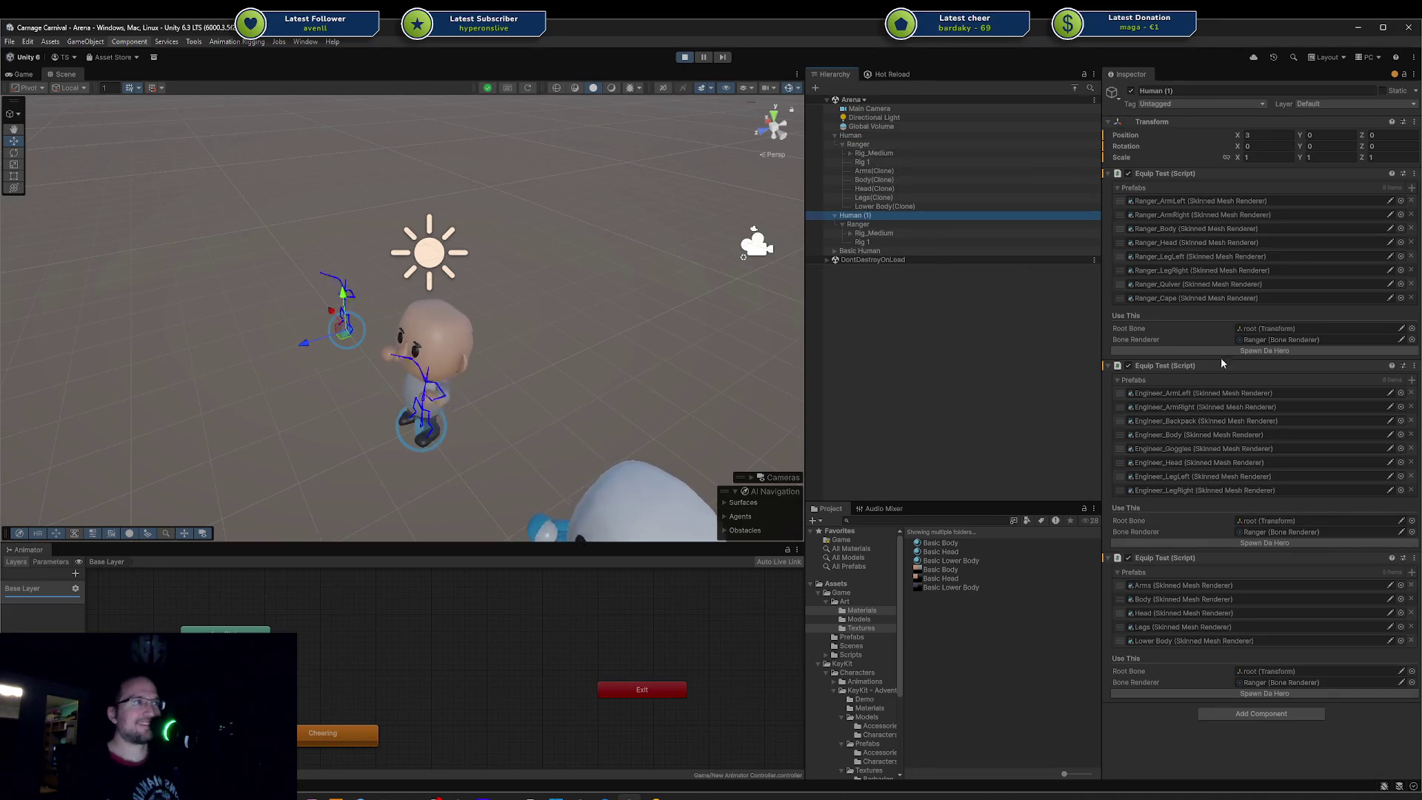
{"action": "left_click", "coordinate": [1269, 542]}
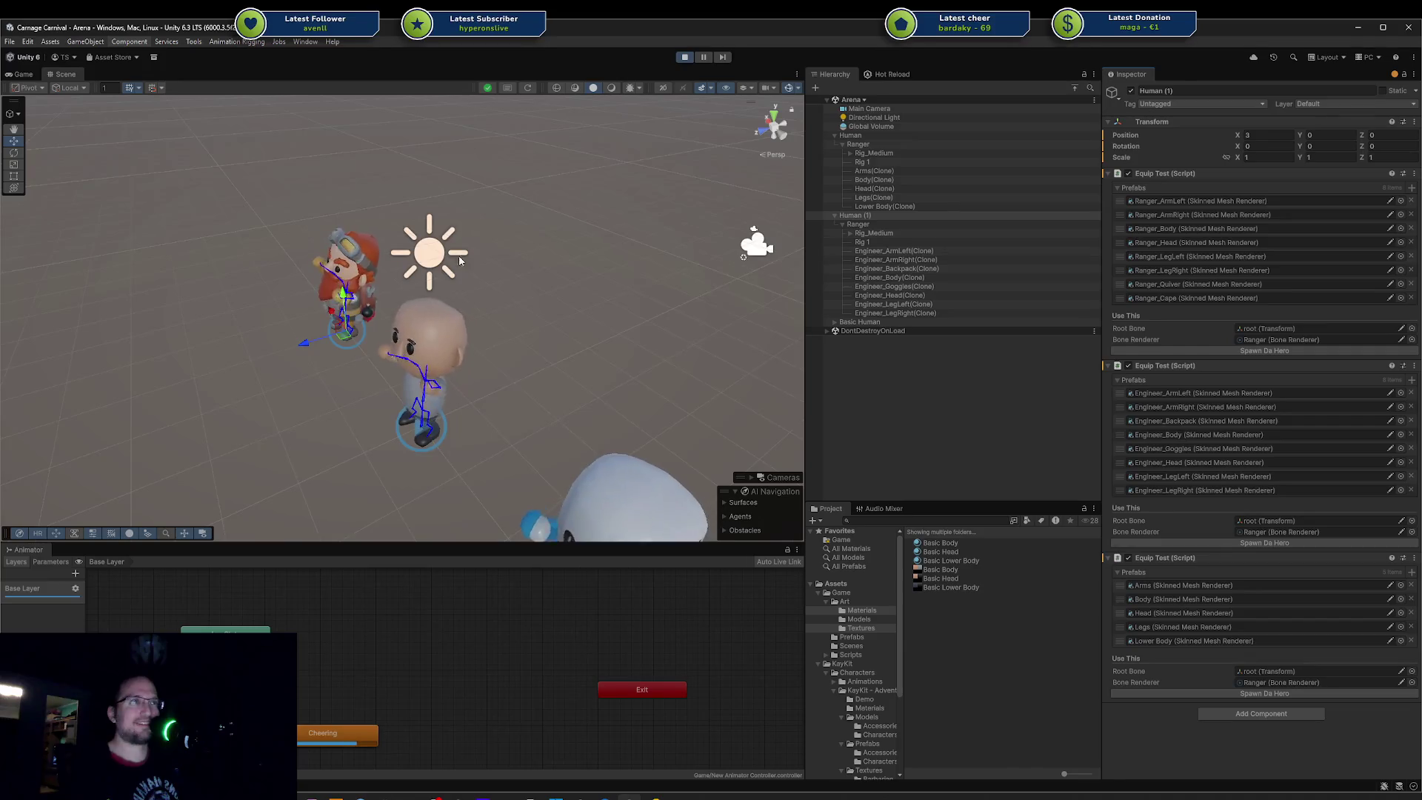
{"action": "scroll", "coordinate": [752, 245], "scroll_direction": "up", "scroll_amount": 1}
{"action": "scroll", "coordinate": [472, 240], "scroll_direction": "up", "scroll_amount": 2}
Step: Move in on the bald character and select its spawned head mesh
{"action": "mouse_move", "coordinate": [474, 251]}
{"action": "right_mouse_down"}
{"action": "mouse_move", "coordinate": [168, 253]}
{"action": "mouse_move", "coordinate": [417, 337]}
{"action": "mouse_move", "coordinate": [705, 307]}
{"action": "right_mouse_up"}
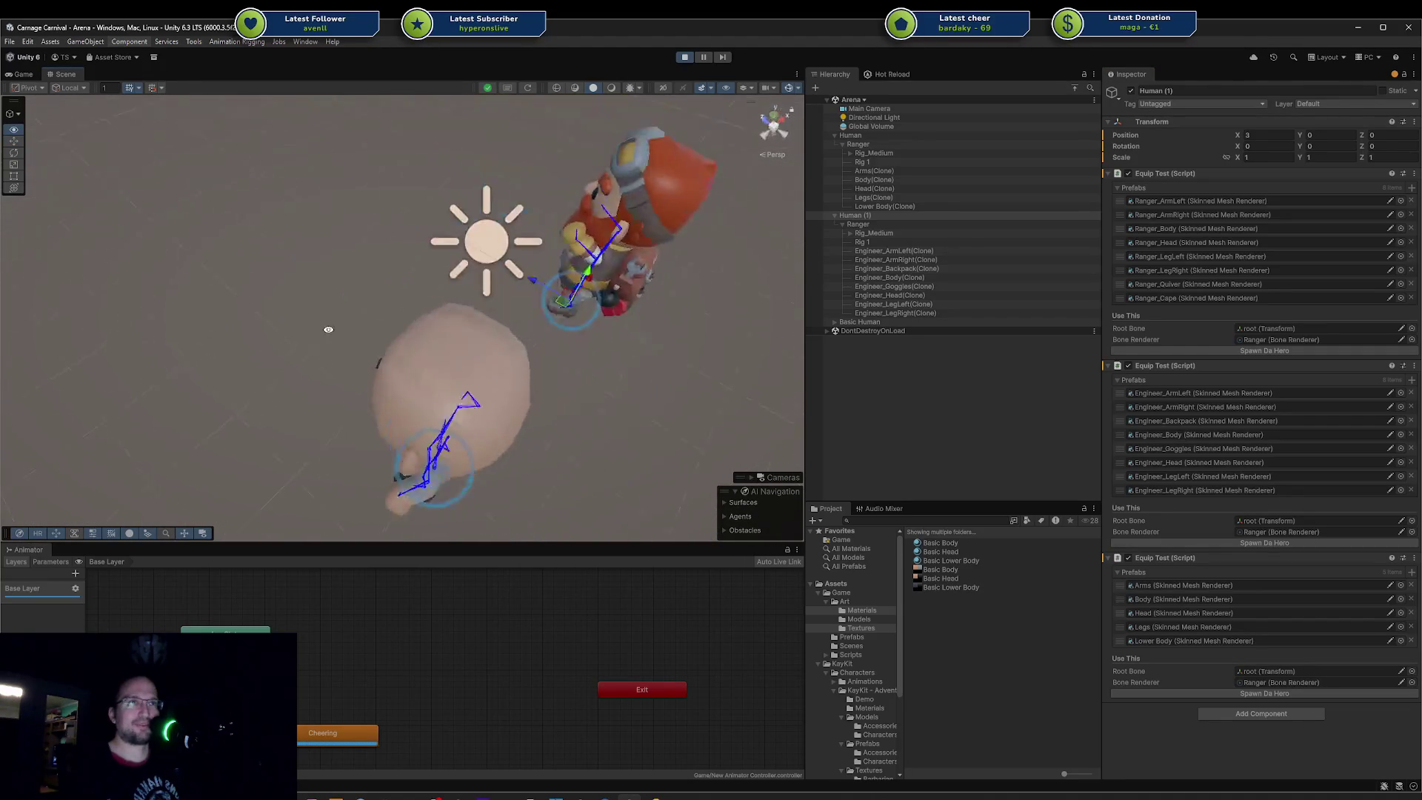
{"action": "left_click", "coordinate": [419, 337]}
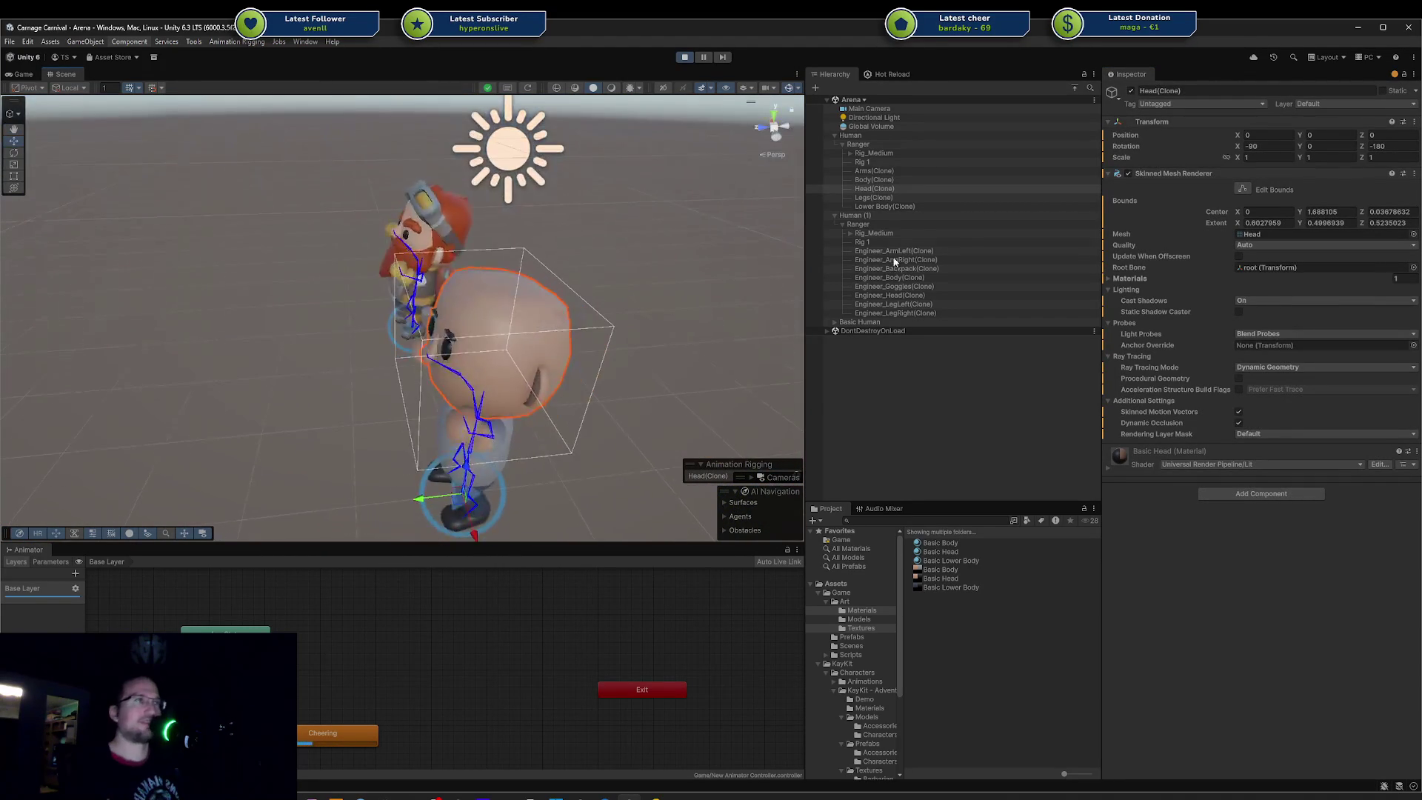
Step: Orbit around the spawned head from several angles, deselect it, and switch to the Affinity texture document
{"action": "mouse_move", "coordinate": [445, 312]}
{"action": "right_mouse_down"}
{"action": "mouse_move", "coordinate": [235, 292]}
{"action": "mouse_move", "coordinate": [425, 350]}
{"action": "right_mouse_up"}
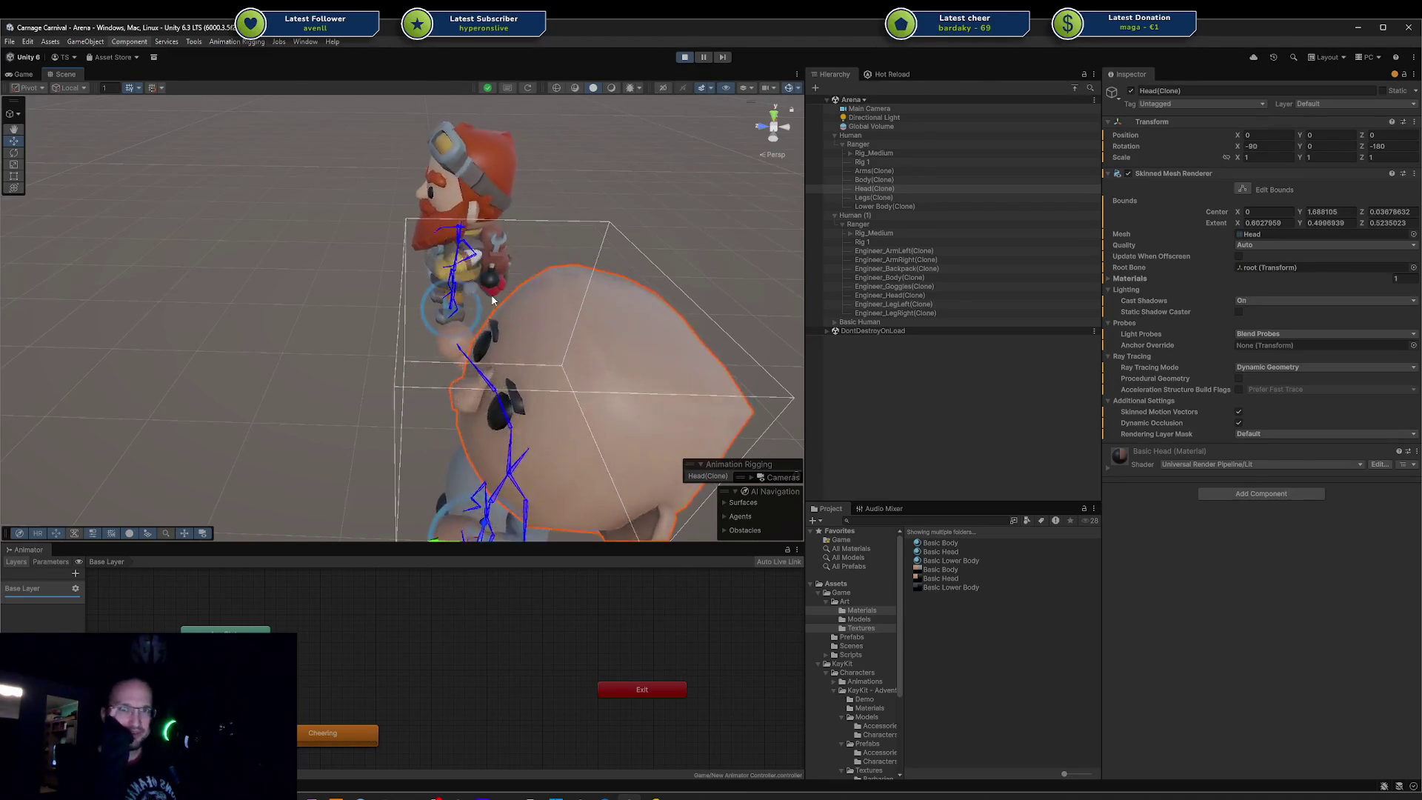
{"action": "mouse_move", "coordinate": [489, 295]}
{"action": "left_mouse_down", "text": "alt"}
{"action": "mouse_move", "coordinate": [574, 265]}
{"action": "mouse_move", "coordinate": [274, 201]}
{"action": "left_mouse_up", "text": "alt"}
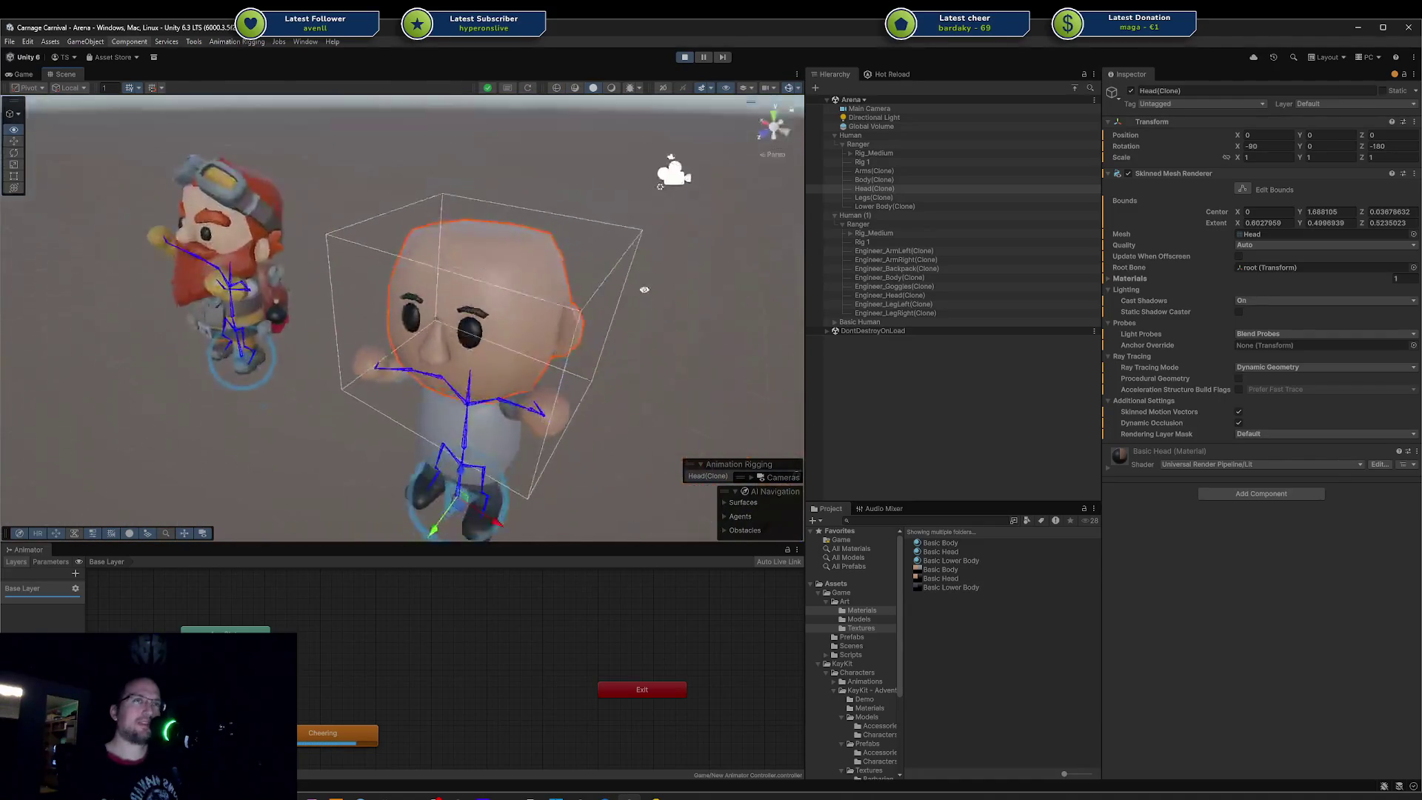
{"action": "left_click_drag", "start_coordinate": [275, 200], "coordinate": [610, 295], "text": "alt"}
{"action": "scroll", "coordinate": [610, 291], "scroll_direction": "down", "scroll_amount": 3}
{"action": "left_click", "coordinate": [606, 309]}
{"action": "scroll", "coordinate": [505, 299], "scroll_direction": "down", "scroll_amount": 3}
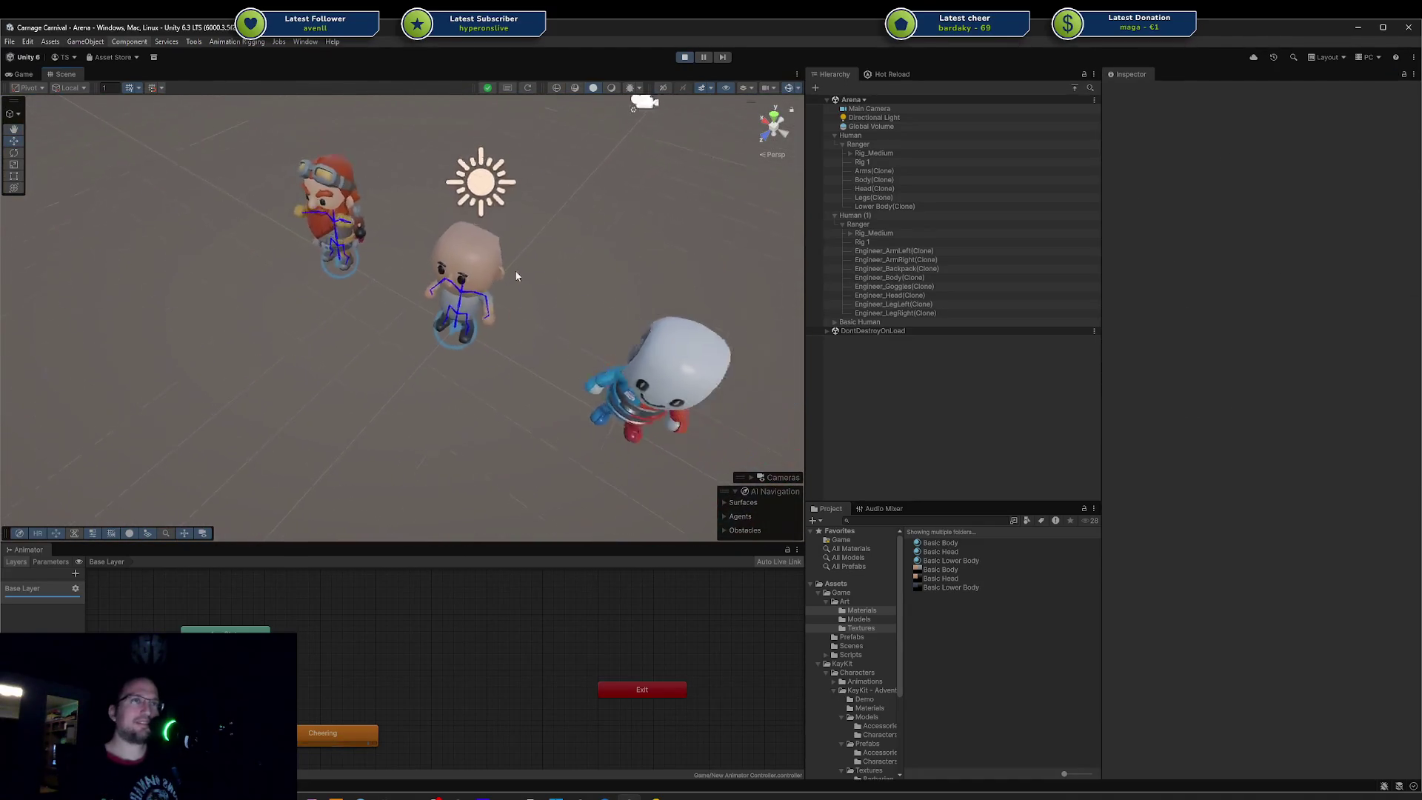
{"action": "mouse_move", "coordinate": [506, 299]}
{"action": "left_mouse_down", "text": "alt"}
{"action": "mouse_move", "coordinate": [500, 396]}
{"action": "mouse_move", "coordinate": [513, 298]}
{"action": "mouse_move", "coordinate": [503, 333]}
{"action": "mouse_move", "coordinate": [522, 367]}
{"action": "left_mouse_up", "text": "alt"}
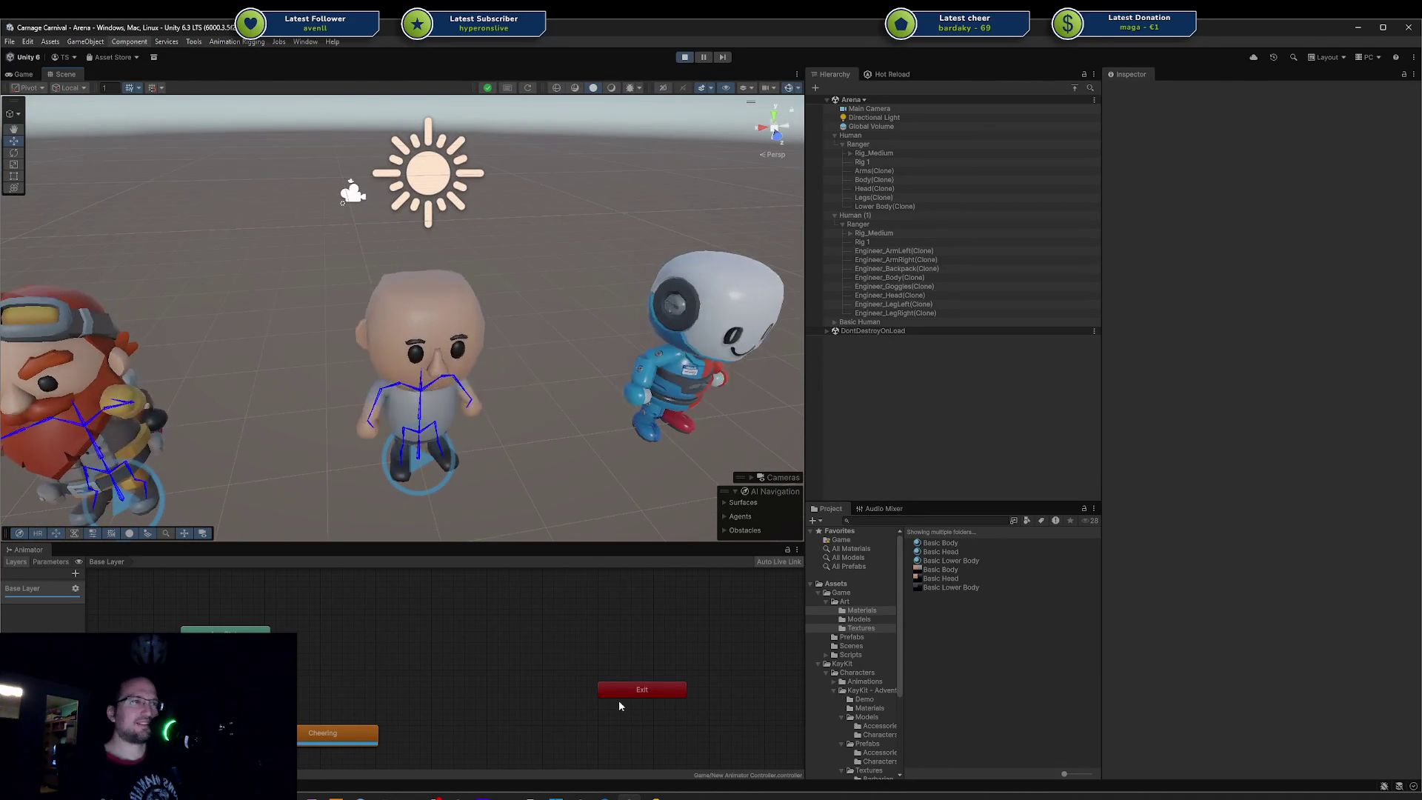
{"action": "left_click", "coordinate": [617, 791]}
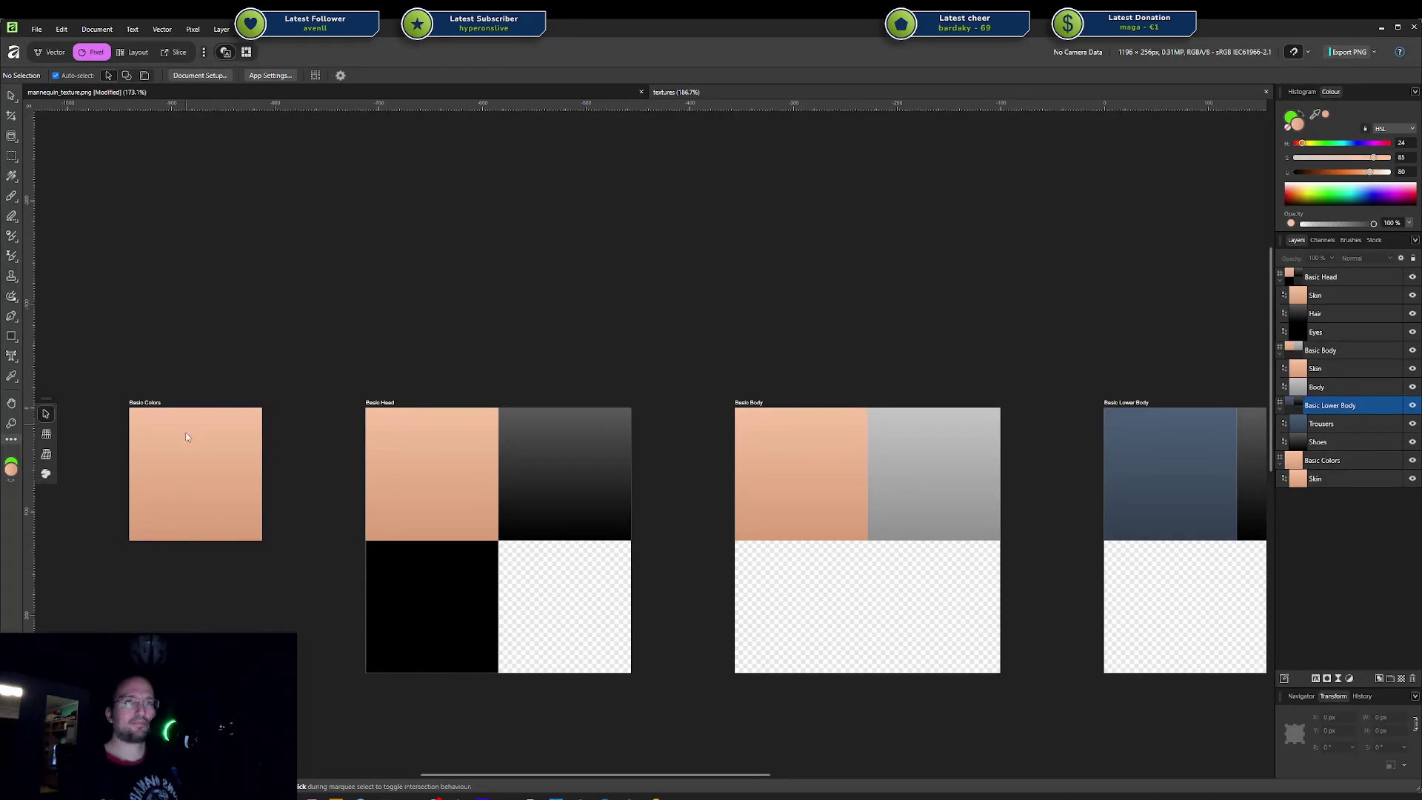
Step: Raise the saturation of the Basic Colors skin gradient stop via its HSL sliders
{"action": "left_click", "coordinate": [193, 449]}
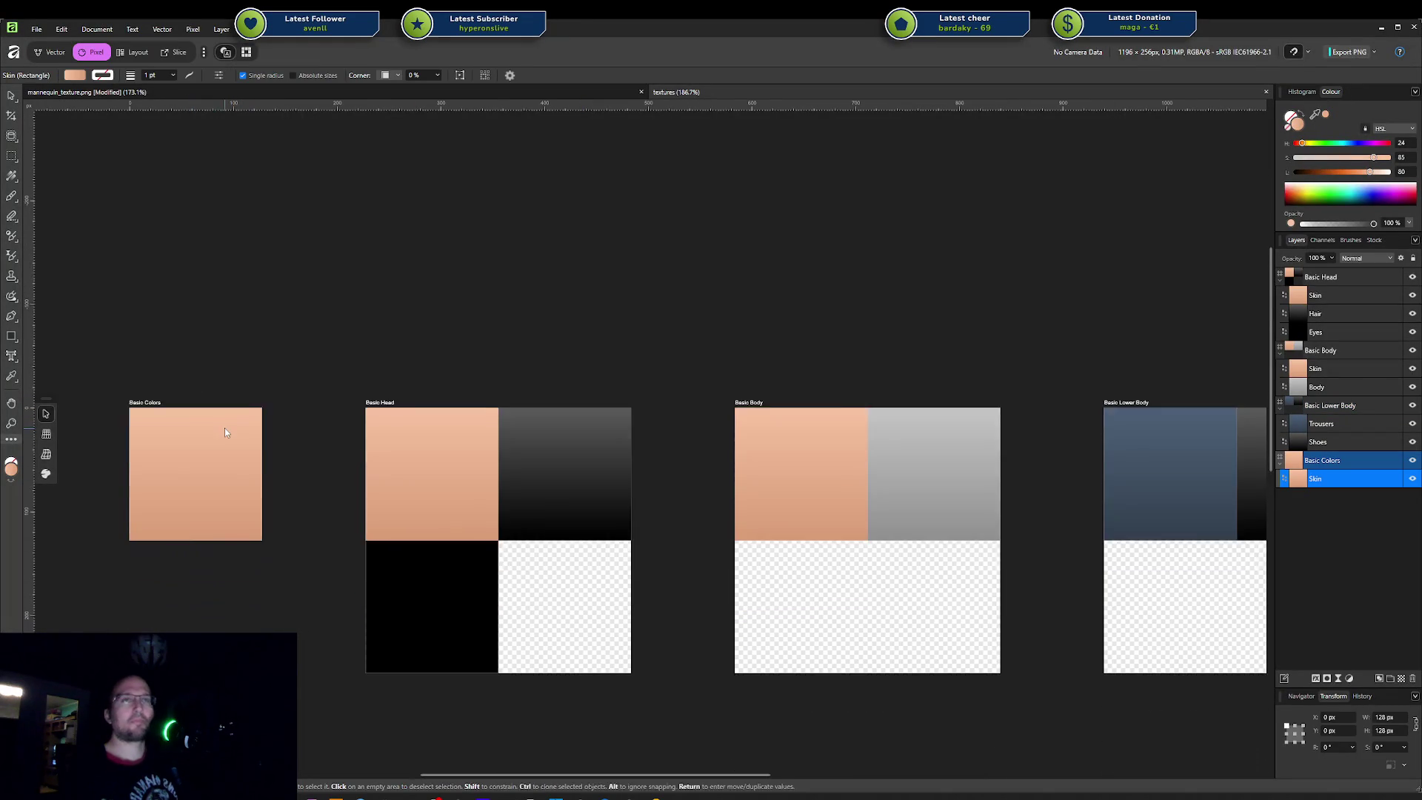
{"action": "scroll", "coordinate": [230, 424], "scroll_direction": "up", "scroll_amount": 2, "text": "ctrl"}
{"action": "middle_click_drag", "start_coordinate": [230, 426], "coordinate": [466, 412]}
{"action": "scroll", "coordinate": [465, 412], "scroll_direction": "up", "scroll_amount": 3, "text": "ctrl"}
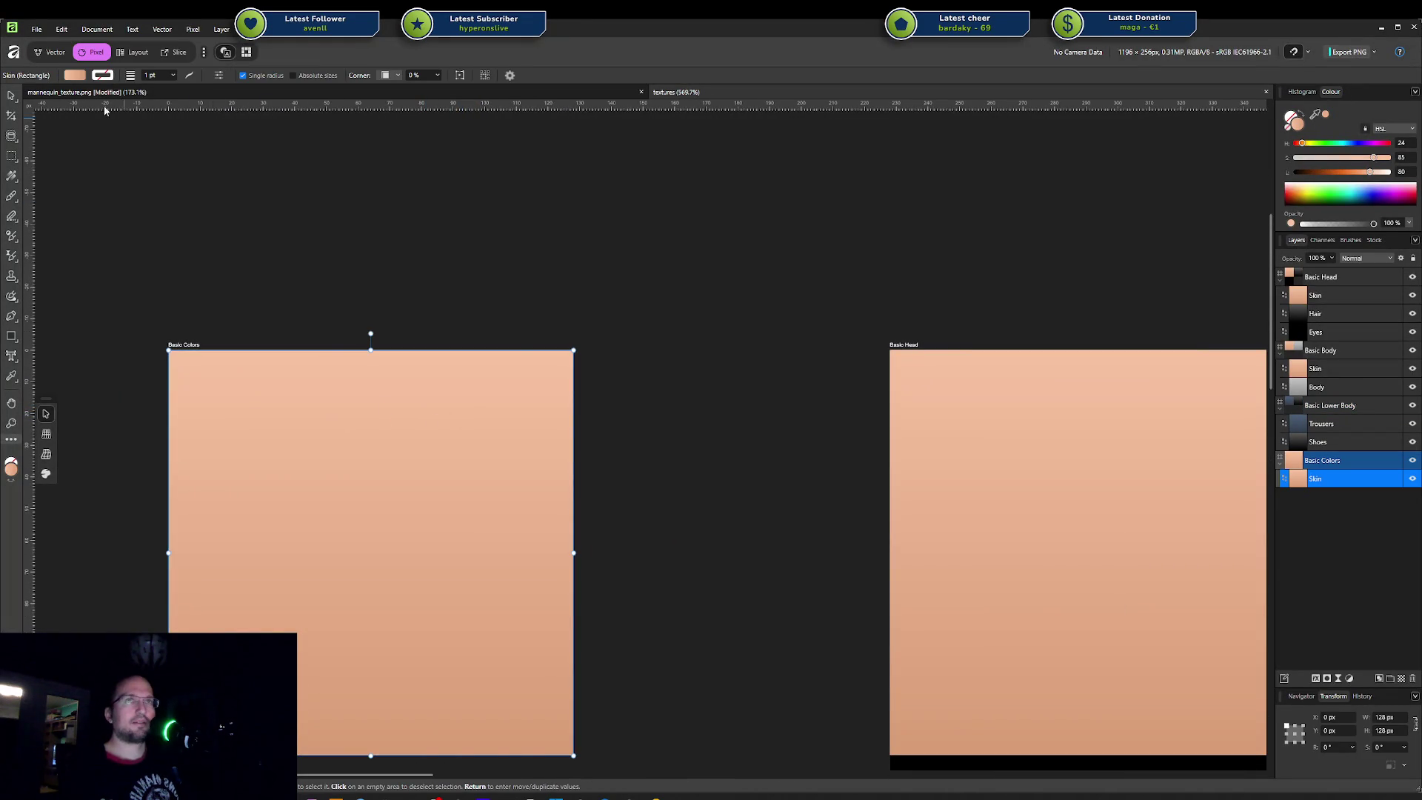
{"action": "left_click", "coordinate": [75, 74]}
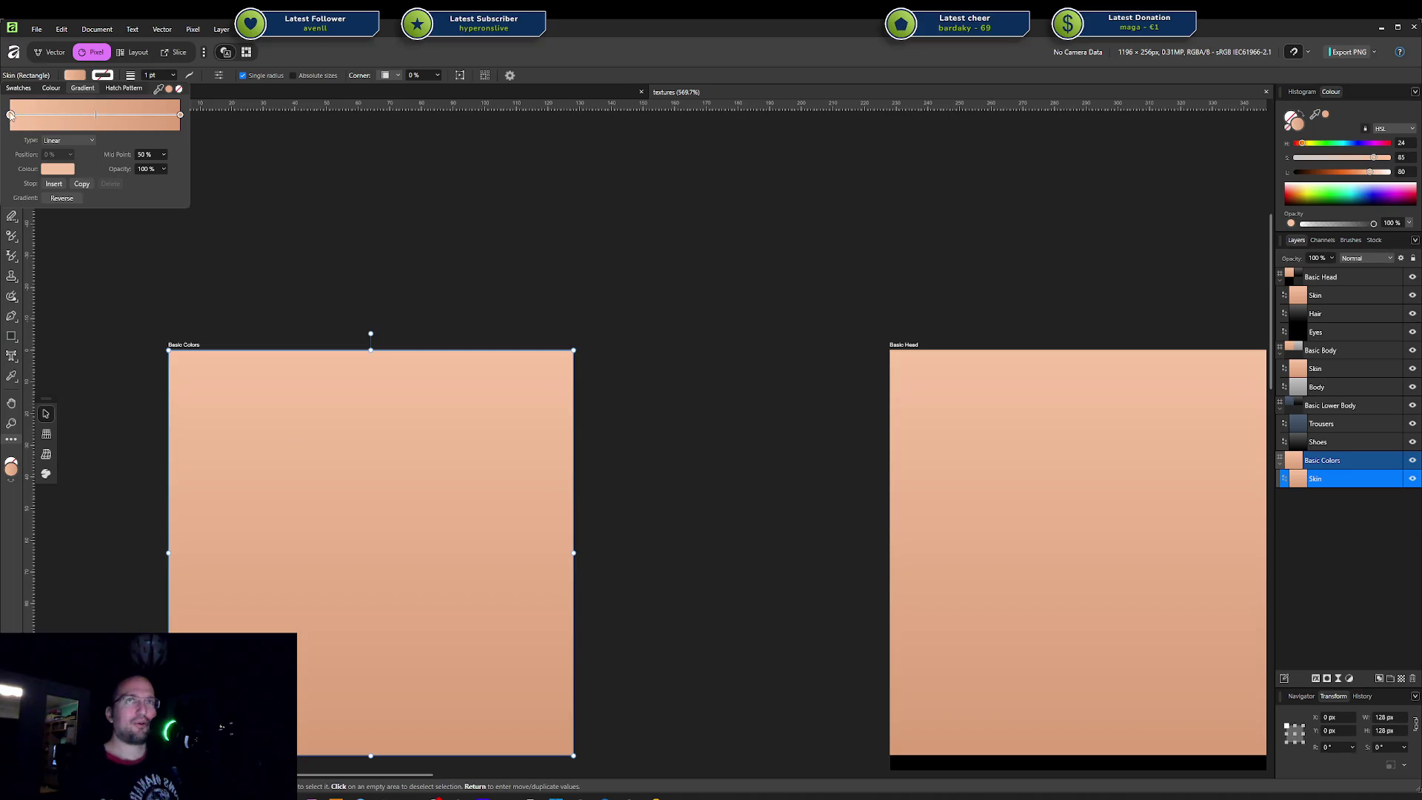
{"action": "left_click", "coordinate": [49, 174]}
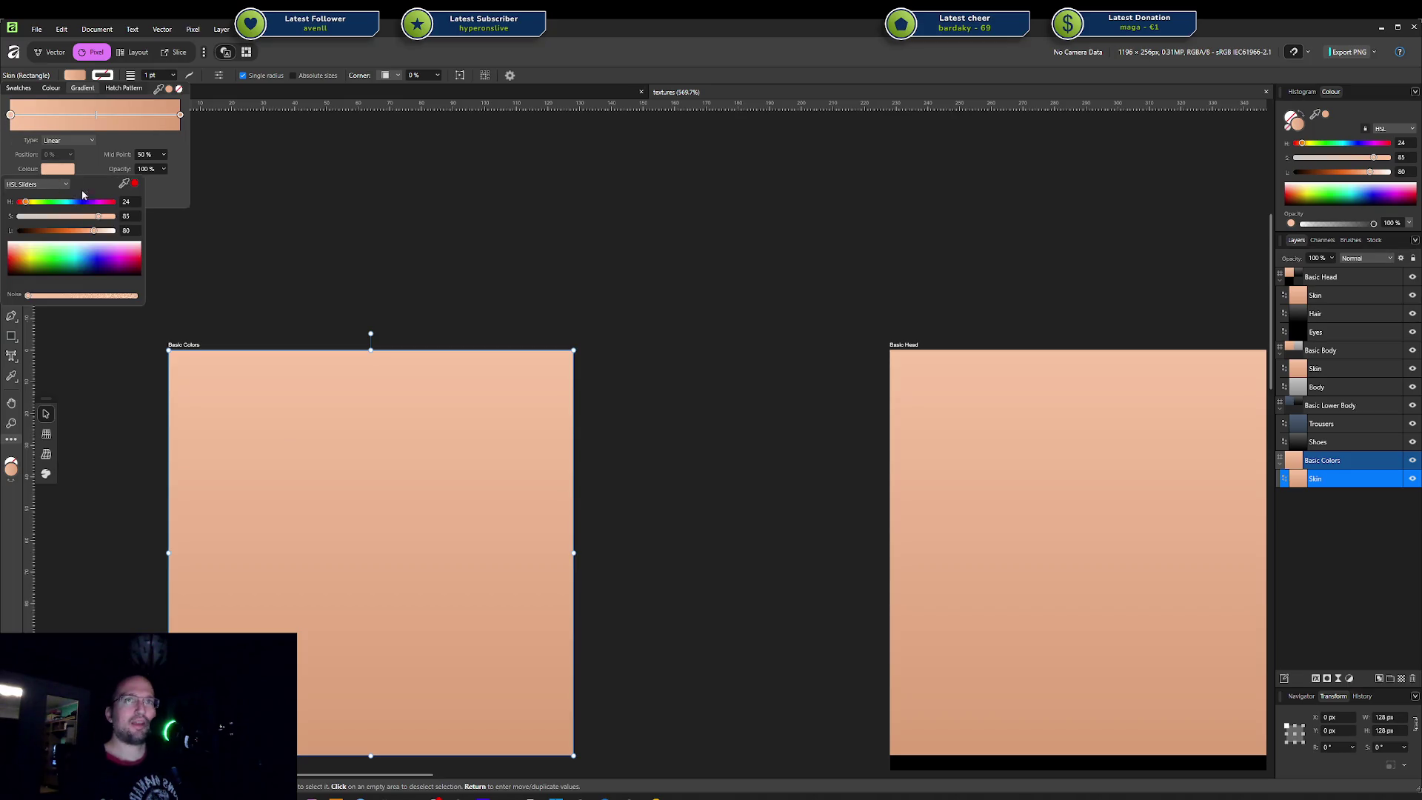
{"action": "left_click", "coordinate": [97, 220]}
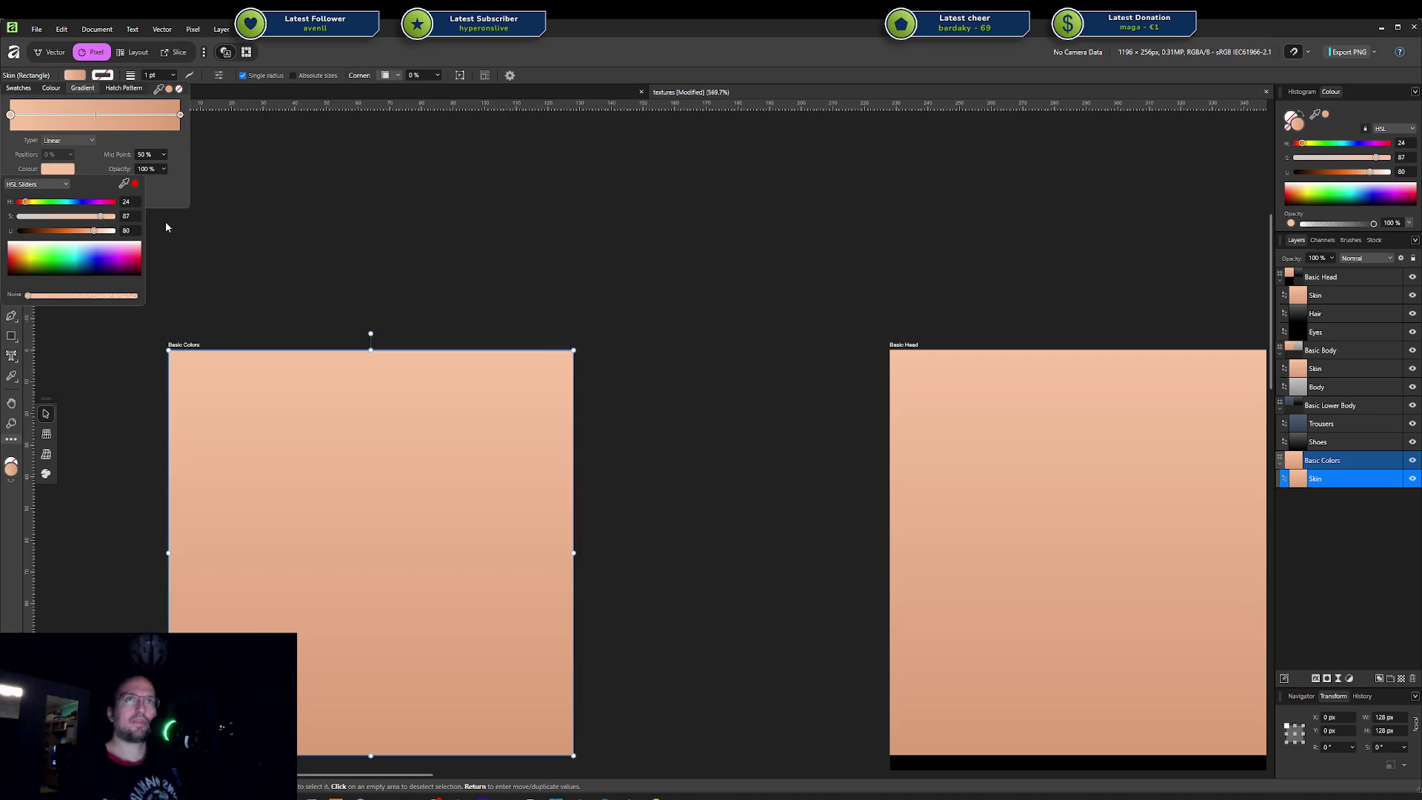
{"action": "left_click", "coordinate": [278, 236]}
{"action": "key", "text": "ctrl+z"}
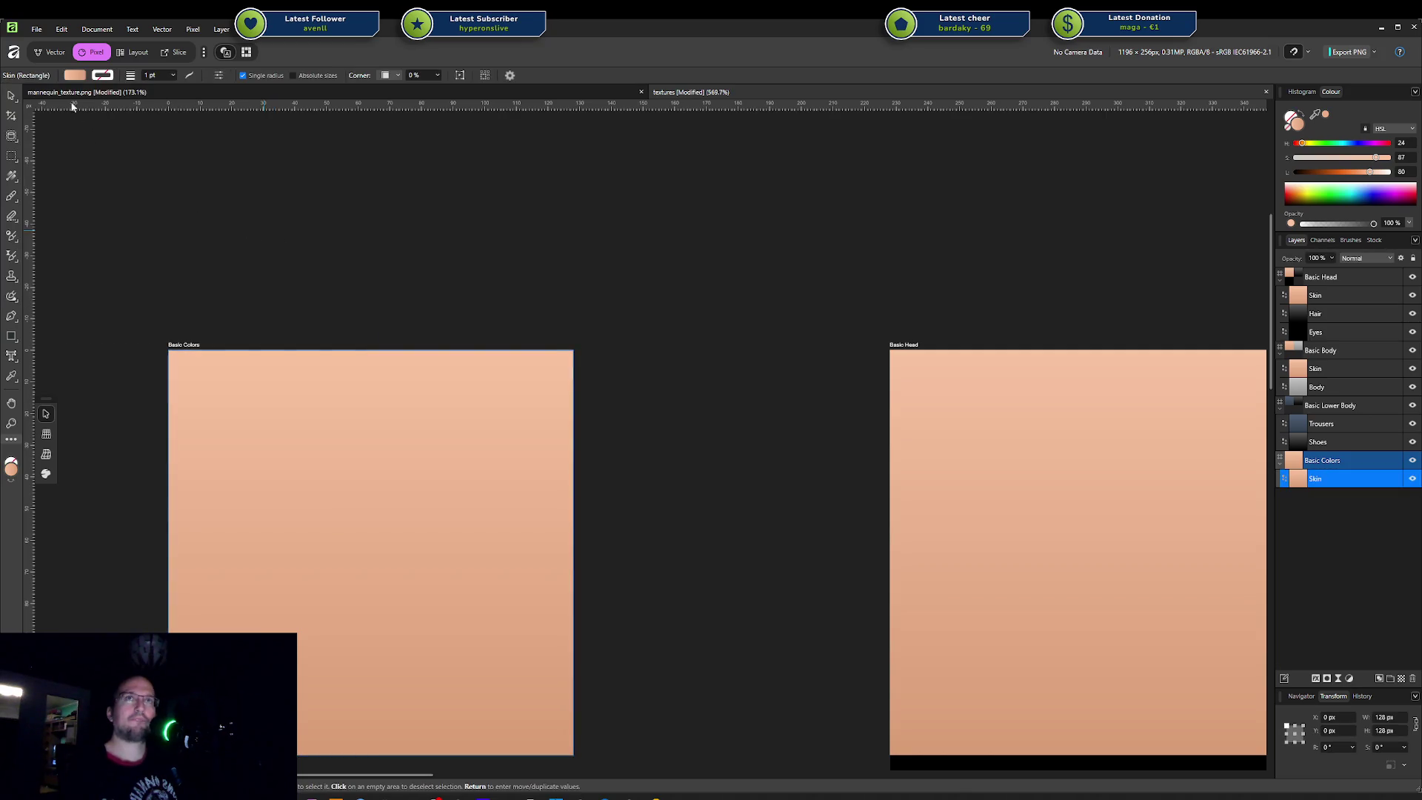
{"action": "left_click", "coordinate": [76, 78]}
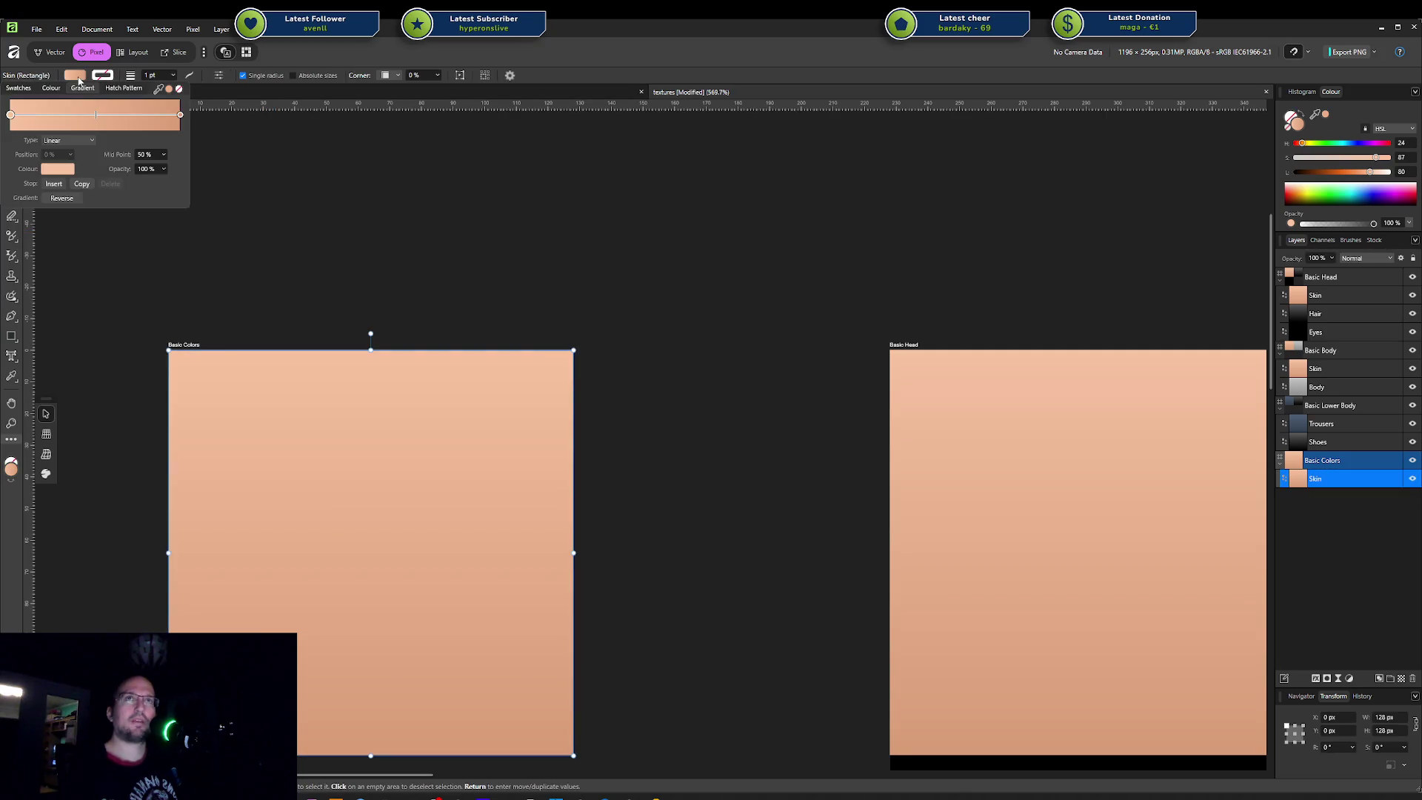
{"action": "left_click", "coordinate": [57, 175]}
{"action": "left_click_drag", "start_coordinate": [100, 220], "coordinate": [106, 225]}
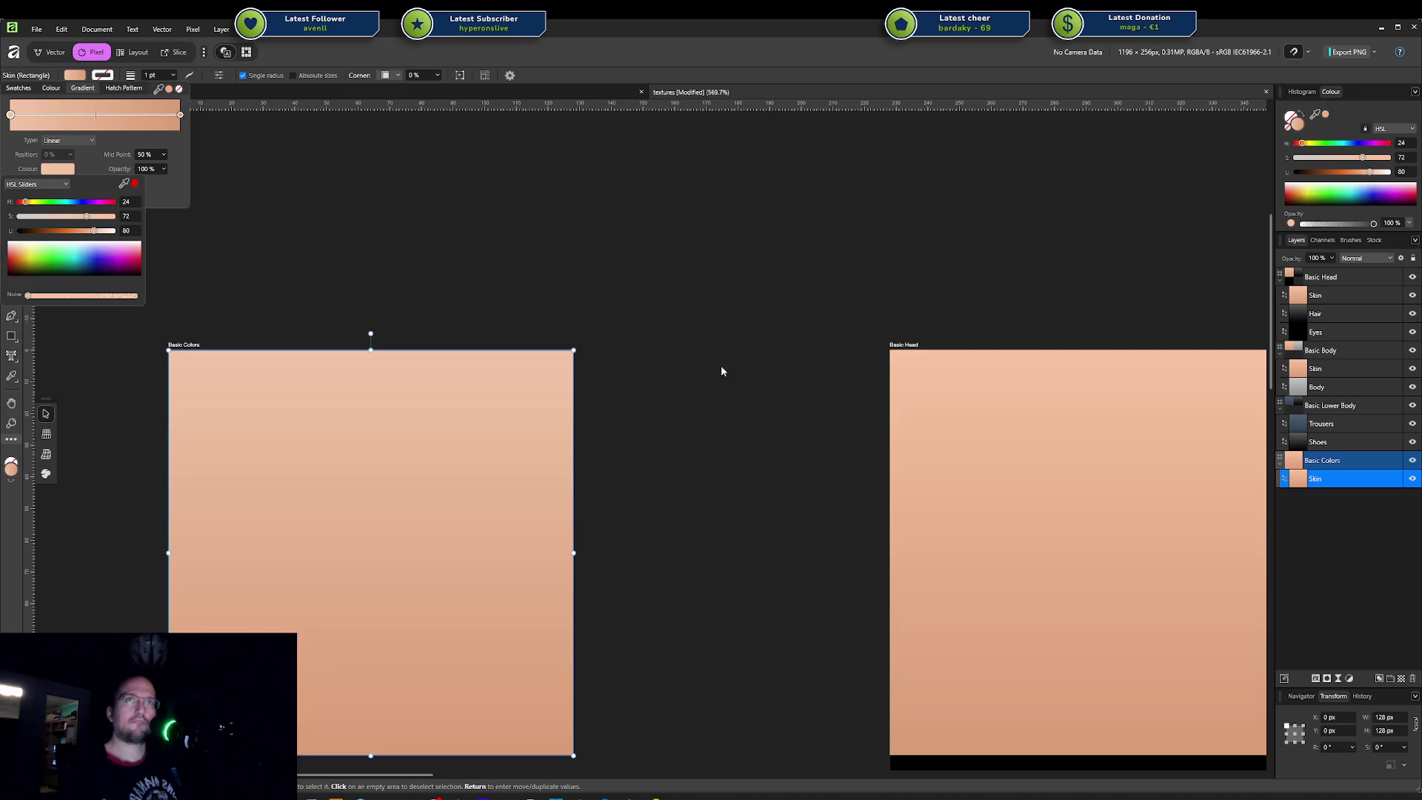
Step: Compare against the Basic Head skin gradient and set the Basic Colors skin saturation to about 85
{"action": "left_click", "coordinate": [967, 378]}
{"action": "left_click", "coordinate": [74, 74]}
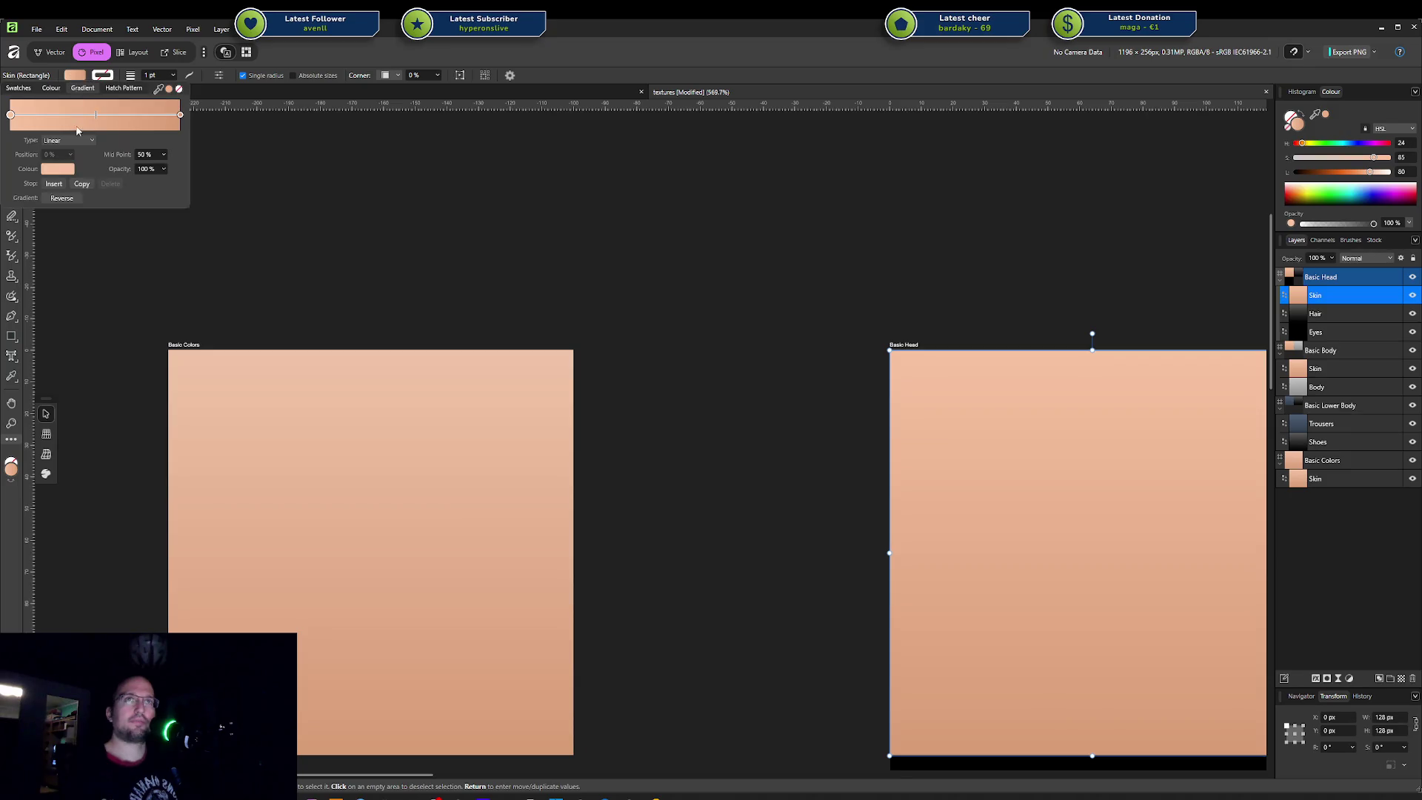
{"action": "left_click", "coordinate": [50, 170]}
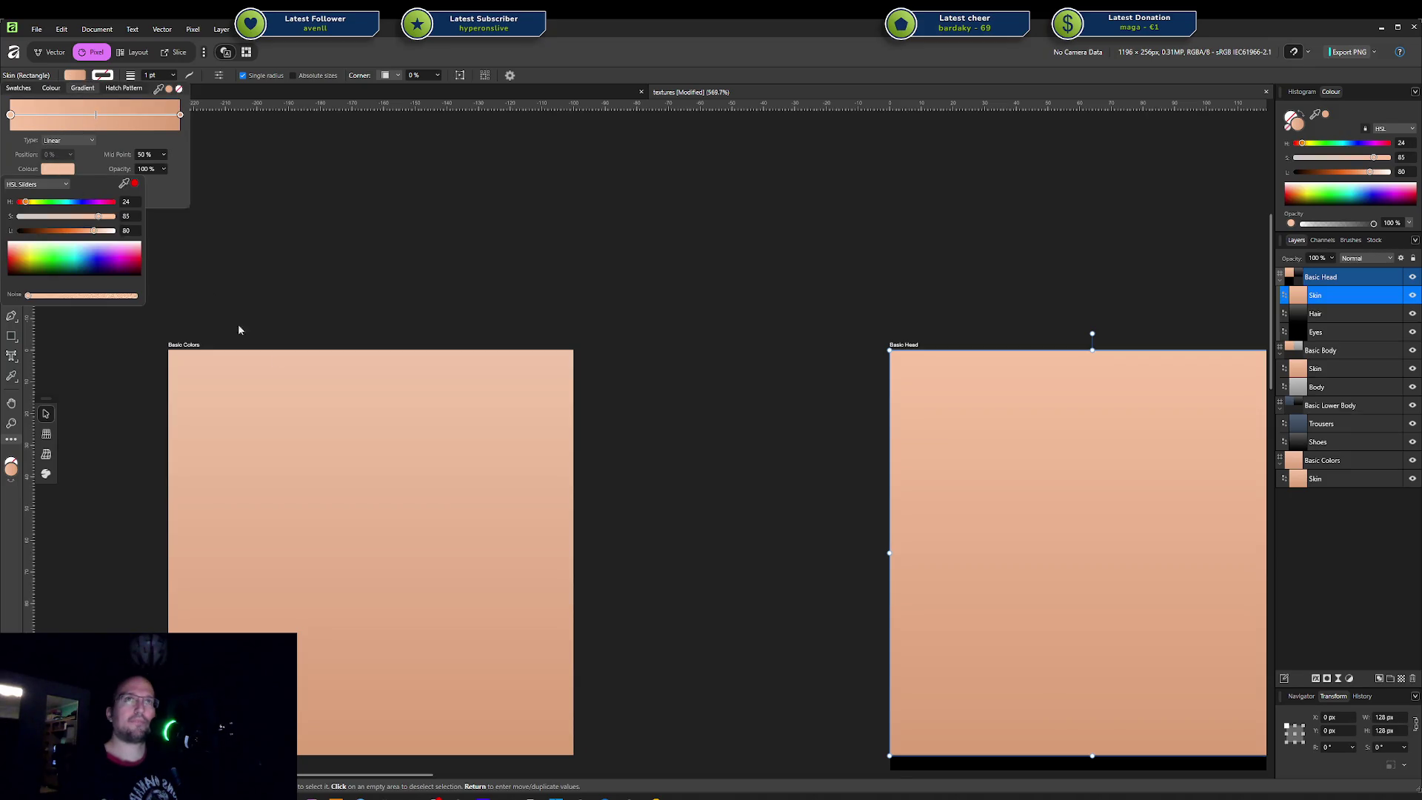
{"action": "left_click", "coordinate": [223, 378]}
{"action": "left_click", "coordinate": [74, 74]}
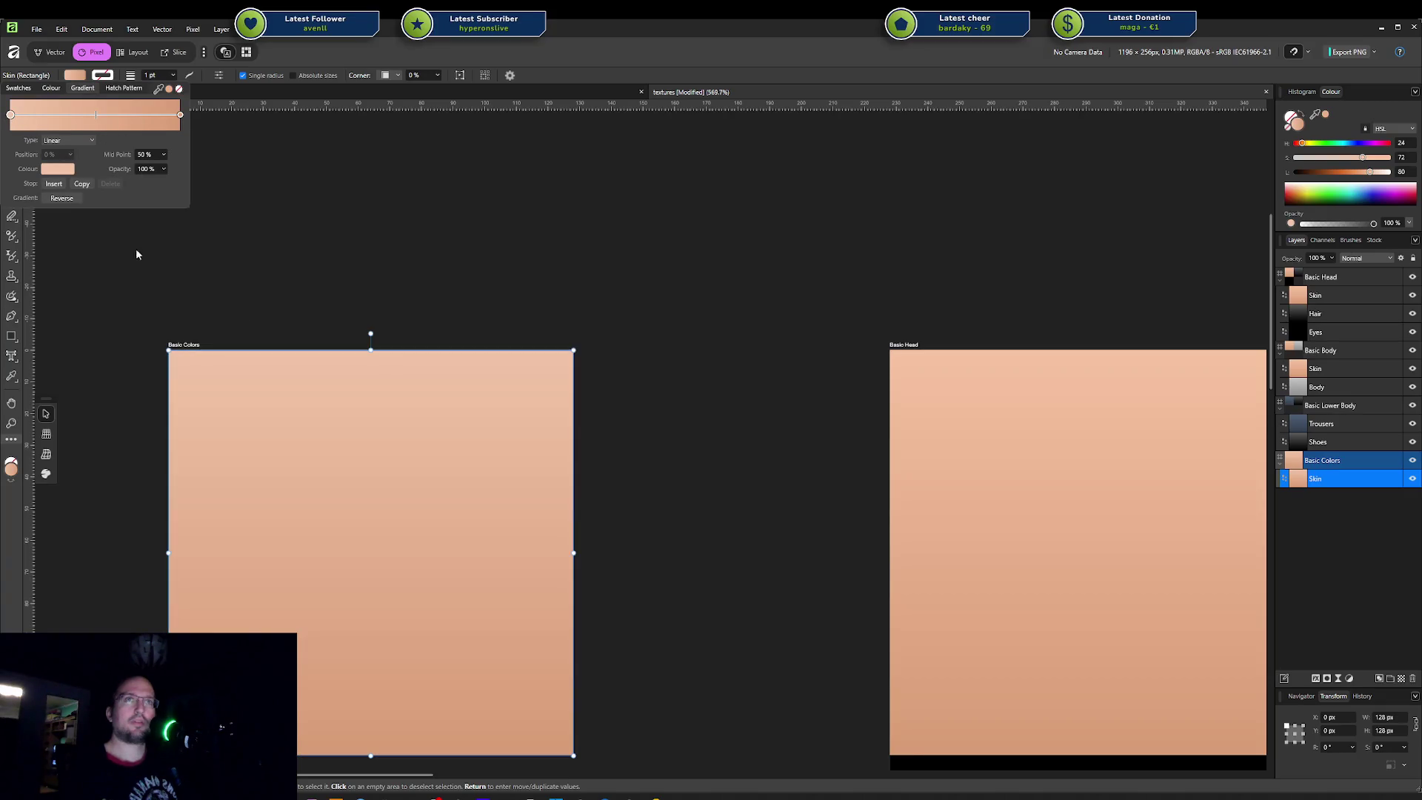
{"action": "left_click", "coordinate": [71, 169]}
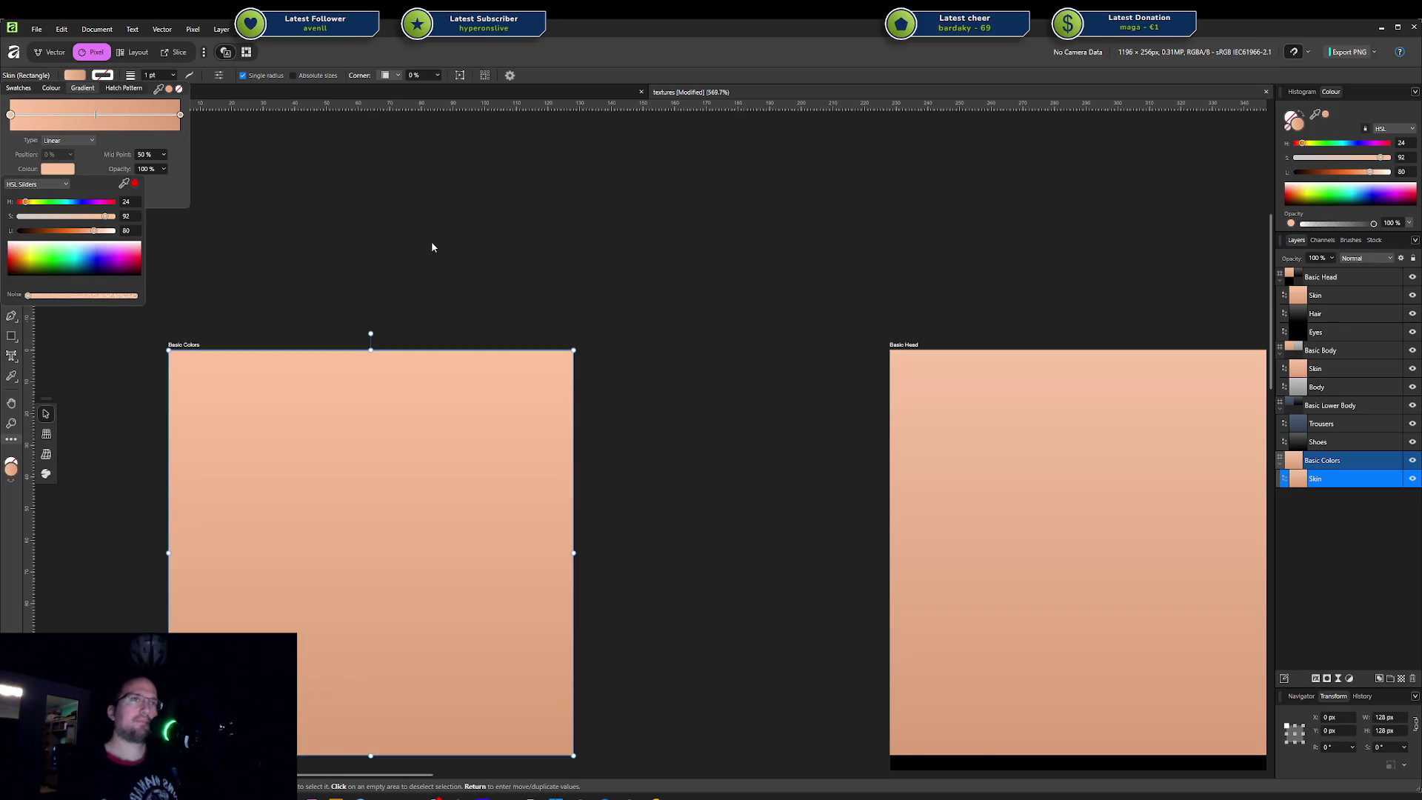
{"action": "left_click", "coordinate": [130, 217]}
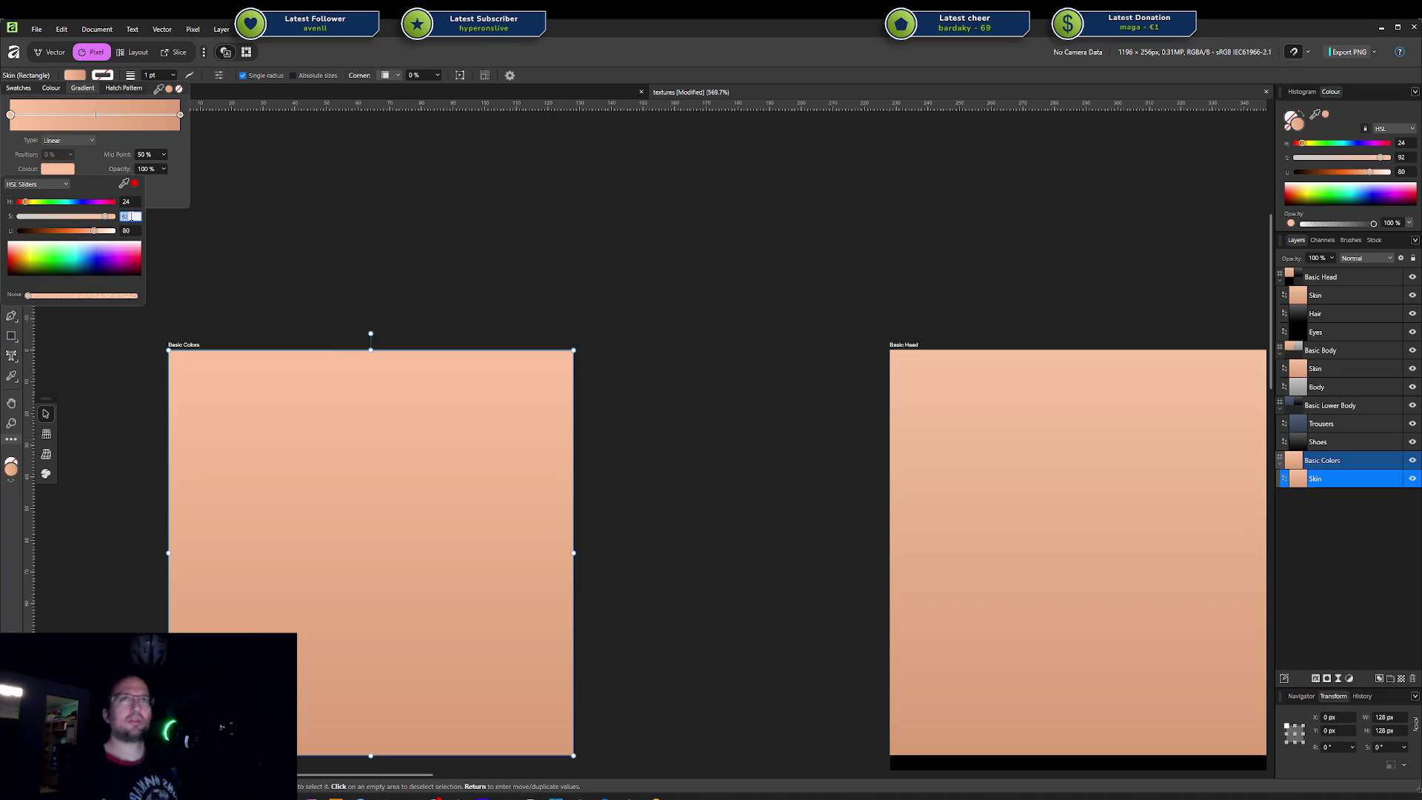
{"action": "left_click", "coordinate": [169, 213]}
{"action": "scroll", "coordinate": [623, 374], "scroll_direction": "down", "scroll_amount": 5}
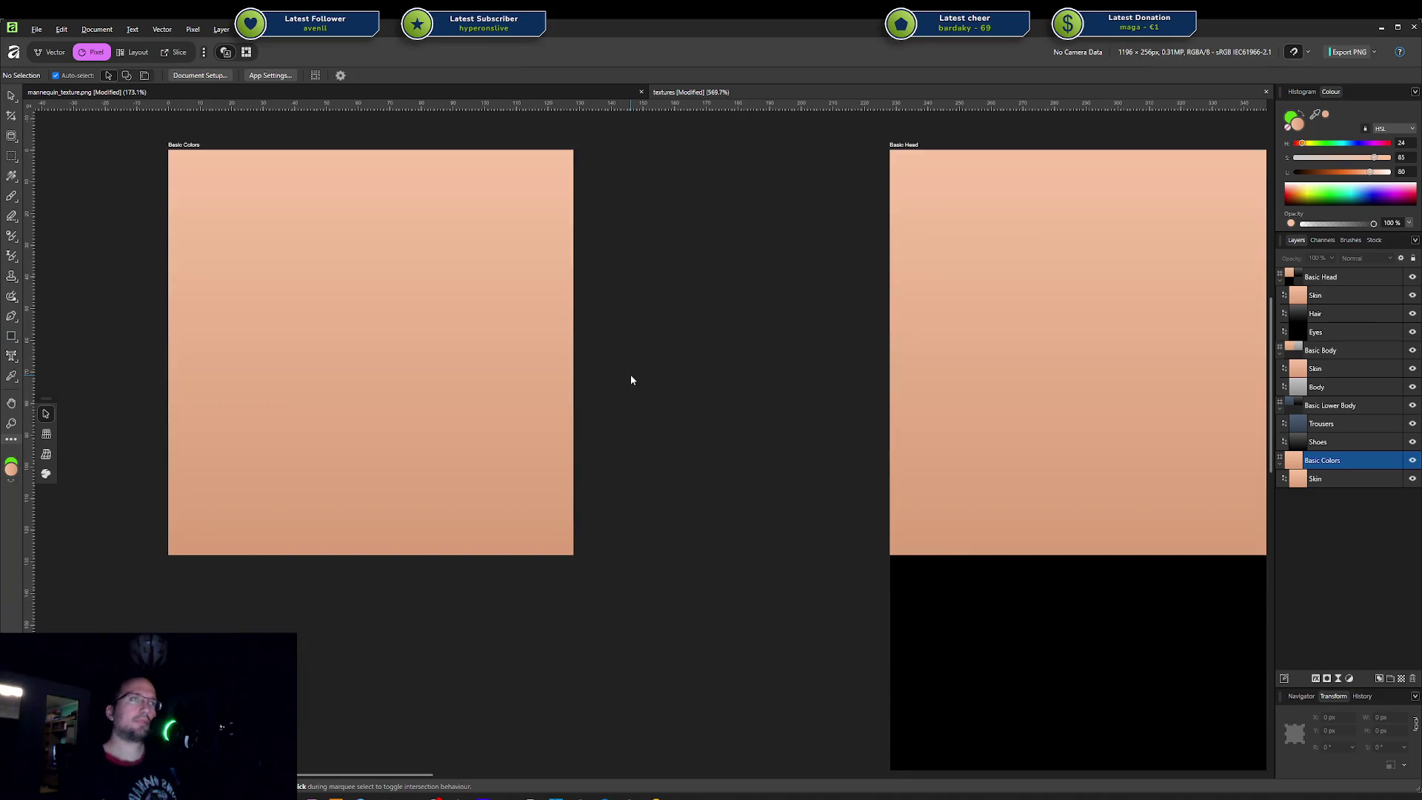
{"action": "scroll", "coordinate": [631, 374], "scroll_direction": "down", "scroll_amount": 4, "text": "ctrl"}
{"action": "scroll", "coordinate": [629, 375], "scroll_direction": "down", "scroll_amount": 1, "text": "ctrl"}
{"action": "scroll", "coordinate": [618, 428], "scroll_direction": "up", "scroll_amount": 5, "text": "ctrl"}
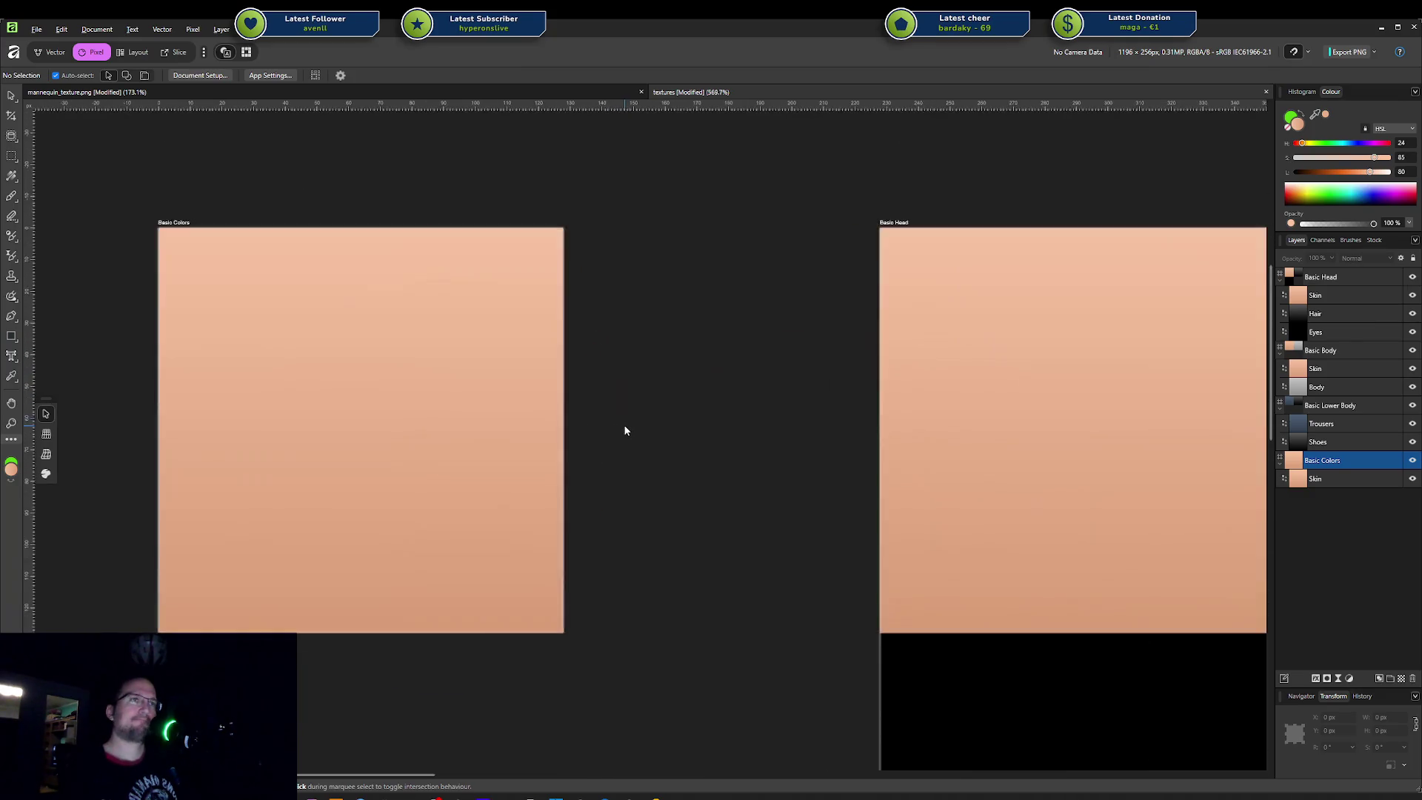
{"action": "left_click", "coordinate": [445, 323]}
{"action": "left_click", "coordinate": [74, 75]}
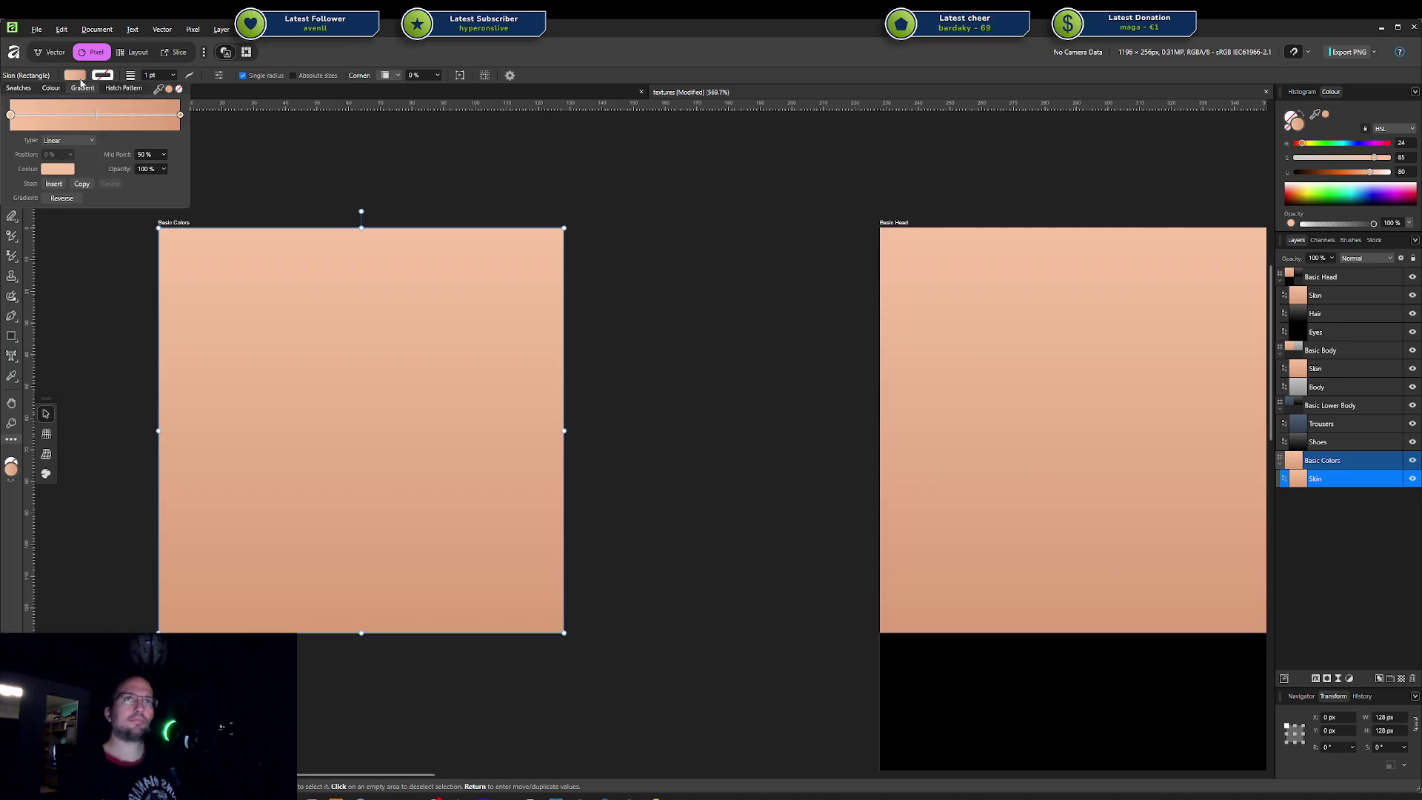
{"action": "left_click", "coordinate": [69, 173]}
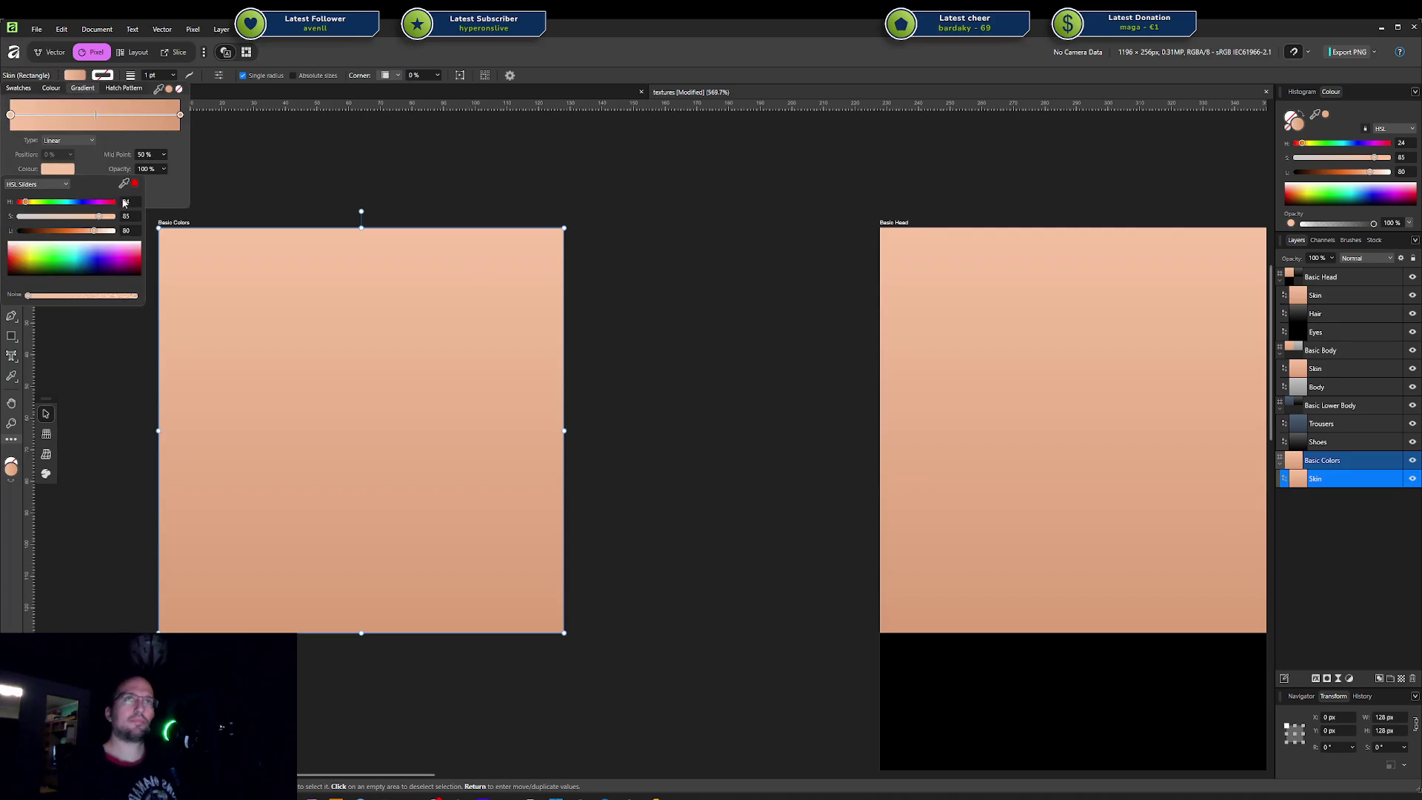
{"action": "left_click_drag", "start_coordinate": [108, 220], "coordinate": [103, 221]}
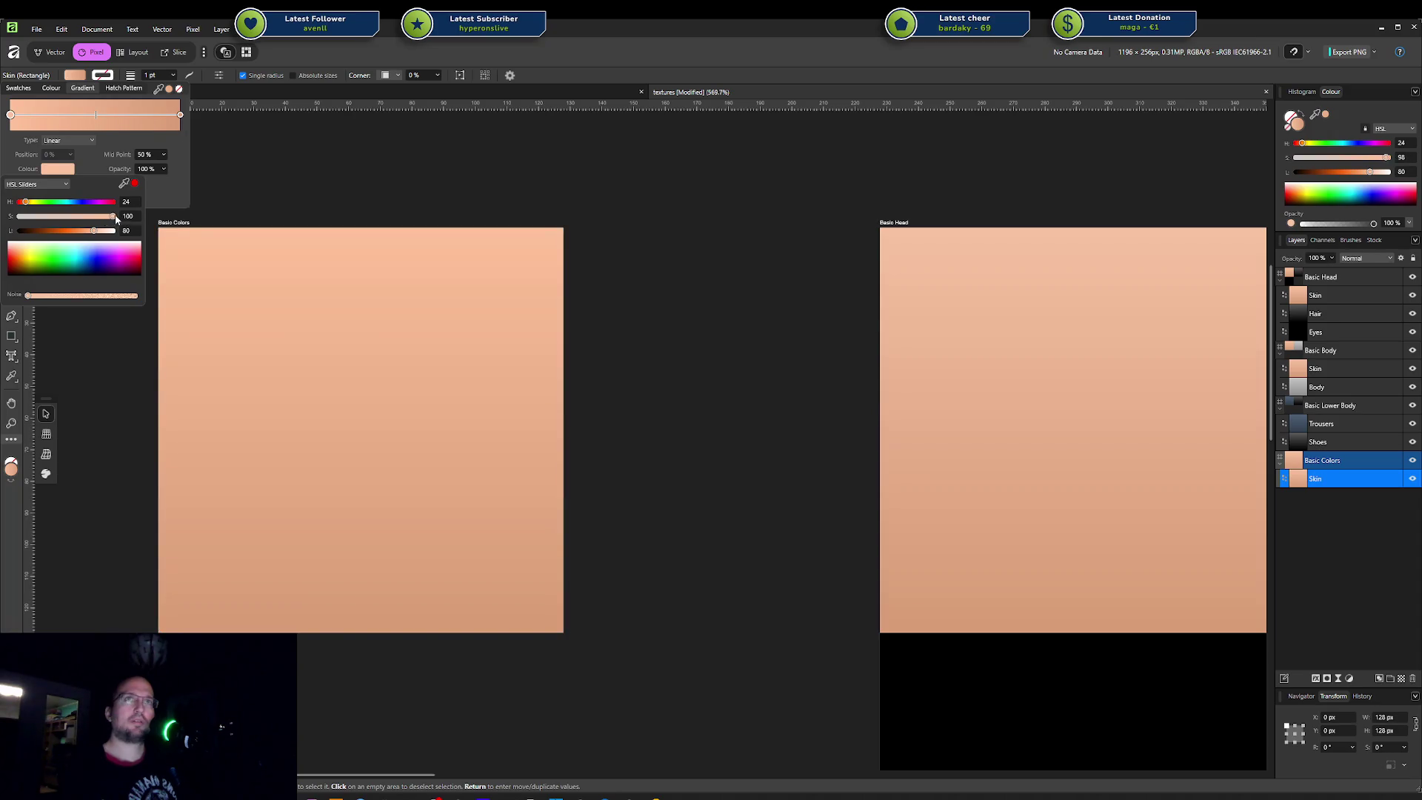
{"action": "left_click_drag", "start_coordinate": [123, 221], "coordinate": [137, 221]}
{"action": "left_click_drag", "start_coordinate": [90, 222], "coordinate": [109, 224]}
{"action": "left_click", "coordinate": [652, 274]}
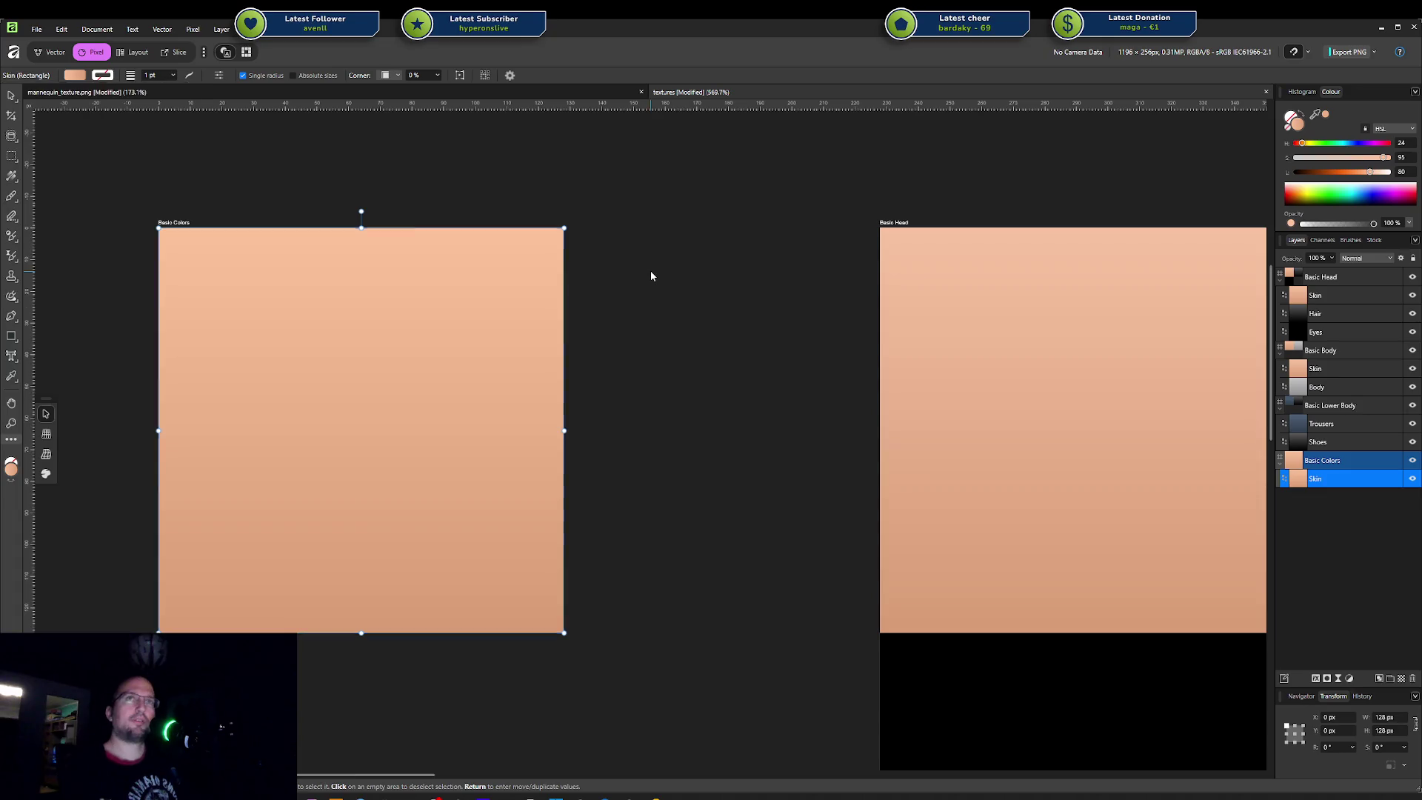
{"action": "left_click", "coordinate": [491, 345]}
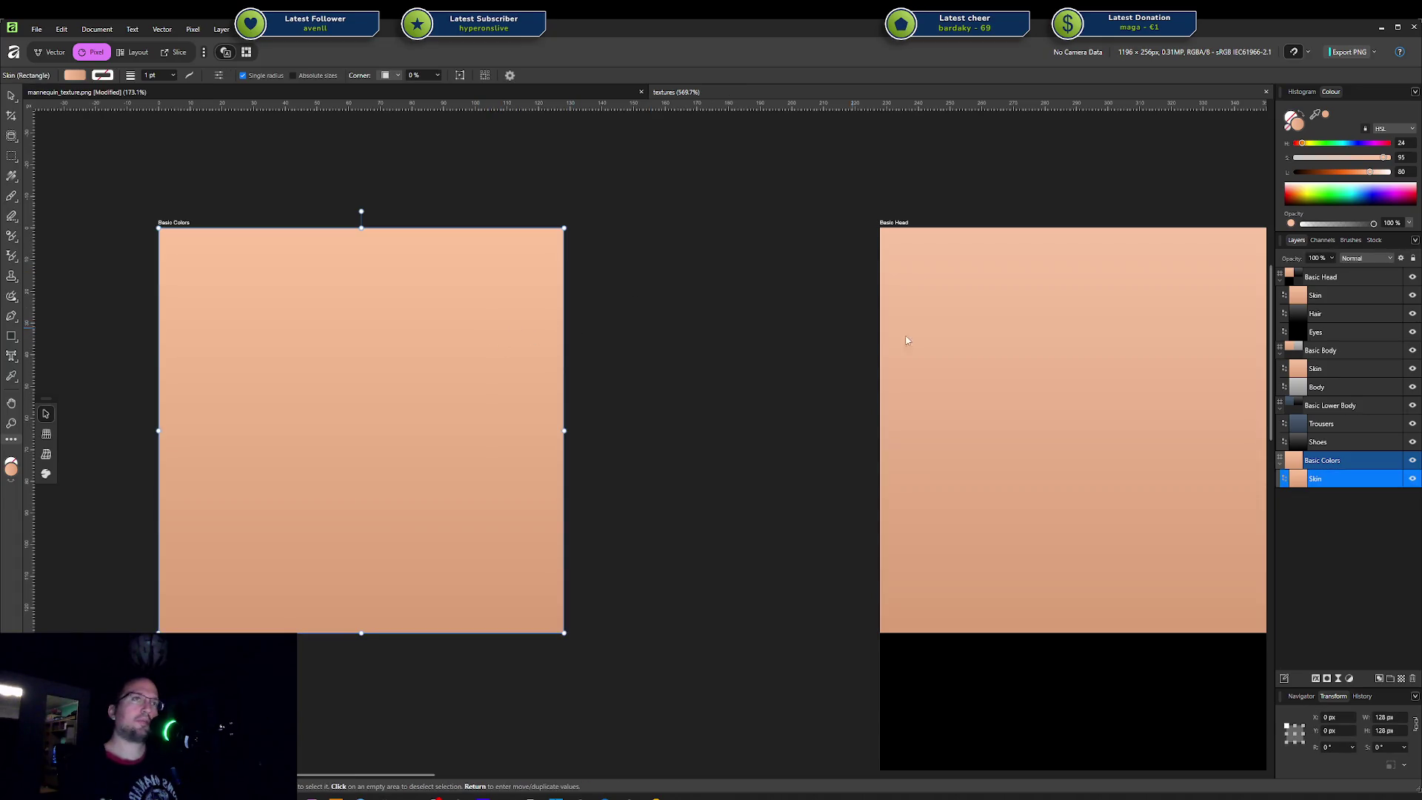
{"action": "left_click", "coordinate": [952, 343]}
{"action": "scroll", "coordinate": [953, 344], "scroll_direction": "down", "scroll_amount": 5, "text": "ctrl"}
{"action": "key", "text": "Delete"}
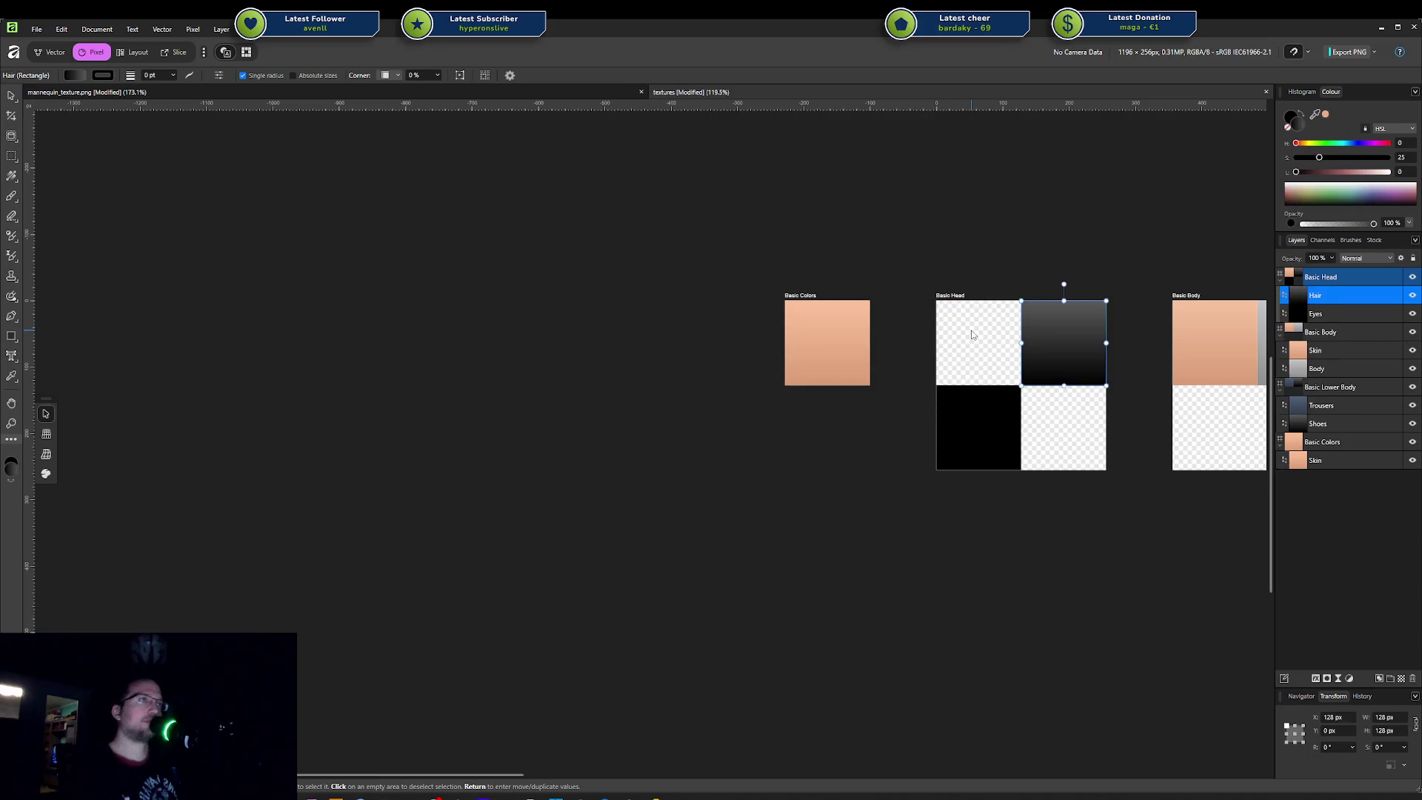
{"action": "key", "text": "ctrl+z"}
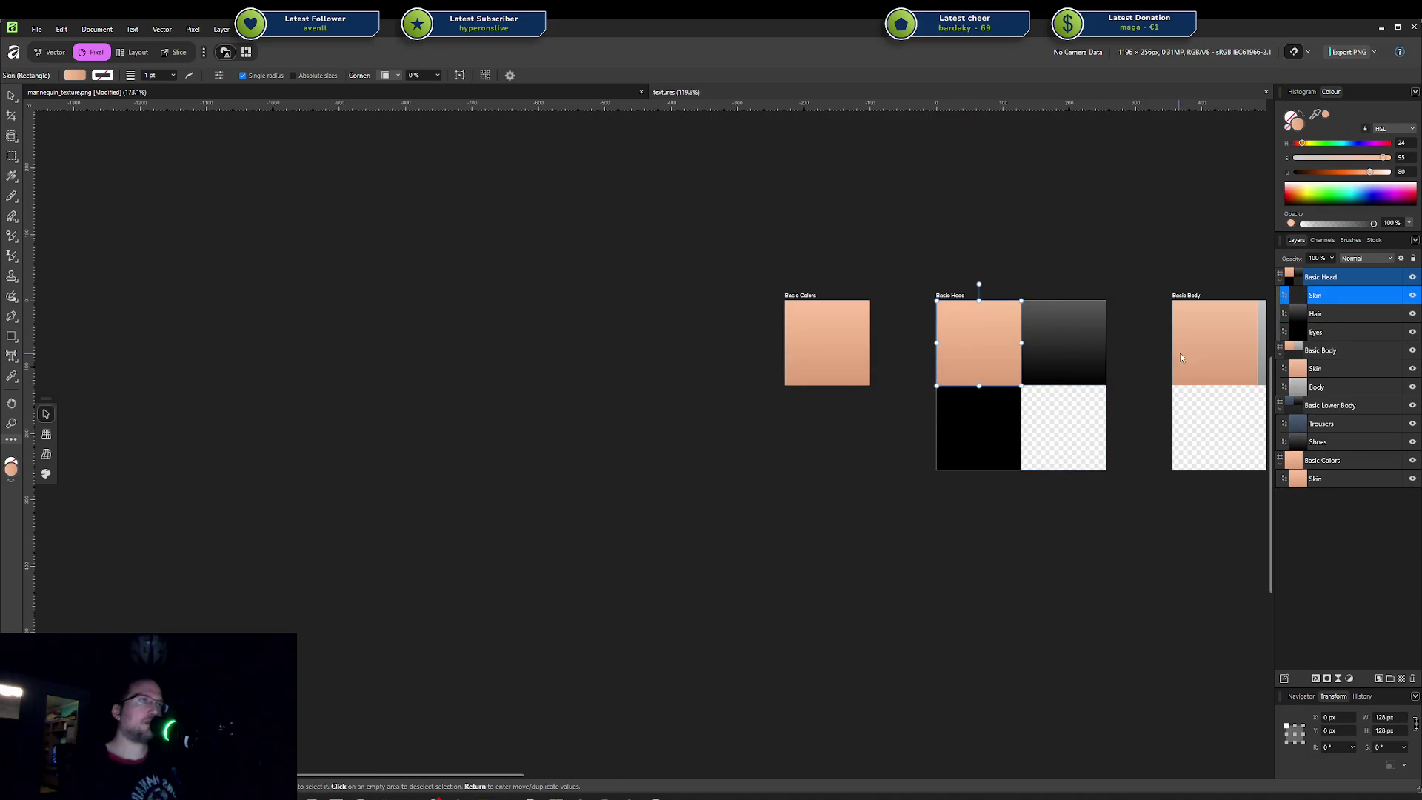
{"action": "left_click", "coordinate": [1191, 351]}
{"action": "middle_click_drag", "start_coordinate": [1190, 350], "coordinate": [1005, 371]}
{"action": "key", "text": "Delete"}
{"action": "key", "text": "ctrl+z"}
{"action": "left_click", "coordinate": [911, 249]}
{"action": "middle_click_drag", "start_coordinate": [910, 250], "coordinate": [837, 286]}
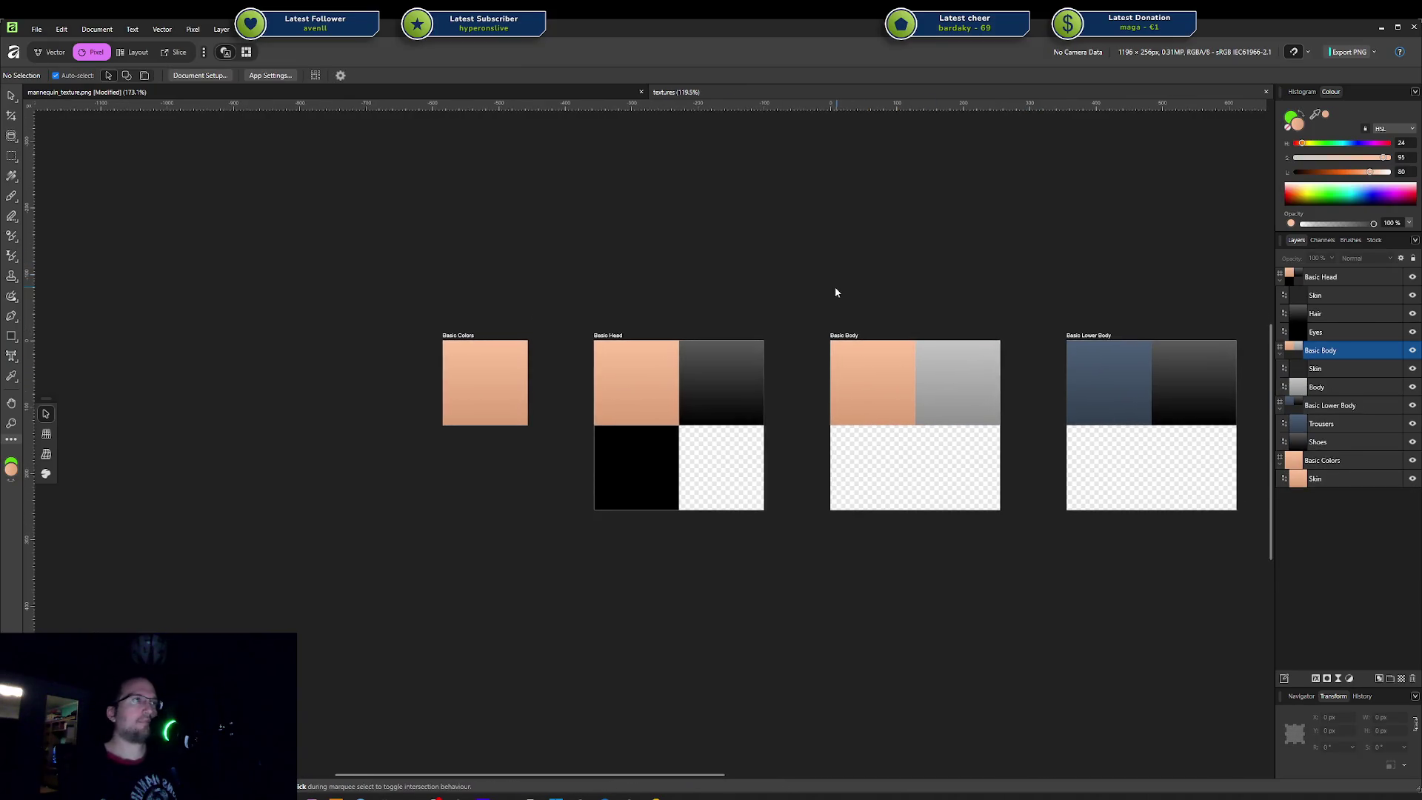
Step: Export the Basic Body artboard as Basic Body.png, replacing the existing texture
{"action": "left_click", "coordinate": [841, 335]}
{"action": "key", "text": "ctrl+alt+shift+w"}
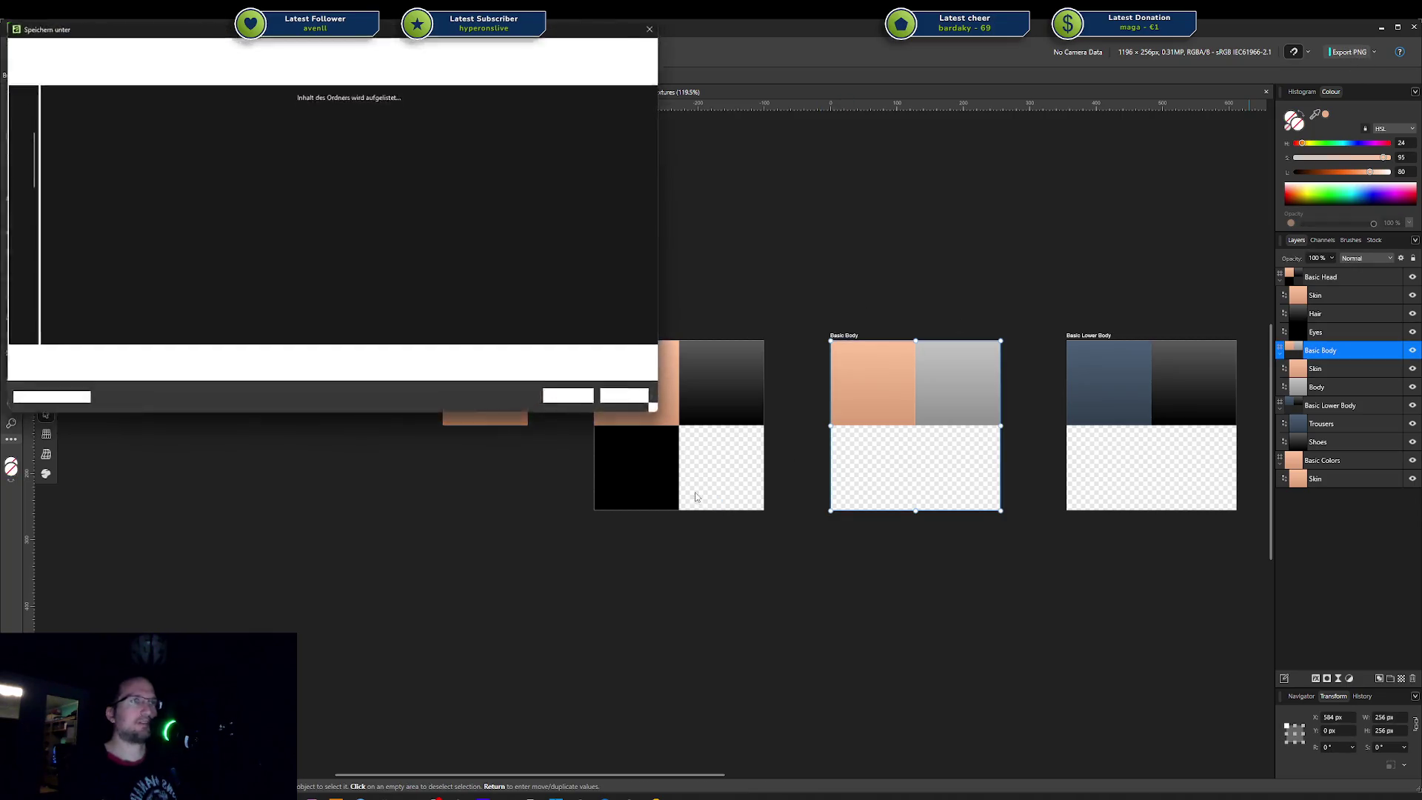
{"action": "left_click", "coordinate": [572, 399]}
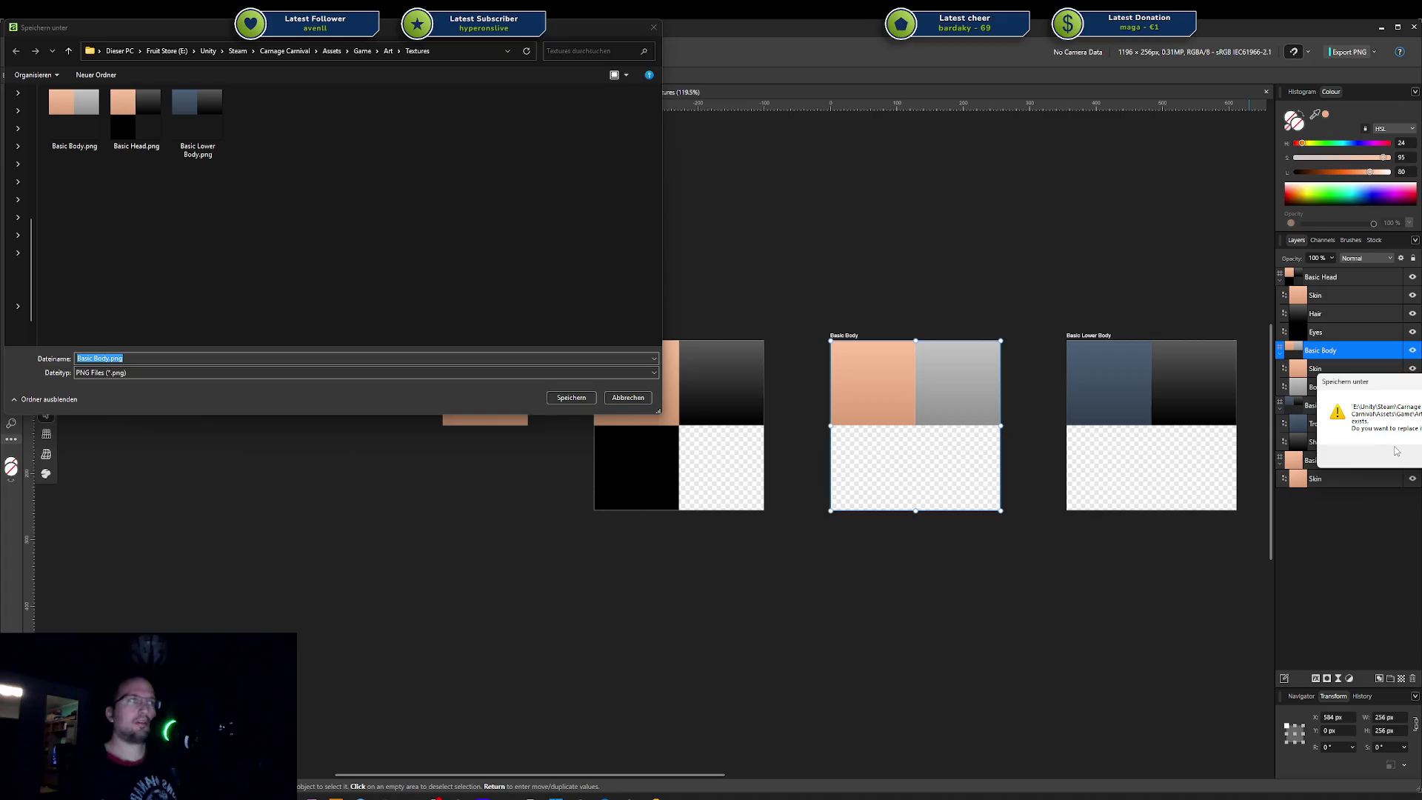
{"action": "key", "text": "Return"}
Step: Export the Basic Head artboard as Basic Head.png over the old file and view it in Unity
{"action": "left_click", "coordinate": [606, 338]}
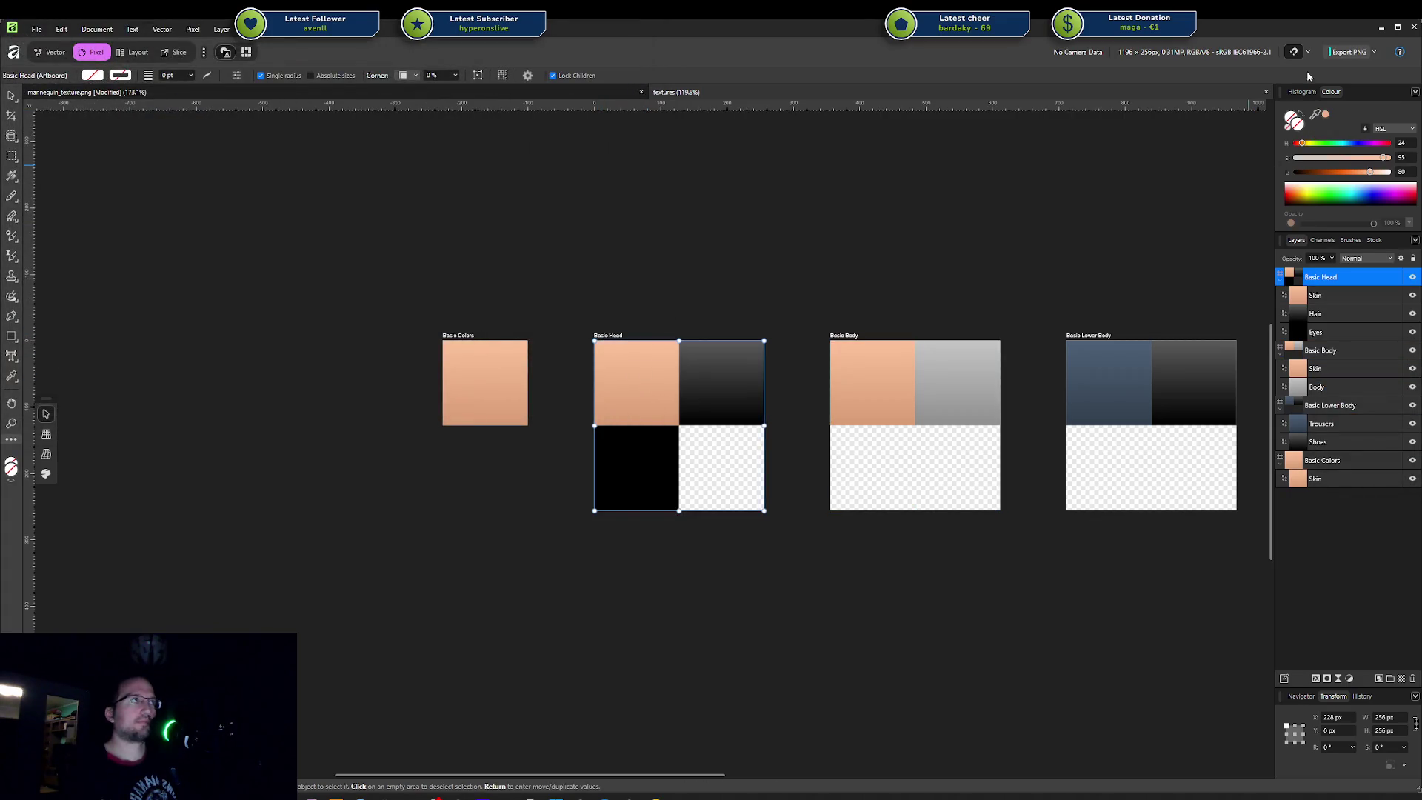
{"action": "left_click", "coordinate": [1348, 51]}
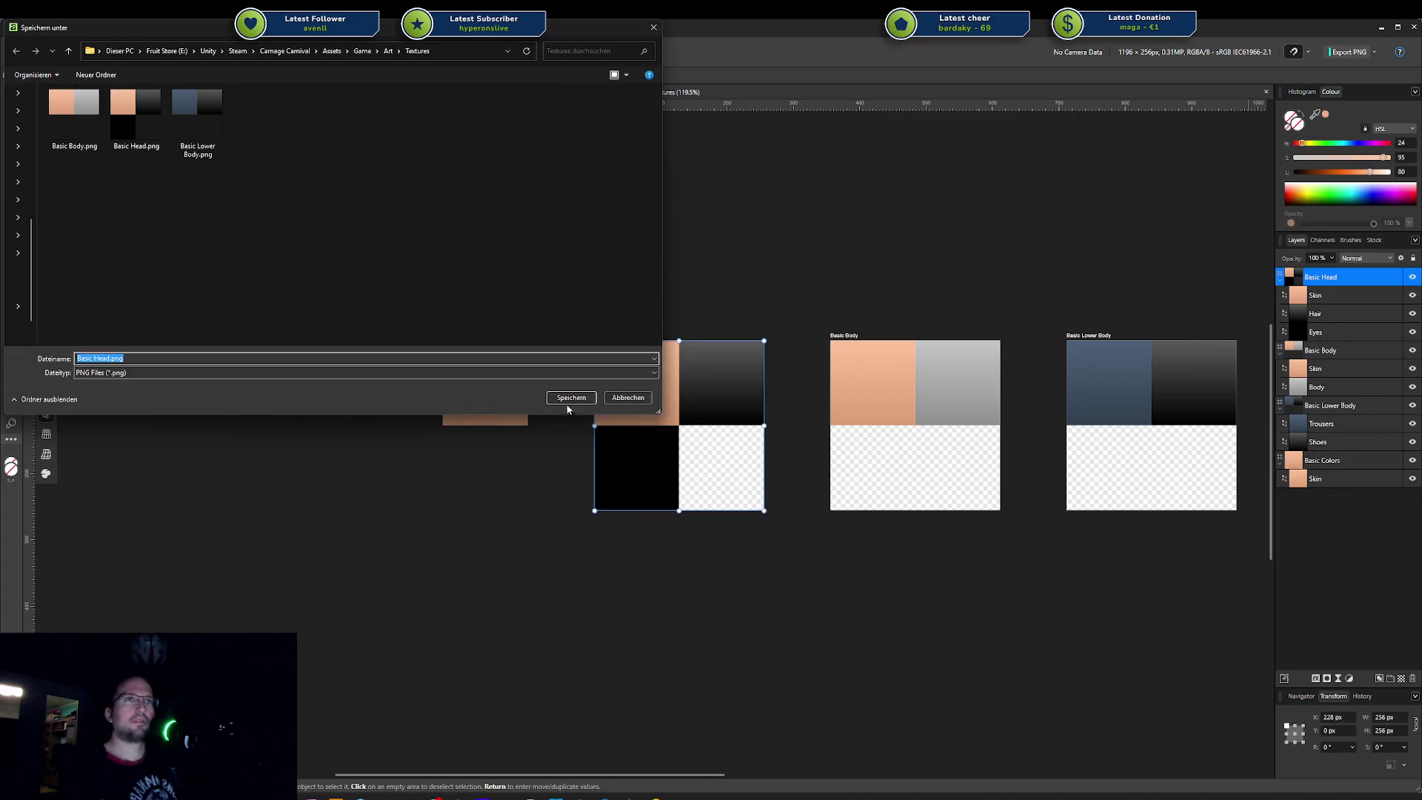
{"action": "left_click", "coordinate": [571, 398]}
{"action": "left_click", "coordinate": [1379, 451]}
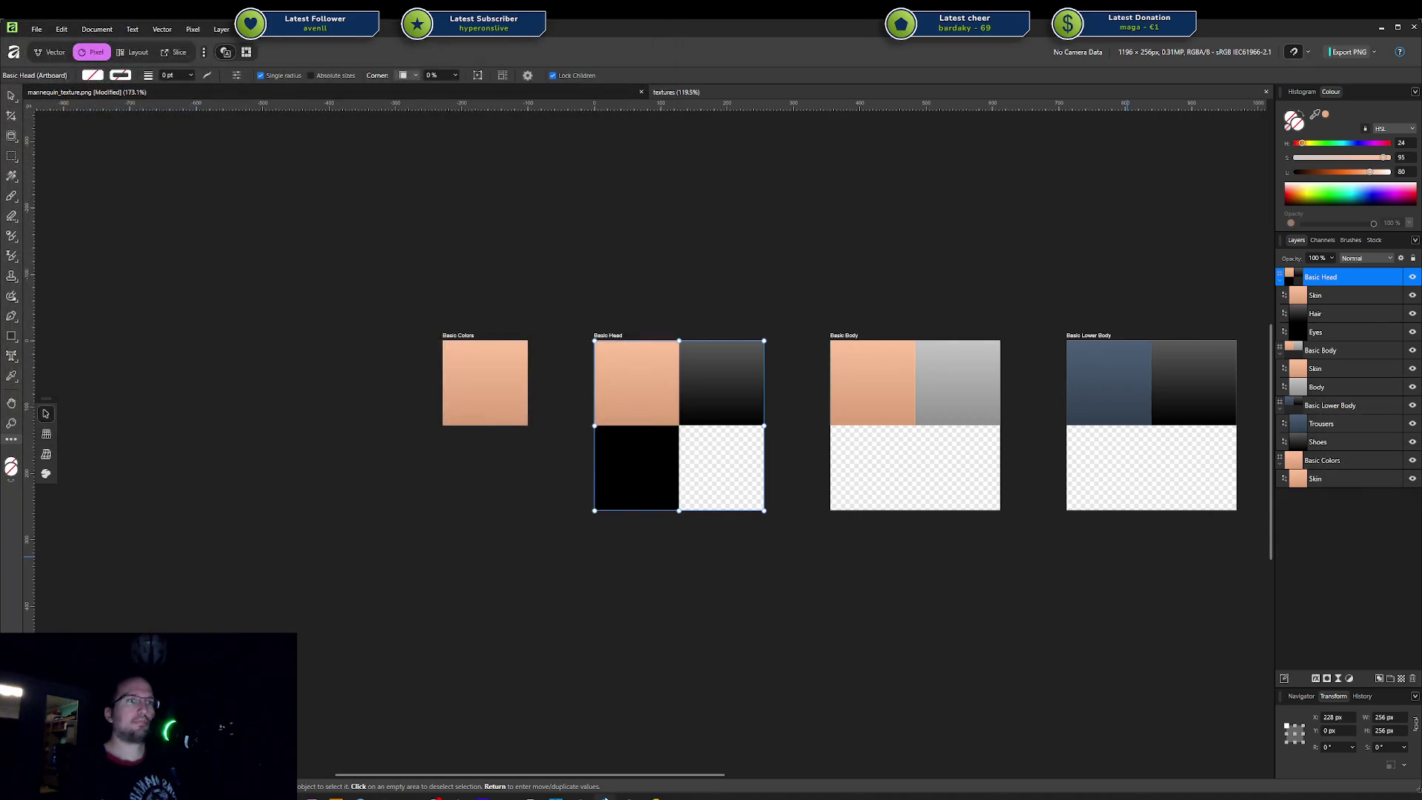
{"action": "key", "text": "alt+Tab"}
{"action": "left_click", "coordinate": [969, 578]}
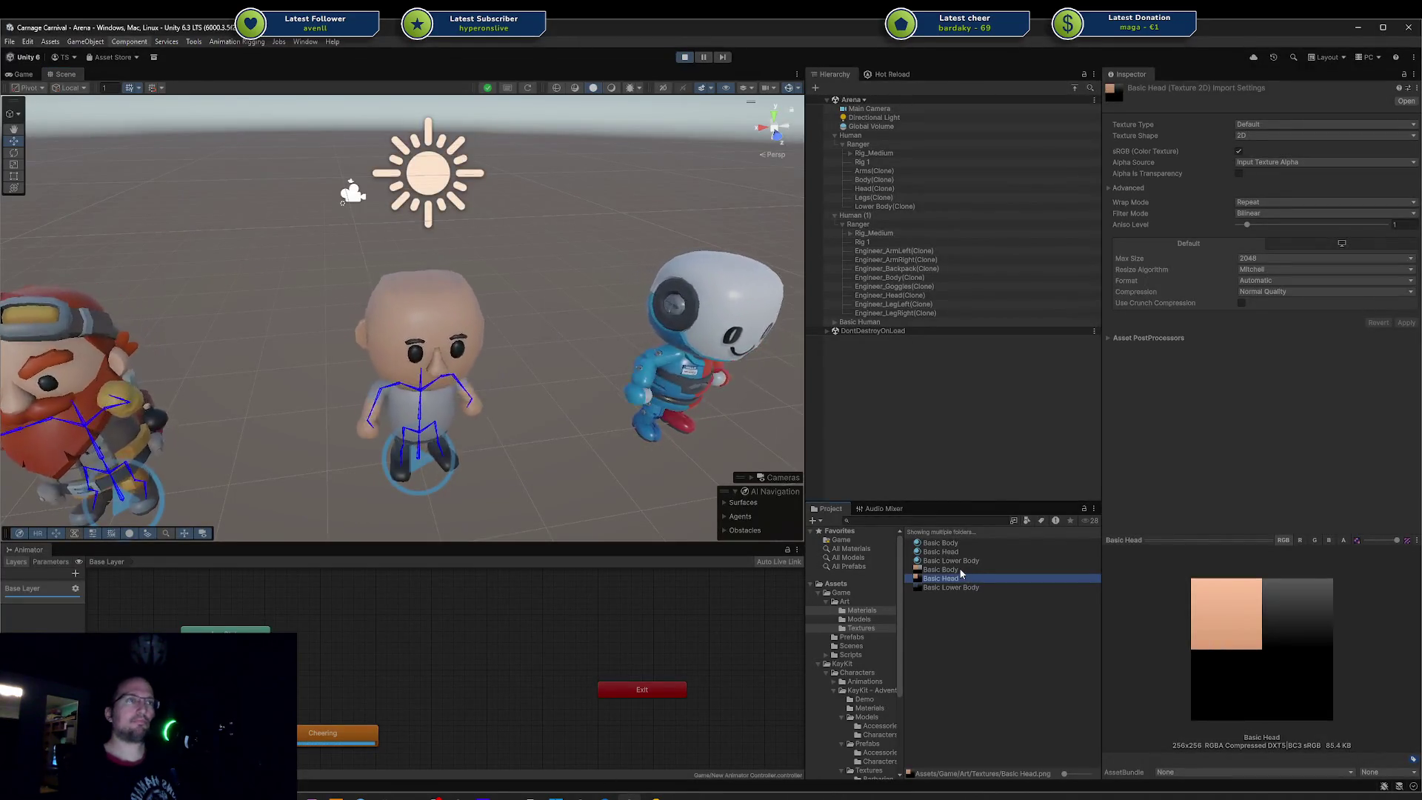
Step: Check the Basic Body texture, orbit around the bald character's head, then return to Blender
{"action": "left_click", "coordinate": [943, 569]}
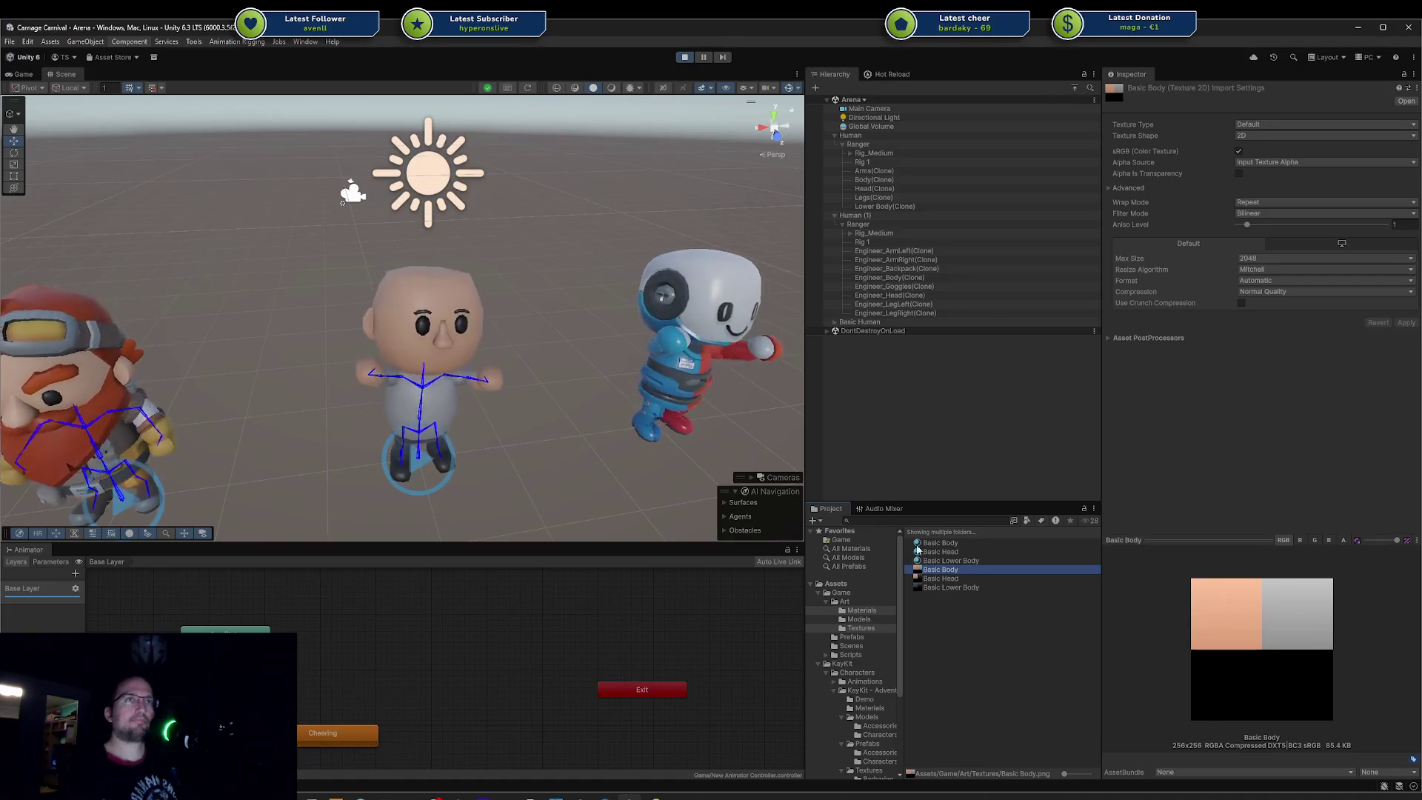
{"action": "left_click_drag", "start_coordinate": [492, 385], "coordinate": [86, 343], "text": "alt"}
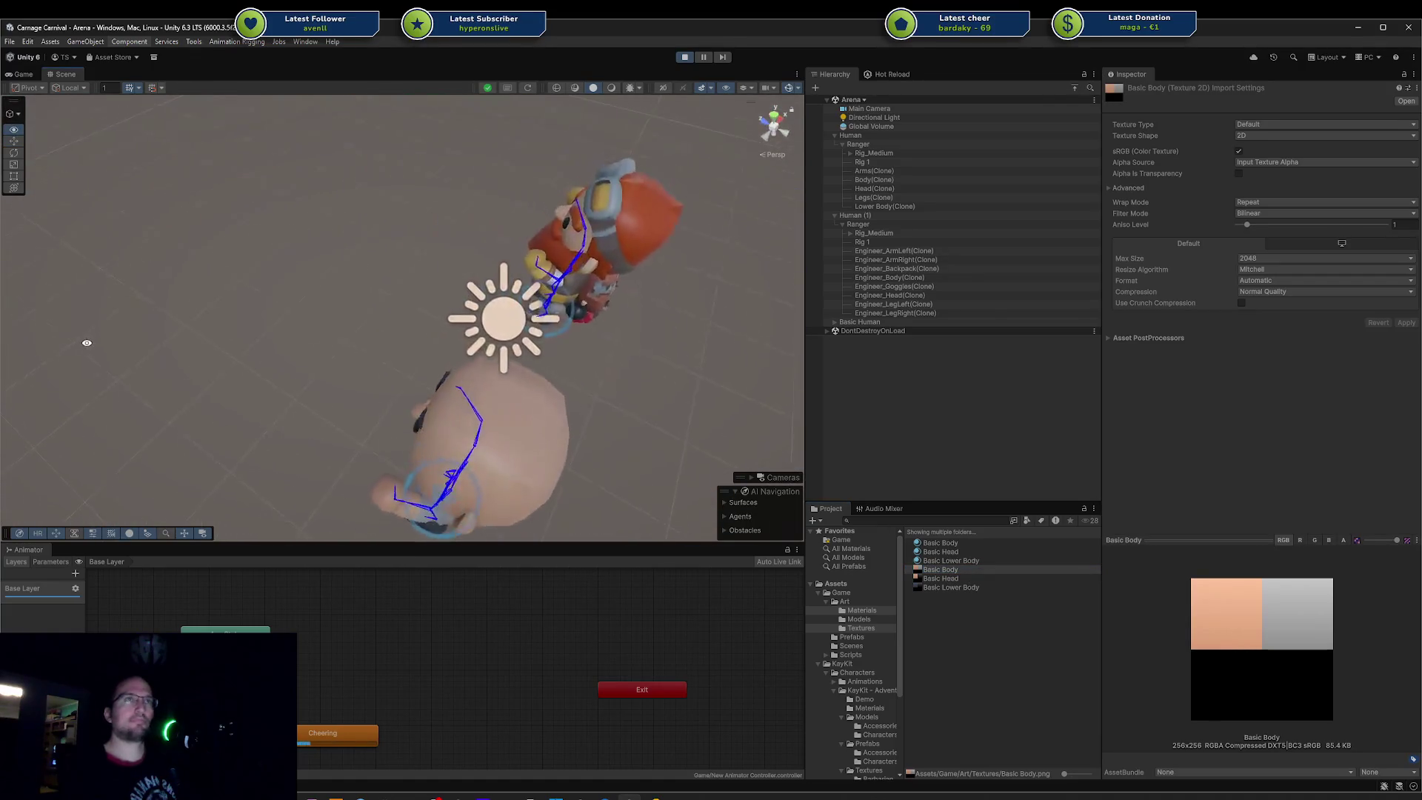
{"action": "mouse_move", "coordinate": [86, 343]}
{"action": "left_mouse_down", "text": "alt"}
{"action": "mouse_move", "coordinate": [434, 378]}
{"action": "mouse_move", "coordinate": [229, 337]}
{"action": "left_mouse_up", "text": "alt"}
{"action": "scroll", "coordinate": [394, 383], "scroll_direction": "up", "scroll_amount": 5}
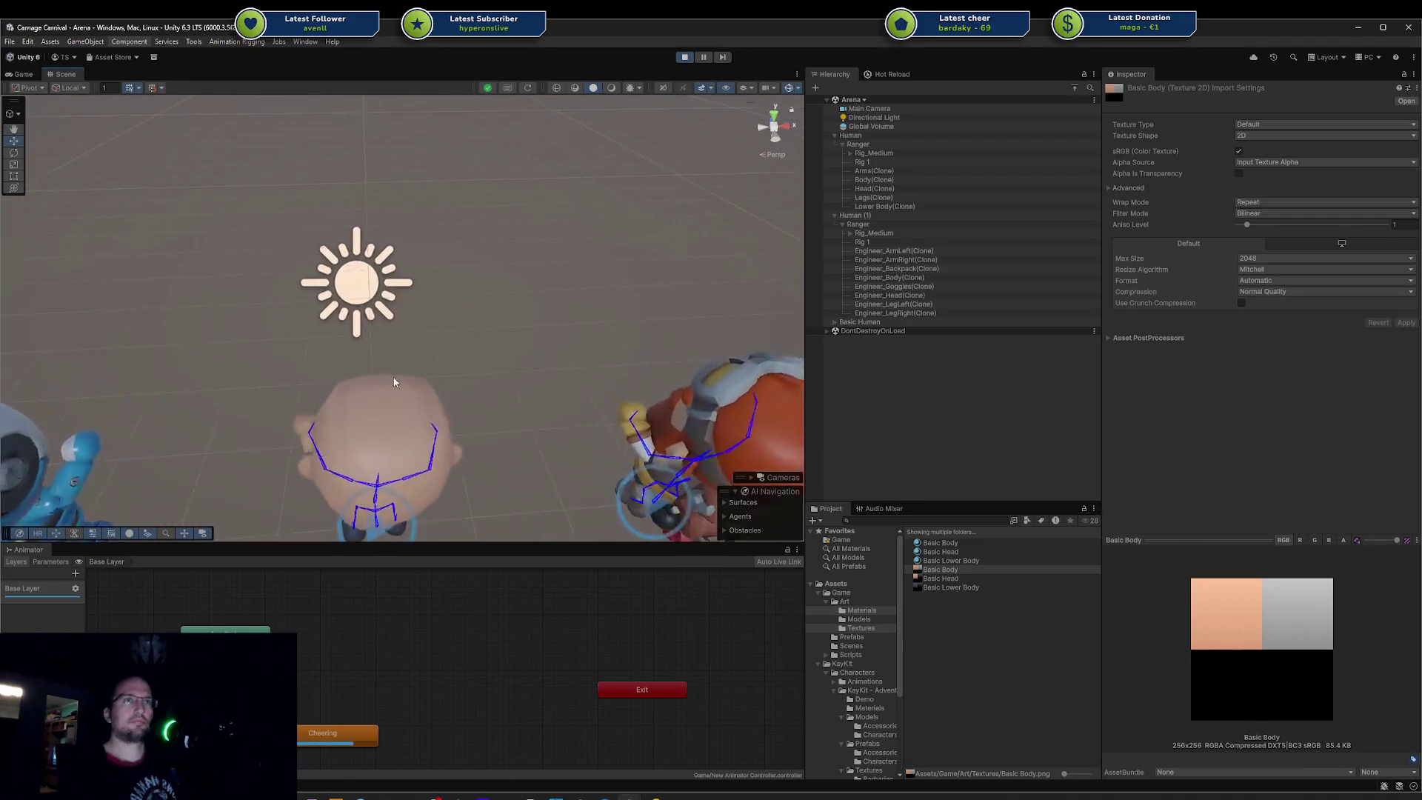
{"action": "scroll", "coordinate": [393, 383], "scroll_direction": "up", "scroll_amount": 3}
{"action": "scroll", "coordinate": [407, 318], "scroll_direction": "up", "scroll_amount": 3}
{"action": "mouse_move", "coordinate": [416, 337]}
{"action": "left_mouse_down", "text": "alt"}
{"action": "mouse_move", "coordinate": [568, 274]}
{"action": "mouse_move", "coordinate": [604, 319]}
{"action": "mouse_move", "coordinate": [460, 349]}
{"action": "mouse_move", "coordinate": [601, 379]}
{"action": "mouse_move", "coordinate": [529, 549]}
{"action": "left_mouse_up", "text": "alt"}
{"action": "key", "text": "alt+Tab"}
Step: Edit the head mesh, testing select-all, deselect and seam-bounded linked selection, then leave Edit Mode
{"action": "mouse_move", "coordinate": [789, 254]}
{"action": "middle_mouse_down"}
{"action": "mouse_move", "coordinate": [748, 331]}
{"action": "mouse_move", "coordinate": [782, 255]}
{"action": "middle_mouse_up"}
{"action": "key", "text": "Tab"}
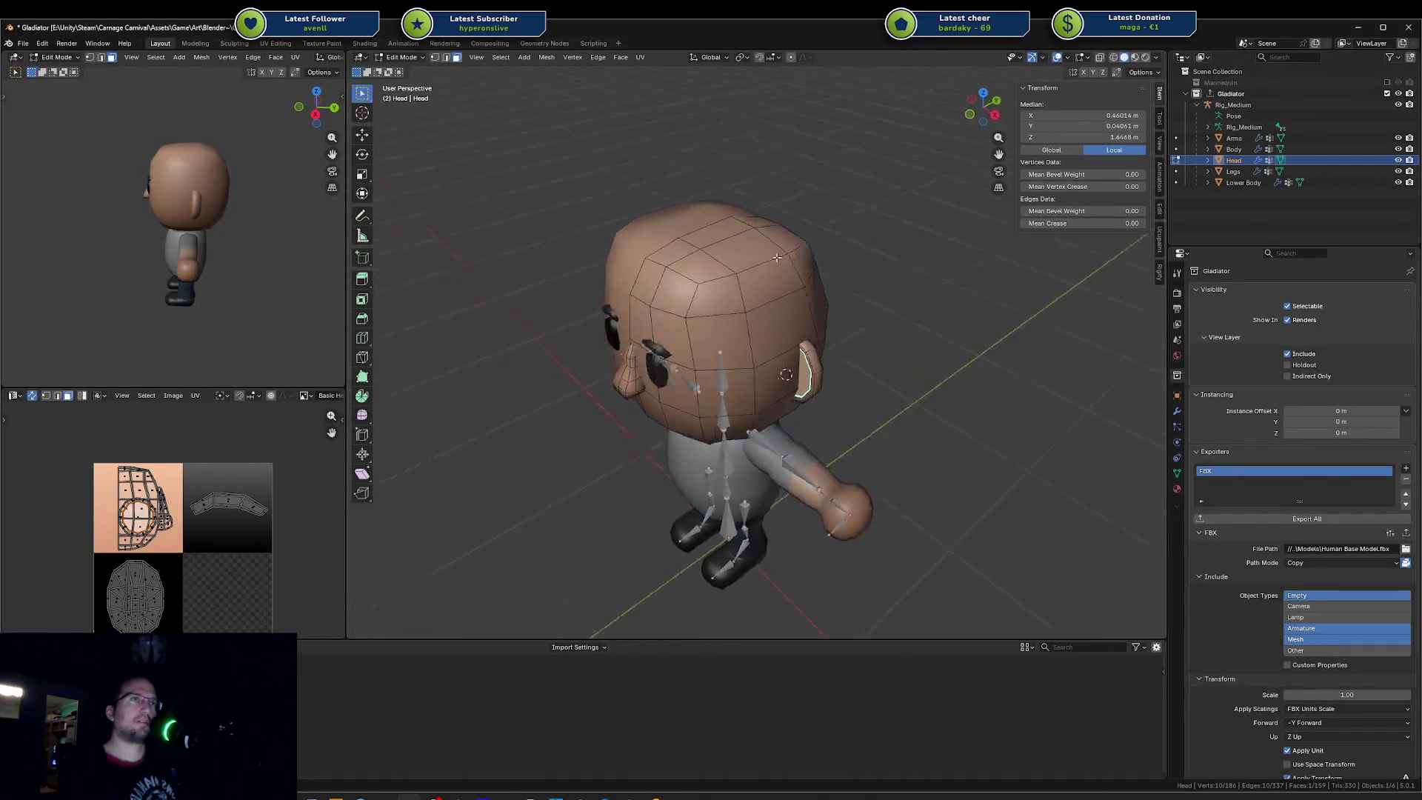
{"action": "scroll", "coordinate": [782, 255], "scroll_direction": "up", "scroll_amount": 4}
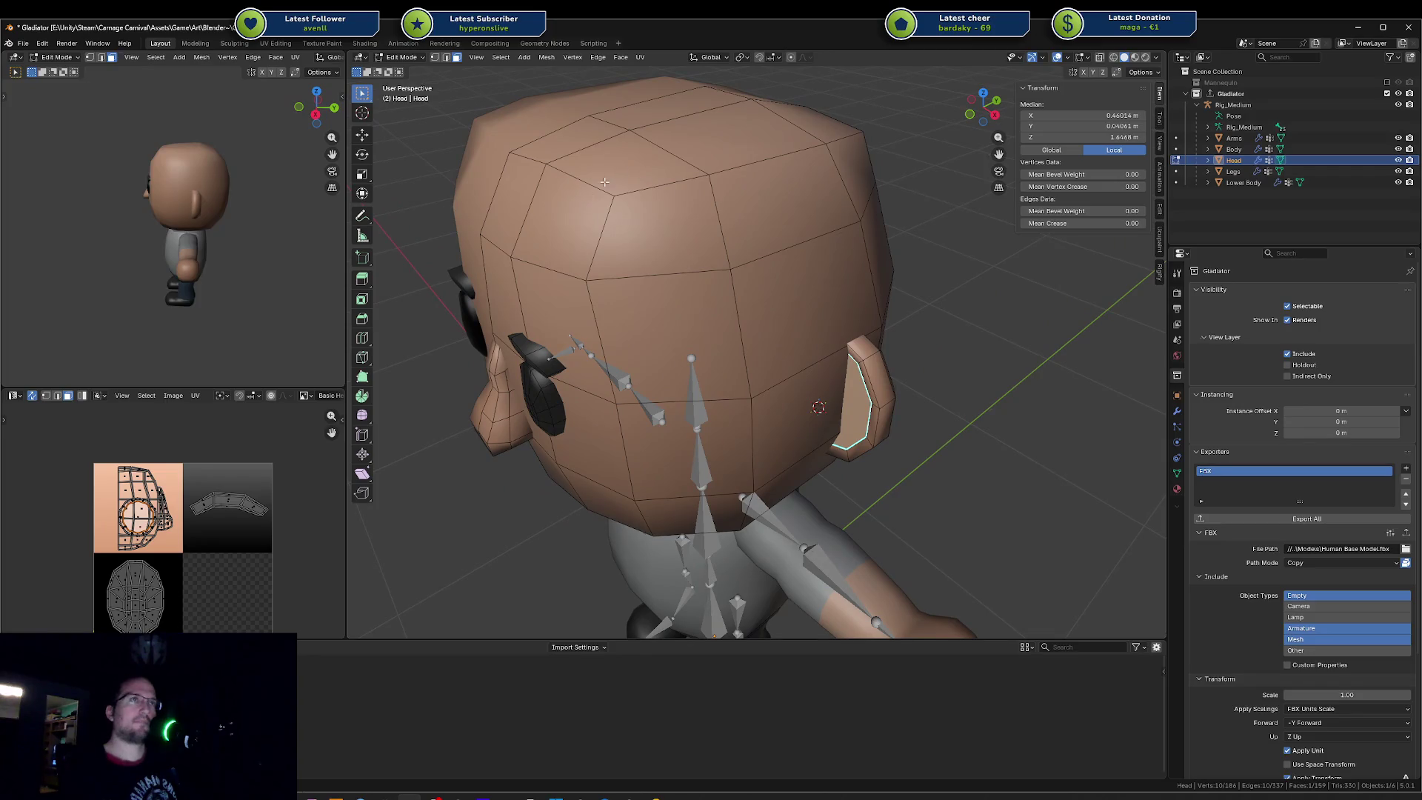
{"action": "middle_click_drag", "start_coordinate": [606, 182], "coordinate": [689, 172]}
{"action": "key", "text": "alt+a"}
{"action": "scroll", "coordinate": [689, 173], "scroll_direction": "down", "scroll_amount": 4}
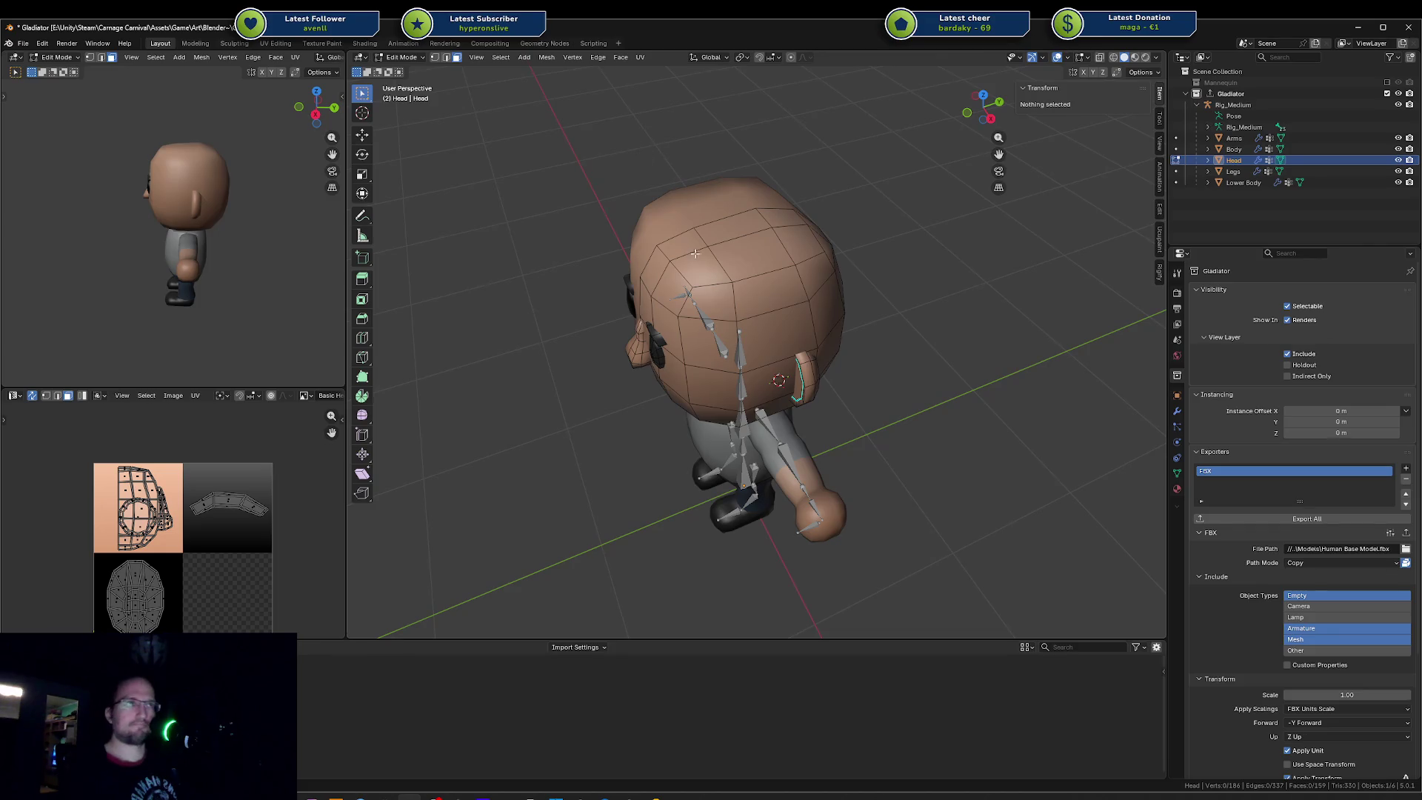
{"action": "scroll", "coordinate": [694, 254], "scroll_direction": "up", "scroll_amount": 3}
{"action": "middle_click_drag", "start_coordinate": [698, 253], "coordinate": [734, 292]}
{"action": "scroll", "coordinate": [733, 293], "scroll_direction": "down", "scroll_amount": 3}
{"action": "scroll", "coordinate": [733, 293], "scroll_direction": "up", "scroll_amount": 3}
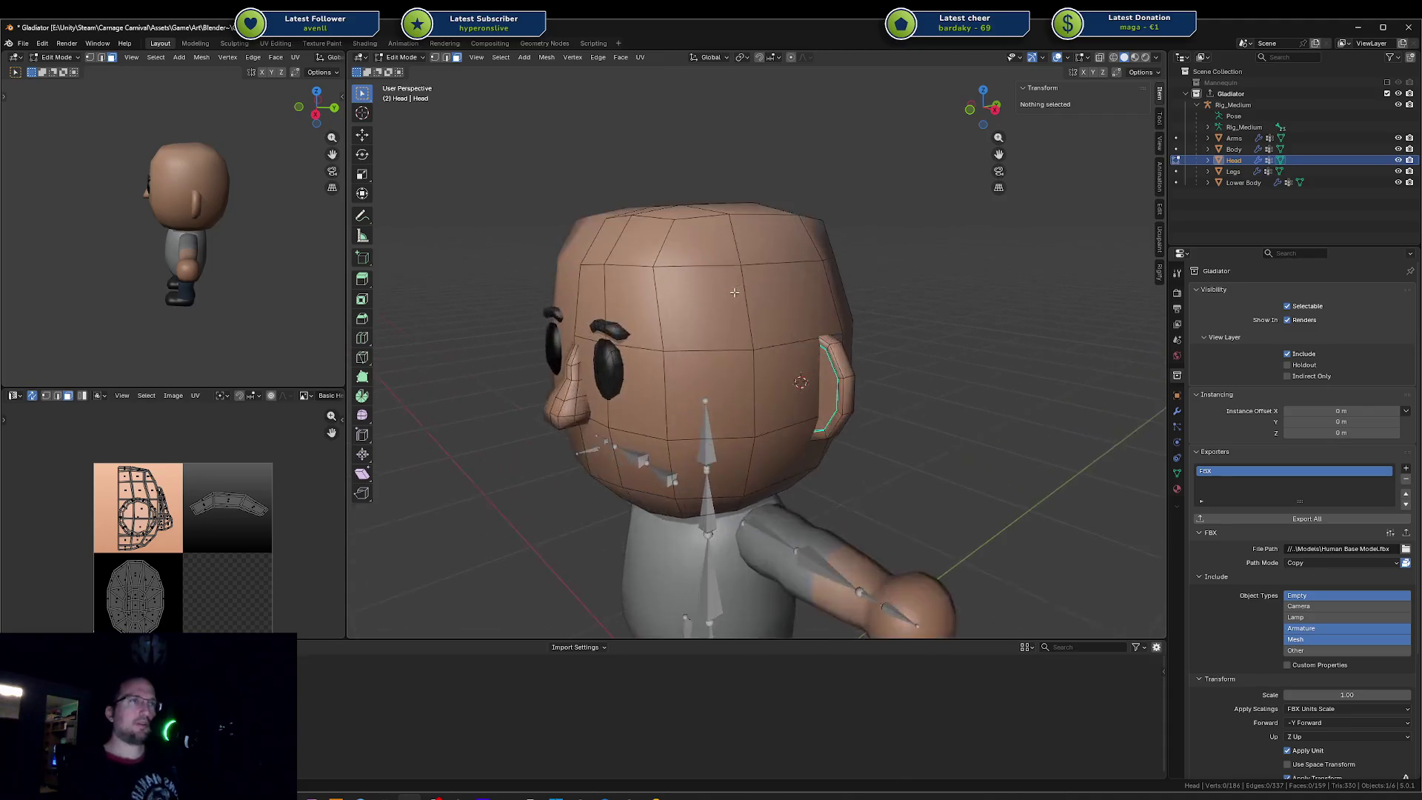
{"action": "key", "text": "a"}
{"action": "key", "text": "alt+a"}
{"action": "key", "text": "a"}
{"action": "key", "text": "alt+a"}
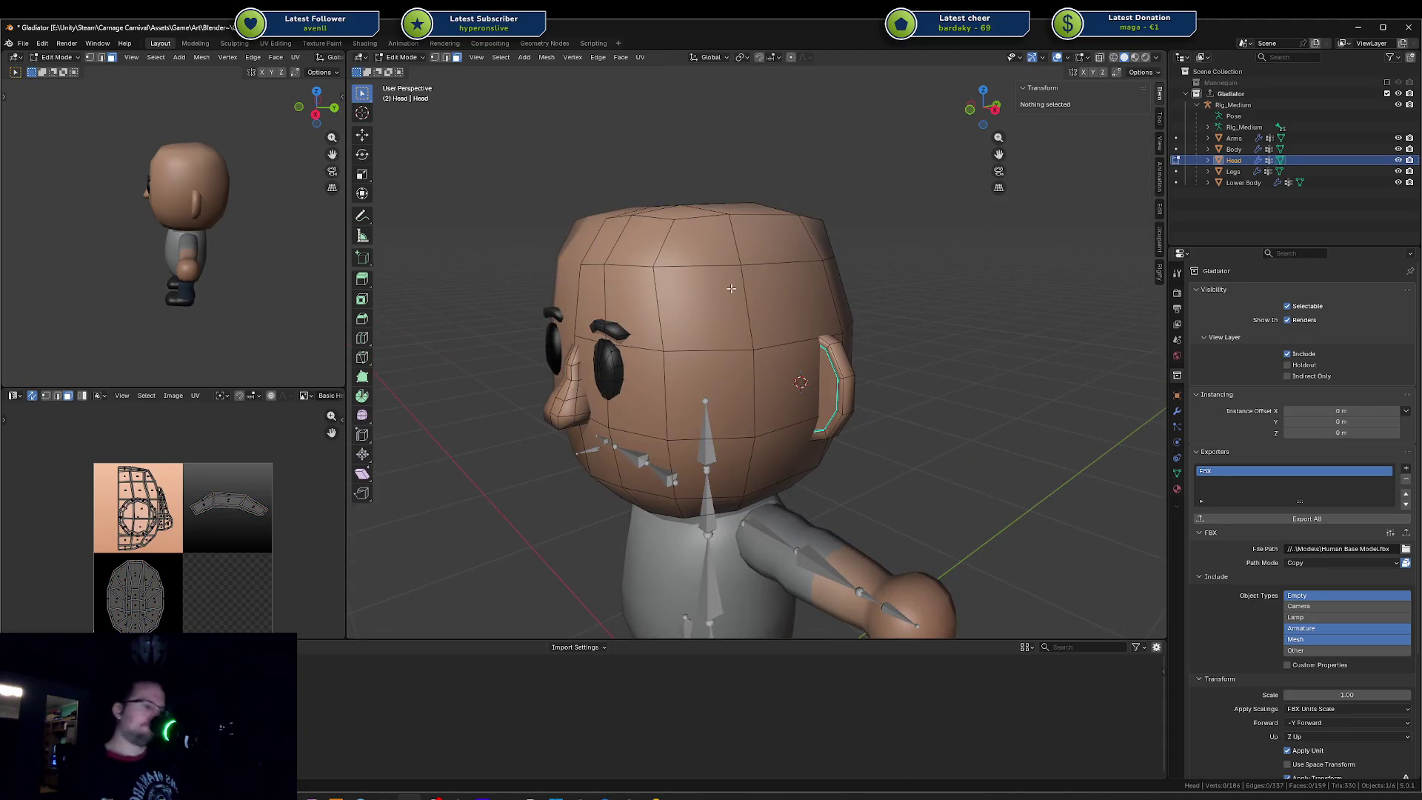
{"action": "key", "text": "l"}
{"action": "scroll", "coordinate": [782, 295], "scroll_direction": "down", "scroll_amount": 4}
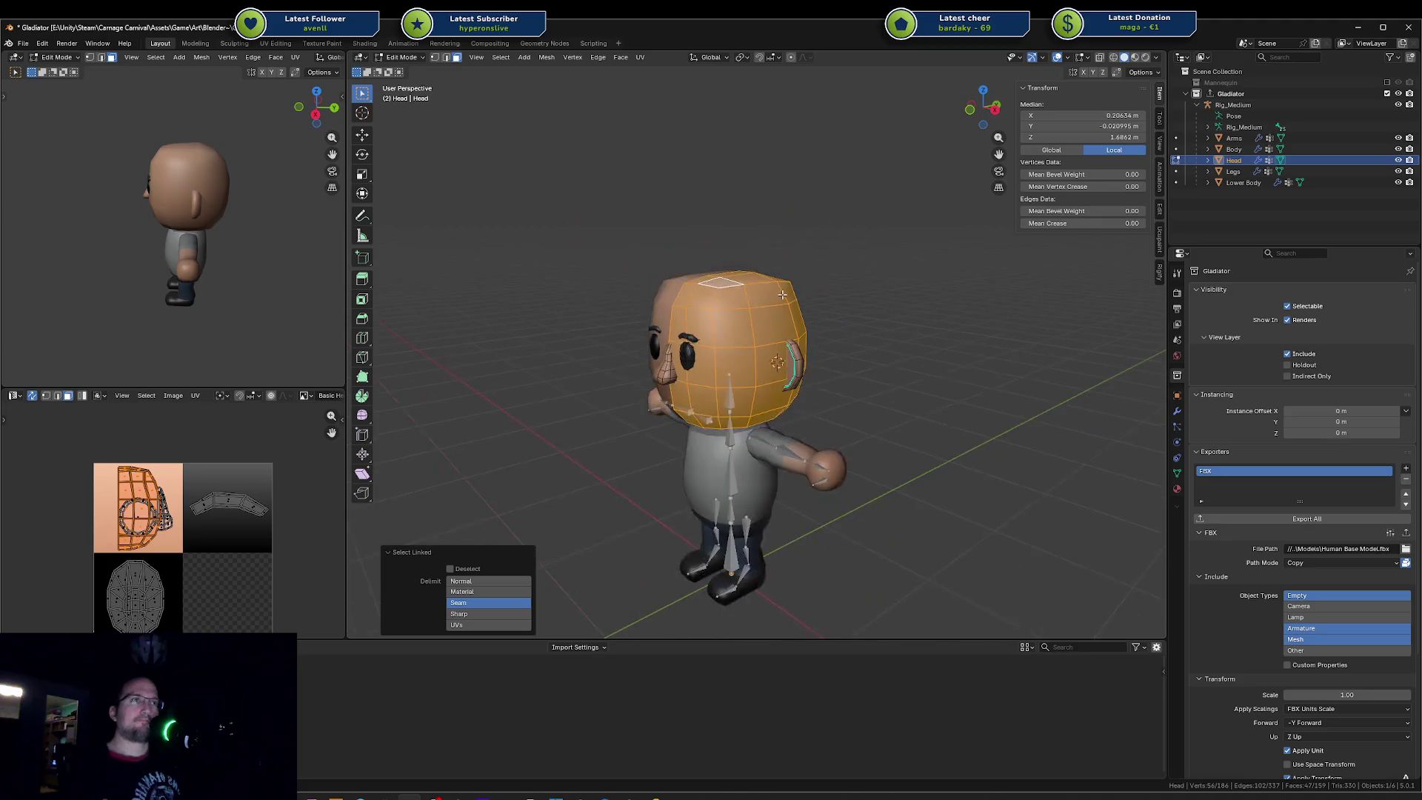
{"action": "scroll", "coordinate": [782, 294], "scroll_direction": "up", "scroll_amount": 4}
{"action": "left_click", "coordinate": [851, 294]}
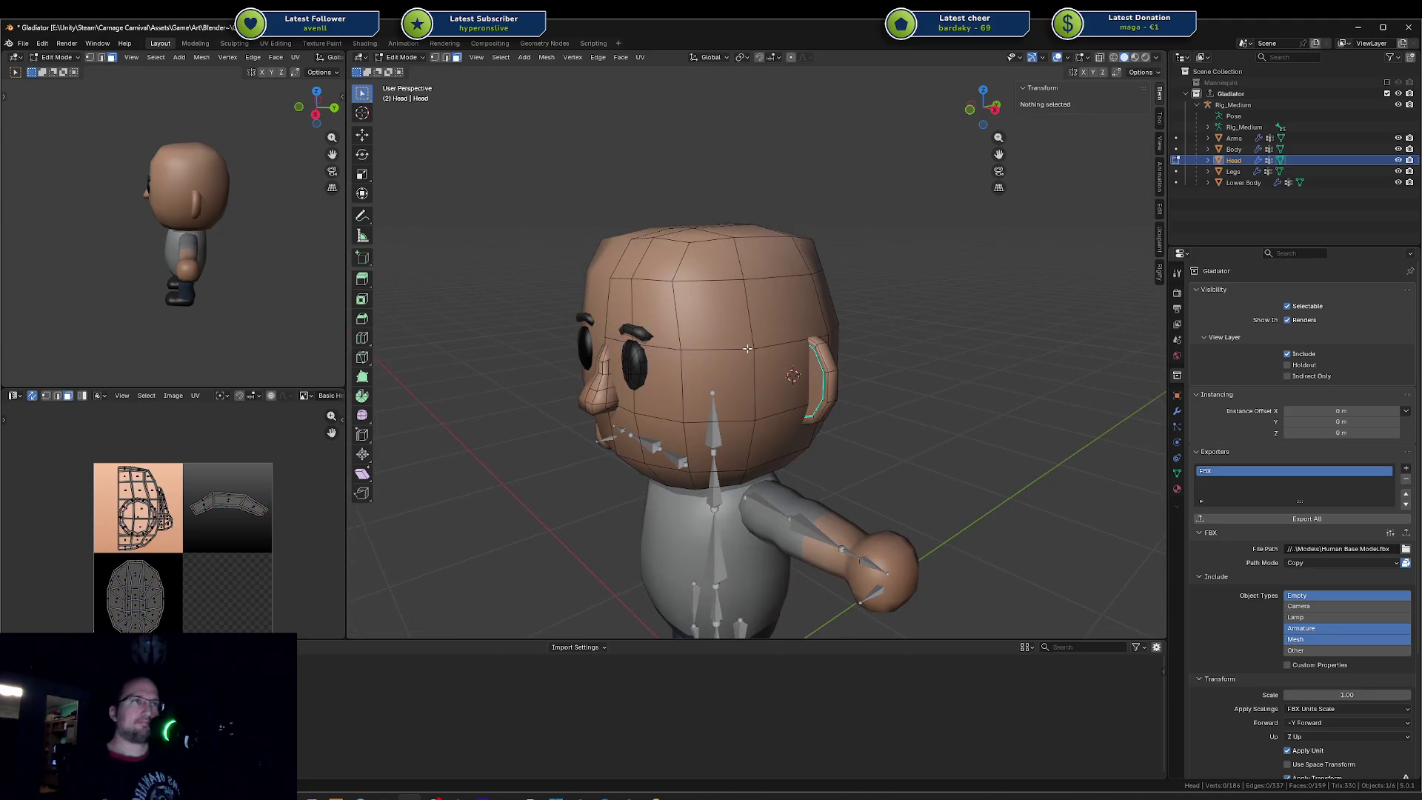
{"action": "key", "text": "Tab"}
Step: Check the Snap pie menu and the Add menu from front and side views without applying anything
{"action": "key", "text": "KP_1"}
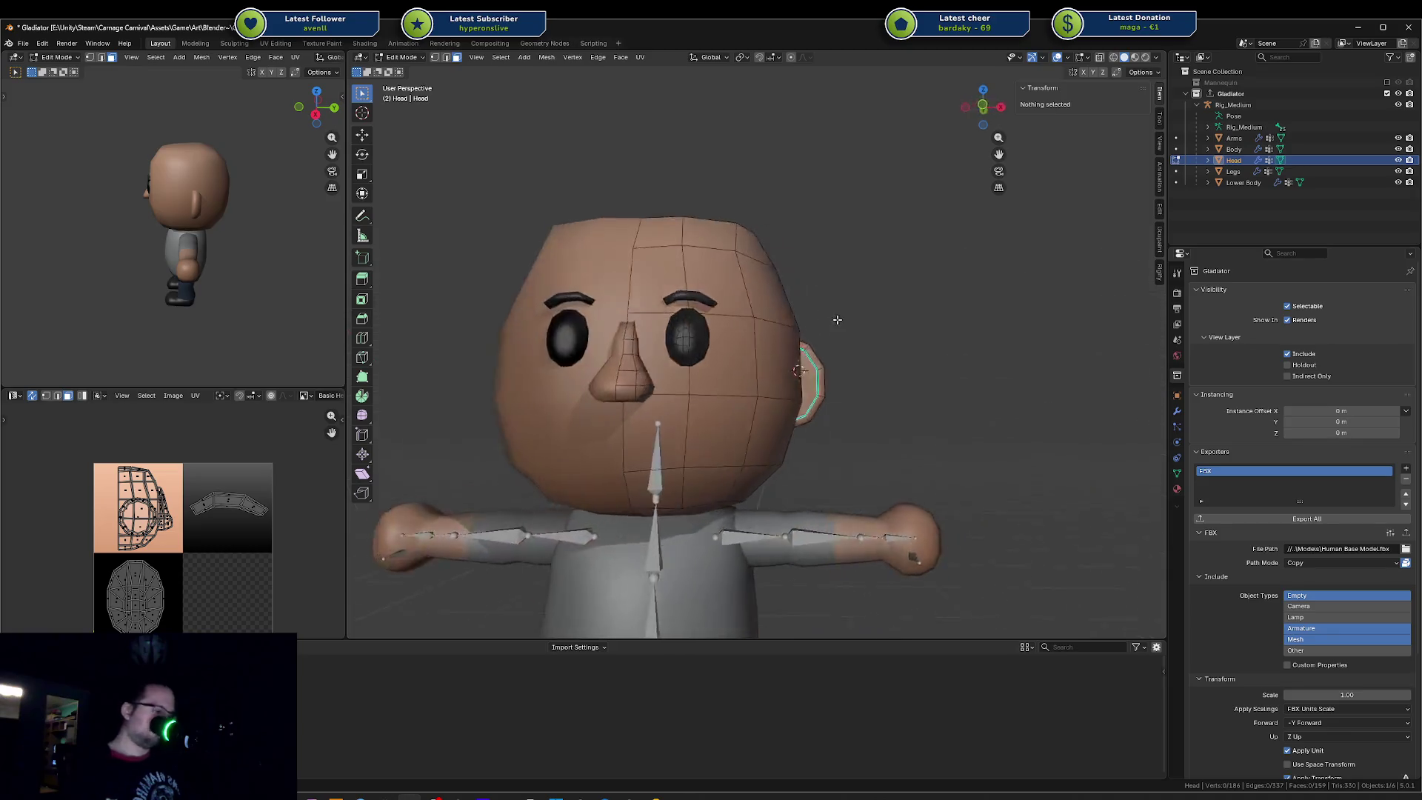
{"action": "key", "text": "shift+s"}
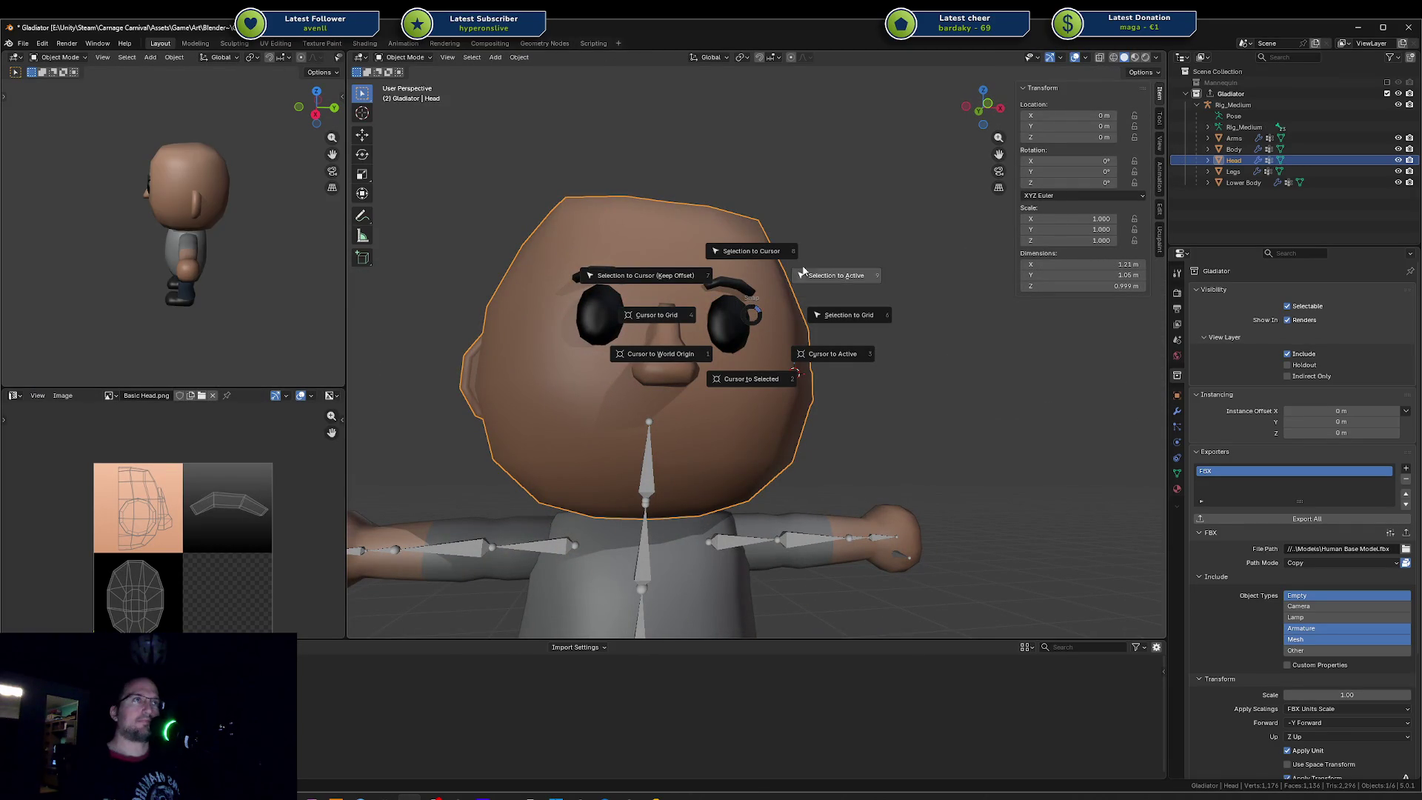
{"action": "left_click", "coordinate": [772, 352]}
{"action": "mouse_move", "coordinate": [773, 353]}
{"action": "middle_mouse_down"}
{"action": "mouse_move", "coordinate": [650, 405]}
{"action": "mouse_move", "coordinate": [795, 355]}
{"action": "middle_mouse_up"}
{"action": "key", "text": "Tab"}
{"action": "key", "text": "a"}
{"action": "key", "text": "shift+s"}
{"action": "left_click", "coordinate": [751, 375]}
{"action": "key", "text": "Tab"}
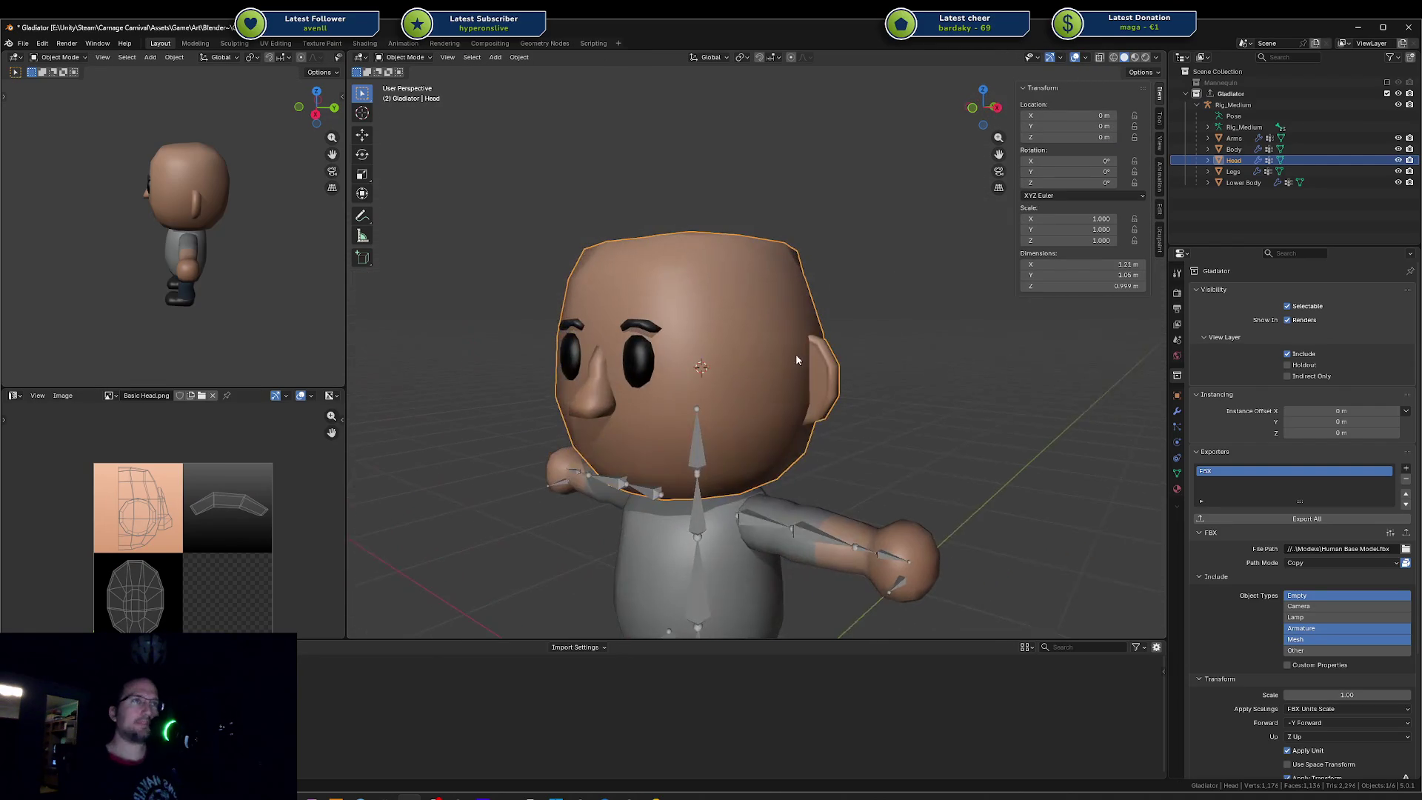
{"action": "key", "text": "shift+a"}
{"action": "key", "text": "Escape"}
Step: Briefly enter the rig's edit mode, then re-enter Edit Mode on the head mesh with nothing selected
{"action": "mouse_move", "coordinate": [694, 233]}
{"action": "middle_mouse_down"}
{"action": "mouse_move", "coordinate": [724, 272]}
{"action": "mouse_move", "coordinate": [679, 419]}
{"action": "middle_mouse_up"}
{"action": "left_click", "coordinate": [680, 424]}
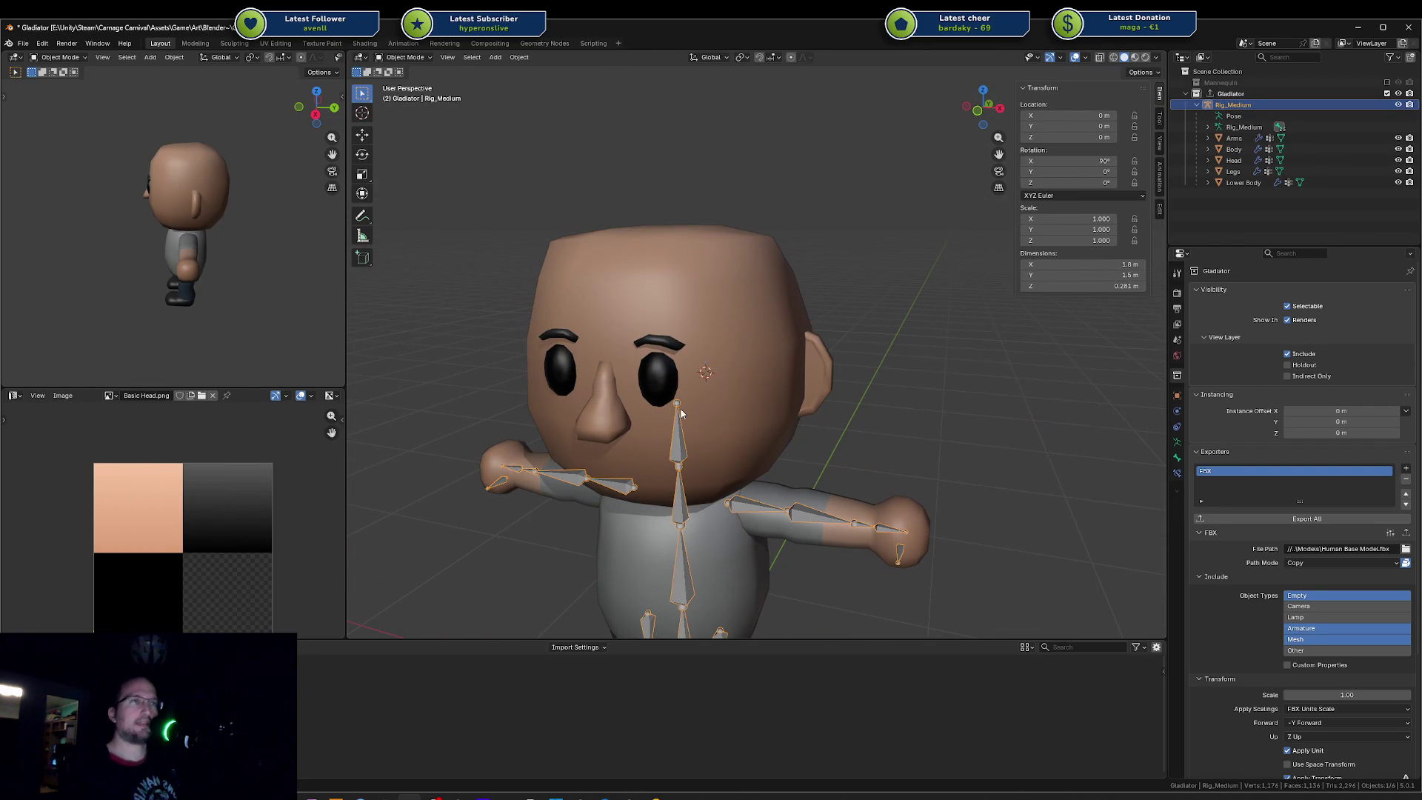
{"action": "key", "text": "Tab"}
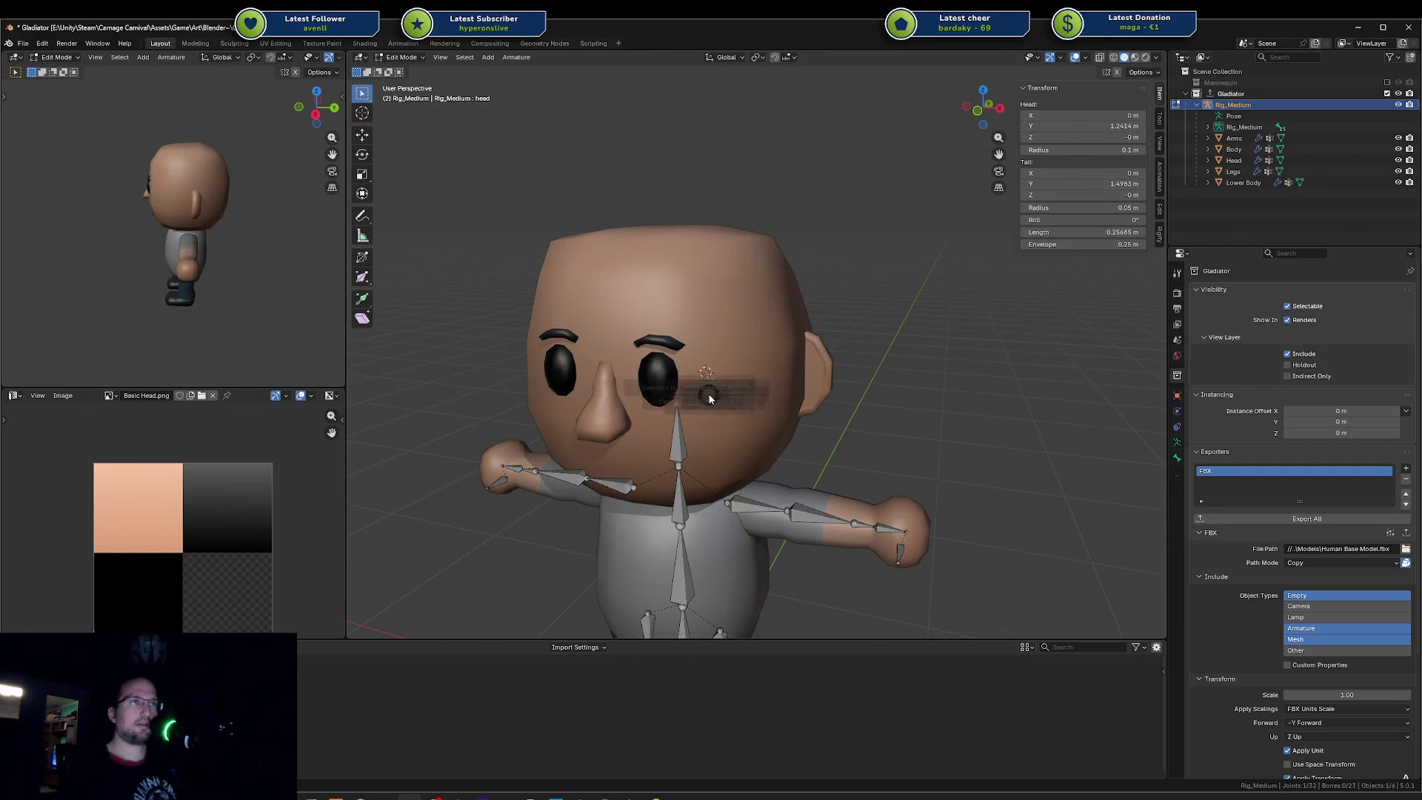
{"action": "key", "text": "Tab"}
{"action": "left_click", "coordinate": [733, 353]}
{"action": "middle_click_drag", "start_coordinate": [732, 353], "coordinate": [693, 357]}
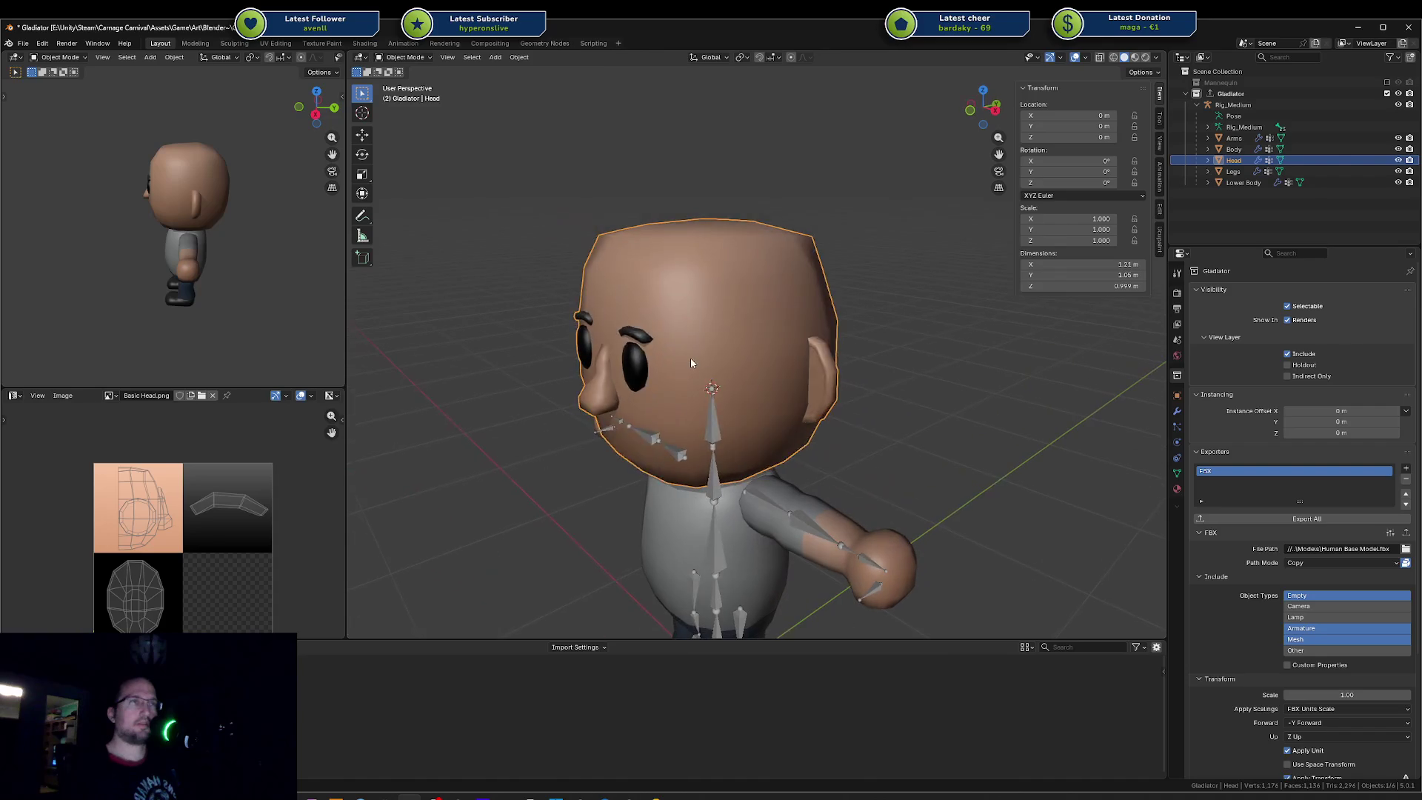
{"action": "key", "text": "Tab"}
{"action": "key", "text": "alt+a"}
{"action": "right_click", "coordinate": [732, 350]}
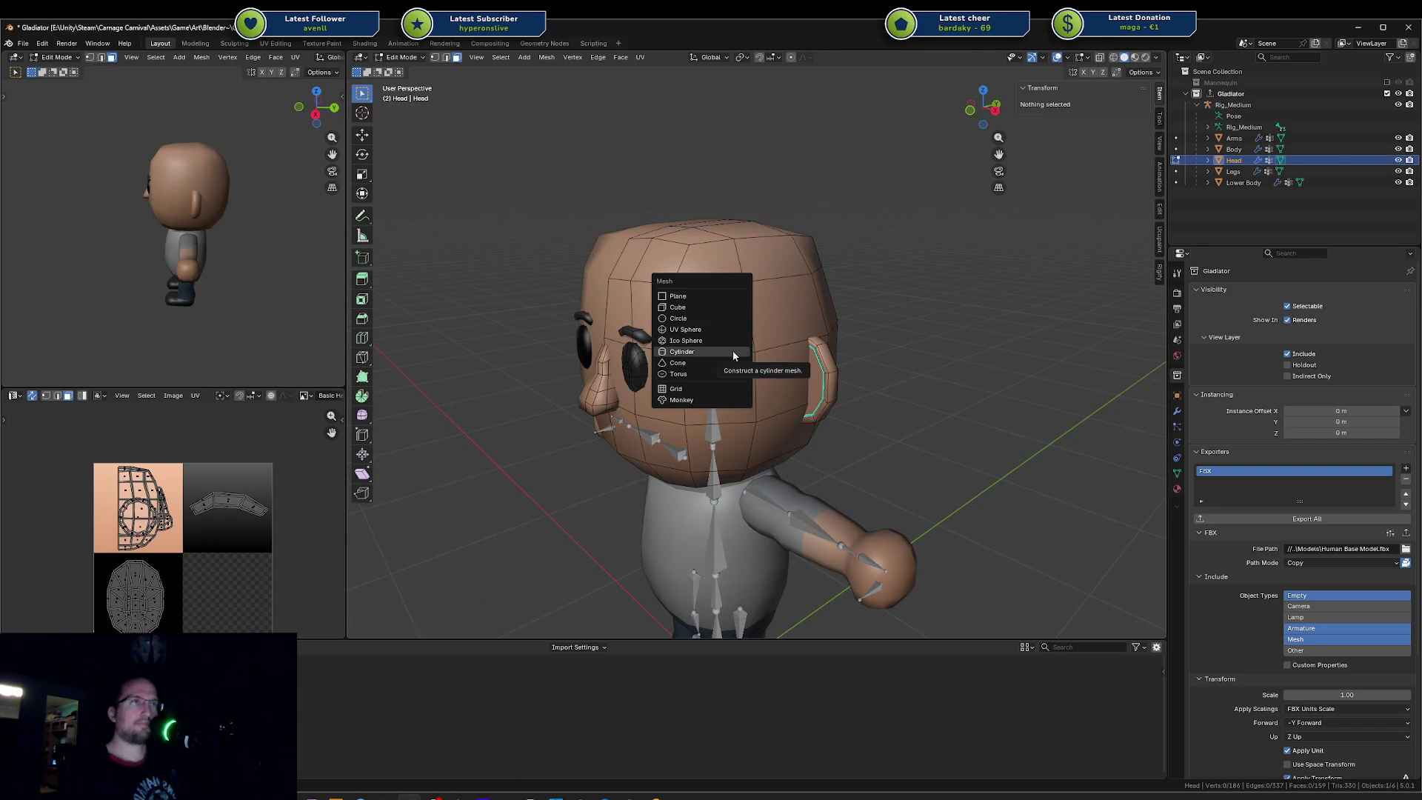
Step: Raise the edge loop around the top of the head along Z
{"action": "middle_click_drag", "start_coordinate": [794, 265], "coordinate": [818, 297]}
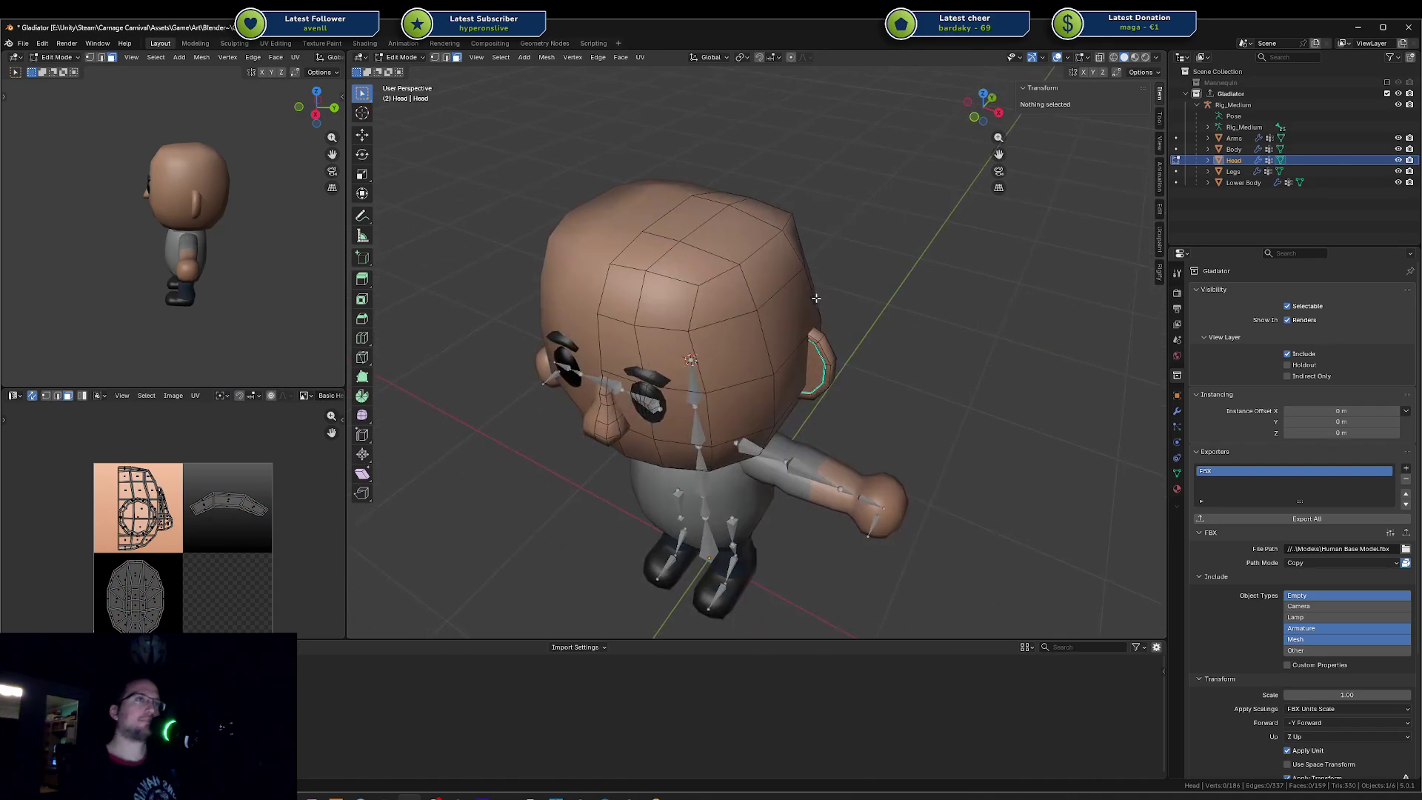
{"action": "left_click", "coordinate": [675, 285]}
{"action": "middle_click_drag", "start_coordinate": [675, 285], "coordinate": [652, 308]}
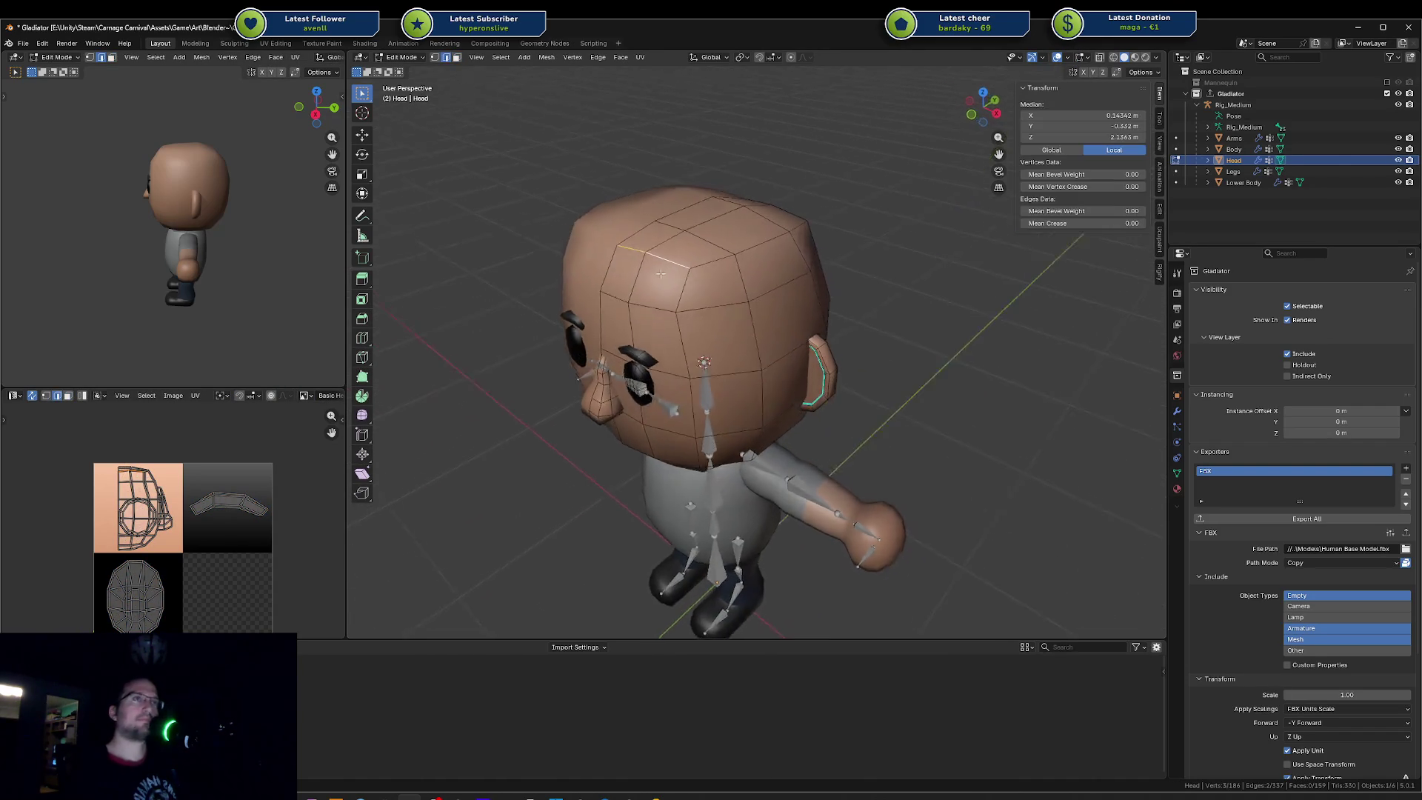
{"action": "left_click", "coordinate": [657, 305], "text": "alt+shift"}
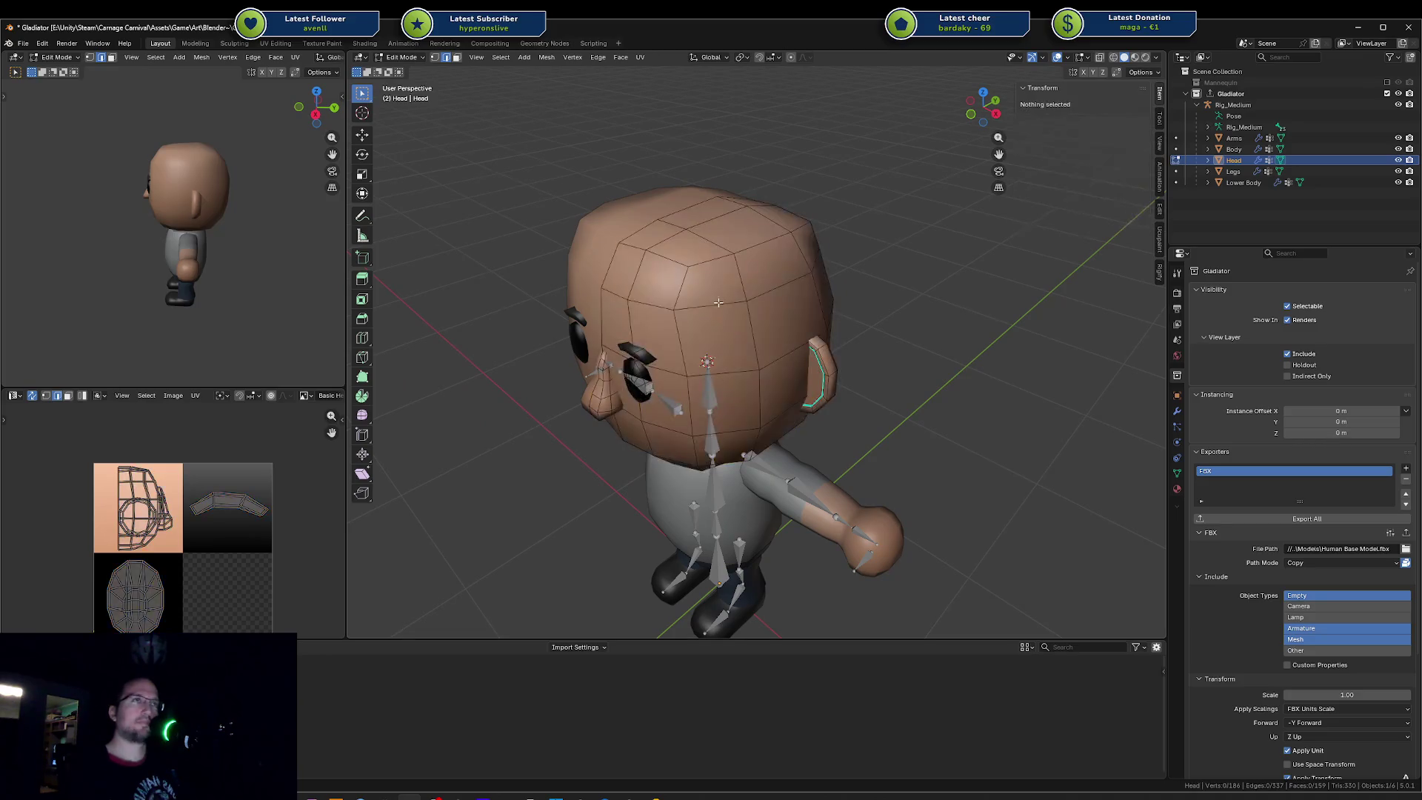
{"action": "key", "text": "g"}
{"action": "key", "text": "z"}
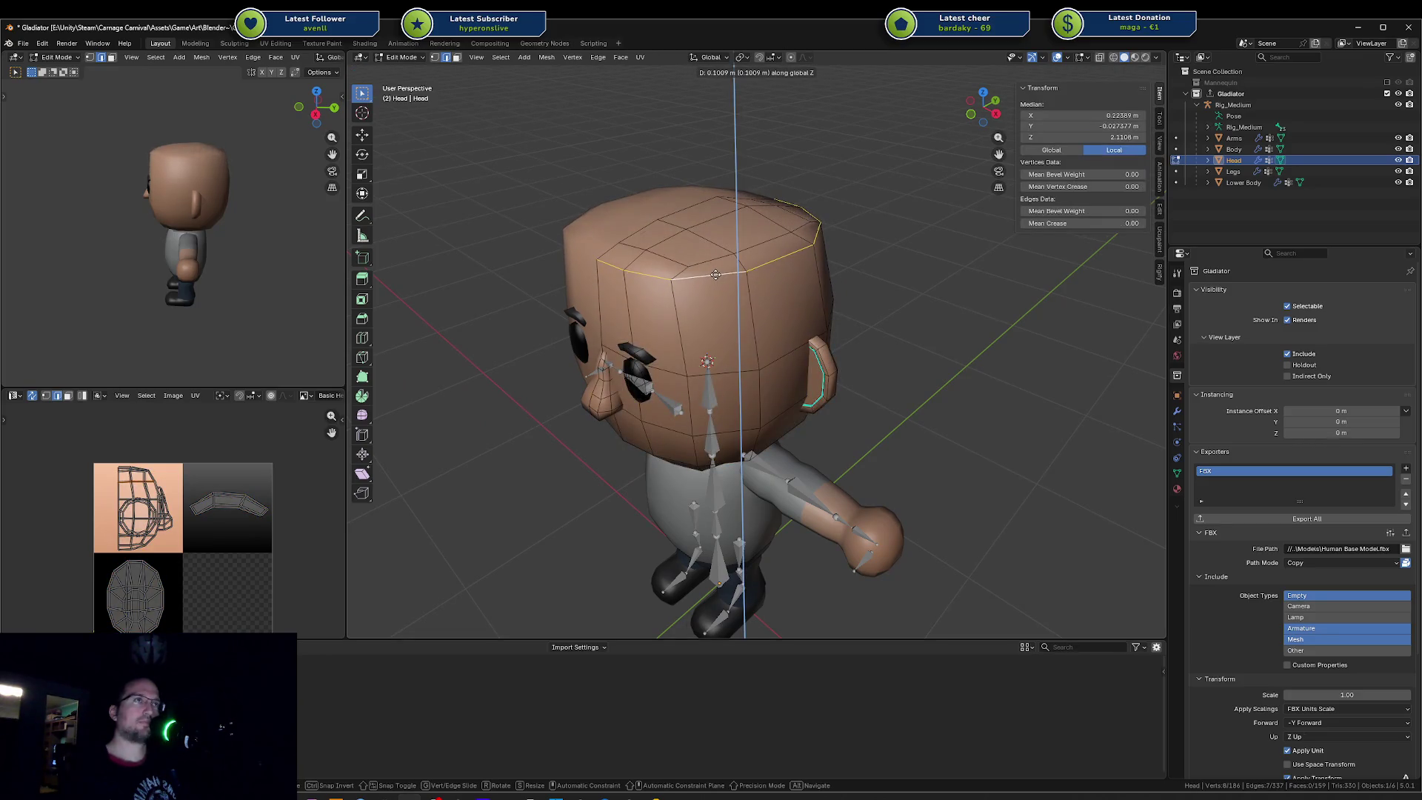
{"action": "left_click", "coordinate": [716, 280]}
{"action": "key", "text": "alt+a"}
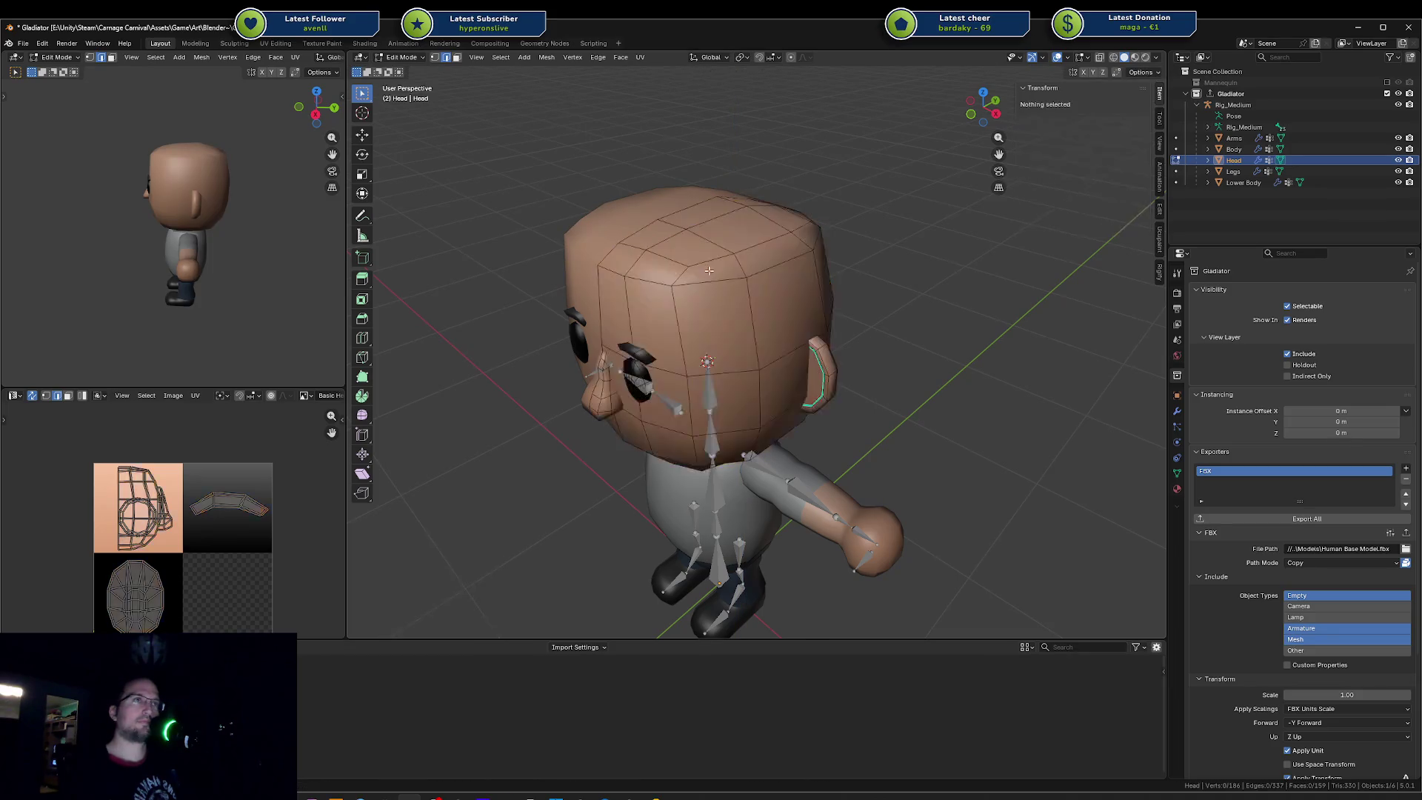
{"action": "middle_click_drag", "start_coordinate": [704, 258], "coordinate": [753, 311]}
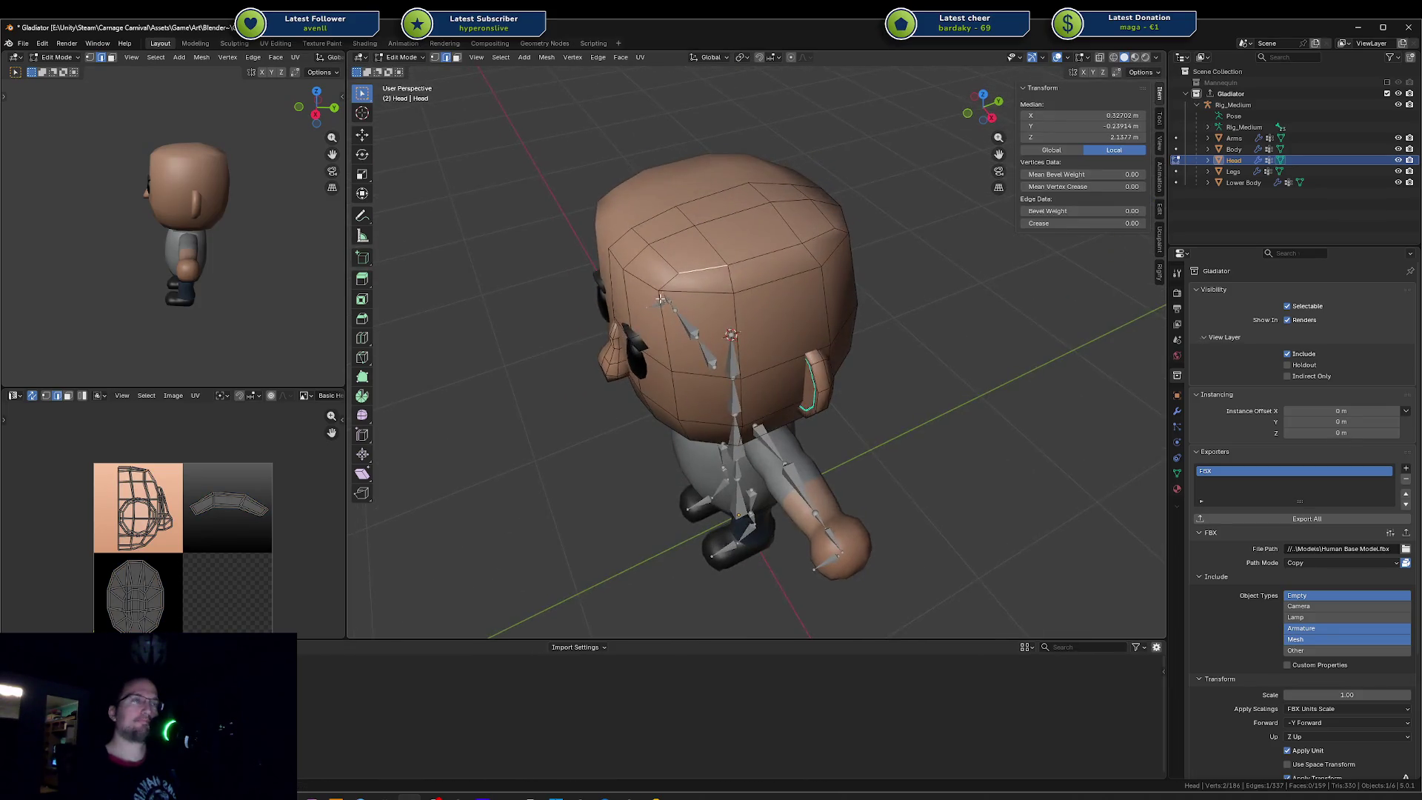
{"action": "key", "text": "Tab"}
{"action": "key", "text": "Tab"}
Step: Move a top-head edge front-back along Y in two passes to flatten the skull
{"action": "key", "text": "a"}
{"action": "key", "text": "alt+a"}
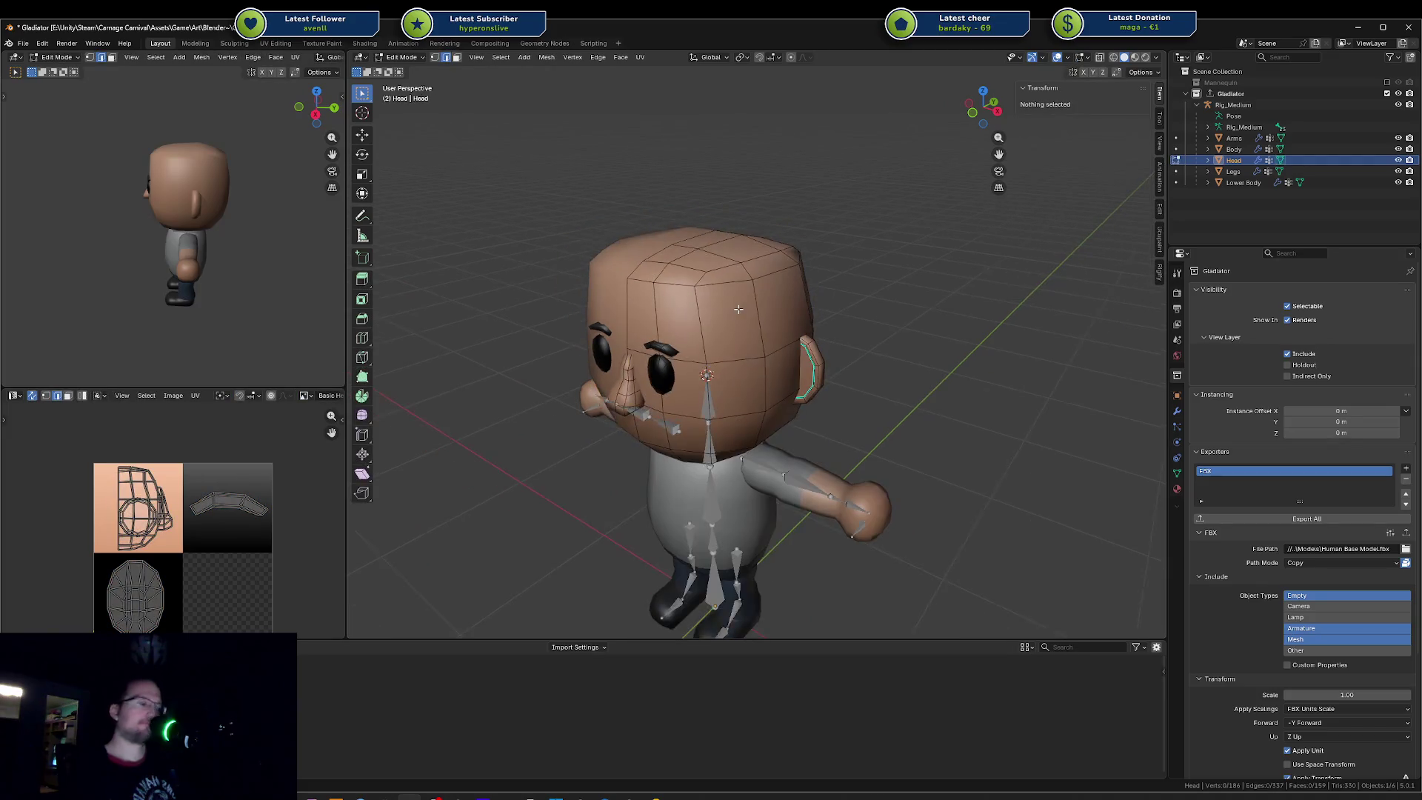
{"action": "mouse_move", "coordinate": [753, 313]}
{"action": "middle_mouse_down"}
{"action": "mouse_move", "coordinate": [717, 314]}
{"action": "mouse_move", "coordinate": [617, 263]}
{"action": "middle_mouse_up"}
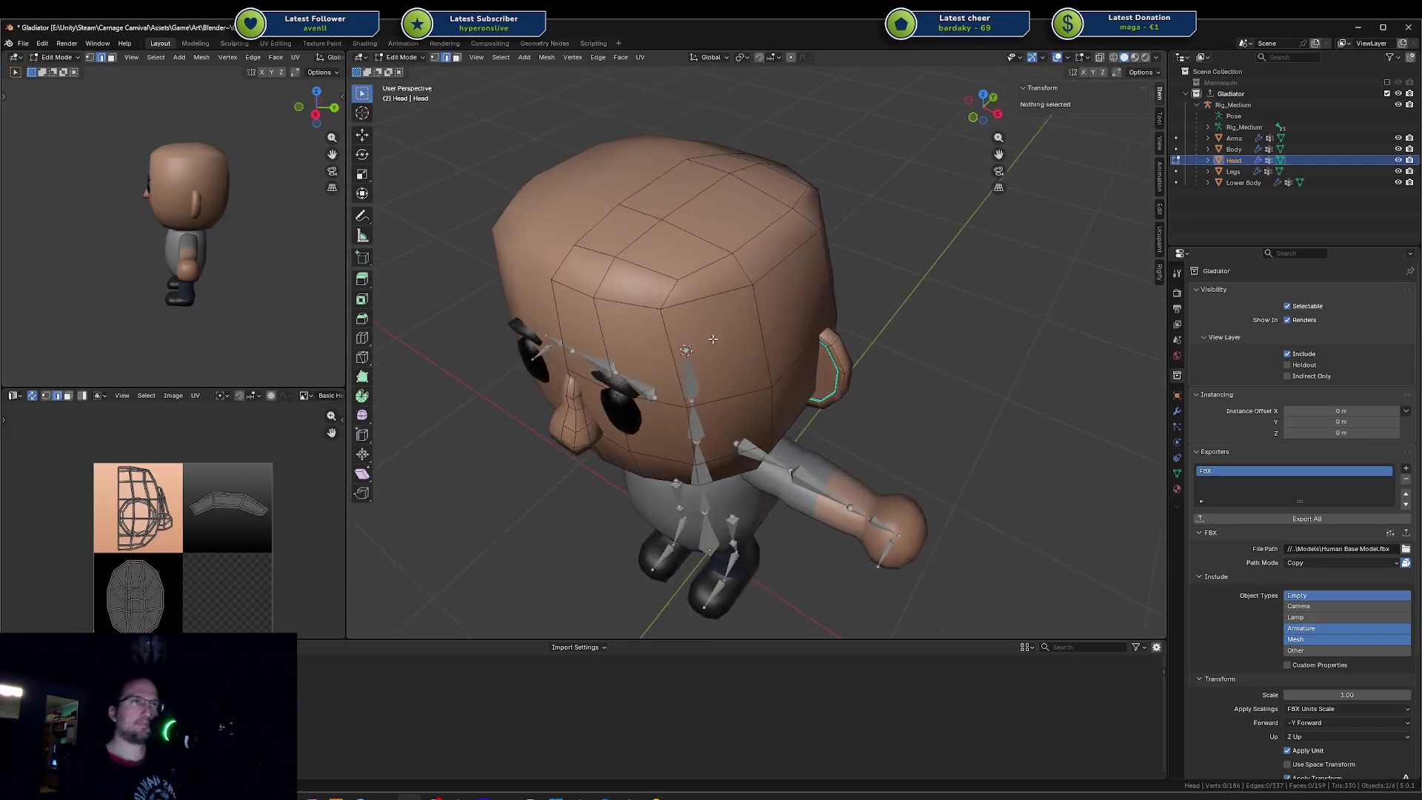
{"action": "left_click", "coordinate": [608, 256]}
{"action": "key", "text": "g"}
{"action": "key", "text": "y"}
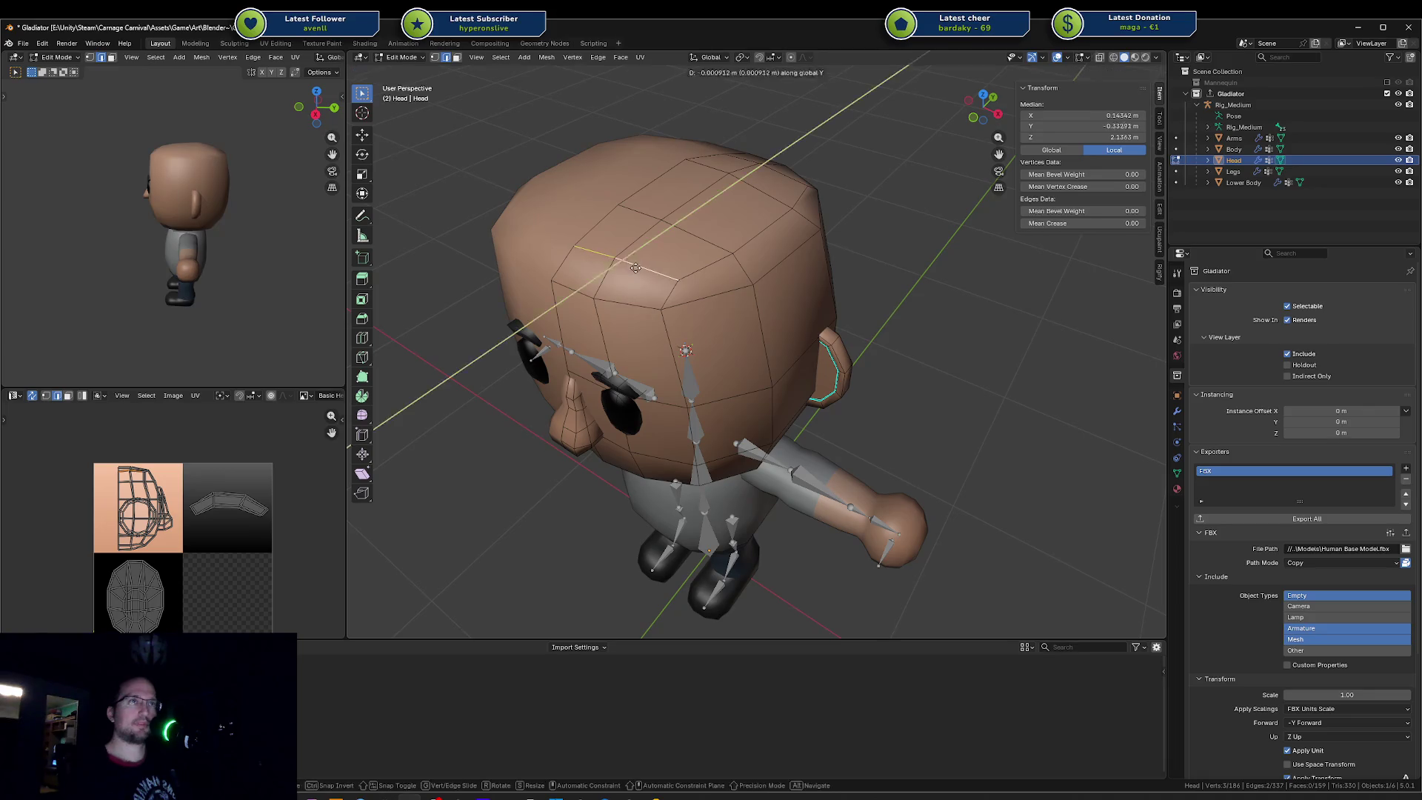
{"action": "left_click", "coordinate": [624, 278]}
{"action": "middle_click_drag", "start_coordinate": [194, 240], "coordinate": [291, 228]}
{"action": "scroll", "coordinate": [290, 228], "scroll_direction": "up", "scroll_amount": 3}
{"action": "scroll", "coordinate": [290, 227], "scroll_direction": "up", "scroll_amount": 3}
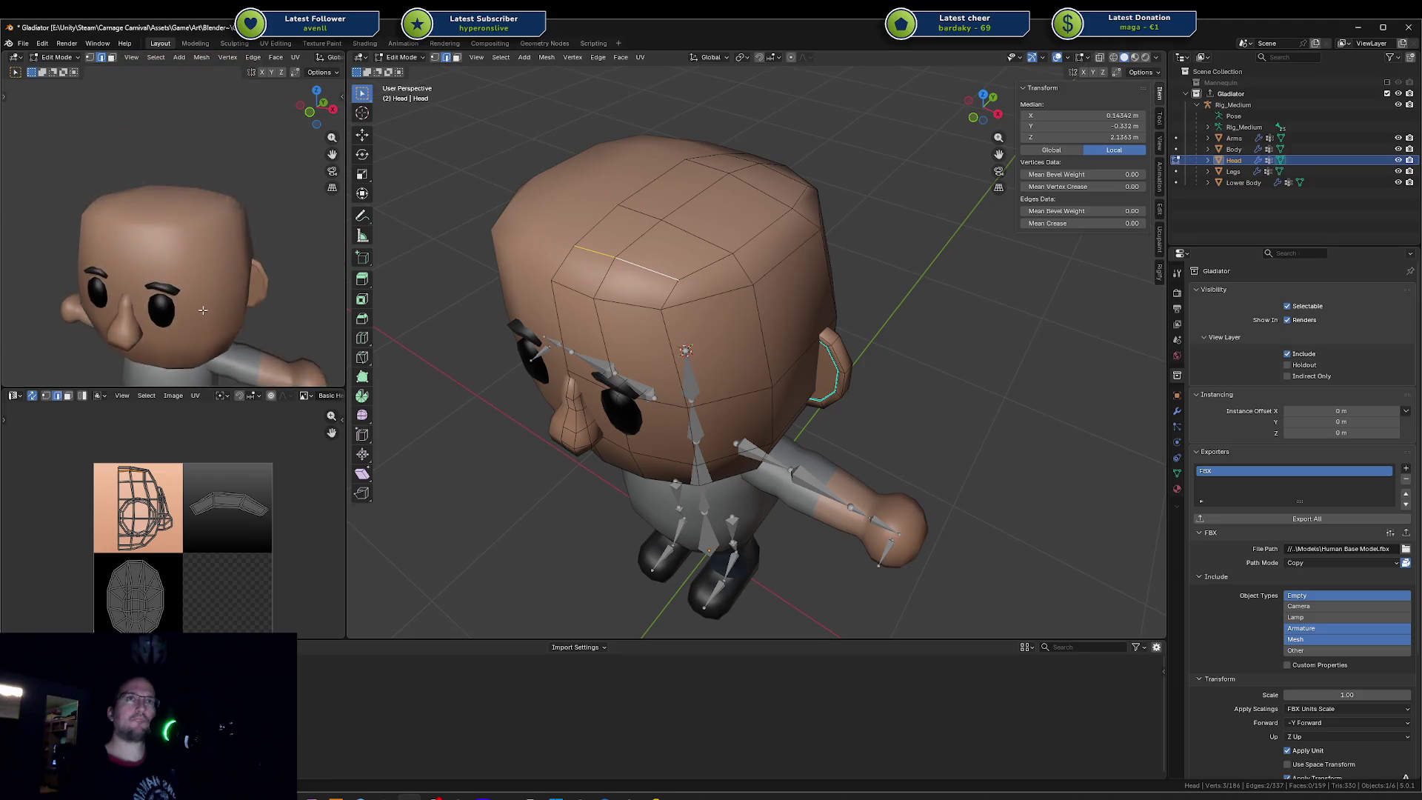
{"action": "scroll", "coordinate": [291, 228], "scroll_direction": "up", "scroll_amount": 2}
{"action": "mouse_move", "coordinate": [667, 312]}
{"action": "middle_mouse_down"}
{"action": "mouse_move", "coordinate": [717, 288]}
{"action": "mouse_move", "coordinate": [687, 294]}
{"action": "middle_mouse_up"}
{"action": "key", "text": "g"}
{"action": "key", "text": "y"}
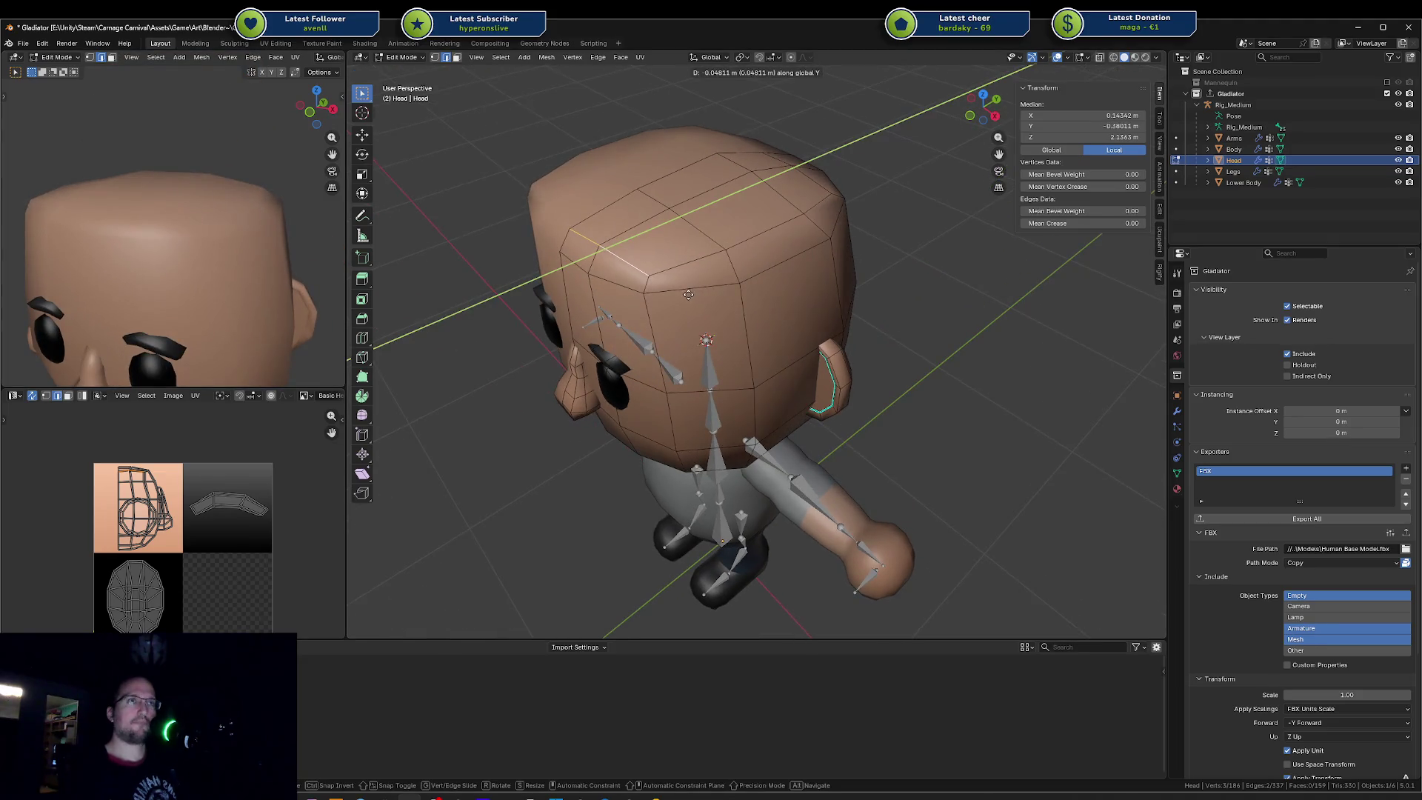
{"action": "left_click", "coordinate": [680, 292]}
Step: Shift top edges sideways along X and back along Y, then leave Edit Mode to inspect the squarer head
{"action": "key", "text": "g"}
{"action": "key", "text": "y"}
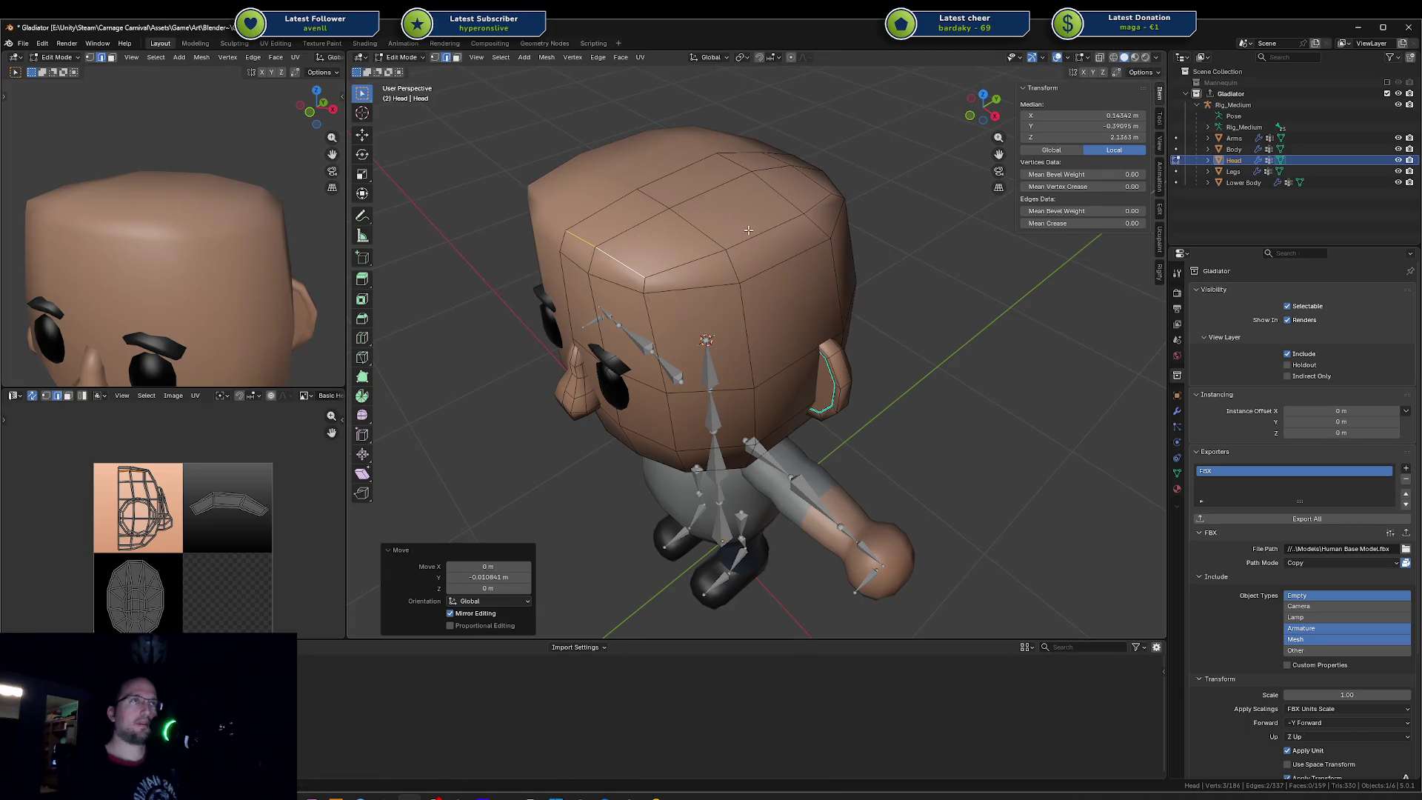
{"action": "key", "text": "x"}
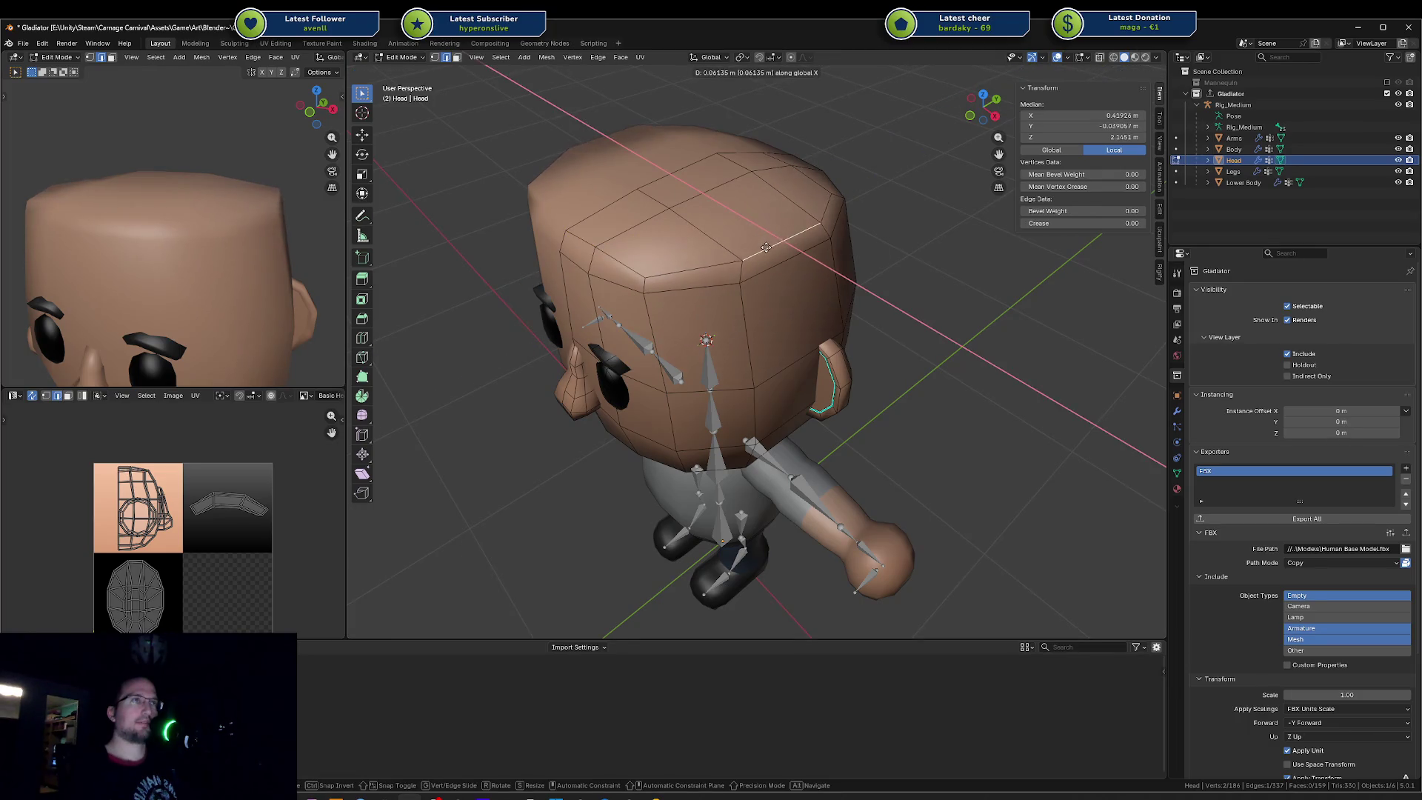
{"action": "left_click", "coordinate": [745, 245]}
{"action": "middle_click_drag", "start_coordinate": [745, 244], "coordinate": [612, 264]}
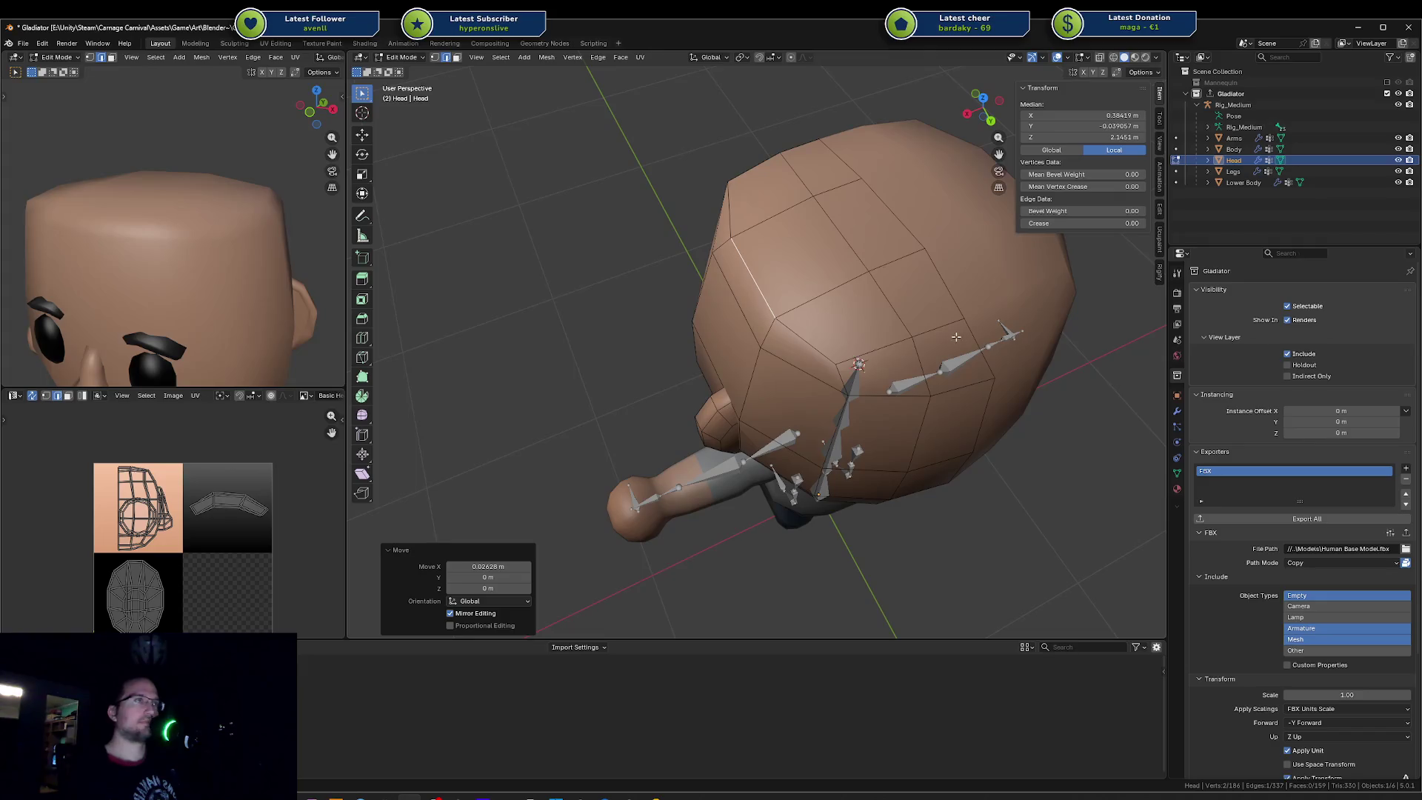
{"action": "key", "text": "g"}
{"action": "key", "text": "y"}
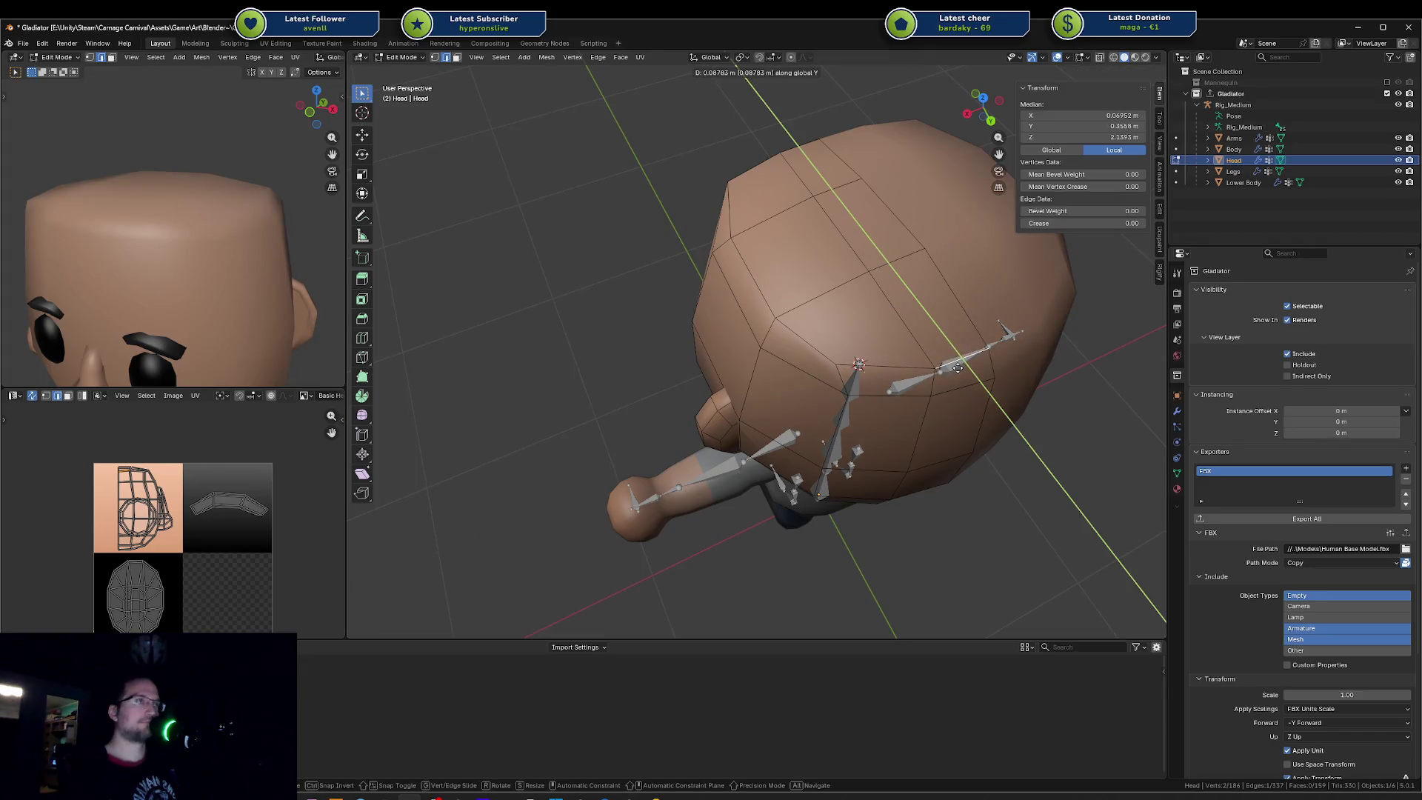
{"action": "left_click", "coordinate": [957, 367]}
{"action": "middle_click_drag", "start_coordinate": [958, 368], "coordinate": [993, 309]}
{"action": "key", "text": "Tab"}
{"action": "middle_click_drag", "start_coordinate": [793, 258], "coordinate": [745, 296]}
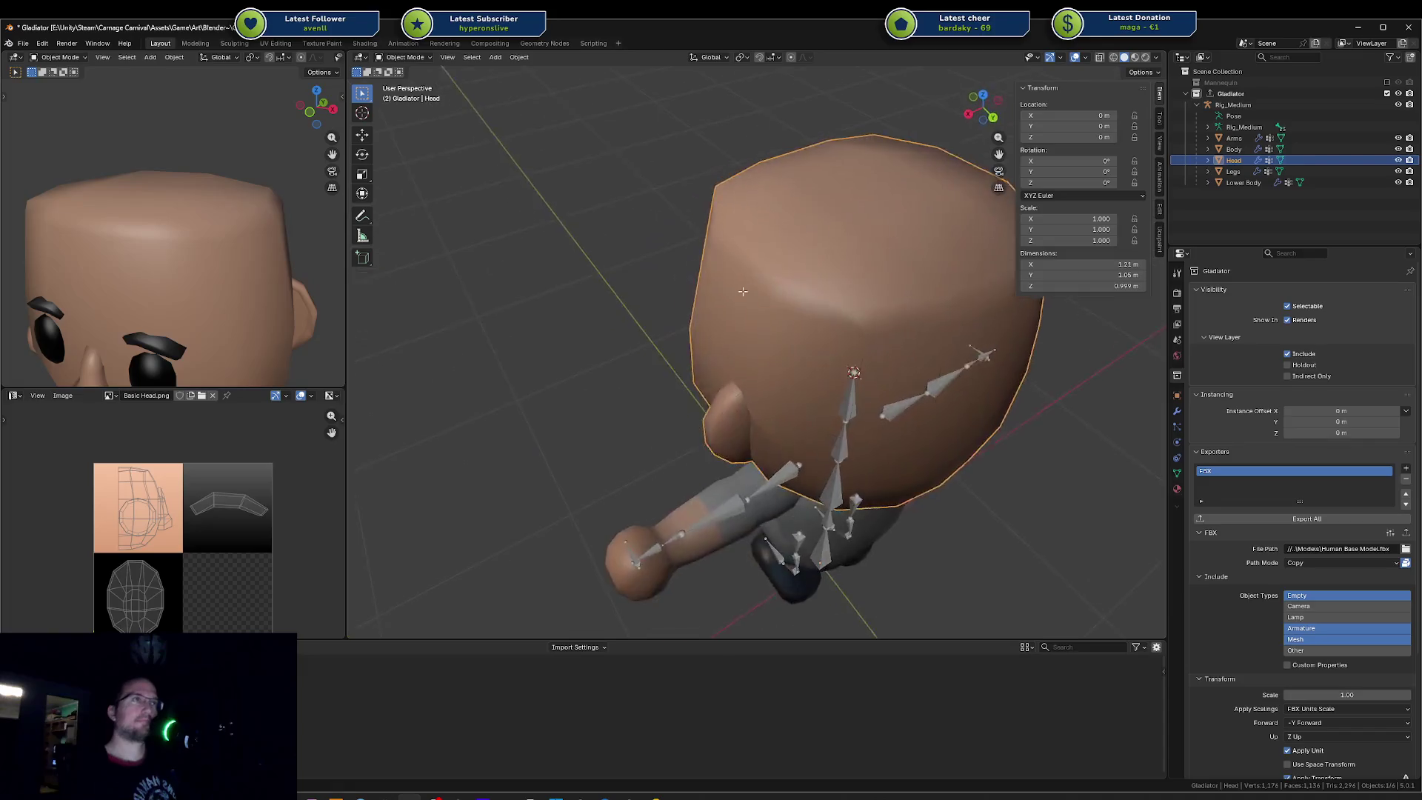
Step: Slide a head-top vertex, then raise the edge loop around the head top along Z
{"action": "key", "text": "Tab"}
{"action": "left_click", "coordinate": [944, 300]}
{"action": "key", "text": "g"}
{"action": "key", "text": "g"}
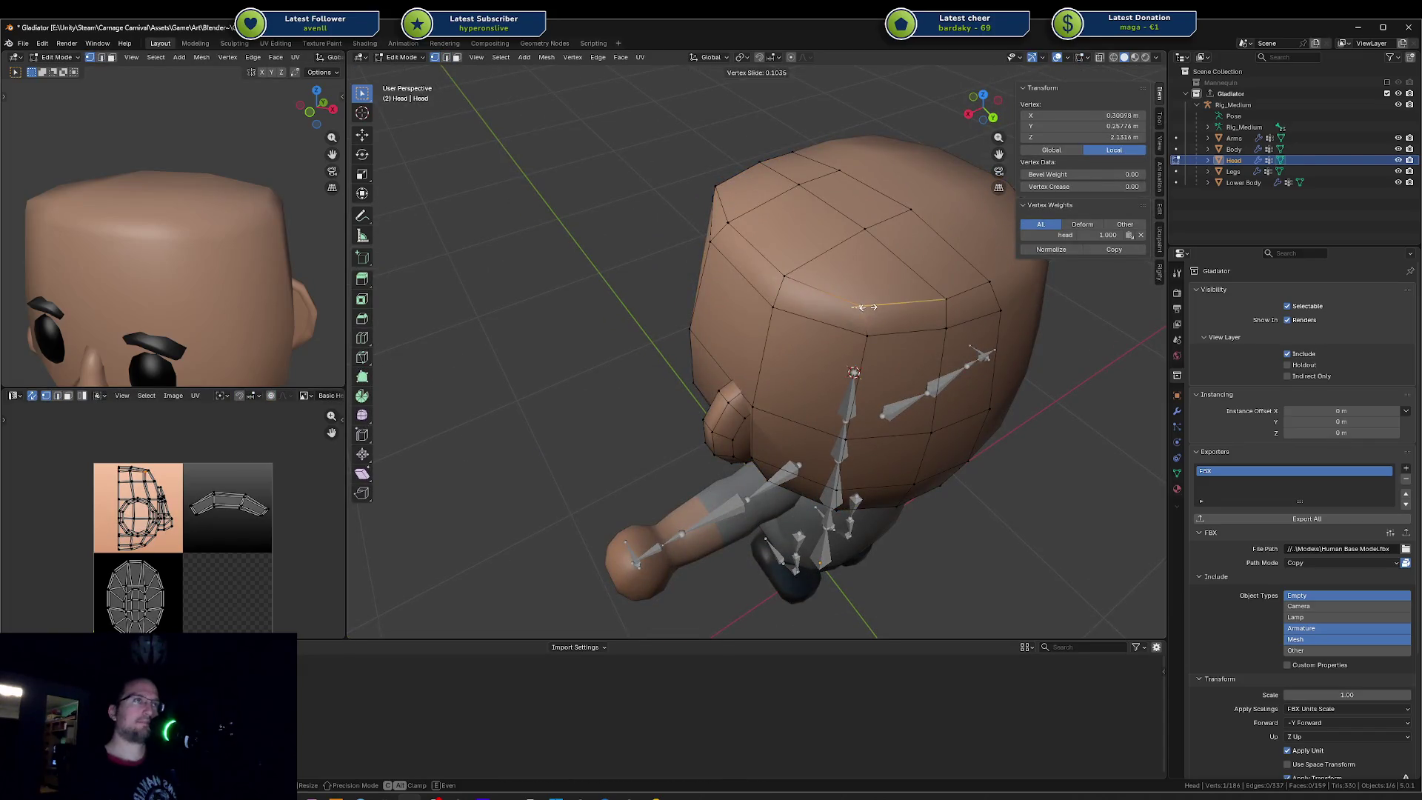
{"action": "left_click", "coordinate": [879, 306]}
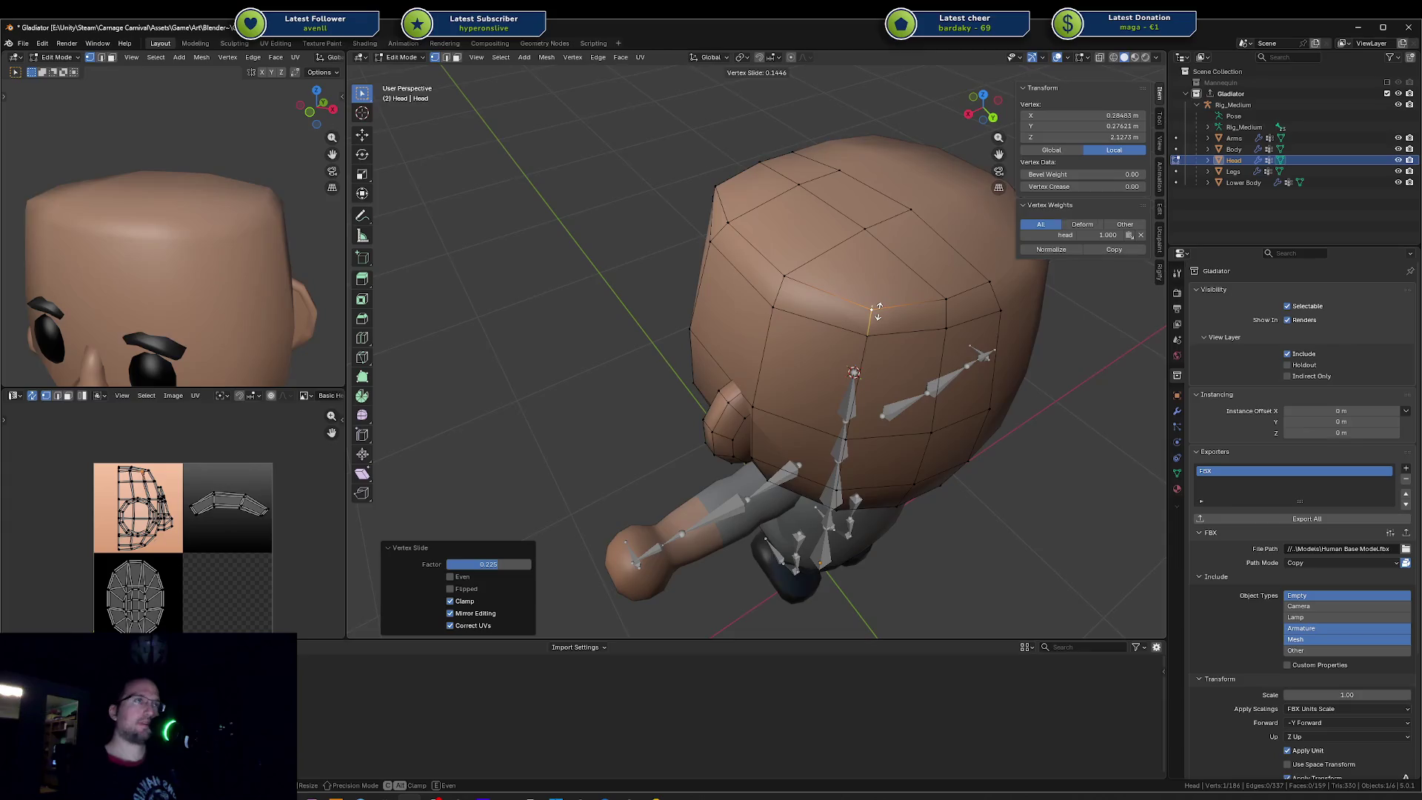
{"action": "left_click", "coordinate": [789, 284]}
{"action": "key", "text": "a"}
{"action": "key", "text": "alt+a"}
{"action": "left_click", "coordinate": [799, 309], "text": "alt"}
{"action": "key", "text": "g"}
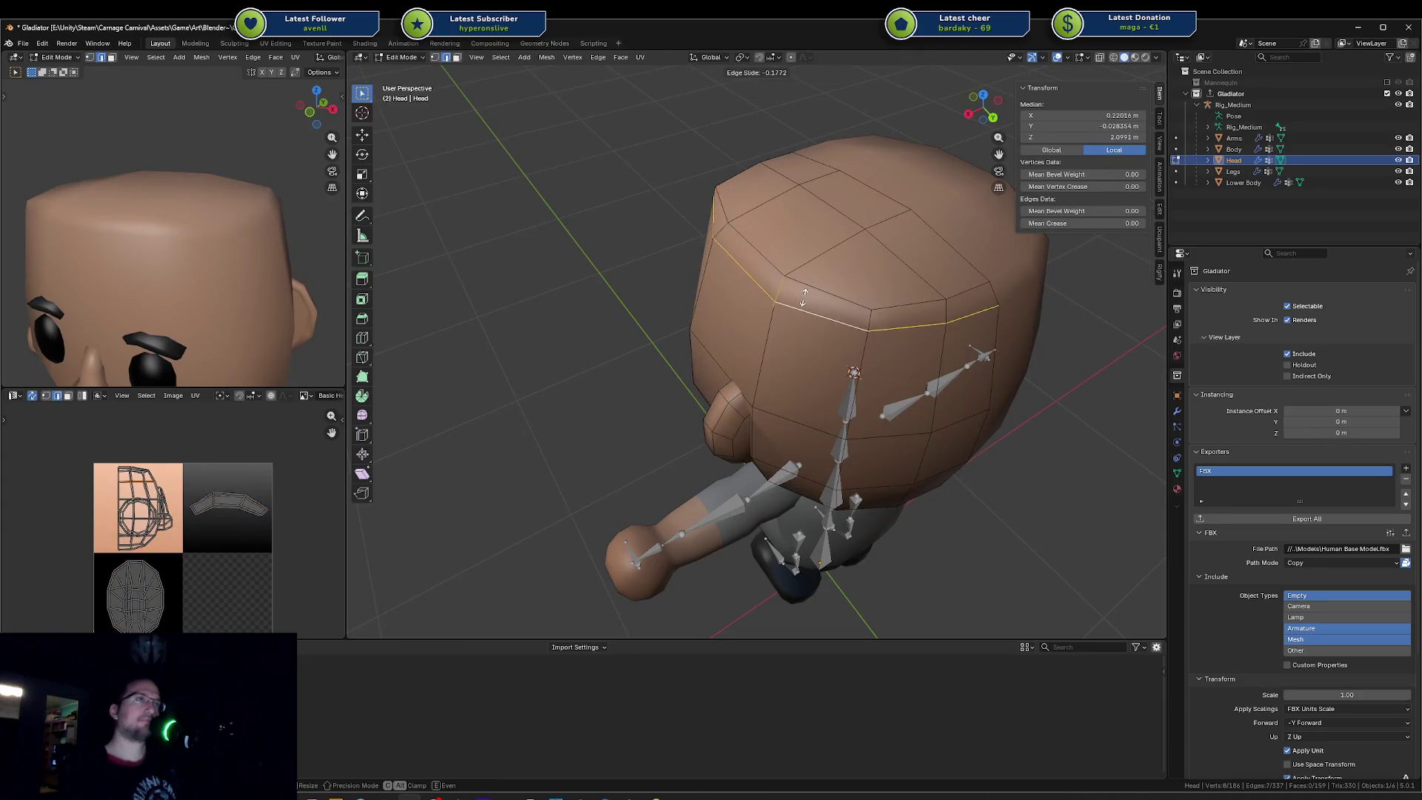
{"action": "key", "text": "z"}
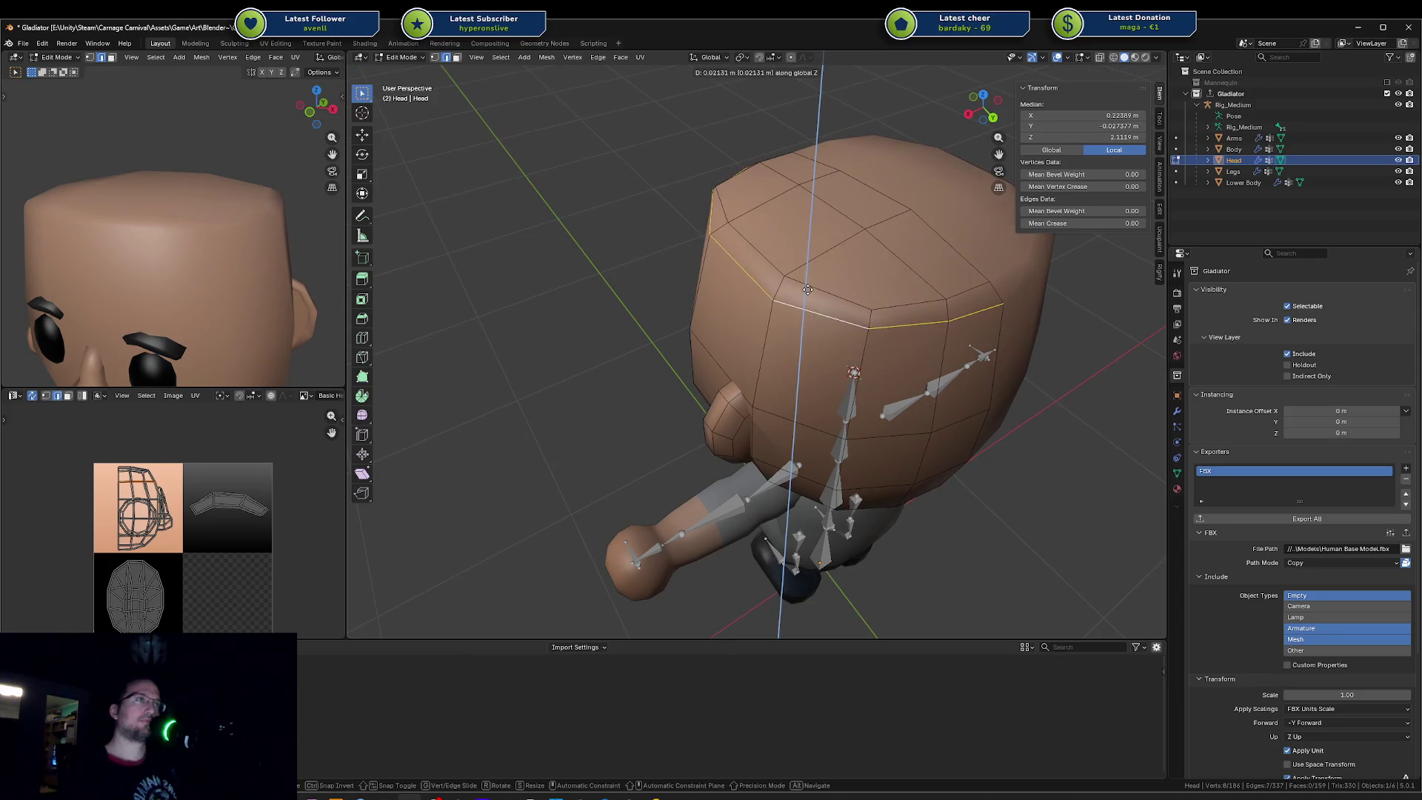
{"action": "left_click", "coordinate": [808, 290]}
{"action": "mouse_move", "coordinate": [808, 290]}
{"action": "middle_mouse_down"}
{"action": "mouse_move", "coordinate": [707, 250]}
{"action": "mouse_move", "coordinate": [617, 269]}
{"action": "middle_mouse_up"}
{"action": "scroll", "coordinate": [633, 266], "scroll_direction": "up", "scroll_amount": 3}
Step: Vertex-slide a top corner vertex along its edges three times and nudge it along Y for a boxier silhouette
{"action": "key", "text": "a"}
{"action": "left_click", "coordinate": [558, 207]}
{"action": "key", "text": "shift+v"}
{"action": "left_click", "coordinate": [593, 227]}
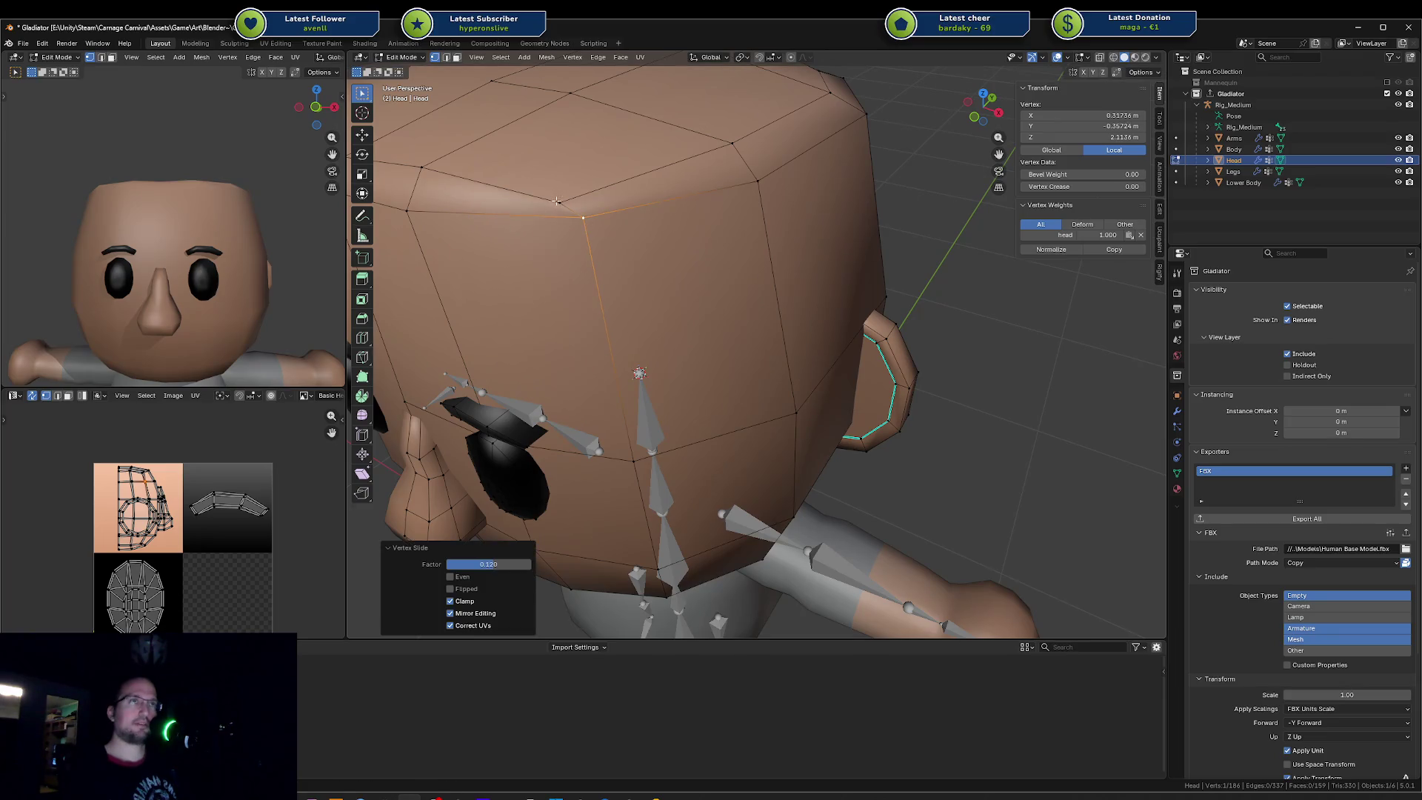
{"action": "key", "text": "shift+v"}
{"action": "left_click", "coordinate": [575, 192]}
{"action": "key", "text": "shift+v"}
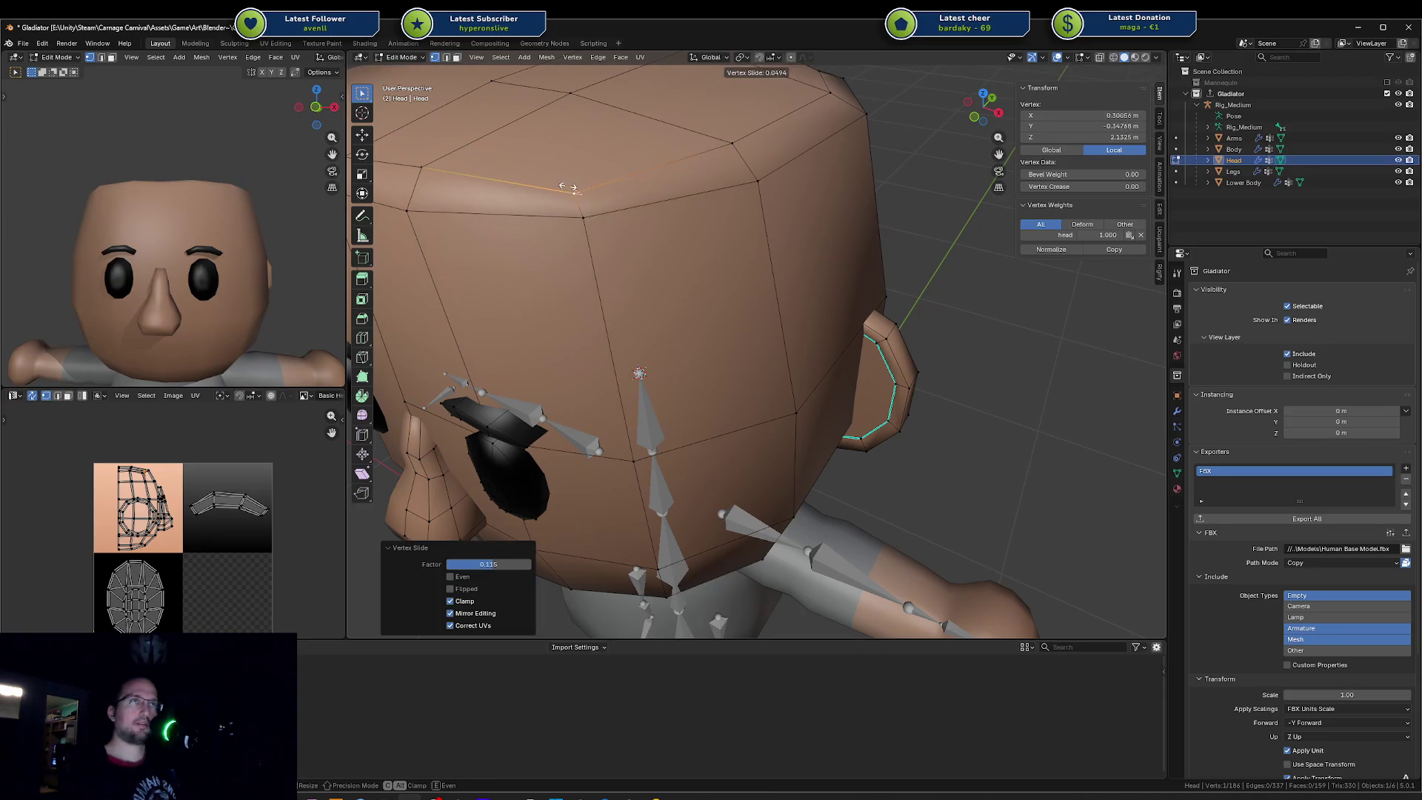
{"action": "left_click", "coordinate": [570, 190]}
{"action": "scroll", "coordinate": [571, 191], "scroll_direction": "down", "scroll_amount": 5}
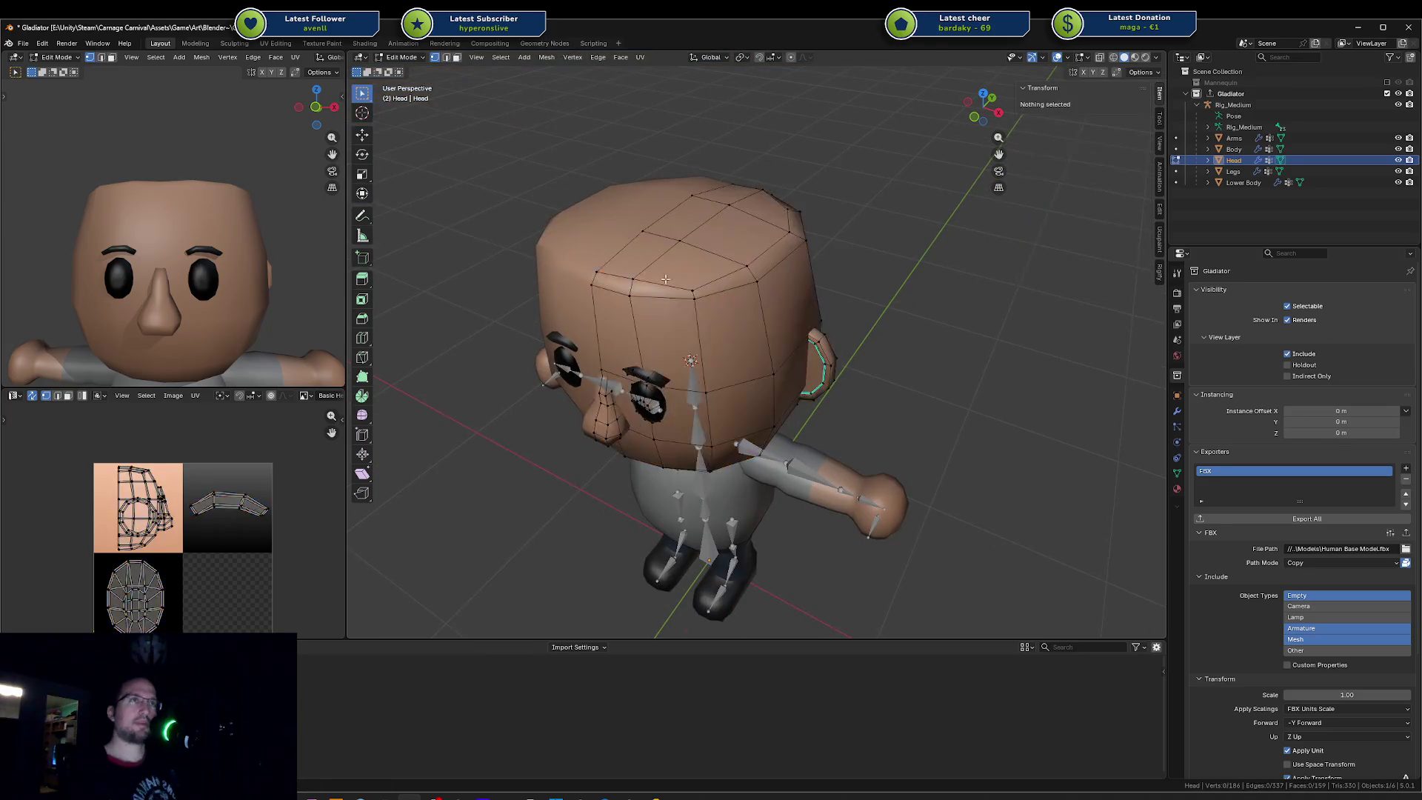
{"action": "key", "text": "g"}
{"action": "key", "text": "y"}
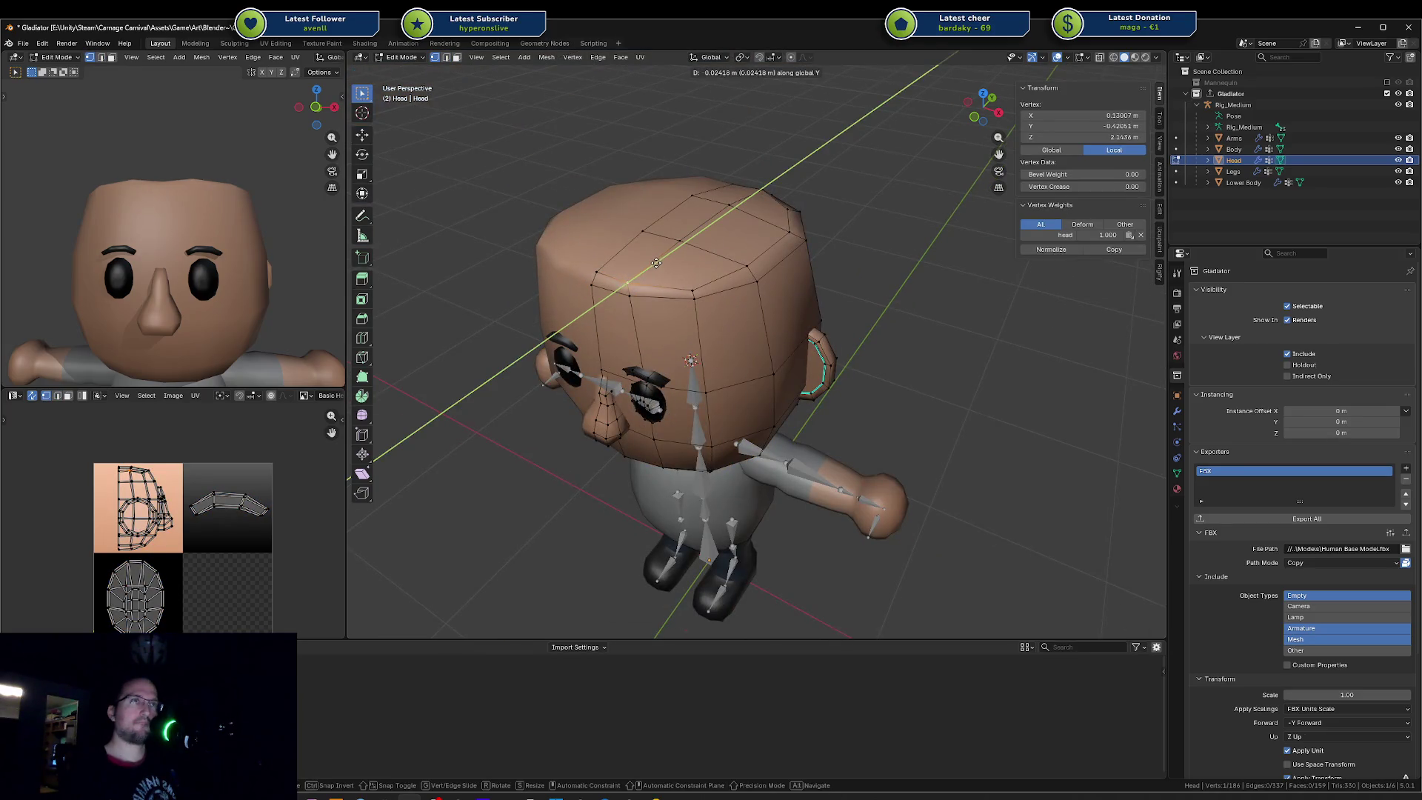
{"action": "left_click", "coordinate": [656, 262]}
{"action": "left_click", "coordinate": [621, 288], "text": "alt"}
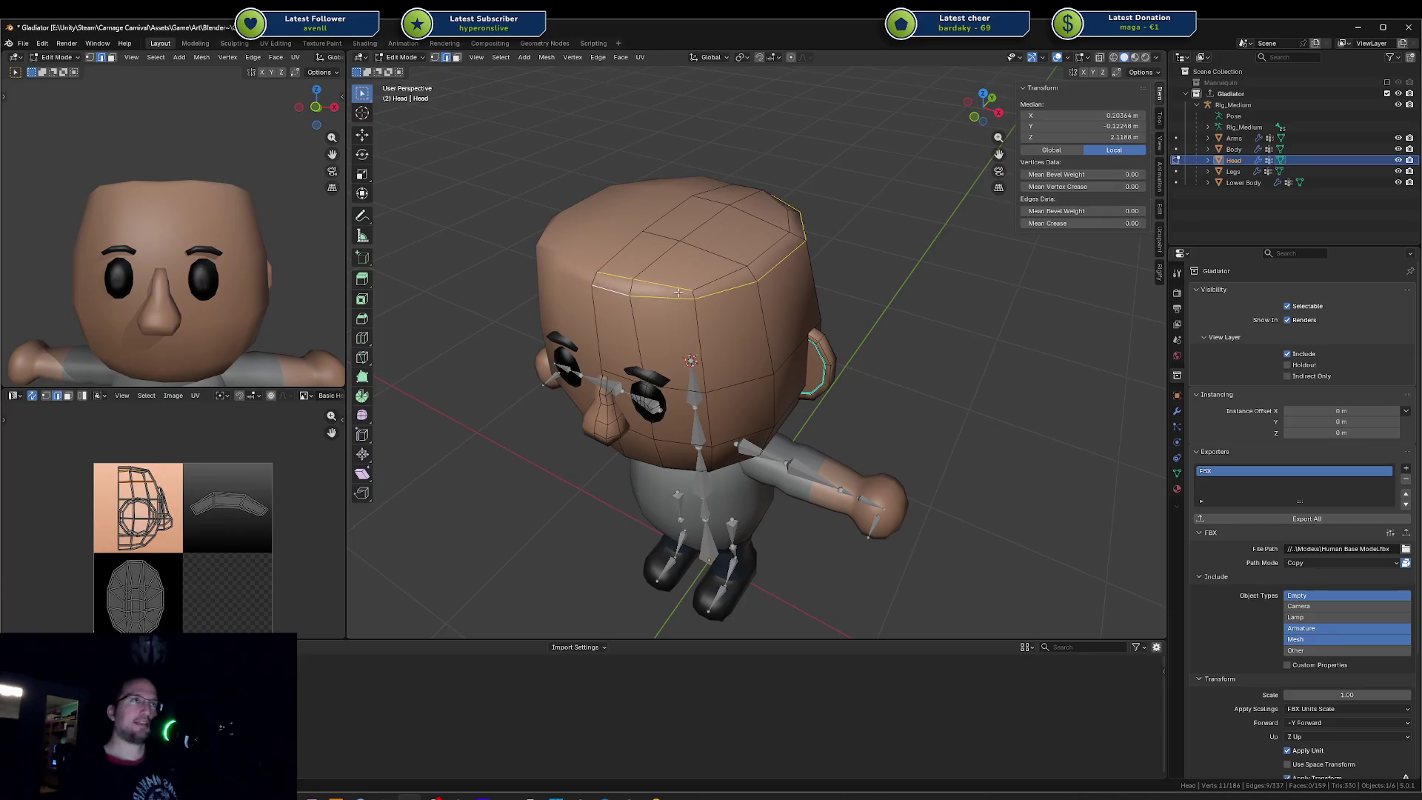
{"action": "middle_click_drag", "start_coordinate": [760, 245], "coordinate": [904, 244]}
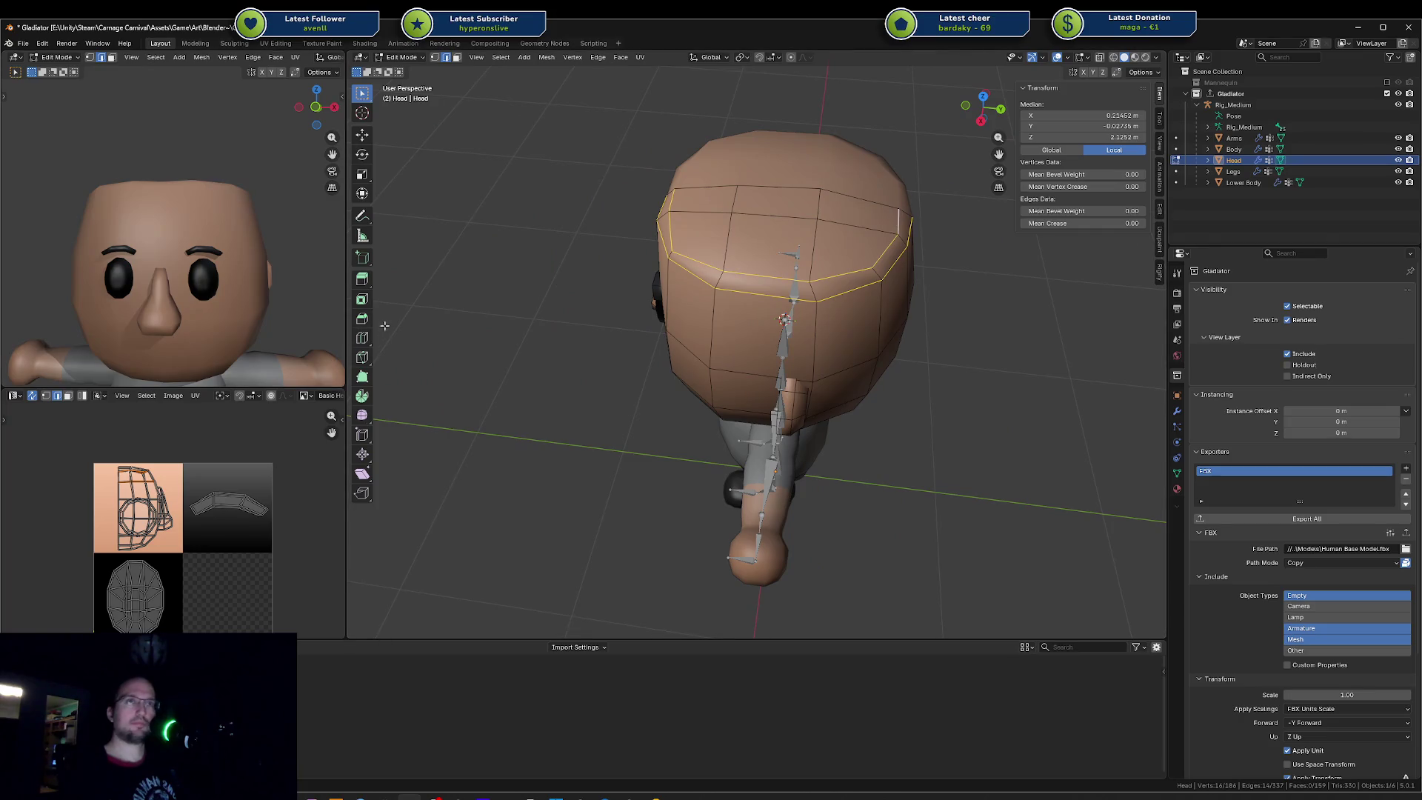
Step: Try the Smooth tool on the selected edge loop, then undo it to keep the squared shape
{"action": "left_click", "coordinate": [361, 414]}
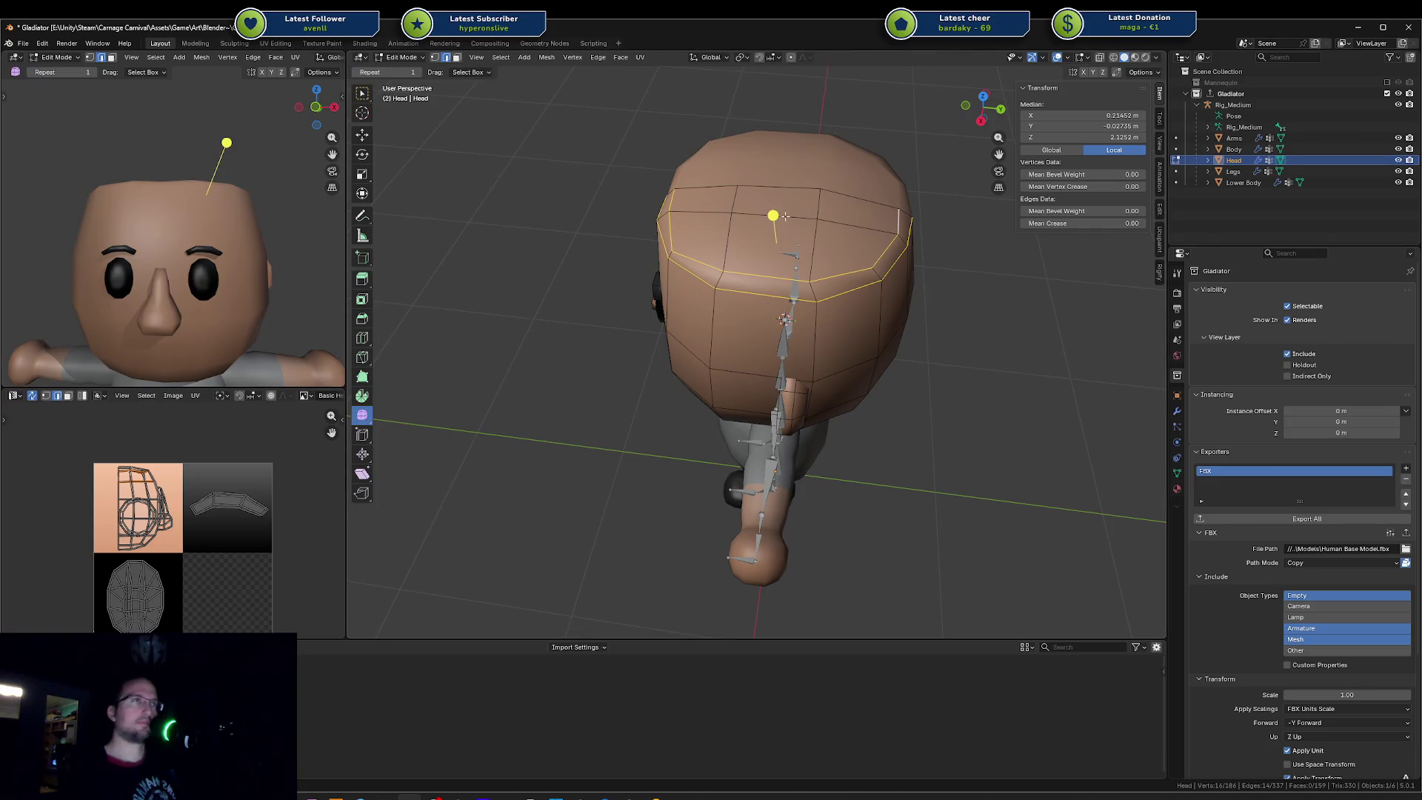
{"action": "mouse_move", "coordinate": [777, 204]}
{"action": "left_mouse_down"}
{"action": "mouse_move", "coordinate": [612, 215]}
{"action": "mouse_move", "coordinate": [89, 189]}
{"action": "mouse_move", "coordinate": [232, 192]}
{"action": "left_mouse_up"}
{"action": "key", "text": "alt+a"}
{"action": "middle_click_drag", "start_coordinate": [756, 333], "coordinate": [701, 270]}
{"action": "scroll", "coordinate": [701, 270], "scroll_direction": "up", "scroll_amount": 4}
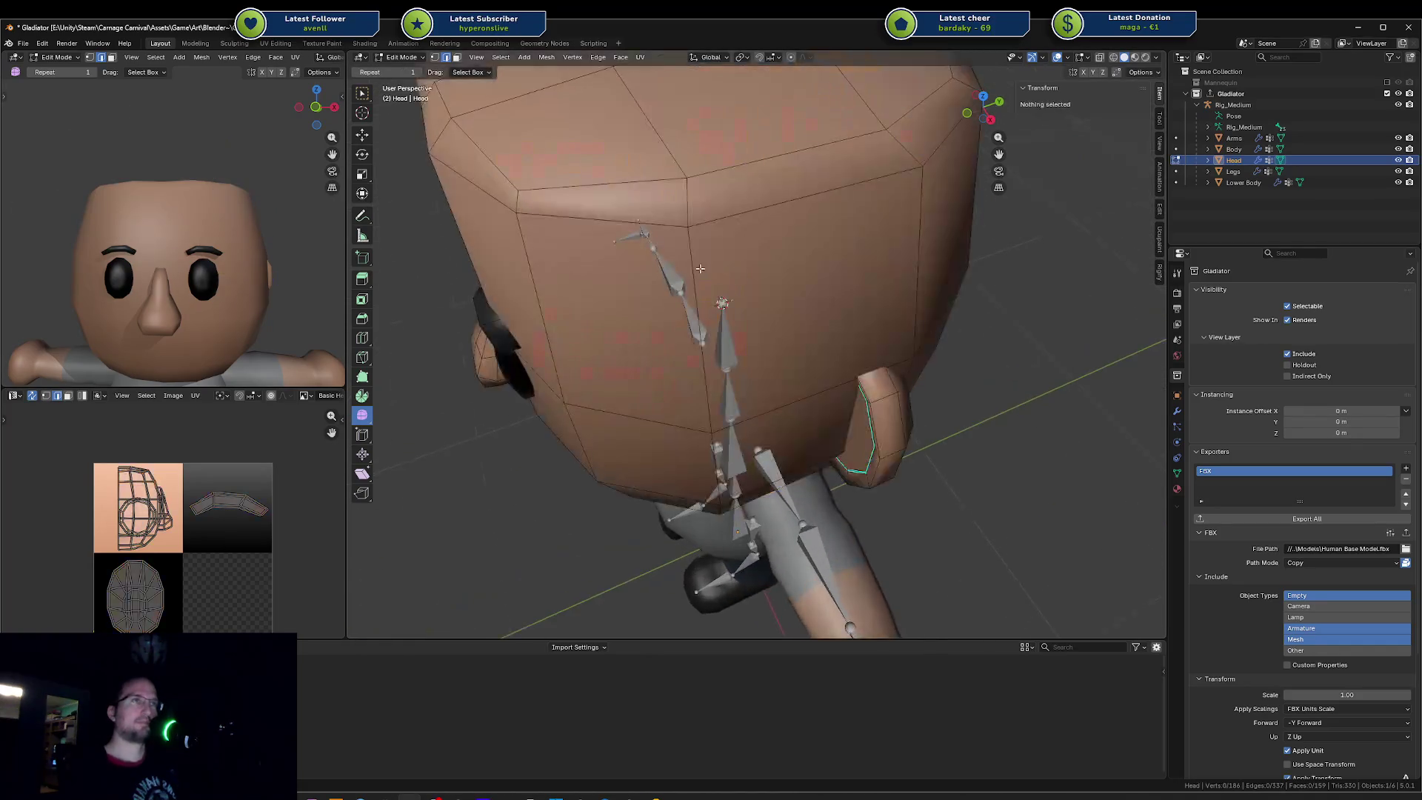
Step: Slide several vertices on the back of the head along their edges with Shift+V
{"action": "left_click", "coordinate": [687, 183]}
{"action": "key", "text": "shift+v"}
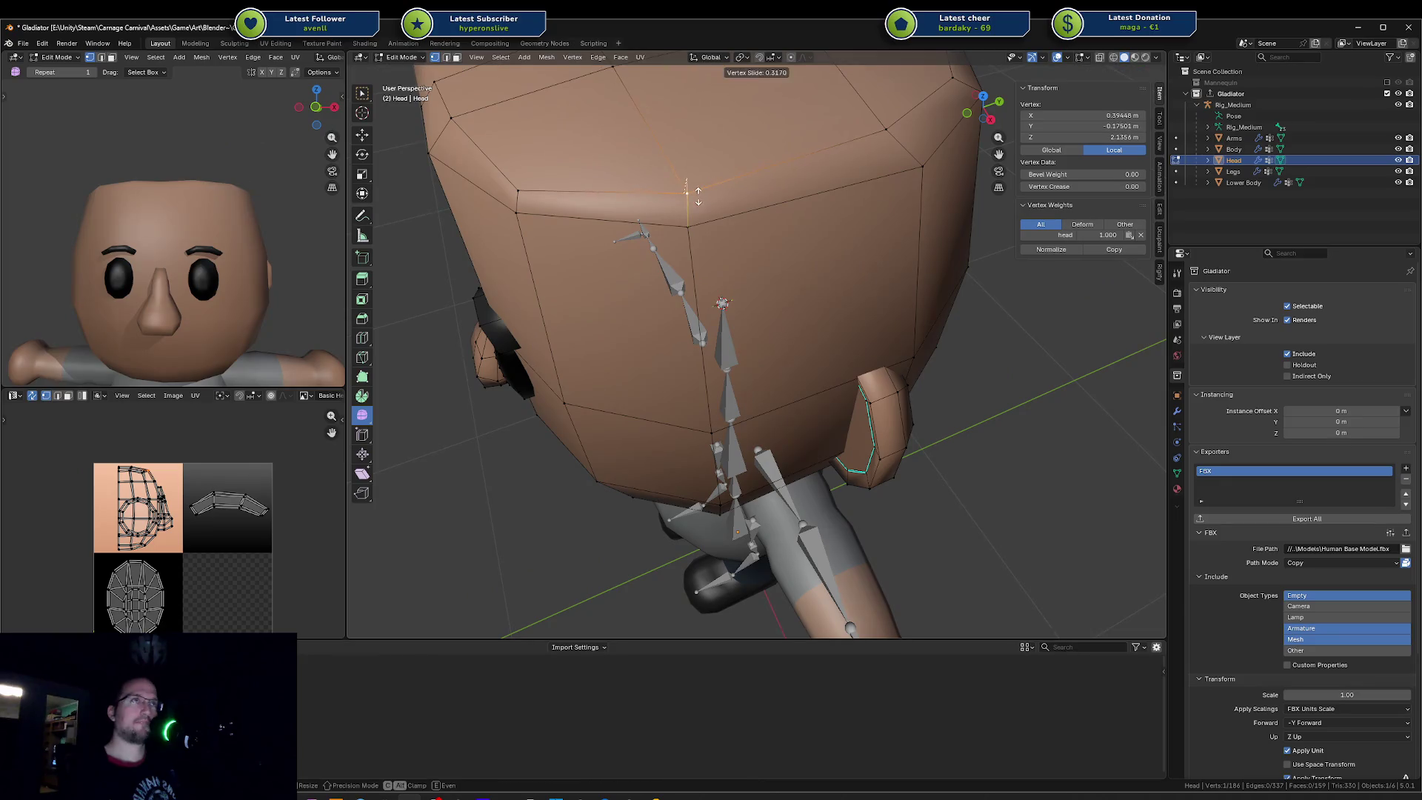
{"action": "left_click", "coordinate": [695, 202]}
{"action": "left_click", "coordinate": [906, 147]}
{"action": "key", "text": "shift+v"}
{"action": "left_click", "coordinate": [586, 124]}
{"action": "mouse_move", "coordinate": [586, 123]}
{"action": "middle_mouse_down"}
{"action": "mouse_move", "coordinate": [834, 264]}
{"action": "mouse_move", "coordinate": [840, 293]}
{"action": "middle_mouse_up"}
{"action": "key", "text": "shift+v"}
{"action": "left_click", "coordinate": [835, 216]}
{"action": "key", "text": "shift+v"}
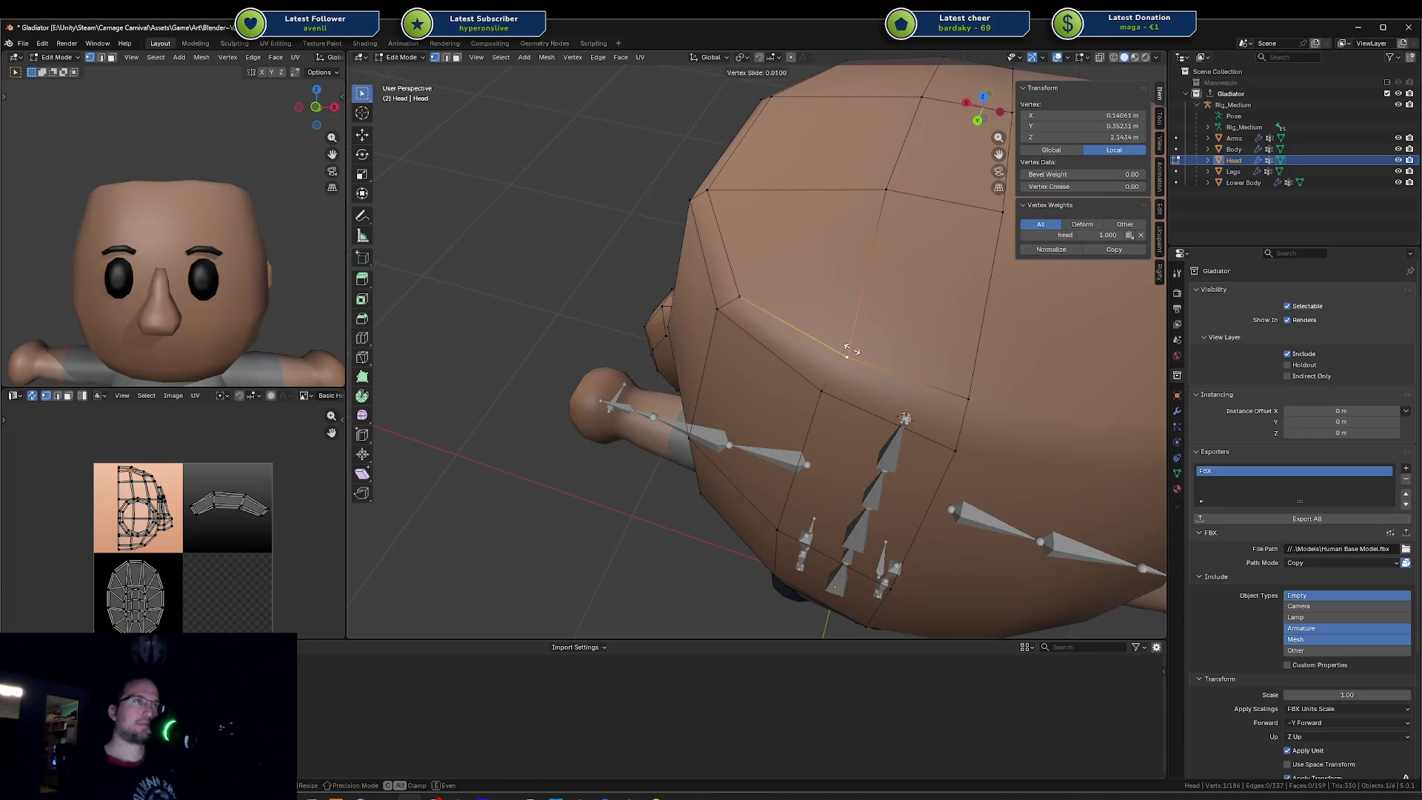
{"action": "left_click", "coordinate": [839, 361]}
Step: Slide more vertices along the lower head and its side to even out the shape
{"action": "key", "text": "shift+v"}
{"action": "left_click", "coordinate": [973, 429]}
{"action": "key", "text": "shift+v"}
{"action": "left_click", "coordinate": [867, 420]}
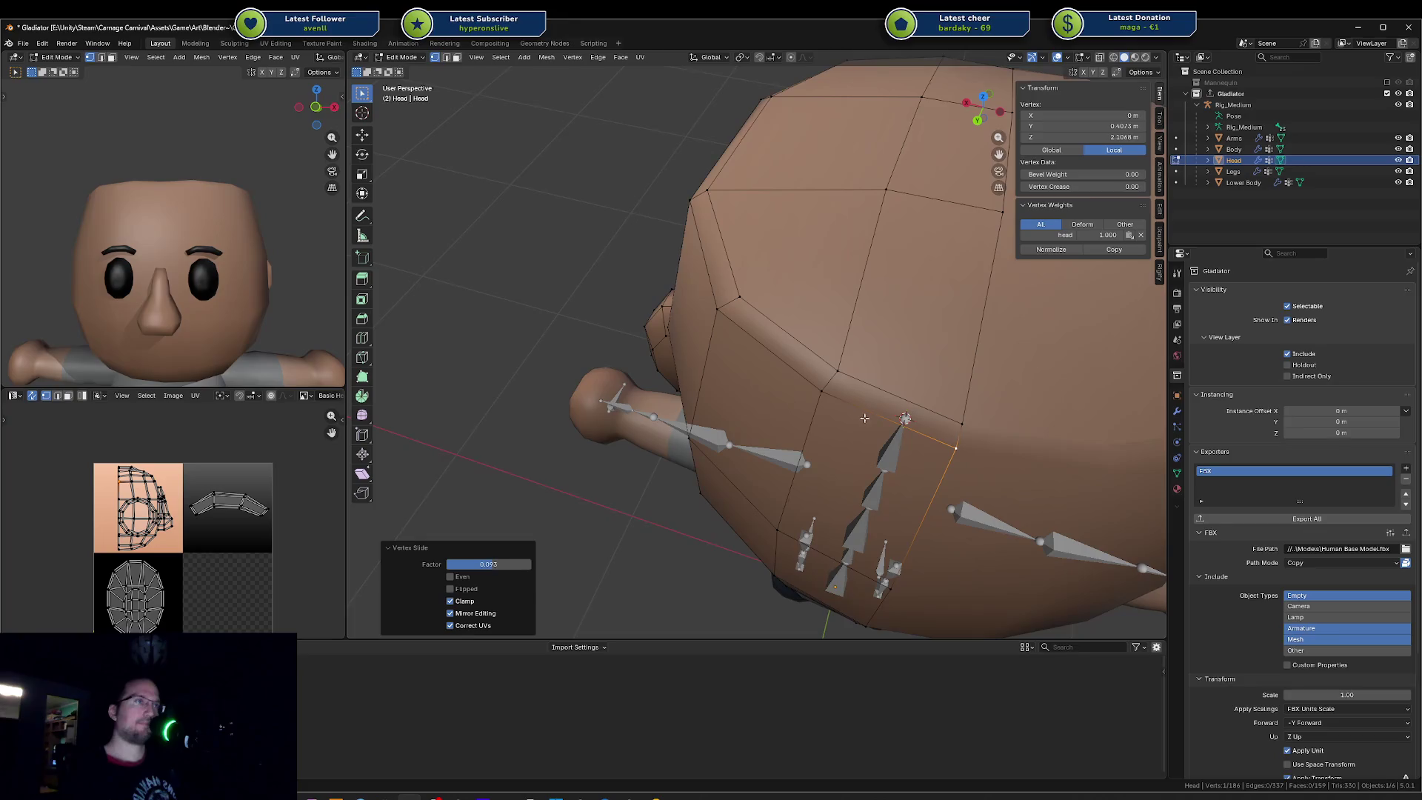
{"action": "left_click", "coordinate": [822, 398]}
{"action": "key", "text": "shift+v"}
{"action": "left_click", "coordinate": [825, 401]}
{"action": "left_click", "coordinate": [717, 309]}
{"action": "key", "text": "shift+v"}
{"action": "left_click", "coordinate": [708, 265]}
{"action": "mouse_move", "coordinate": [708, 265]}
{"action": "middle_mouse_down"}
{"action": "mouse_move", "coordinate": [912, 255]}
{"action": "mouse_move", "coordinate": [852, 256]}
{"action": "middle_mouse_up"}
{"action": "middle_click_drag", "start_coordinate": [742, 308], "coordinate": [756, 265]}
{"action": "scroll", "coordinate": [756, 289], "scroll_direction": "up", "scroll_amount": 3}
{"action": "key", "text": "2"}
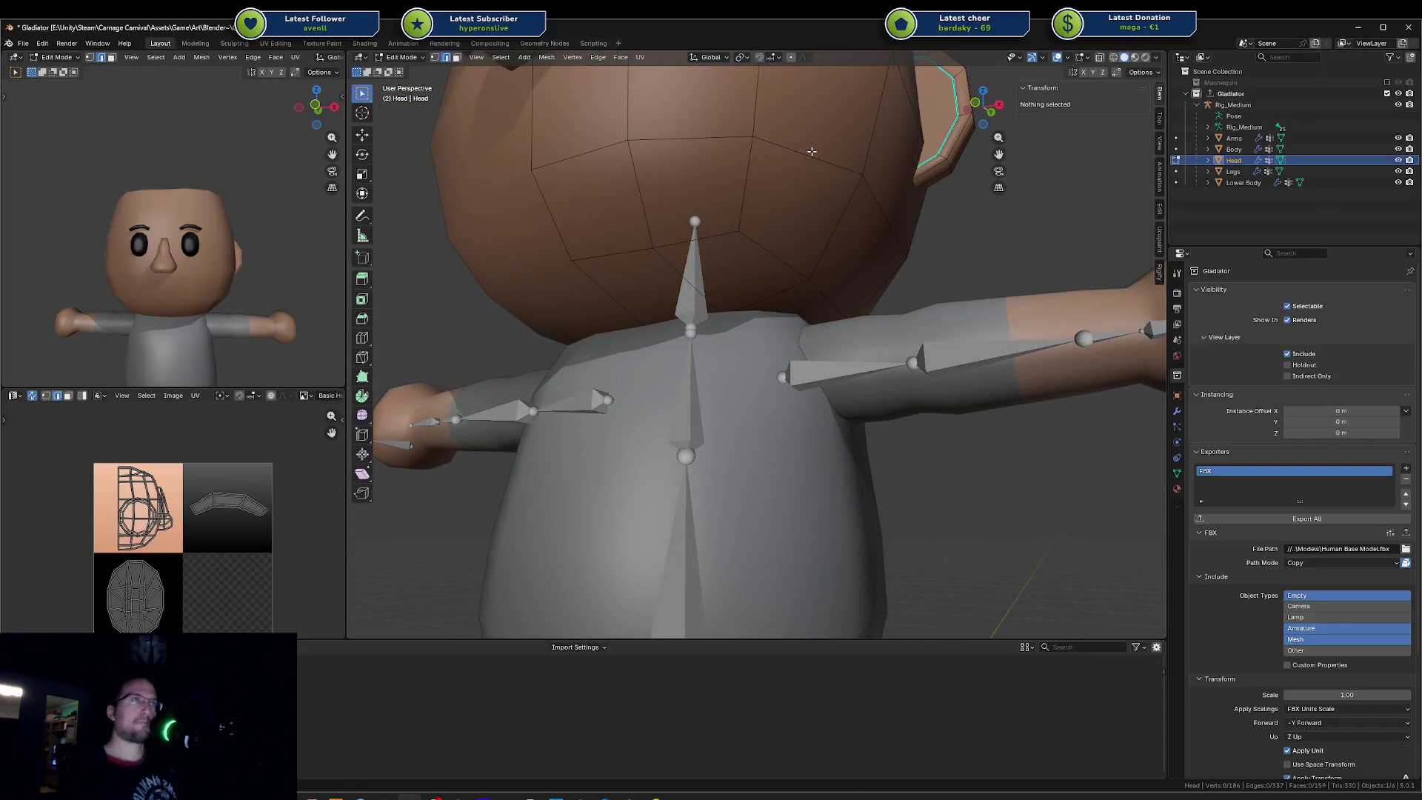
Step: Raise the lower-head edge loop straight up along Z, then clear the selection
{"action": "left_click", "coordinate": [795, 155], "text": "alt"}
{"action": "key", "text": "g"}
{"action": "key", "text": "z"}
{"action": "left_click", "coordinate": [798, 186]}
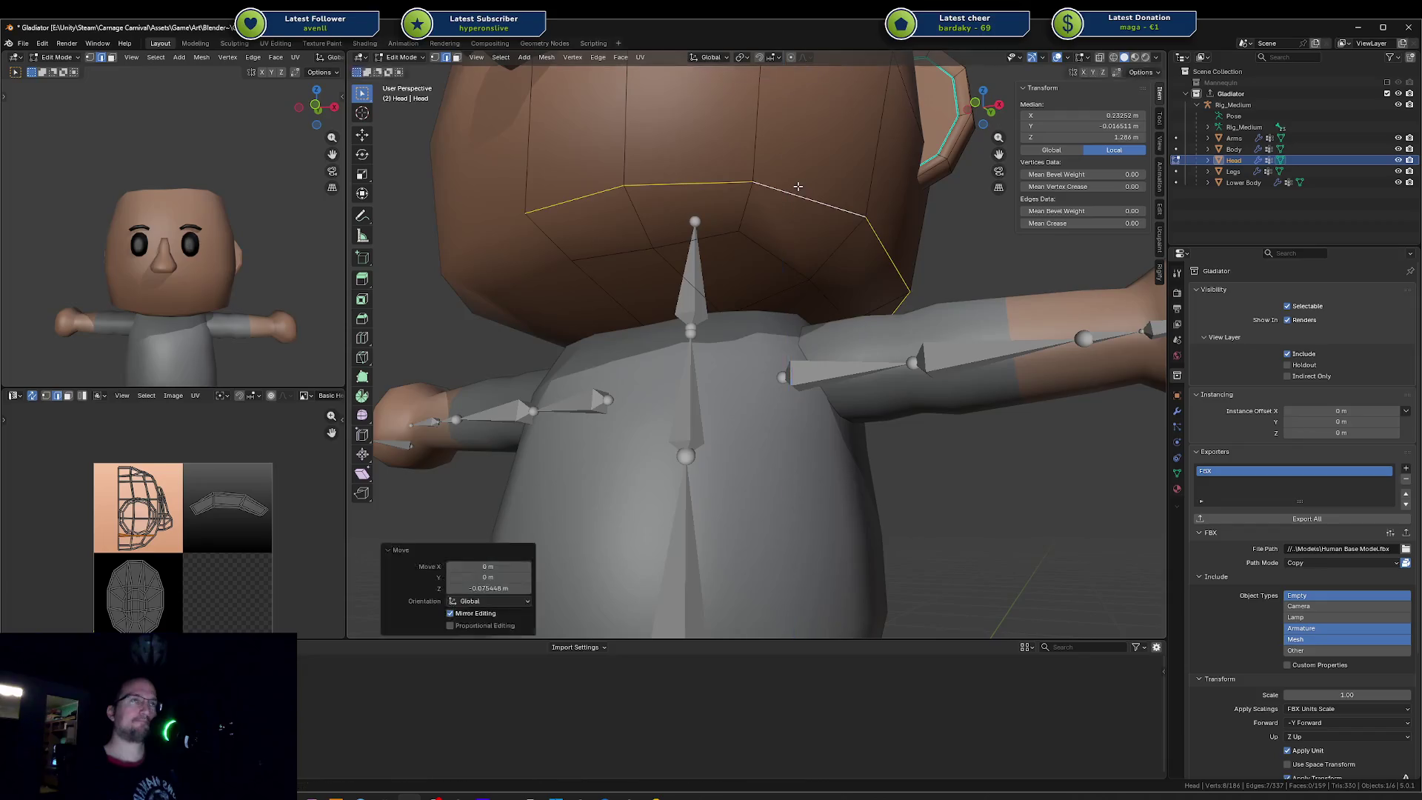
{"action": "key", "text": "a"}
{"action": "key", "text": "alt+a"}
{"action": "left_click", "coordinate": [774, 254]}
{"action": "key", "text": "g"}
{"action": "key", "text": "Escape"}
Step: Slide the upper head edge loop along the mesh and adjust its height on Z
{"action": "left_click", "coordinate": [811, 200], "text": "alt"}
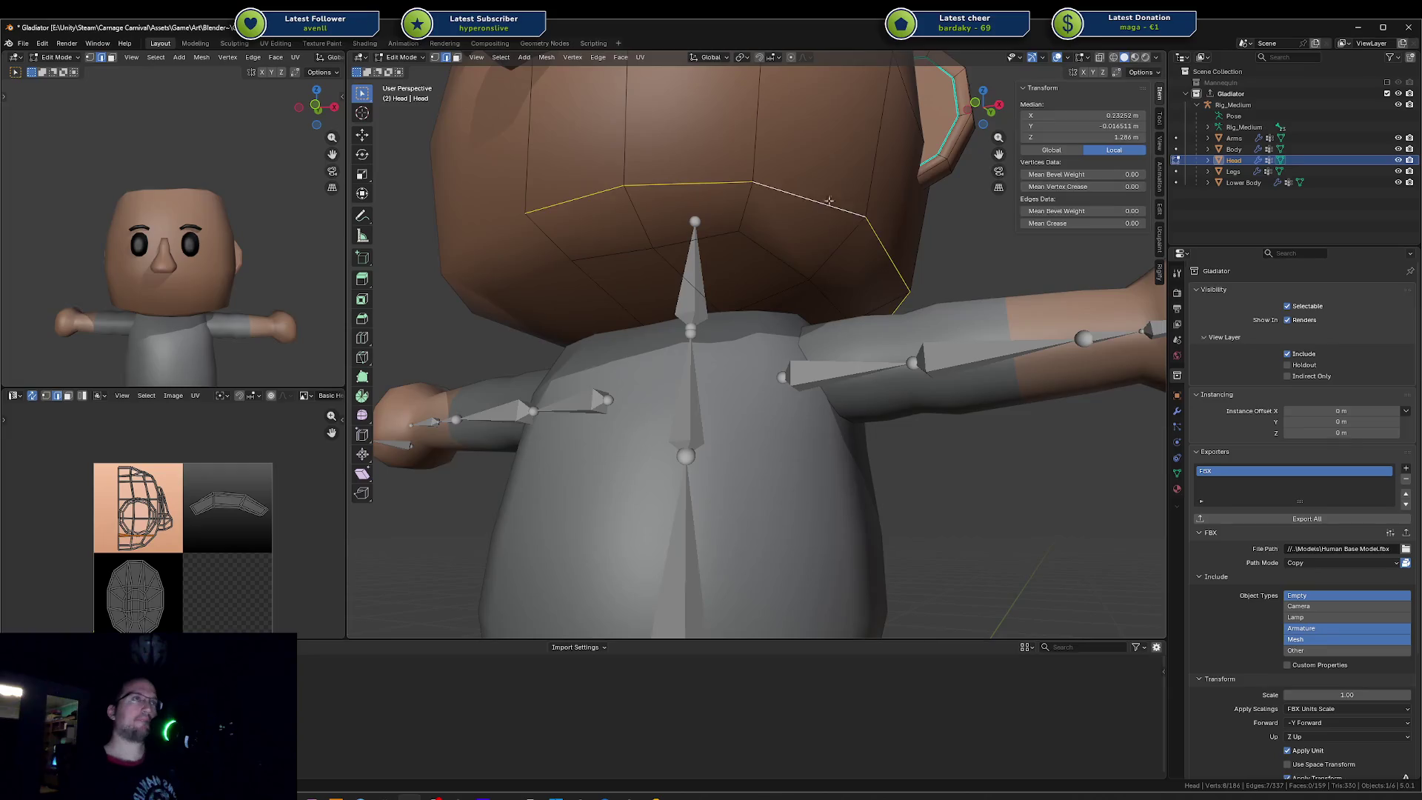
{"action": "key", "text": "g"}
{"action": "key", "text": "g"}
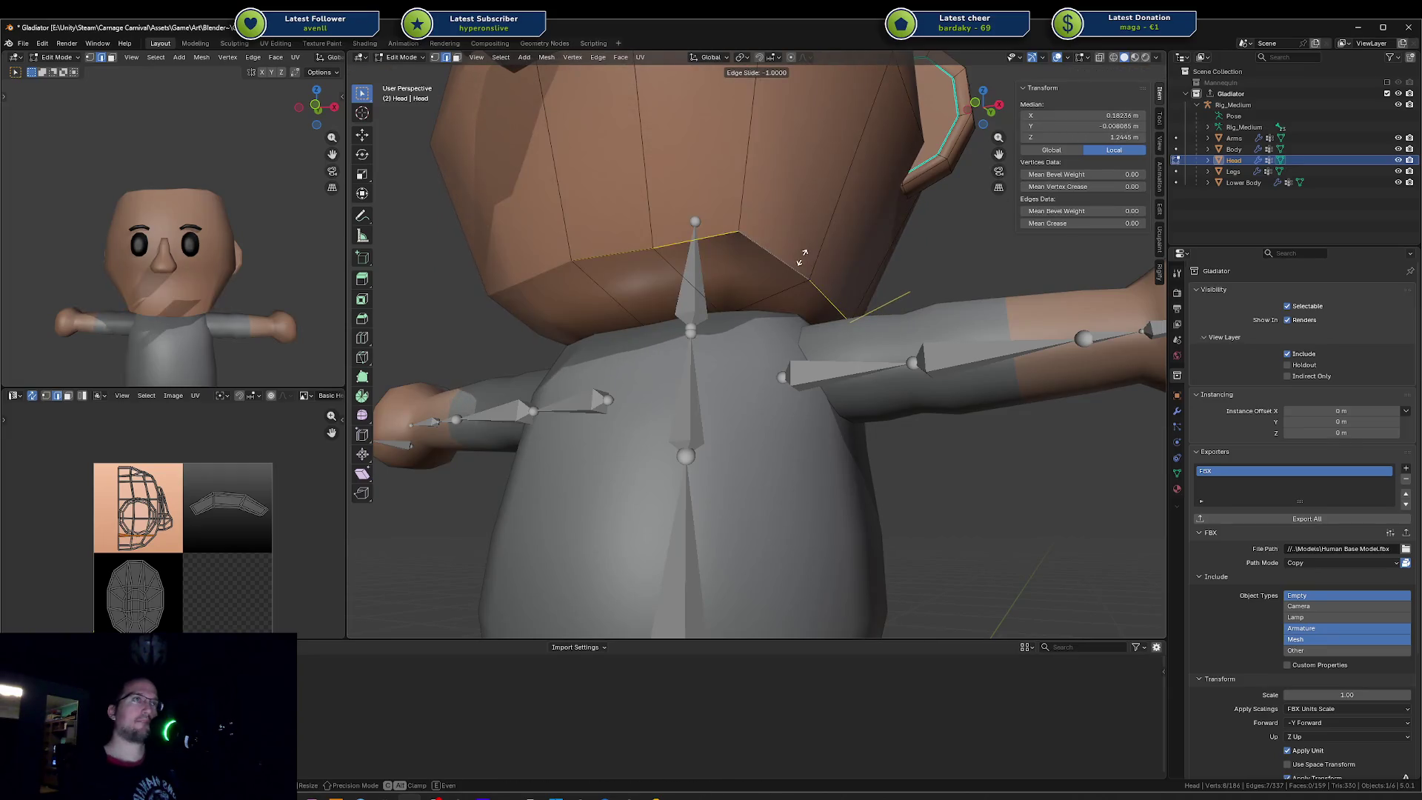
{"action": "left_click", "coordinate": [822, 222]}
{"action": "key", "text": "g"}
{"action": "key", "text": "z"}
{"action": "left_click", "coordinate": [804, 224]}
Step: Resize that loop, lower it along Z and shrink it slightly
{"action": "key", "text": "s"}
{"action": "left_click", "coordinate": [817, 233]}
{"action": "key", "text": "g"}
{"action": "key", "text": "z"}
{"action": "left_click", "coordinate": [816, 247]}
{"action": "key", "text": "s"}
{"action": "left_click", "coordinate": [811, 250]}
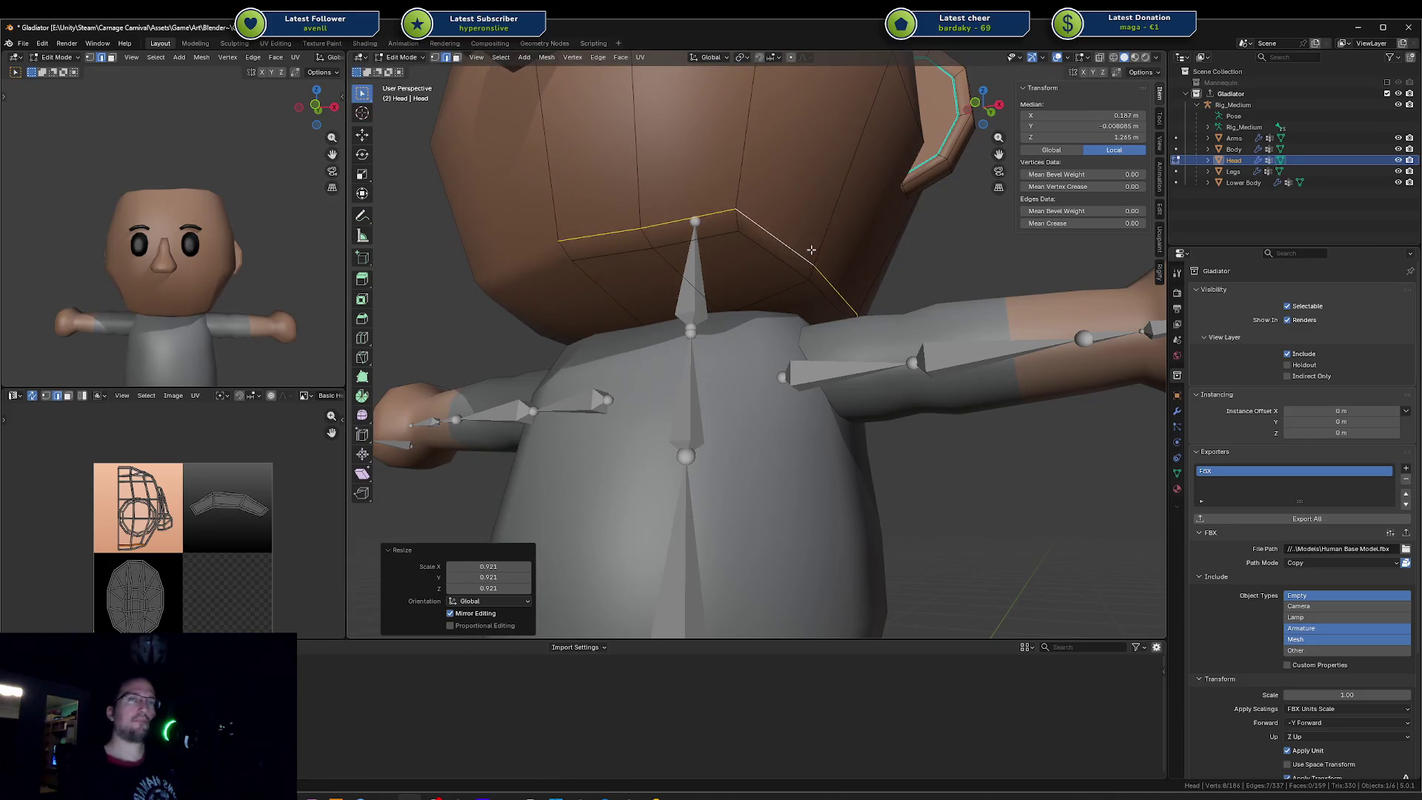
Step: Attempt further resizing and sliding of the loop, cancel and undo them, and clear the selection
{"action": "middle_click_drag", "start_coordinate": [117, 269], "coordinate": [150, 238]}
{"action": "middle_click_drag", "start_coordinate": [779, 222], "coordinate": [860, 226]}
{"action": "scroll", "coordinate": [811, 215], "scroll_direction": "down", "scroll_amount": 3}
{"action": "key", "text": "s"}
{"action": "left_click", "coordinate": [845, 228]}
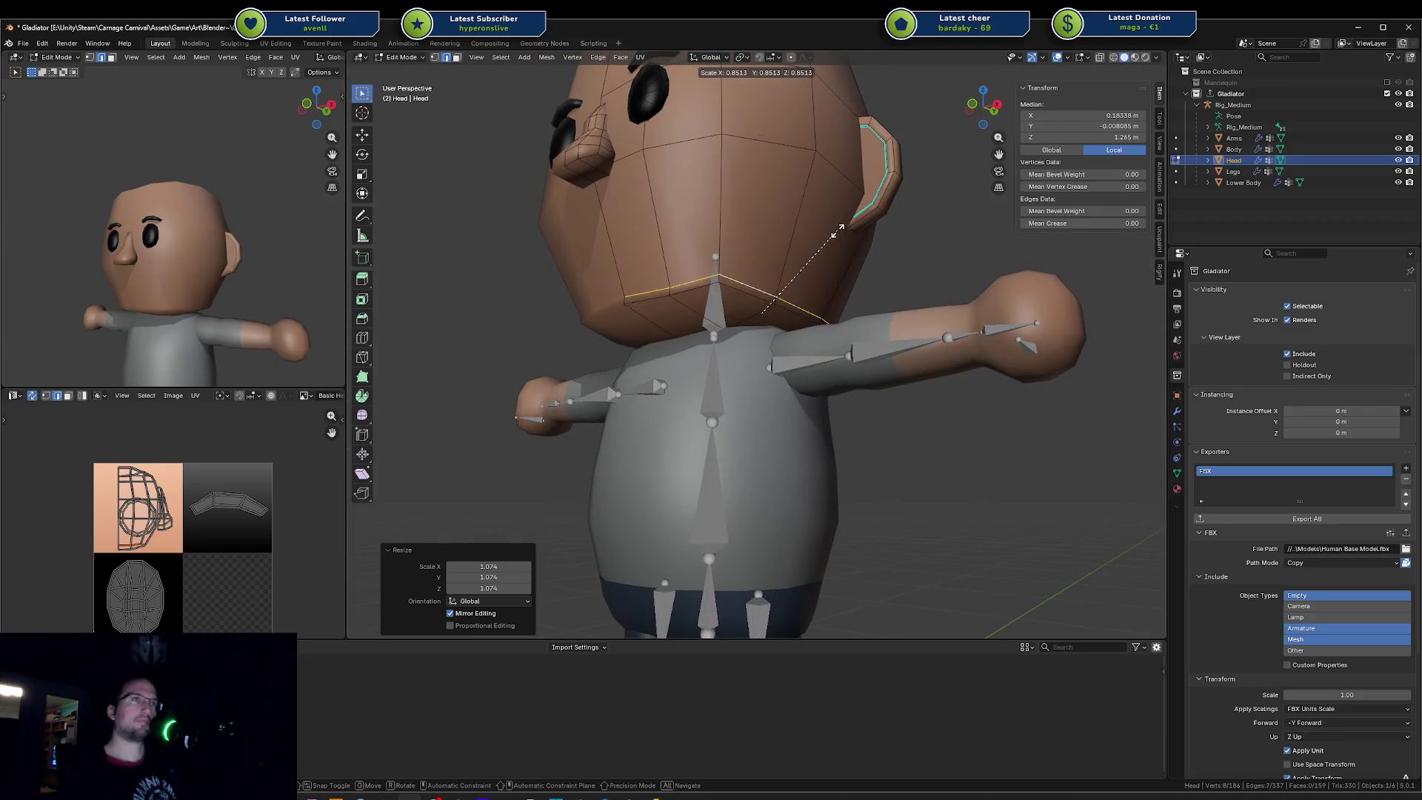
{"action": "key", "text": "Escape"}
{"action": "key", "text": "g"}
{"action": "key", "text": "g"}
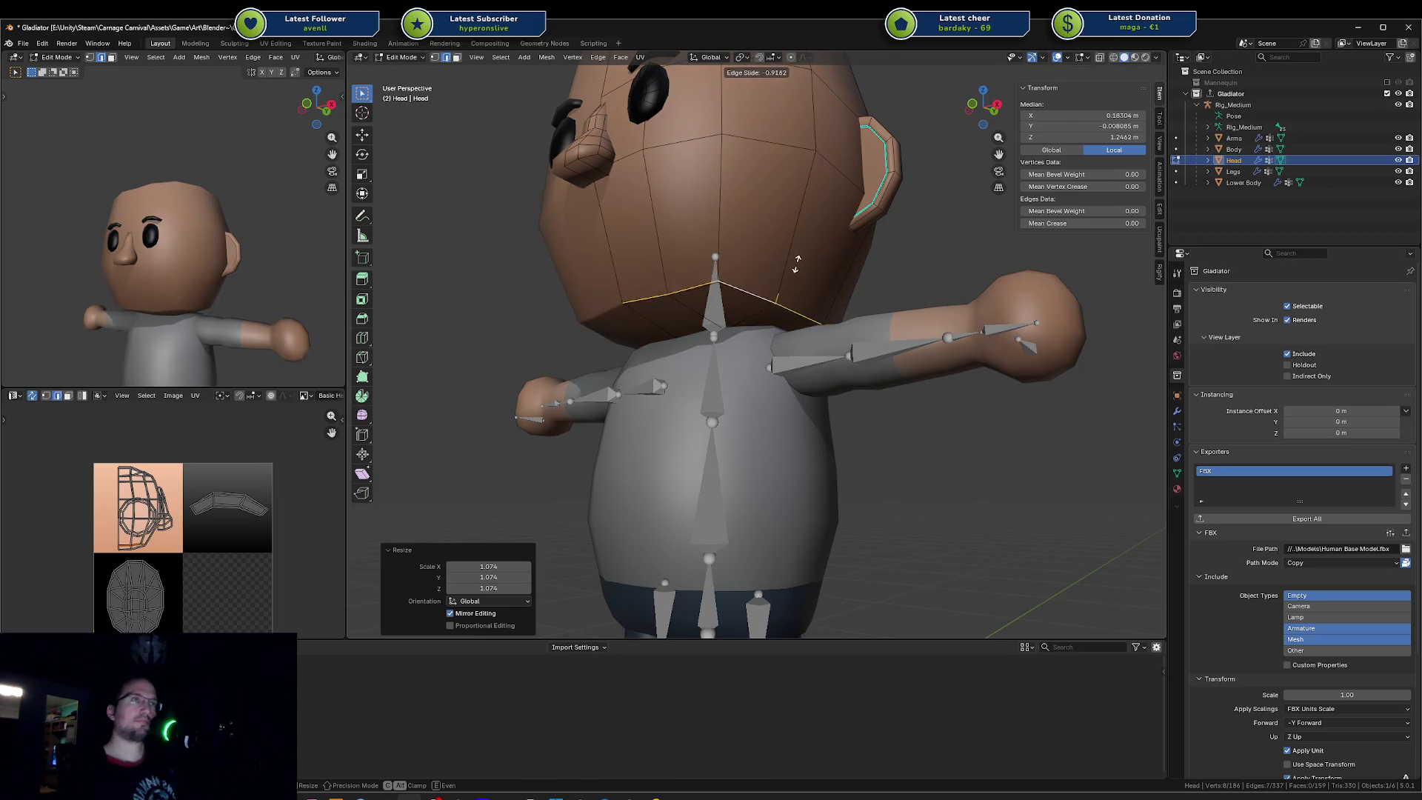
{"action": "left_click", "coordinate": [783, 278]}
{"action": "key", "text": "s"}
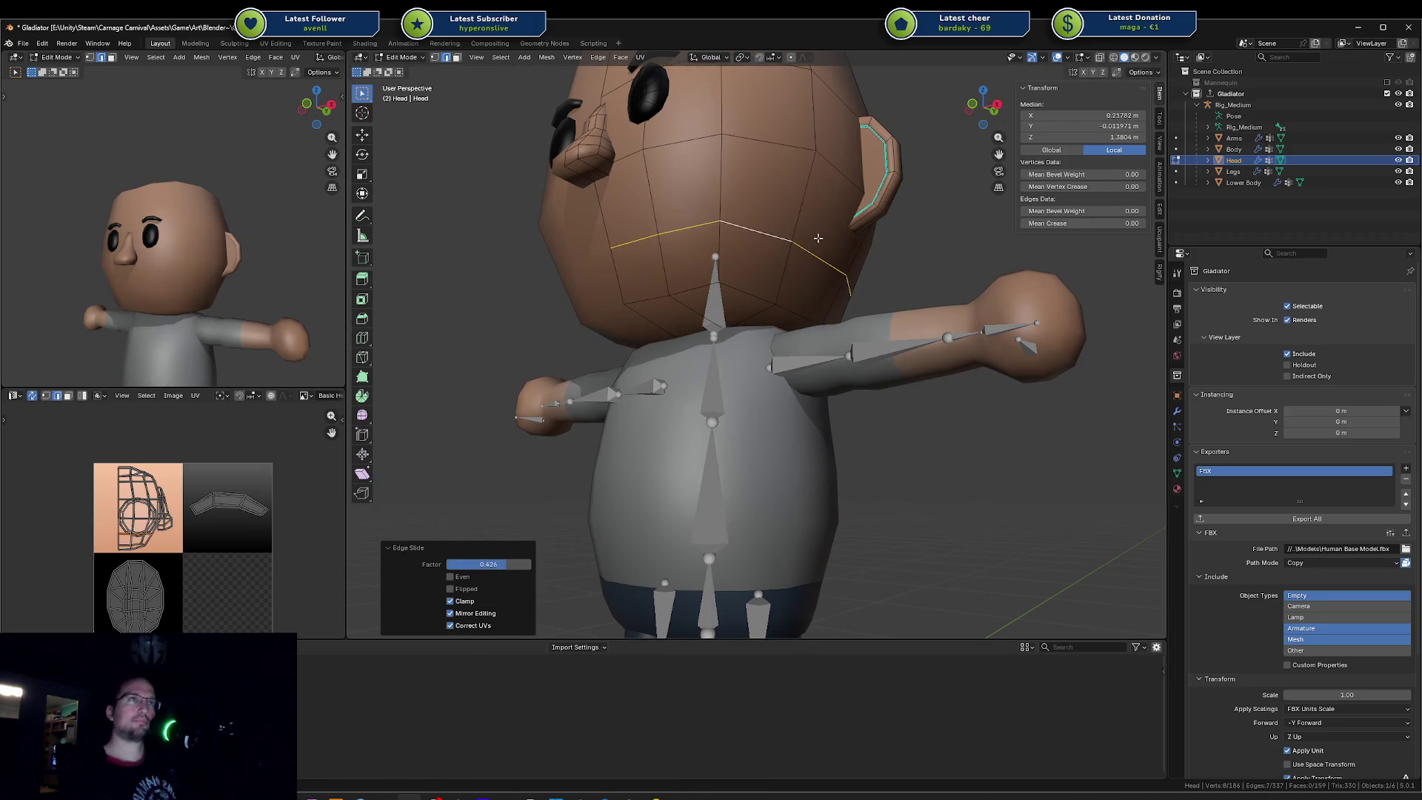
{"action": "key", "text": "Escape"}
{"action": "key", "text": "ctrl+z"}
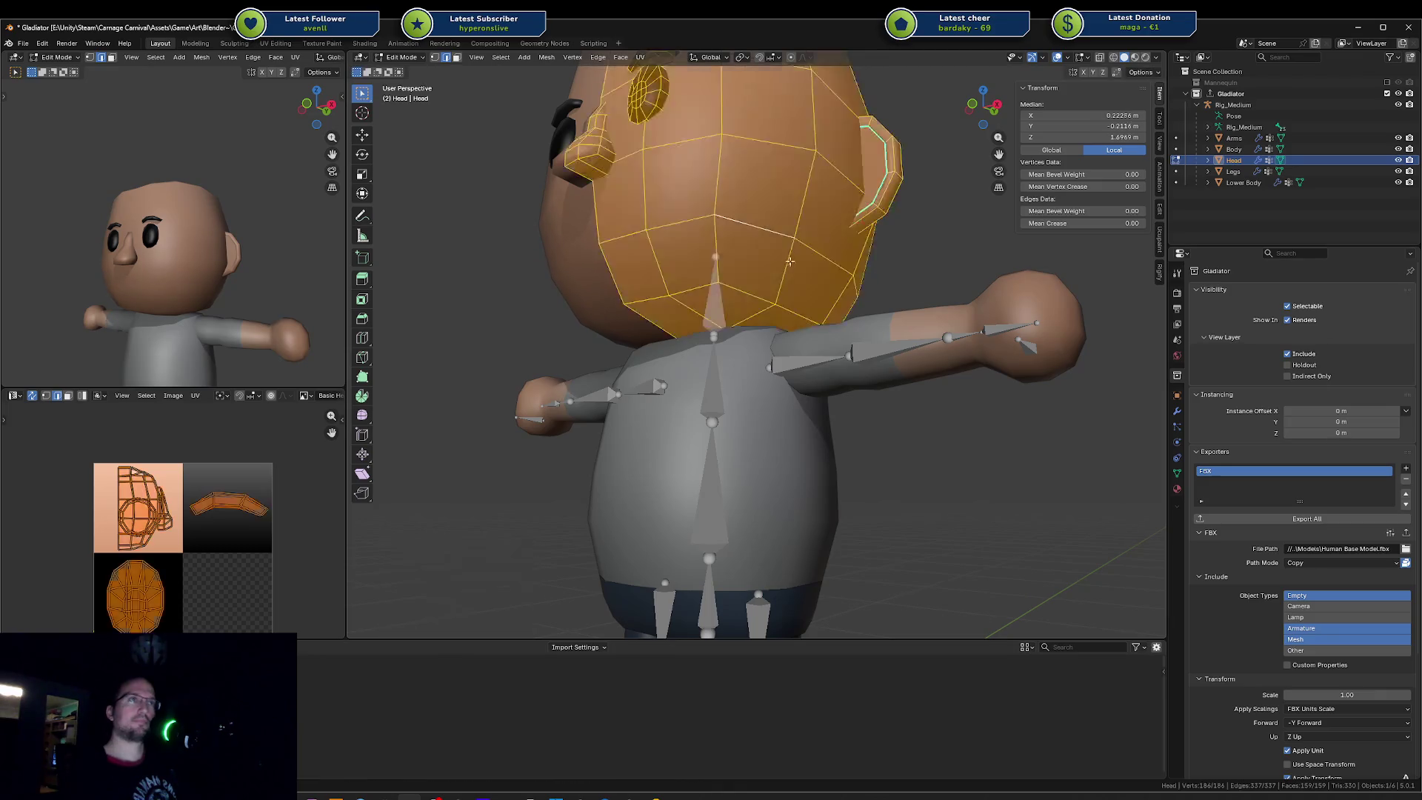
{"action": "key", "text": "a"}
Step: Select the neck edge loop, enlarge it slightly, cancel two bevel attempts and bring up the Delete menu
{"action": "left_click", "coordinate": [692, 286]}
{"action": "left_click", "coordinate": [755, 291], "text": "ctrl"}
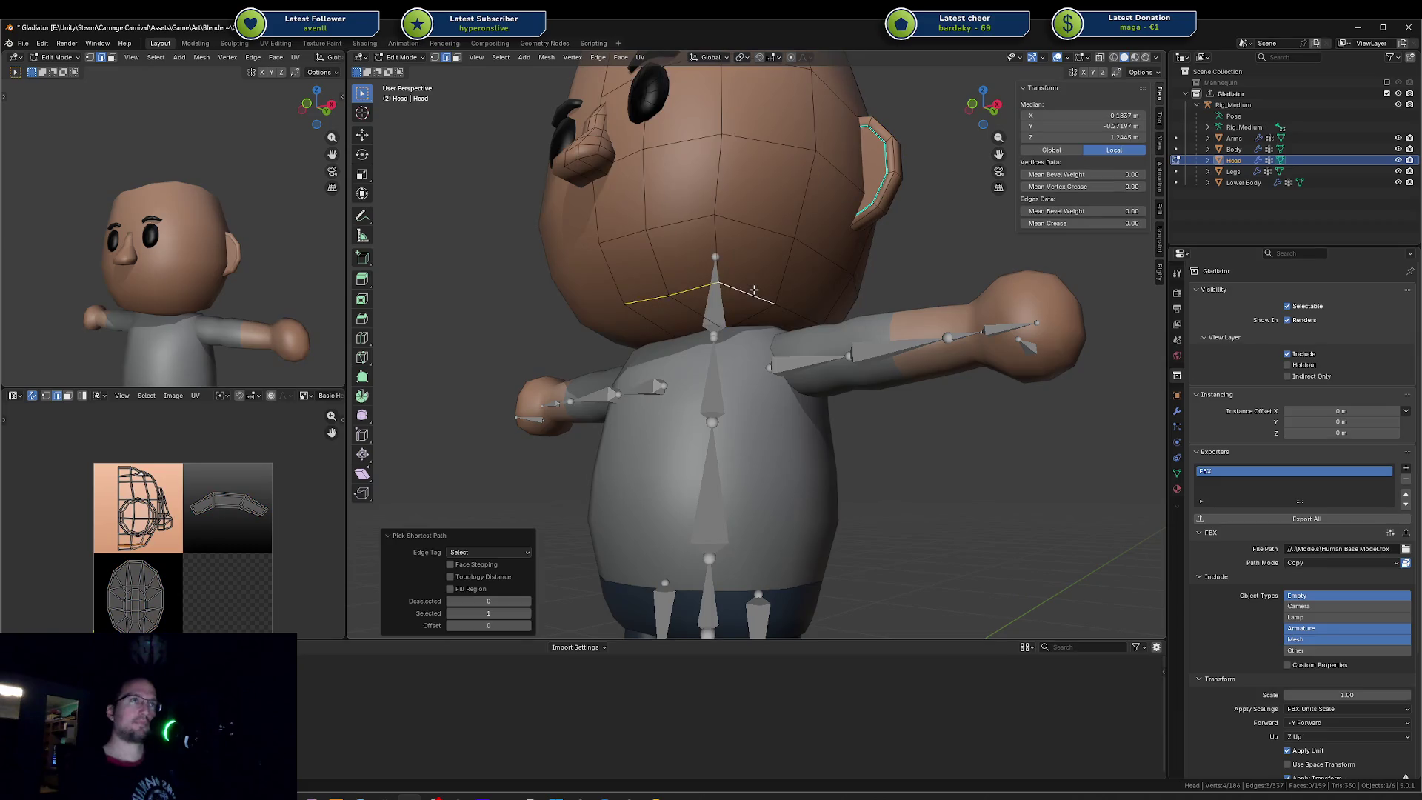
{"action": "middle_click_drag", "start_coordinate": [755, 292], "coordinate": [794, 292]}
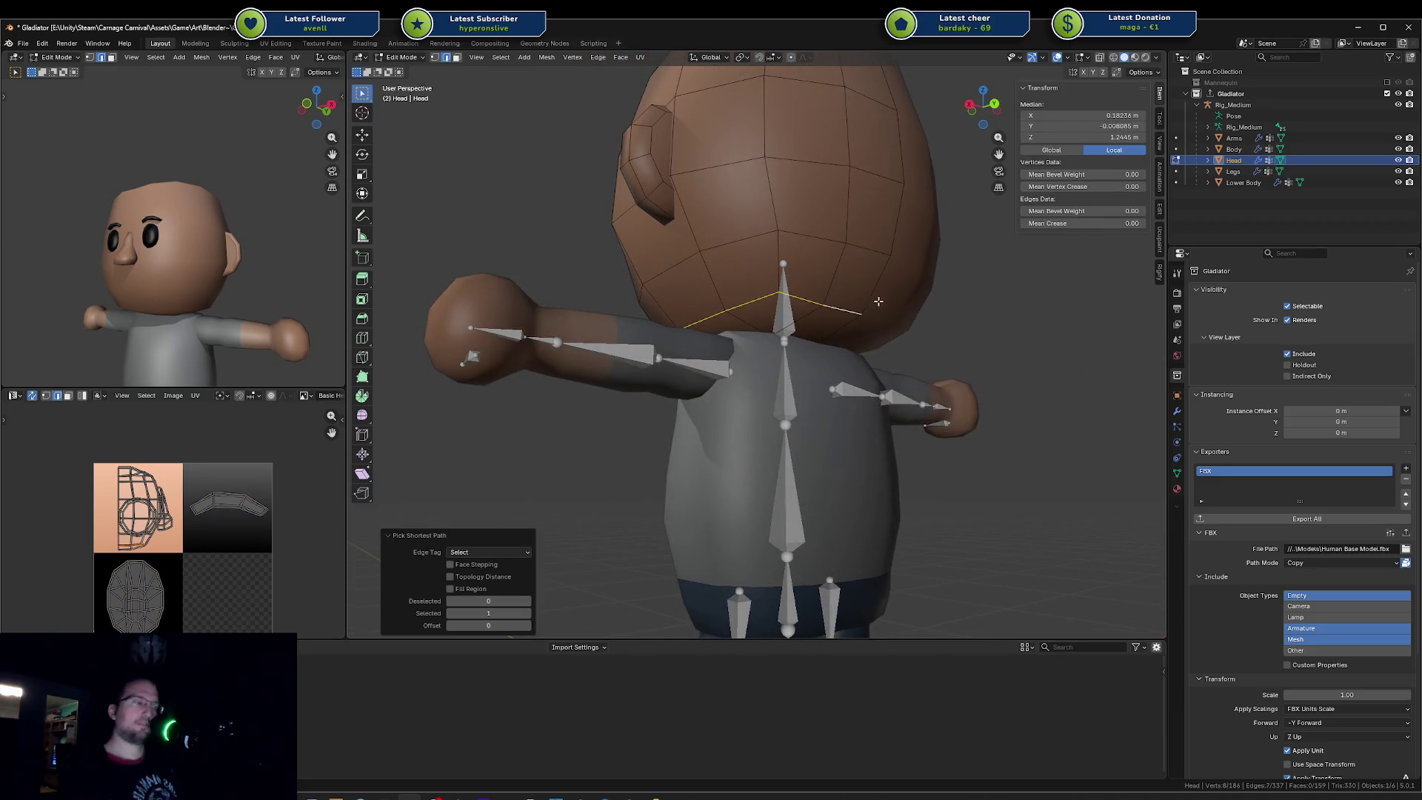
{"action": "key", "text": "ctrl+b"}
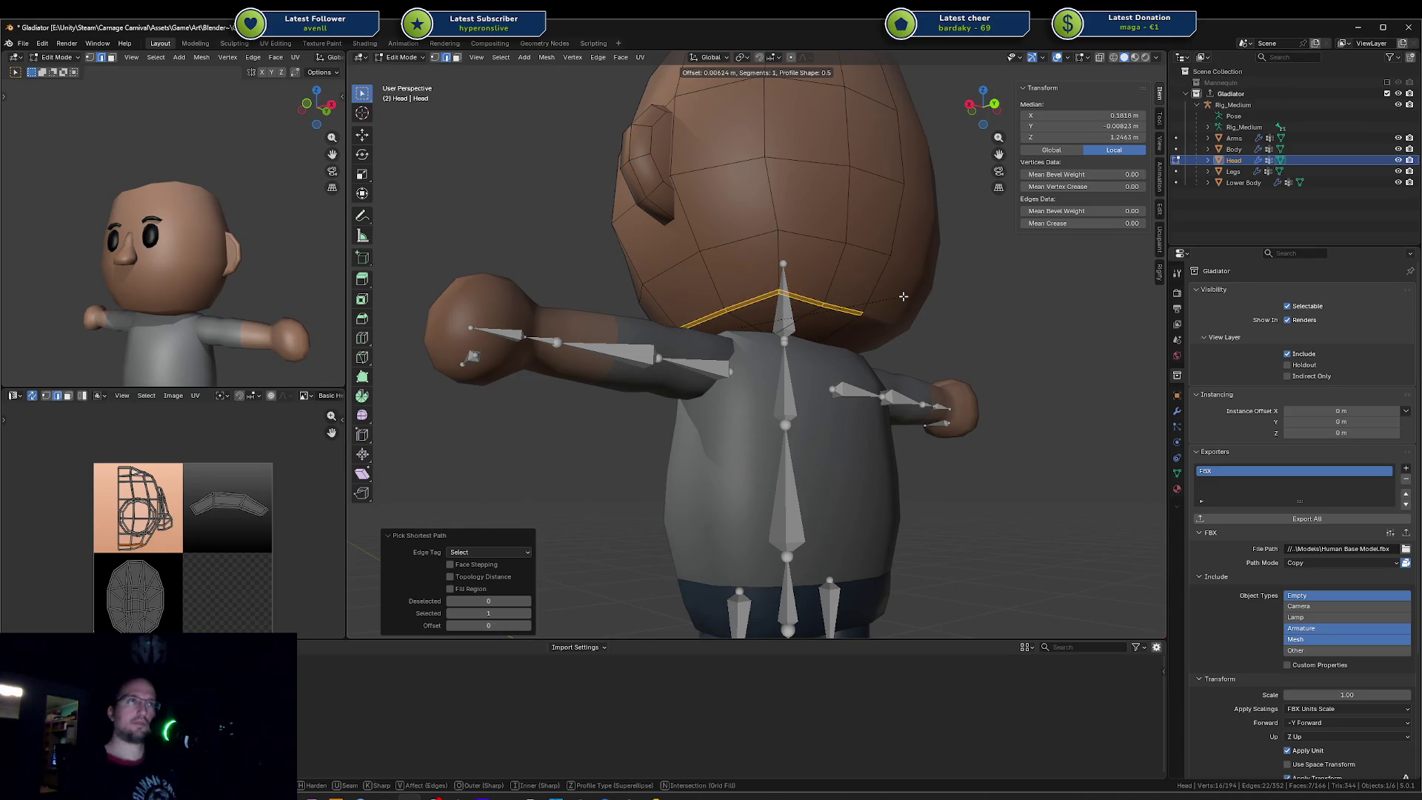
{"action": "key", "text": "Escape"}
{"action": "middle_click_drag", "start_coordinate": [902, 296], "coordinate": [971, 254]}
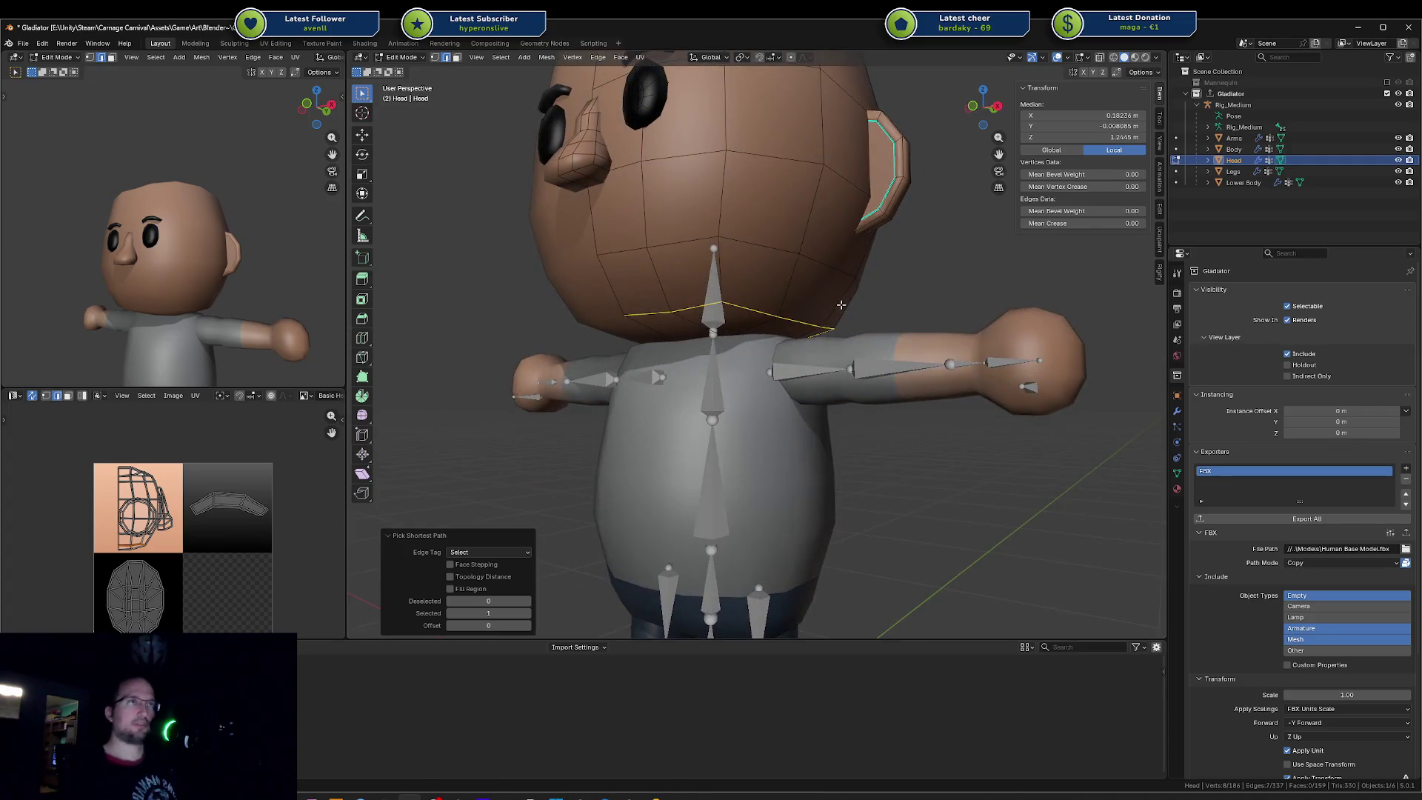
{"action": "key", "text": "s"}
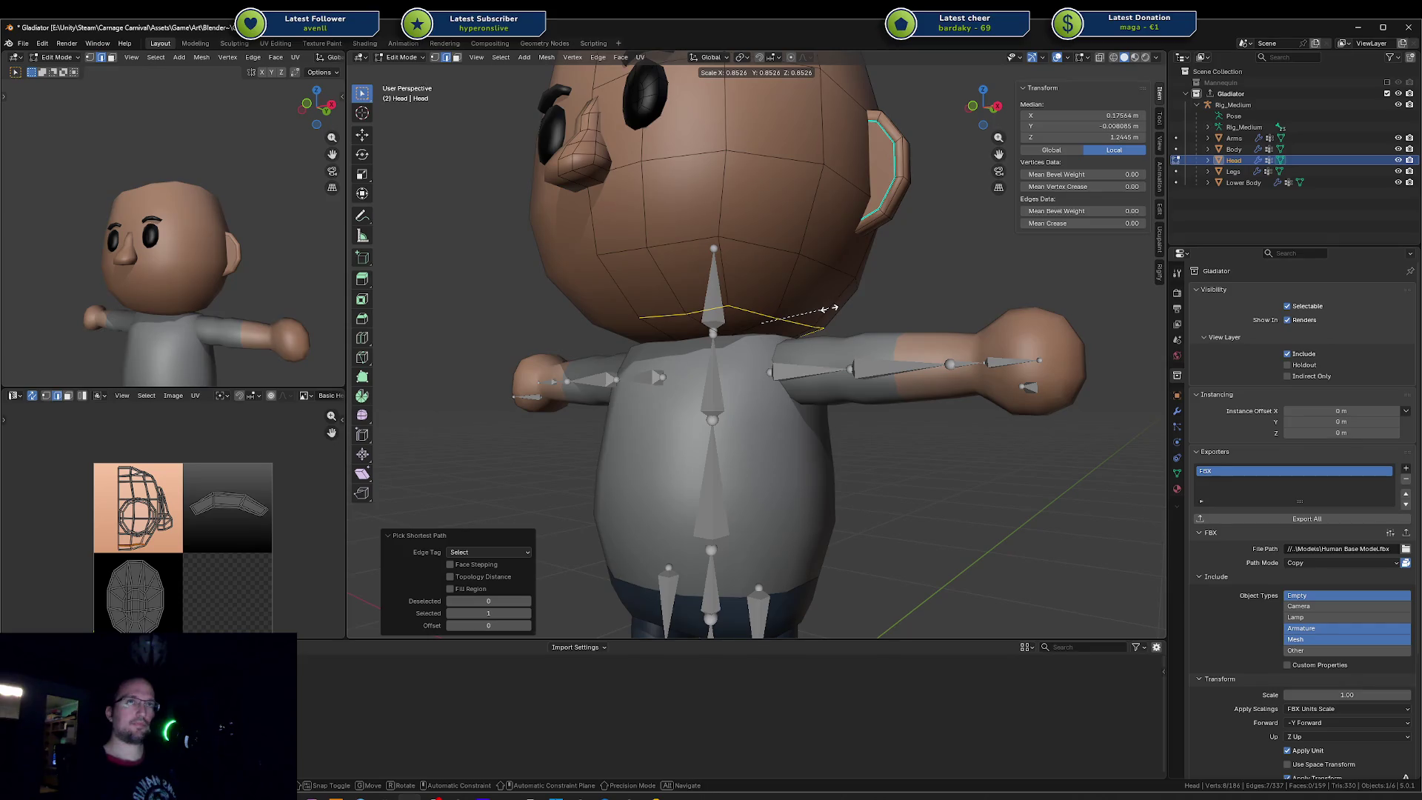
{"action": "scroll", "coordinate": [844, 300], "scroll_direction": "up", "scroll_amount": 2}
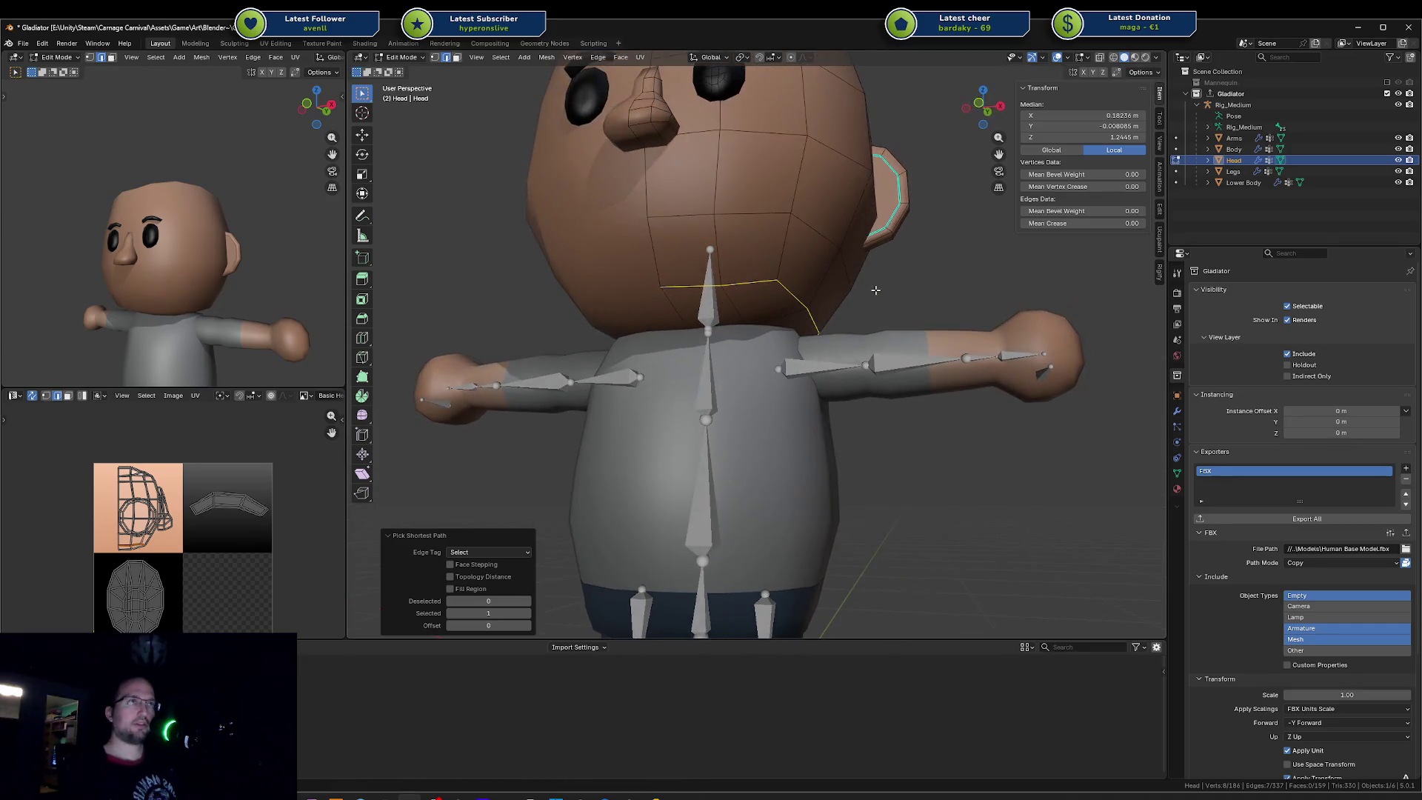
{"action": "left_click", "coordinate": [883, 288]}
{"action": "key", "text": "ctrl+b"}
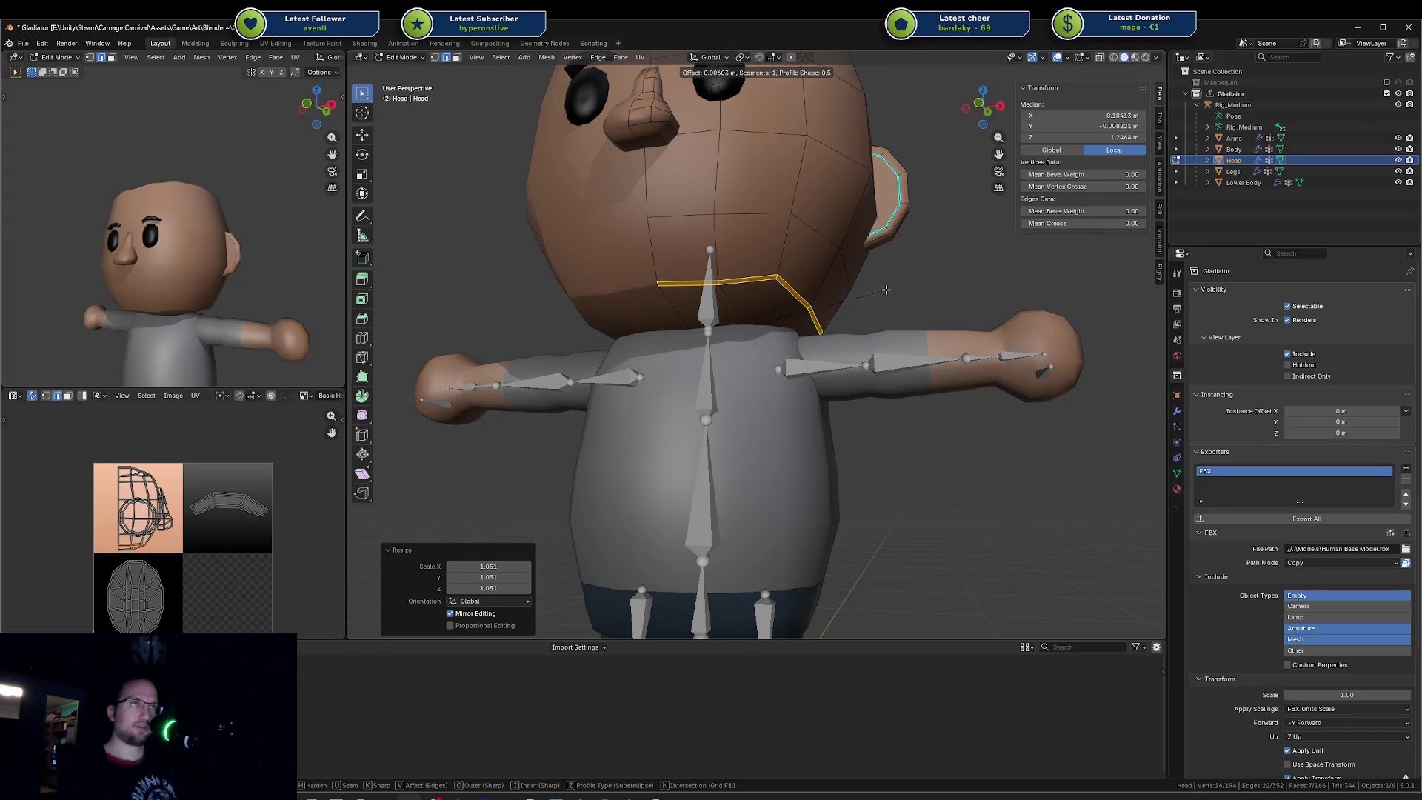
{"action": "key", "text": "Escape"}
{"action": "key", "text": "ctrl+z"}
{"action": "key", "text": "x"}
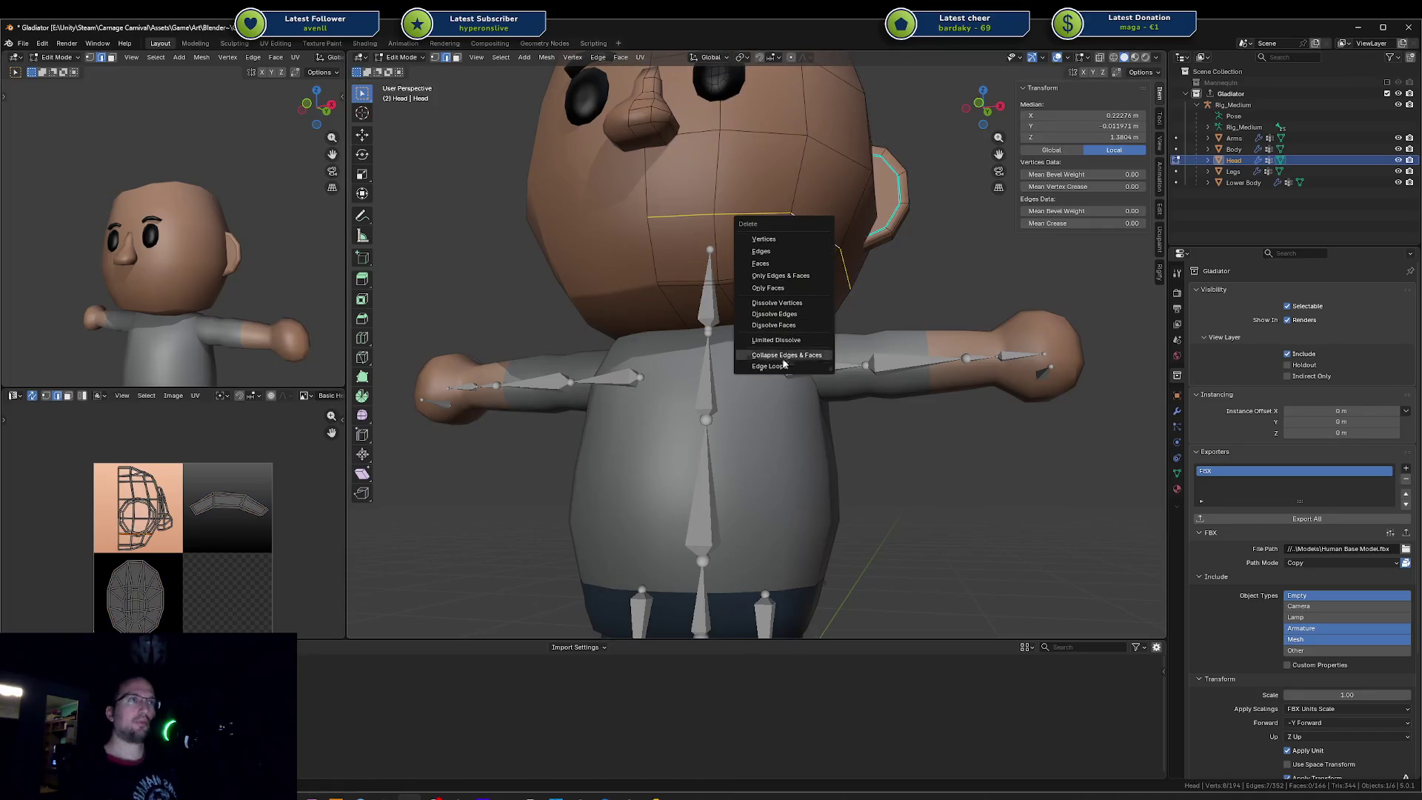
Step: Dissolve the edge loop keeping its faces, then shrink the neck edge loop
{"action": "left_click", "coordinate": [780, 366]}
{"action": "middle_click_drag", "start_coordinate": [231, 249], "coordinate": [189, 243]}
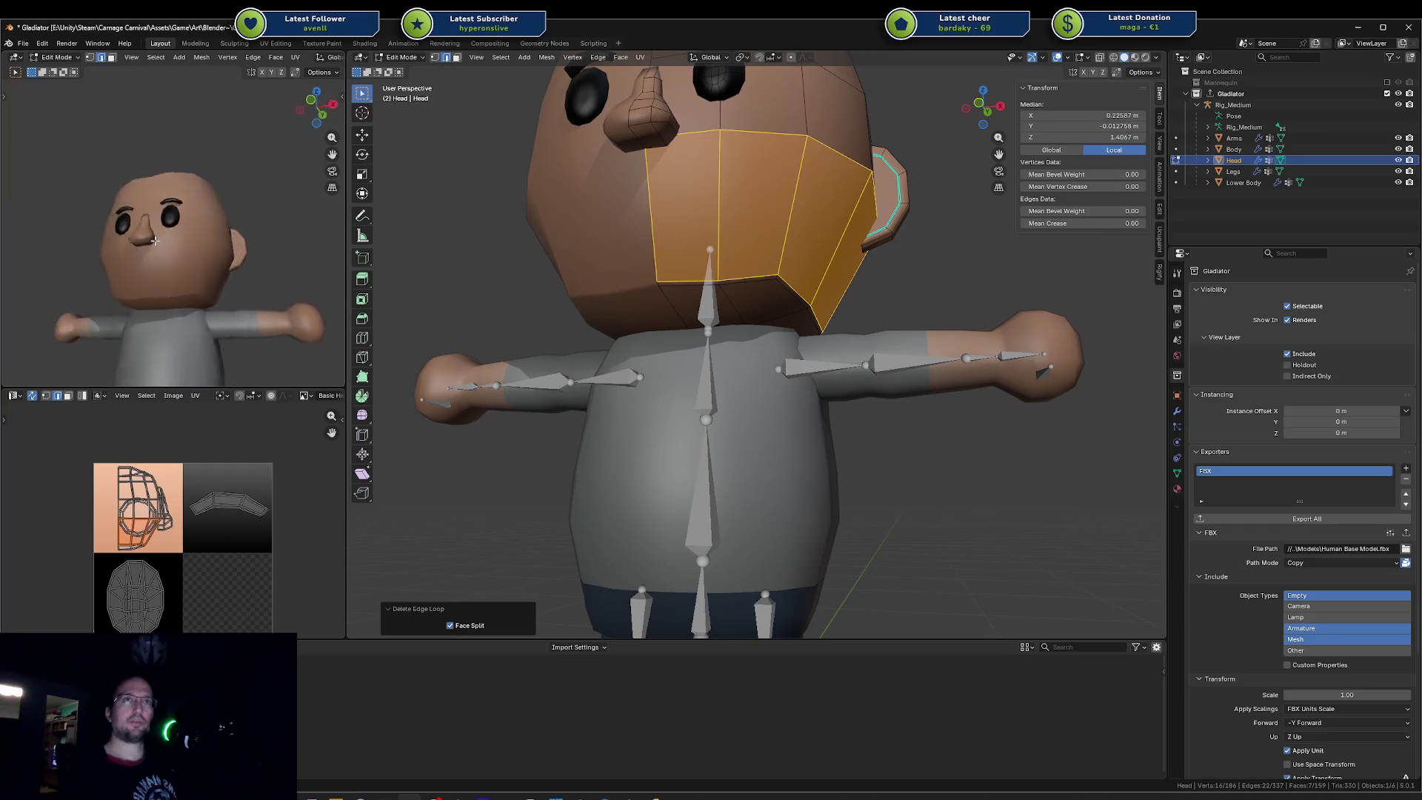
{"action": "middle_click_drag", "start_coordinate": [851, 251], "coordinate": [783, 278]}
{"action": "left_click", "coordinate": [778, 282], "text": "alt"}
{"action": "key", "text": "s"}
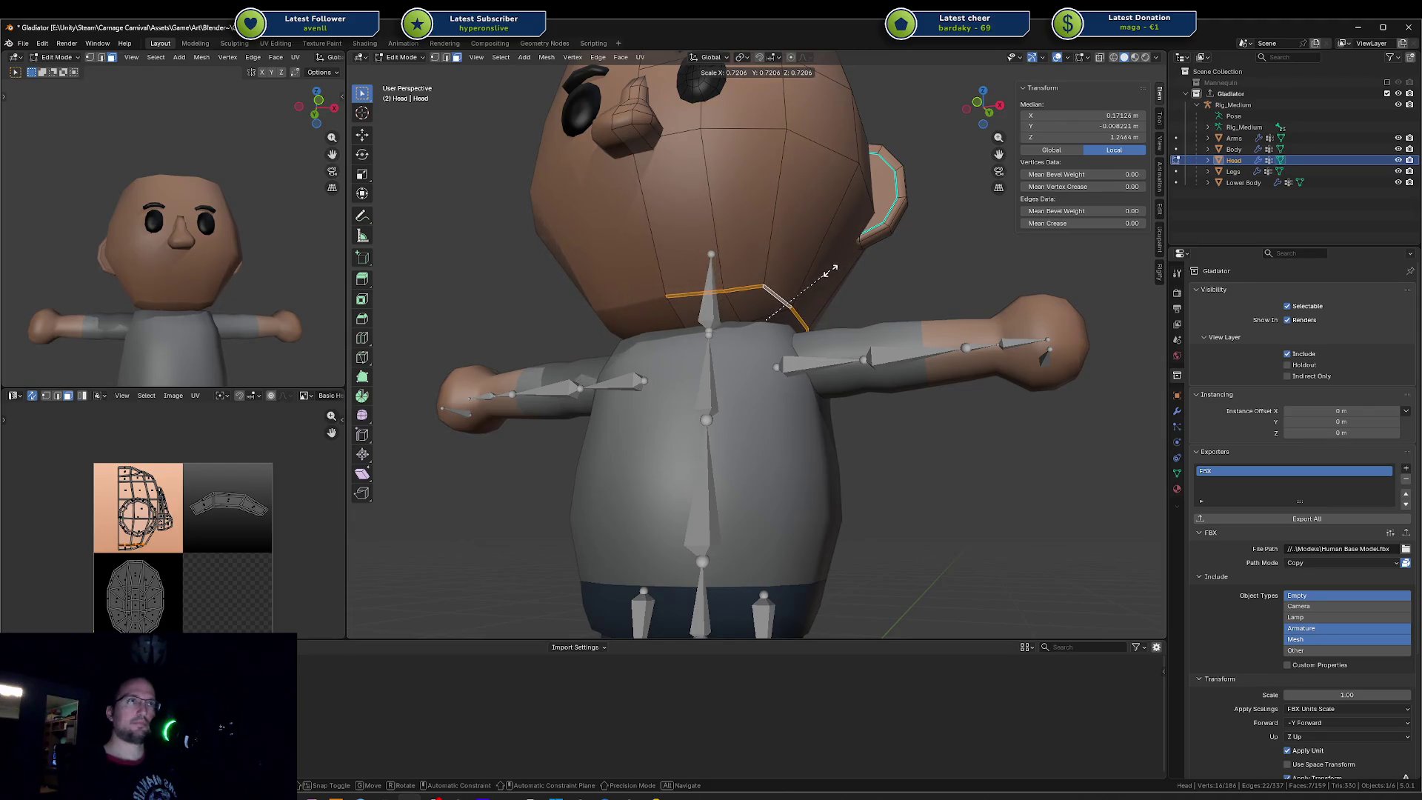
{"action": "left_click", "coordinate": [835, 271]}
{"action": "middle_click_drag", "start_coordinate": [834, 272], "coordinate": [743, 308]}
Step: Dissolve another vertical edge loop on the head
{"action": "key", "text": "l"}
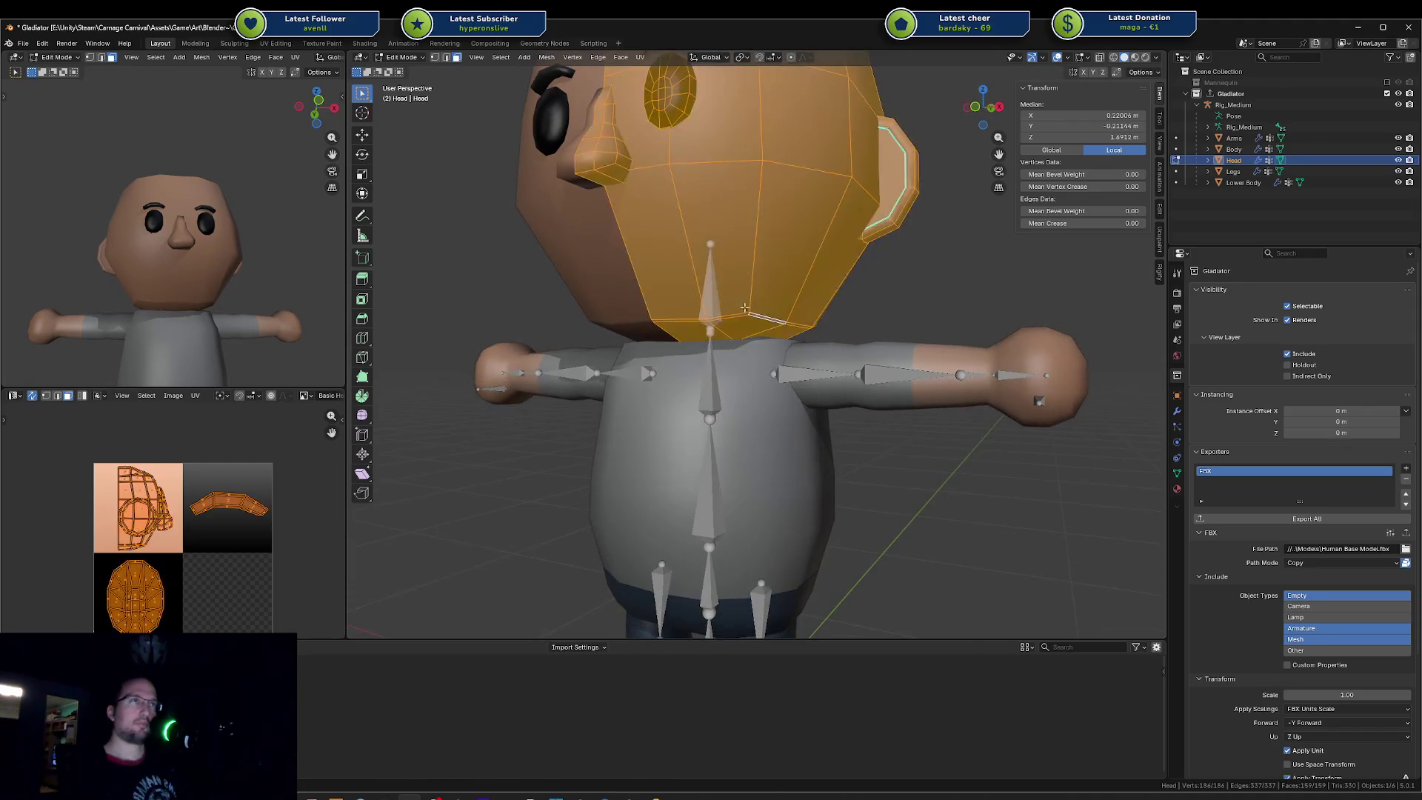
{"action": "key", "text": "alt+a"}
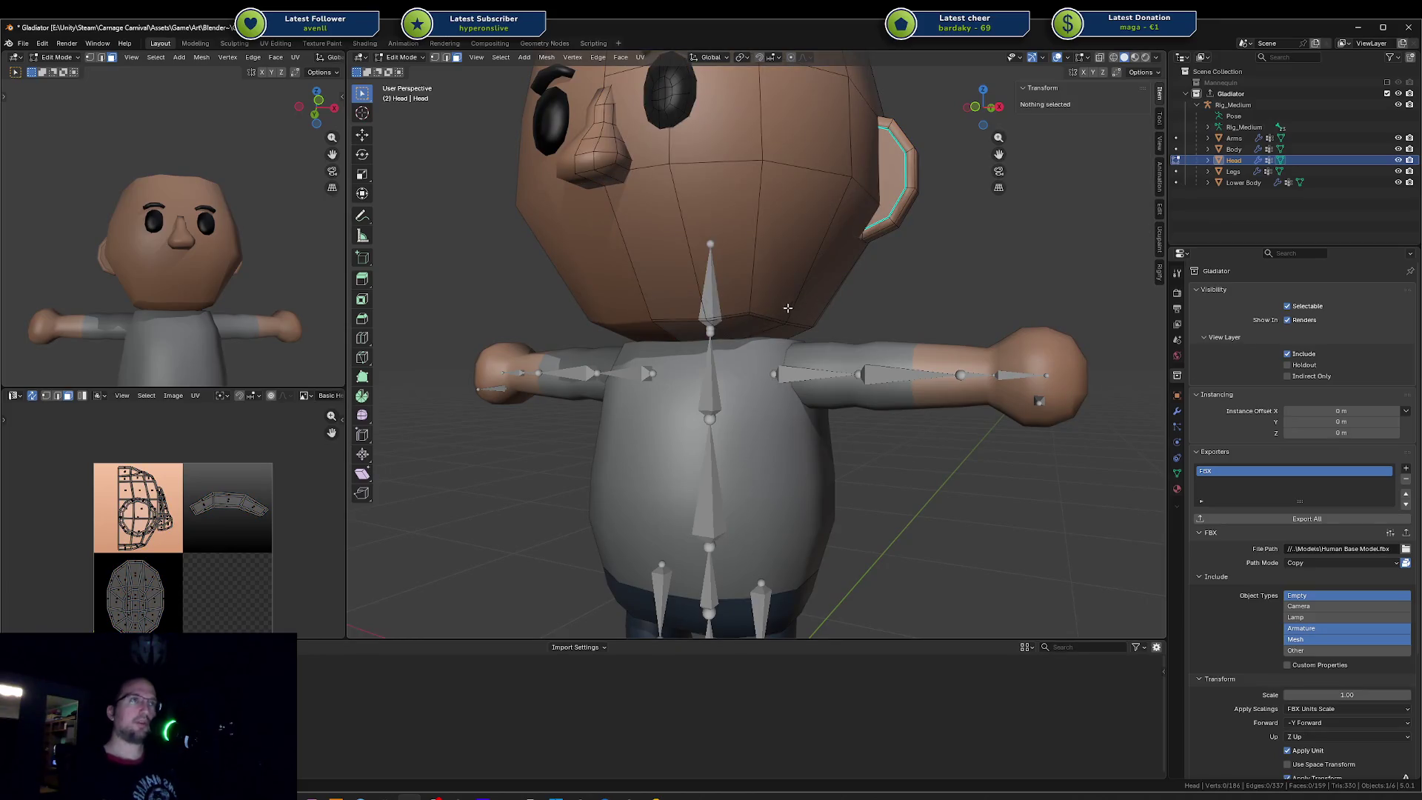
{"action": "left_click", "coordinate": [787, 309], "text": "alt"}
{"action": "left_click", "coordinate": [752, 314], "text": "alt"}
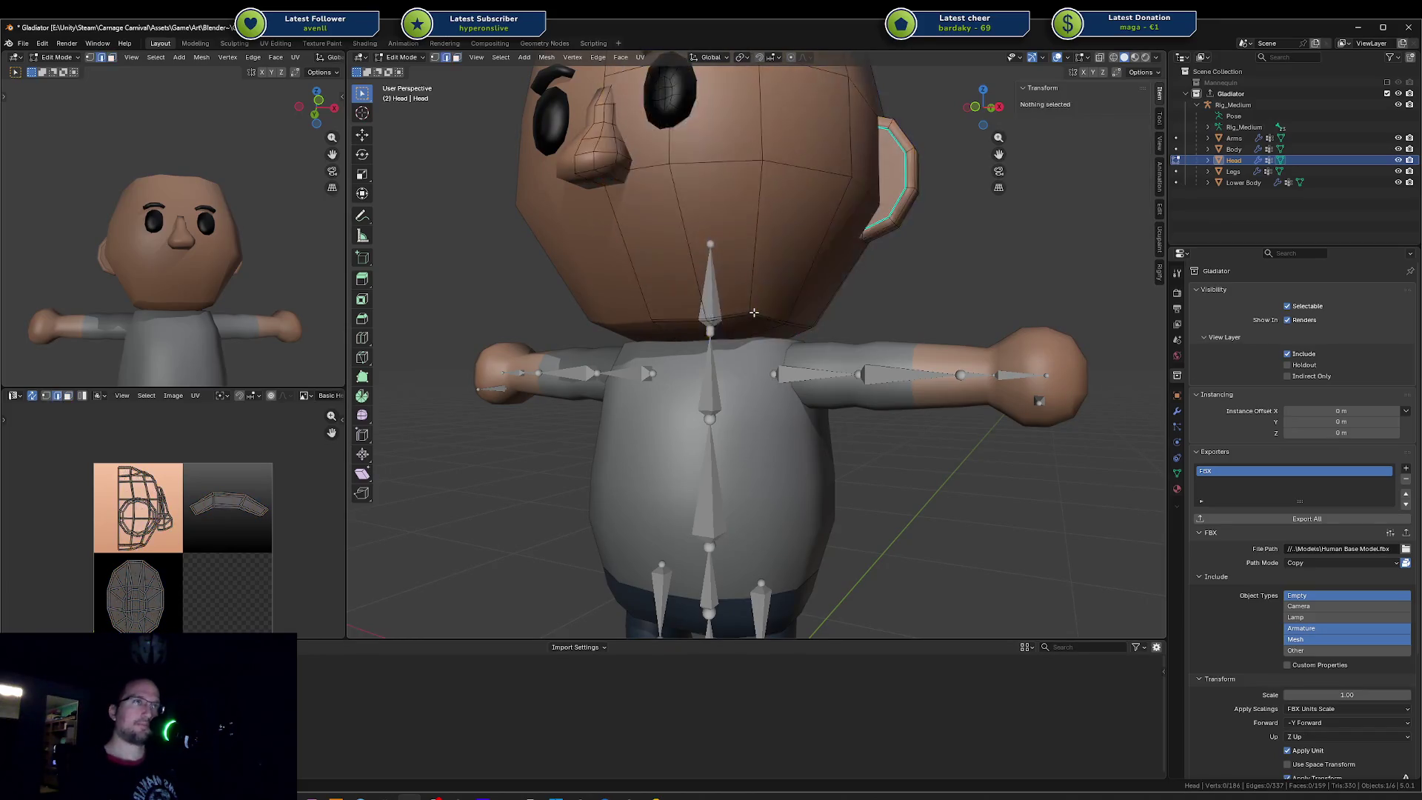
{"action": "key", "text": "x"}
{"action": "left_click", "coordinate": [752, 315]}
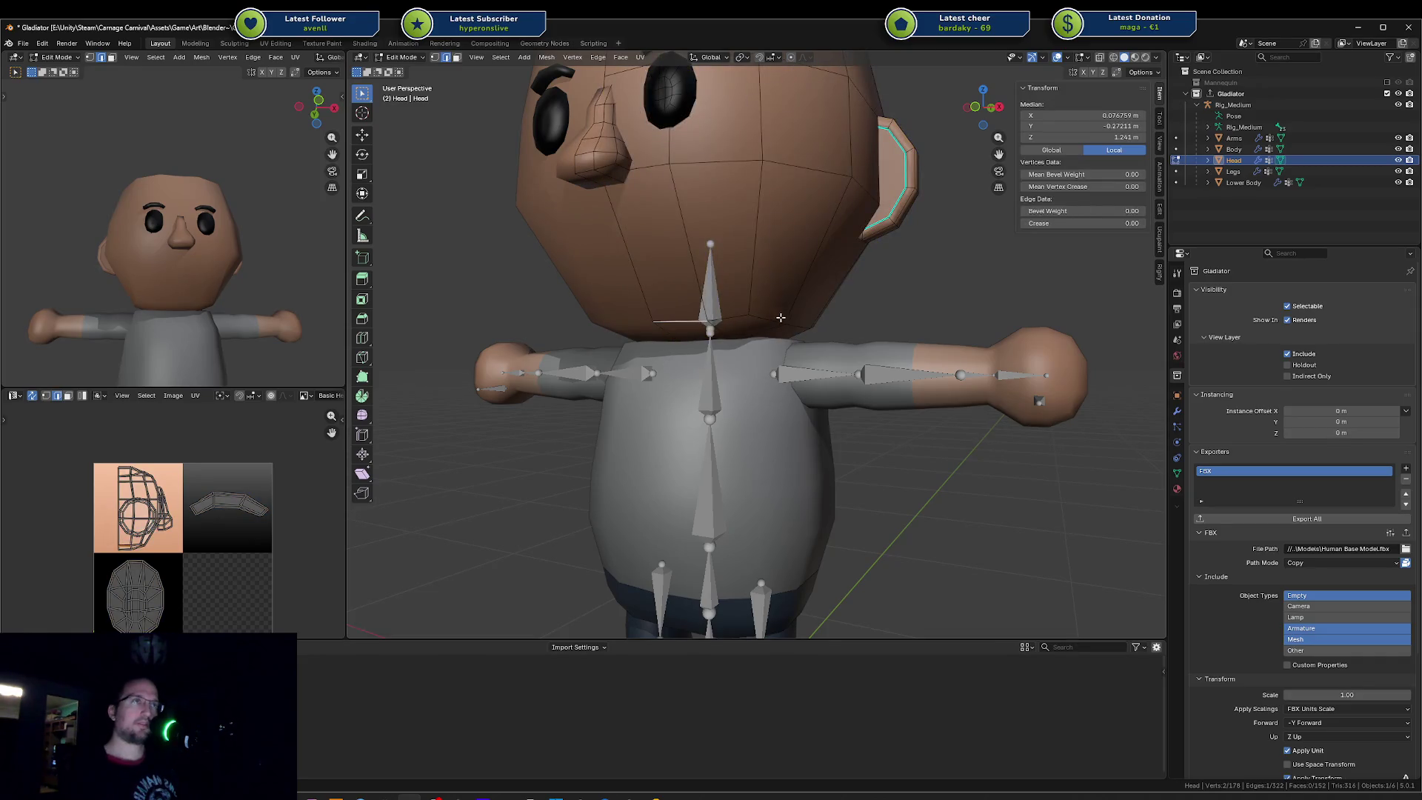
Step: Flatten the whole neck loop to zero height with S Z 0
{"action": "left_click", "coordinate": [790, 322], "text": "ctrl"}
{"action": "middle_click_drag", "start_coordinate": [790, 321], "coordinate": [734, 315]}
{"action": "left_click", "coordinate": [814, 326], "text": "ctrl"}
{"action": "key", "text": "s"}
{"action": "key", "text": "z"}
{"action": "key", "text": "0"}
{"action": "key", "text": "Return"}
{"action": "mouse_move", "coordinate": [813, 326]}
{"action": "middle_mouse_down"}
{"action": "mouse_move", "coordinate": [868, 294]}
{"action": "mouse_move", "coordinate": [864, 309]}
{"action": "middle_mouse_up"}
{"action": "scroll", "coordinate": [865, 309], "scroll_direction": "up", "scroll_amount": 4}
Step: Bevel the neck loop and widen it horizontally only with Shift+Z scaling
{"action": "key", "text": "ctrl+b"}
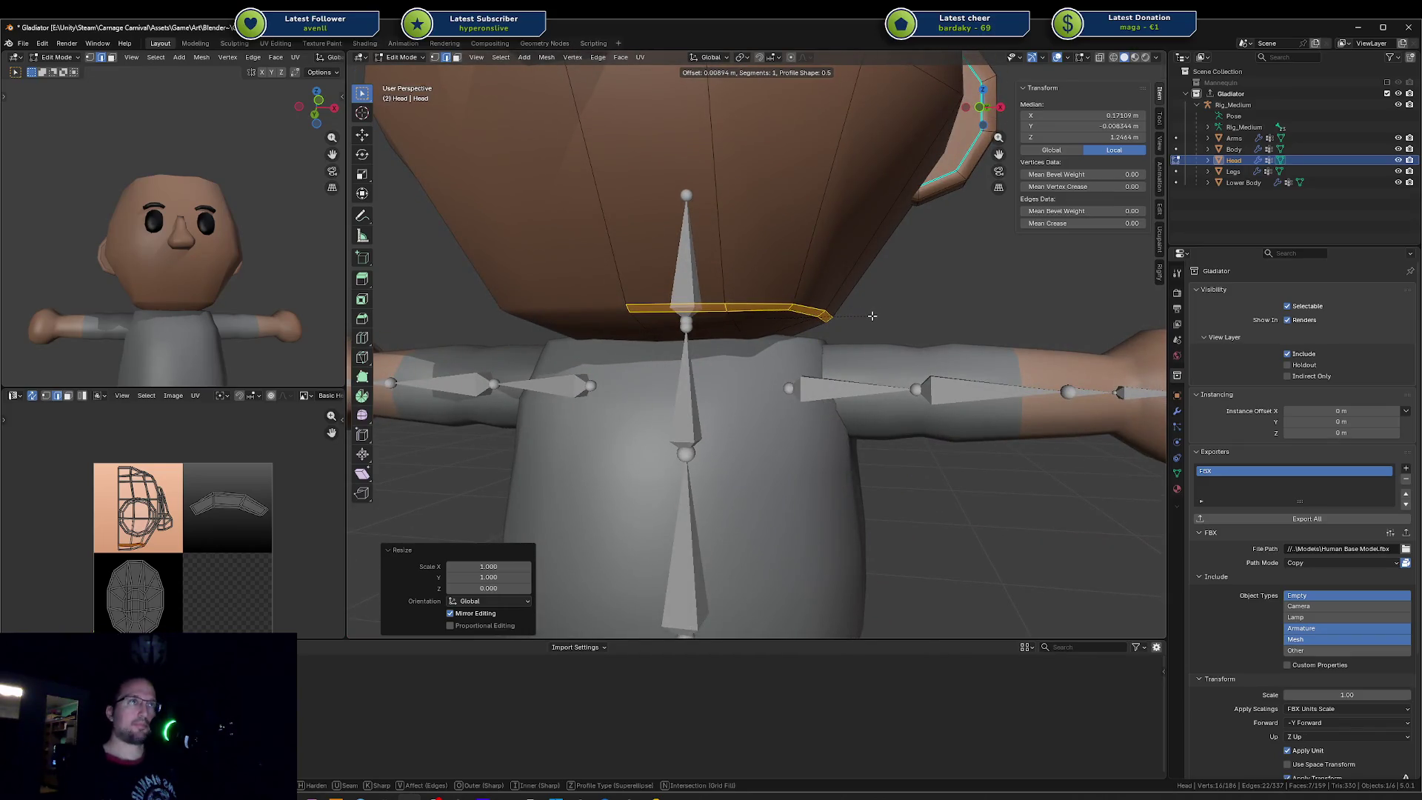
{"action": "left_click", "coordinate": [872, 316]}
{"action": "key", "text": "s"}
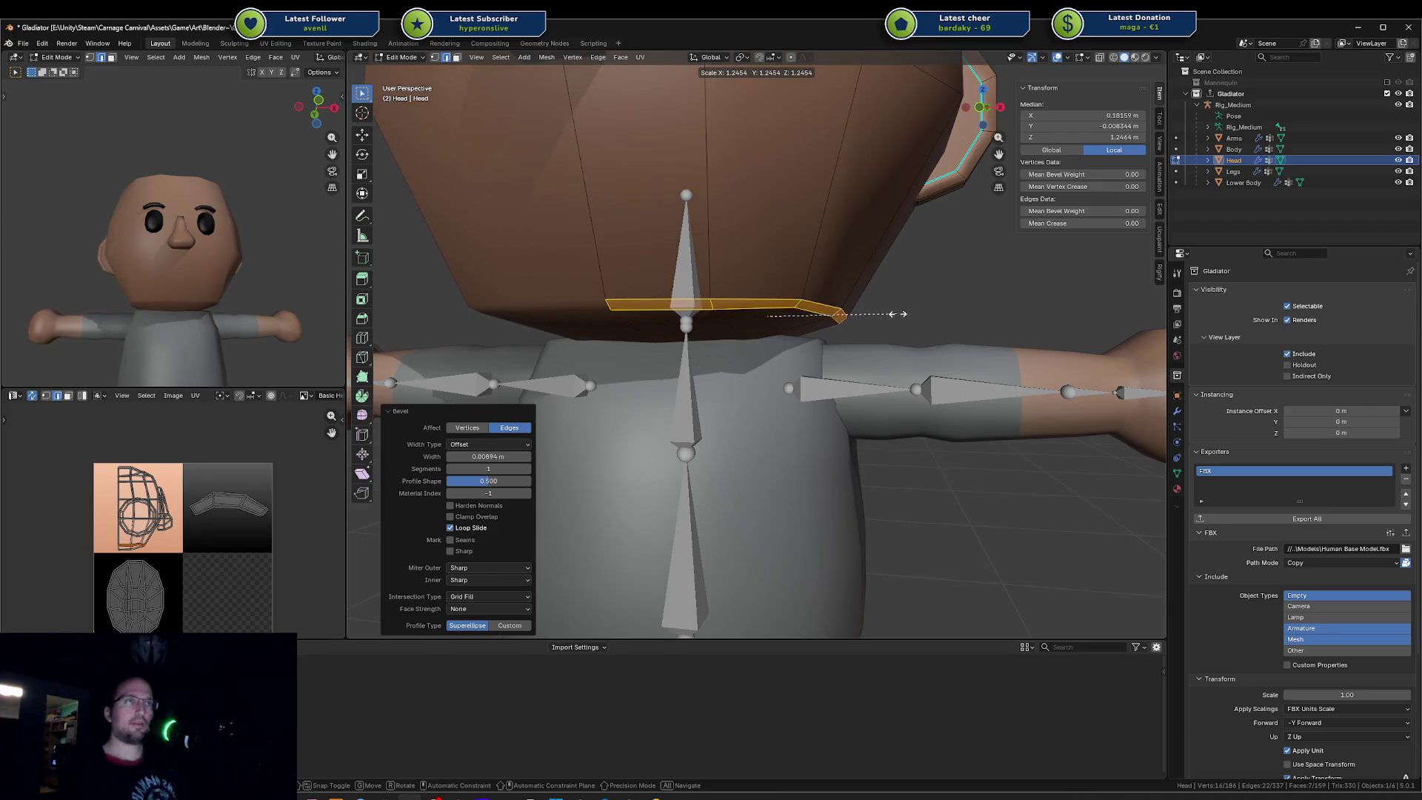
{"action": "key", "text": "shift+z"}
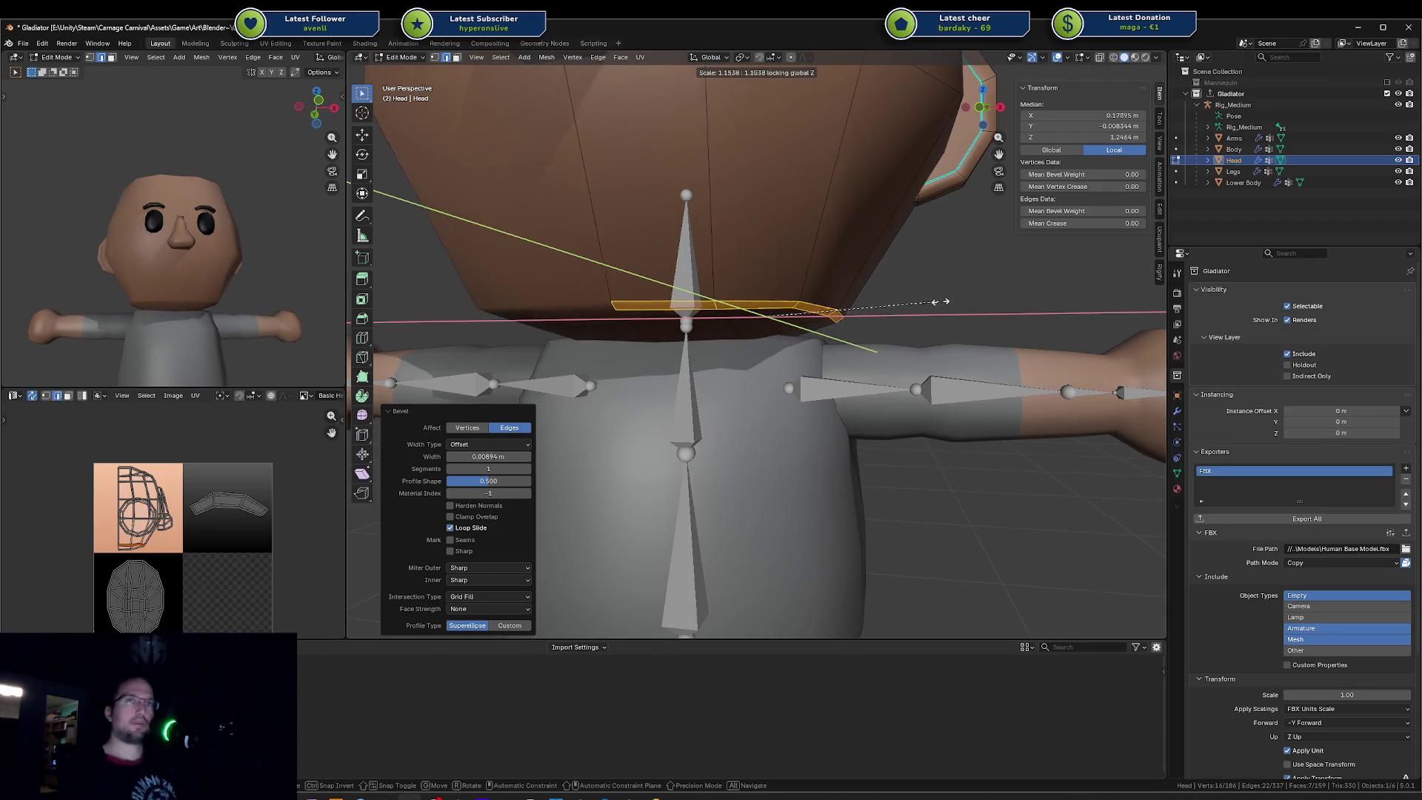
{"action": "left_click", "coordinate": [923, 309]}
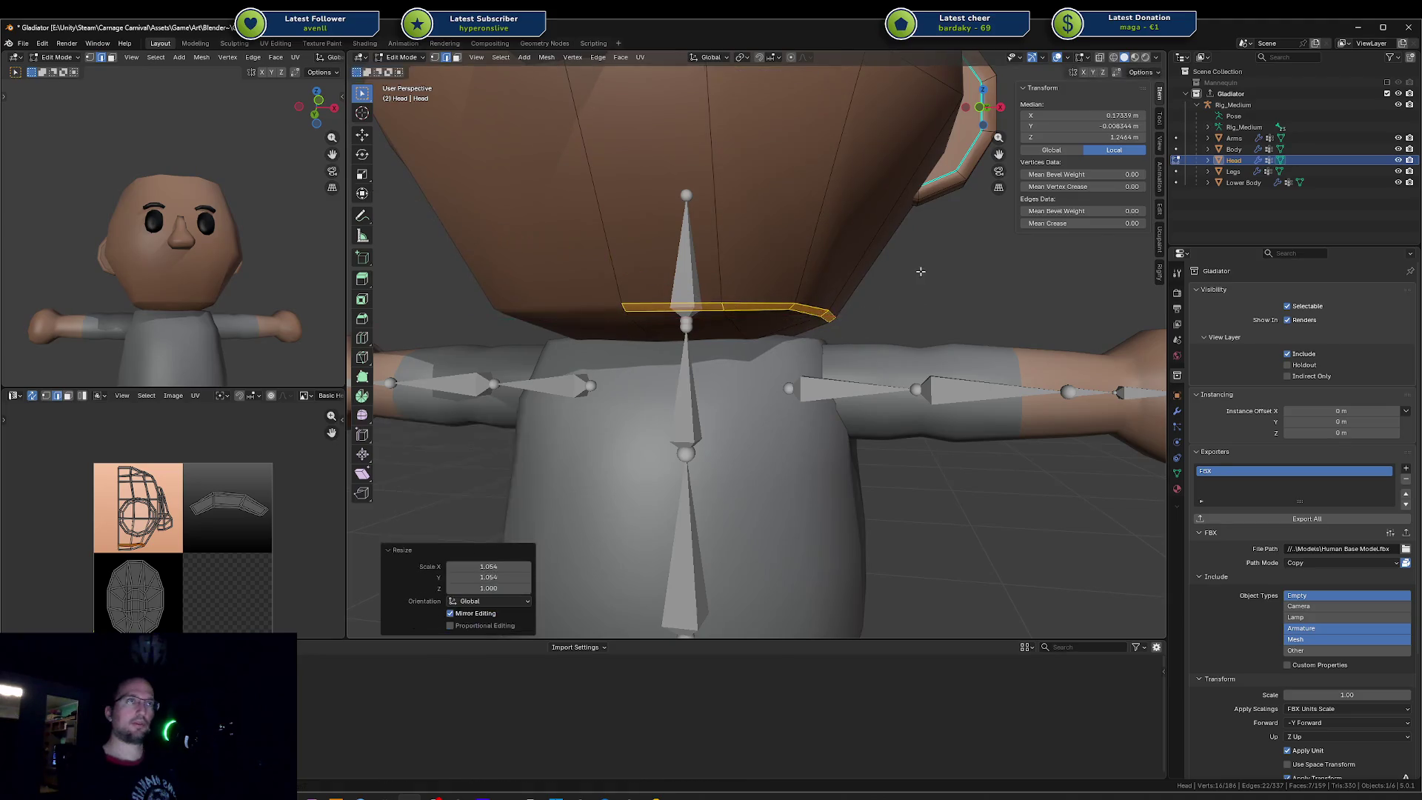
{"action": "key", "text": "a"}
{"action": "scroll", "coordinate": [668, 333], "scroll_direction": "down", "scroll_amount": 3}
{"action": "key", "text": "alt+a"}
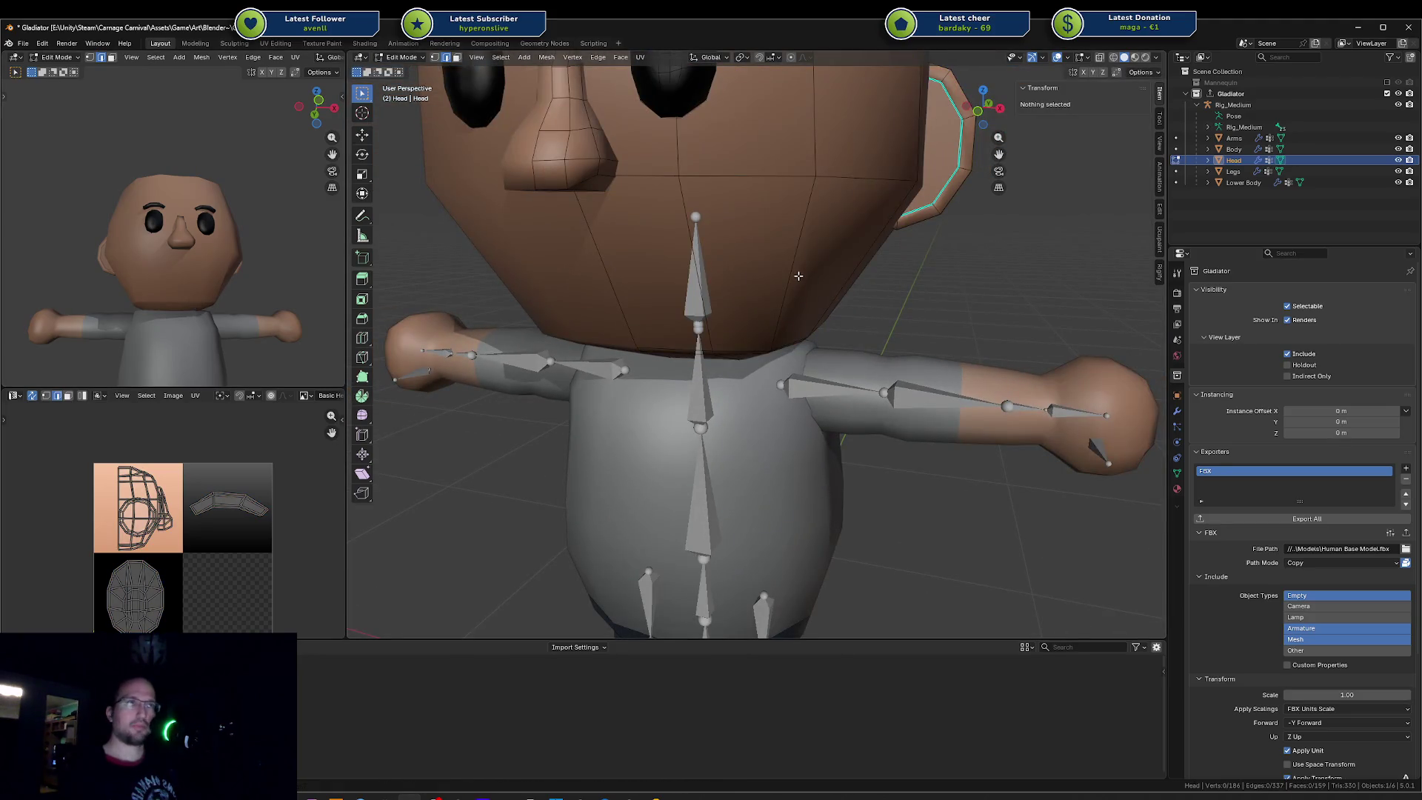
Step: Add a centred loop cut across the chin, nudge it down and shrink it
{"action": "key", "text": "ctrl+r"}
{"action": "left_click", "coordinate": [797, 275]}
{"action": "right_click", "coordinate": [797, 275]}
{"action": "key", "text": "s"}
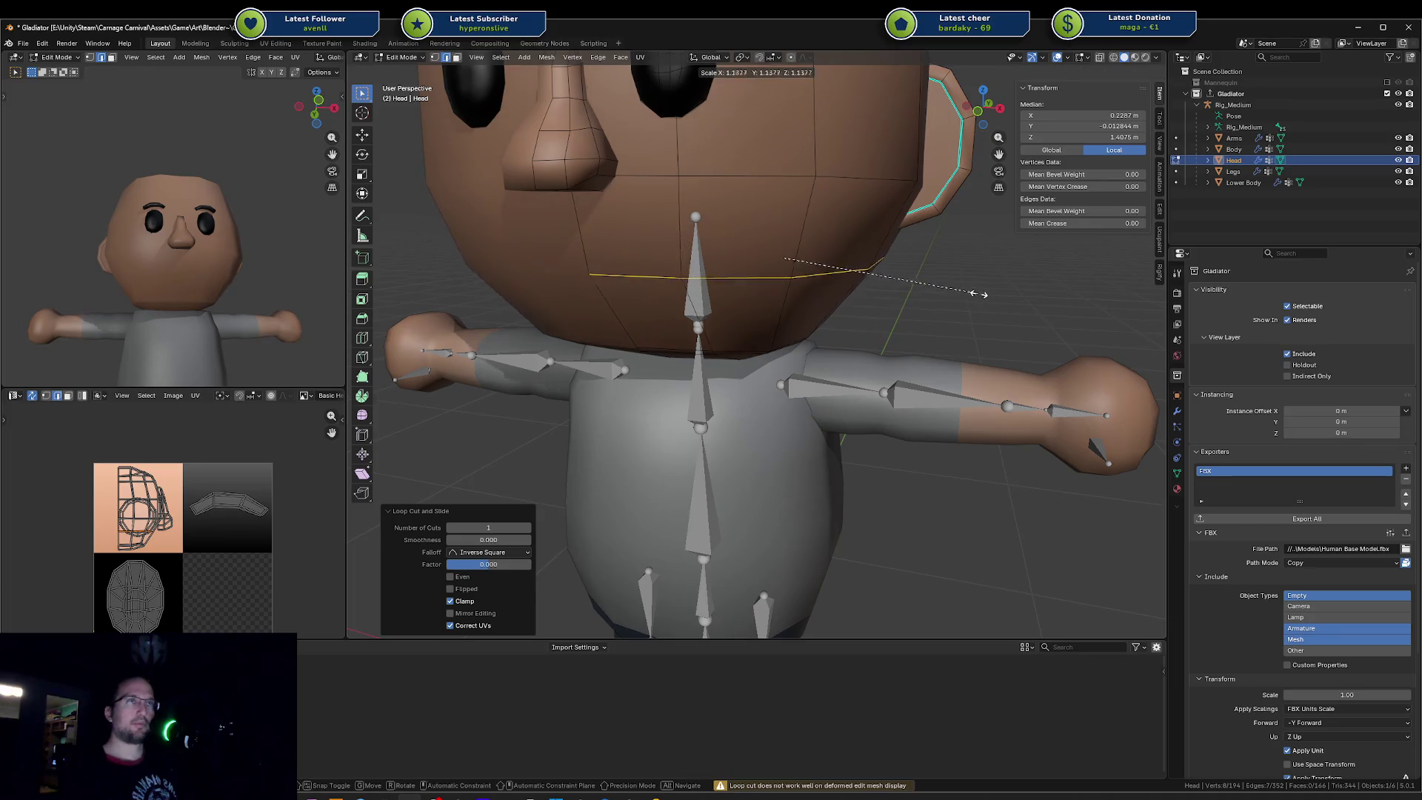
{"action": "key", "text": "g"}
{"action": "key", "text": "z"}
{"action": "left_click", "coordinate": [972, 296]}
{"action": "key", "text": "s"}
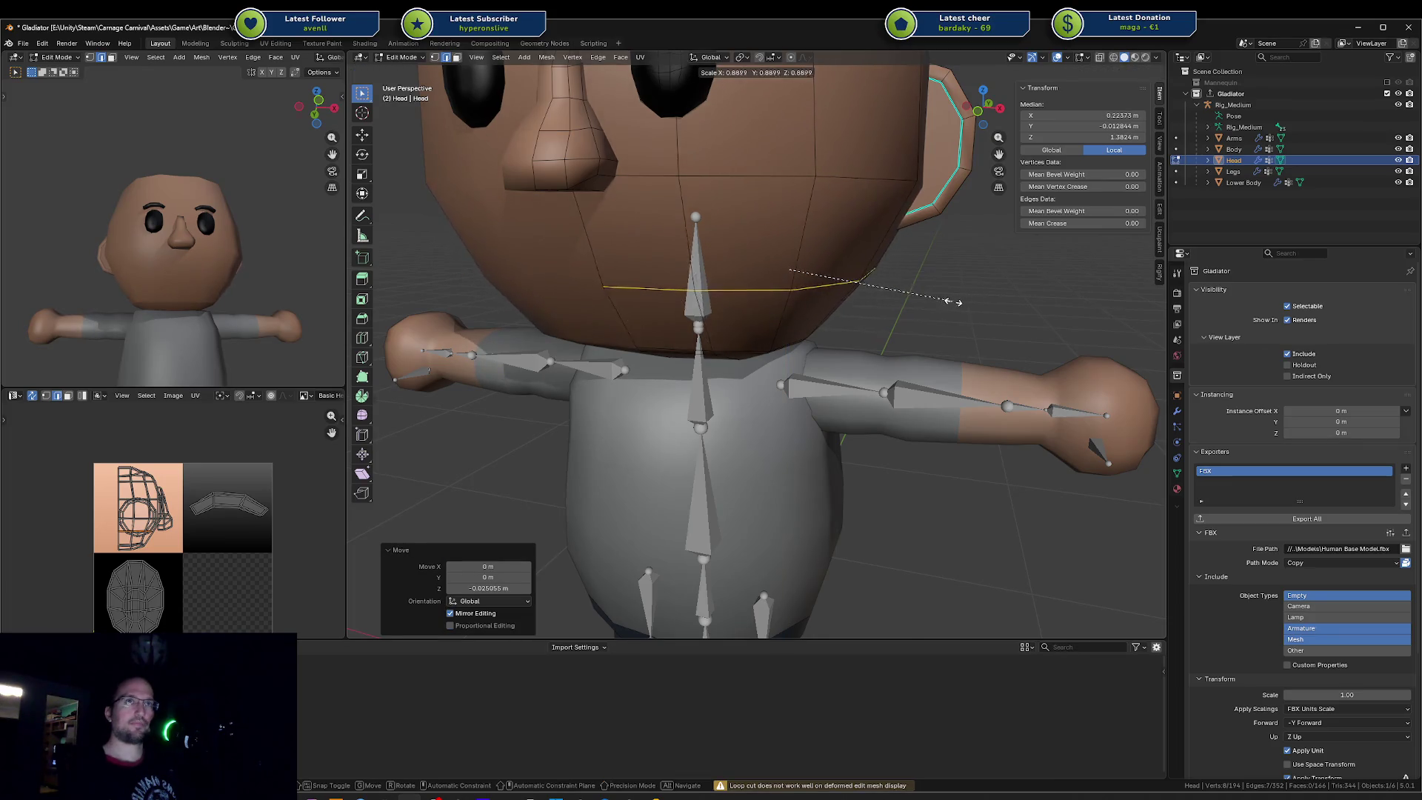
{"action": "left_click", "coordinate": [931, 299]}
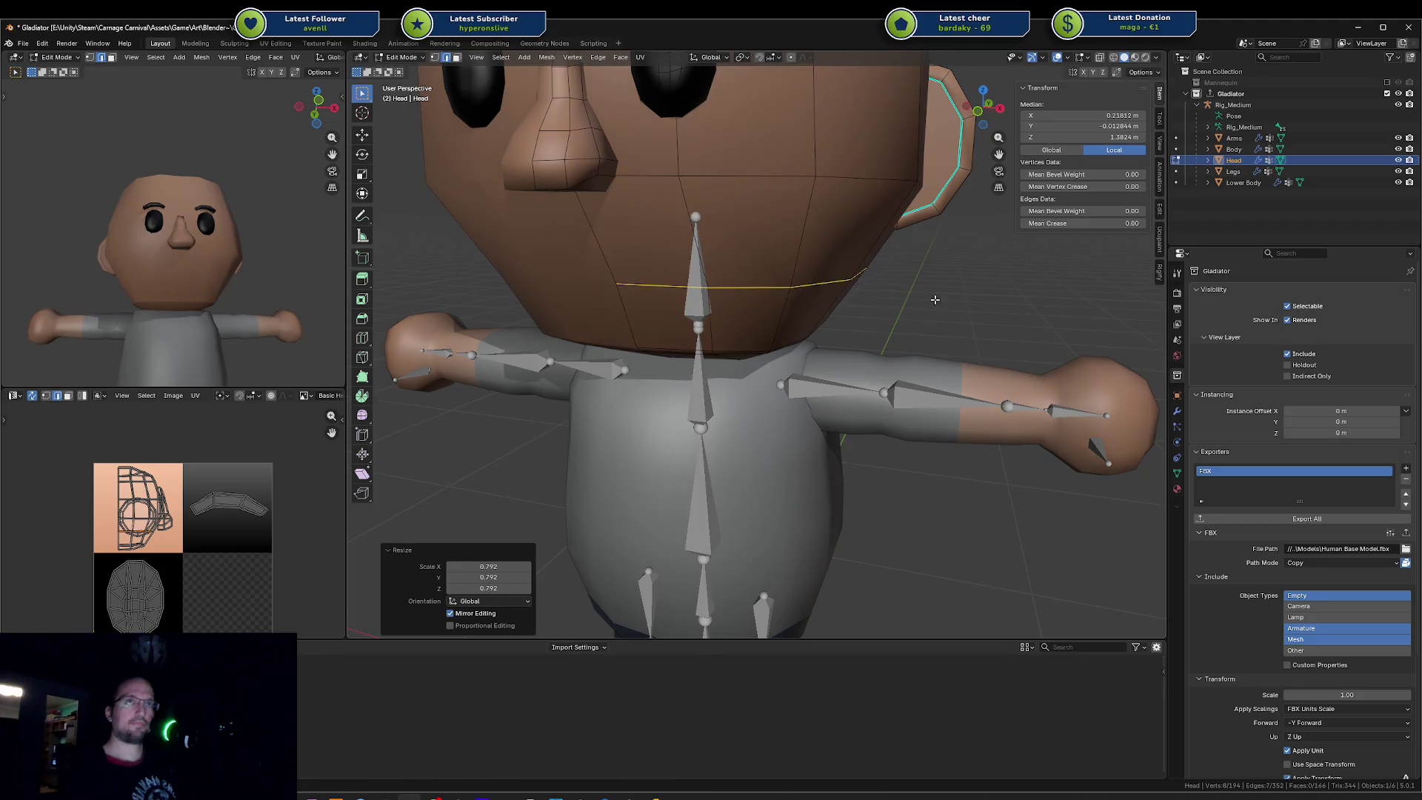
Step: Enlarge the neck edge loop and shift it along Z to its new height
{"action": "key", "text": "a"}
{"action": "middle_click_drag", "start_coordinate": [784, 302], "coordinate": [844, 290]}
{"action": "key", "text": "alt+a"}
{"action": "left_click", "coordinate": [778, 309], "text": "alt"}
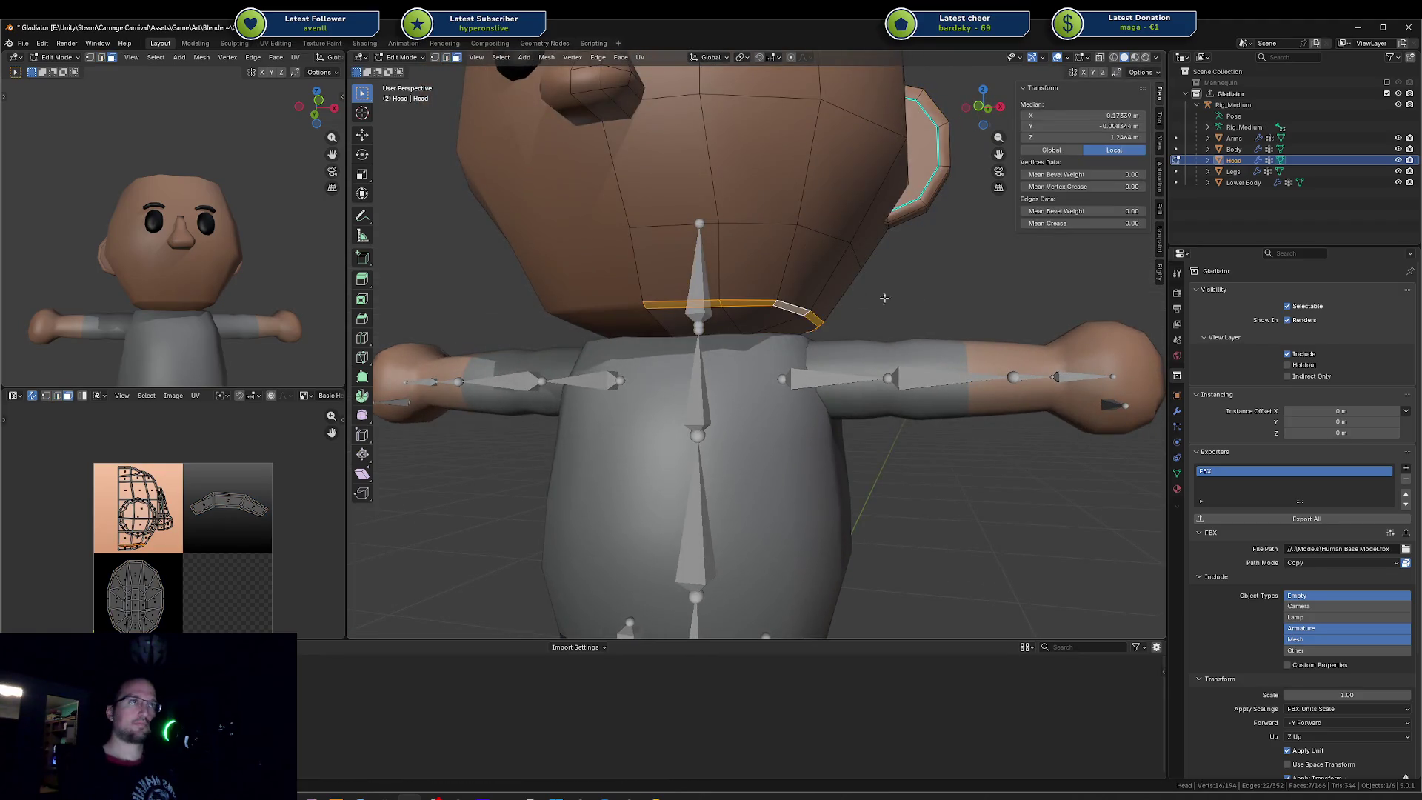
{"action": "key", "text": "s"}
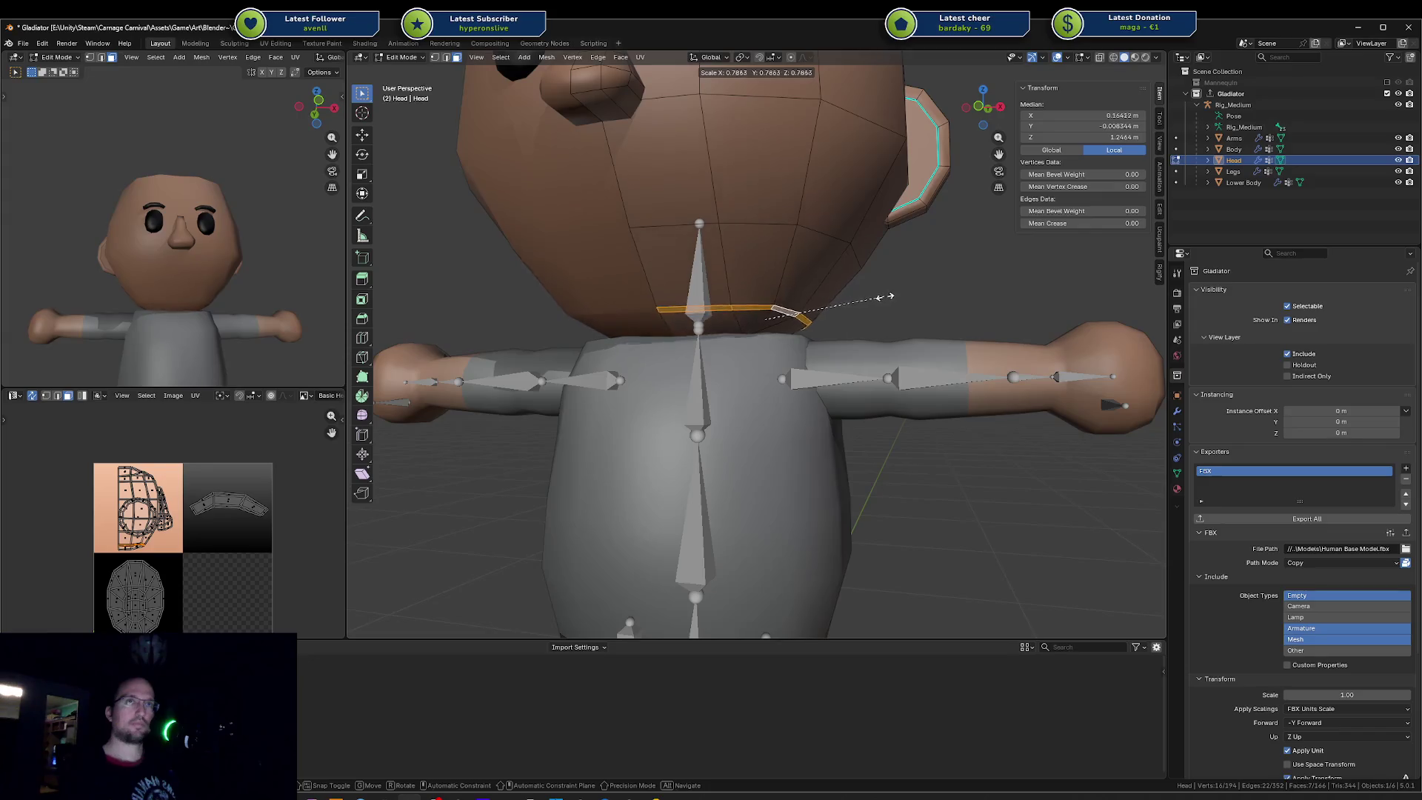
{"action": "left_click", "coordinate": [886, 296]}
{"action": "key", "text": "g"}
{"action": "key", "text": "z"}
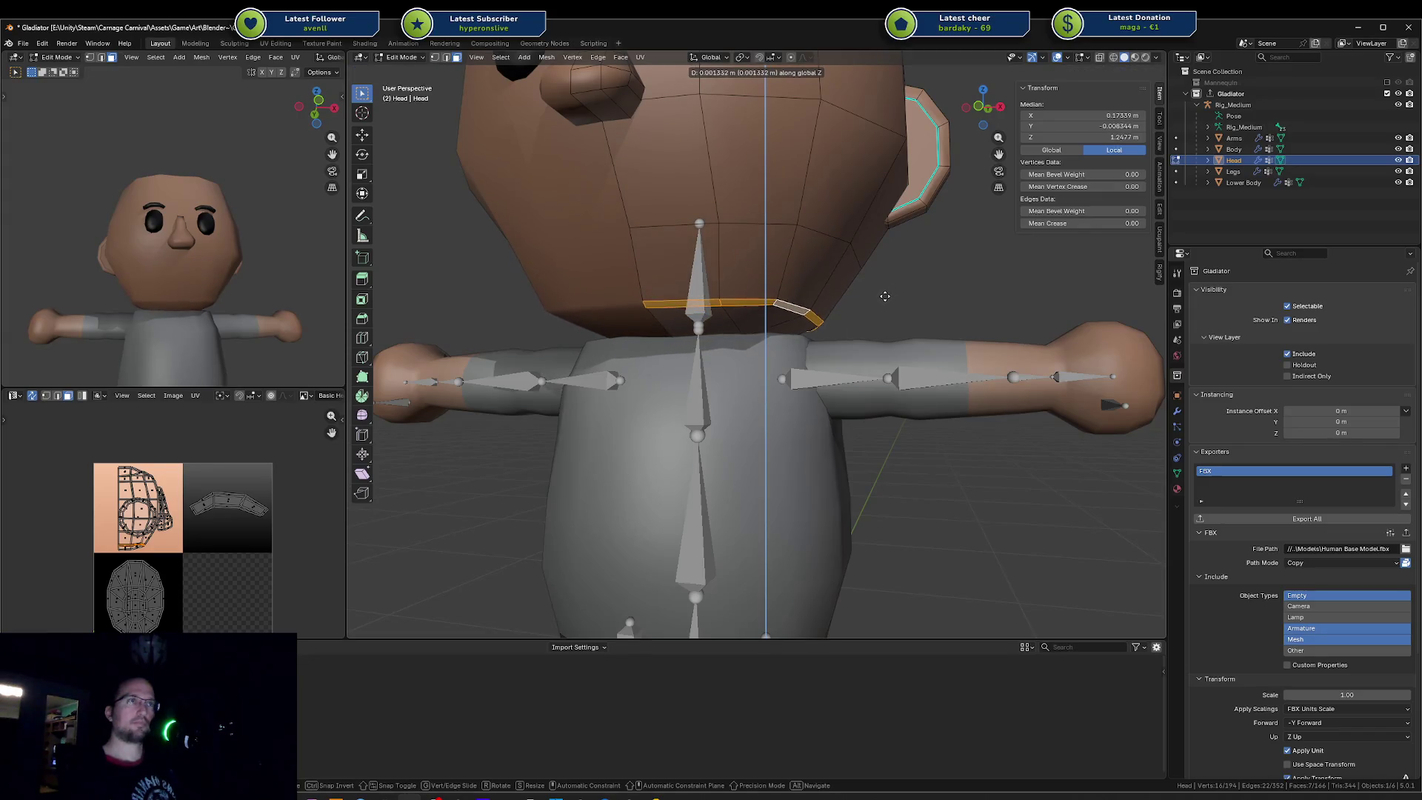
{"action": "left_click", "coordinate": [886, 297]}
{"action": "middle_click_drag", "start_coordinate": [189, 290], "coordinate": [132, 303]}
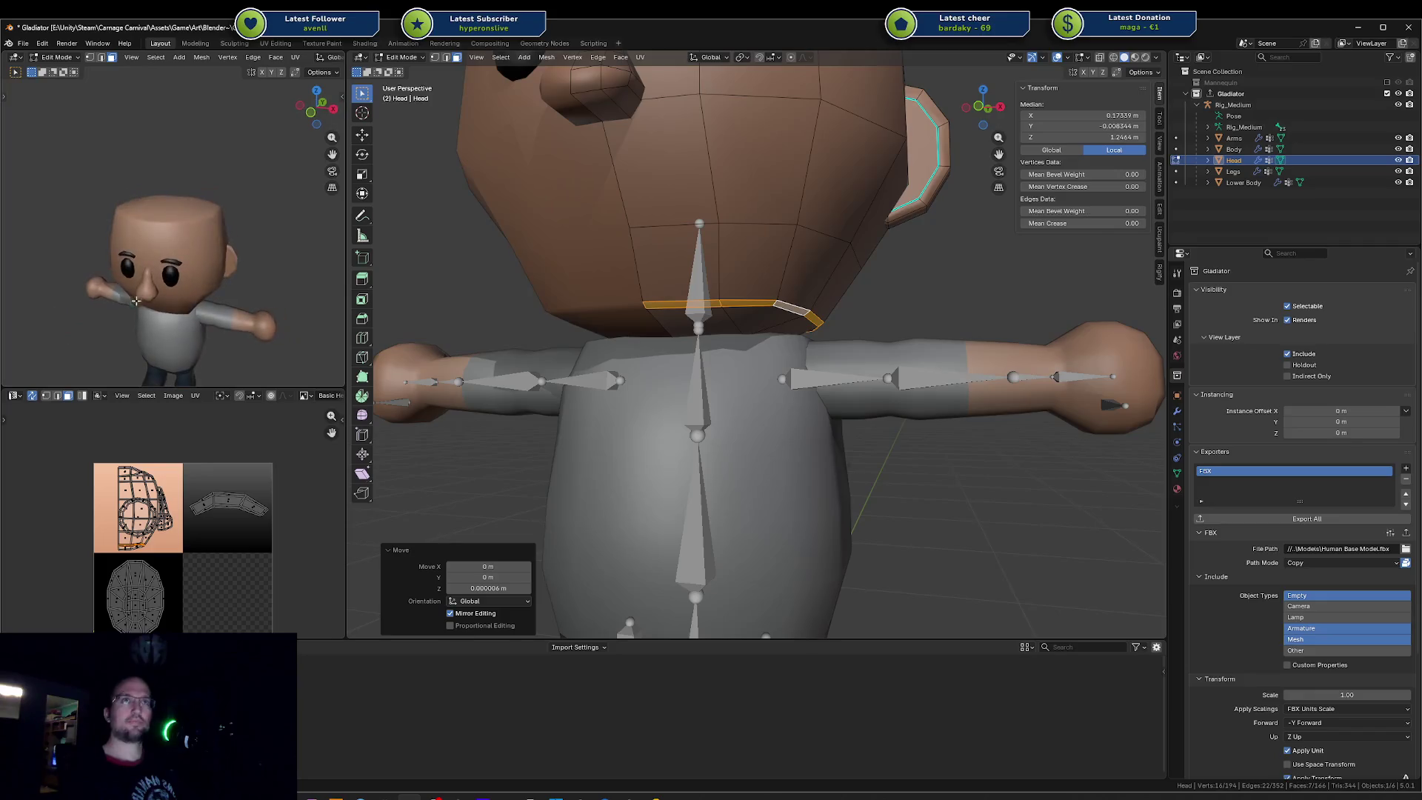
{"action": "scroll", "coordinate": [877, 214], "scroll_direction": "down", "scroll_amount": 4}
{"action": "middle_click_drag", "start_coordinate": [878, 214], "coordinate": [767, 379]}
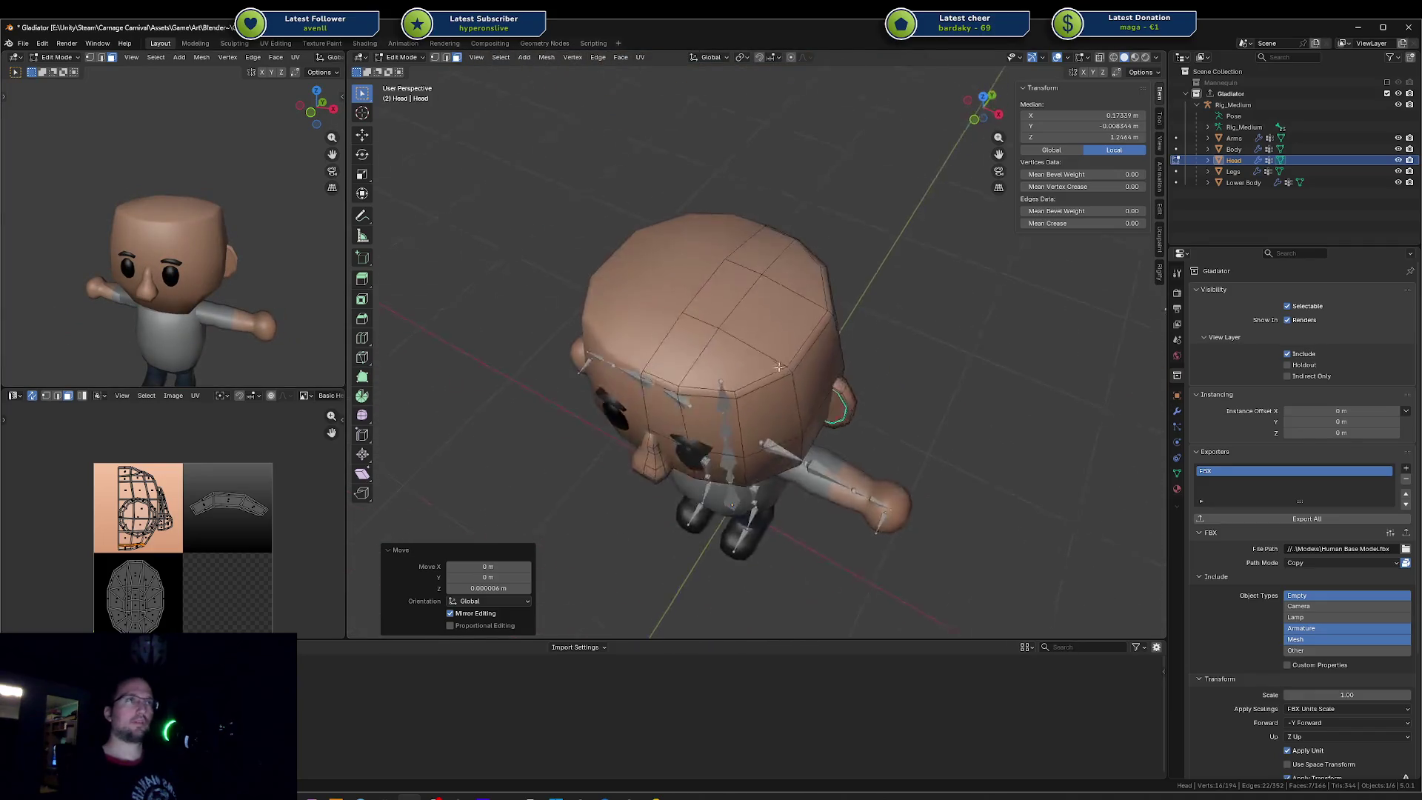
Step: Bevel the edge path running around the rim of the head's top
{"action": "key", "text": "alt+a"}
{"action": "left_click", "coordinate": [763, 379], "text": "alt"}
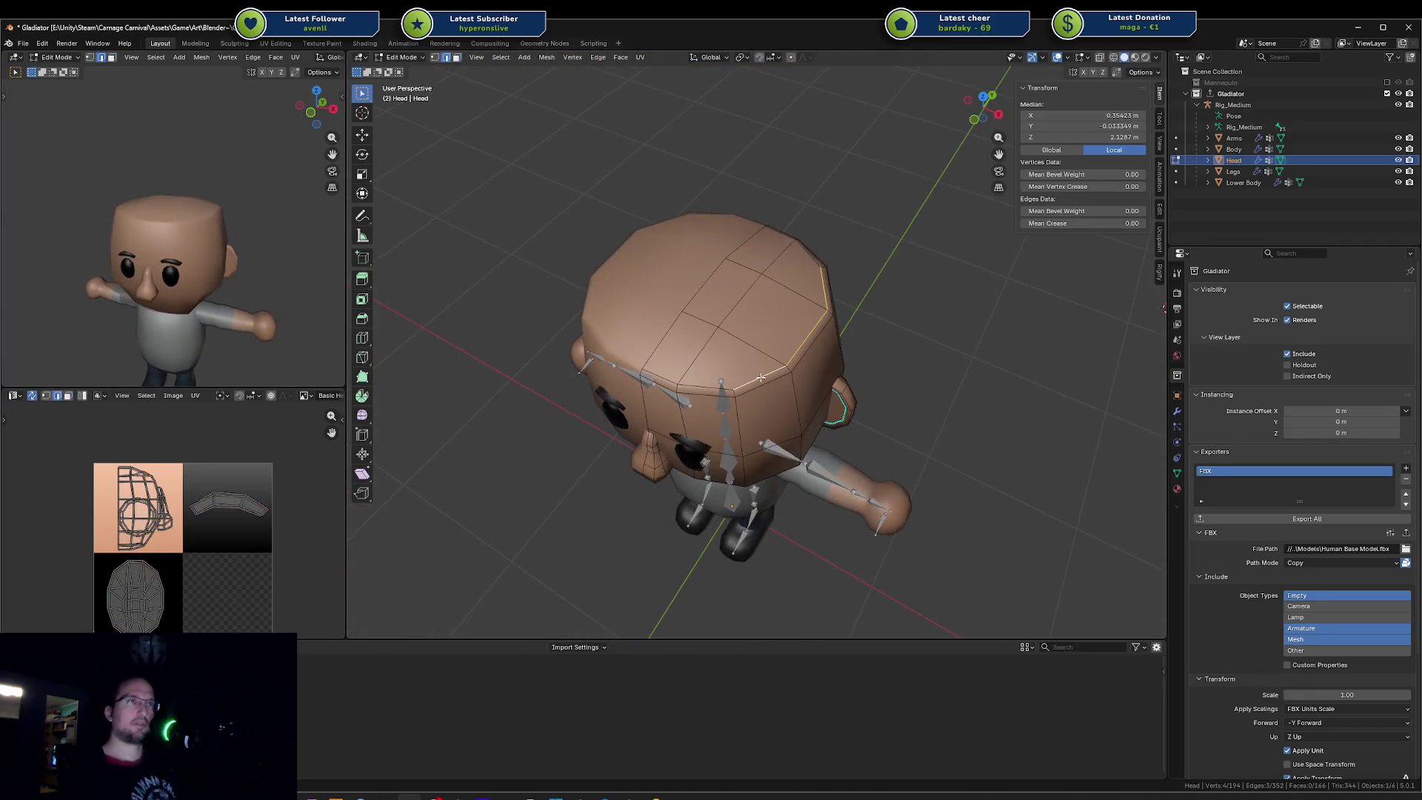
{"action": "key", "text": "F3"}
{"action": "left_click", "coordinate": [722, 386]}
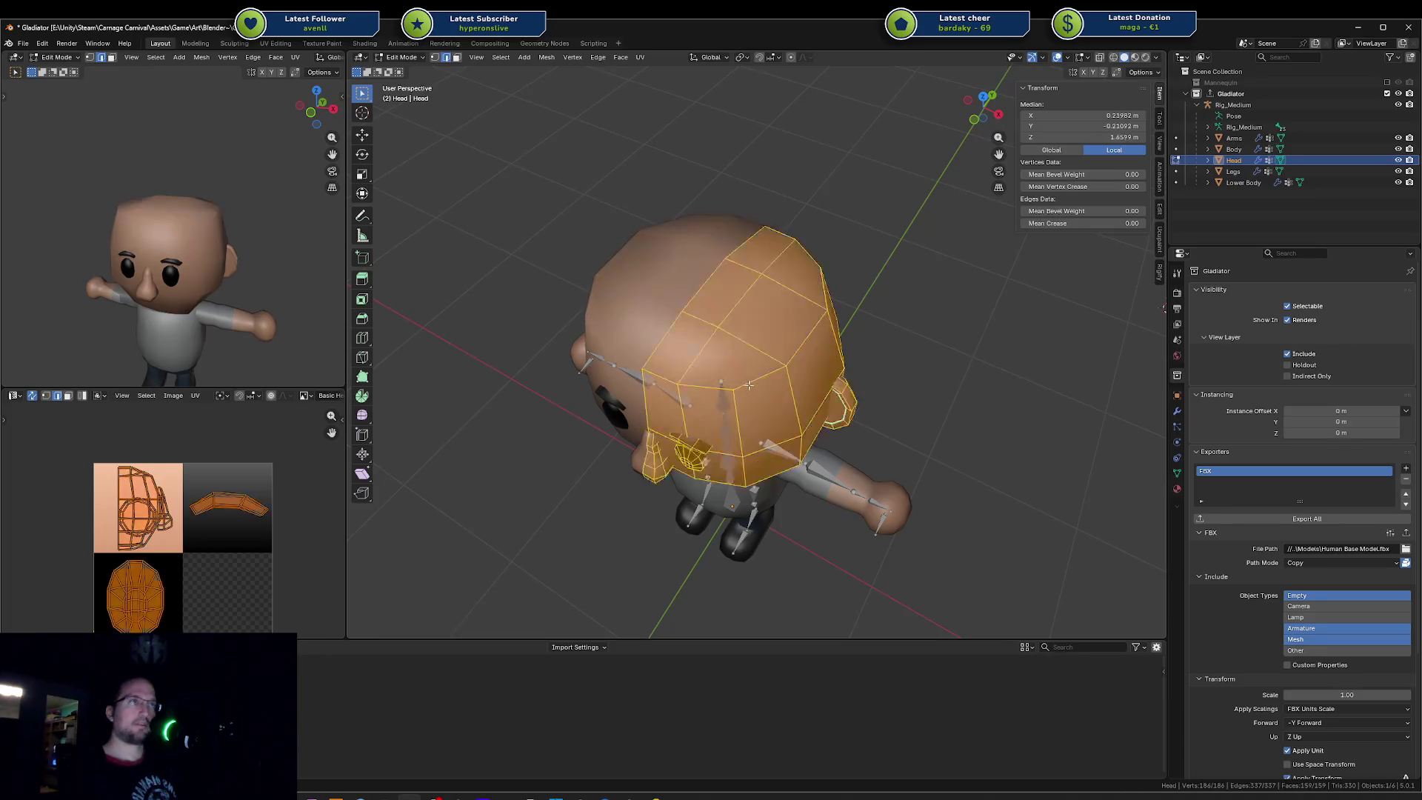
{"action": "key", "text": "alt+a"}
{"action": "left_click", "coordinate": [843, 348], "text": "alt"}
{"action": "left_click", "coordinate": [686, 370], "text": "ctrl"}
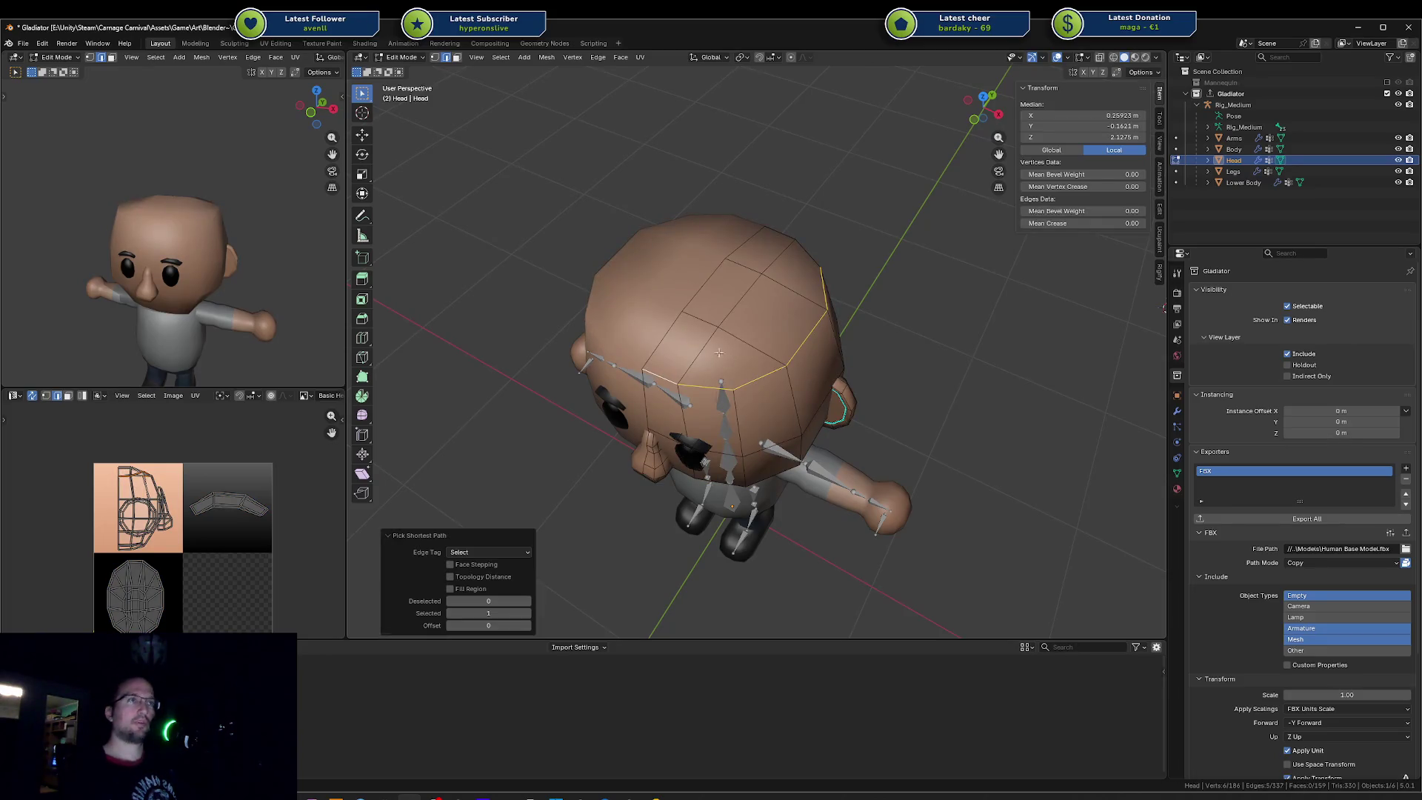
{"action": "left_click", "coordinate": [785, 242], "text": "ctrl"}
{"action": "key", "text": "ctrl+b"}
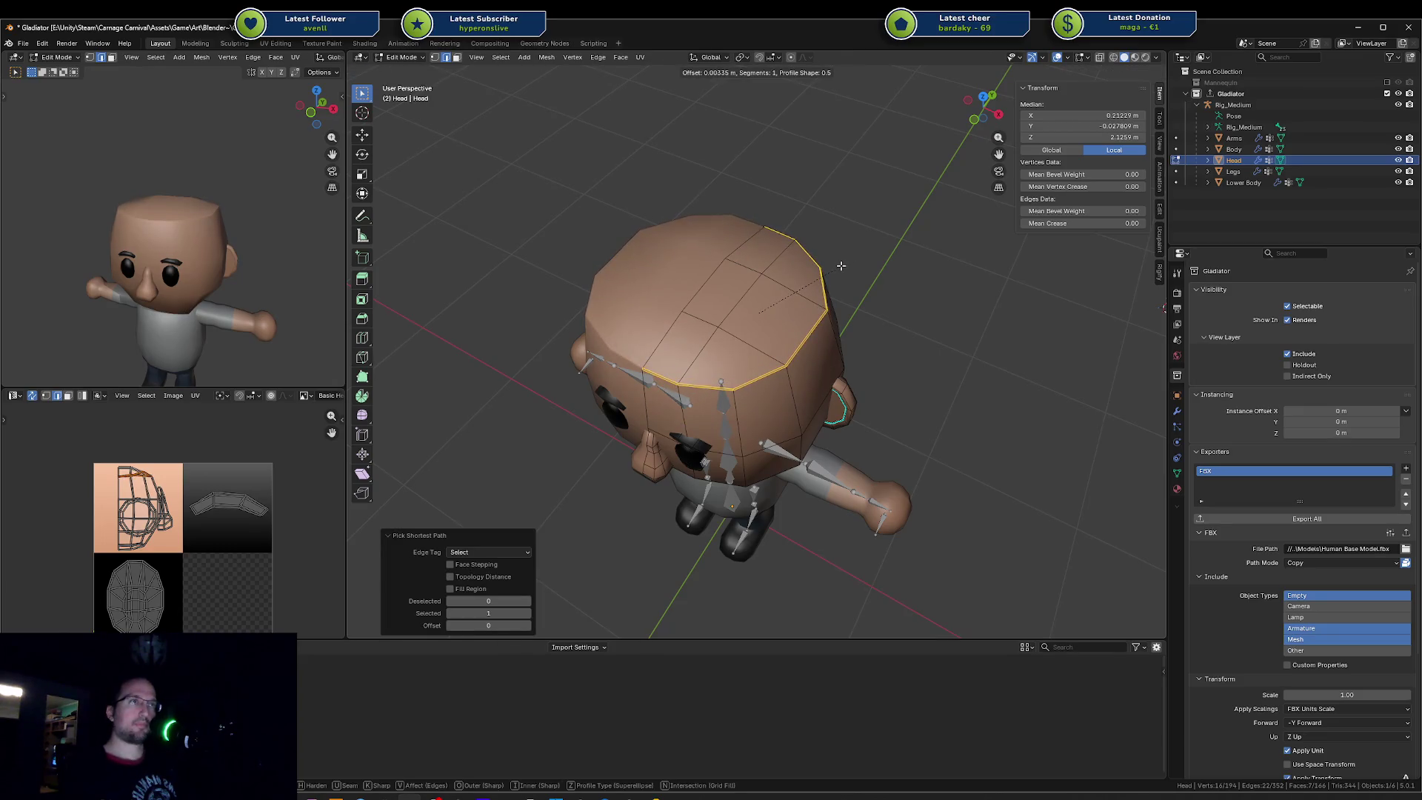
{"action": "left_click", "coordinate": [843, 266]}
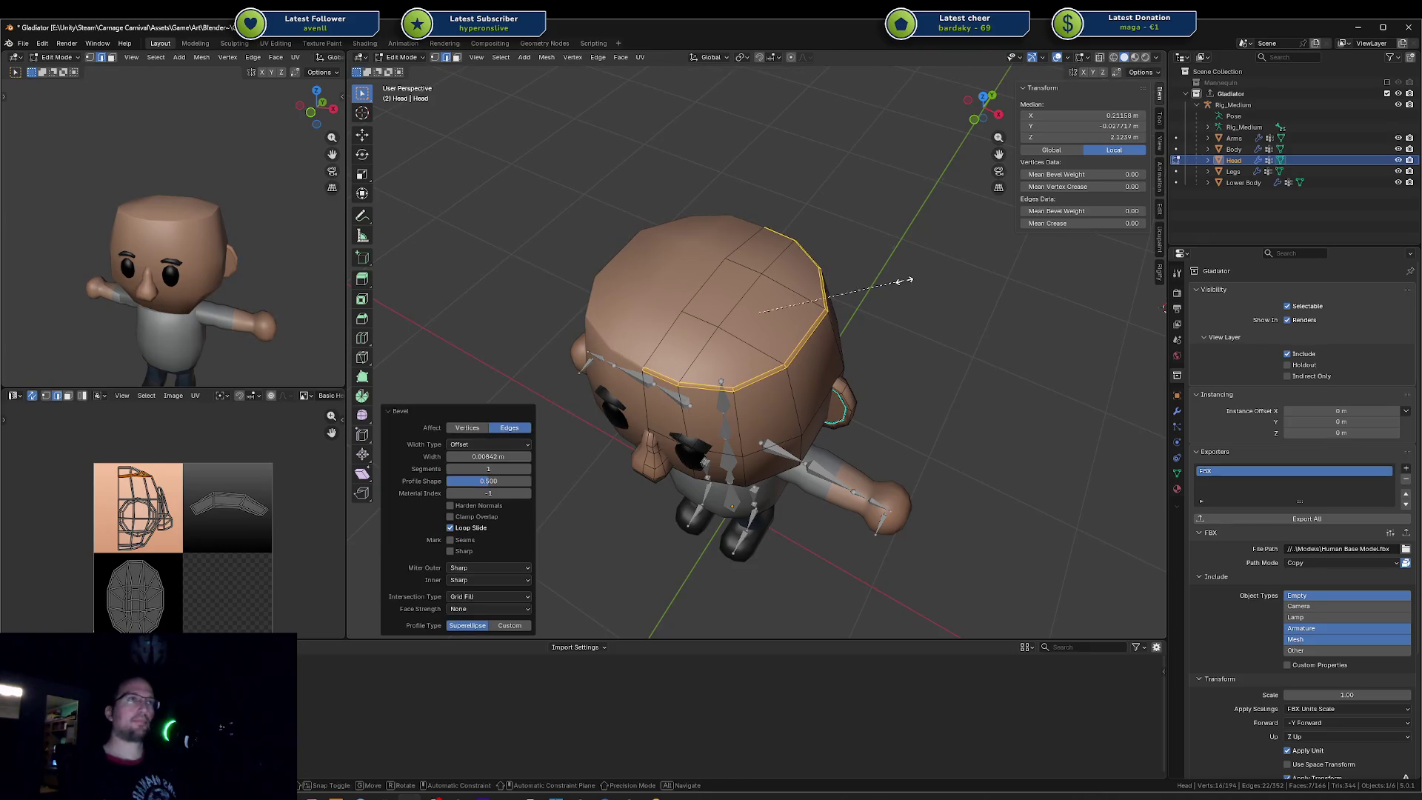
Step: Try a vertical move of a top face and cancel it, leaving the crown unchanged
{"action": "middle_click_drag", "start_coordinate": [883, 286], "coordinate": [823, 235]}
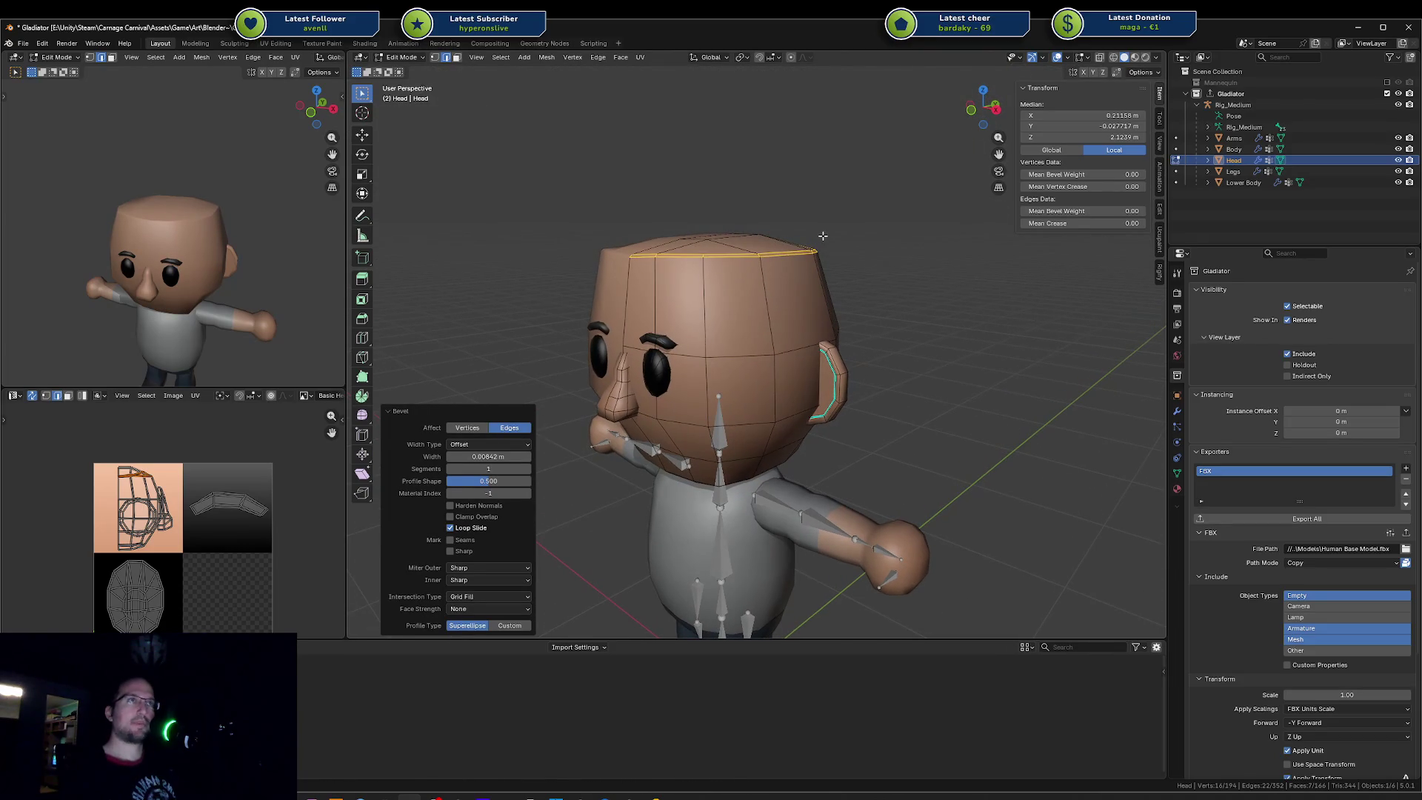
{"action": "middle_click_drag", "start_coordinate": [729, 208], "coordinate": [726, 286]}
{"action": "left_click", "coordinate": [726, 286]}
{"action": "key", "text": "g"}
{"action": "key", "text": "z"}
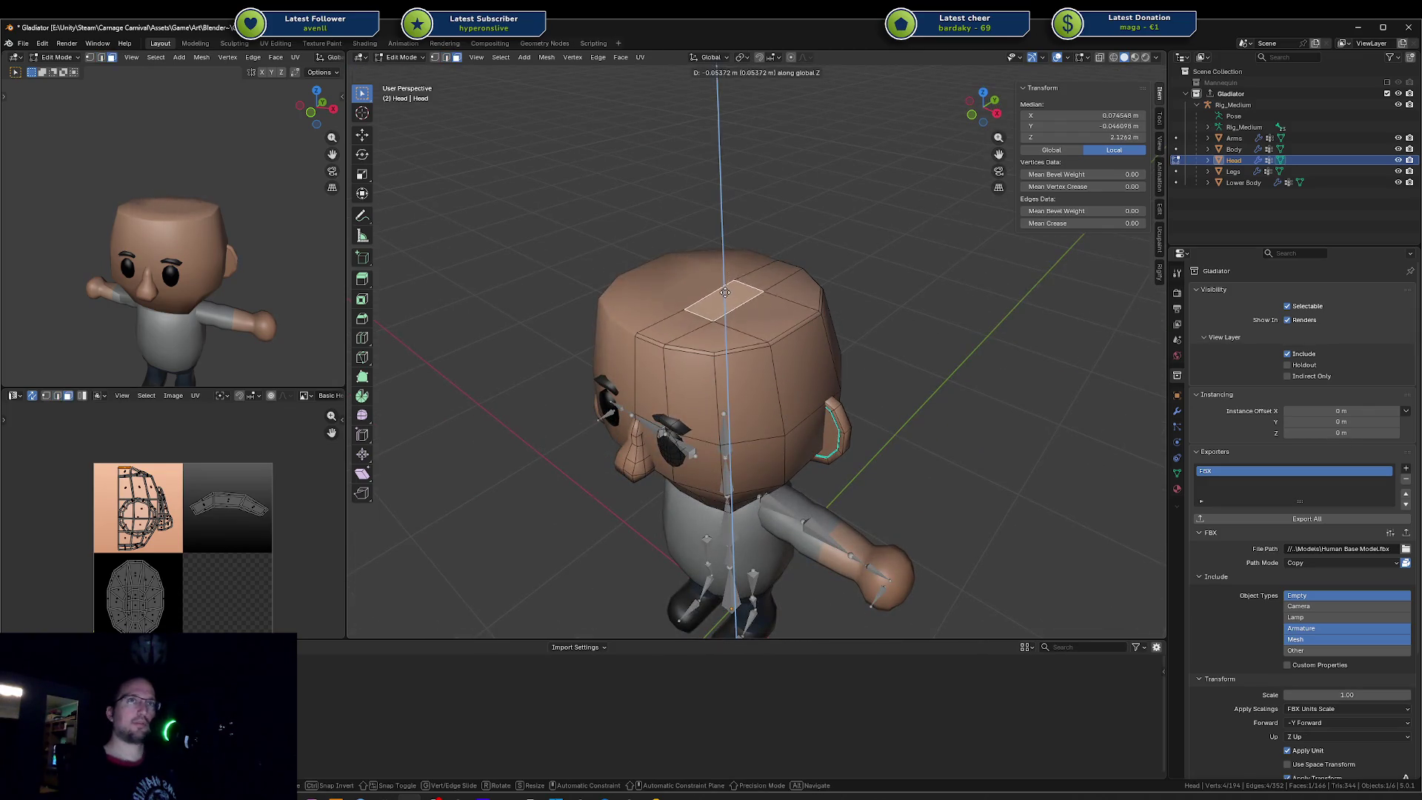
{"action": "key", "text": "Escape"}
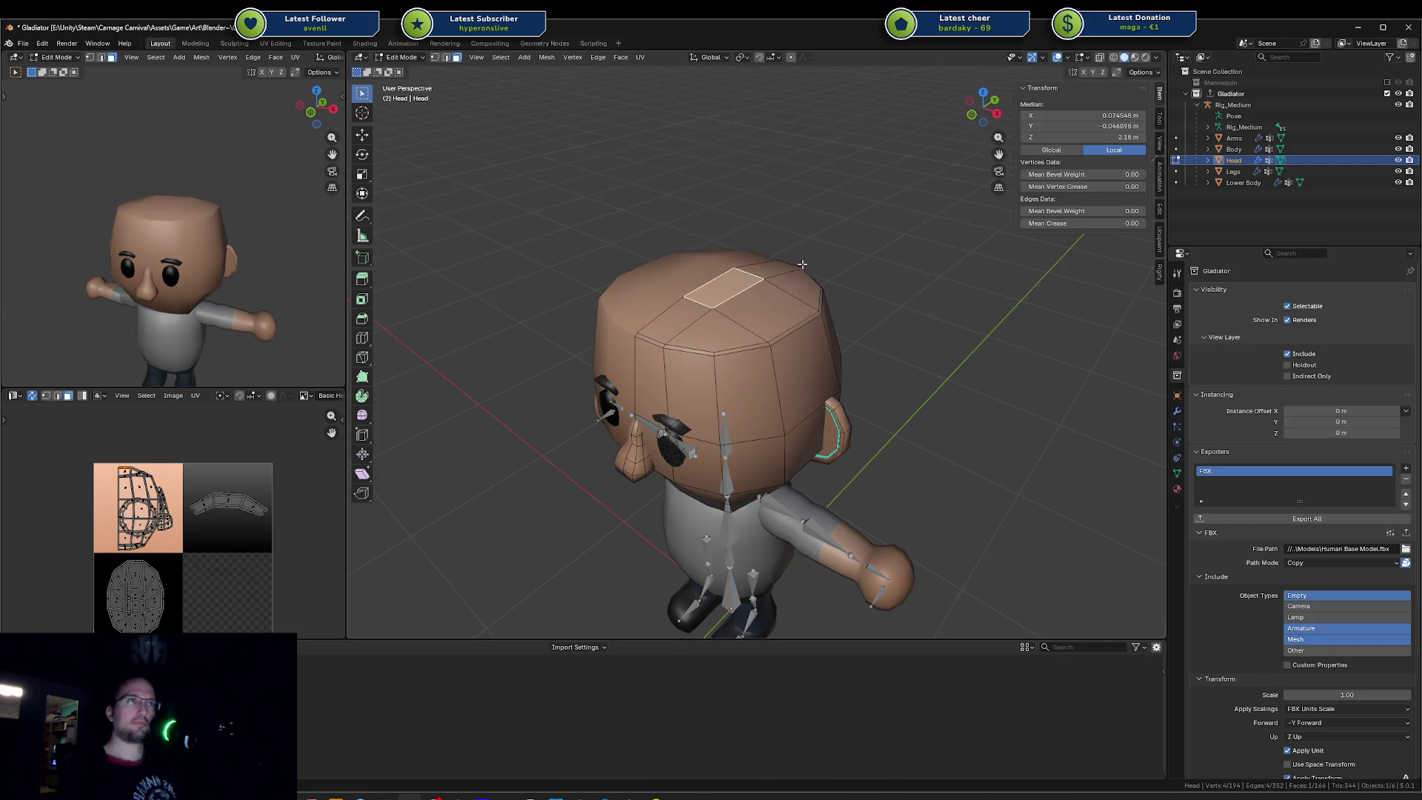
{"action": "middle_click_drag", "start_coordinate": [790, 266], "coordinate": [717, 263]}
{"action": "scroll", "coordinate": [714, 260], "scroll_direction": "up", "scroll_amount": 4}
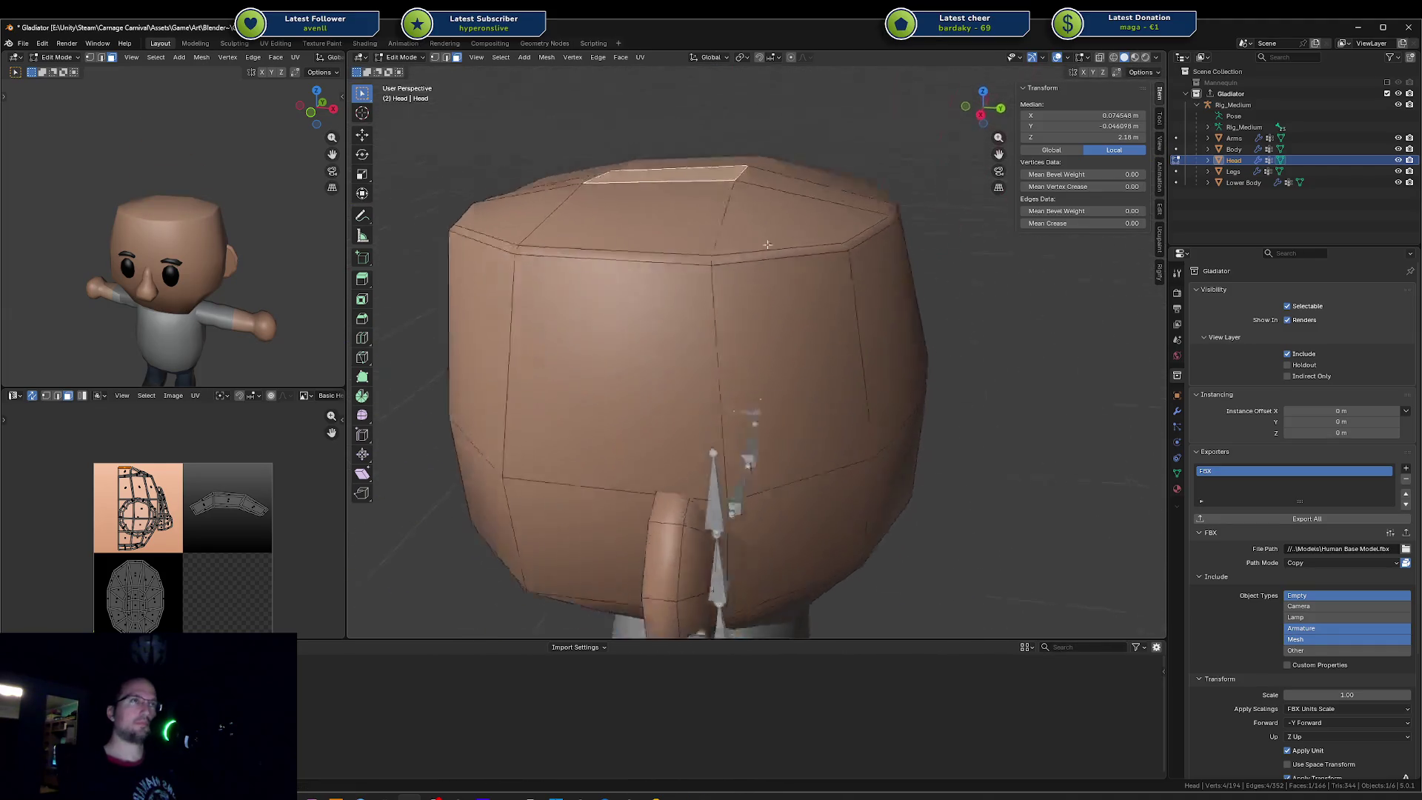
{"action": "key", "text": "a"}
{"action": "key", "text": "alt+a"}
Step: Lower one of the head's top edges along the Z axis
{"action": "left_click", "coordinate": [768, 176]}
{"action": "key", "text": "g"}
{"action": "key", "text": "z"}
{"action": "key", "text": "Escape"}
{"action": "middle_click_drag", "start_coordinate": [774, 179], "coordinate": [781, 203]}
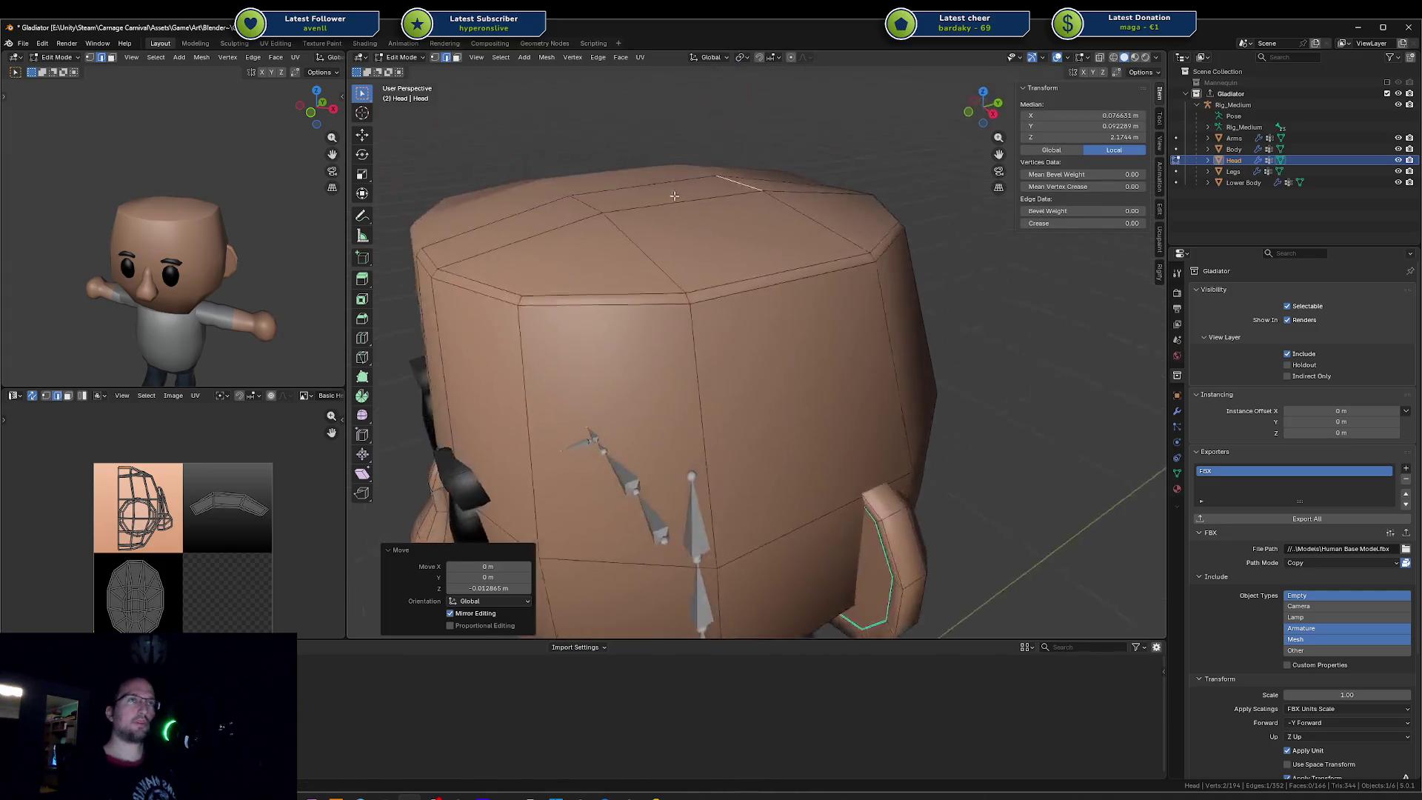
{"action": "left_click", "coordinate": [781, 203]}
{"action": "left_click", "coordinate": [796, 192]}
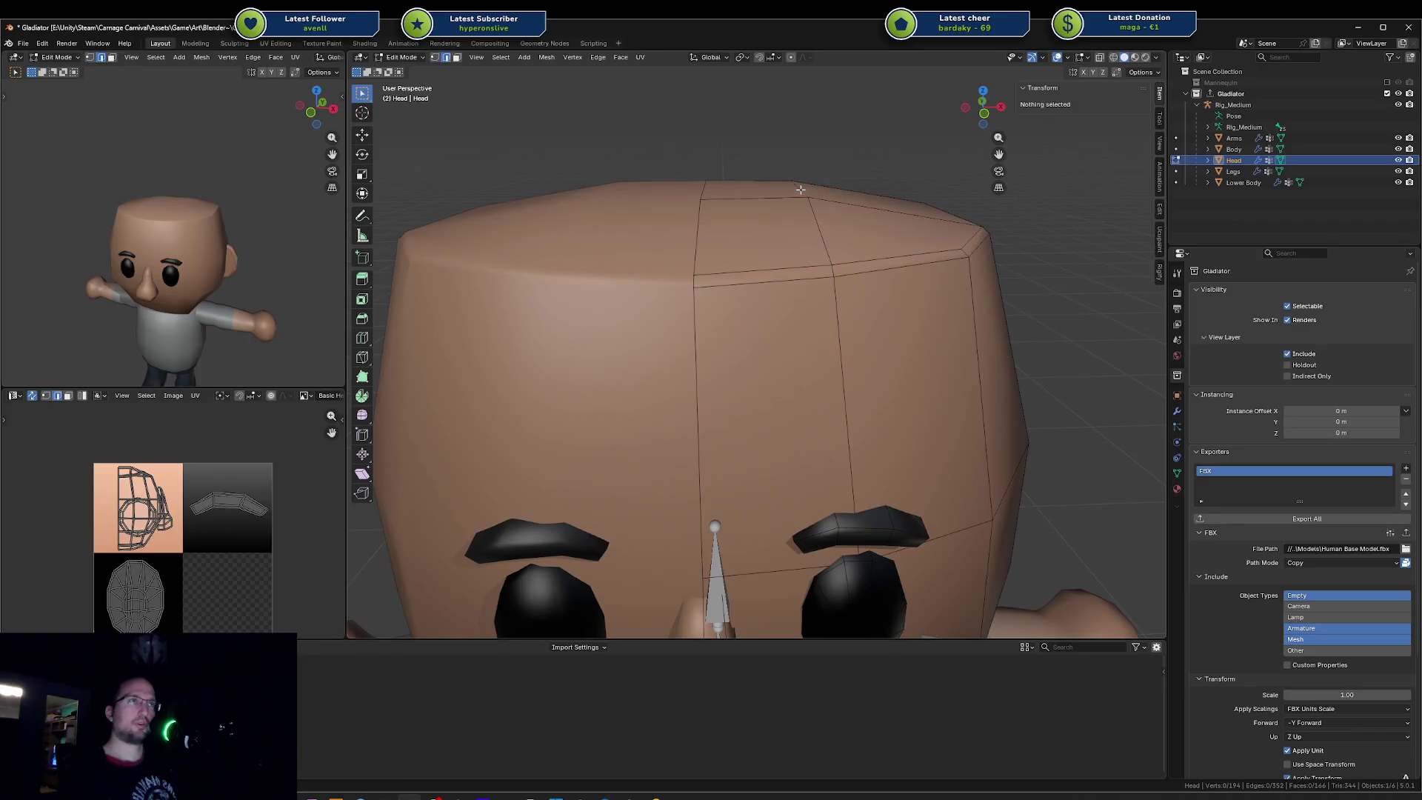
{"action": "key", "text": "g"}
{"action": "key", "text": "z"}
{"action": "left_click", "coordinate": [793, 195]}
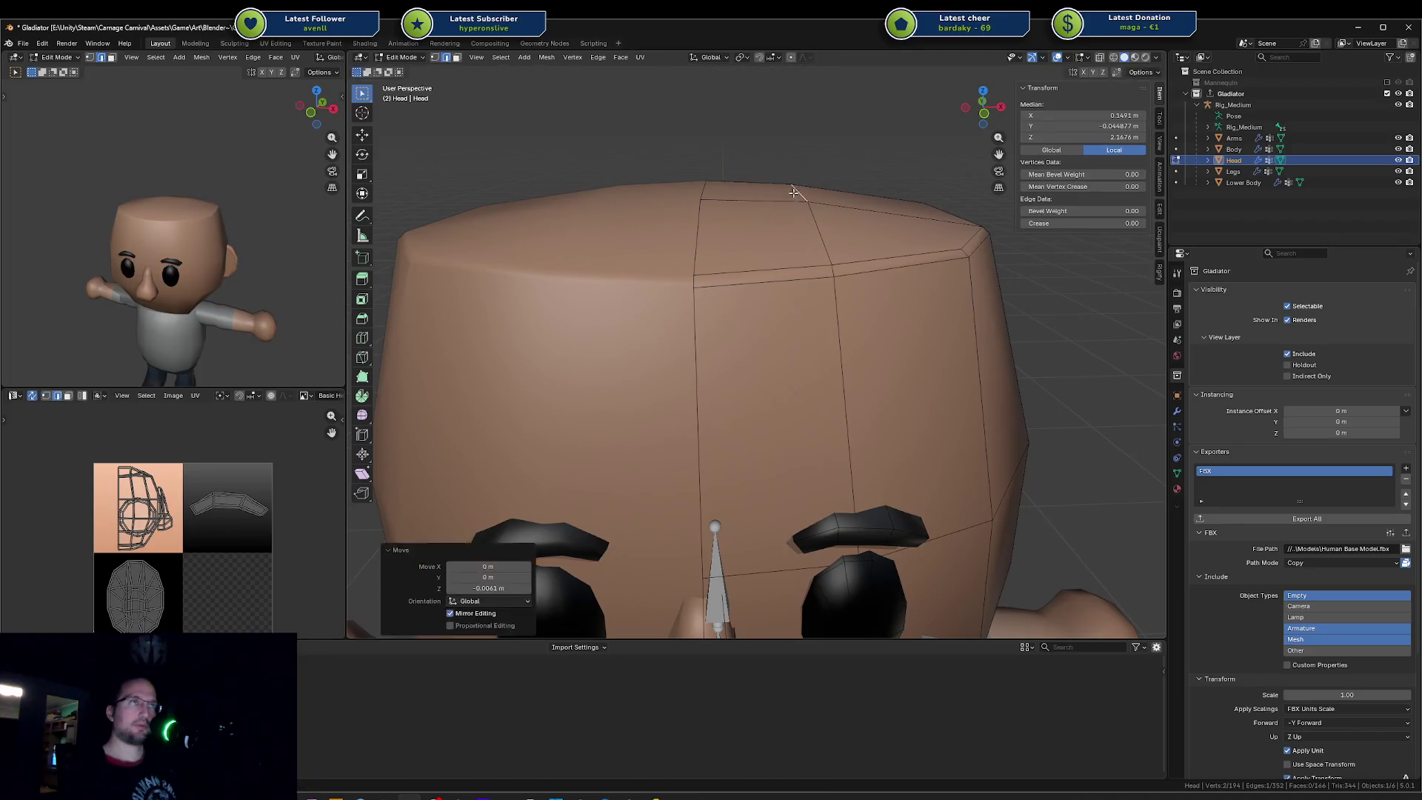
Step: Adjust the top face's height with several small vertical moves
{"action": "key", "text": "3"}
{"action": "key", "text": "g"}
{"action": "key", "text": "z"}
{"action": "left_click", "coordinate": [757, 197]}
{"action": "key", "text": "g"}
{"action": "key", "text": "z"}
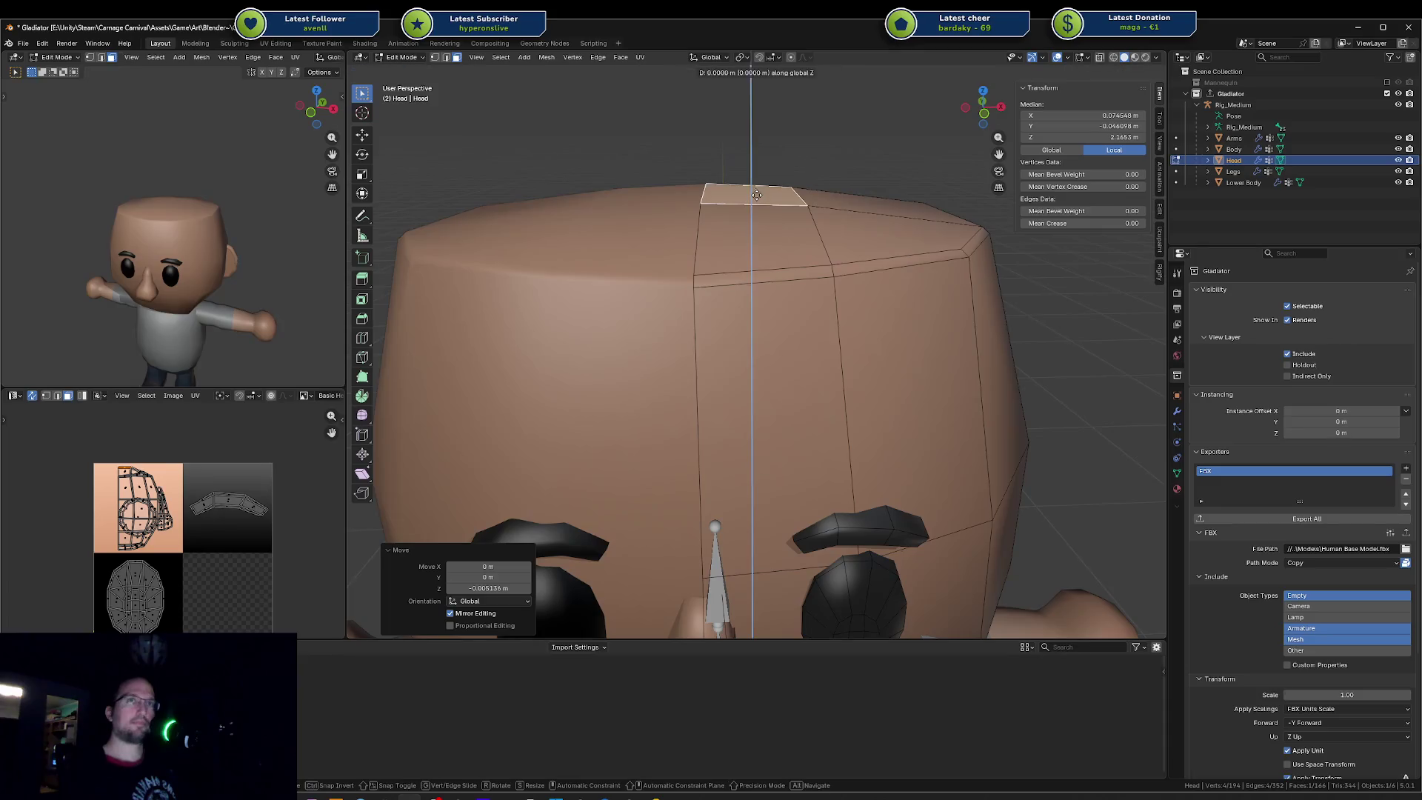
{"action": "left_click", "coordinate": [753, 192]}
{"action": "key", "text": "g"}
{"action": "key", "text": "z"}
{"action": "left_click", "coordinate": [752, 190]}
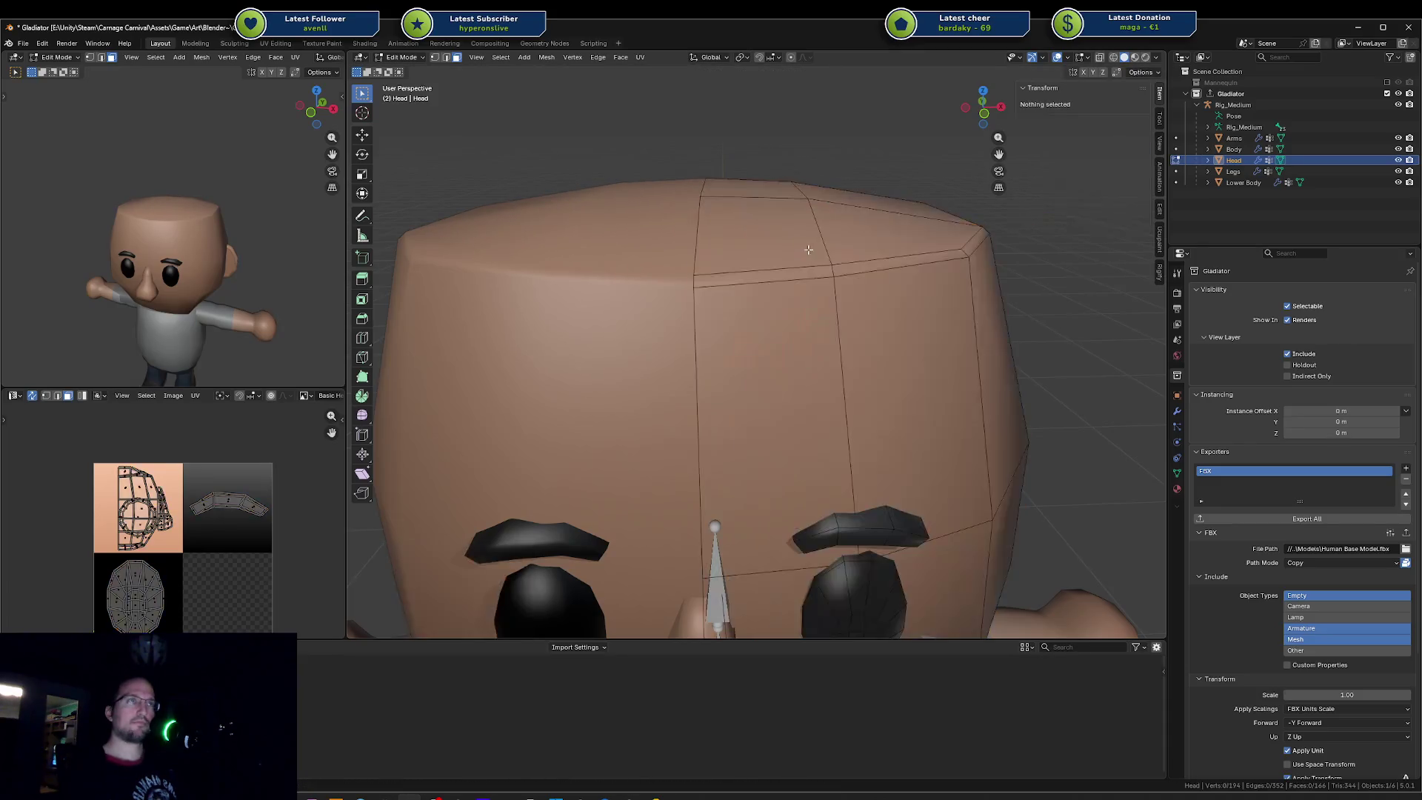
Step: Try a vertical move of the top edge loop, cancel it, and review the head
{"action": "middle_click_drag", "start_coordinate": [753, 191], "coordinate": [755, 264]}
{"action": "key", "text": "a"}
{"action": "left_click", "coordinate": [724, 269], "text": "alt"}
{"action": "key", "text": "g"}
{"action": "key", "text": "z"}
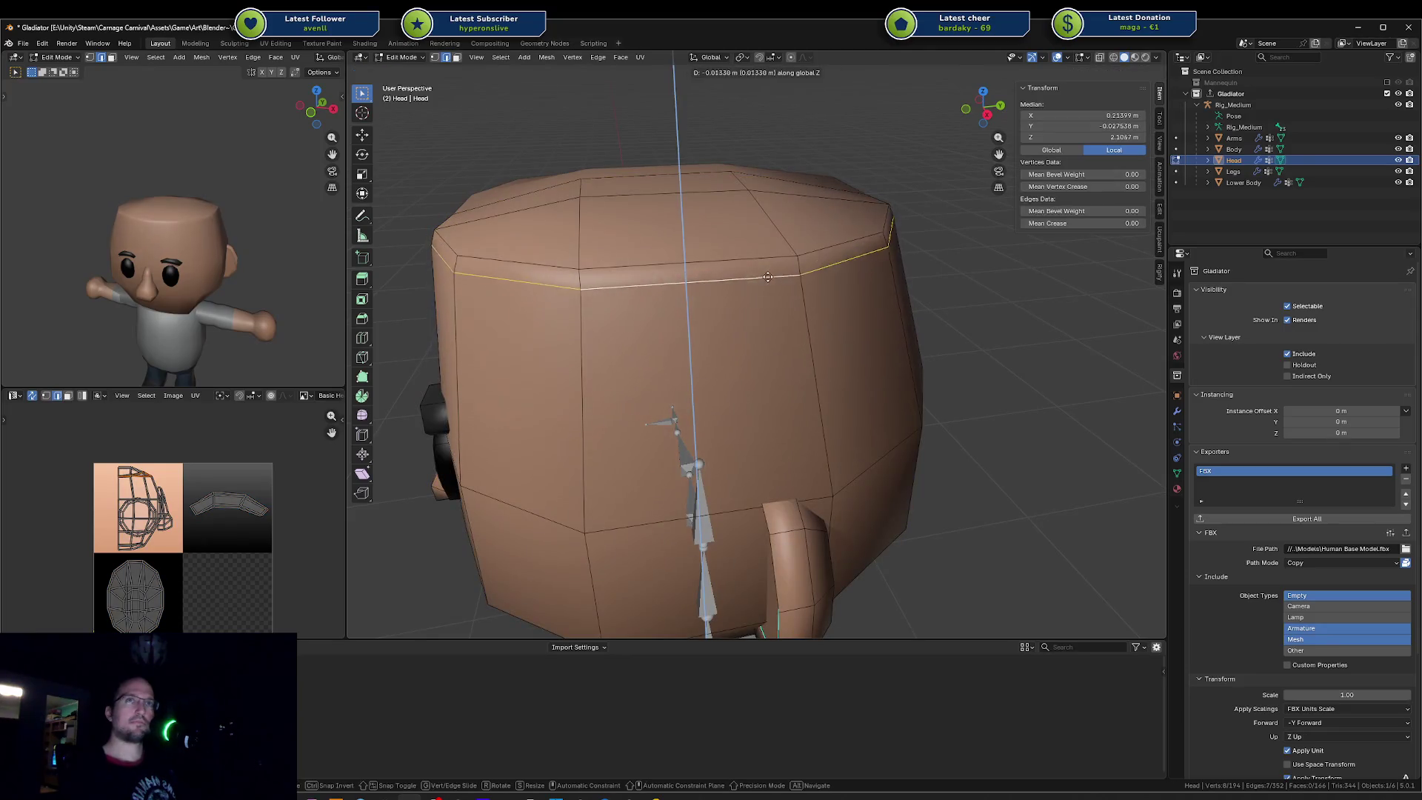
{"action": "right_click", "coordinate": [743, 322]}
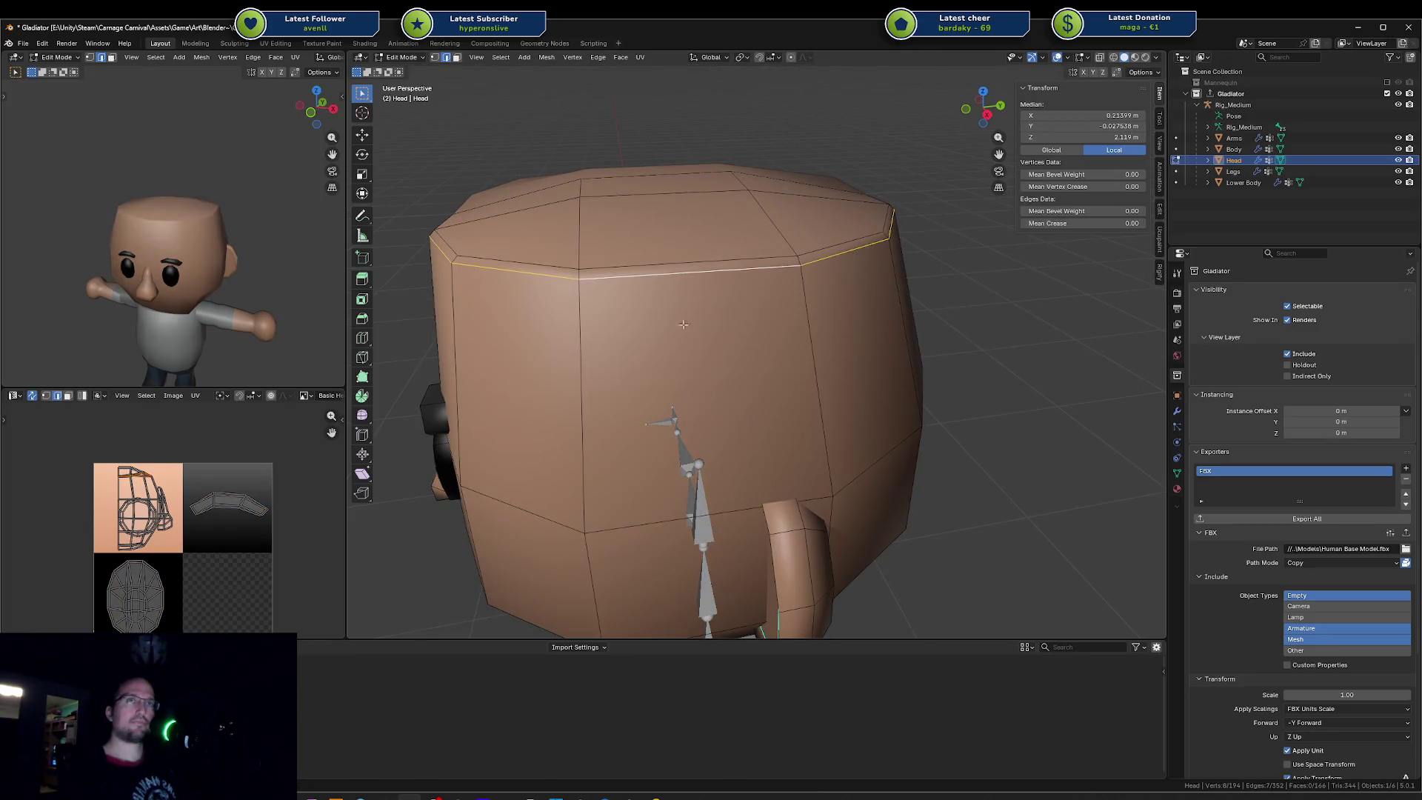
{"action": "middle_click_drag", "start_coordinate": [302, 310], "coordinate": [316, 267]}
{"action": "scroll", "coordinate": [289, 263], "scroll_direction": "down", "scroll_amount": 5}
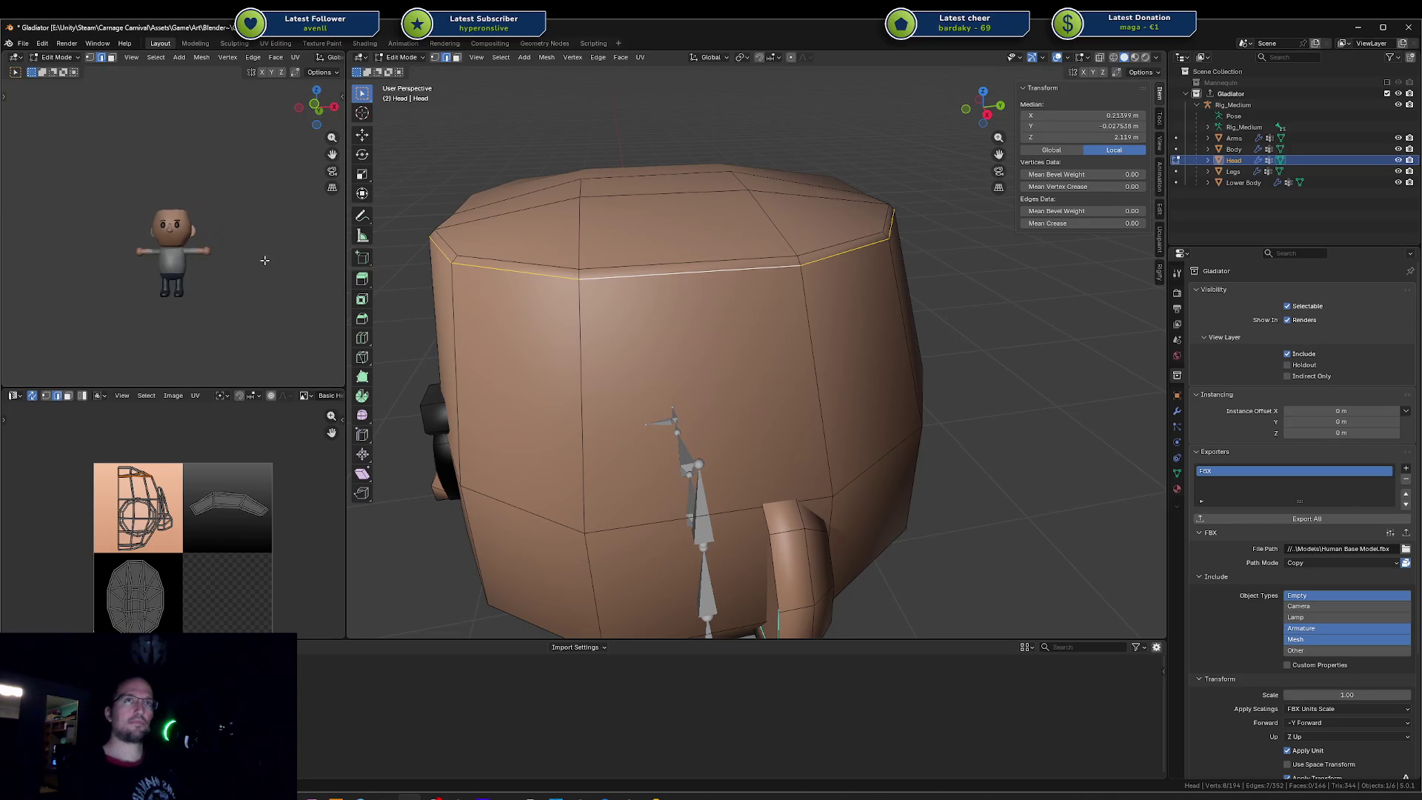
{"action": "scroll", "coordinate": [254, 299], "scroll_direction": "up", "scroll_amount": 5}
Step: Export the Gladiator collection, check the squarer head in Unity's scene, and return to Blender
{"action": "middle_click_drag", "start_coordinate": [733, 334], "coordinate": [757, 262]}
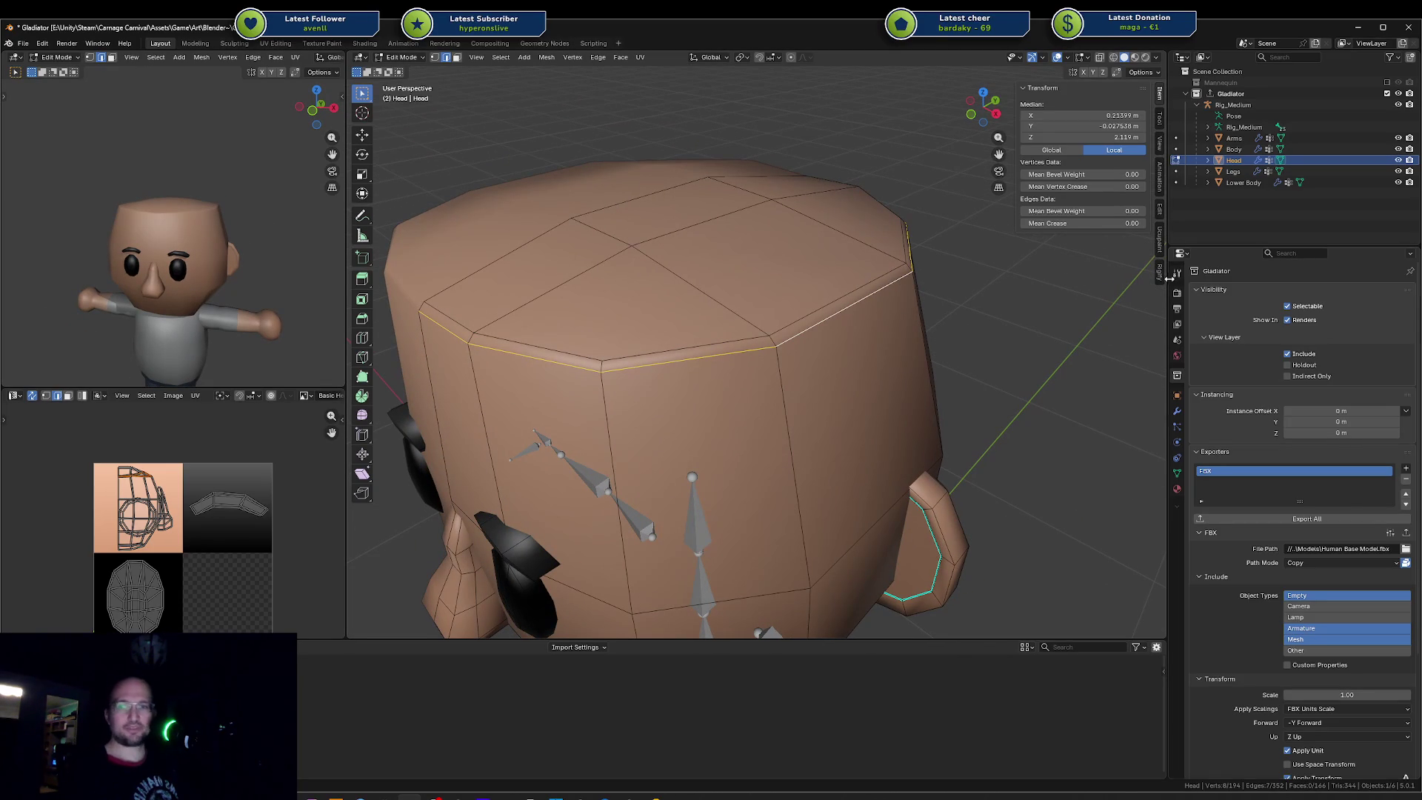
{"action": "left_click", "coordinate": [1252, 524]}
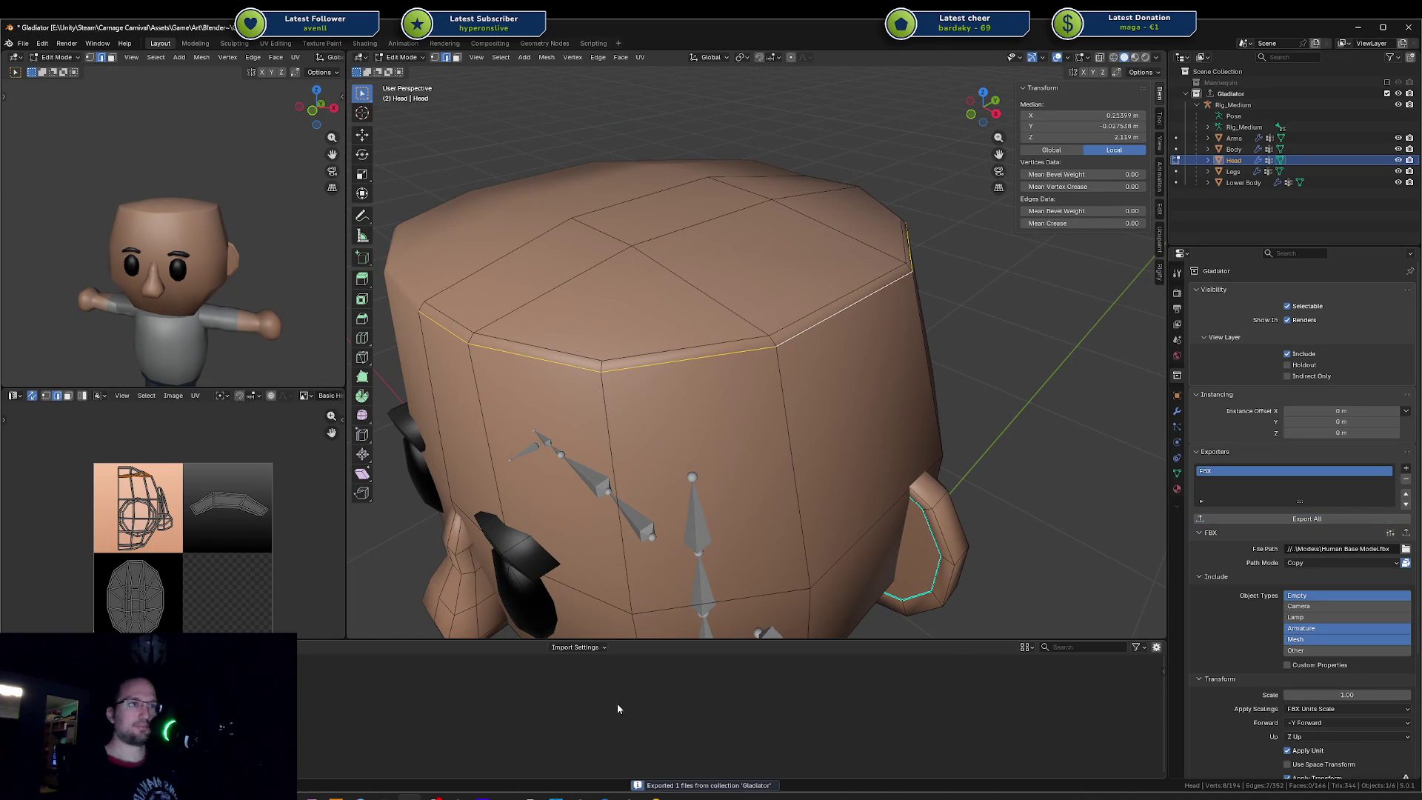
{"action": "key", "text": "alt+Tab"}
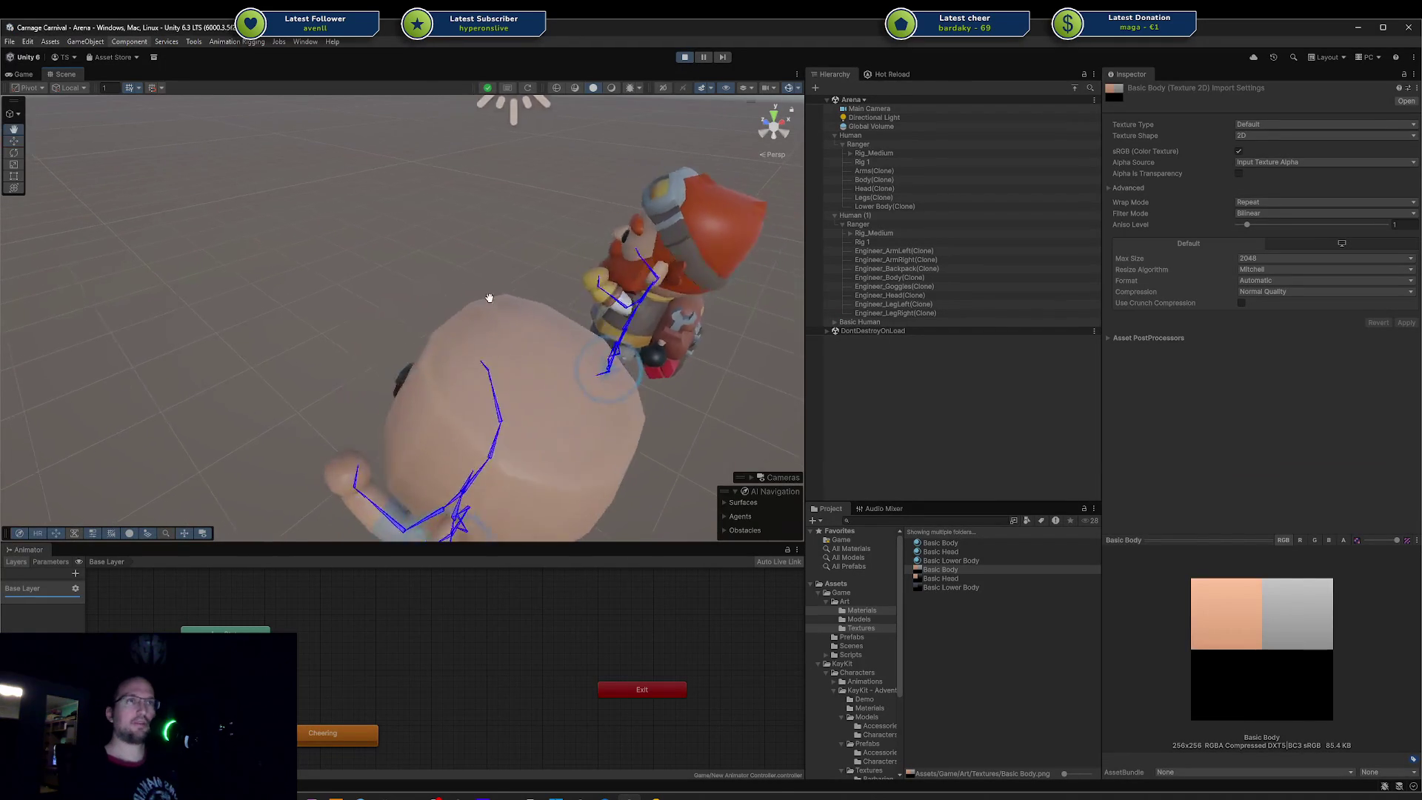
{"action": "right_click_drag", "start_coordinate": [558, 331], "coordinate": [377, 401]}
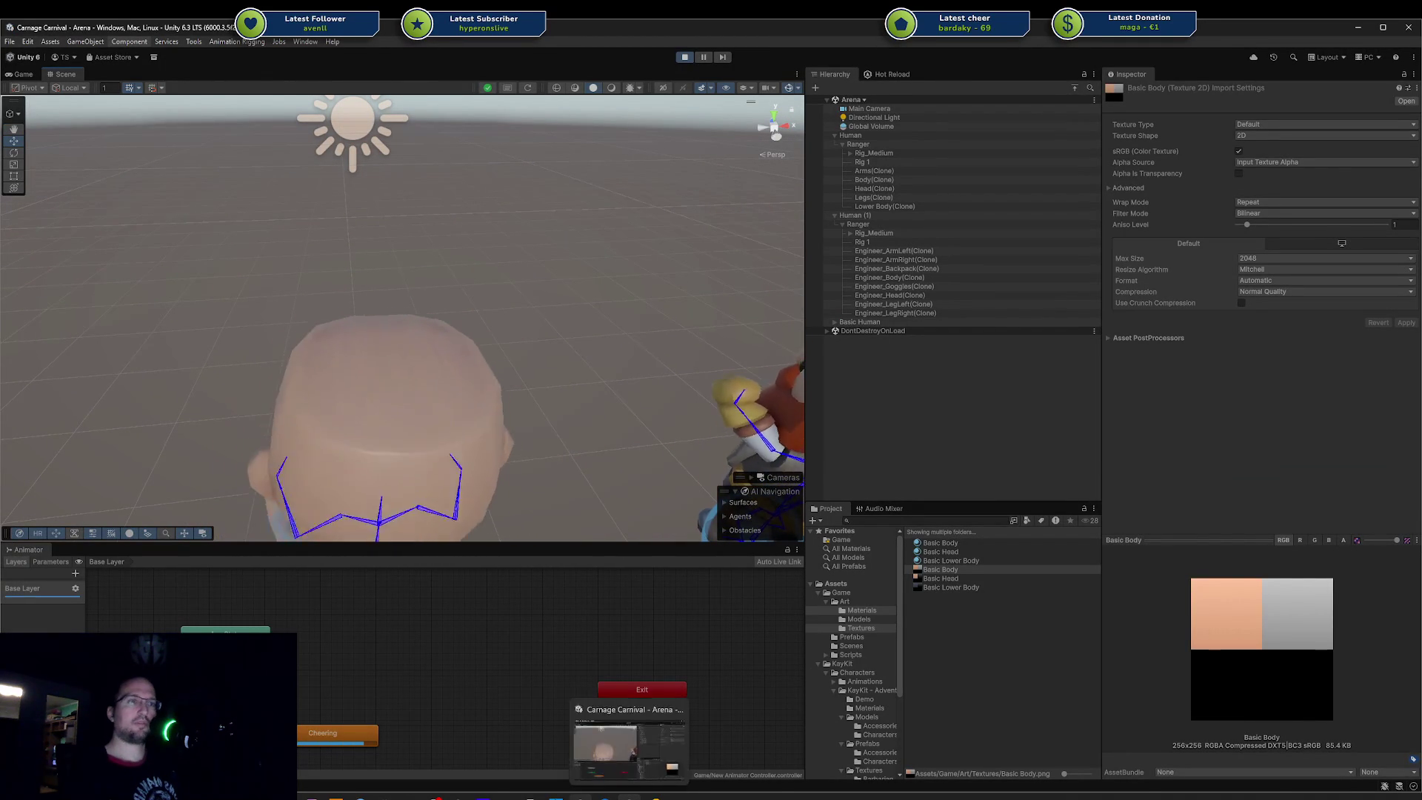
{"action": "mouse_move", "coordinate": [423, 426]}
{"action": "right_mouse_down"}
{"action": "mouse_move", "coordinate": [399, 492]}
{"action": "mouse_move", "coordinate": [415, 587]}
{"action": "right_mouse_up"}
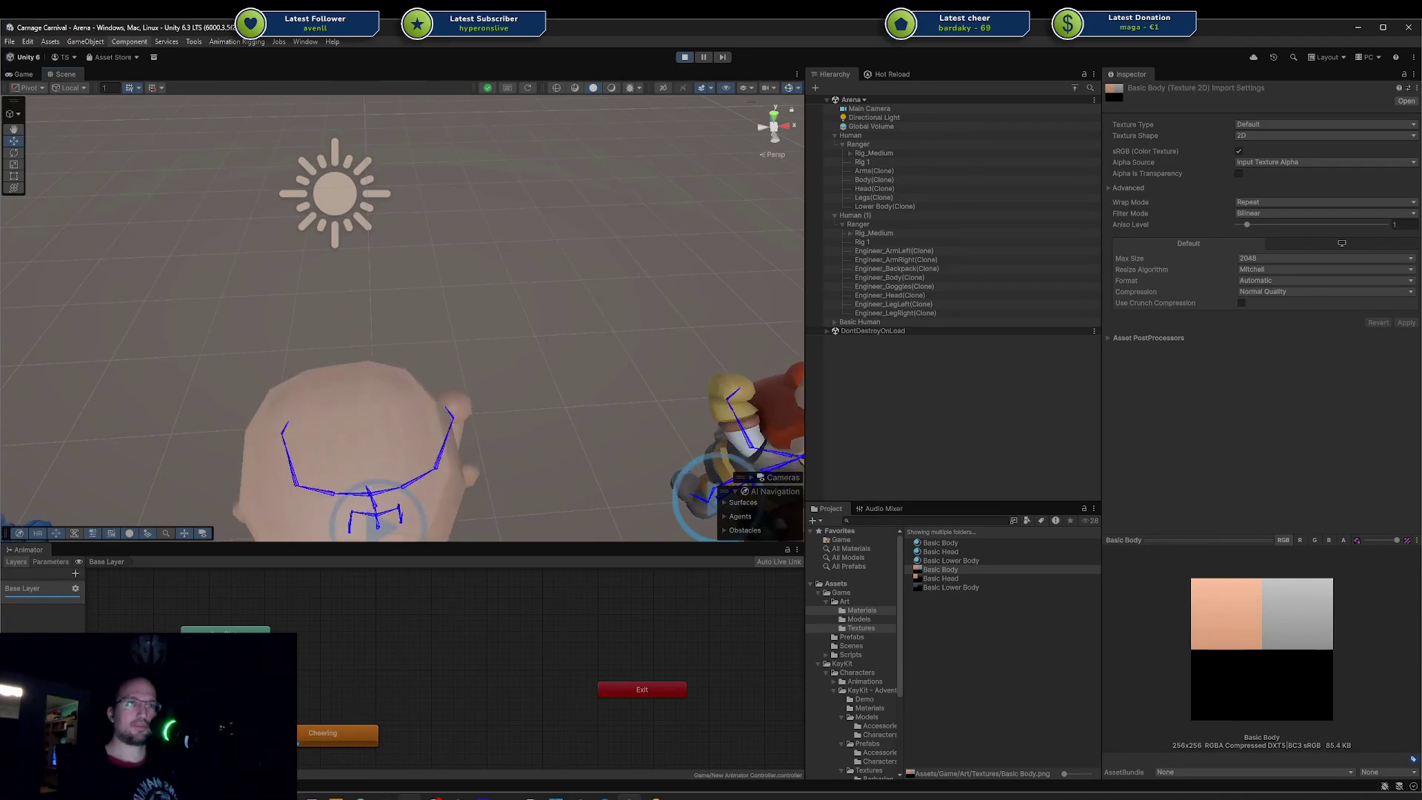
{"action": "left_click", "coordinate": [409, 774]}
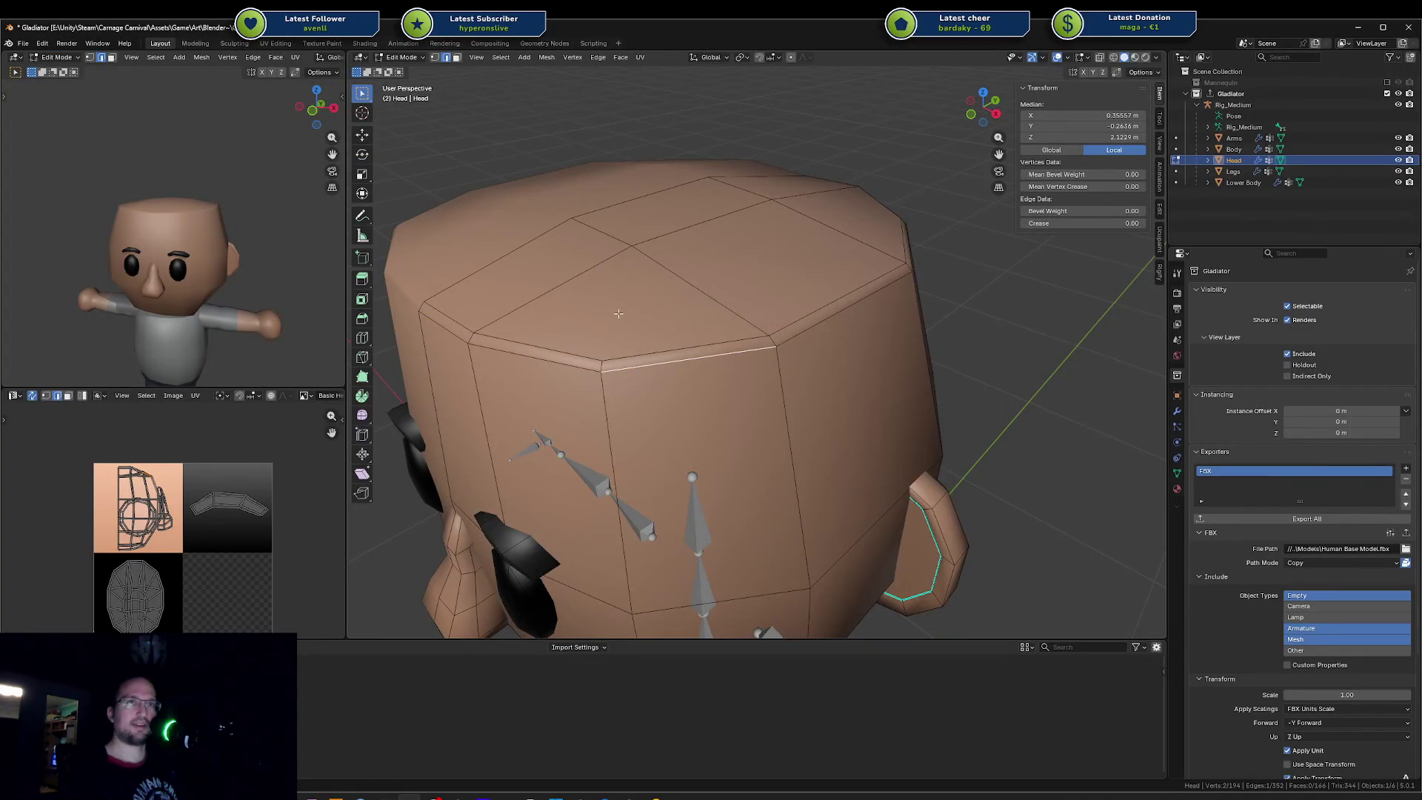
Step: Project the UVs of half the head from the front ortho view and enlarge the island
{"action": "key", "text": "a"}
{"action": "key", "text": "alt+a"}
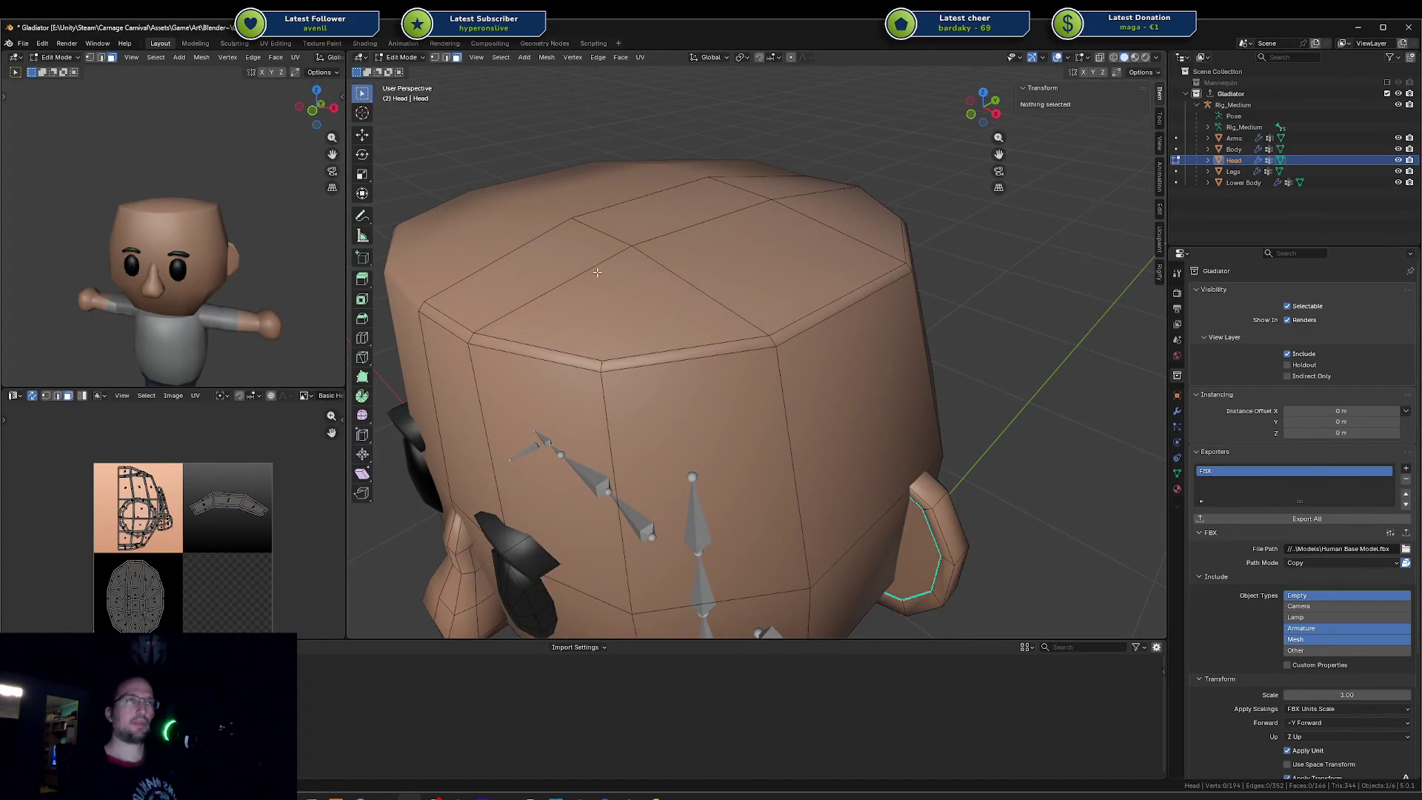
{"action": "left_click", "coordinate": [618, 313]}
{"action": "scroll", "coordinate": [597, 273], "scroll_direction": "down", "scroll_amount": 3}
{"action": "left_click", "coordinate": [680, 312]}
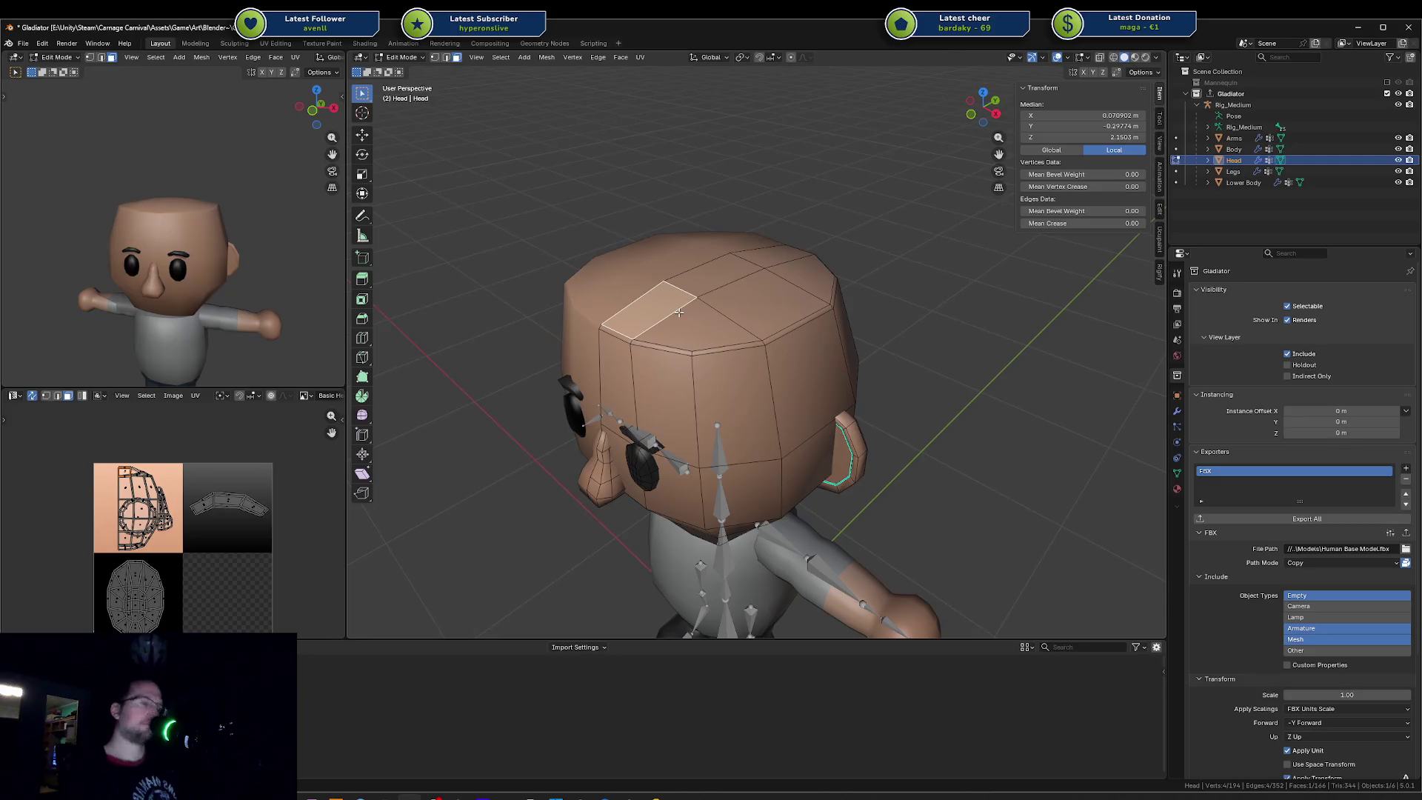
{"action": "key", "text": "l"}
{"action": "key", "text": "KP_1"}
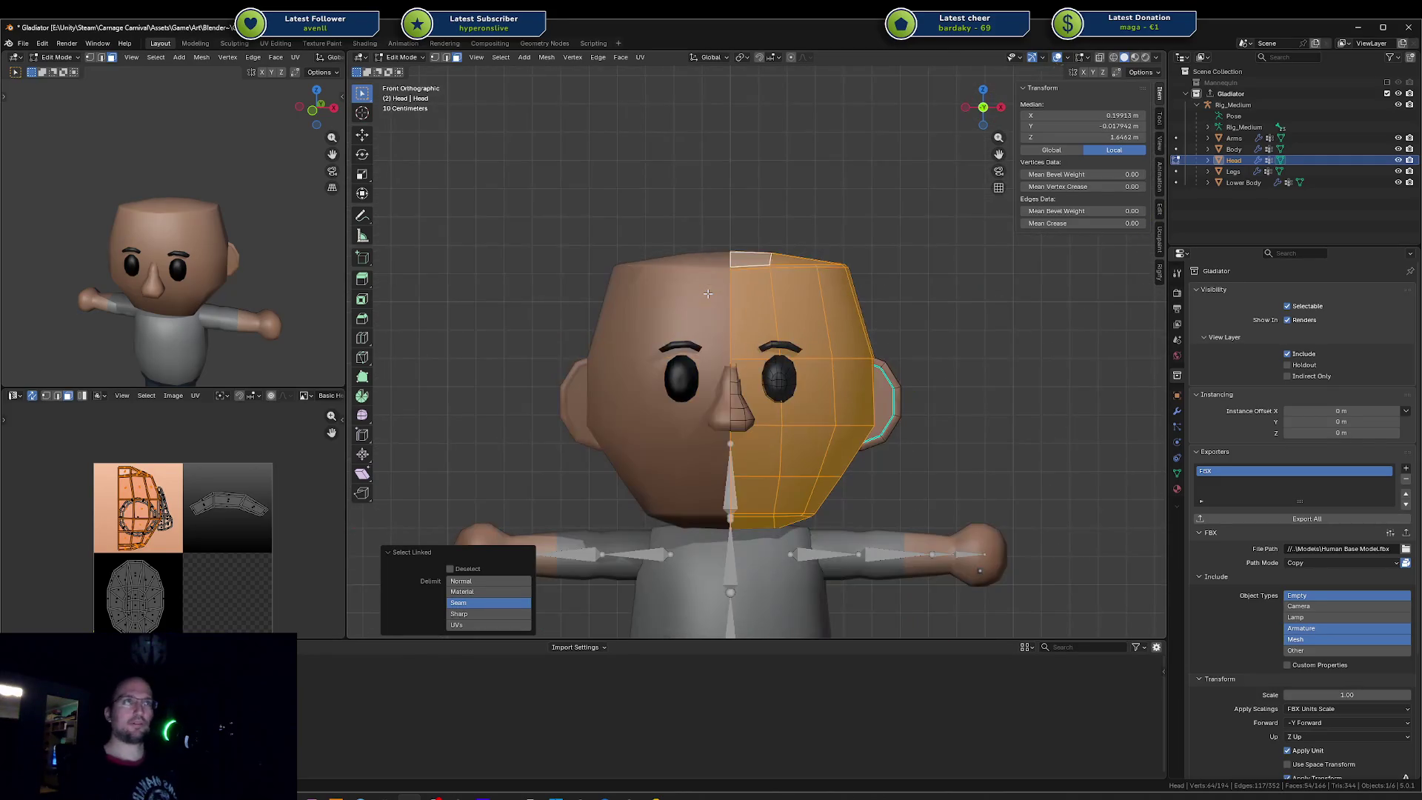
{"action": "middle_click_drag", "start_coordinate": [745, 284], "coordinate": [740, 294]}
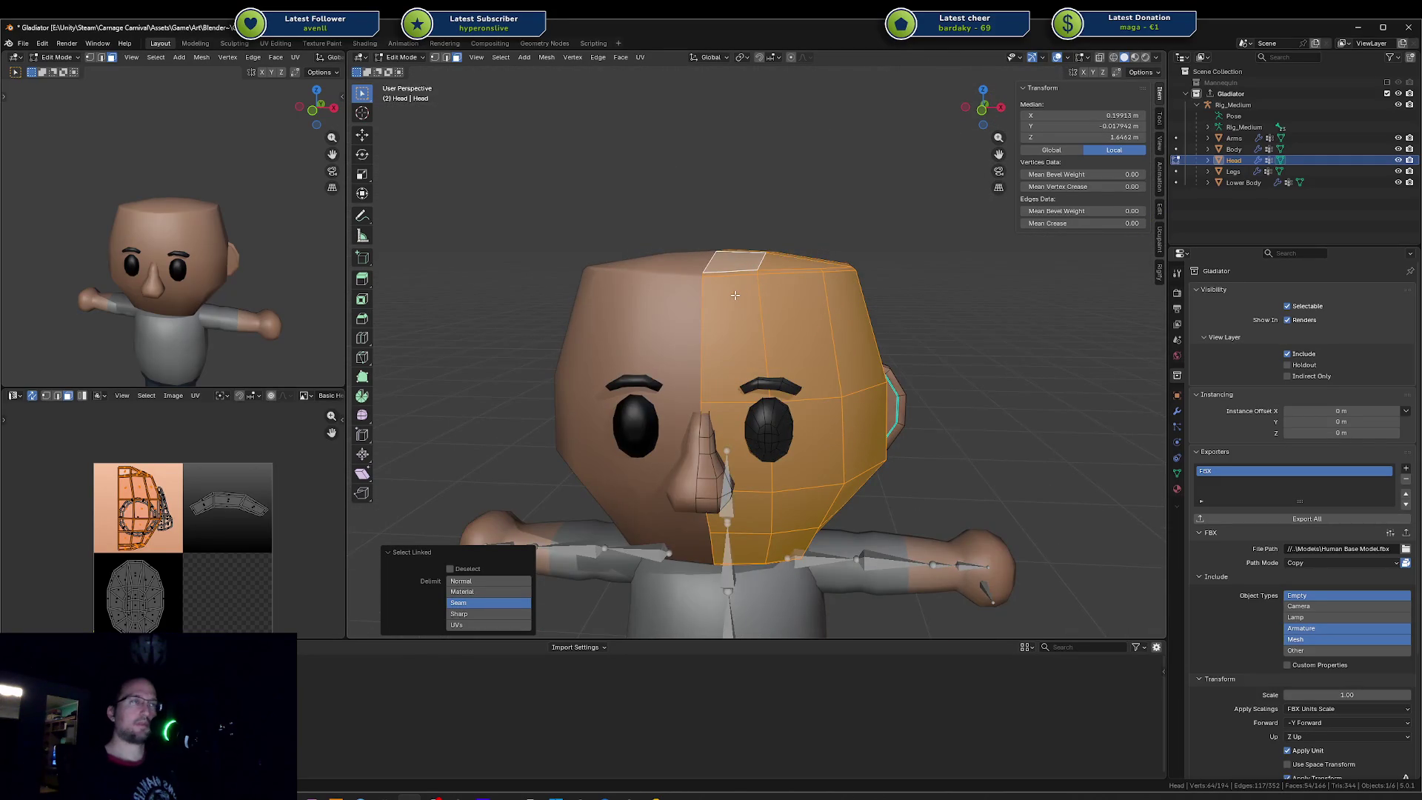
{"action": "key", "text": "KP_1"}
{"action": "key", "text": "u"}
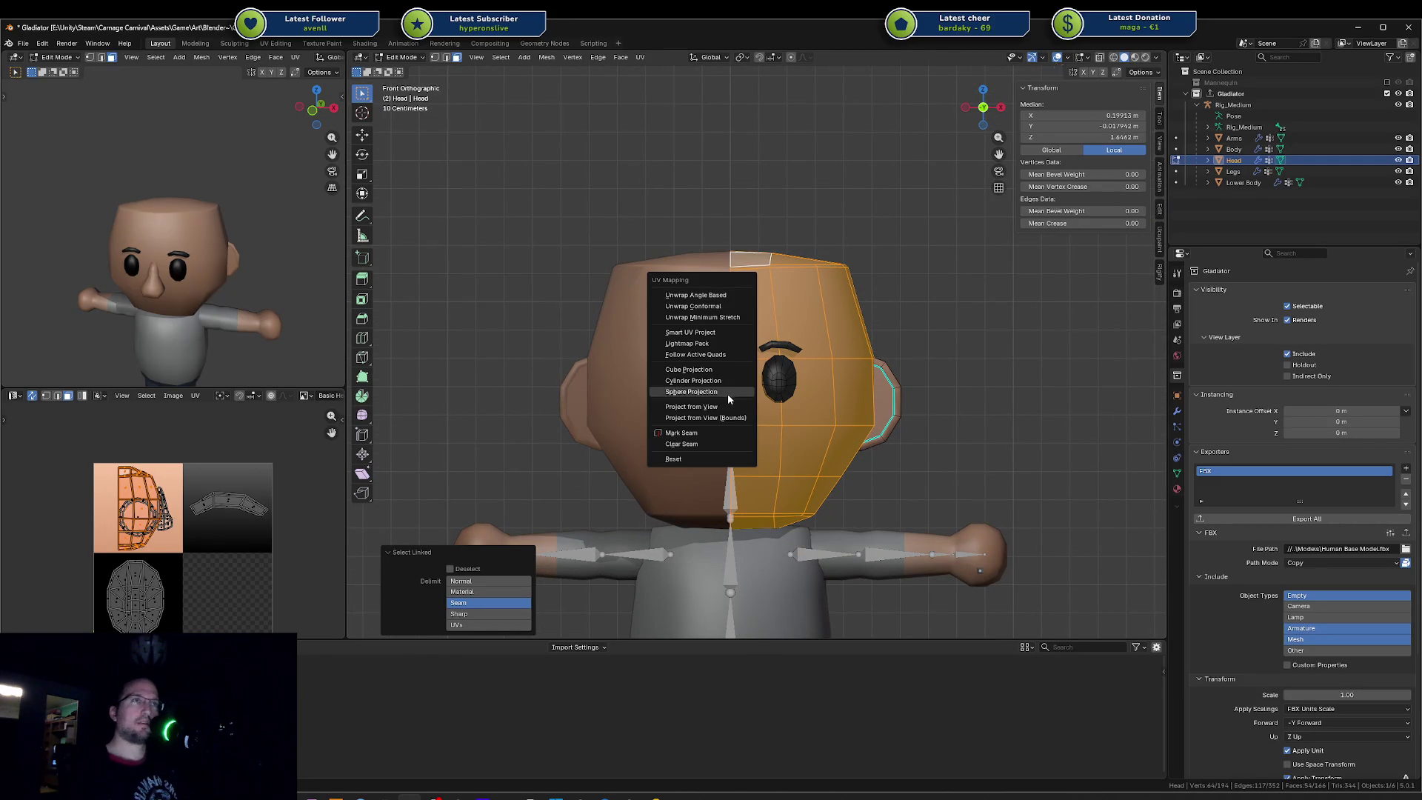
{"action": "left_click", "coordinate": [725, 408]}
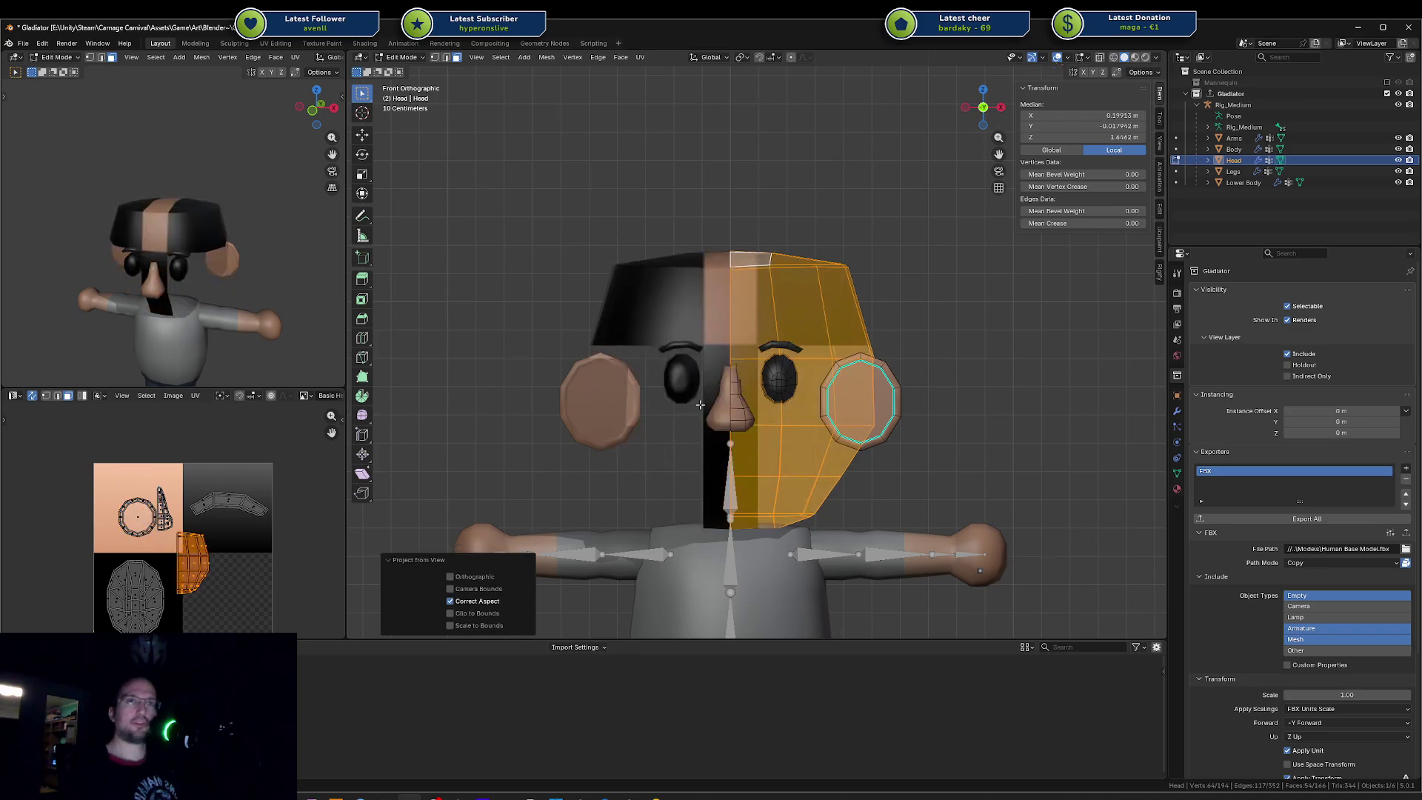
{"action": "key", "text": "s"}
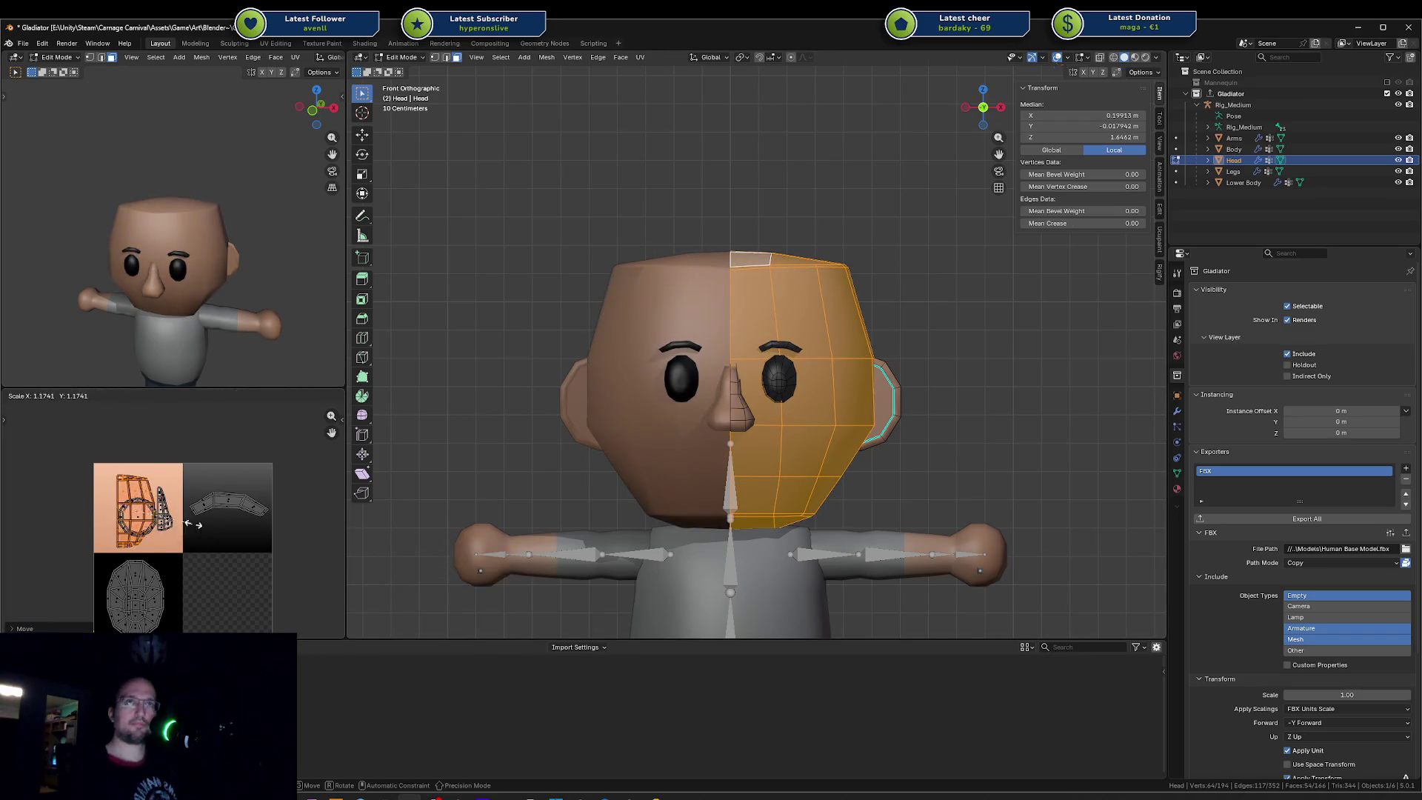
{"action": "left_click", "coordinate": [195, 531]}
Step: Project the top-of-head faces' UVs from above, reposition the island, and switch to Unity
{"action": "middle_click_drag", "start_coordinate": [611, 321], "coordinate": [611, 380]}
{"action": "key", "text": "alt+a"}
{"action": "left_click", "coordinate": [706, 381]}
{"action": "left_click", "coordinate": [784, 383], "text": "shift"}
{"action": "left_click", "coordinate": [734, 306], "text": "shift"}
{"action": "left_click", "coordinate": [774, 258], "text": "shift"}
{"action": "left_click", "coordinate": [818, 295], "text": "shift"}
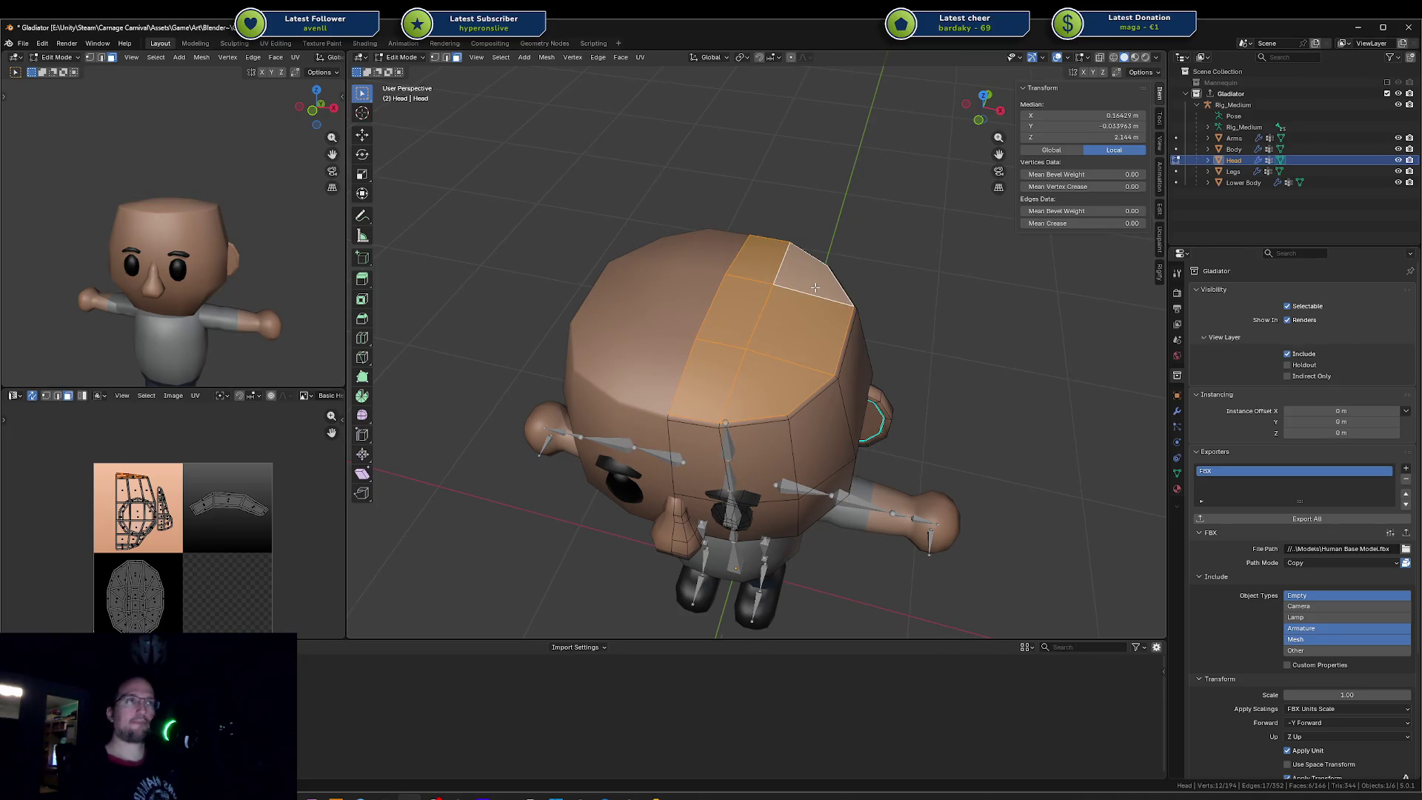
{"action": "key", "text": "KP_7"}
{"action": "key", "text": "u"}
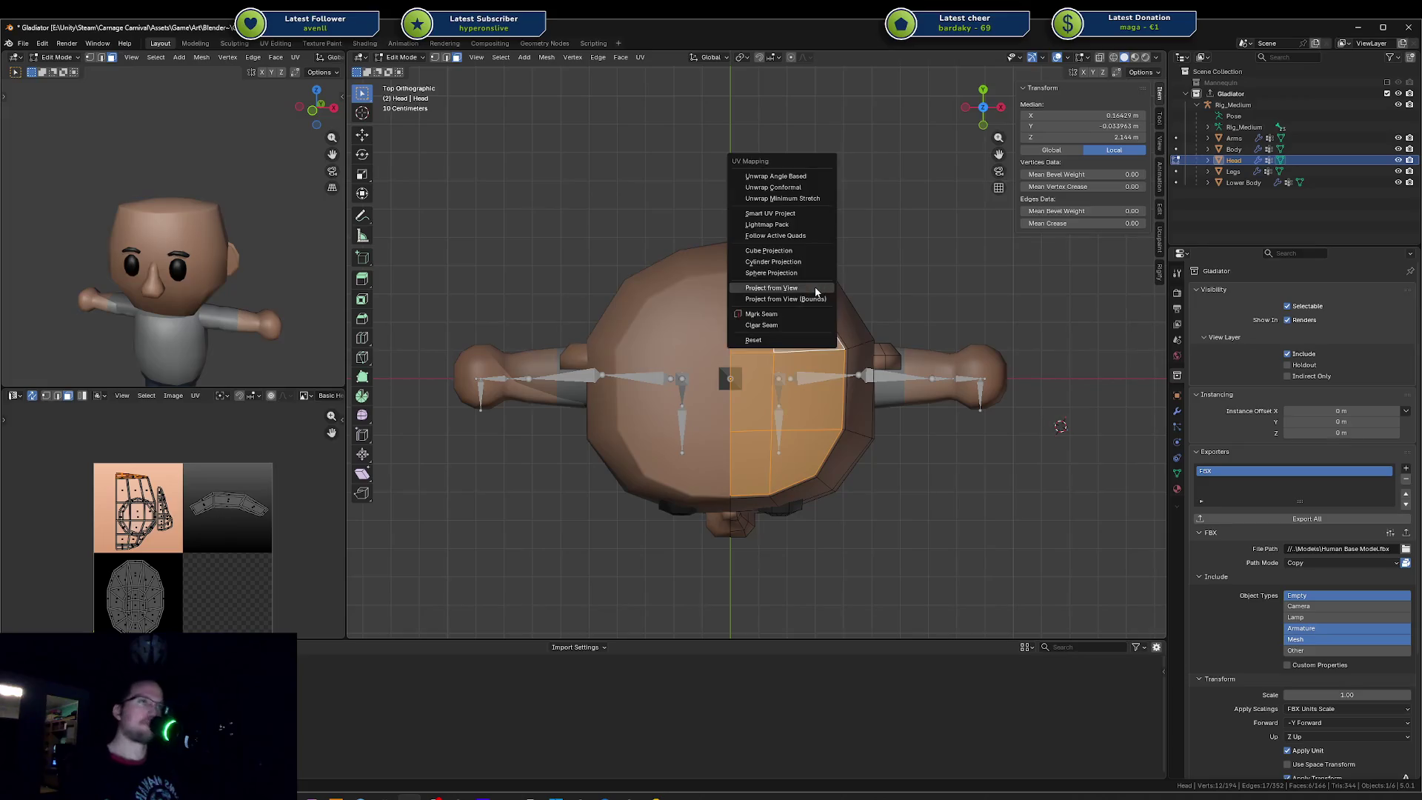
{"action": "left_click", "coordinate": [817, 291]}
{"action": "key", "text": "g"}
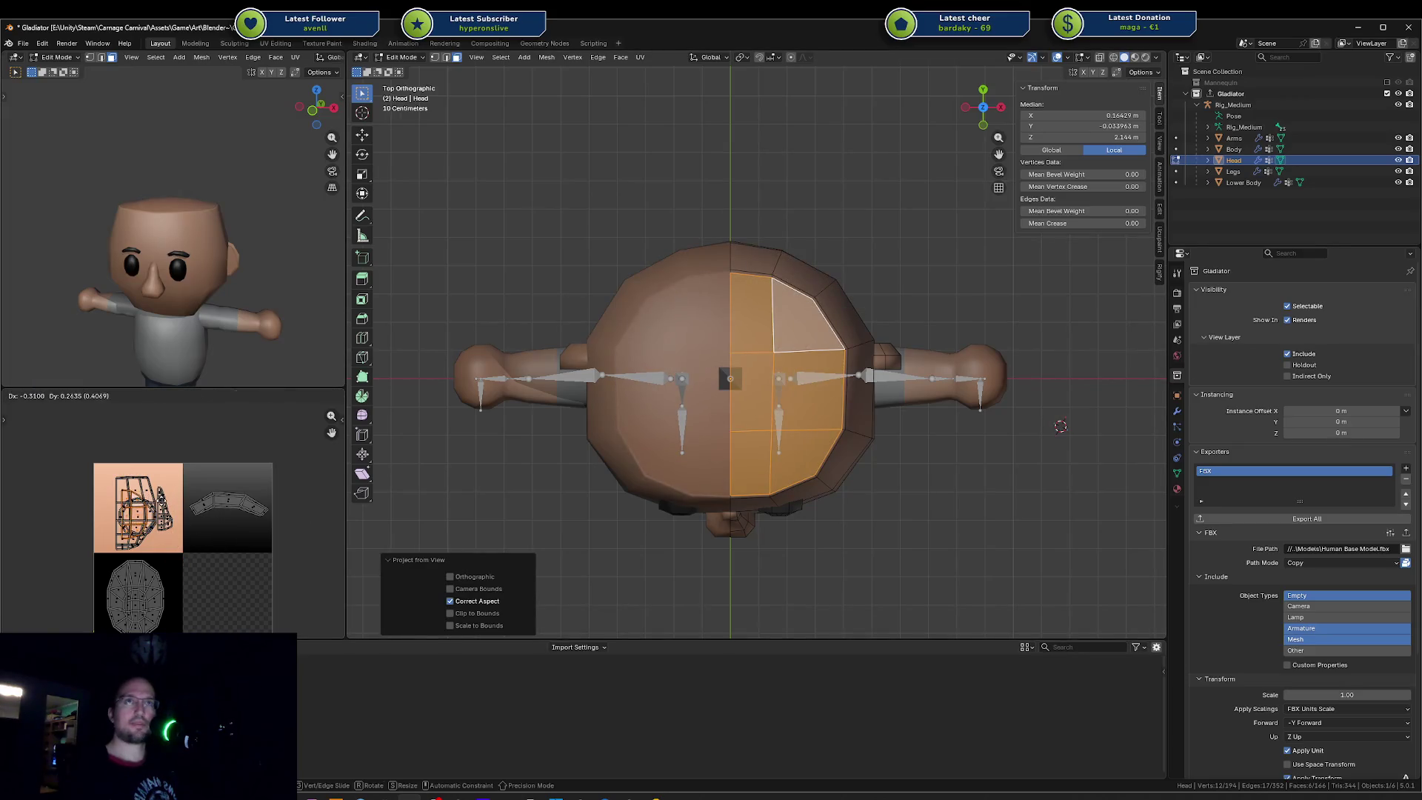
{"action": "key", "text": "Return"}
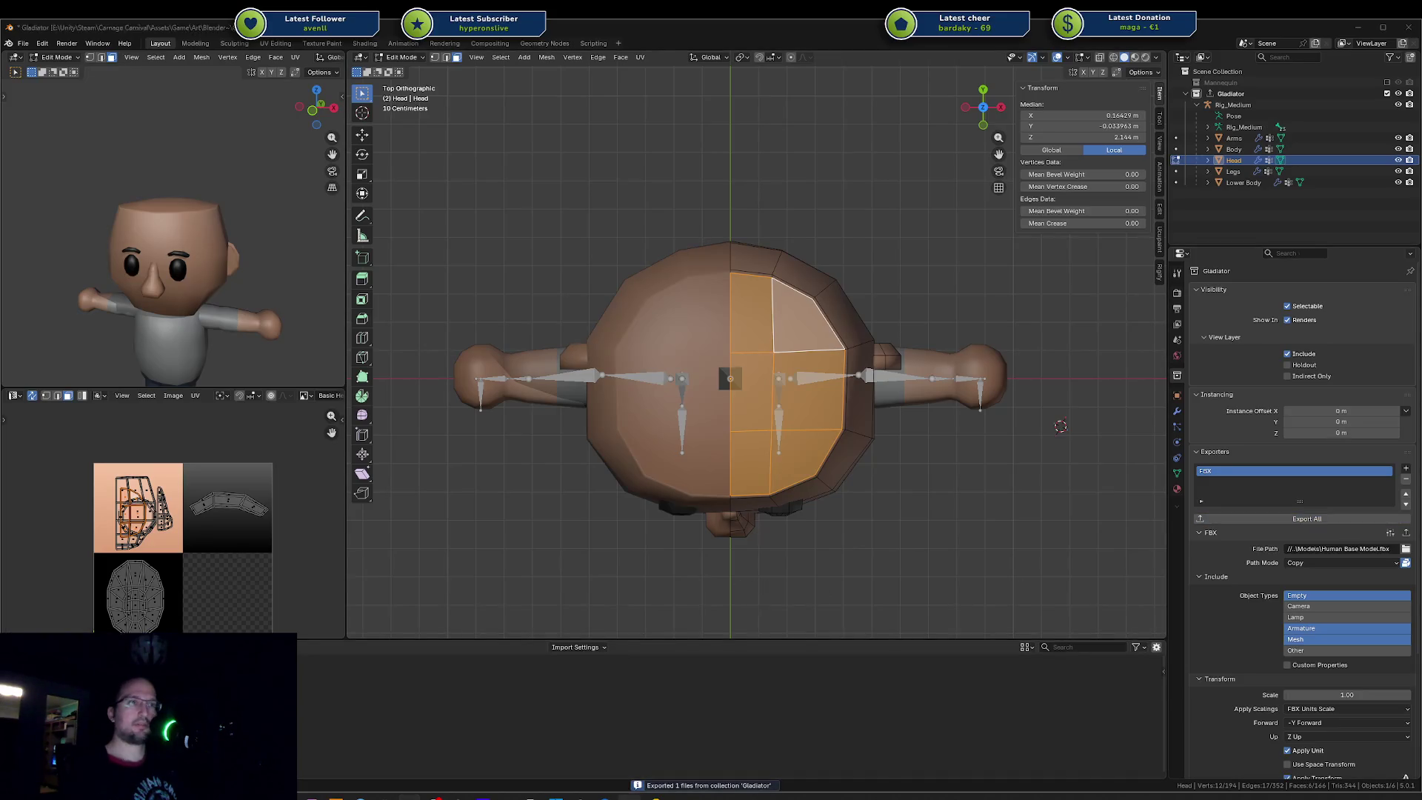
{"action": "key", "text": "alt+Tab"}
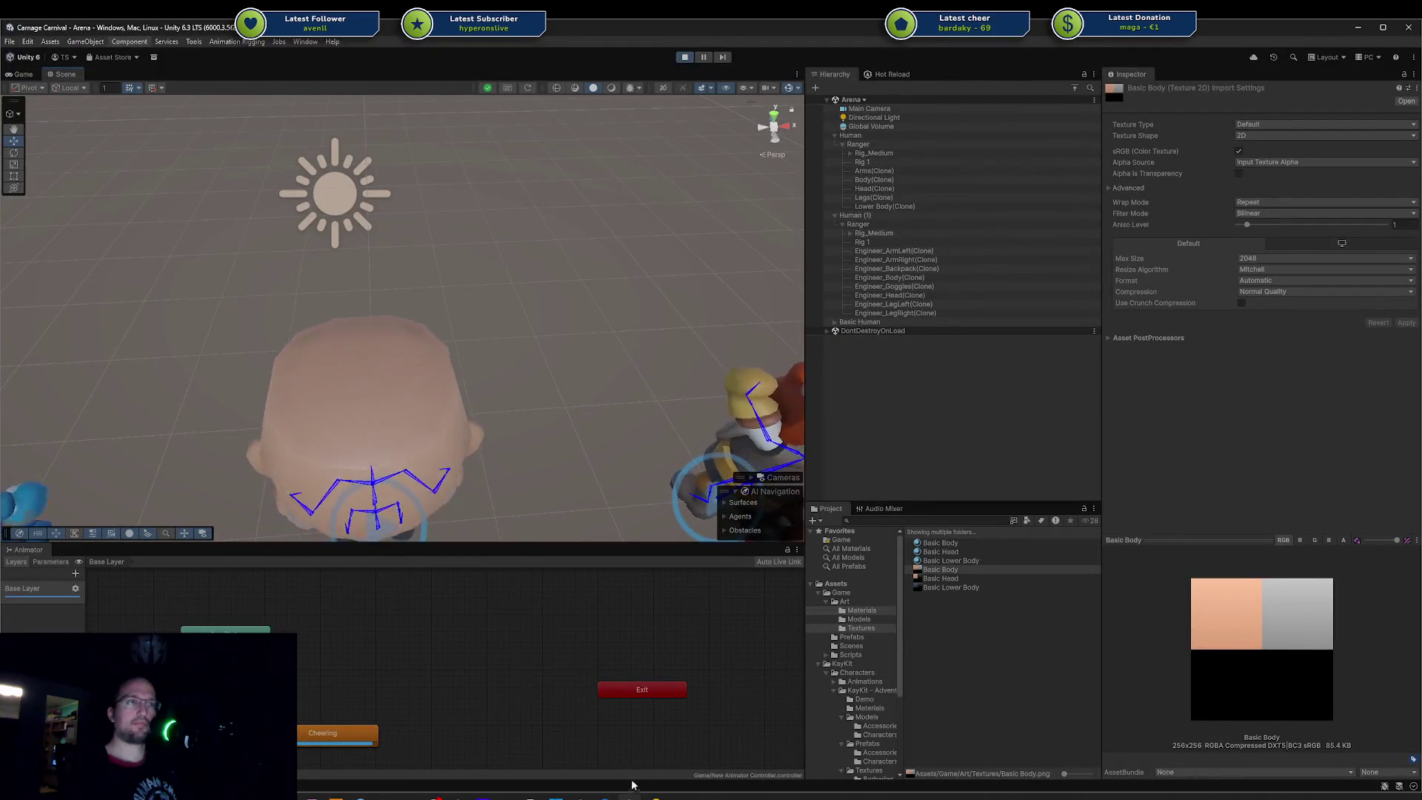
Step: Export the character, check its head from above in Unity, and return to Blender
{"action": "key", "text": "alt+Tab"}
{"action": "left_click", "coordinate": [440, 791]}
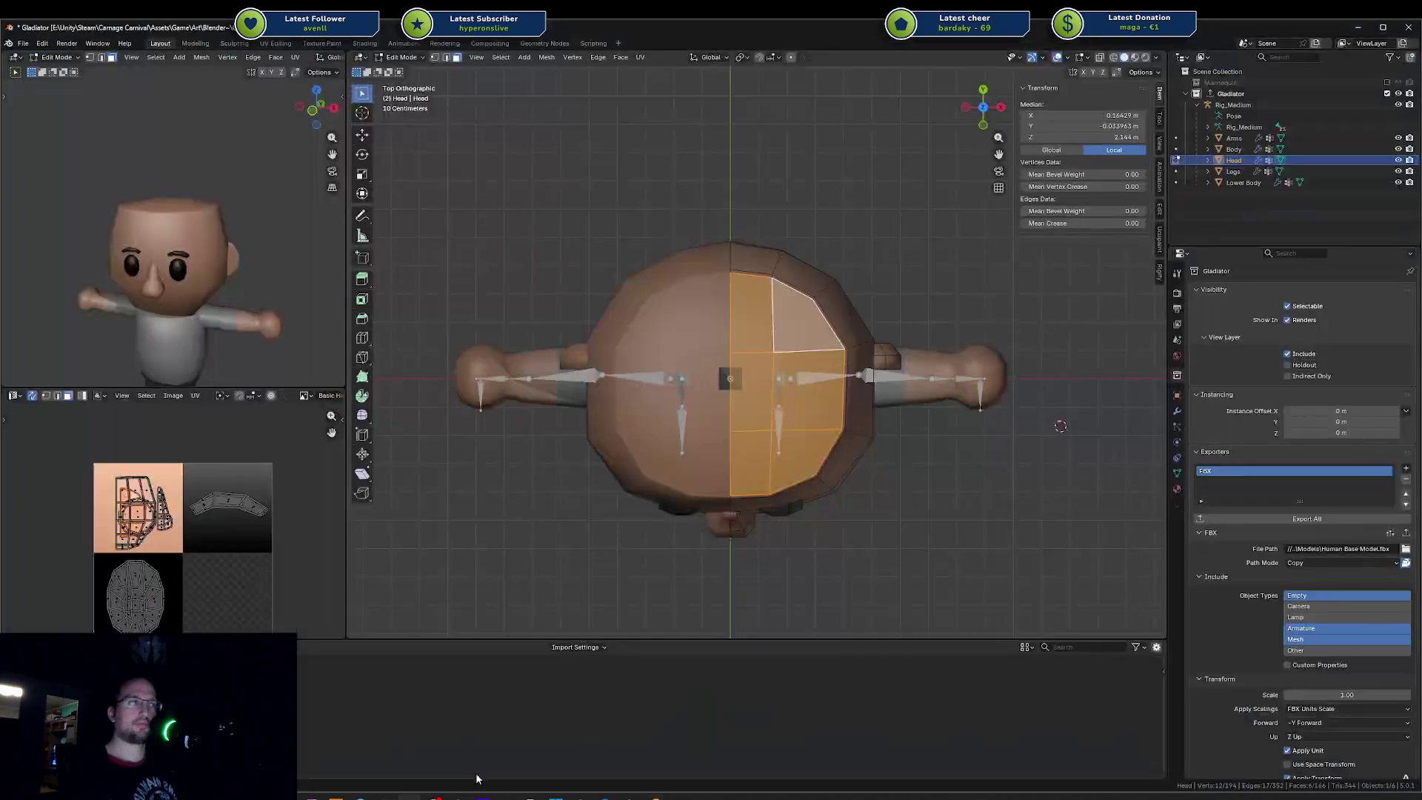
{"action": "left_click", "coordinate": [1274, 519]}
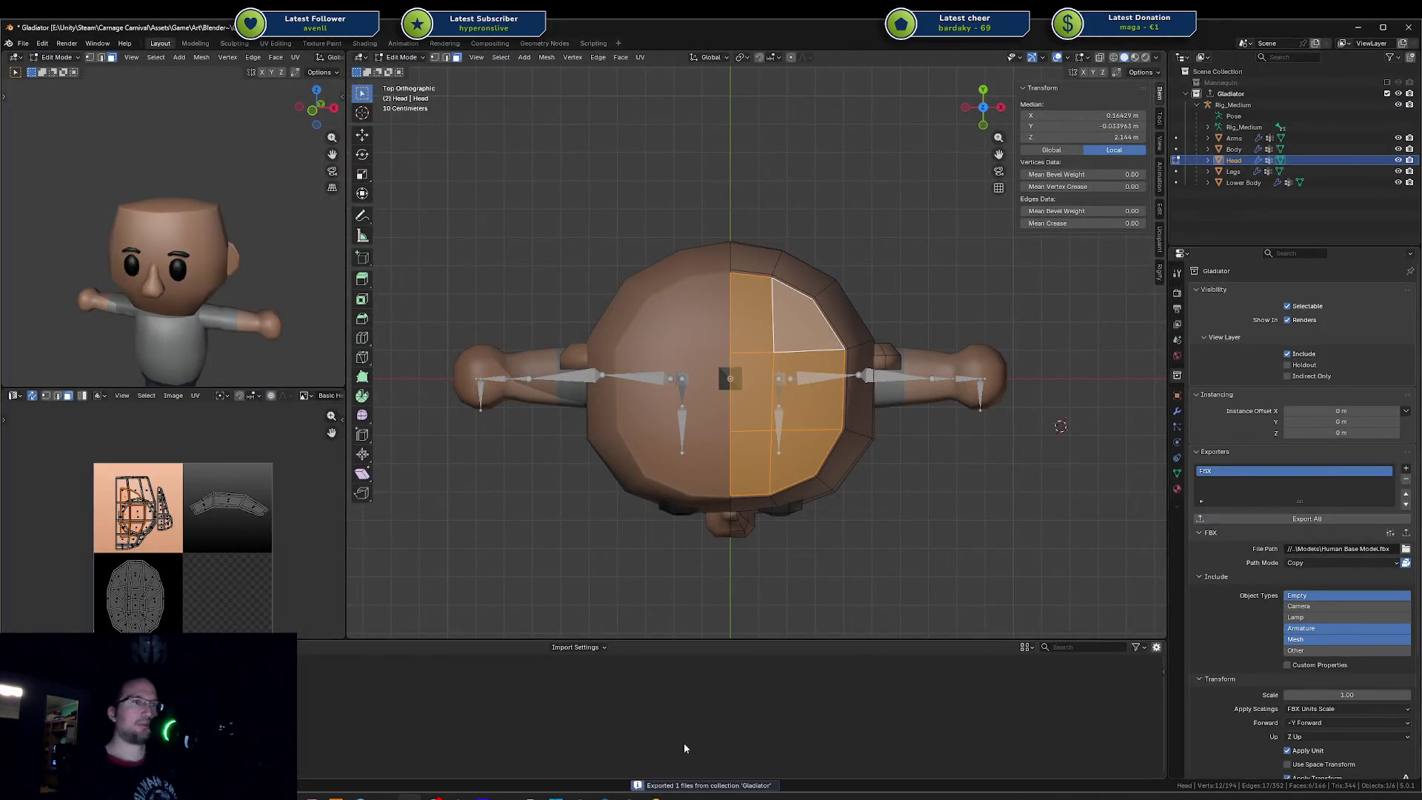
{"action": "key", "text": "alt+Tab"}
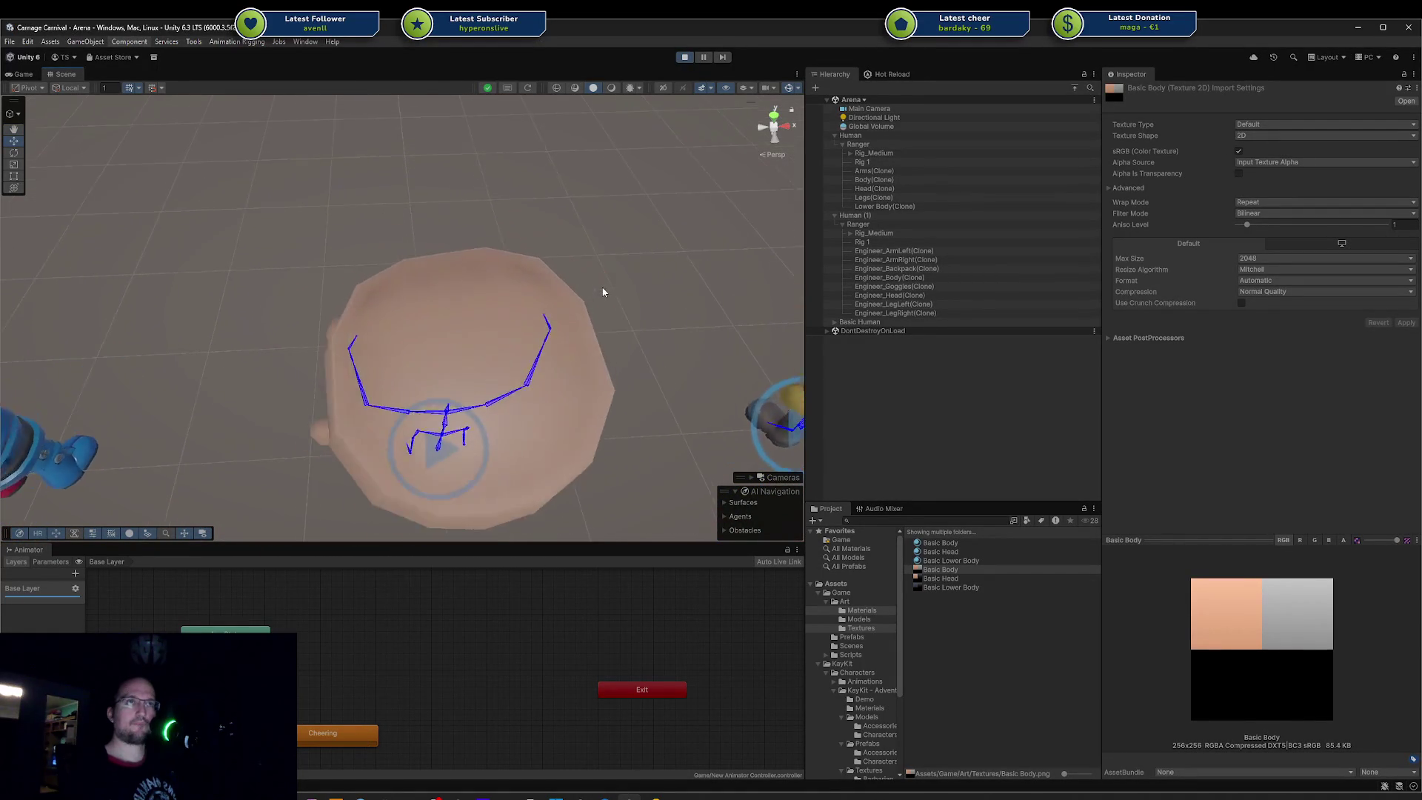
{"action": "right_click_drag", "start_coordinate": [589, 305], "coordinate": [503, 349]}
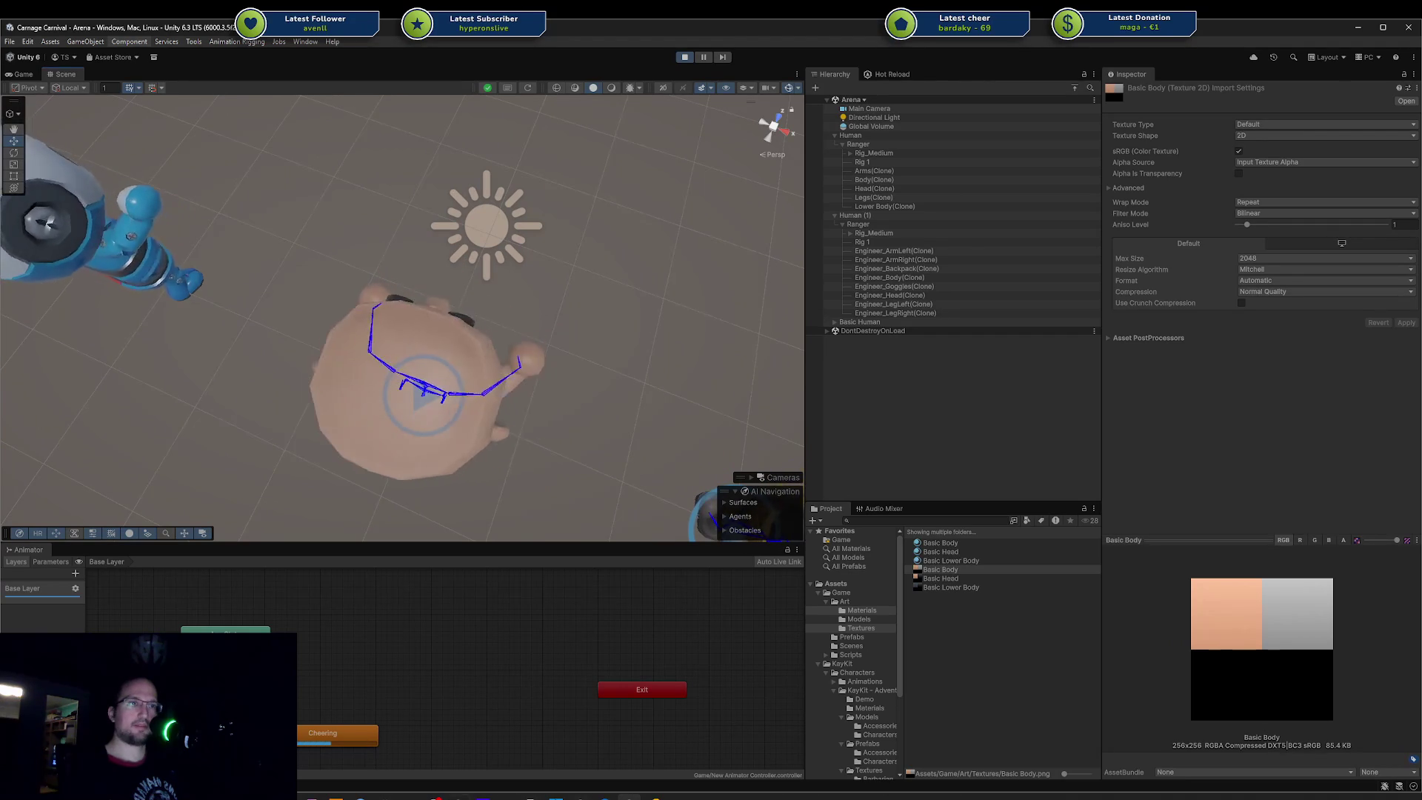
{"action": "key", "text": "alt+Tab"}
{"action": "middle_click_drag", "start_coordinate": [763, 321], "coordinate": [761, 229]}
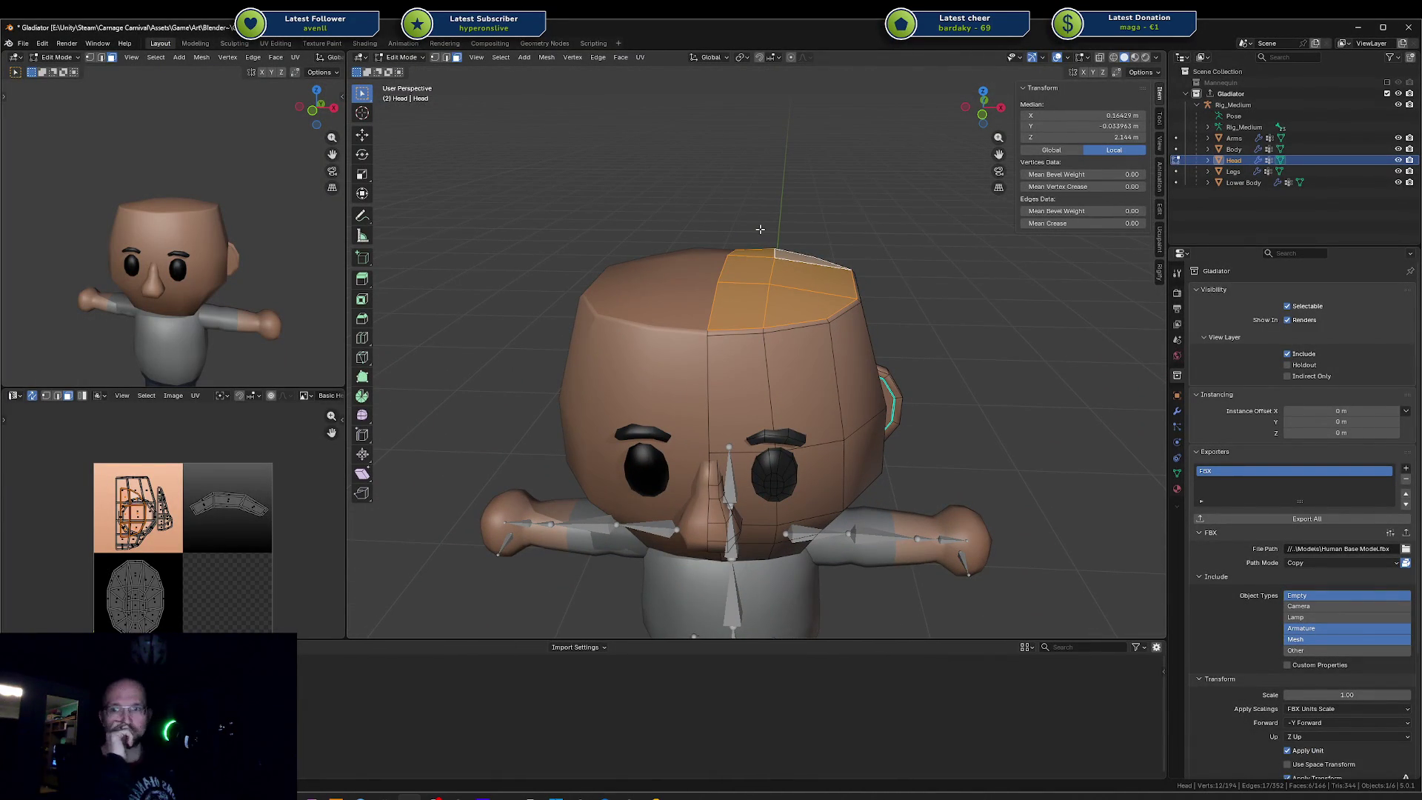
{"action": "scroll", "coordinate": [761, 229], "scroll_direction": "down", "scroll_amount": 2}
{"action": "scroll", "coordinate": [766, 226], "scroll_direction": "down", "scroll_amount": 2}
{"action": "scroll", "coordinate": [778, 221], "scroll_direction": "down", "scroll_amount": 1}
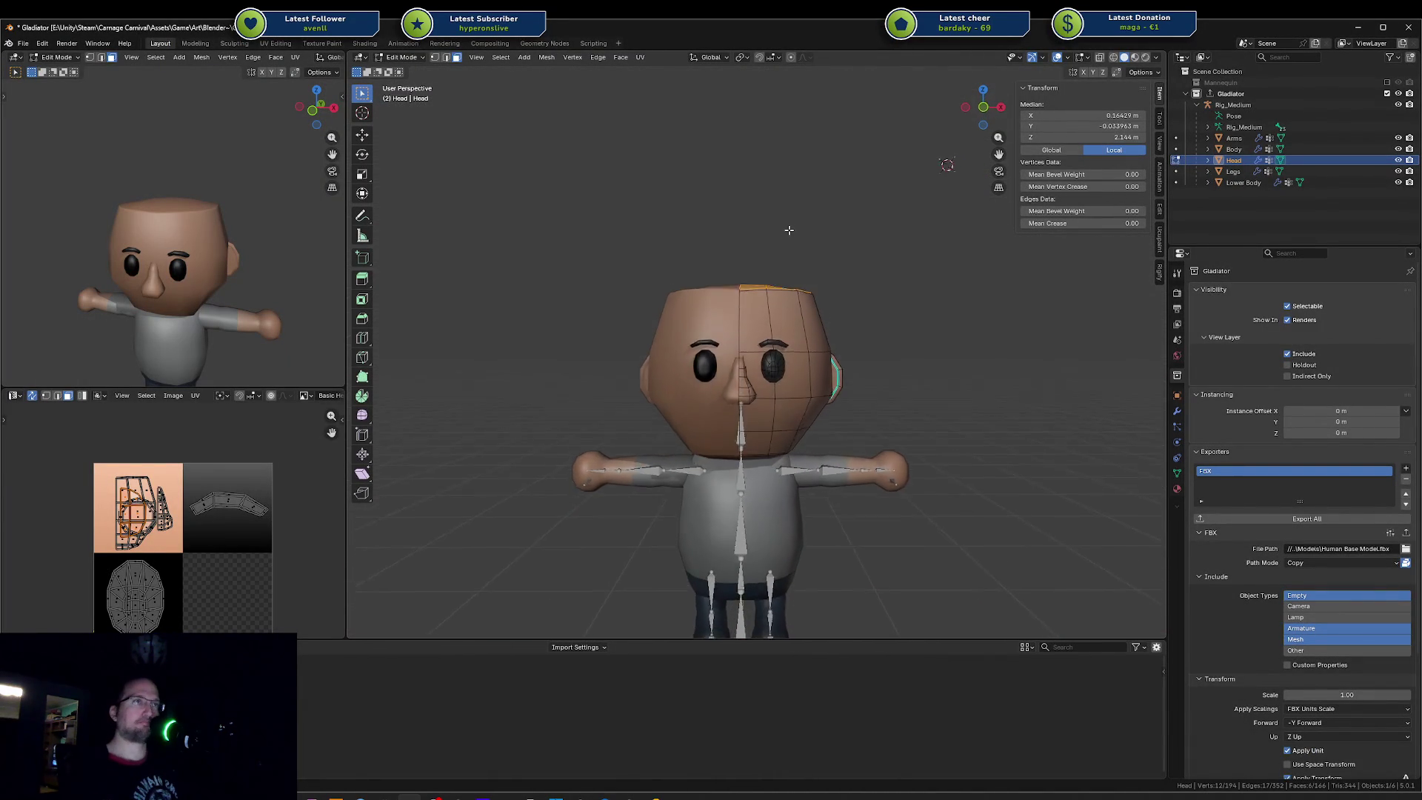
{"action": "right_click", "coordinate": [877, 225]}
{"action": "key", "text": "ctrl+q"}
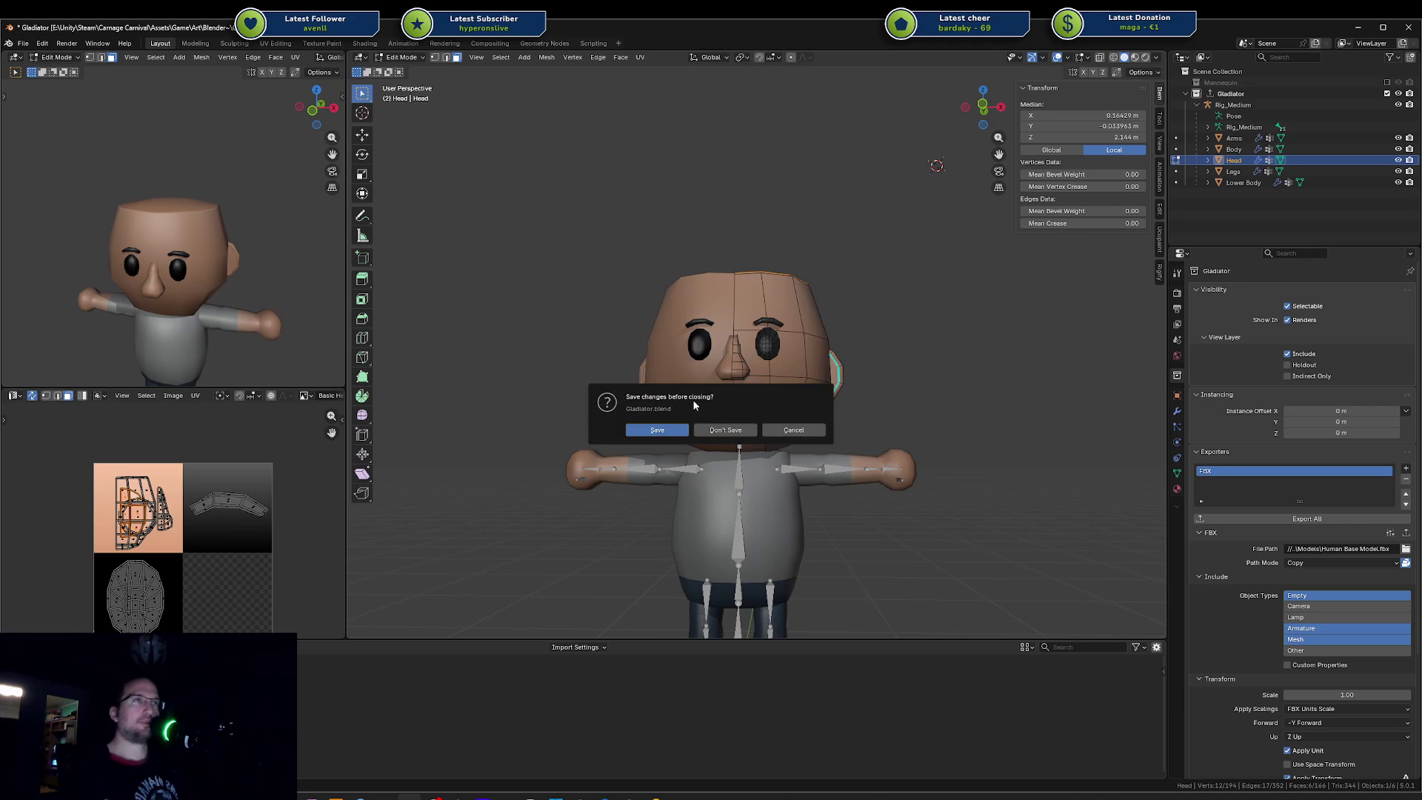
{"action": "middle_click_drag", "start_coordinate": [718, 433], "coordinate": [775, 311]}
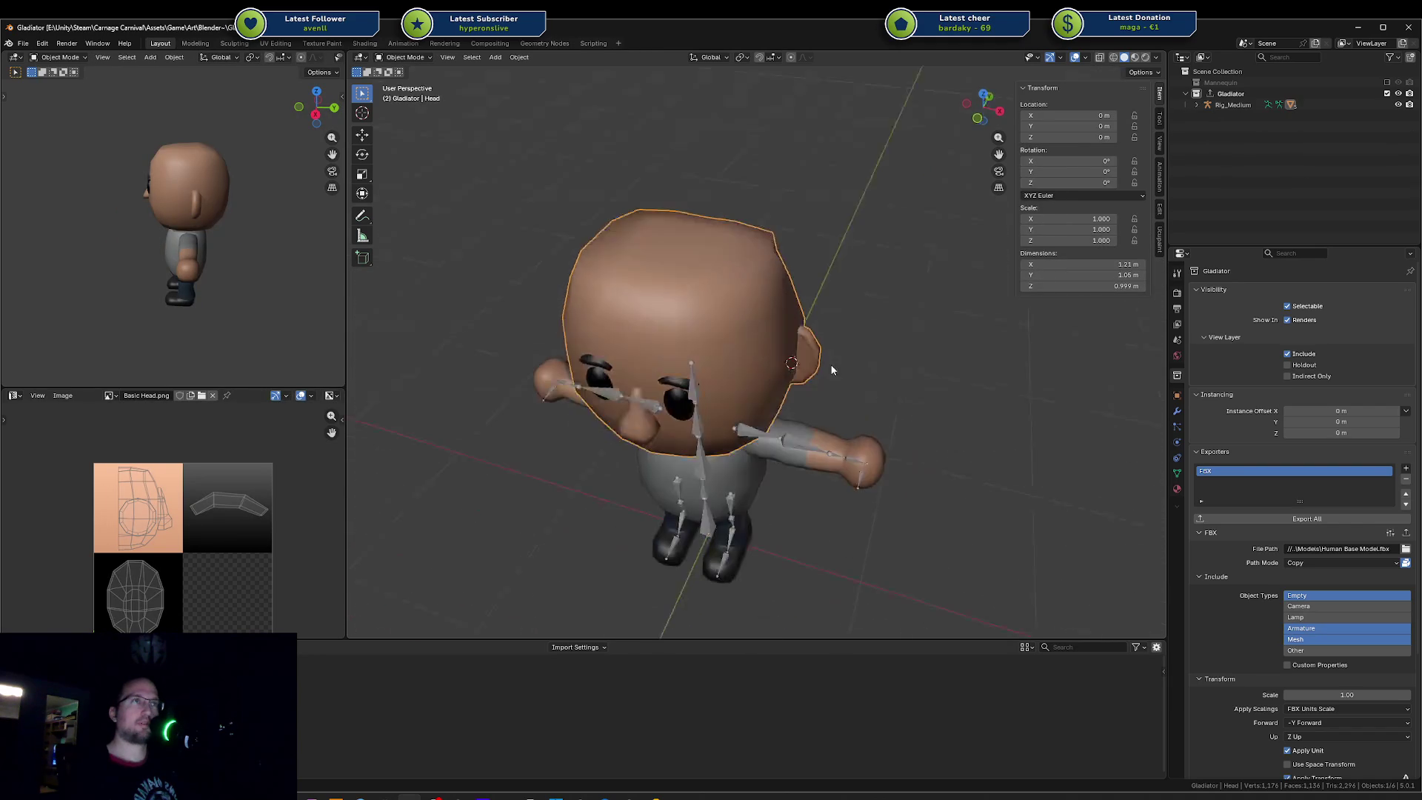
{"action": "middle_click_drag", "start_coordinate": [775, 311], "coordinate": [356, 232]}
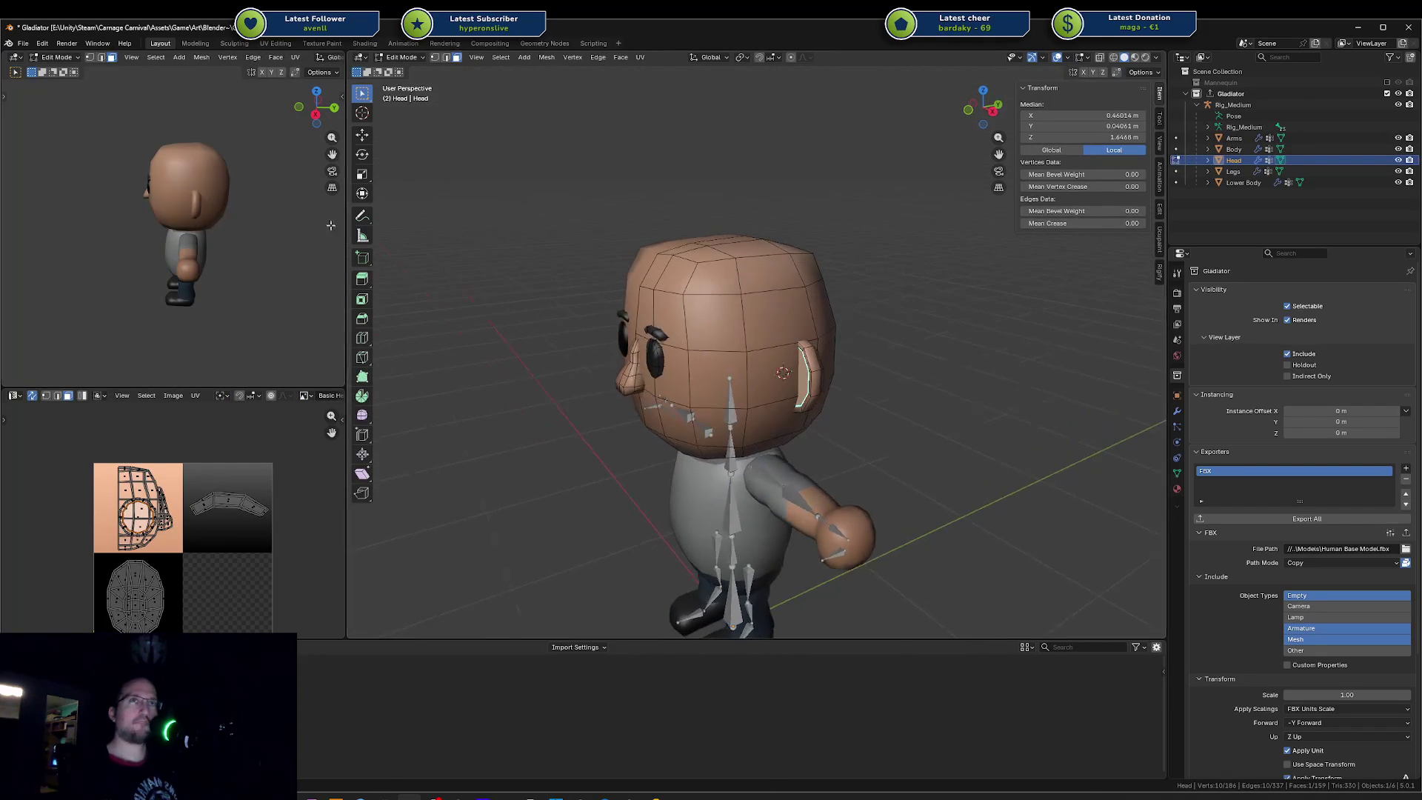
Step: Reposition the top-of-head edge loop and raise a top edge along Z
{"action": "left_click", "coordinate": [780, 289], "text": "alt"}
{"action": "key", "text": "g"}
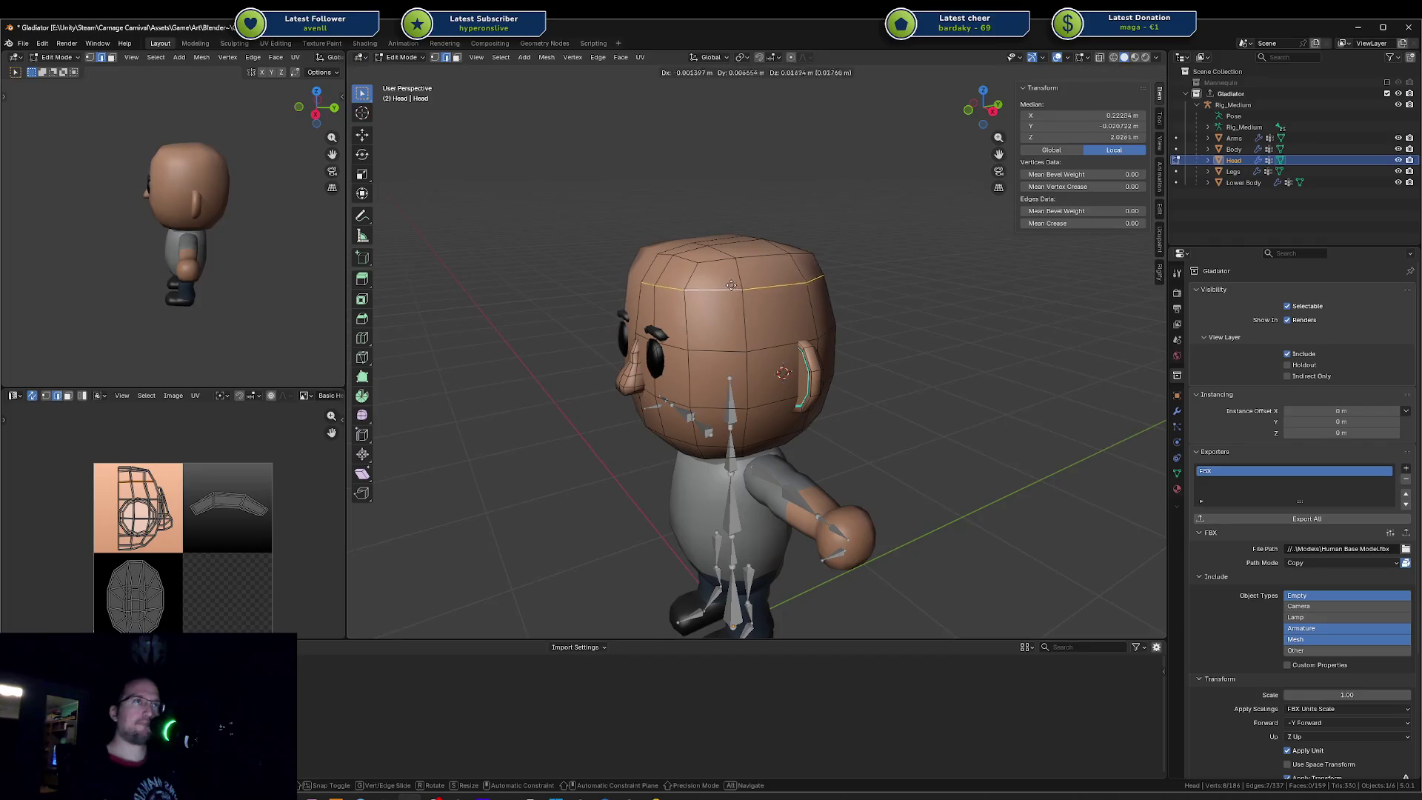
{"action": "left_click", "coordinate": [726, 269]}
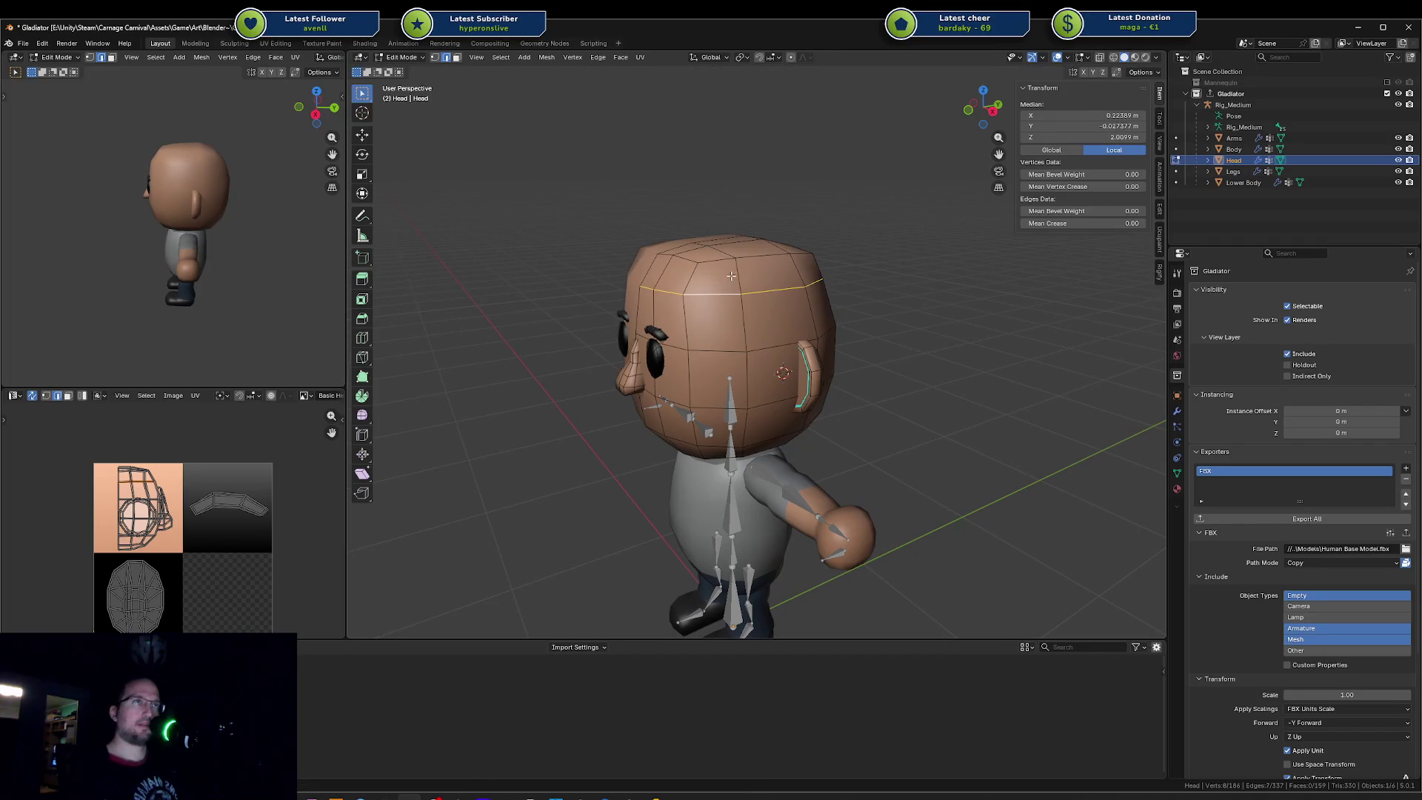
{"action": "key", "text": "alt+a"}
{"action": "middle_click_drag", "start_coordinate": [722, 270], "coordinate": [783, 256]}
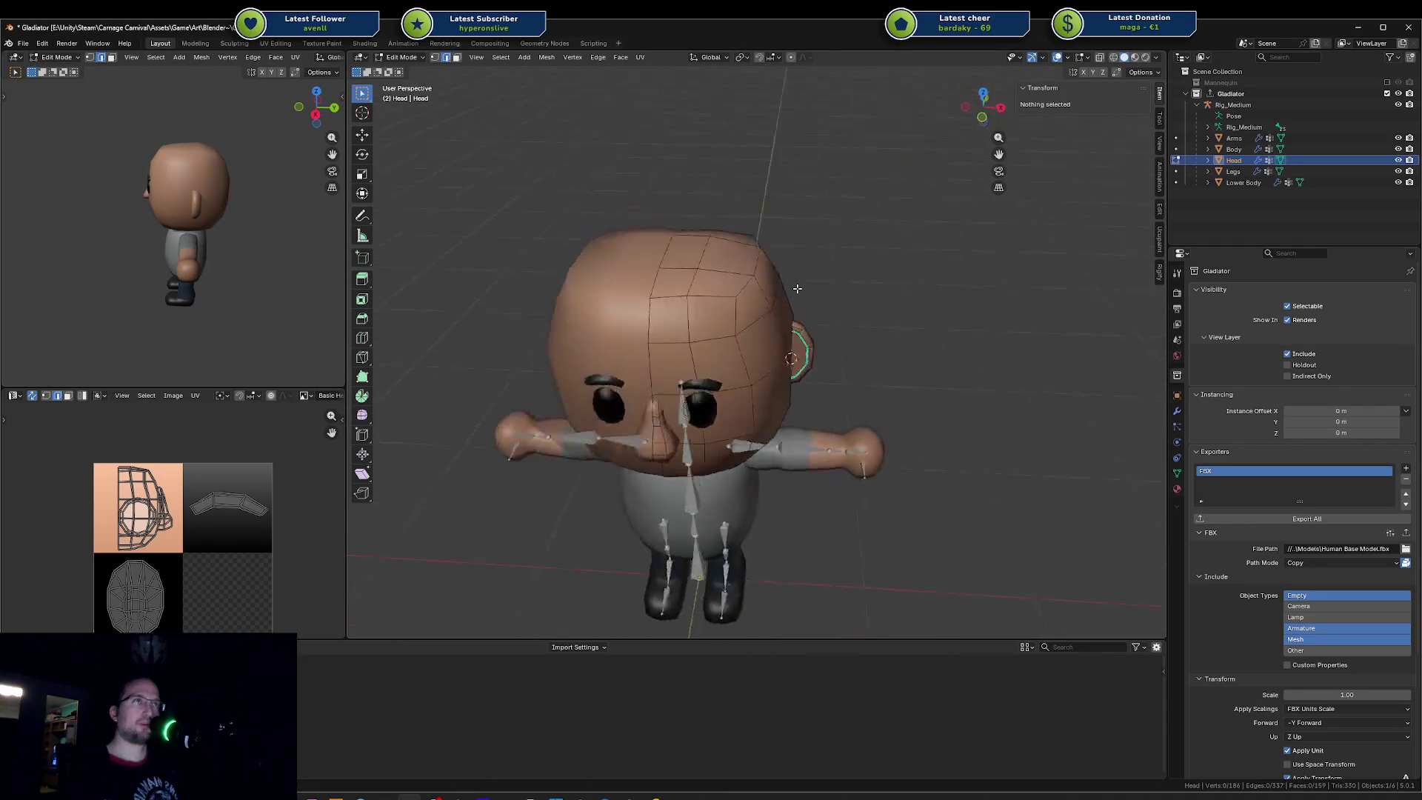
{"action": "left_click", "coordinate": [697, 245]}
{"action": "key", "text": "g"}
{"action": "key", "text": "z"}
{"action": "left_click", "coordinate": [699, 244]}
{"action": "key", "text": "a"}
{"action": "key", "text": "alt+a"}
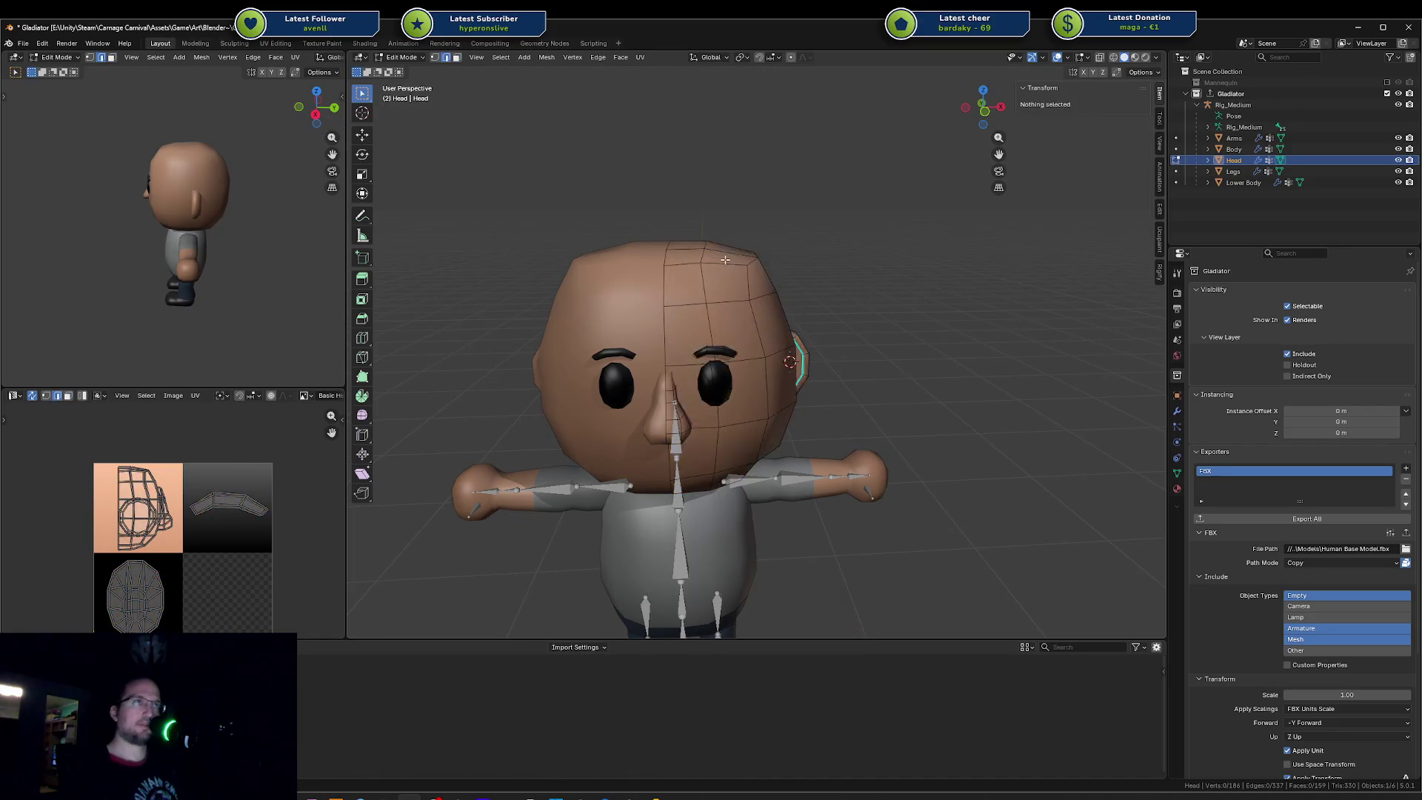
Step: Slide a back-of-head vertex along its edges and reposition another edge loop
{"action": "middle_click_drag", "start_coordinate": [698, 245], "coordinate": [629, 267]}
{"action": "middle_click_drag", "start_coordinate": [781, 257], "coordinate": [696, 264]}
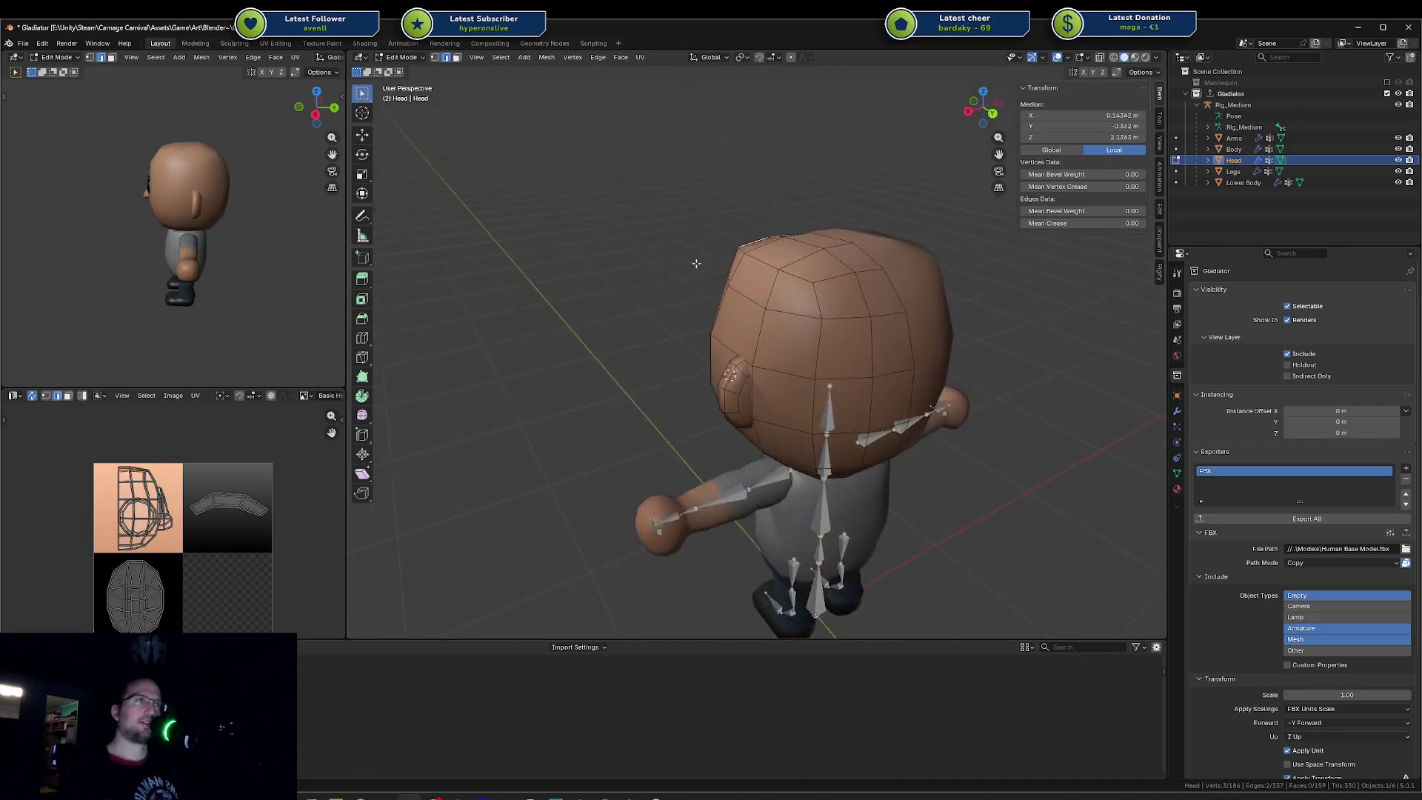
{"action": "left_click", "coordinate": [794, 308]}
{"action": "middle_click_drag", "start_coordinate": [794, 306], "coordinate": [800, 310]}
{"action": "key", "text": "g"}
{"action": "key", "text": "g"}
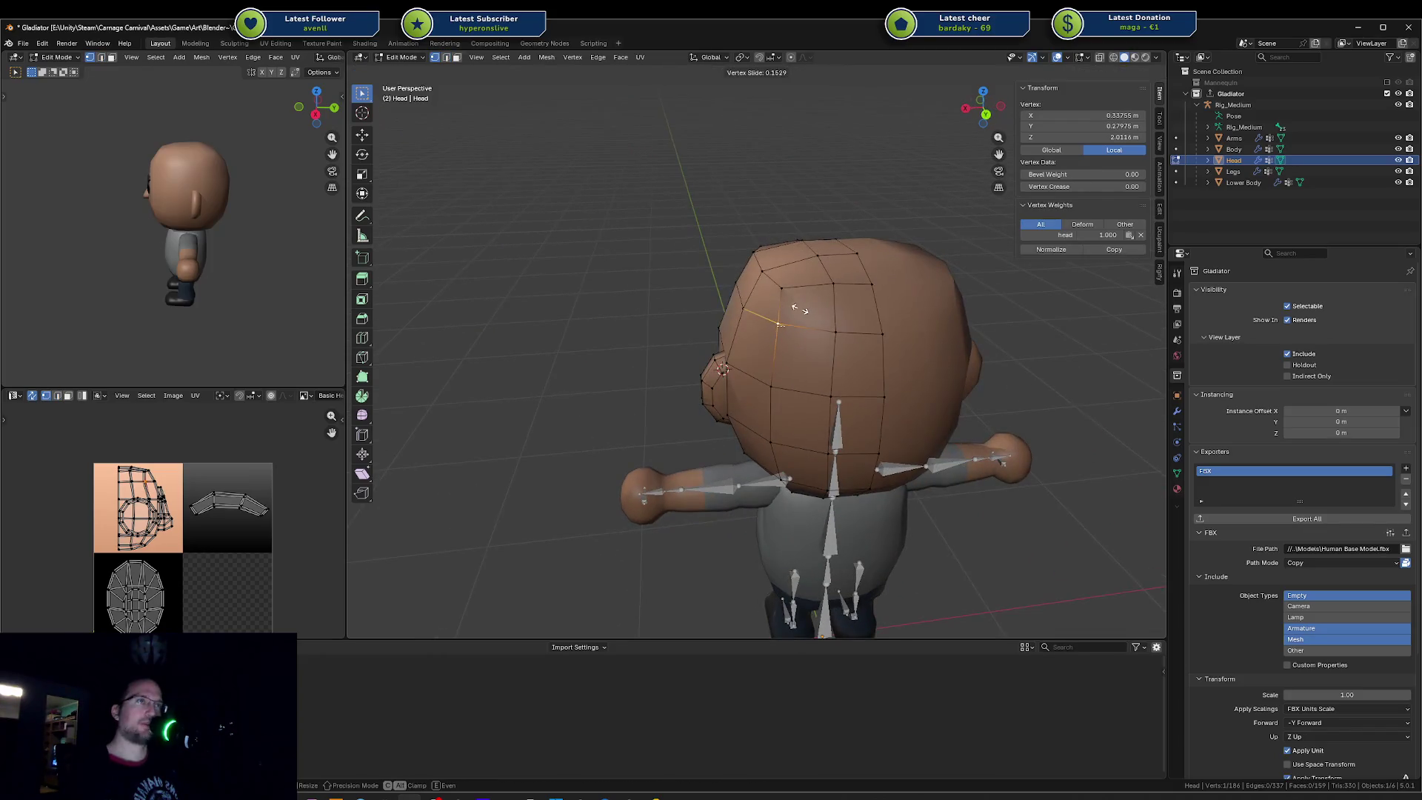
{"action": "left_click", "coordinate": [795, 310]}
{"action": "key", "text": "a"}
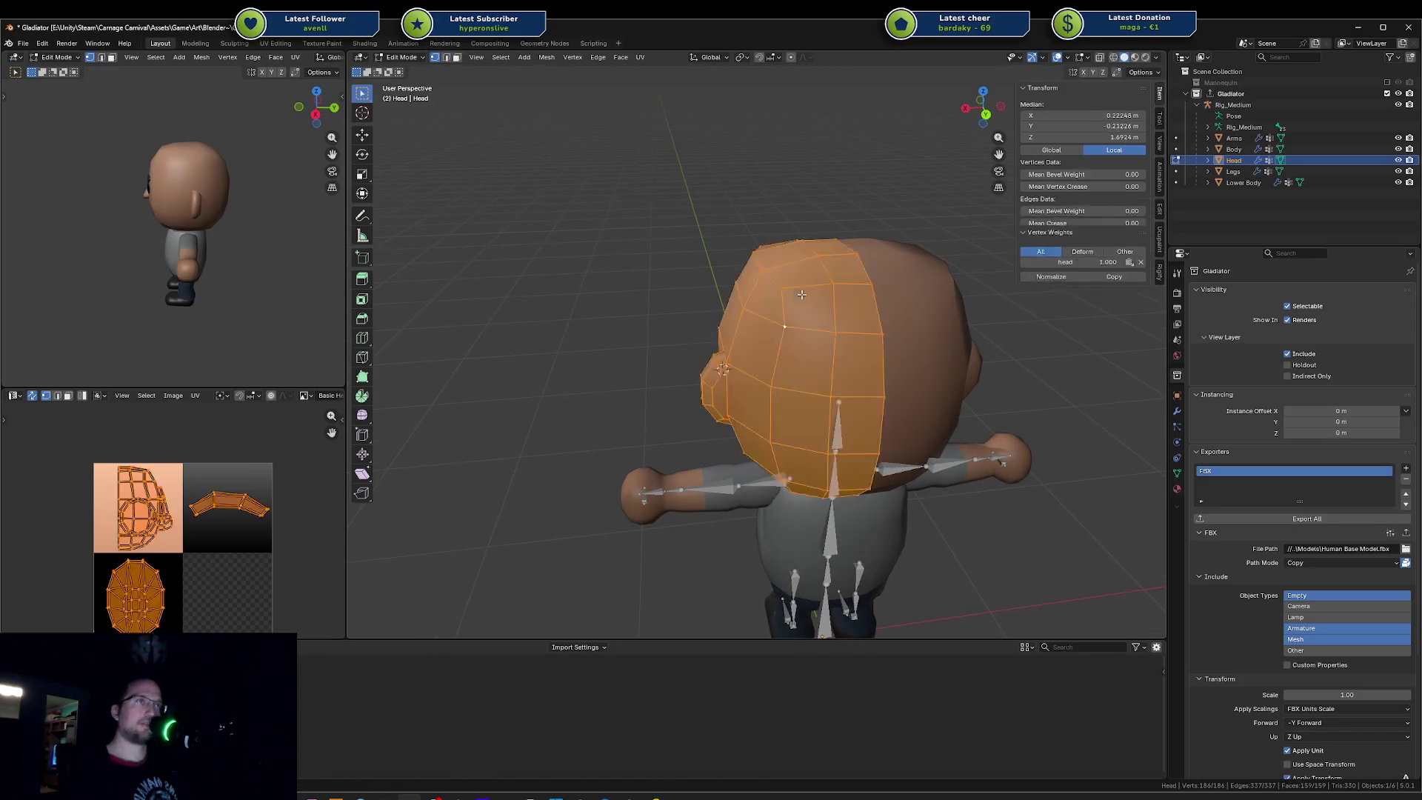
{"action": "key", "text": "alt+a"}
{"action": "mouse_move", "coordinate": [797, 310]}
{"action": "middle_mouse_down"}
{"action": "mouse_move", "coordinate": [883, 267]}
{"action": "mouse_move", "coordinate": [730, 226]}
{"action": "middle_mouse_up"}
{"action": "left_click", "coordinate": [864, 288], "text": "alt"}
{"action": "key", "text": "g"}
{"action": "left_click", "coordinate": [883, 267]}
{"action": "key", "text": "alt+a"}
Step: Flatten the top faces level by scaling them to zero on Z, discarding a uniform scale
{"action": "left_click", "coordinate": [711, 236]}
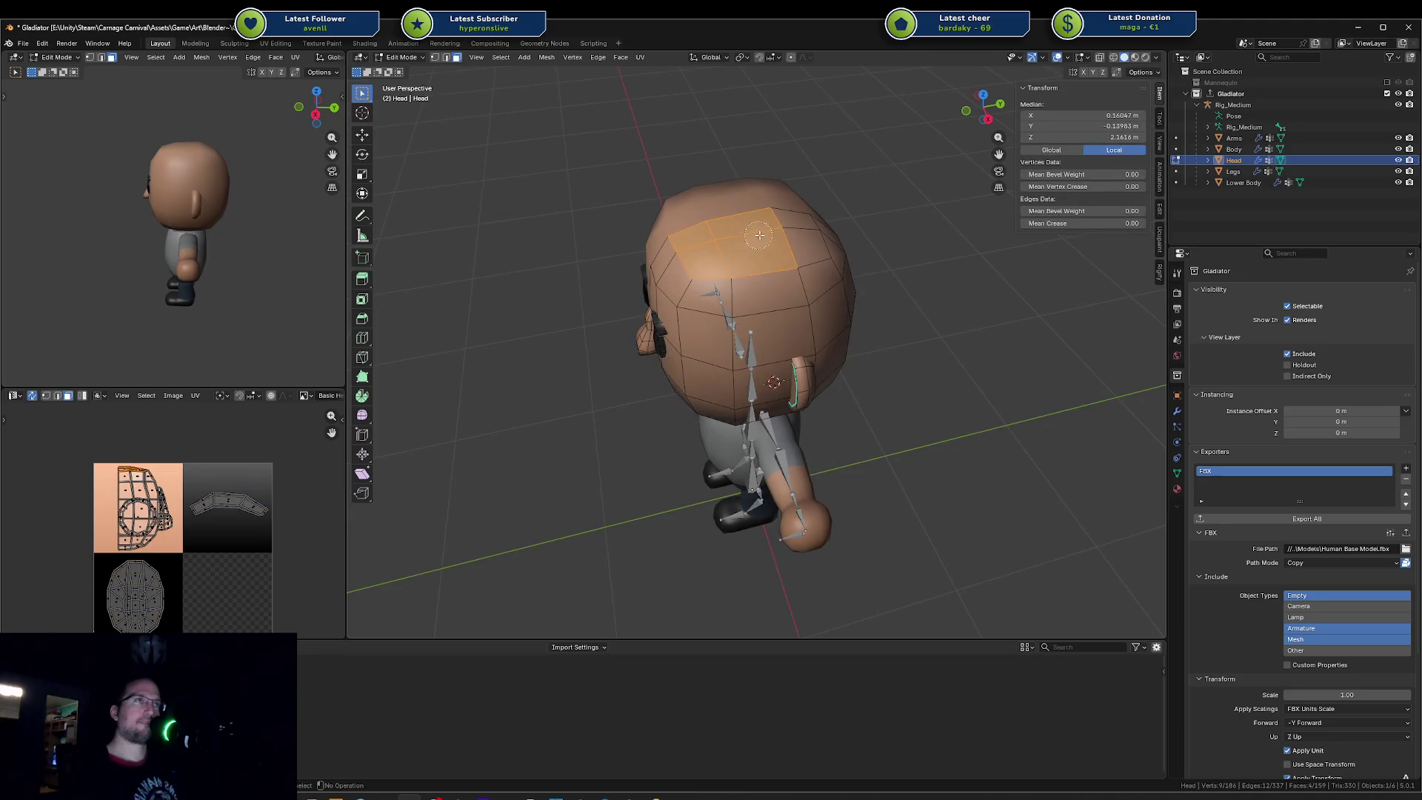
{"action": "middle_click_drag", "start_coordinate": [806, 231], "coordinate": [830, 352]}
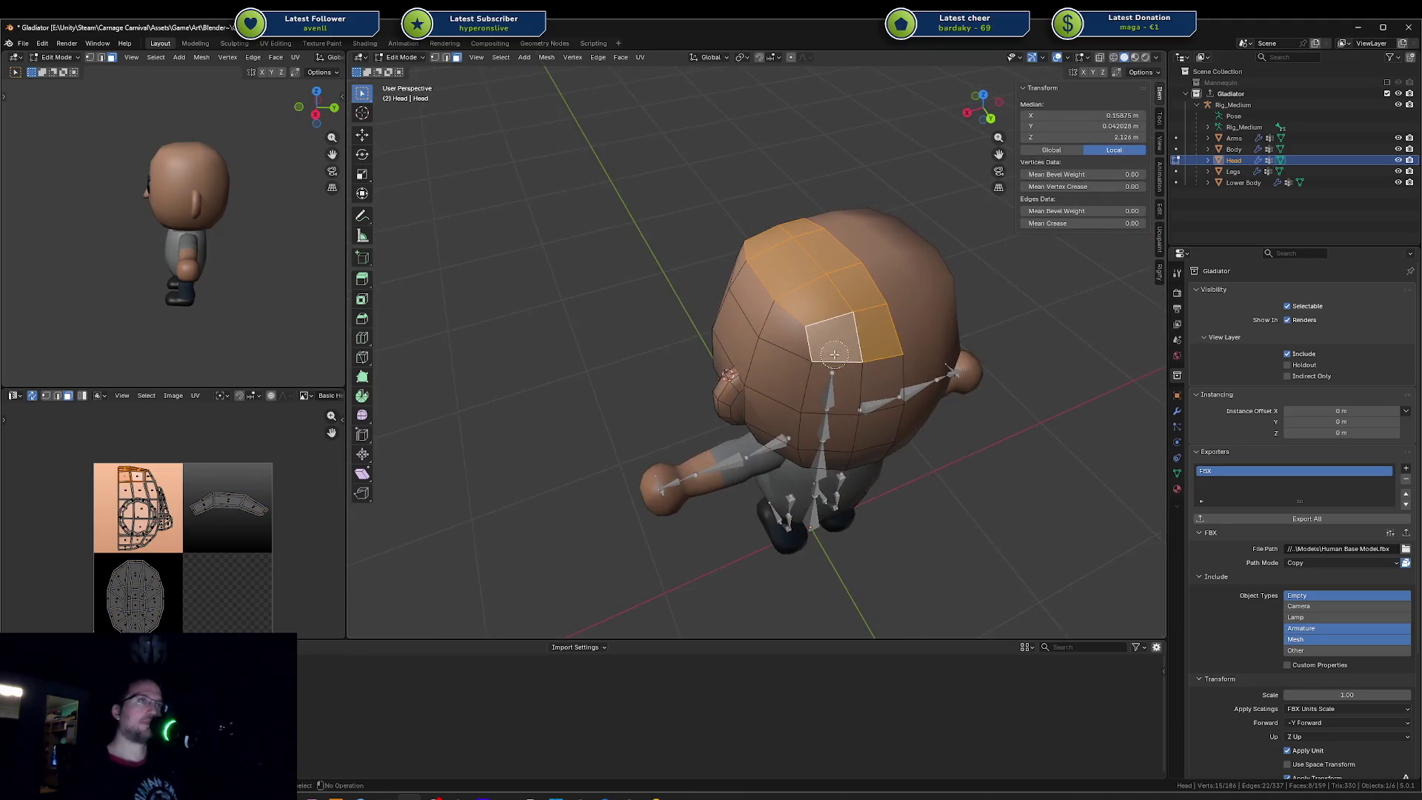
{"action": "key", "text": "s"}
{"action": "key", "text": "z"}
{"action": "key", "text": "Return"}
{"action": "middle_click_drag", "start_coordinate": [854, 276], "coordinate": [875, 279]}
{"action": "key", "text": "s"}
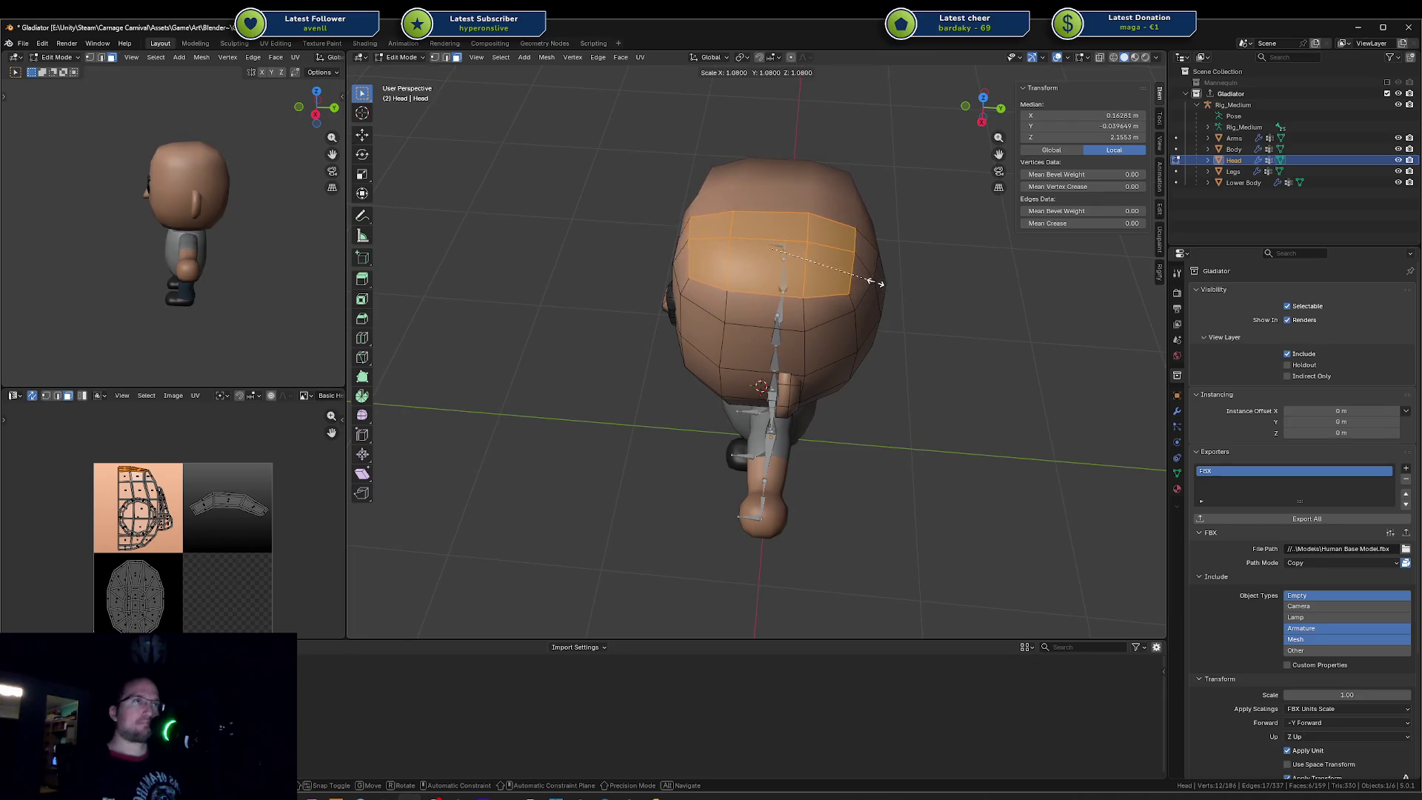
{"action": "key", "text": "Escape"}
{"action": "middle_click_drag", "start_coordinate": [874, 282], "coordinate": [786, 298]}
{"action": "left_click", "coordinate": [786, 298], "text": "alt"}
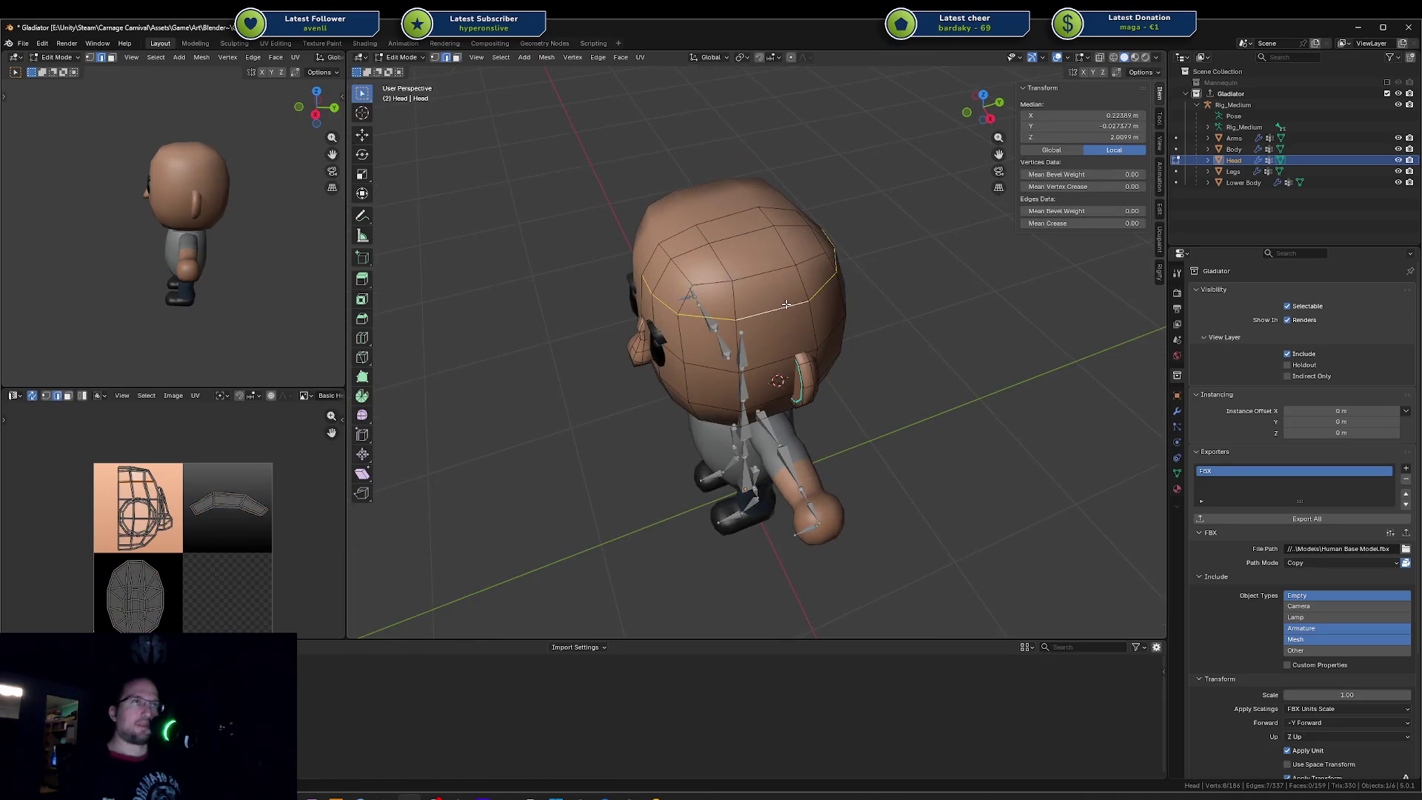
Step: Raise the selected edge loop along Z and zoom in on the head
{"action": "key", "text": "g"}
{"action": "key", "text": "z"}
{"action": "left_click", "coordinate": [783, 298]}
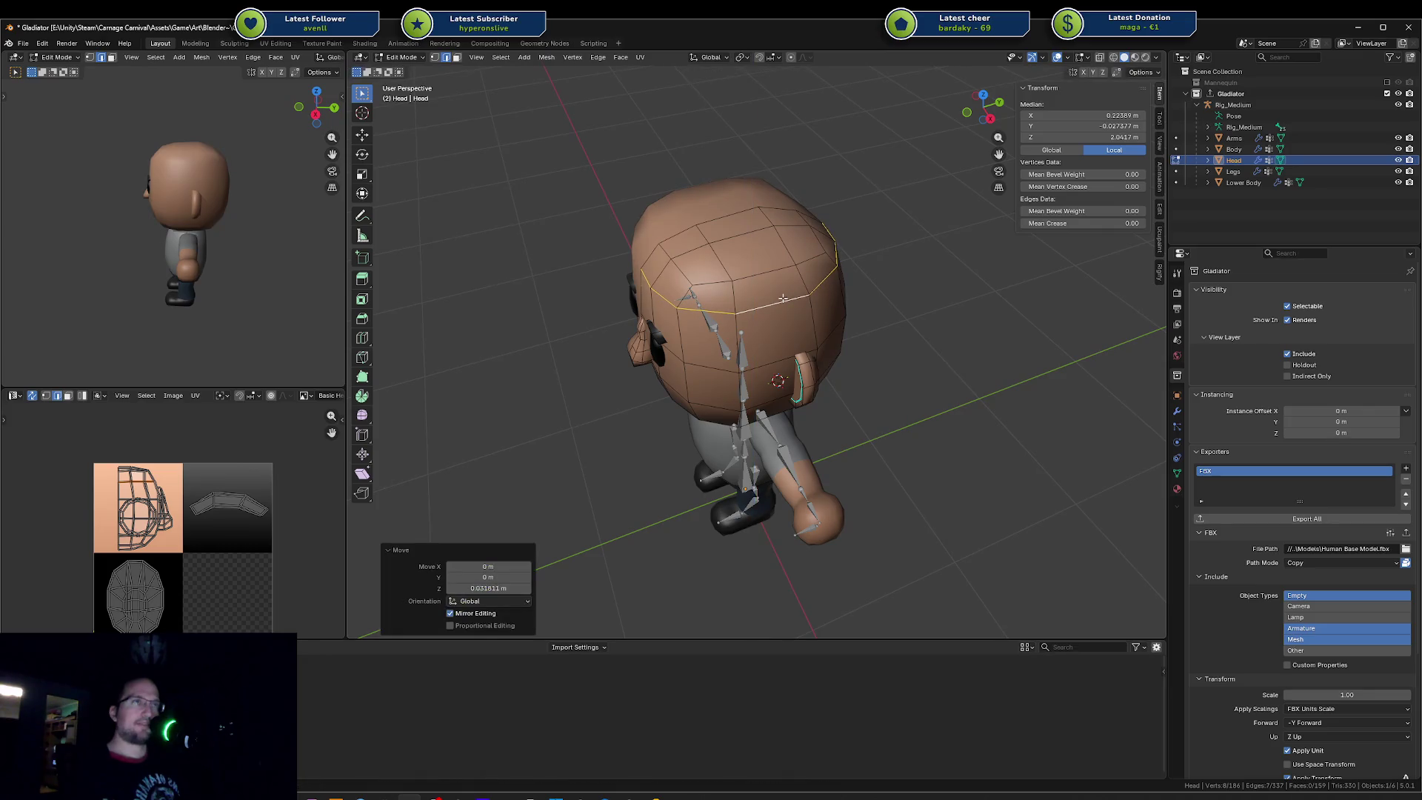
{"action": "mouse_move", "coordinate": [783, 297]}
{"action": "middle_mouse_down"}
{"action": "mouse_move", "coordinate": [667, 267]}
{"action": "mouse_move", "coordinate": [656, 244]}
{"action": "mouse_move", "coordinate": [566, 244]}
{"action": "middle_mouse_up"}
{"action": "scroll", "coordinate": [668, 267], "scroll_direction": "up", "scroll_amount": 4}
Step: Vertex-slide the front top head vertices along their edges to square the outline
{"action": "left_click", "coordinate": [603, 247]}
{"action": "key", "text": "shift+v"}
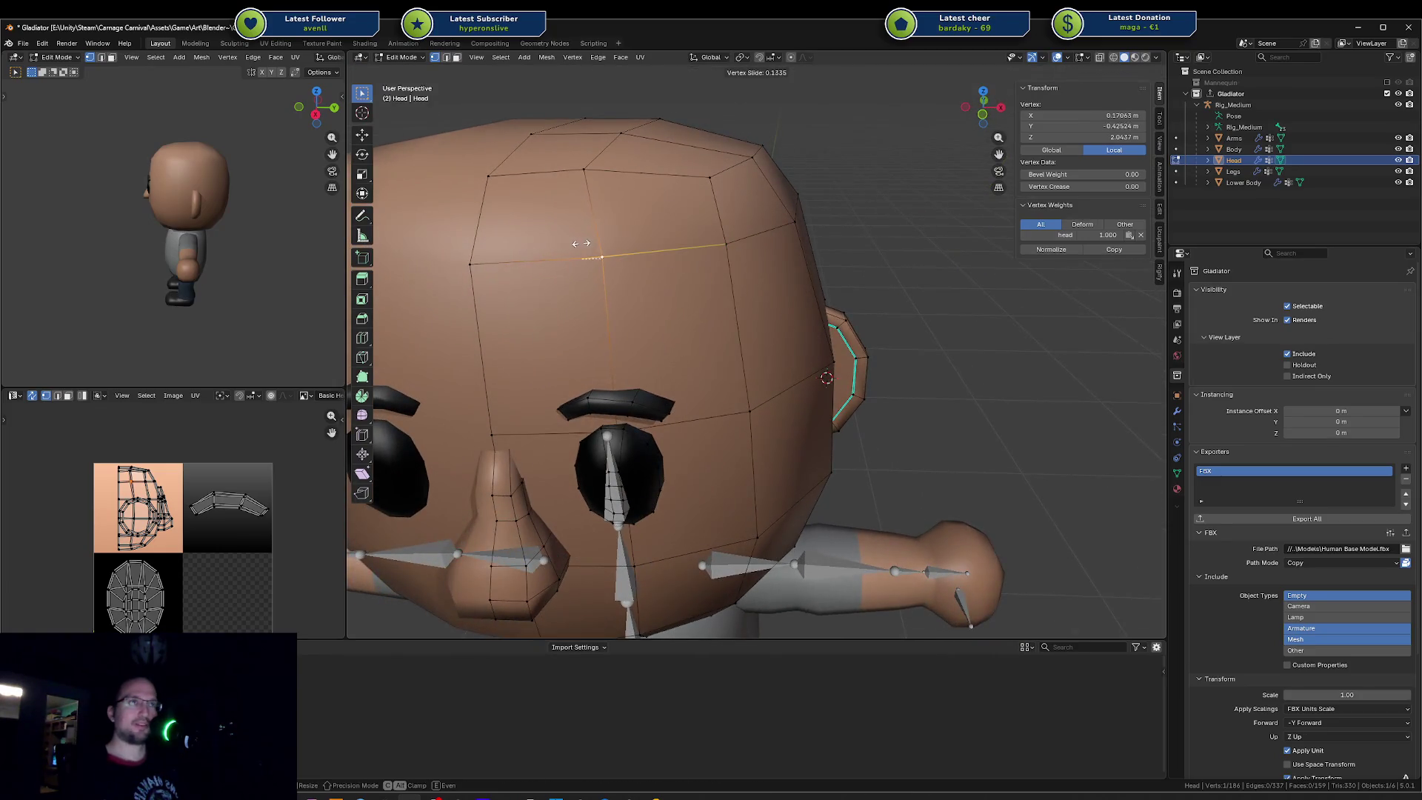
{"action": "left_click", "coordinate": [586, 242]}
{"action": "left_click", "coordinate": [592, 163]}
{"action": "key", "text": "shift+v"}
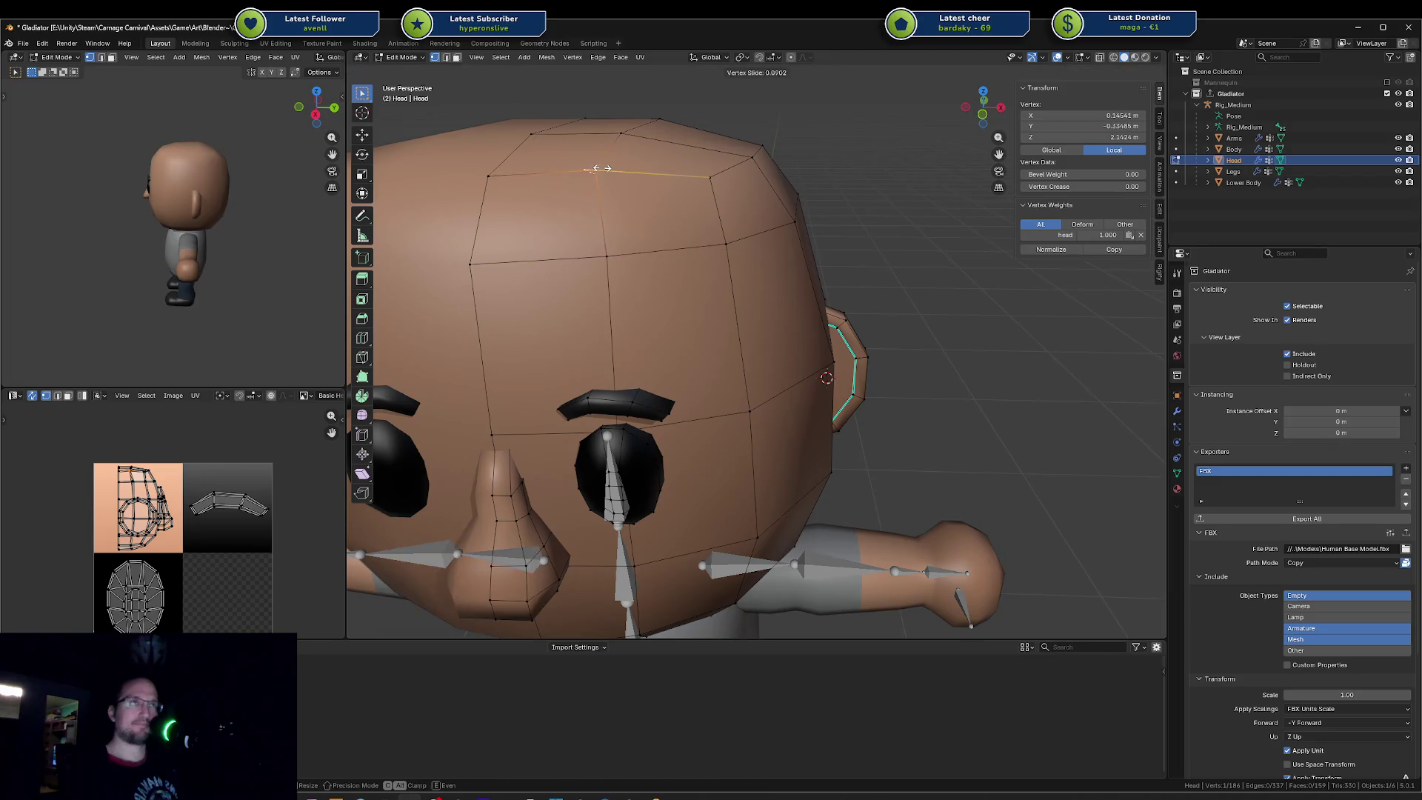
{"action": "left_click", "coordinate": [609, 171]}
{"action": "mouse_move", "coordinate": [609, 171]}
{"action": "middle_mouse_down"}
{"action": "mouse_move", "coordinate": [699, 180]}
{"action": "mouse_move", "coordinate": [707, 196]}
{"action": "middle_mouse_up"}
{"action": "left_click", "coordinate": [707, 196]}
{"action": "key", "text": "shift+v"}
{"action": "left_click", "coordinate": [711, 198]}
Step: Vertex-slide the rear and side top vertices the same way from a side-rear view
{"action": "left_click", "coordinate": [829, 194]}
{"action": "key", "text": "shift+v"}
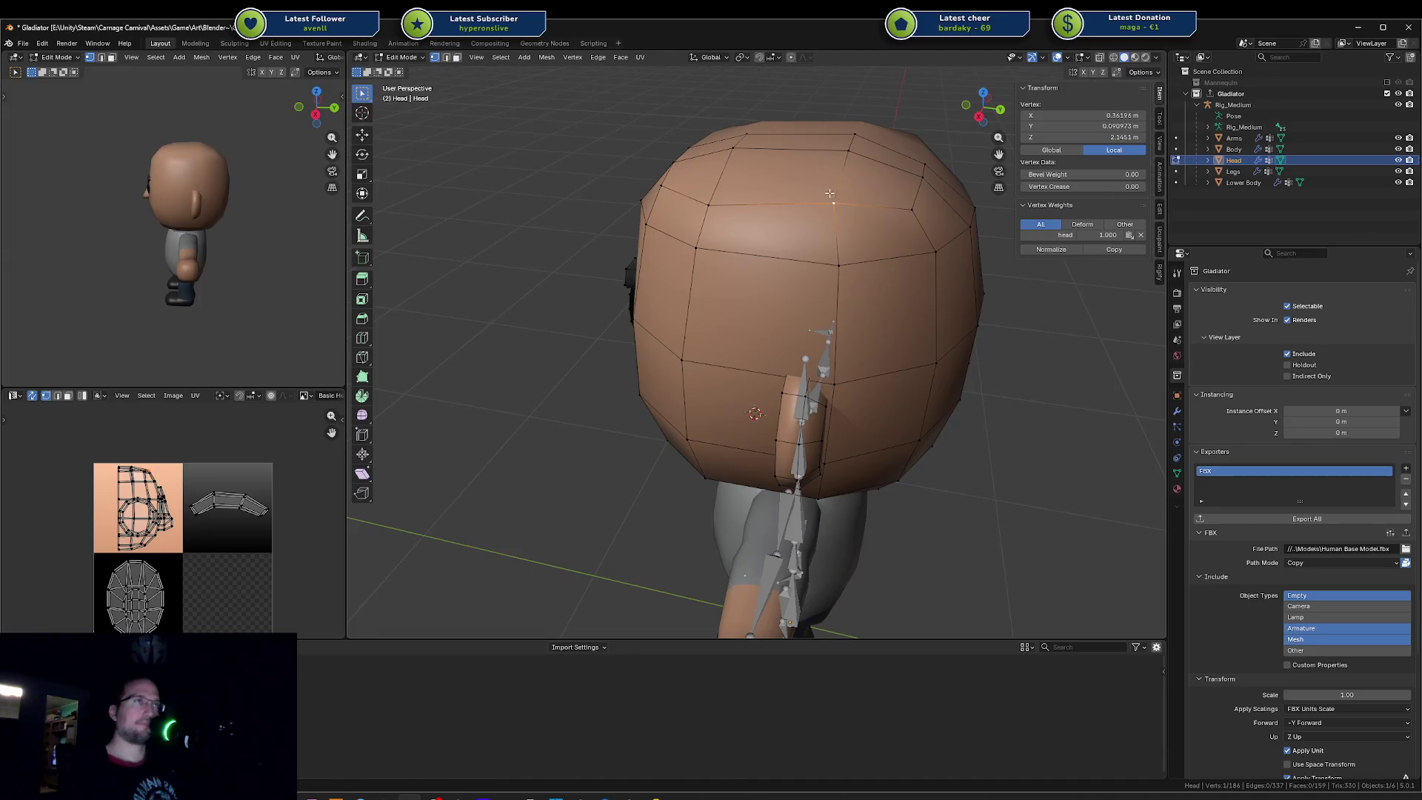
{"action": "middle_click_drag", "start_coordinate": [829, 207], "coordinate": [829, 285]}
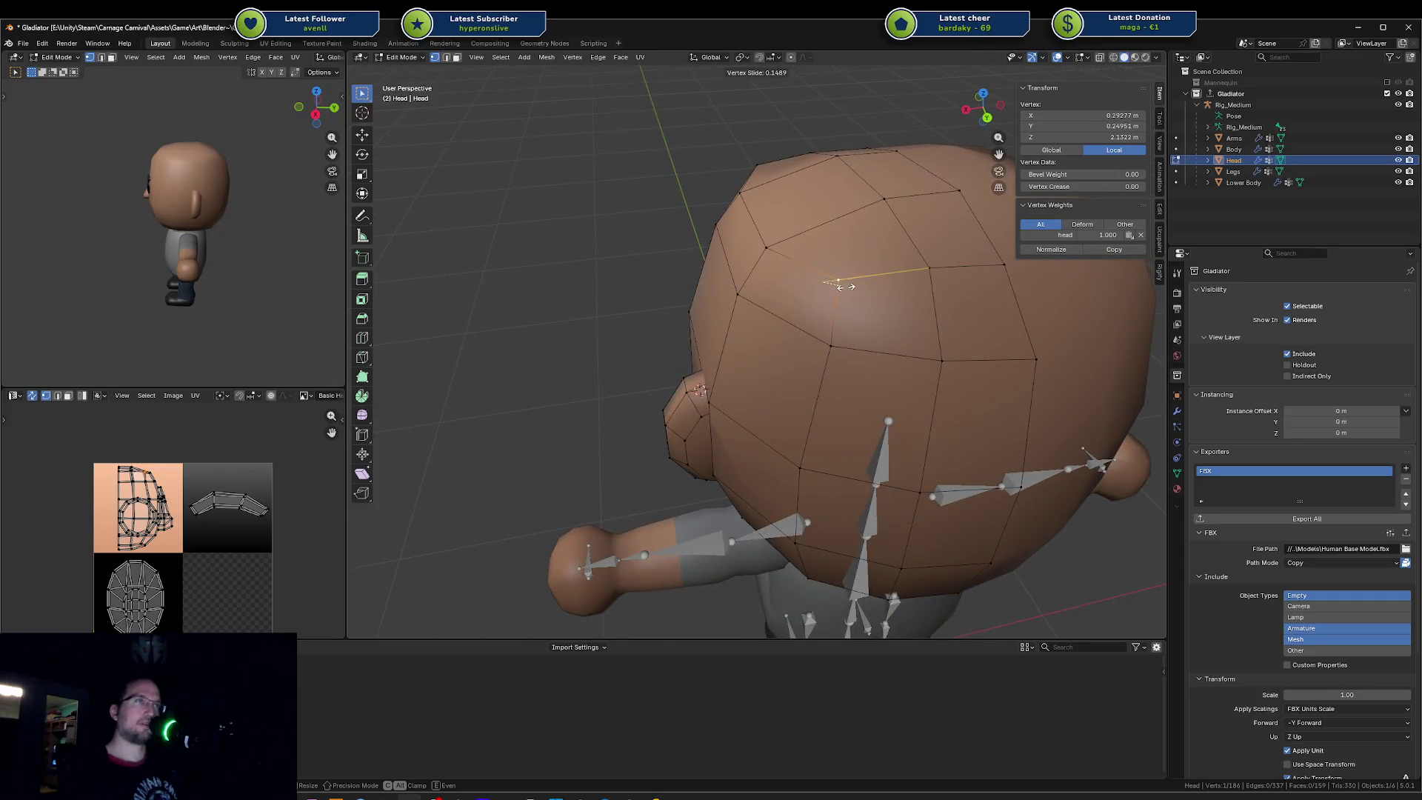
{"action": "left_click", "coordinate": [848, 287]}
{"action": "key", "text": "shift+v"}
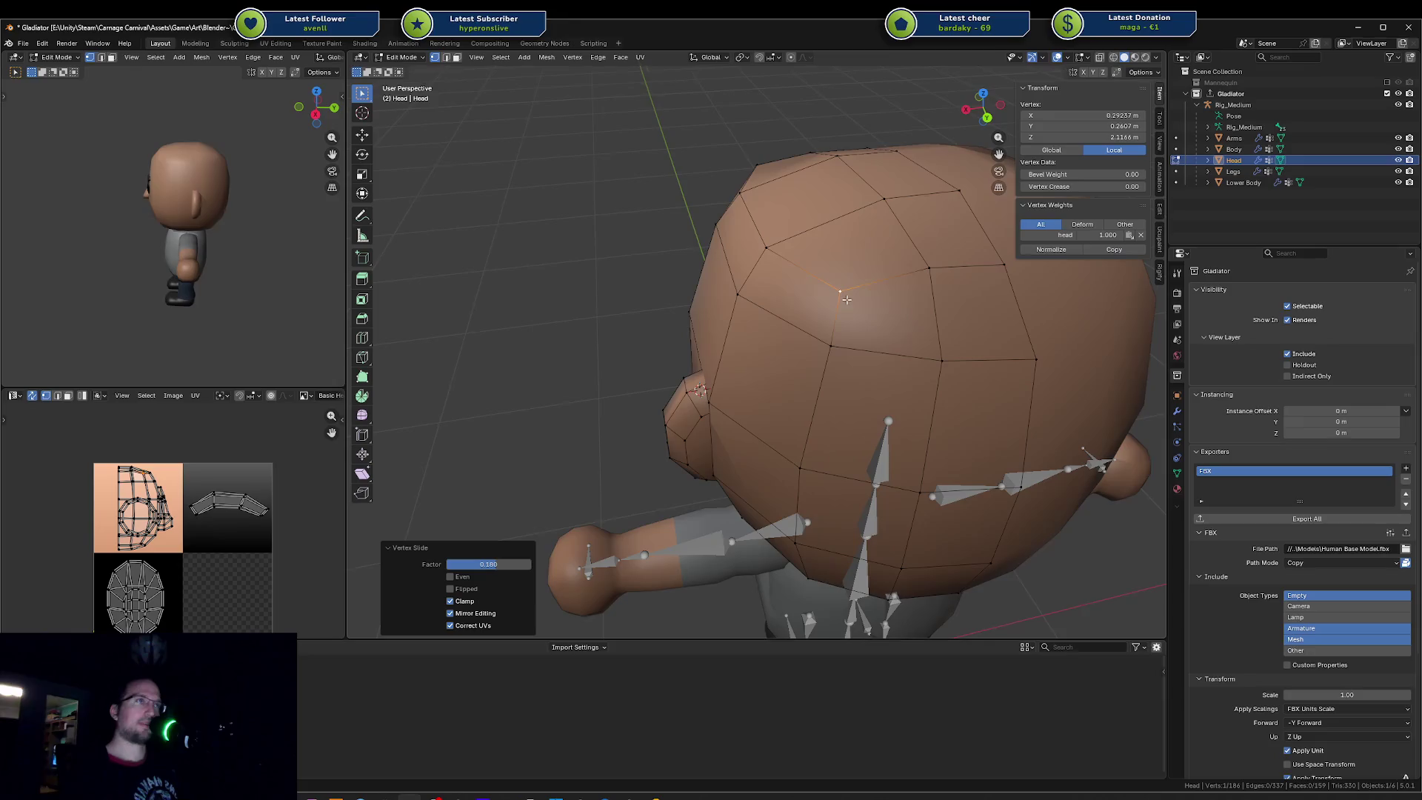
{"action": "left_click", "coordinate": [935, 273]}
{"action": "key", "text": "shift+v"}
{"action": "left_click", "coordinate": [935, 307]}
{"action": "key", "text": "shift+v"}
{"action": "left_click", "coordinate": [1003, 299]}
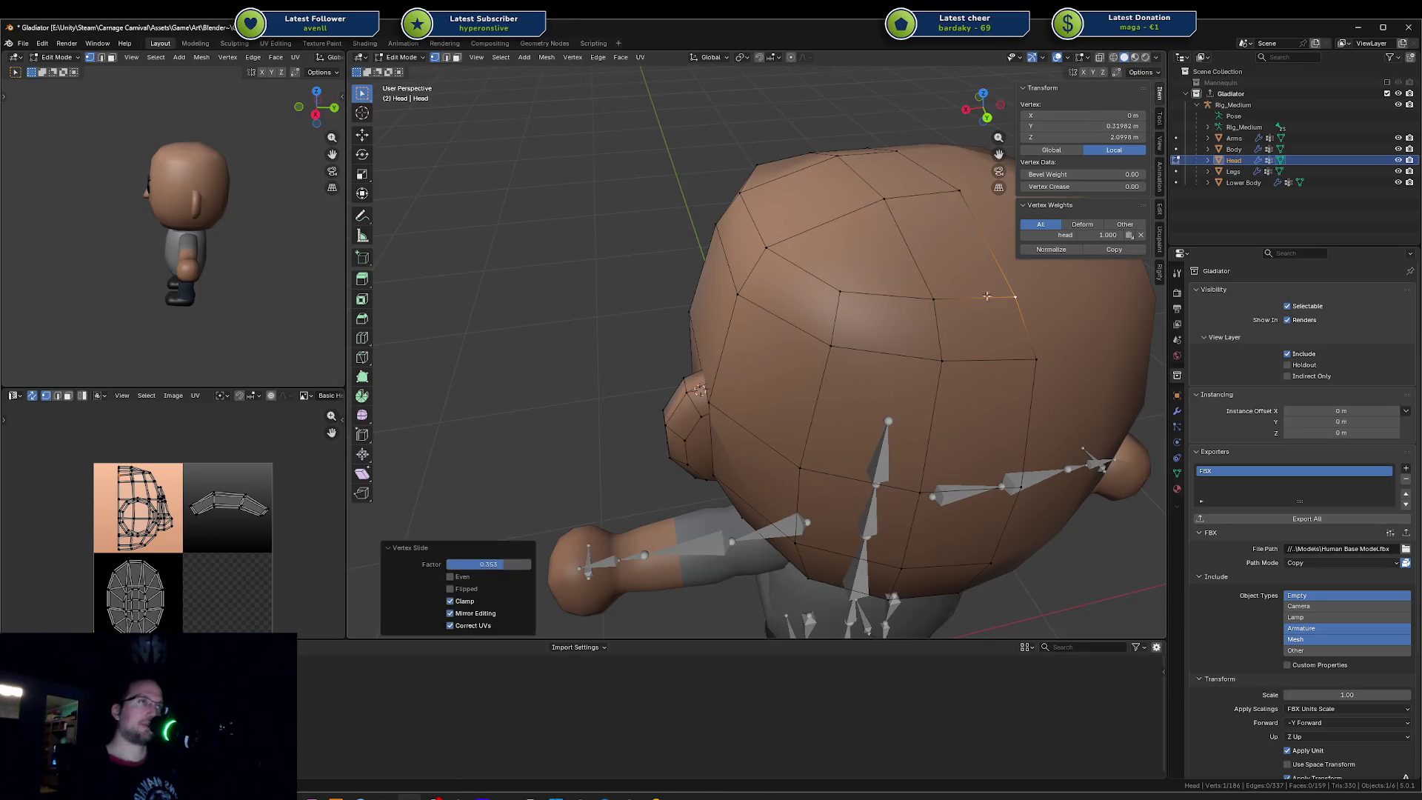
Step: From a side view, move the top edge of the head into position with G
{"action": "middle_click_drag", "start_coordinate": [1004, 298], "coordinate": [866, 200]}
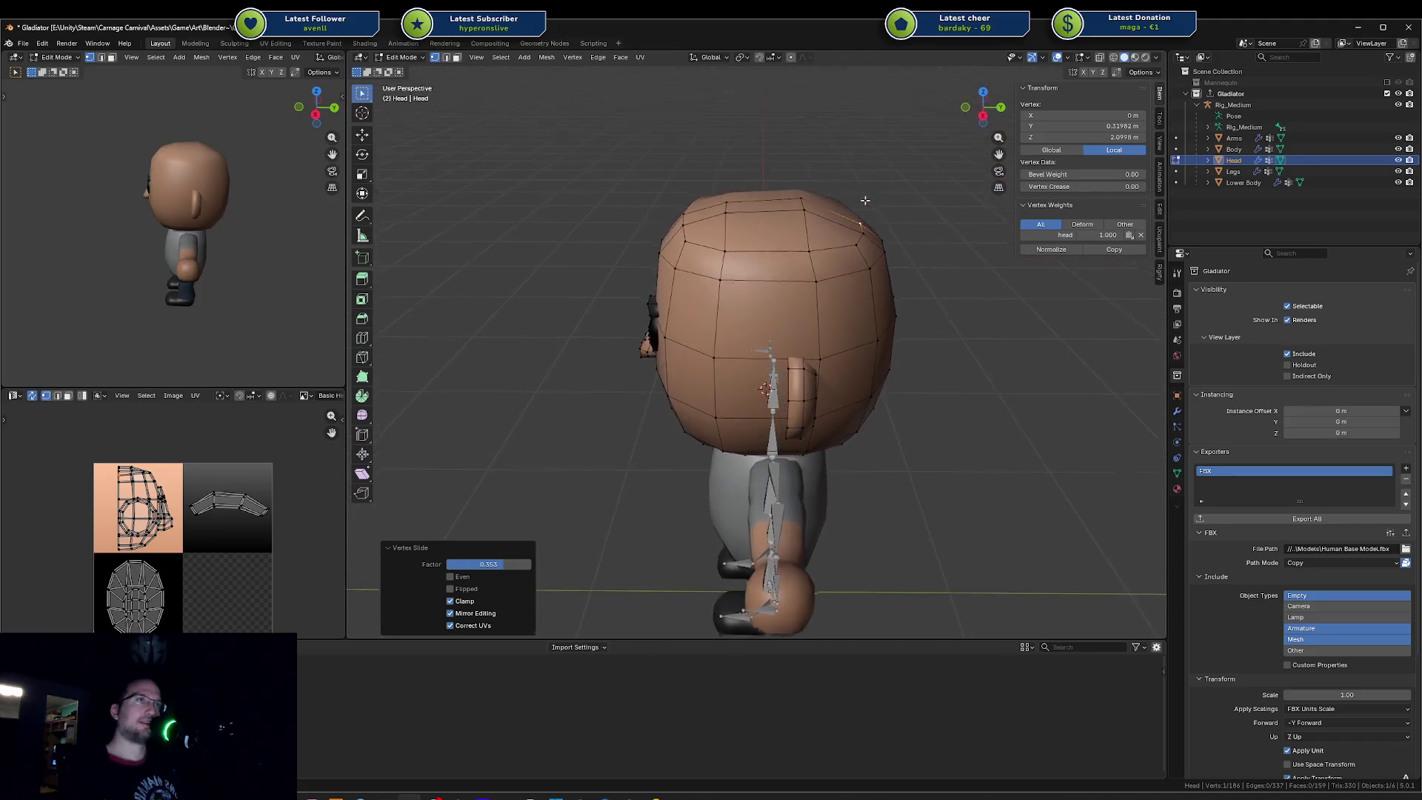
{"action": "left_click", "coordinate": [803, 225]}
{"action": "left_click", "coordinate": [796, 197], "text": "shift"}
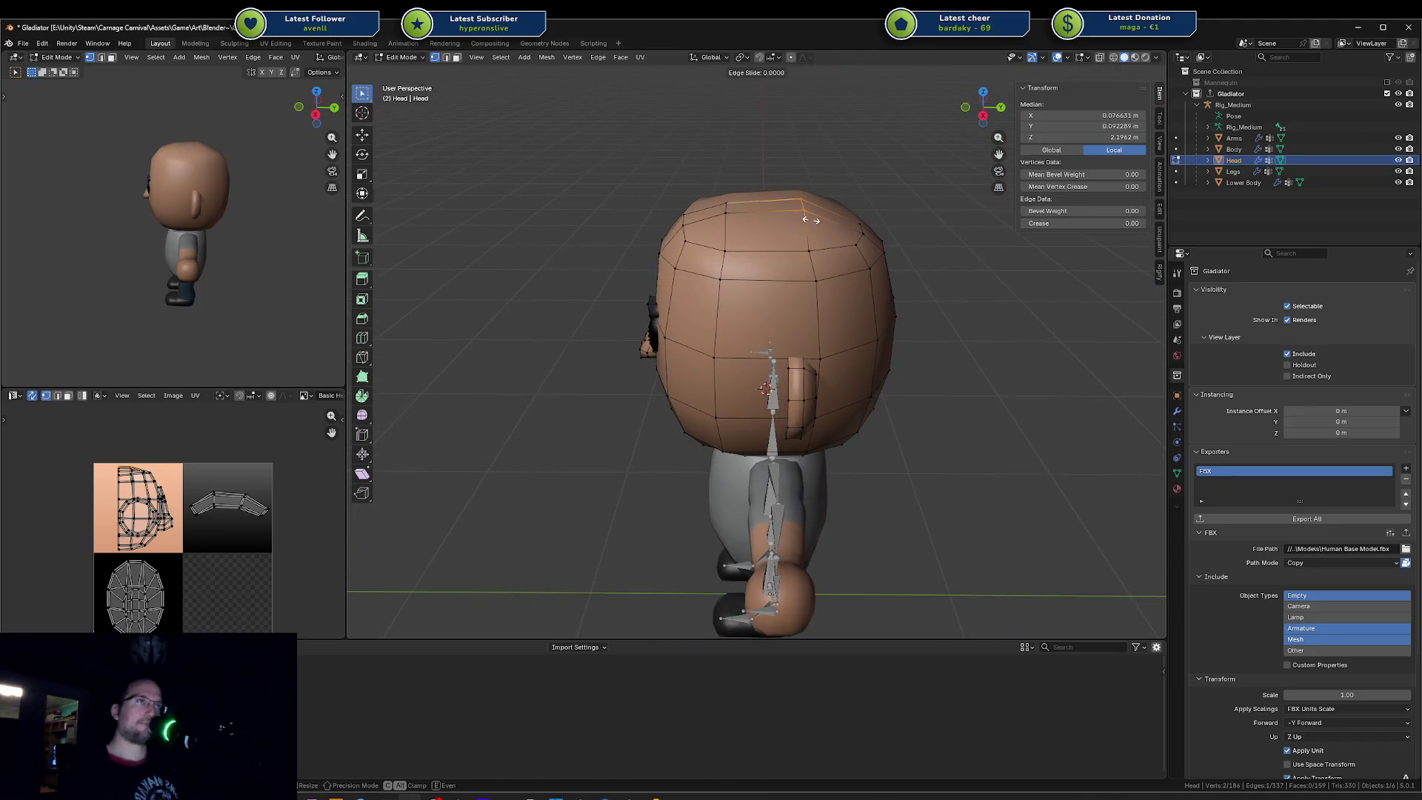
{"action": "middle_click_drag", "start_coordinate": [810, 214], "coordinate": [800, 174]}
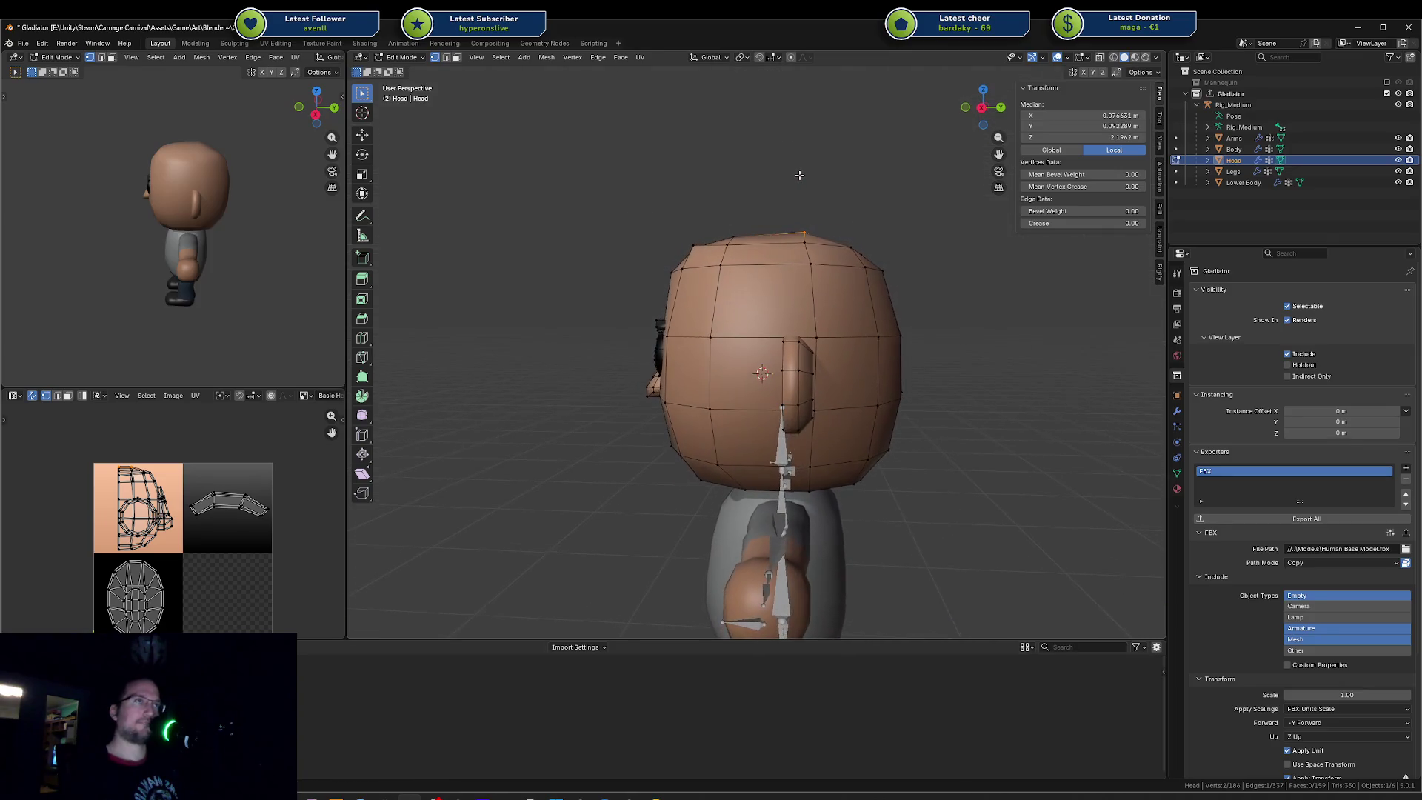
{"action": "key", "text": "KP_3"}
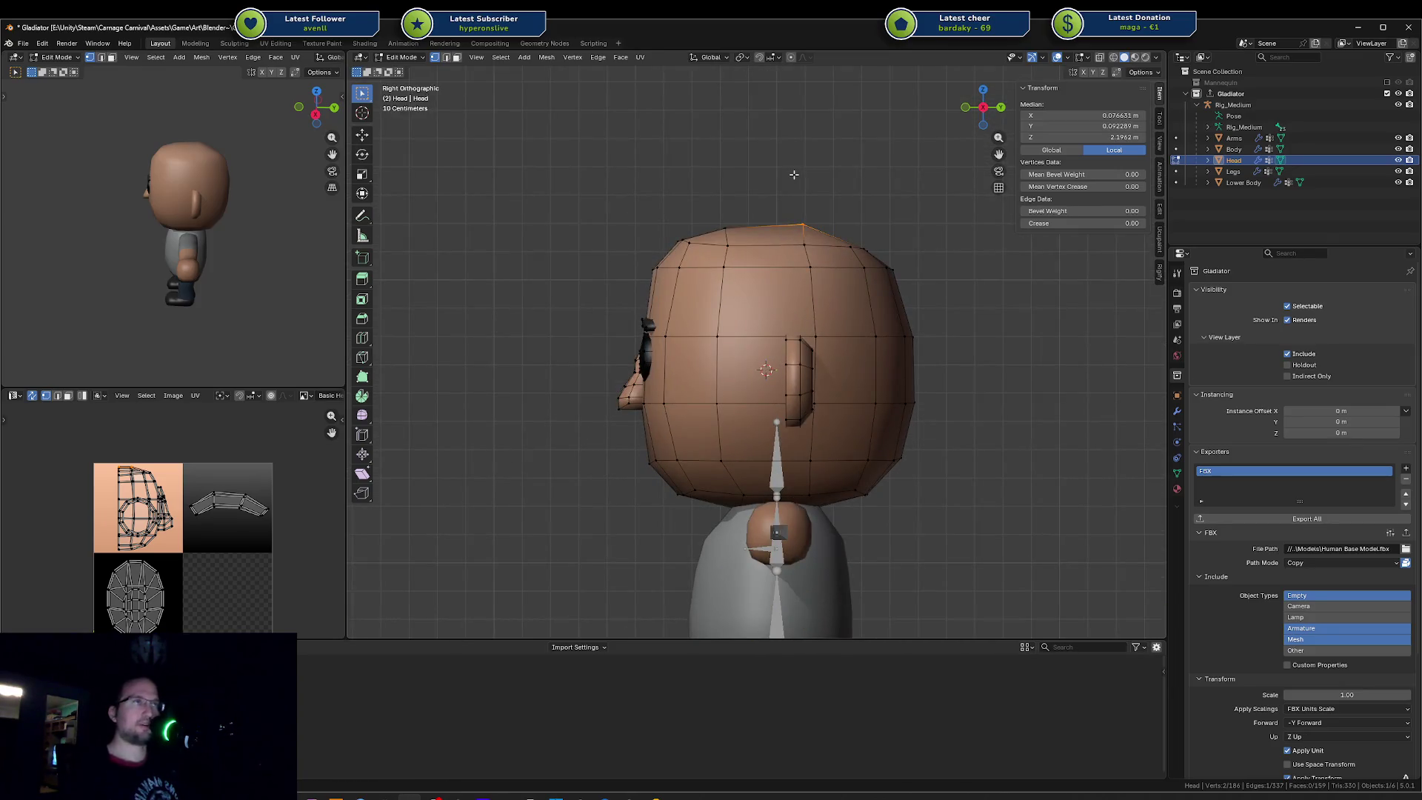
{"action": "key", "text": "g"}
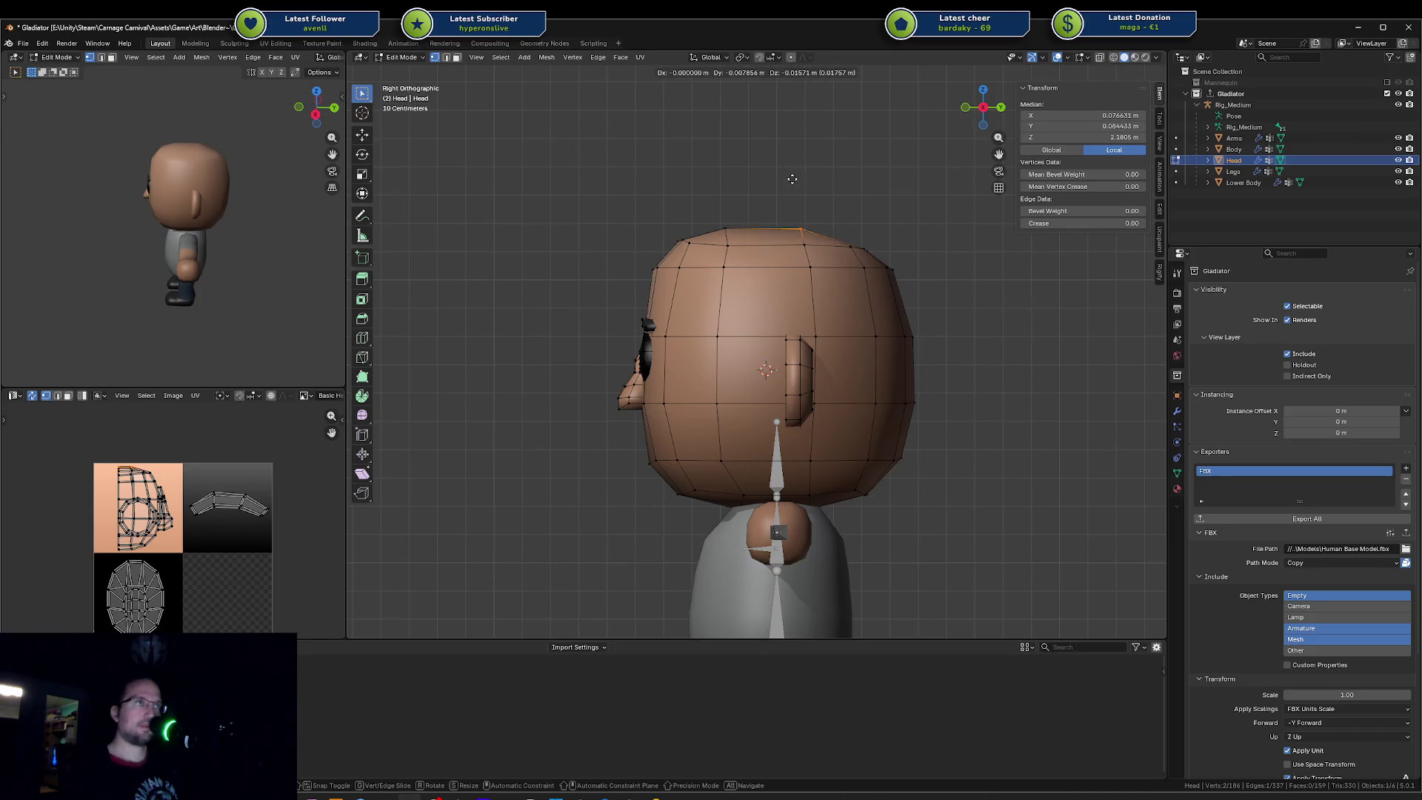
{"action": "left_click", "coordinate": [793, 179]}
Step: Flatten the top vertex loop with S Z 0 and reposition it in side view
{"action": "left_click", "coordinate": [721, 216]}
{"action": "middle_click_drag", "start_coordinate": [721, 216], "coordinate": [714, 212]}
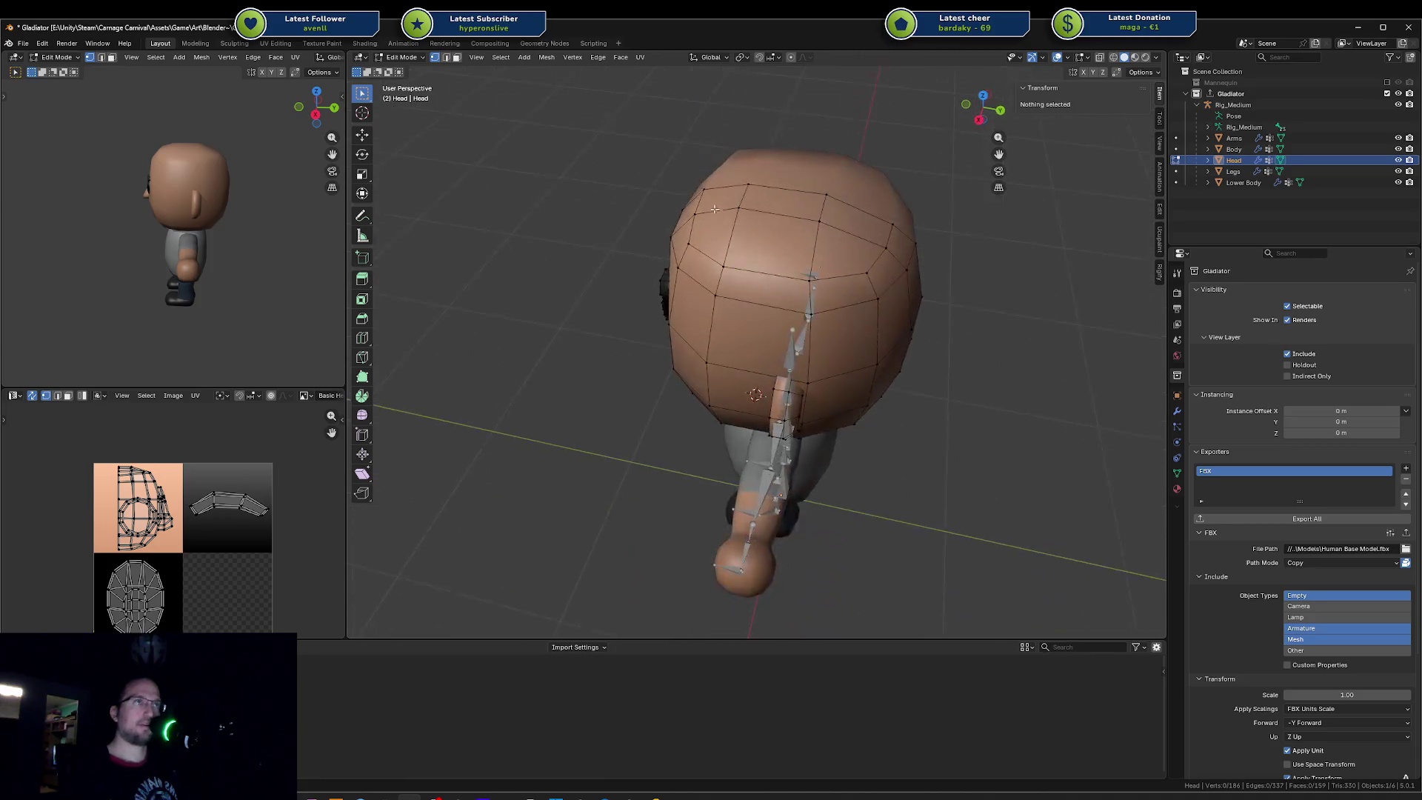
{"action": "left_click_drag", "start_coordinate": [755, 208], "coordinate": [756, 210]}
{"action": "key", "text": "s"}
{"action": "key", "text": "z"}
{"action": "key", "text": "0"}
{"action": "key", "text": "Return"}
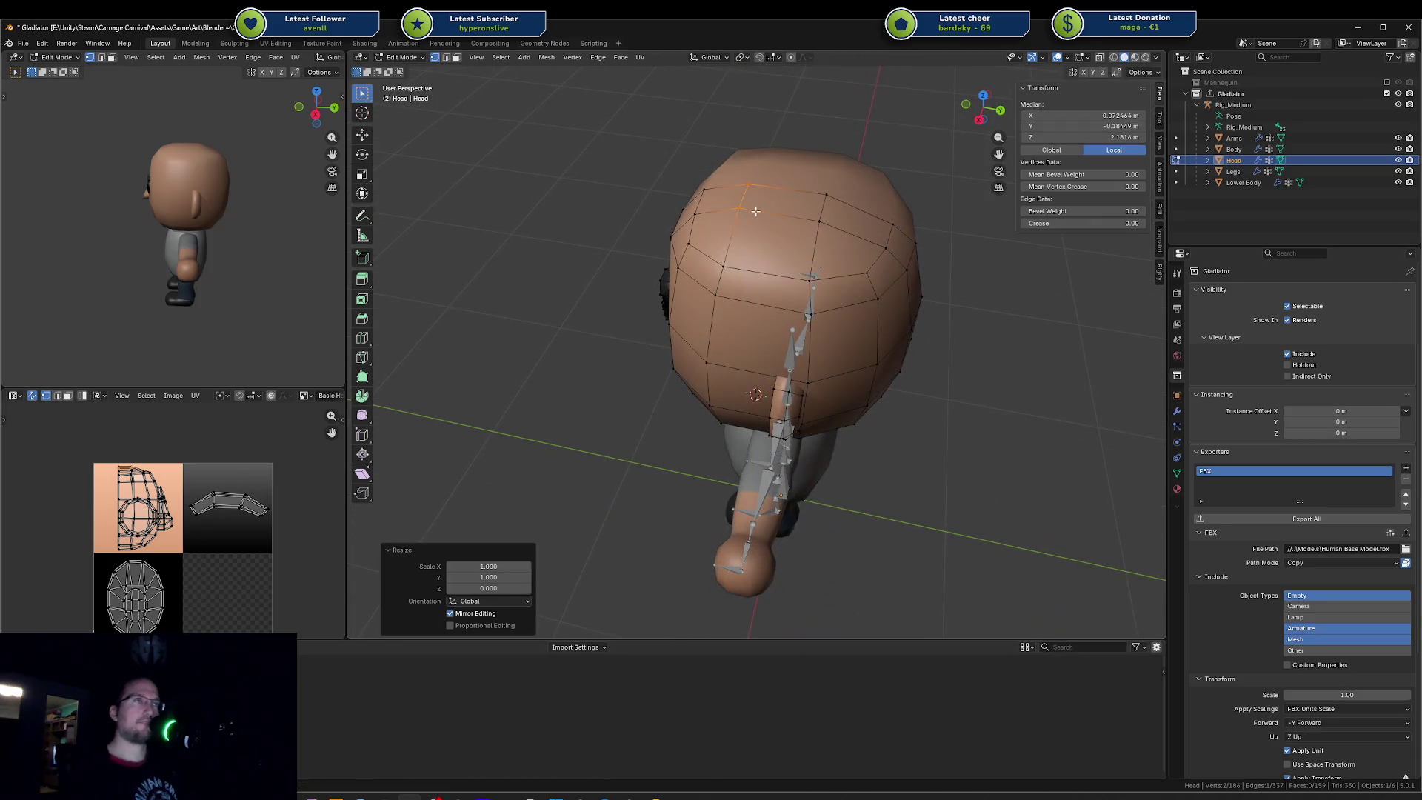
{"action": "key", "text": "KP_3"}
{"action": "key", "text": "g"}
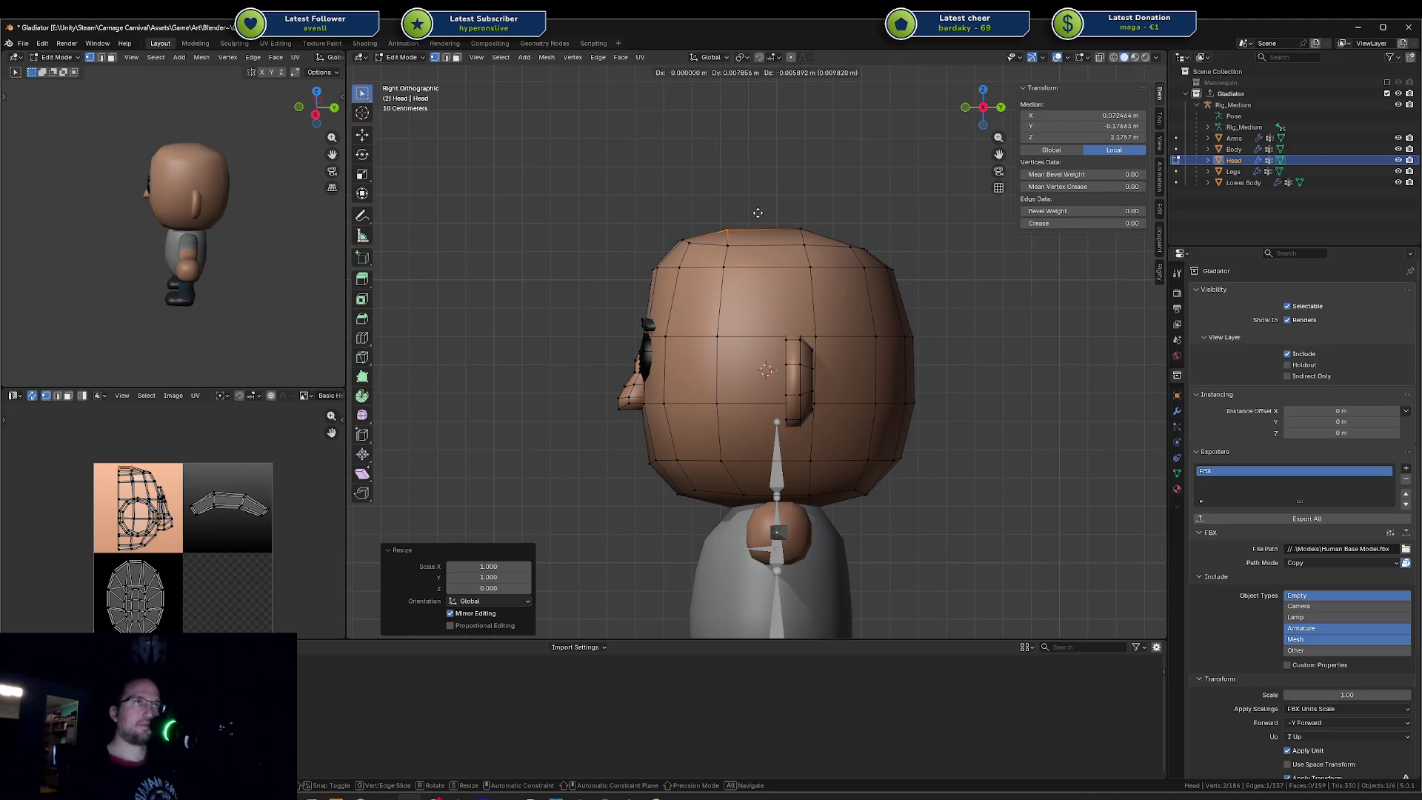
{"action": "left_click", "coordinate": [759, 212]}
Step: Save the Gladiator file, slide one top vertex along its edge twice, and save again
{"action": "key", "text": "ctrl+s"}
{"action": "mouse_move", "coordinate": [759, 210]}
{"action": "middle_mouse_down"}
{"action": "mouse_move", "coordinate": [791, 211]}
{"action": "mouse_move", "coordinate": [809, 259]}
{"action": "middle_mouse_up"}
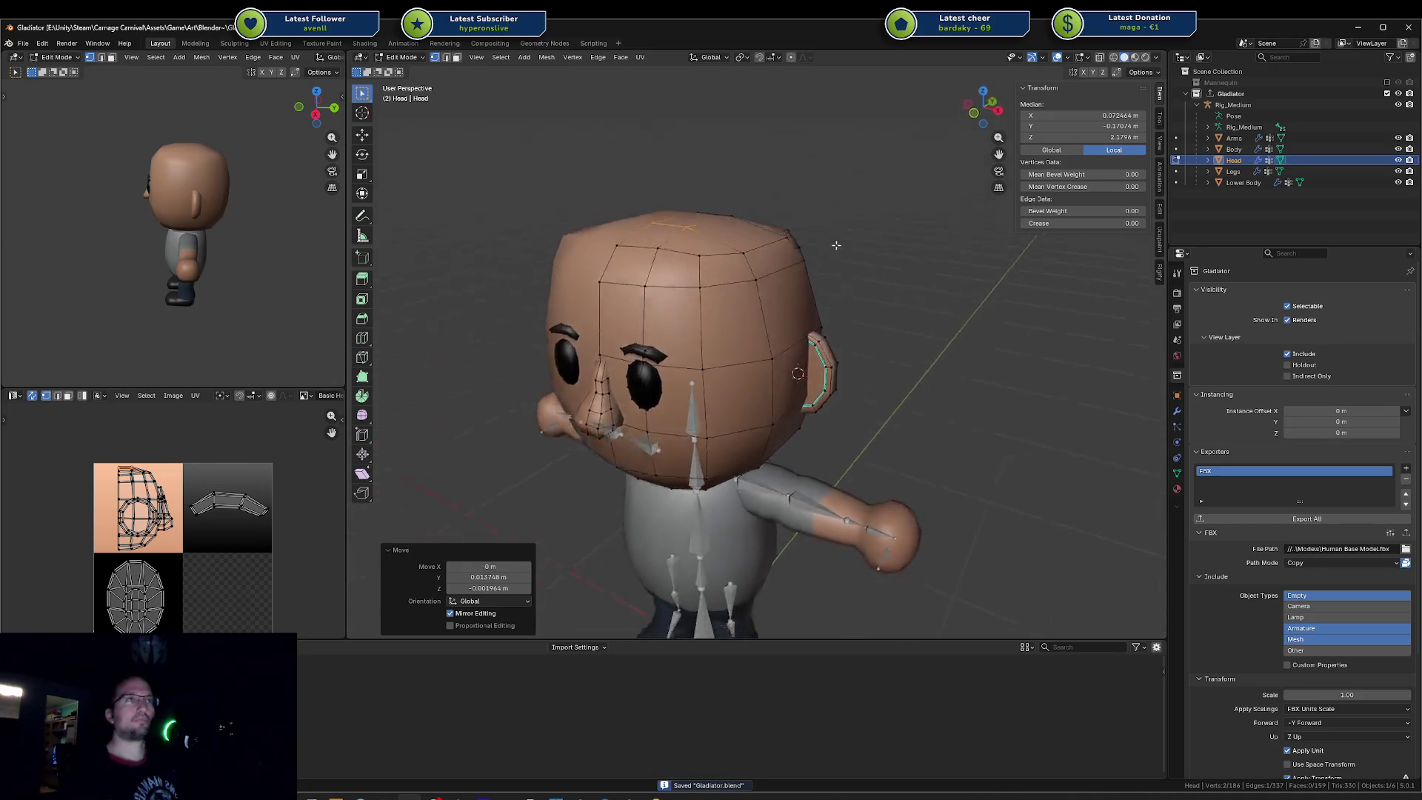
{"action": "left_click", "coordinate": [696, 267]}
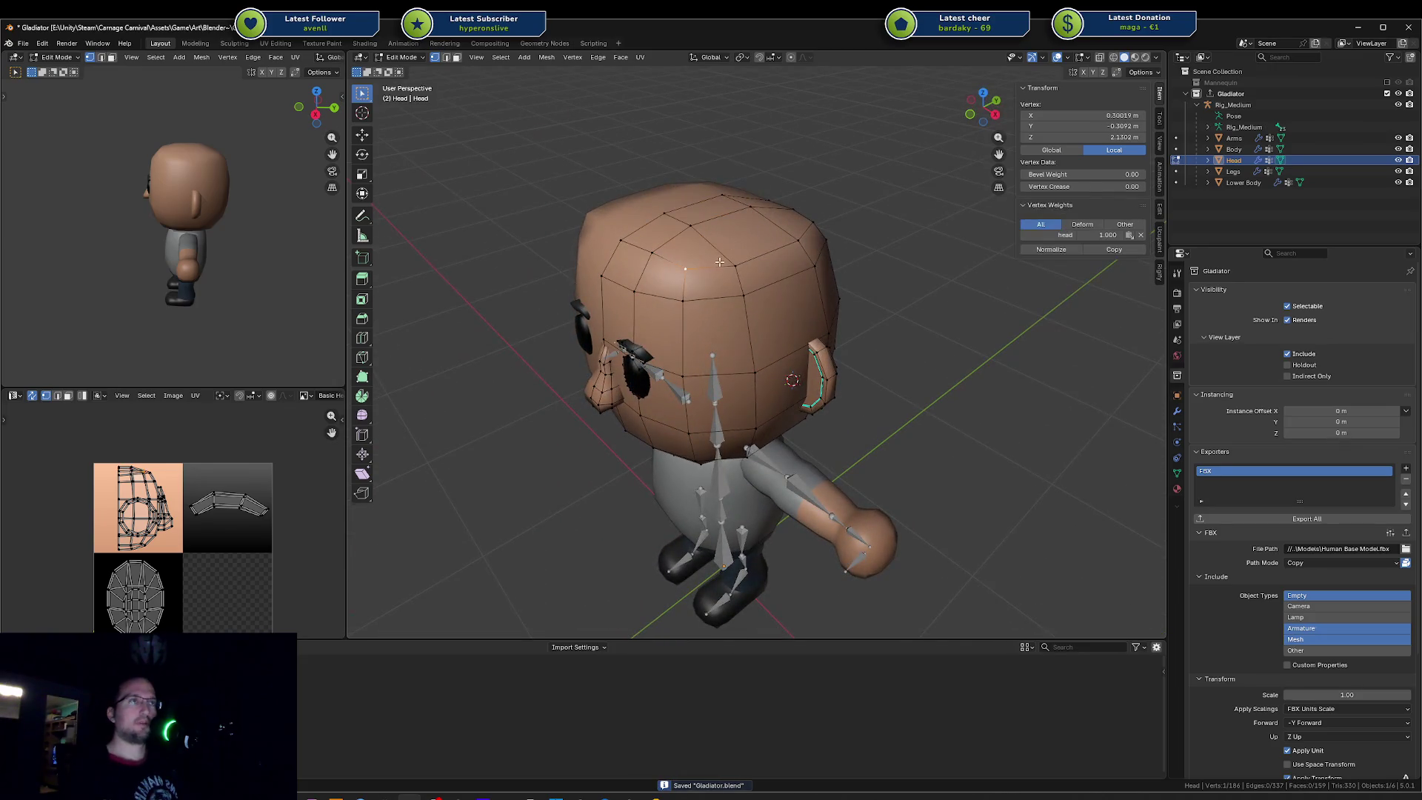
{"action": "middle_click_drag", "start_coordinate": [752, 248], "coordinate": [780, 245]}
{"action": "key", "text": "g"}
{"action": "key", "text": "g"}
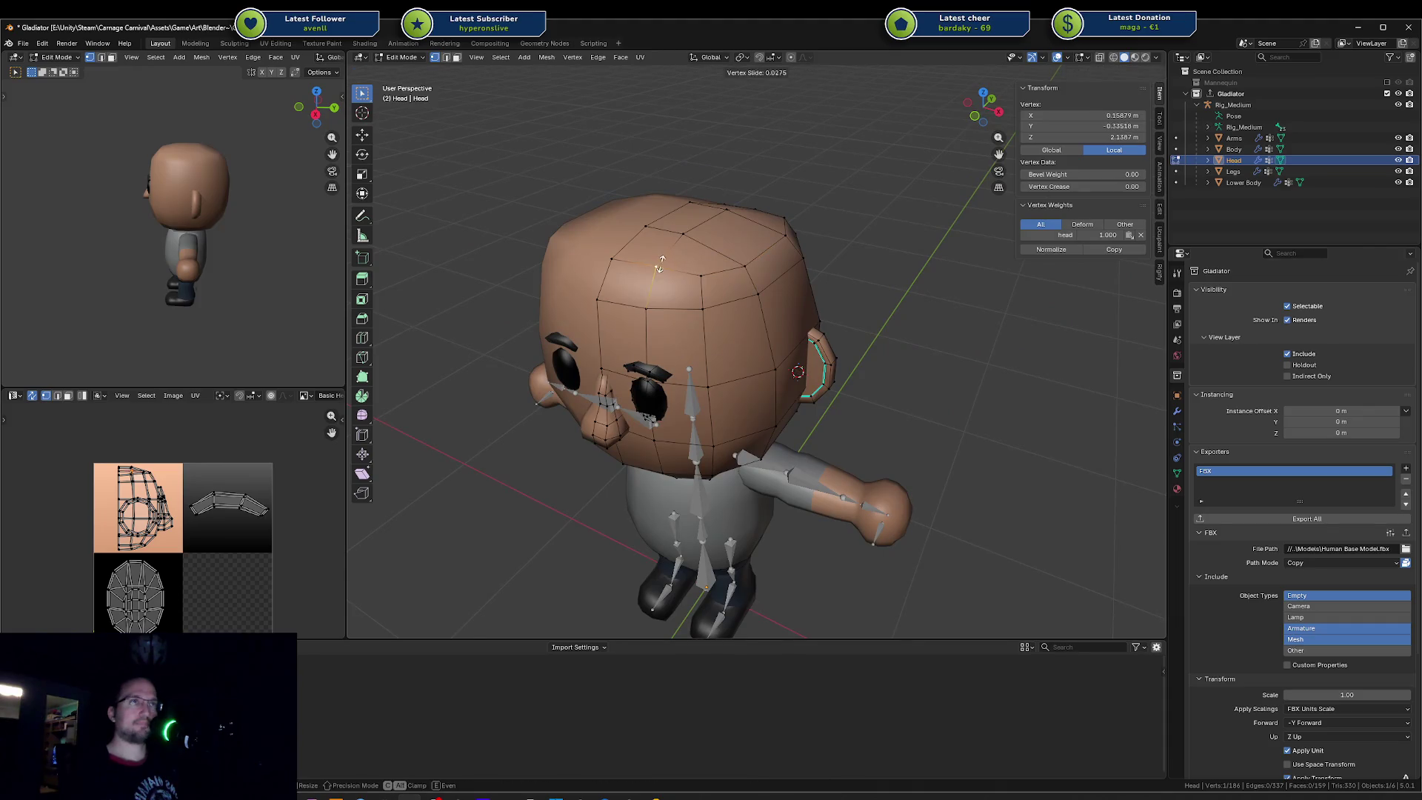
{"action": "left_click", "coordinate": [657, 268]}
{"action": "key", "text": "g"}
{"action": "key", "text": "g"}
{"action": "left_click", "coordinate": [617, 263]}
{"action": "mouse_move", "coordinate": [617, 264]}
{"action": "middle_mouse_down"}
{"action": "mouse_move", "coordinate": [553, 216]}
{"action": "mouse_move", "coordinate": [697, 238]}
{"action": "mouse_move", "coordinate": [640, 247]}
{"action": "middle_mouse_up"}
{"action": "key", "text": "ctrl+s"}
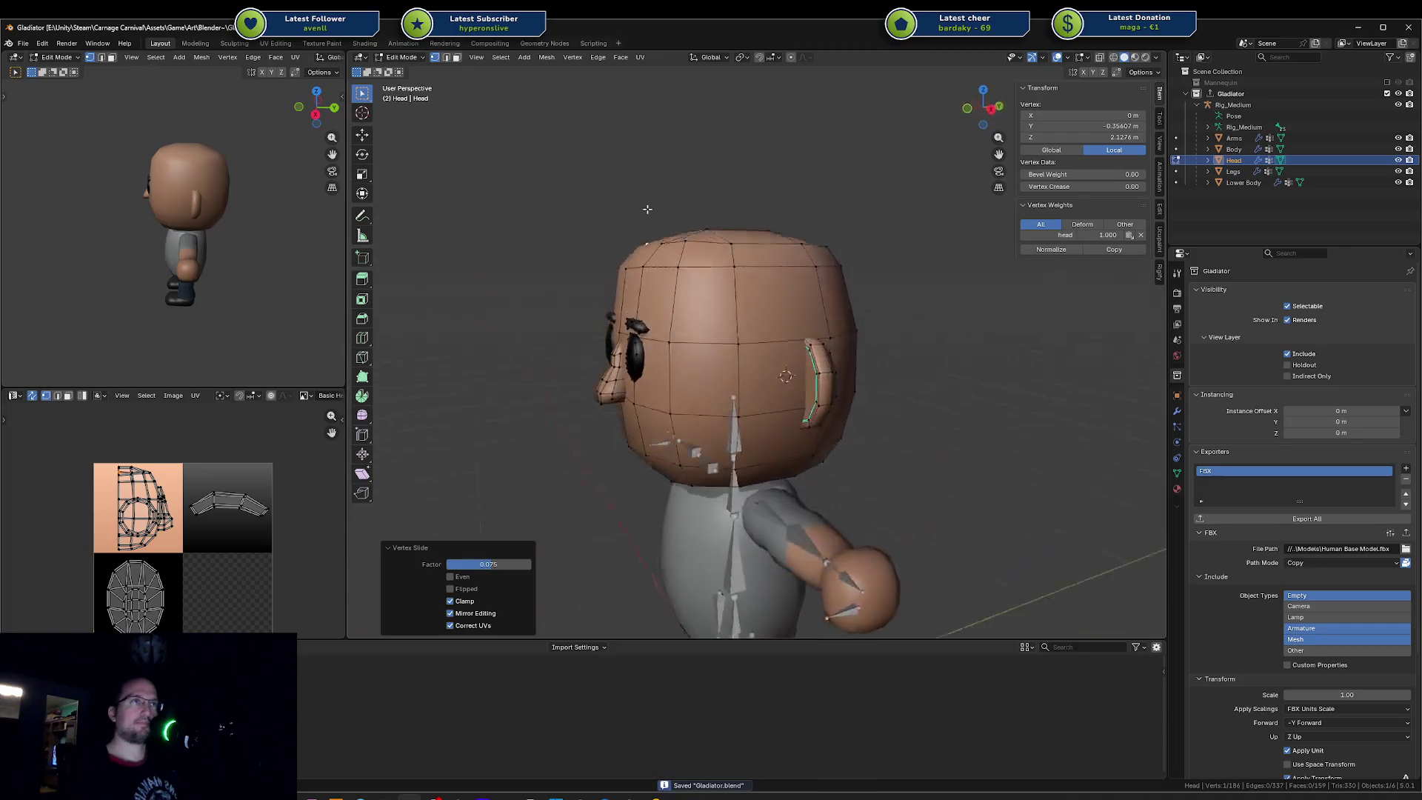
Step: Inspect the head in Object Mode, then select one linked half of the head and bring up UV Mapping
{"action": "key", "text": "Tab"}
{"action": "mouse_move", "coordinate": [689, 261]}
{"action": "middle_mouse_down"}
{"action": "mouse_move", "coordinate": [710, 265]}
{"action": "mouse_move", "coordinate": [810, 204]}
{"action": "mouse_move", "coordinate": [850, 214]}
{"action": "mouse_move", "coordinate": [679, 263]}
{"action": "mouse_move", "coordinate": [546, 209]}
{"action": "mouse_move", "coordinate": [540, 230]}
{"action": "mouse_move", "coordinate": [670, 219]}
{"action": "mouse_move", "coordinate": [765, 237]}
{"action": "mouse_move", "coordinate": [720, 231]}
{"action": "mouse_move", "coordinate": [739, 236]}
{"action": "middle_mouse_up"}
{"action": "key", "text": "ctrl+s"}
{"action": "key", "text": "Tab"}
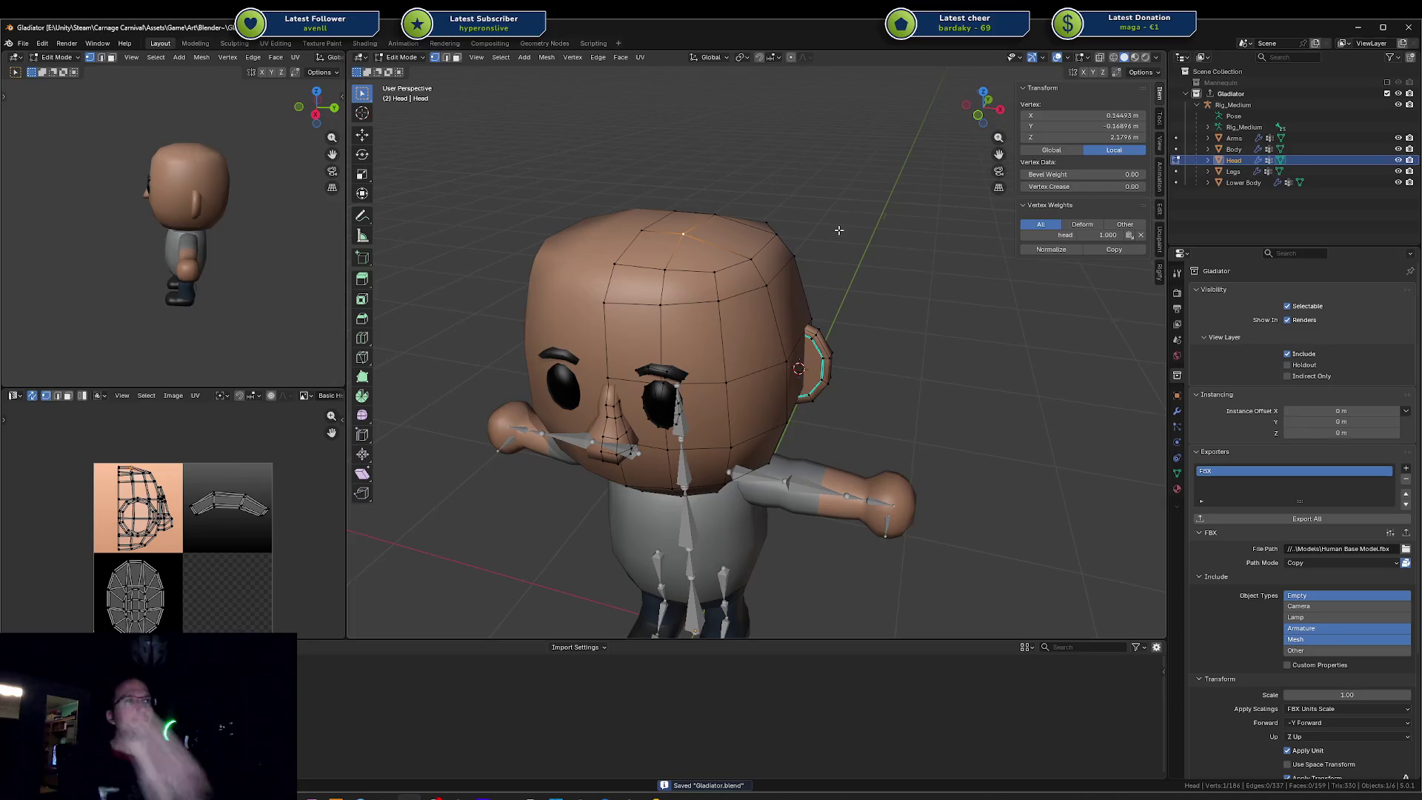
{"action": "key", "text": "a"}
{"action": "mouse_move", "coordinate": [840, 231]}
{"action": "middle_mouse_down"}
{"action": "mouse_move", "coordinate": [652, 240]}
{"action": "mouse_move", "coordinate": [572, 217]}
{"action": "mouse_move", "coordinate": [751, 276]}
{"action": "mouse_move", "coordinate": [819, 279]}
{"action": "middle_mouse_up"}
{"action": "key", "text": "alt+a"}
{"action": "key", "text": "l"}
{"action": "key", "text": "u"}
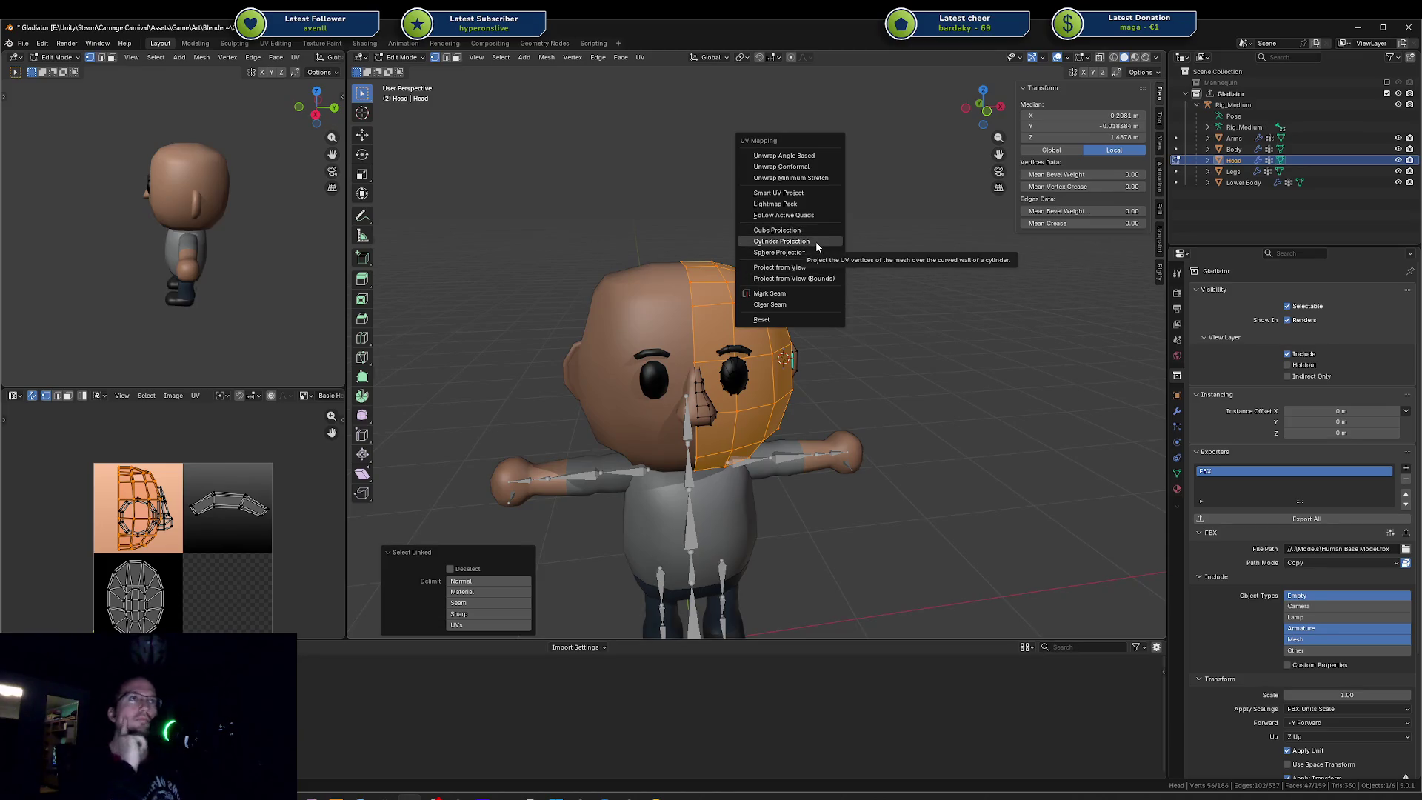
Step: Apply Sphere Projection to the half head and move and scale the new UV island
{"action": "left_click", "coordinate": [815, 255]}
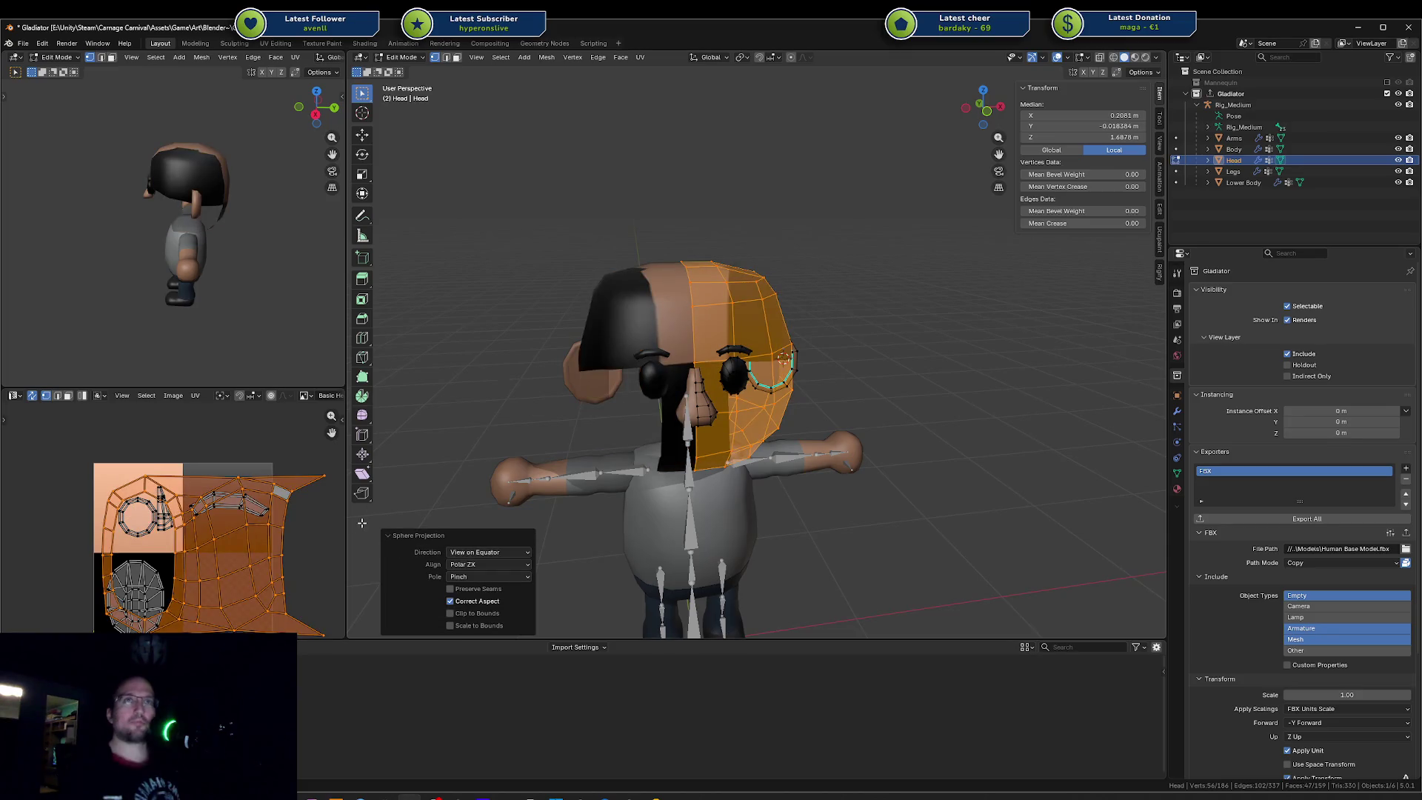
{"action": "key", "text": "g"}
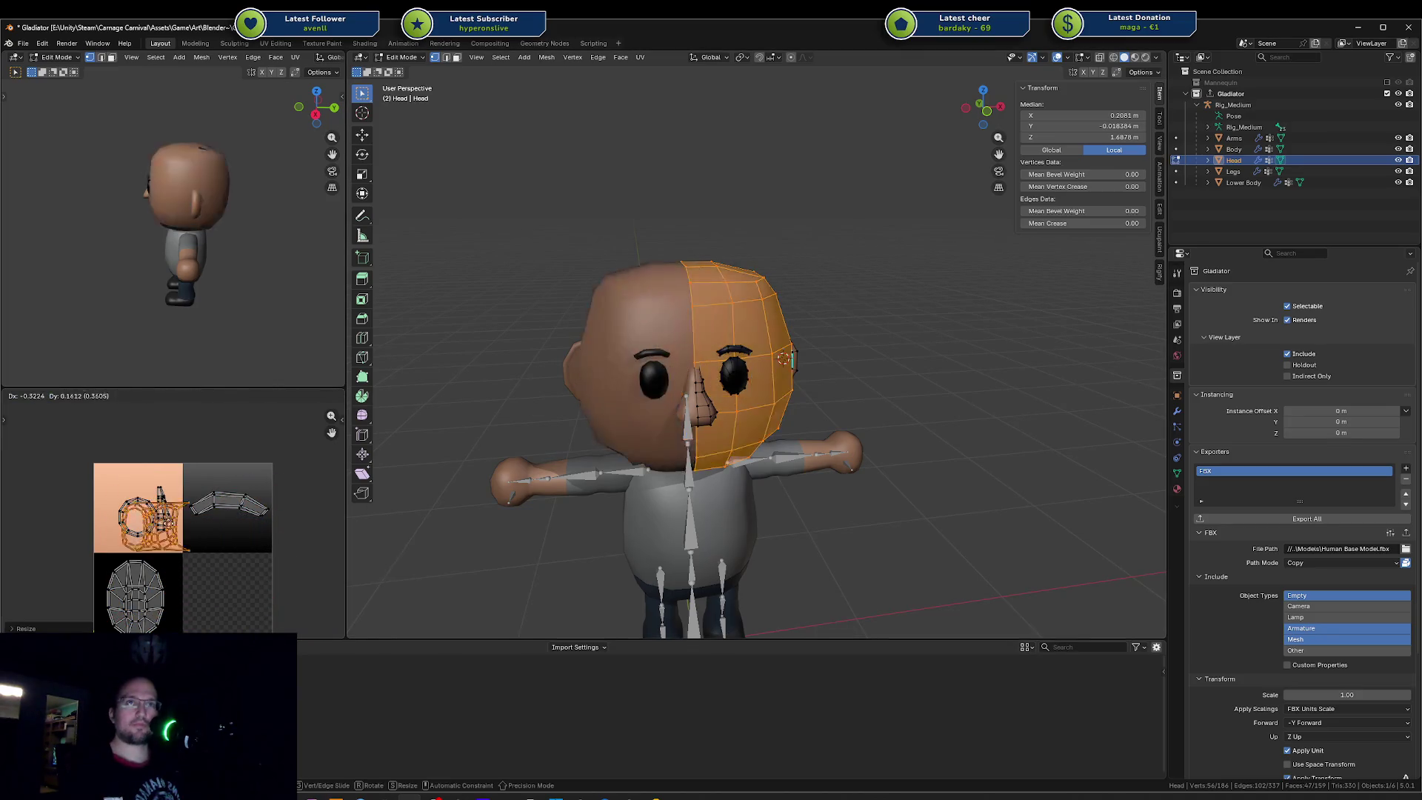
{"action": "left_click", "coordinate": [159, 510]}
{"action": "key", "text": "s"}
{"action": "left_click", "coordinate": [164, 508]}
Step: Move and rotate the island onto the head texture, return to Object Mode and switch to Unity
{"action": "key", "text": "g"}
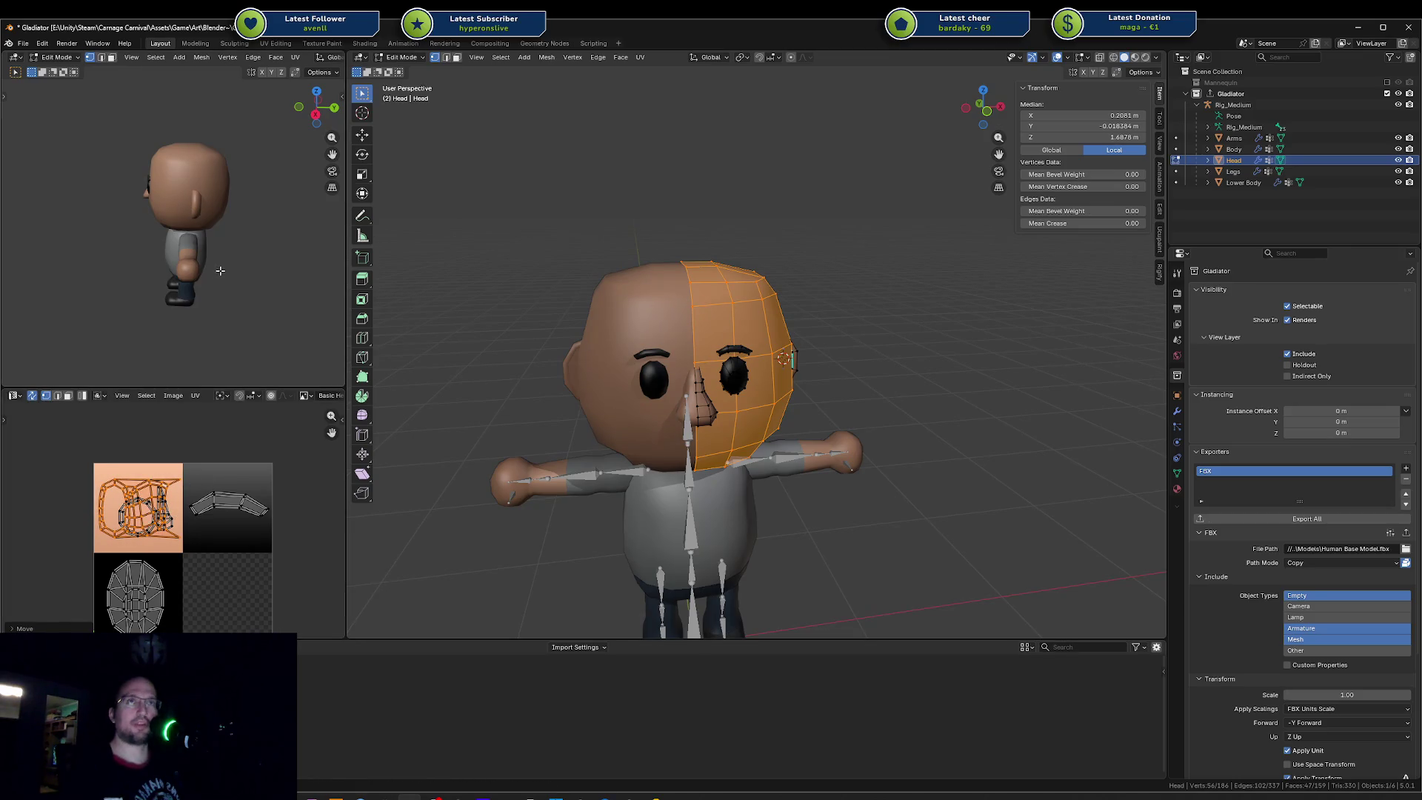
{"action": "middle_click_drag", "start_coordinate": [221, 269], "coordinate": [127, 303]}
{"action": "key", "text": "r"}
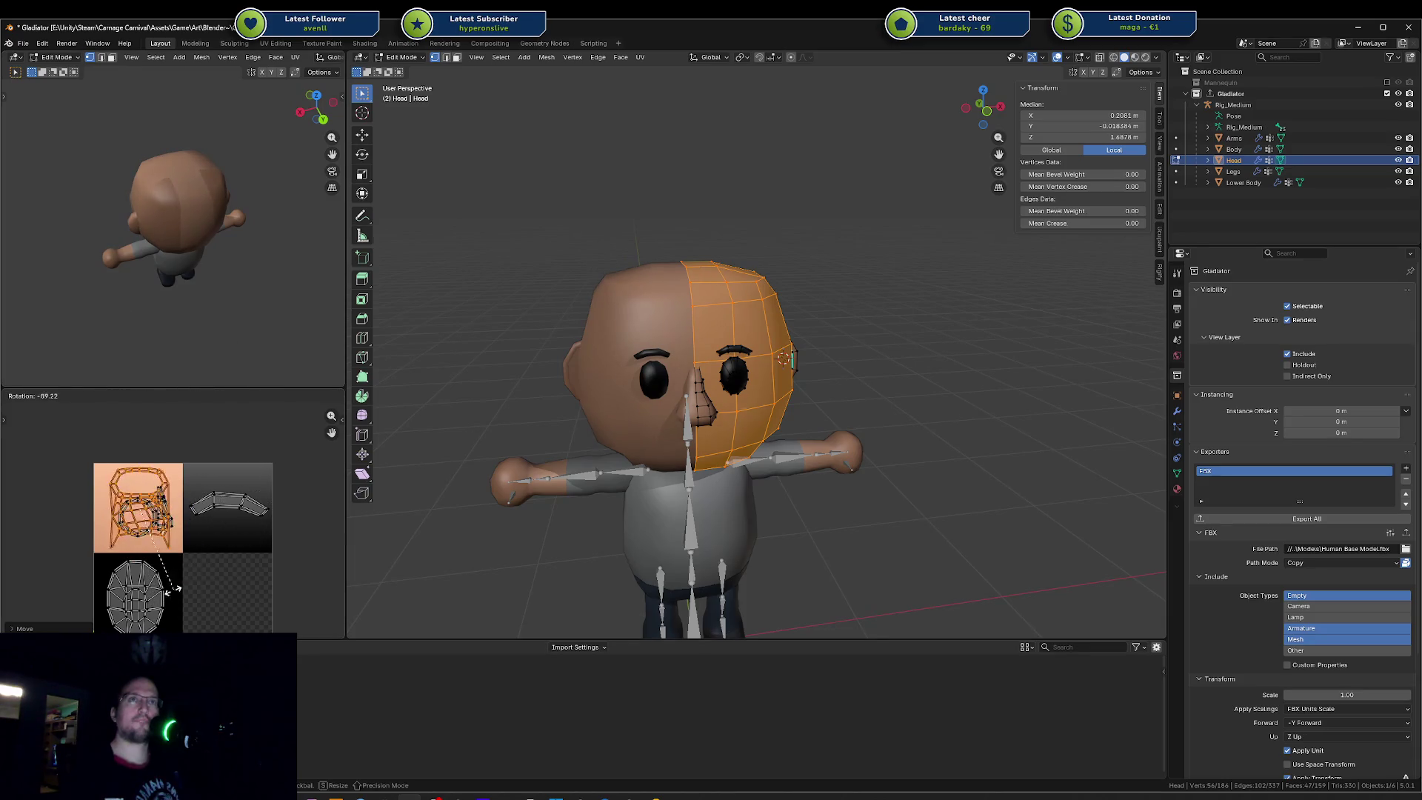
{"action": "left_click", "coordinate": [248, 457]}
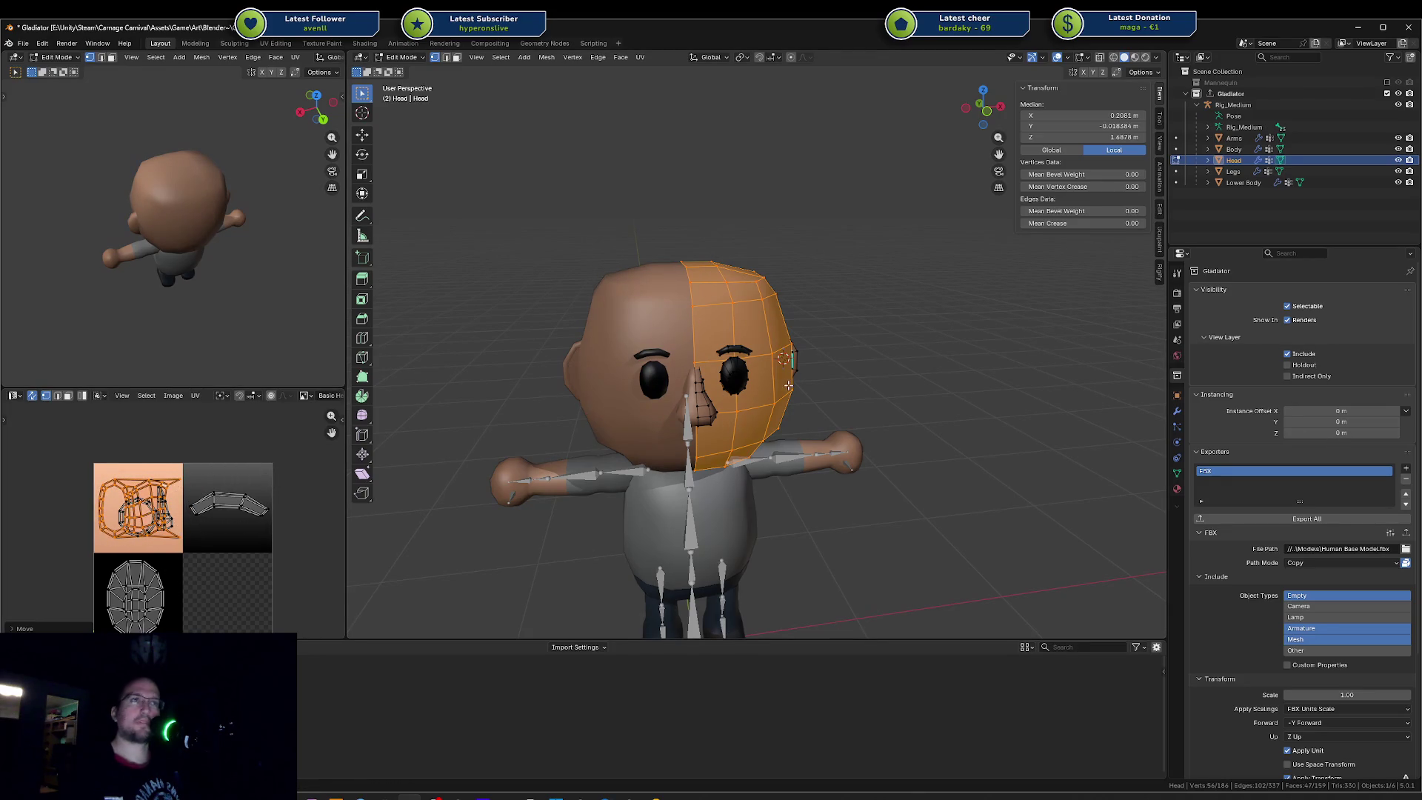
{"action": "key", "text": "Tab"}
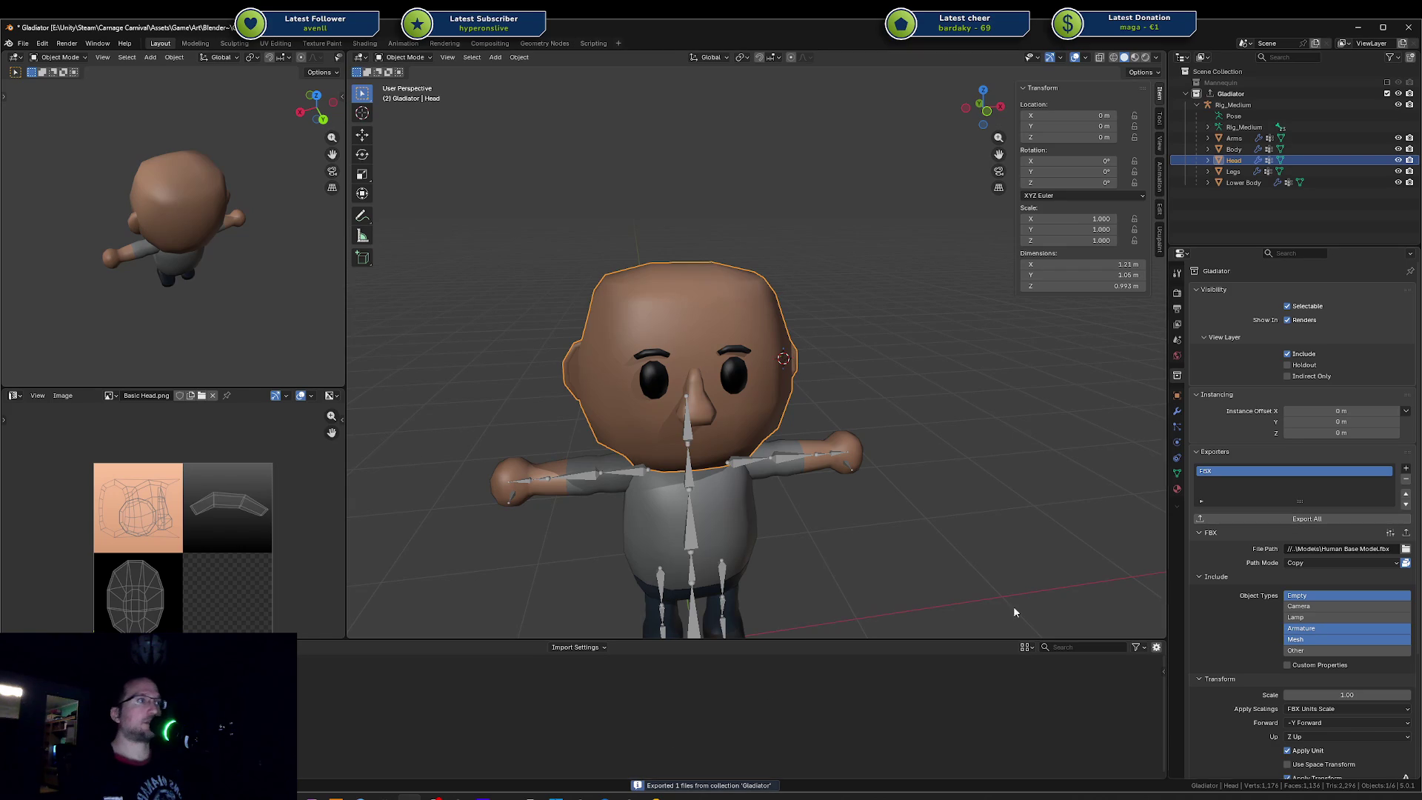
{"action": "key", "text": "alt+Tab"}
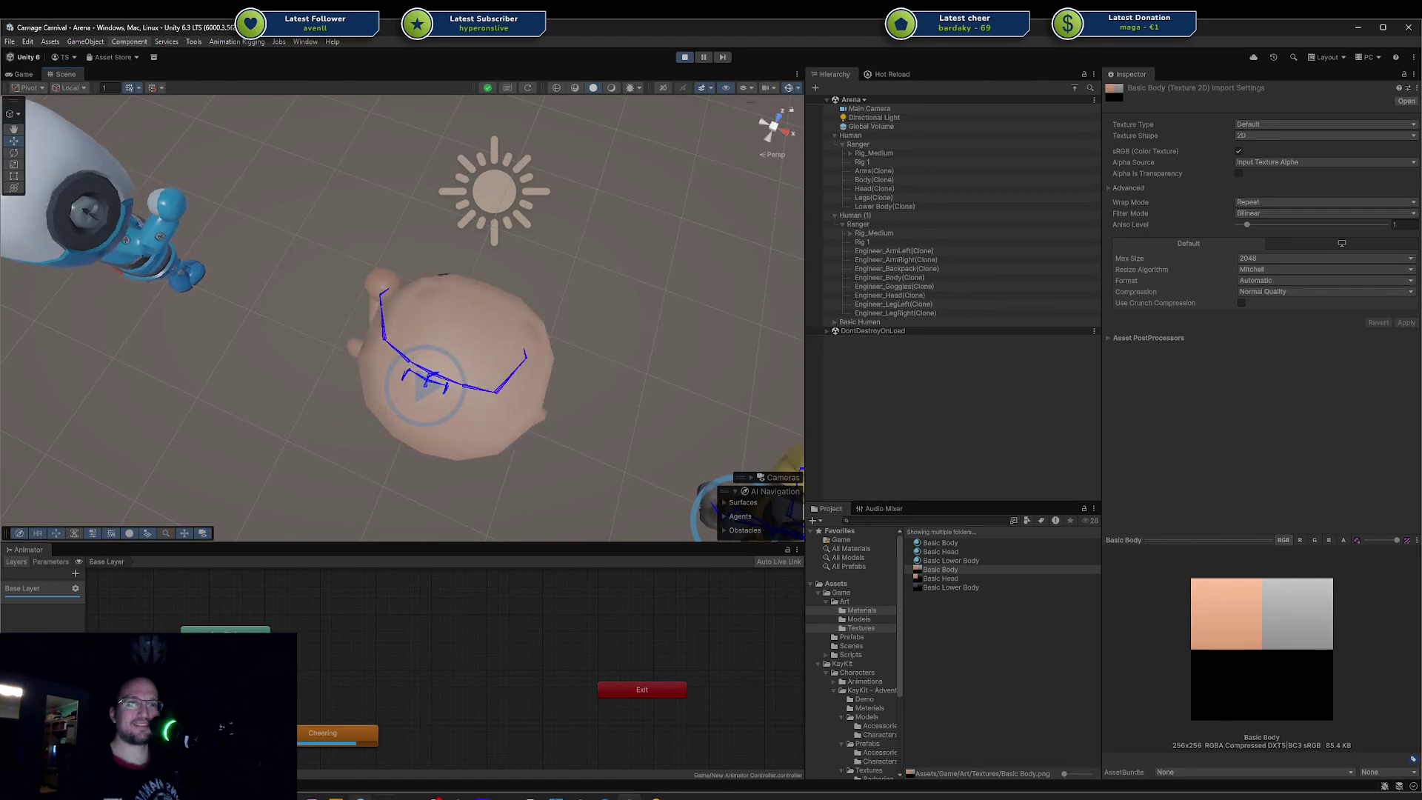
Step: Bring Unity up and select the Human Base Model asset in the Models folder
{"action": "key", "text": "alt+Tab"}
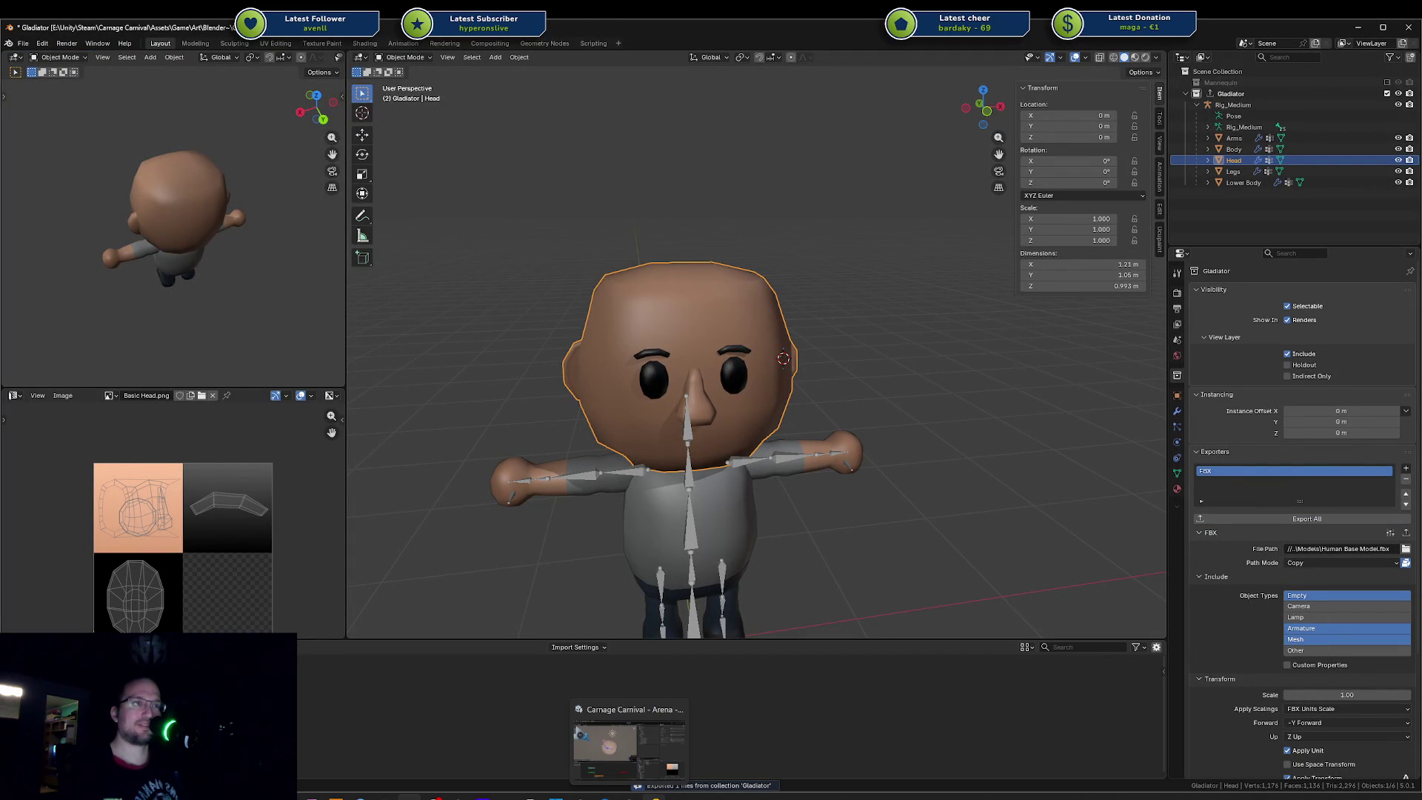
{"action": "left_click", "coordinate": [630, 745]}
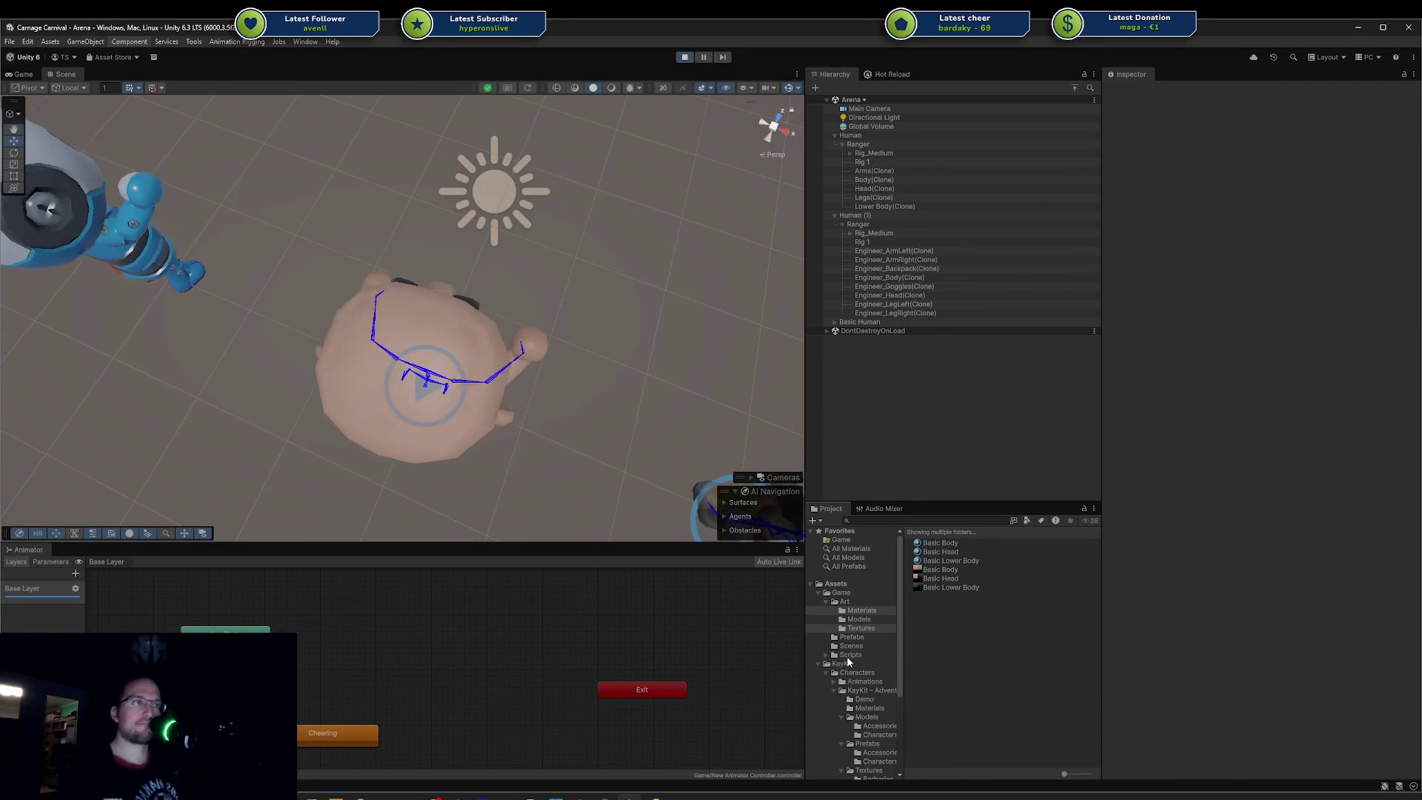
{"action": "left_click", "coordinate": [864, 637]}
{"action": "left_click", "coordinate": [862, 611]}
{"action": "left_click", "coordinate": [862, 619]}
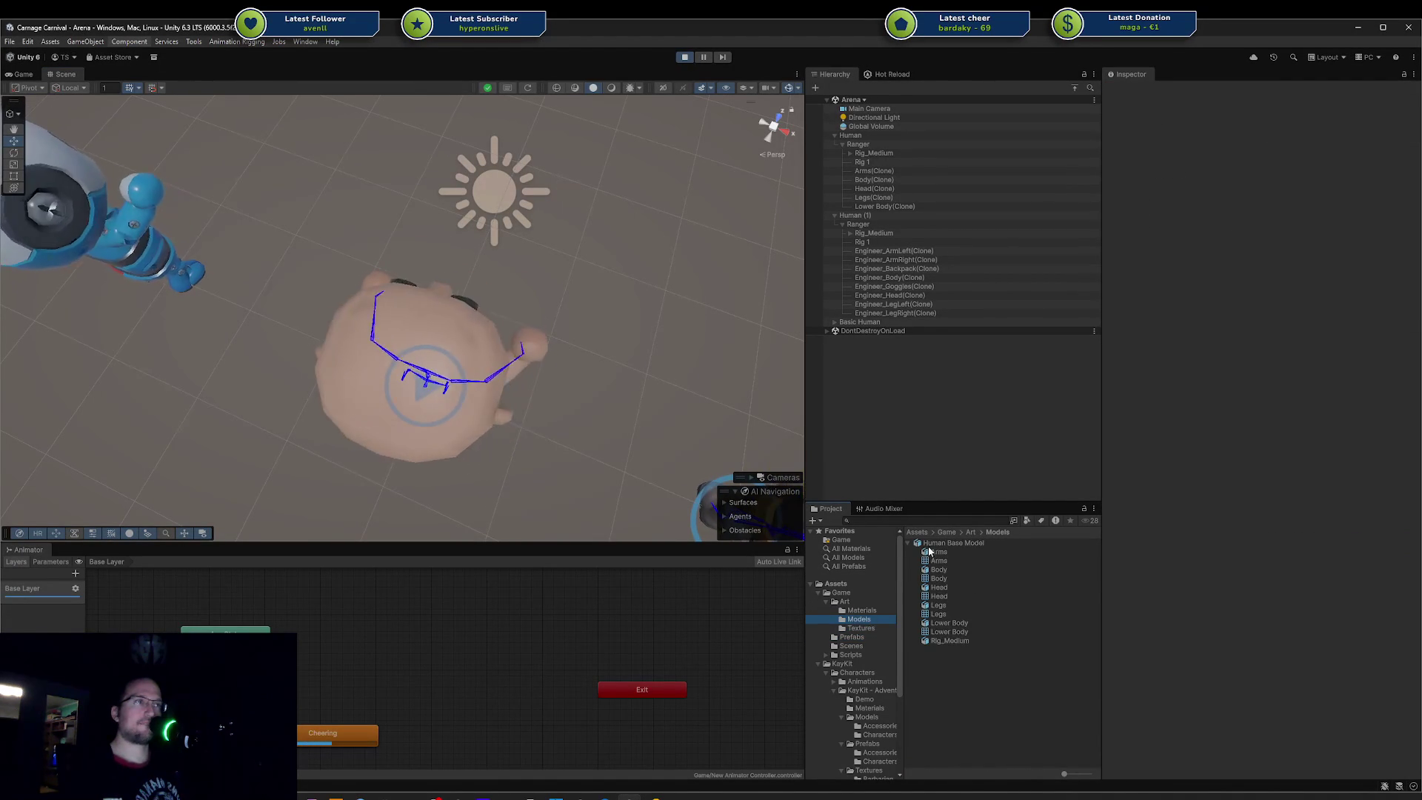
{"action": "left_click", "coordinate": [931, 545]}
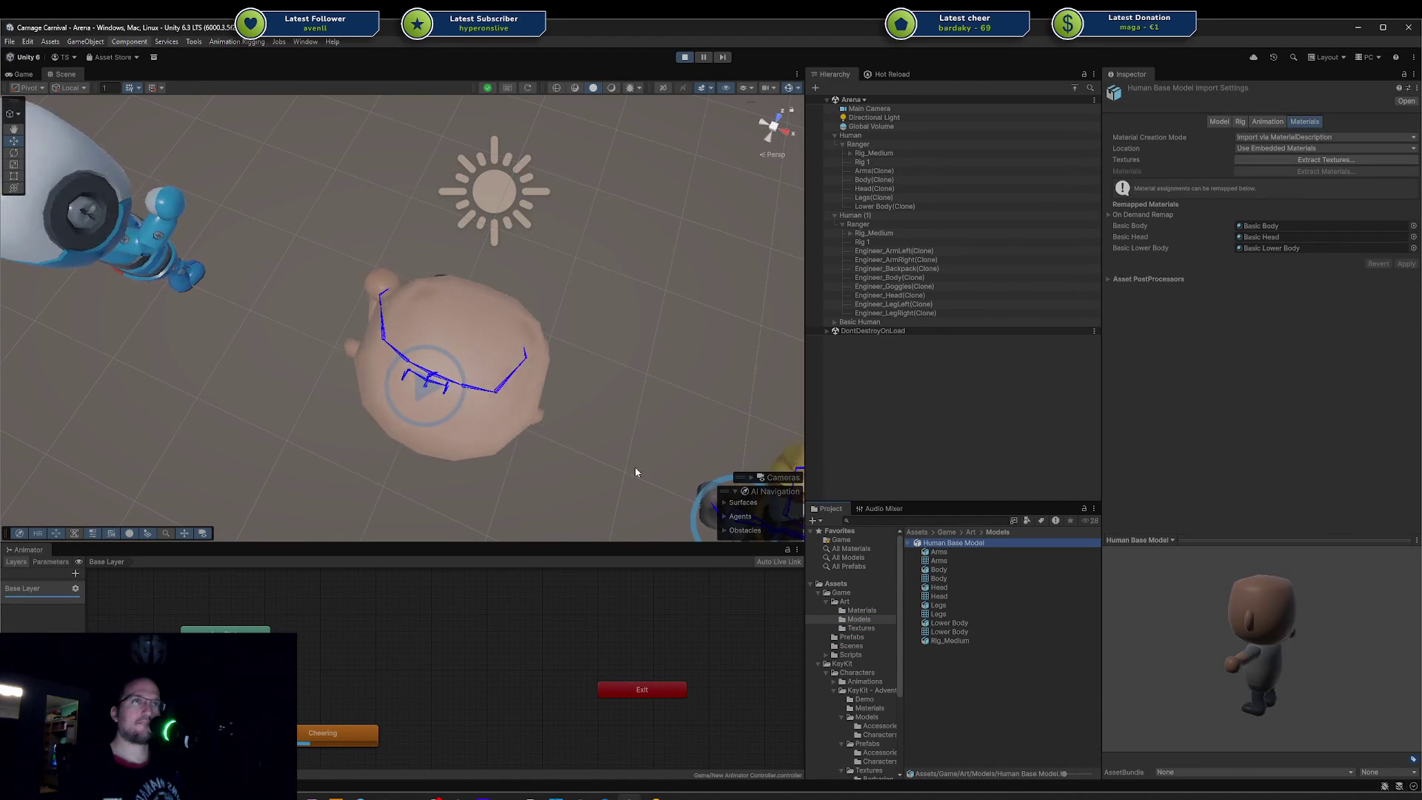
Step: Reimport the Human Base Model, orbit to inspect the head, then switch to the code editor
{"action": "mouse_move", "coordinate": [560, 413]}
{"action": "left_mouse_down", "text": "alt"}
{"action": "mouse_move", "coordinate": [597, 291]}
{"action": "mouse_move", "coordinate": [195, 290]}
{"action": "mouse_move", "coordinate": [222, 422]}
{"action": "left_mouse_up", "text": "alt"}
{"action": "scroll", "coordinate": [583, 287], "scroll_direction": "up", "scroll_amount": 3}
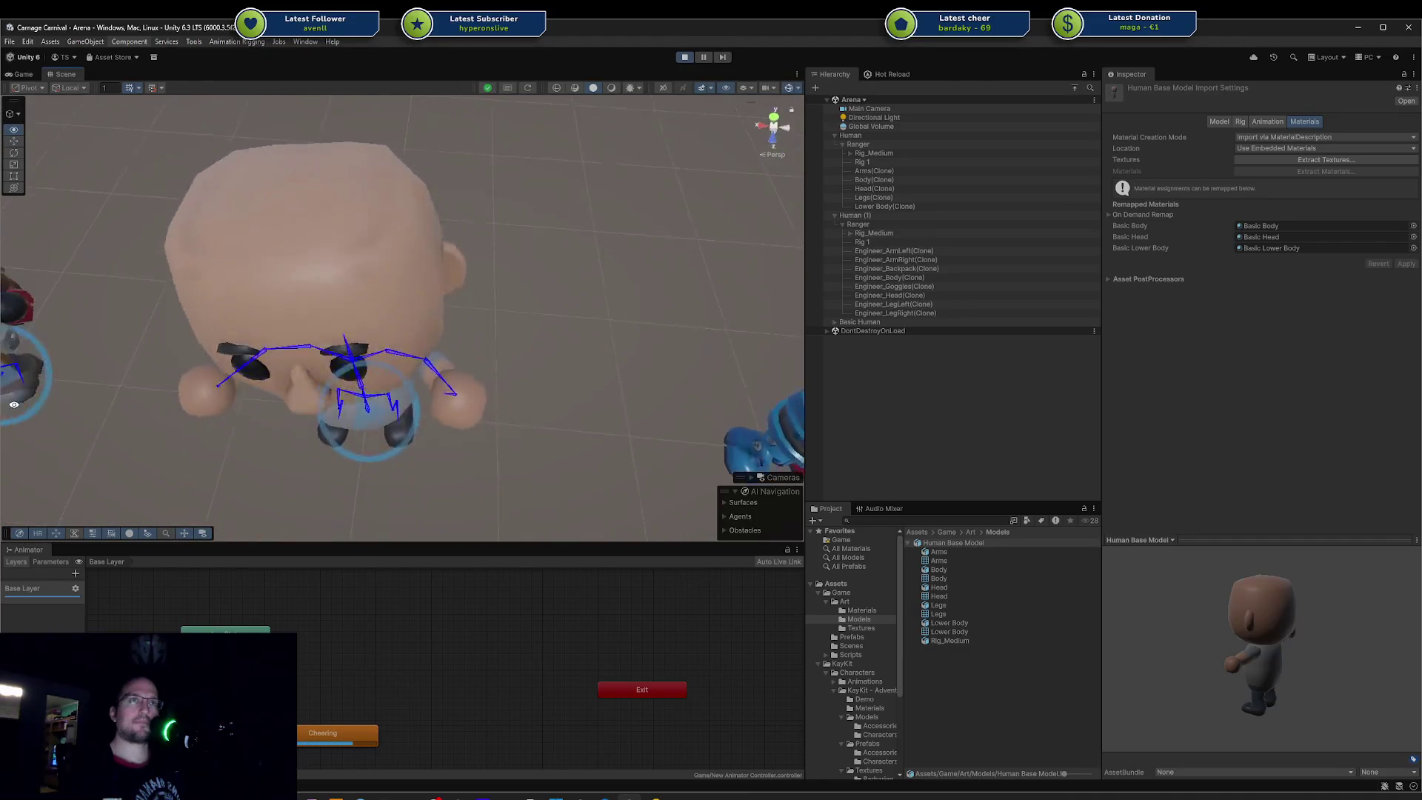
{"action": "right_click", "coordinate": [955, 544]}
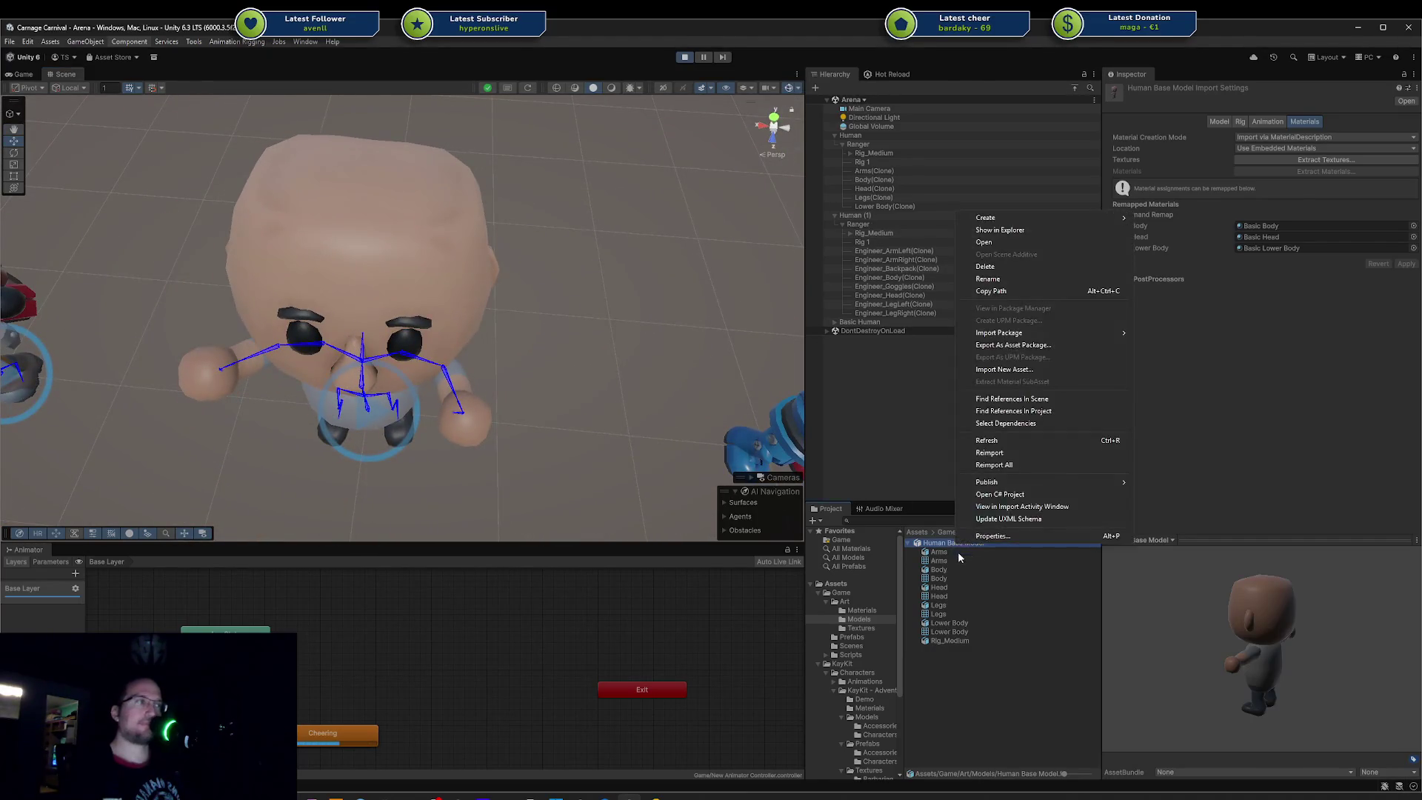
{"action": "left_click", "coordinate": [978, 476]}
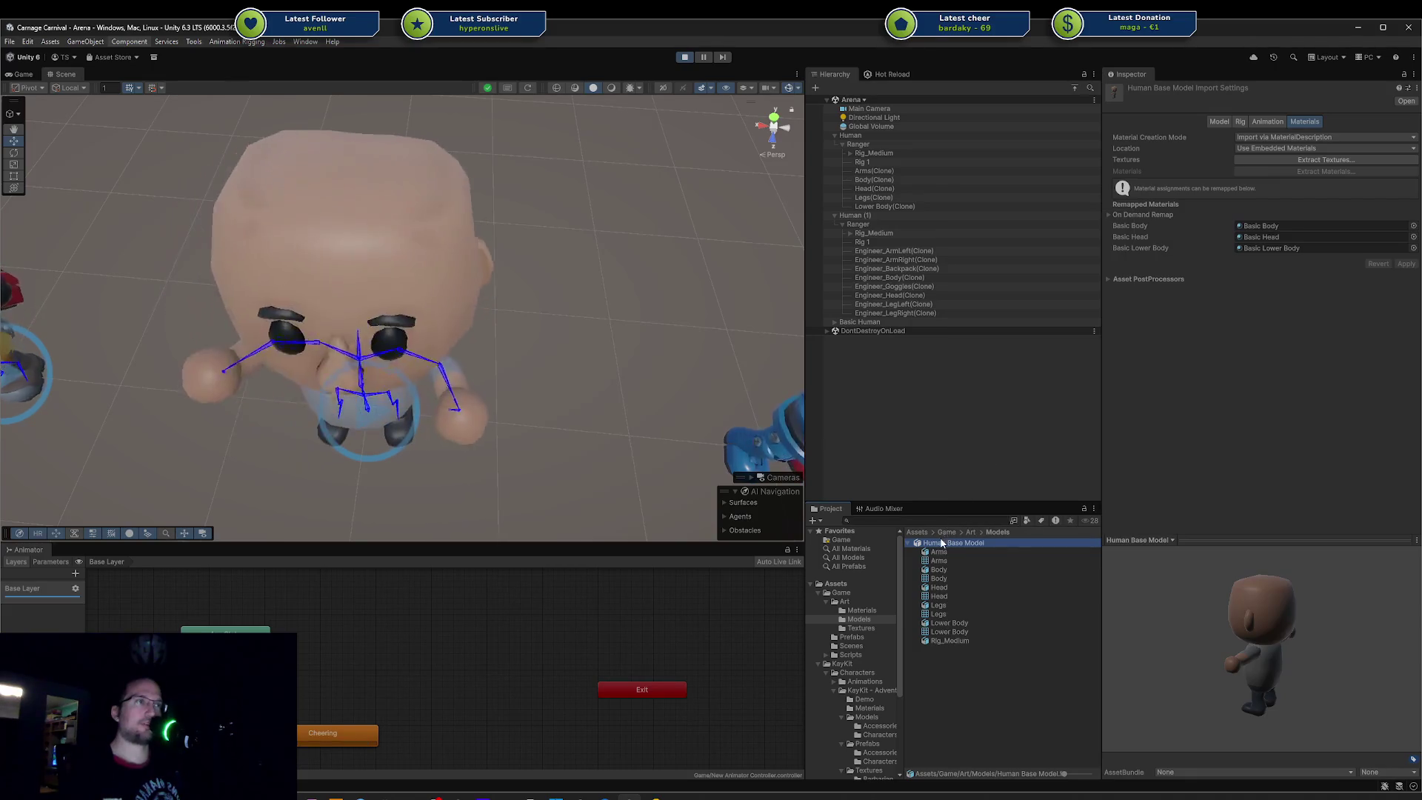
{"action": "right_click", "coordinate": [954, 530]}
{"action": "left_click", "coordinate": [1002, 447]}
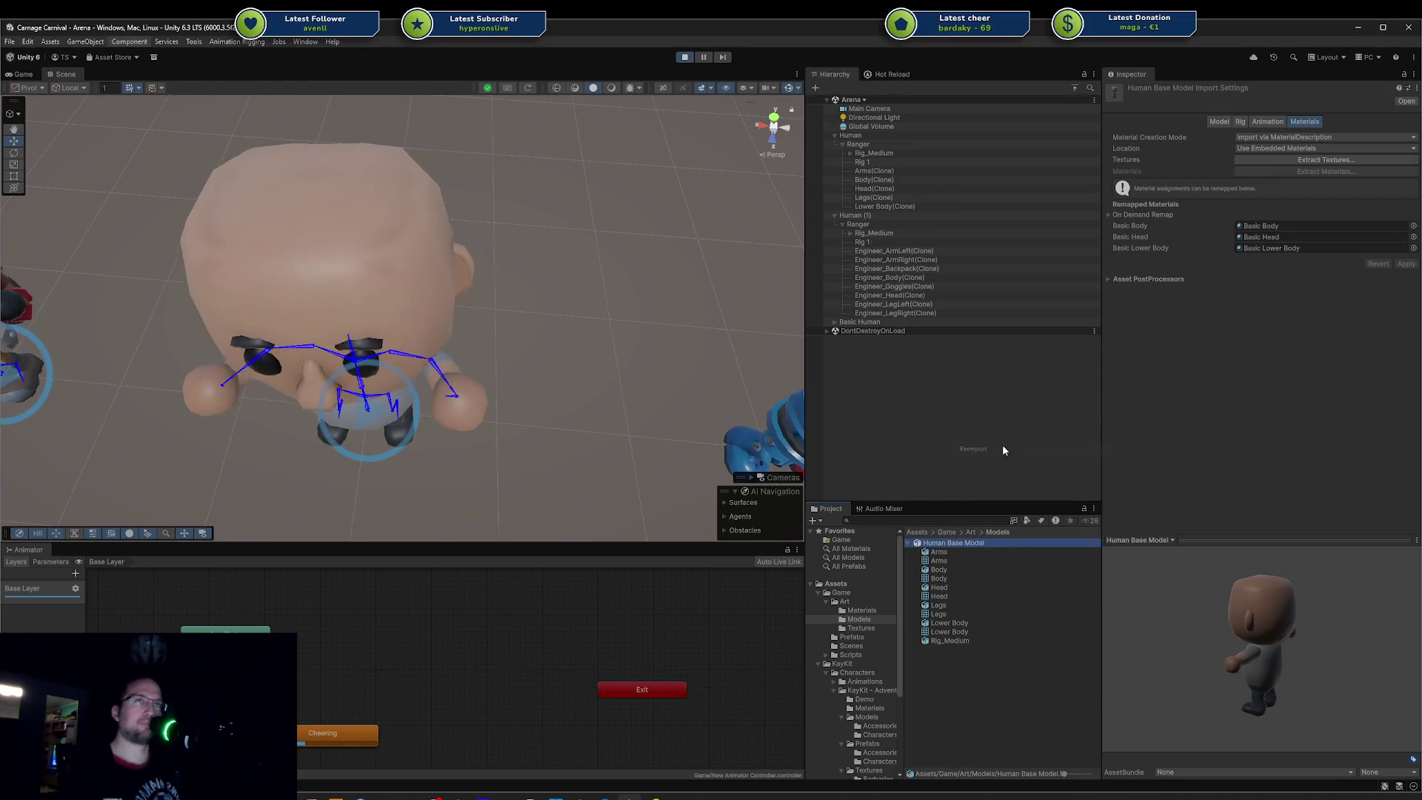
{"action": "left_click_drag", "start_coordinate": [551, 379], "coordinate": [558, 332], "text": "alt"}
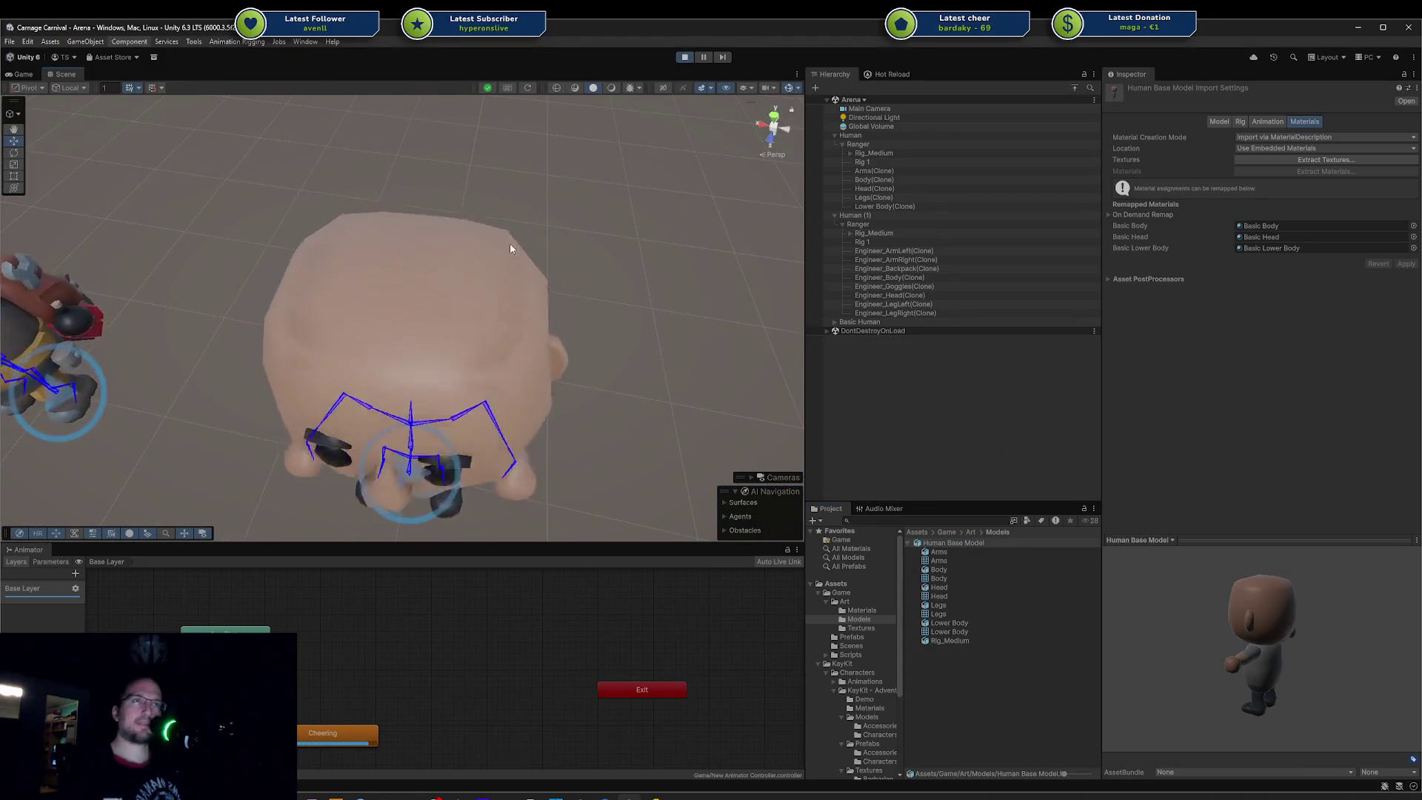
{"action": "key", "text": "alt+Tab"}
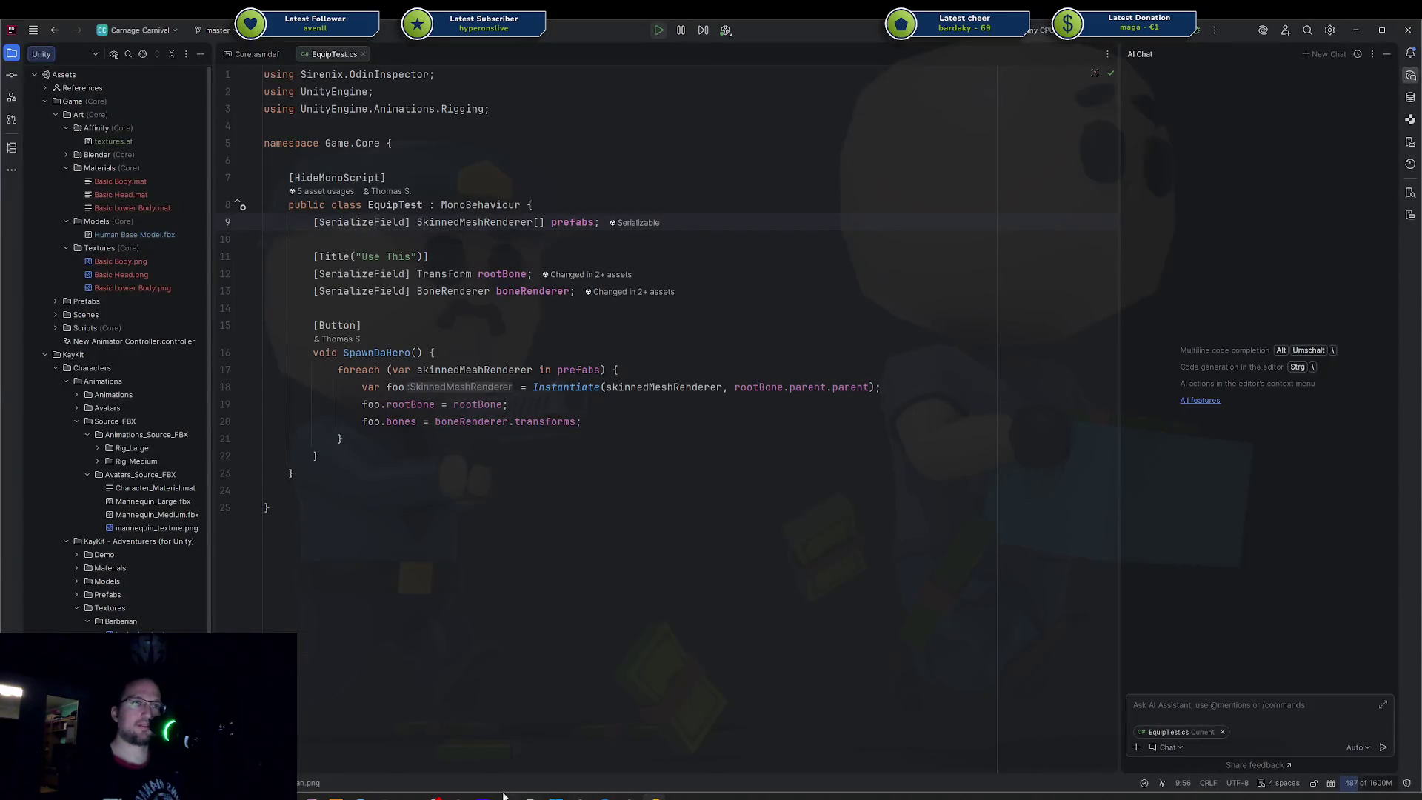
Step: In Blender, select half the head and Project from View in top orthographic (Numpad 7)
{"action": "key", "text": "alt+Tab"}
{"action": "middle_click_drag", "start_coordinate": [736, 378], "coordinate": [736, 328]}
{"action": "key", "text": "l"}
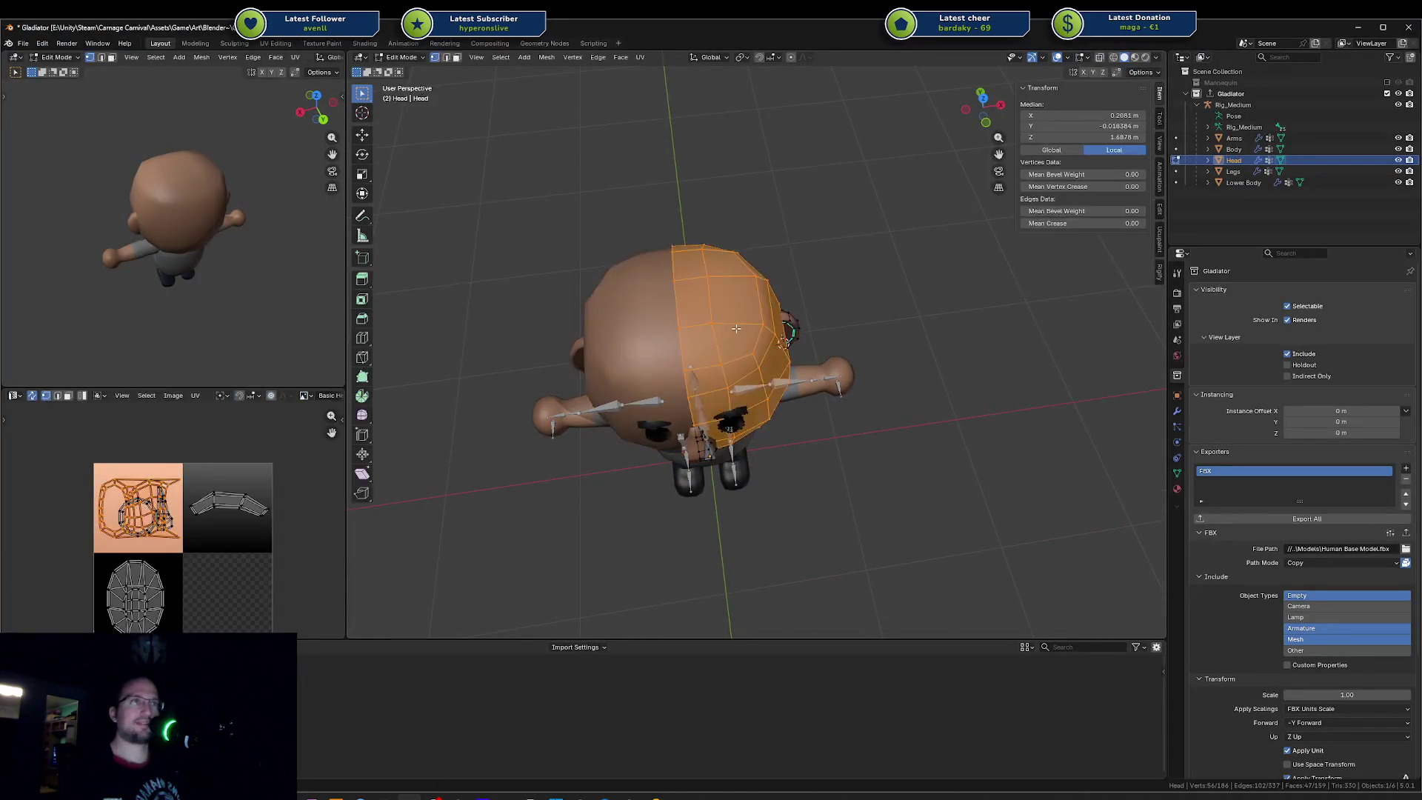
{"action": "key", "text": "KP_7"}
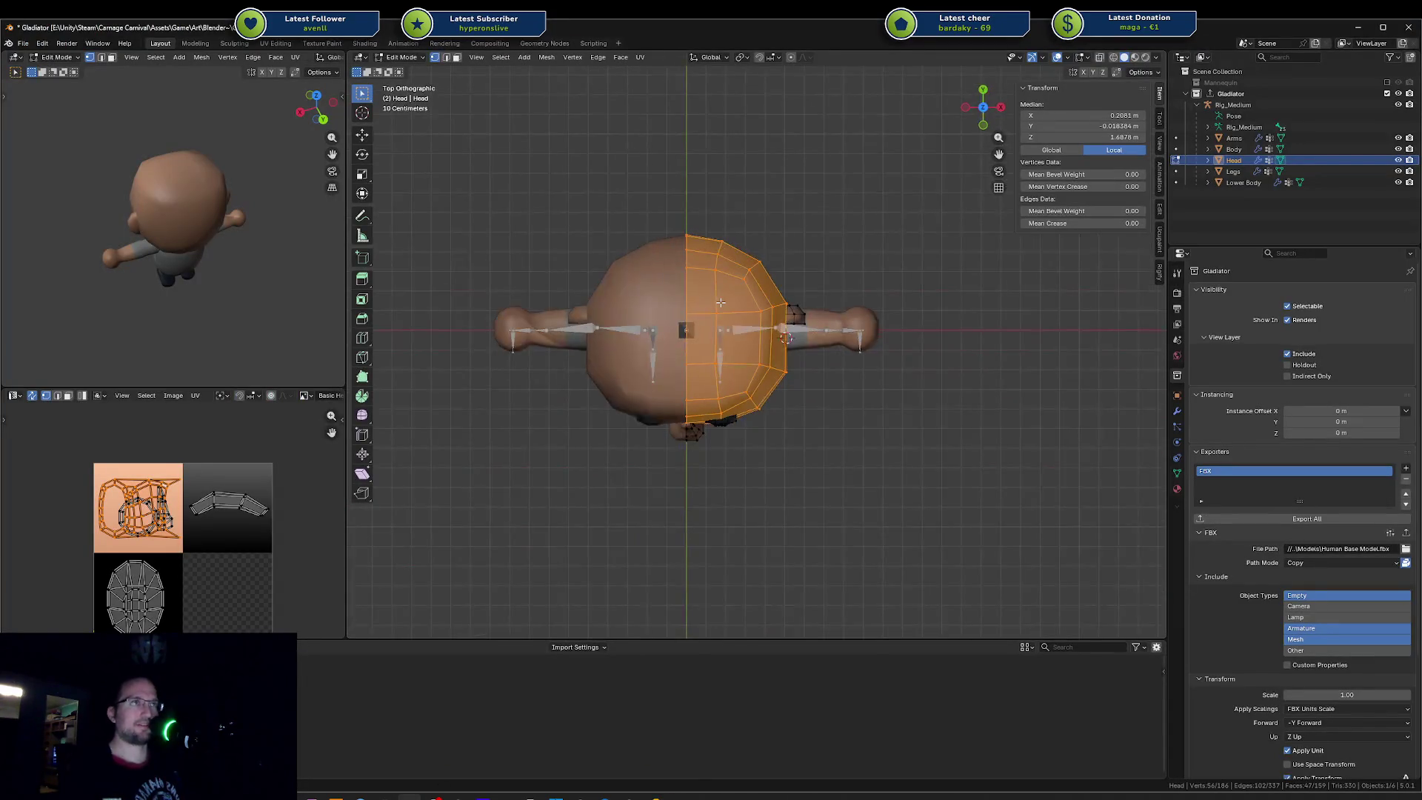
{"action": "key", "text": "u"}
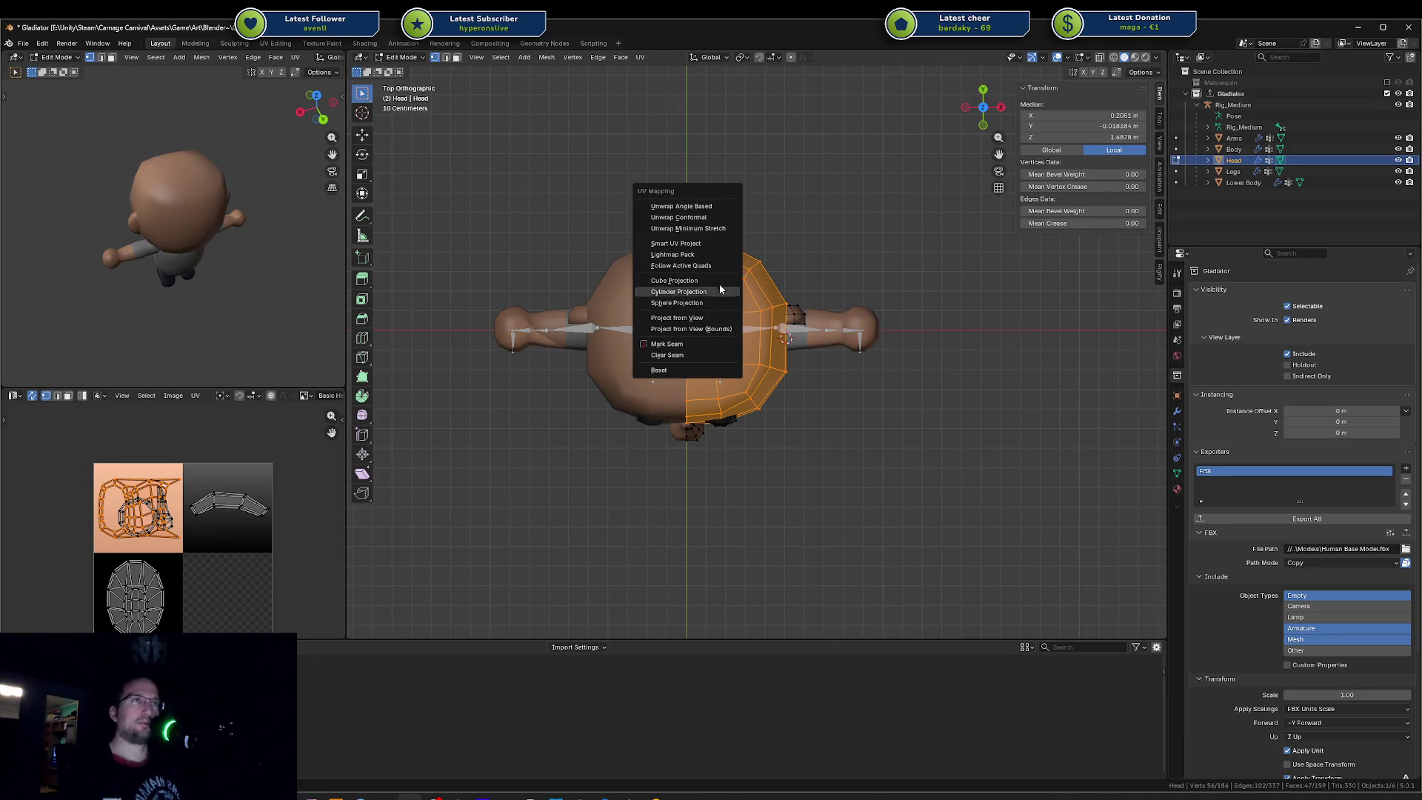
{"action": "left_click", "coordinate": [720, 317]}
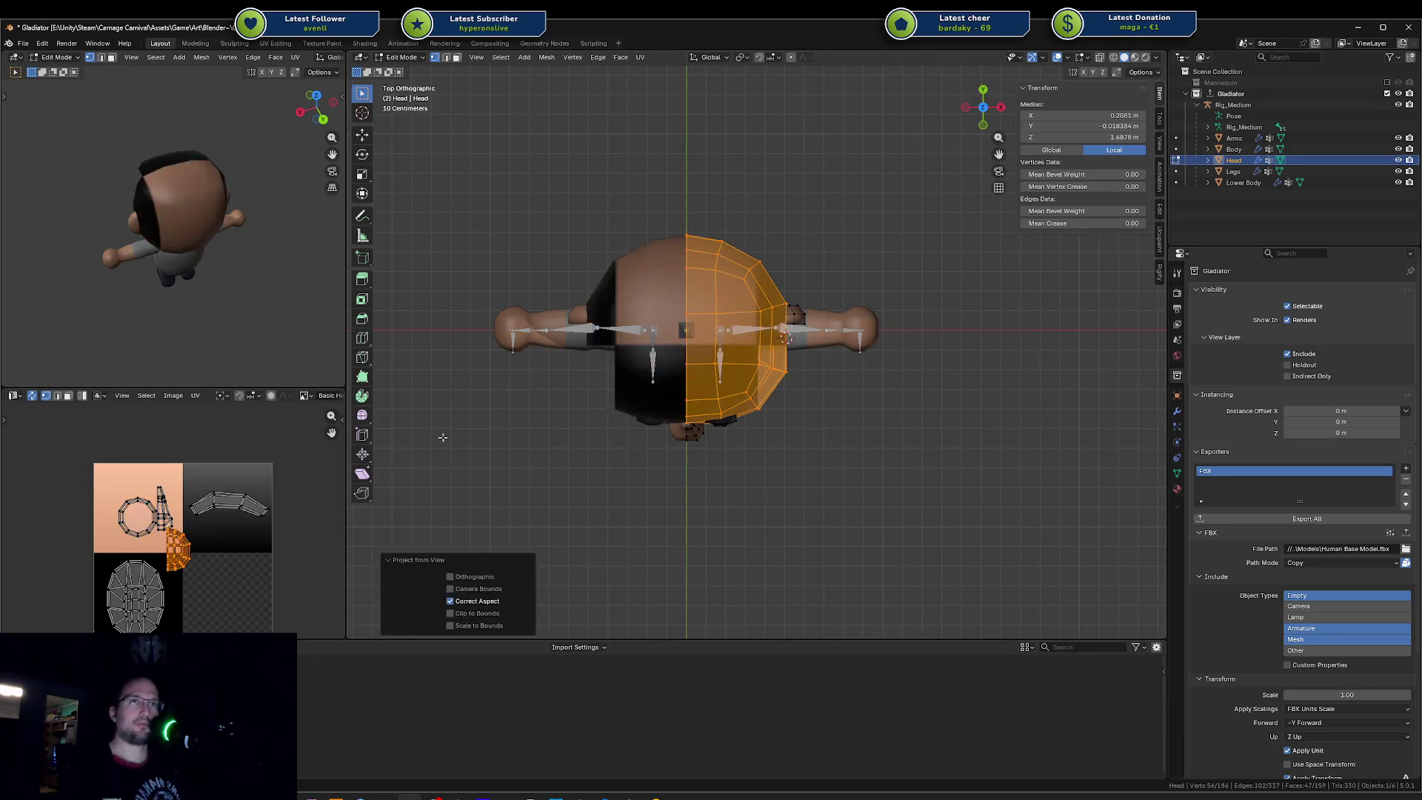
Step: Scale up the projected UVs, export the Gladiator collection, and switch to Unity
{"action": "key", "text": "s"}
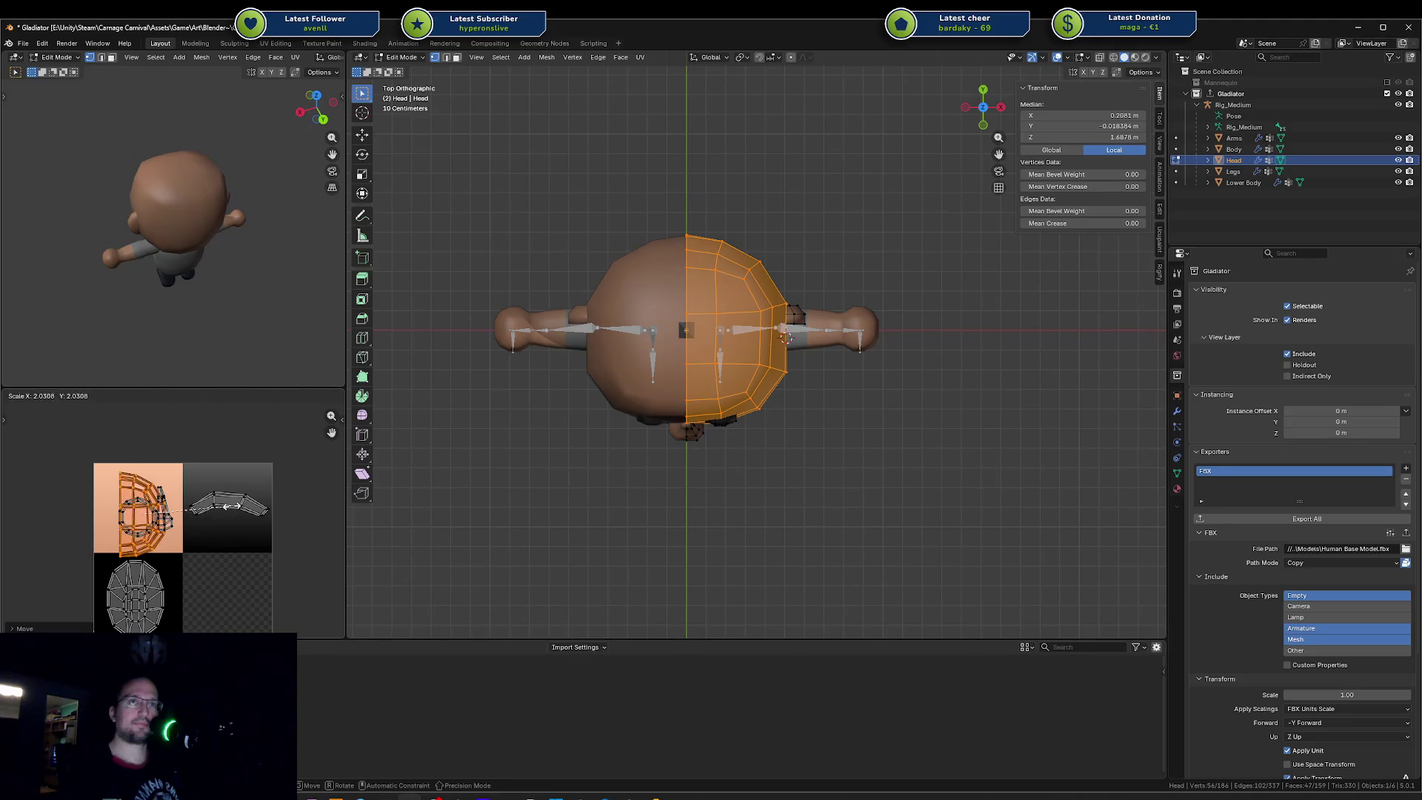
{"action": "left_click", "coordinate": [226, 512]}
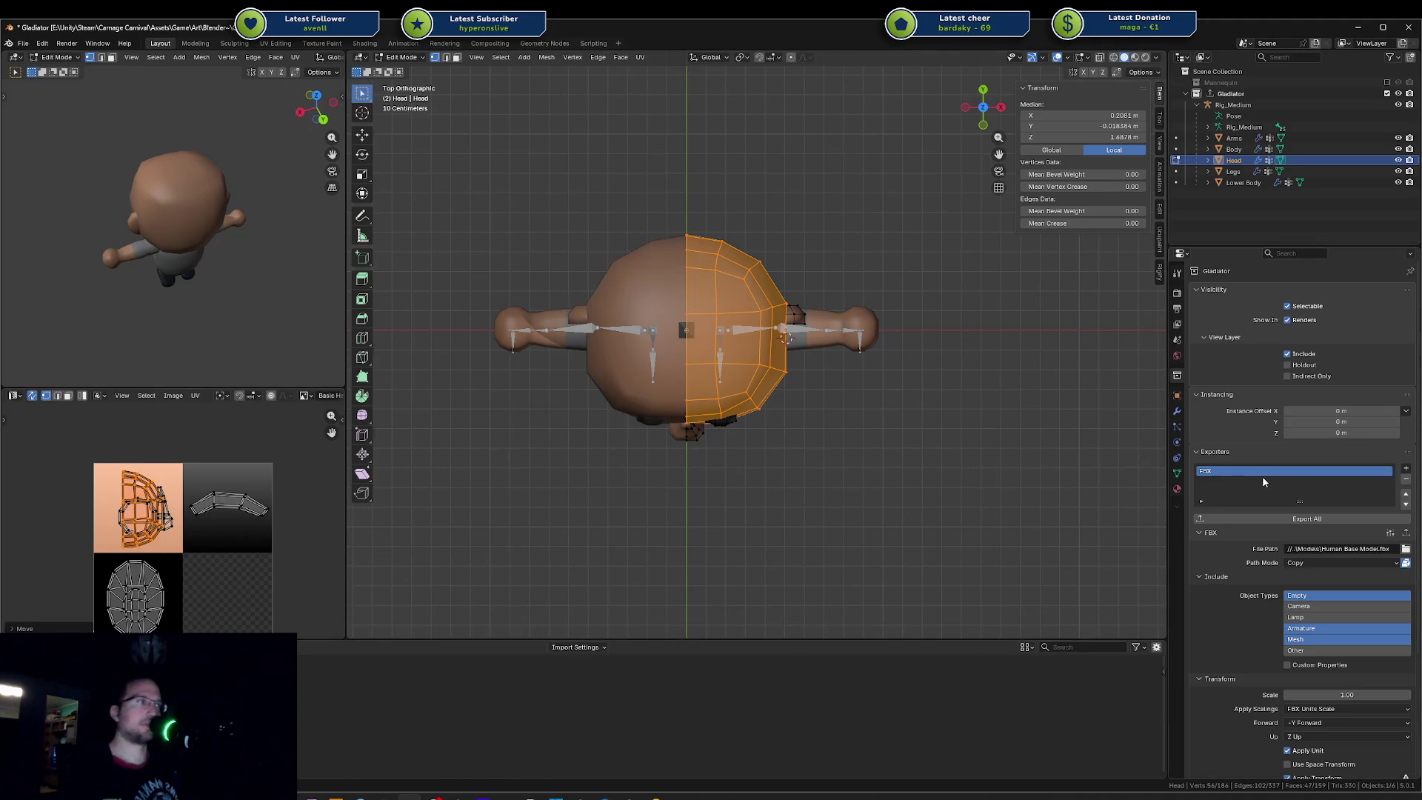
{"action": "left_click", "coordinate": [1245, 519]}
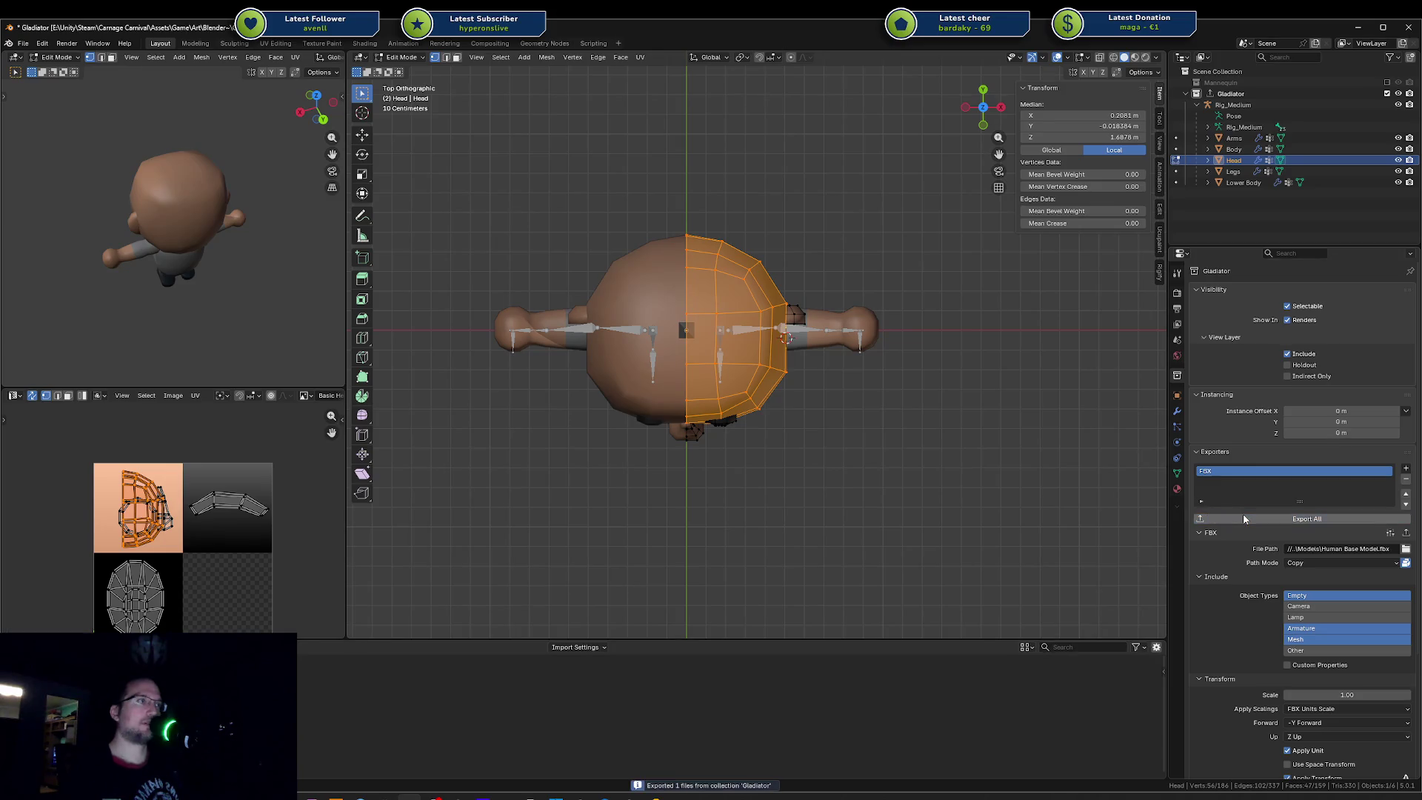
{"action": "key", "text": "alt+Tab"}
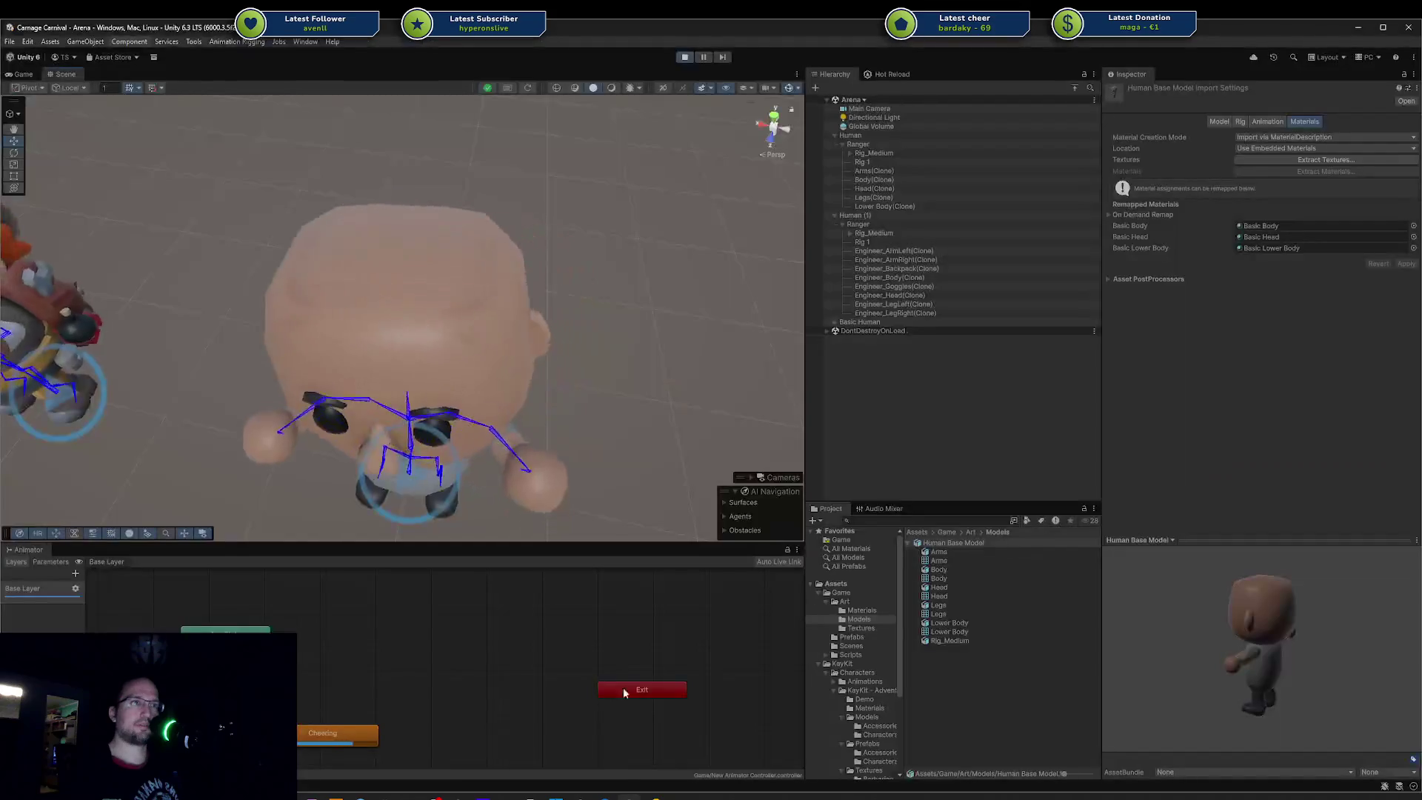
Step: Reimport the Human Base Model in Unity, then Alt+Tab through Rider back to Blender
{"action": "right_click", "coordinate": [954, 543]}
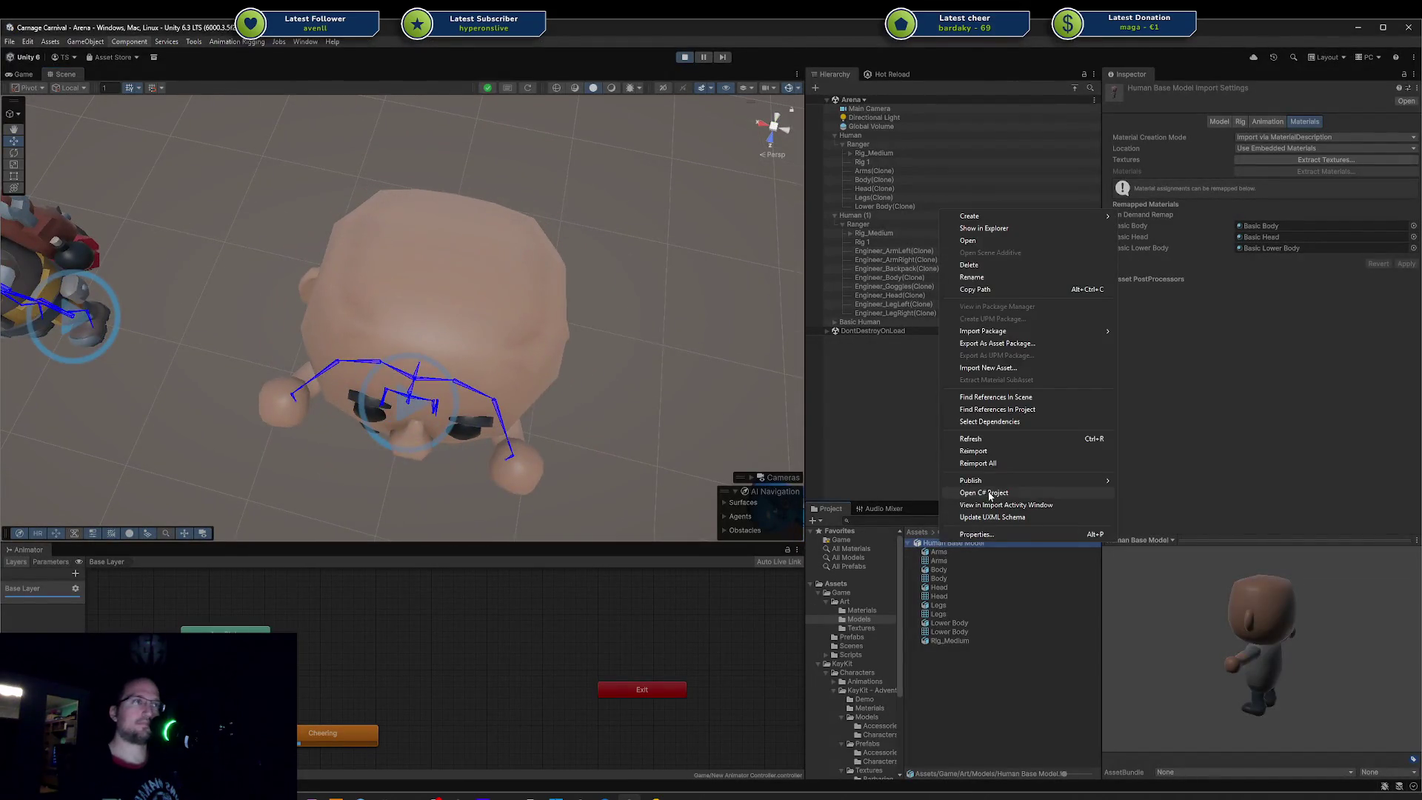
{"action": "left_click", "coordinate": [989, 445]}
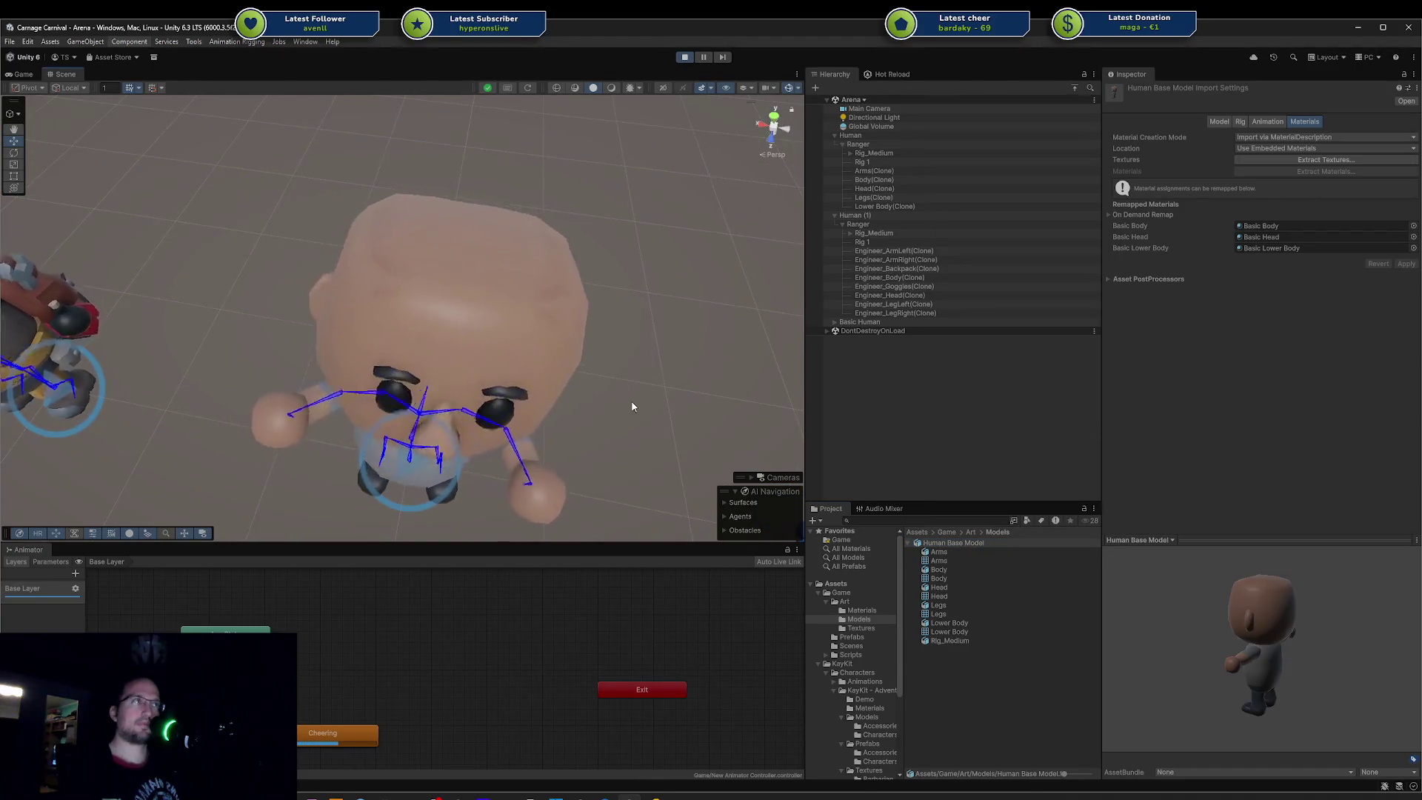
{"action": "key", "text": "alt+Tab"}
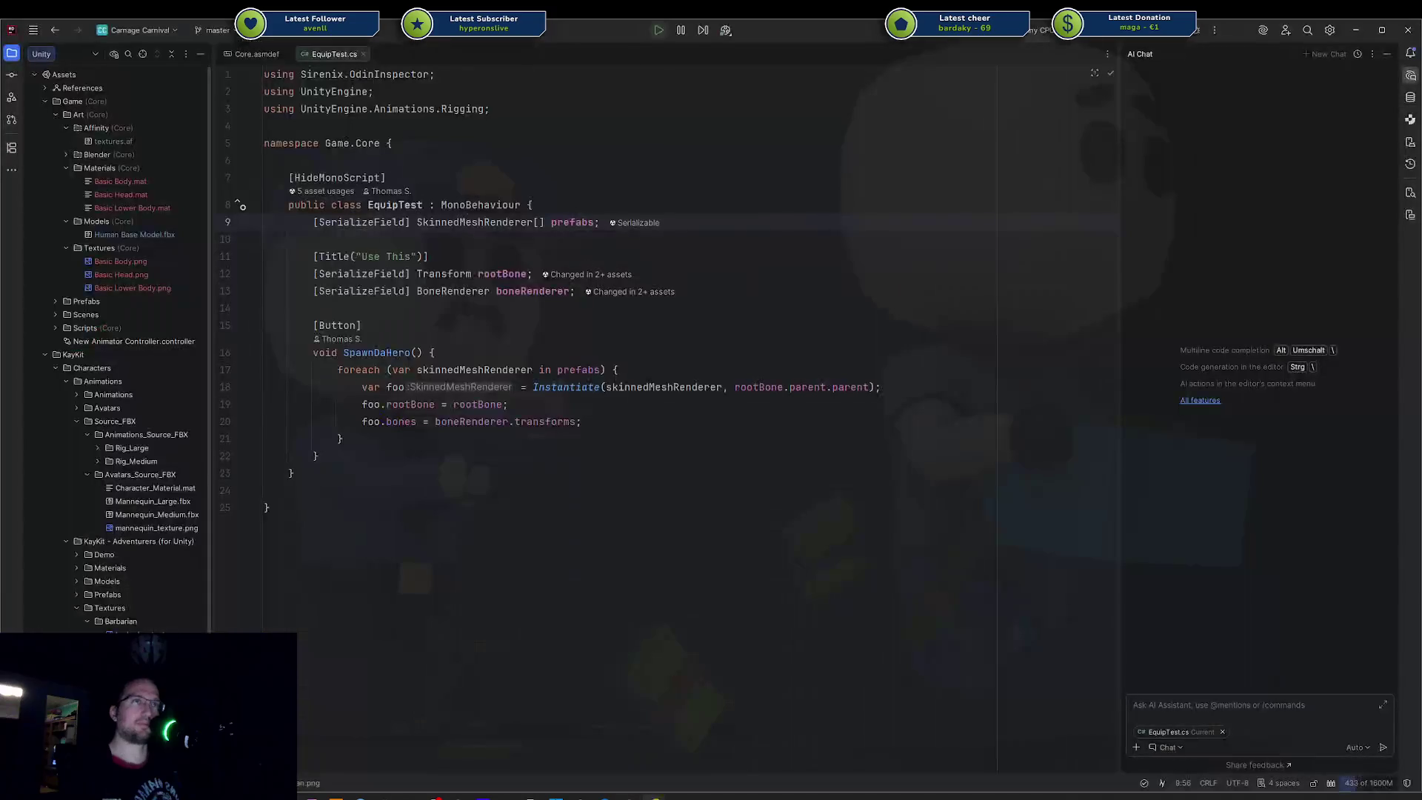
{"action": "key", "text": "alt+Tab"}
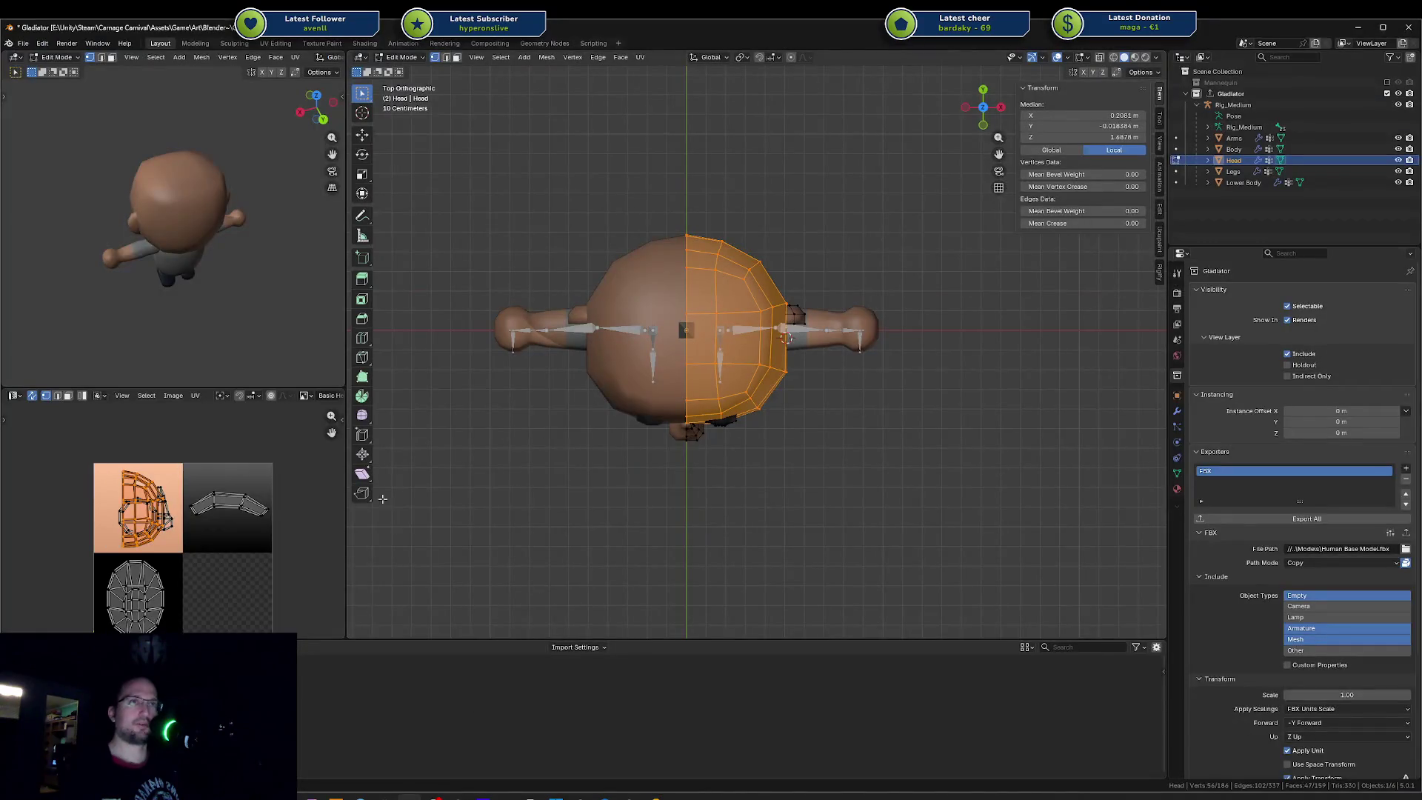
Step: Test the half-head UVs on the dark texture tile, check Unity, then reopen UV Mapping from a front view
{"action": "left_click_drag", "start_coordinate": [180, 524], "coordinate": [271, 528]}
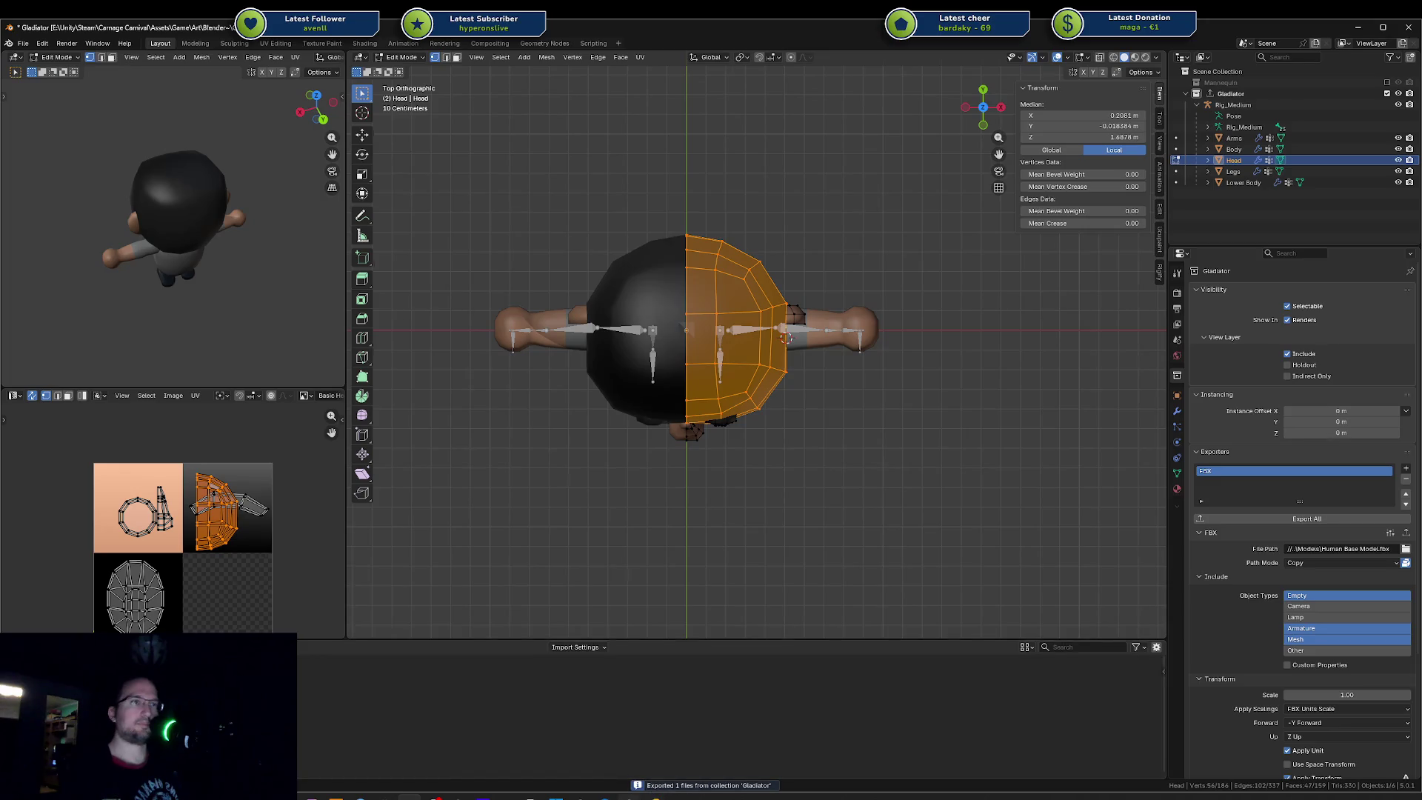
{"action": "key", "text": "alt+Tab"}
{"action": "mouse_move", "coordinate": [381, 182]}
{"action": "left_mouse_down", "text": "alt"}
{"action": "mouse_move", "coordinate": [636, 297]}
{"action": "mouse_move", "coordinate": [597, 613]}
{"action": "mouse_move", "coordinate": [648, 267]}
{"action": "left_mouse_up", "text": "alt"}
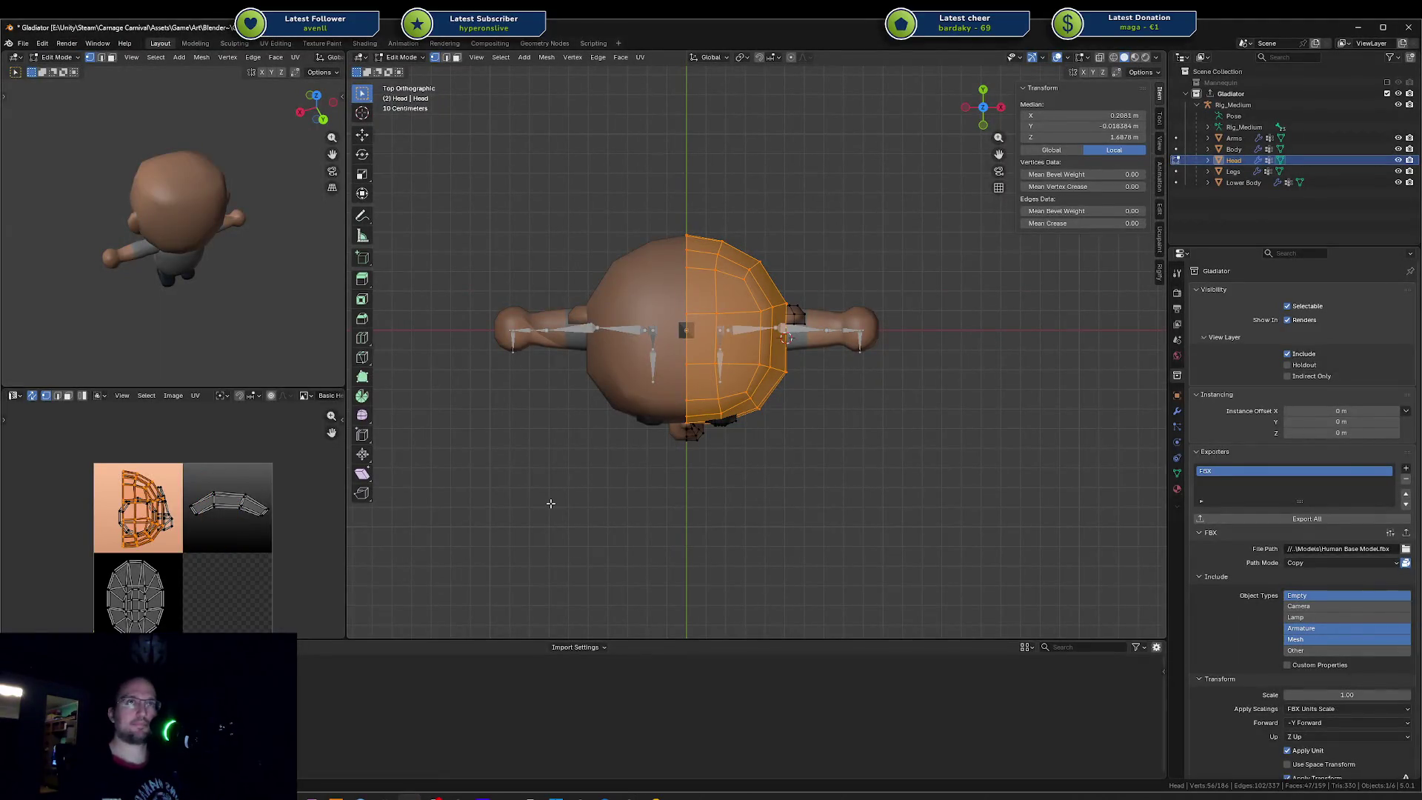
{"action": "middle_click_drag", "start_coordinate": [686, 507], "coordinate": [687, 376]}
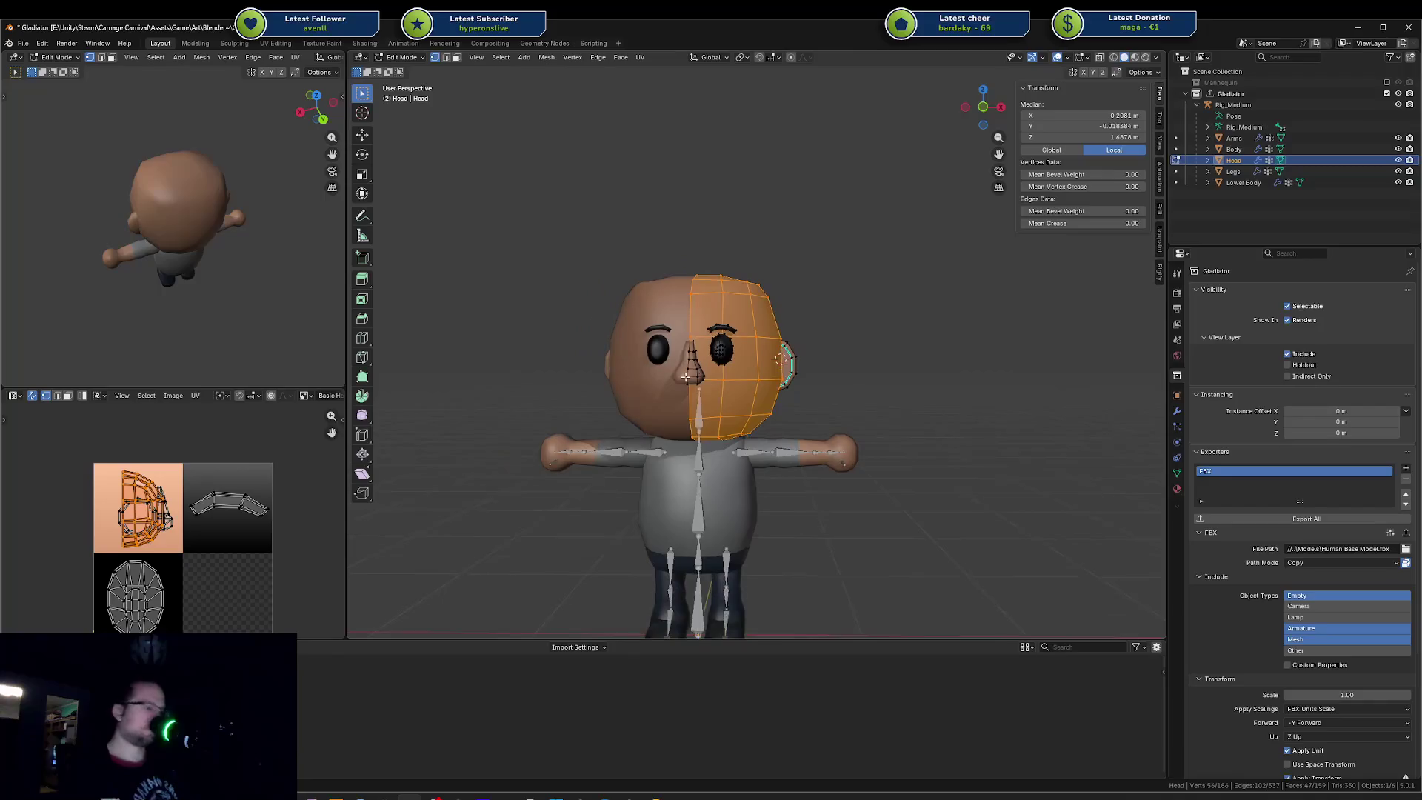
{"action": "key", "text": "u"}
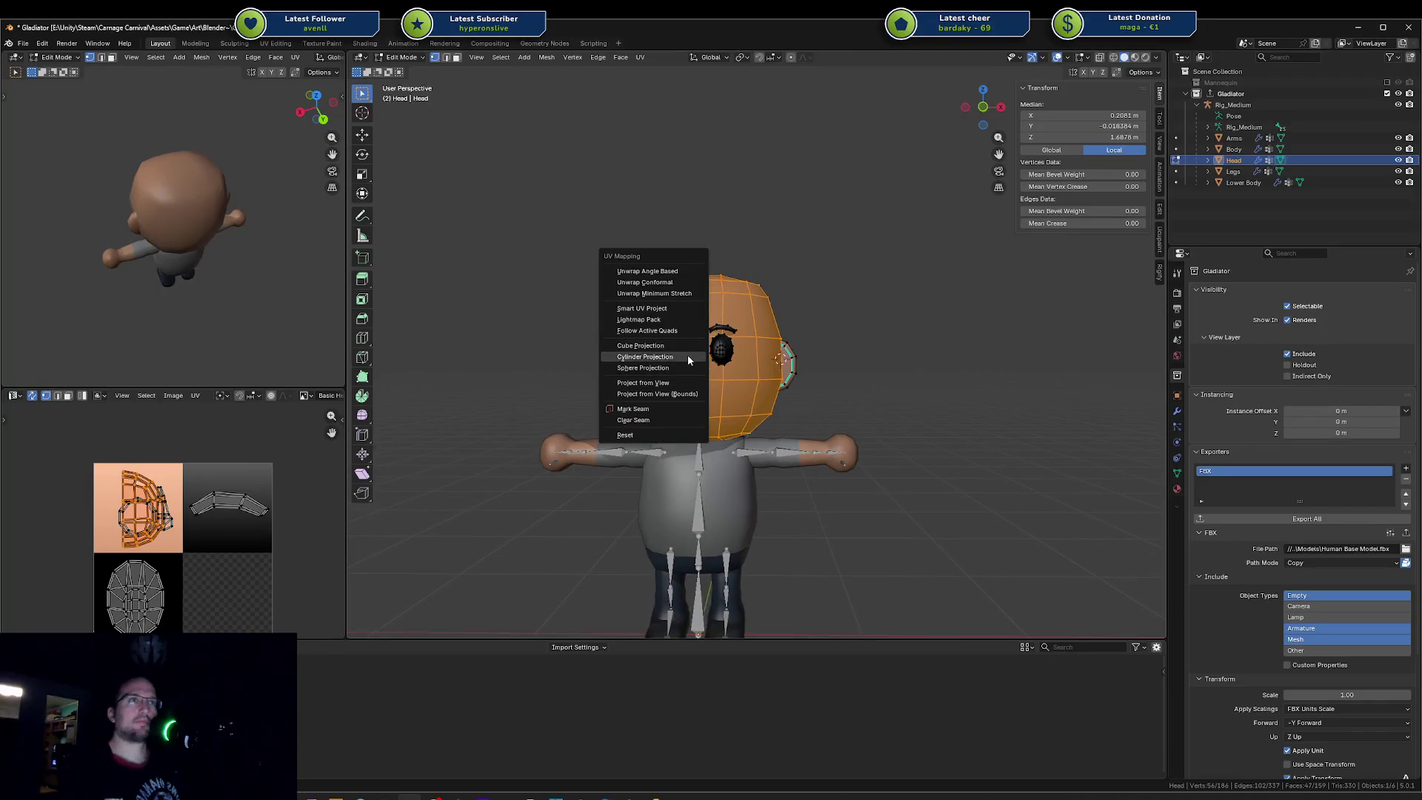
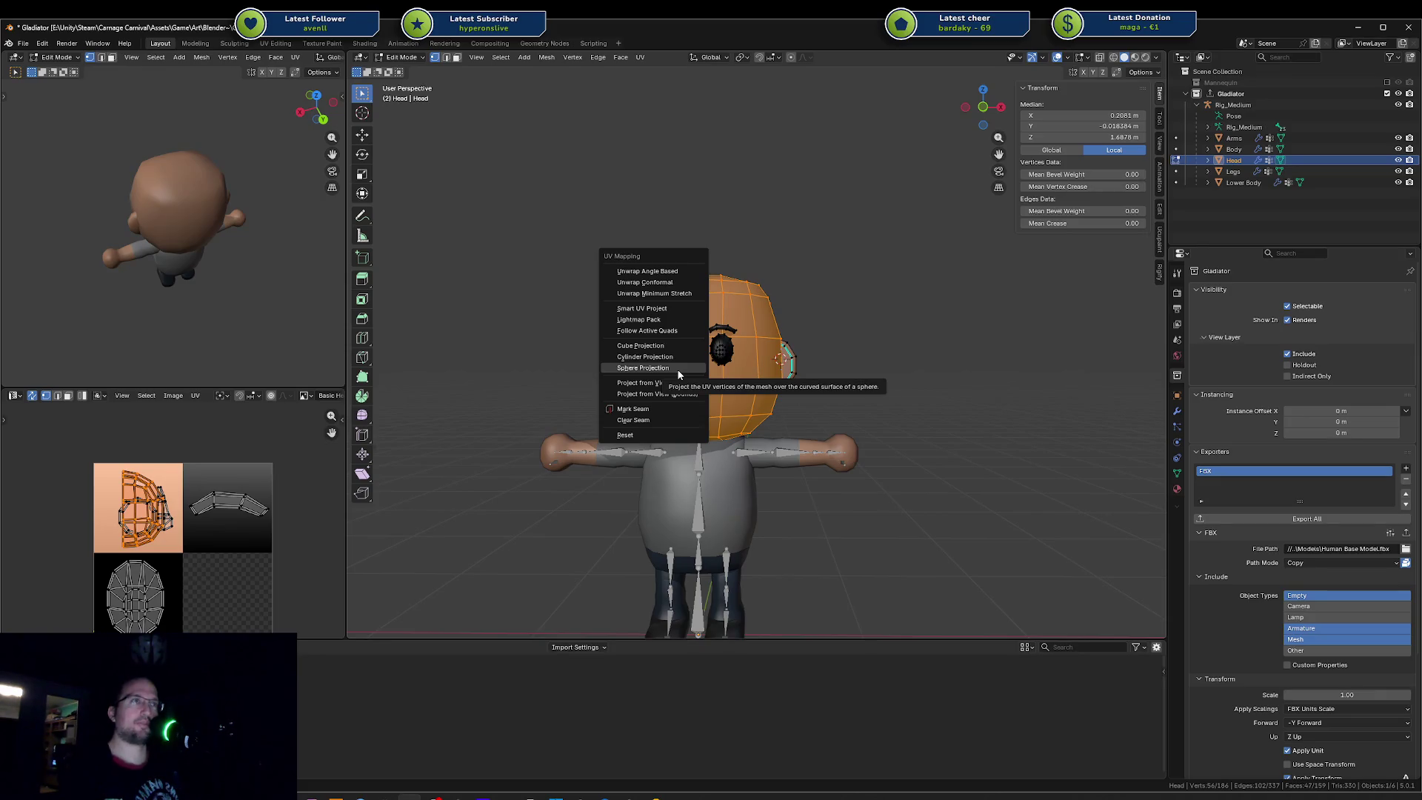
Step: Sphere-project the head's UVs, move the islands onto the skin-colour tile, and export the Gladiator collection
{"action": "left_click", "coordinate": [676, 370]}
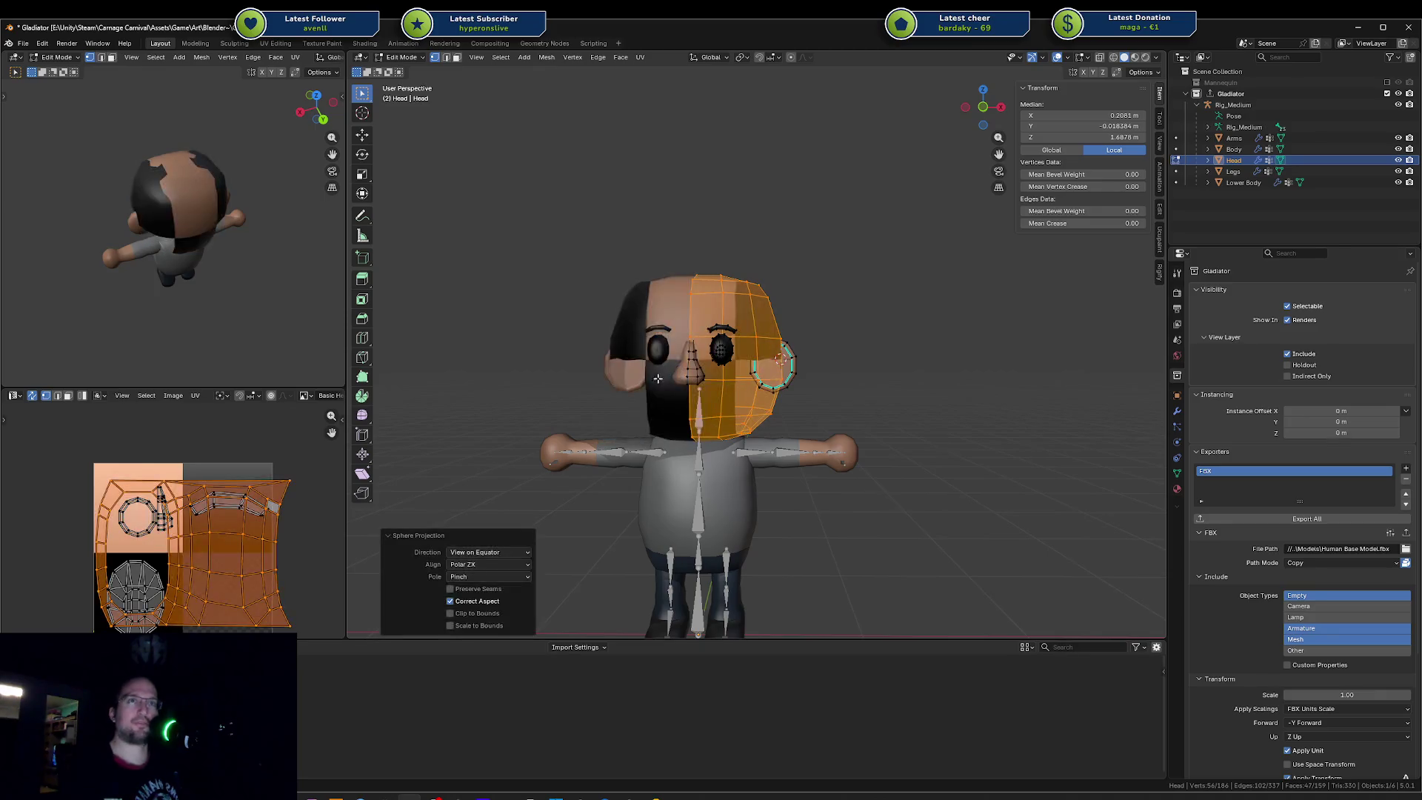
{"action": "key", "text": "g"}
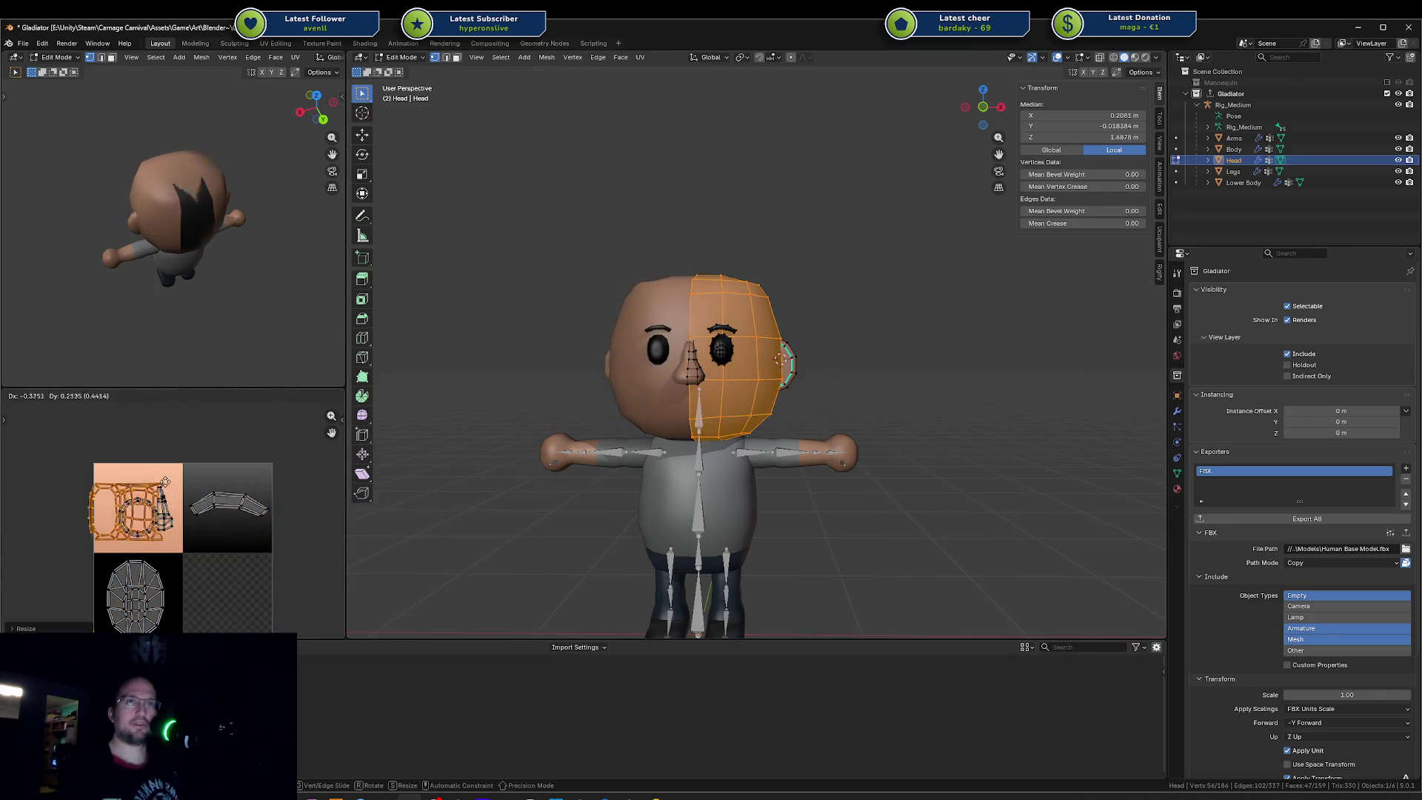
{"action": "left_click", "coordinate": [183, 484]}
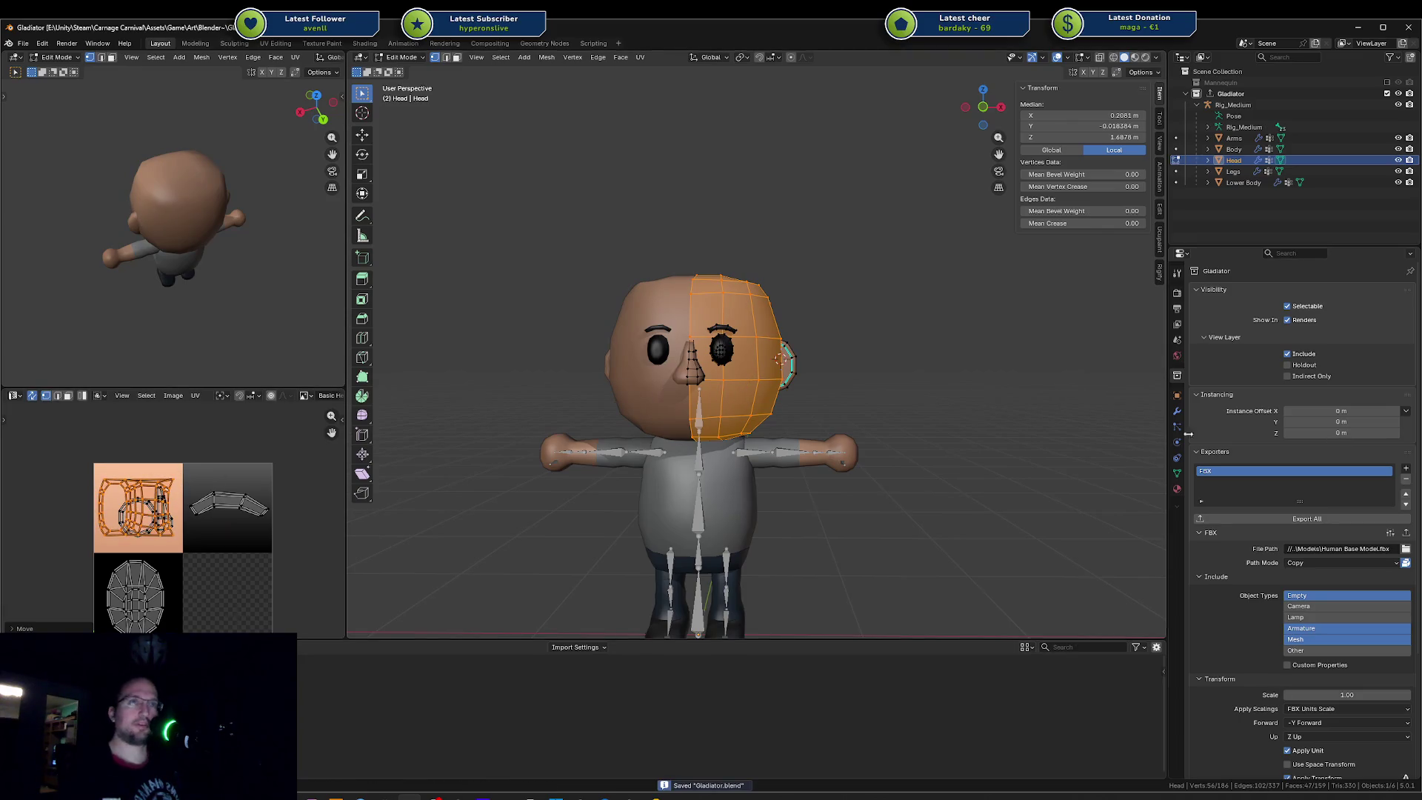
{"action": "left_click", "coordinate": [1277, 518]}
Step: Switch to Unity and orbit around the character's head to check the export
{"action": "mouse_move", "coordinate": [929, 441]}
{"action": "middle_mouse_down"}
{"action": "mouse_move", "coordinate": [912, 488]}
{"action": "mouse_move", "coordinate": [900, 480]}
{"action": "mouse_move", "coordinate": [728, 728]}
{"action": "middle_mouse_up"}
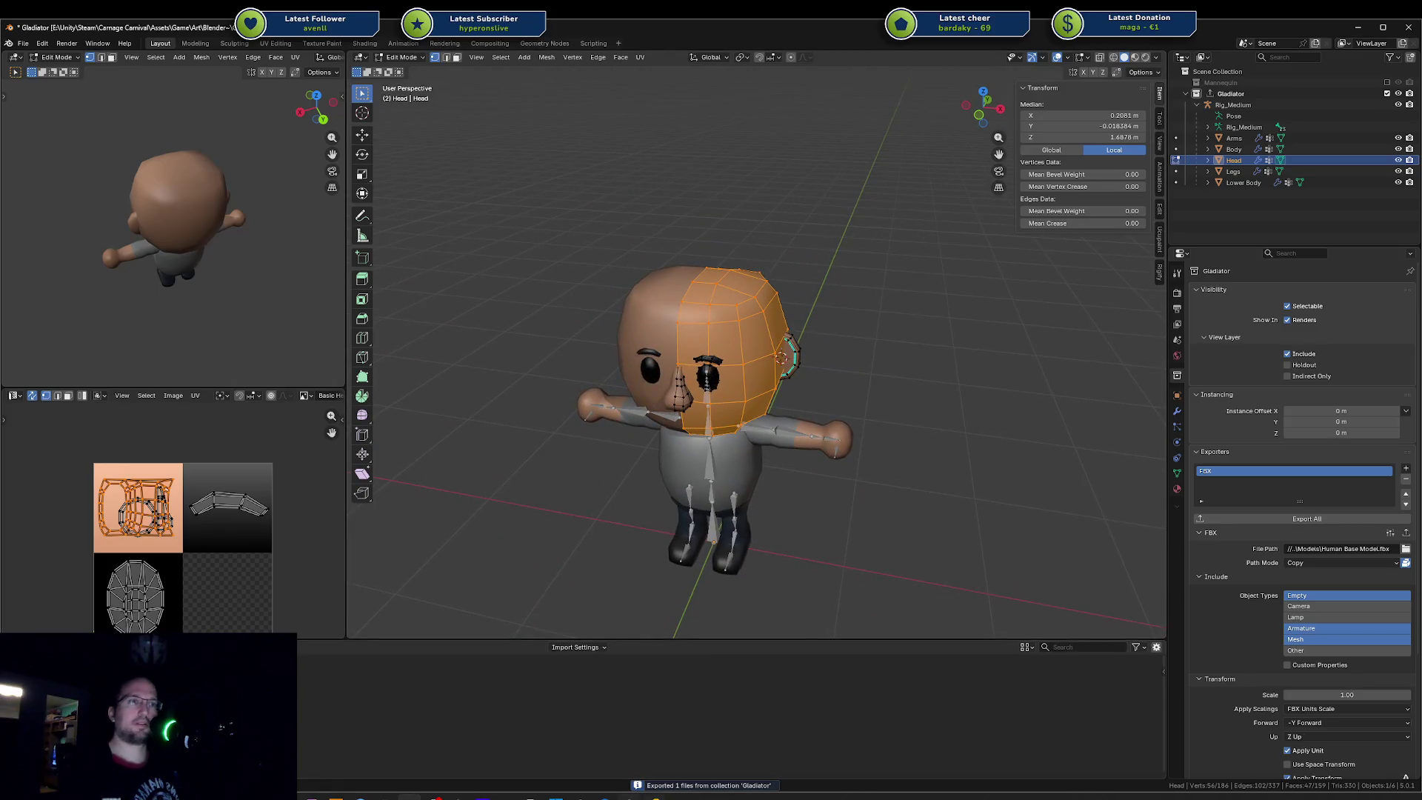
{"action": "key", "text": "alt+Tab"}
{"action": "mouse_move", "coordinate": [608, 300]}
{"action": "left_mouse_down", "text": "alt"}
{"action": "mouse_move", "coordinate": [570, 342]}
{"action": "mouse_move", "coordinate": [549, 422]}
{"action": "mouse_move", "coordinate": [467, 470]}
{"action": "mouse_move", "coordinate": [543, 331]}
{"action": "mouse_move", "coordinate": [508, 316]}
{"action": "mouse_move", "coordinate": [527, 607]}
{"action": "left_mouse_up", "text": "alt"}
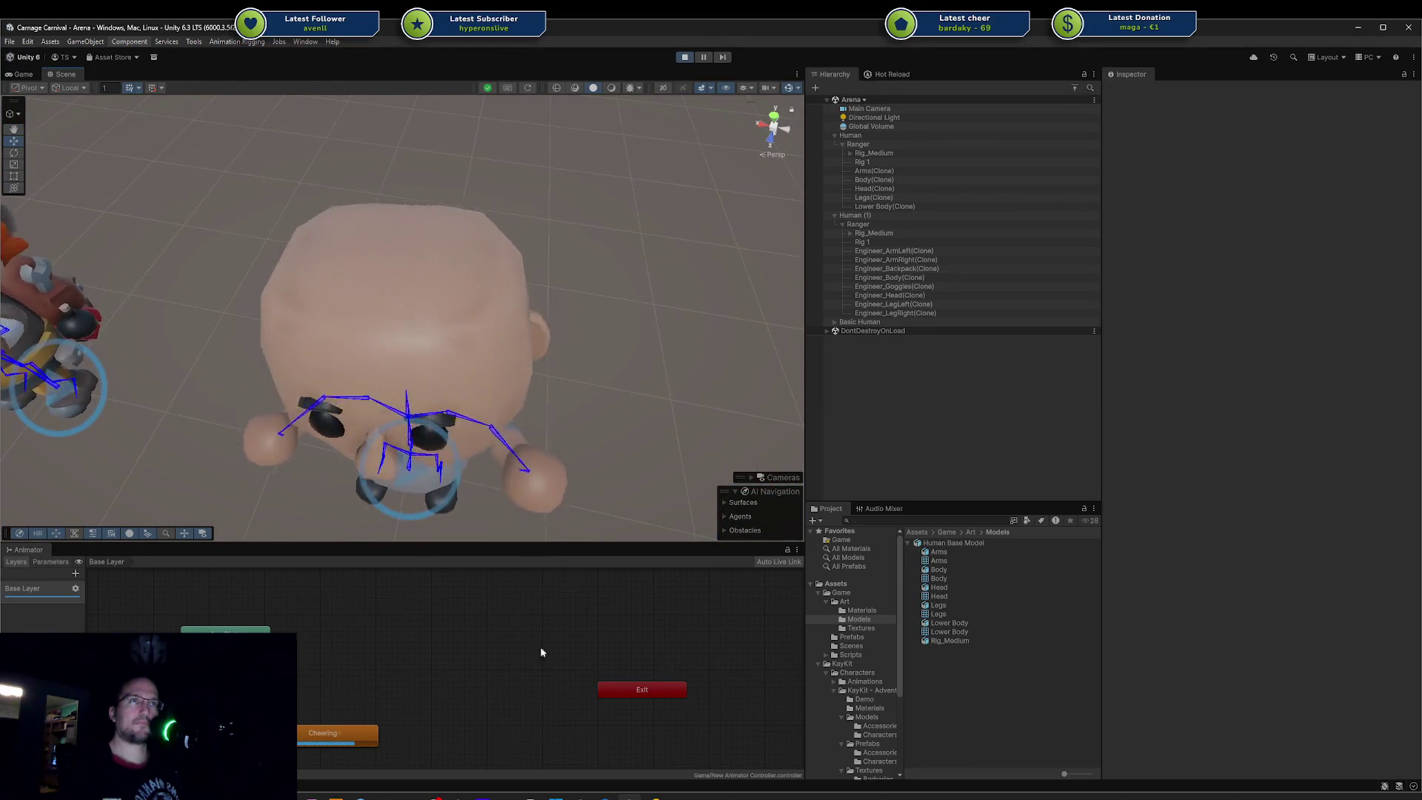
{"action": "key", "text": "alt+Tab"}
{"action": "key", "text": "alt+Tab"}
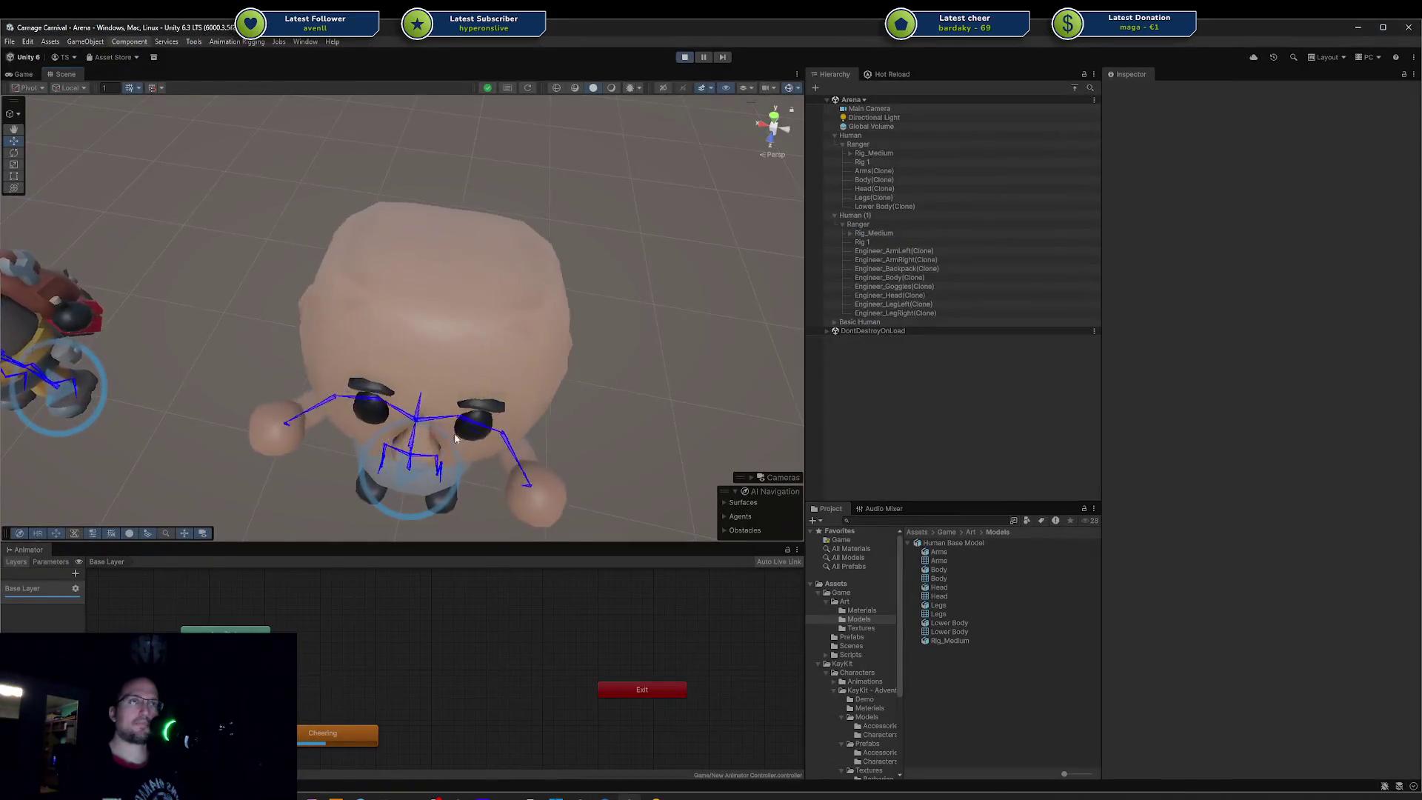
{"action": "key", "text": "alt+Tab"}
{"action": "middle_click_drag", "start_coordinate": [796, 378], "coordinate": [796, 315]}
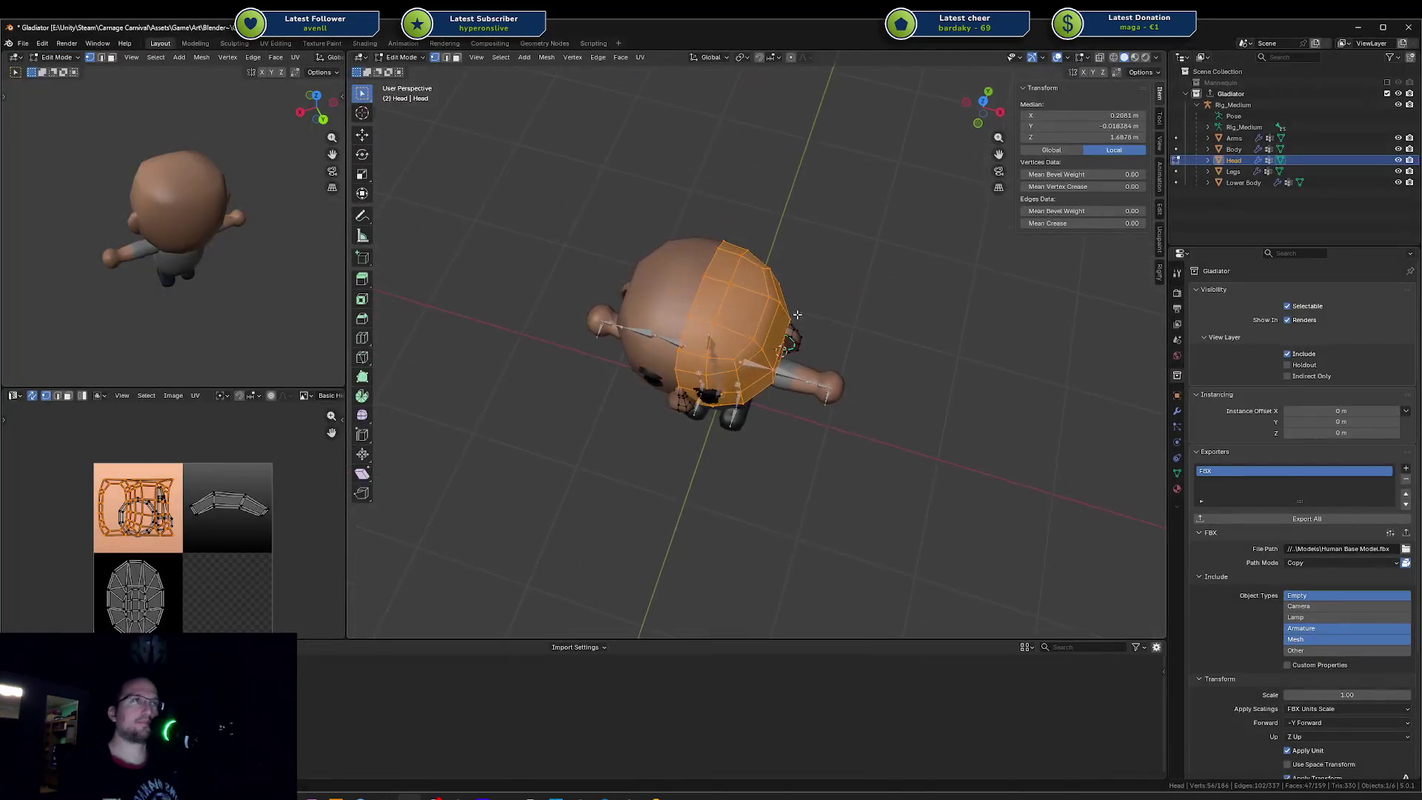
Step: Select a shortest edge path across the top of the head and mark it sharp
{"action": "left_click", "coordinate": [733, 328]}
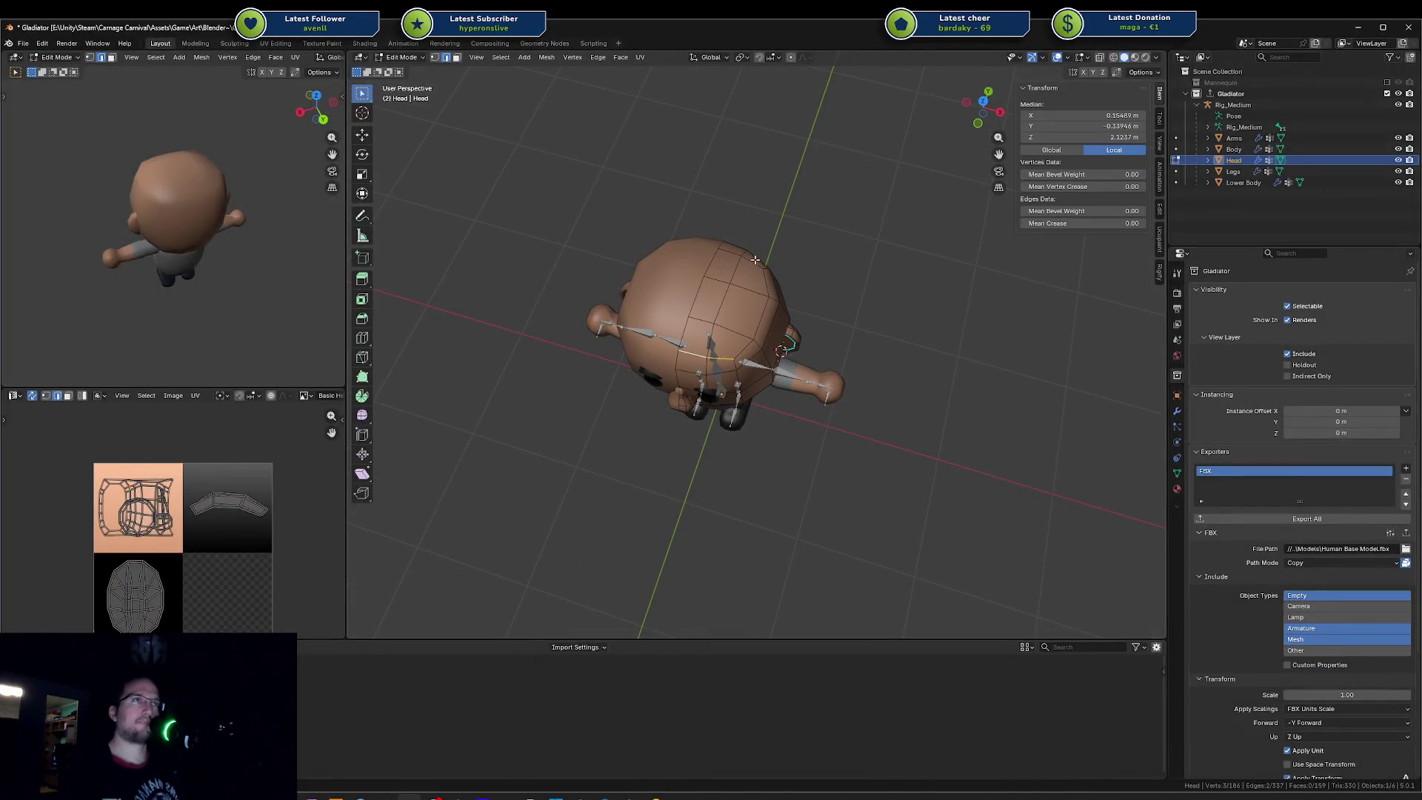
{"action": "left_click", "coordinate": [735, 252], "text": "ctrl"}
{"action": "key", "text": "ctrl+z"}
{"action": "left_click", "coordinate": [763, 266], "text": "ctrl"}
{"action": "left_click", "coordinate": [730, 253], "text": "ctrl"}
{"action": "key", "text": "ctrl+e"}
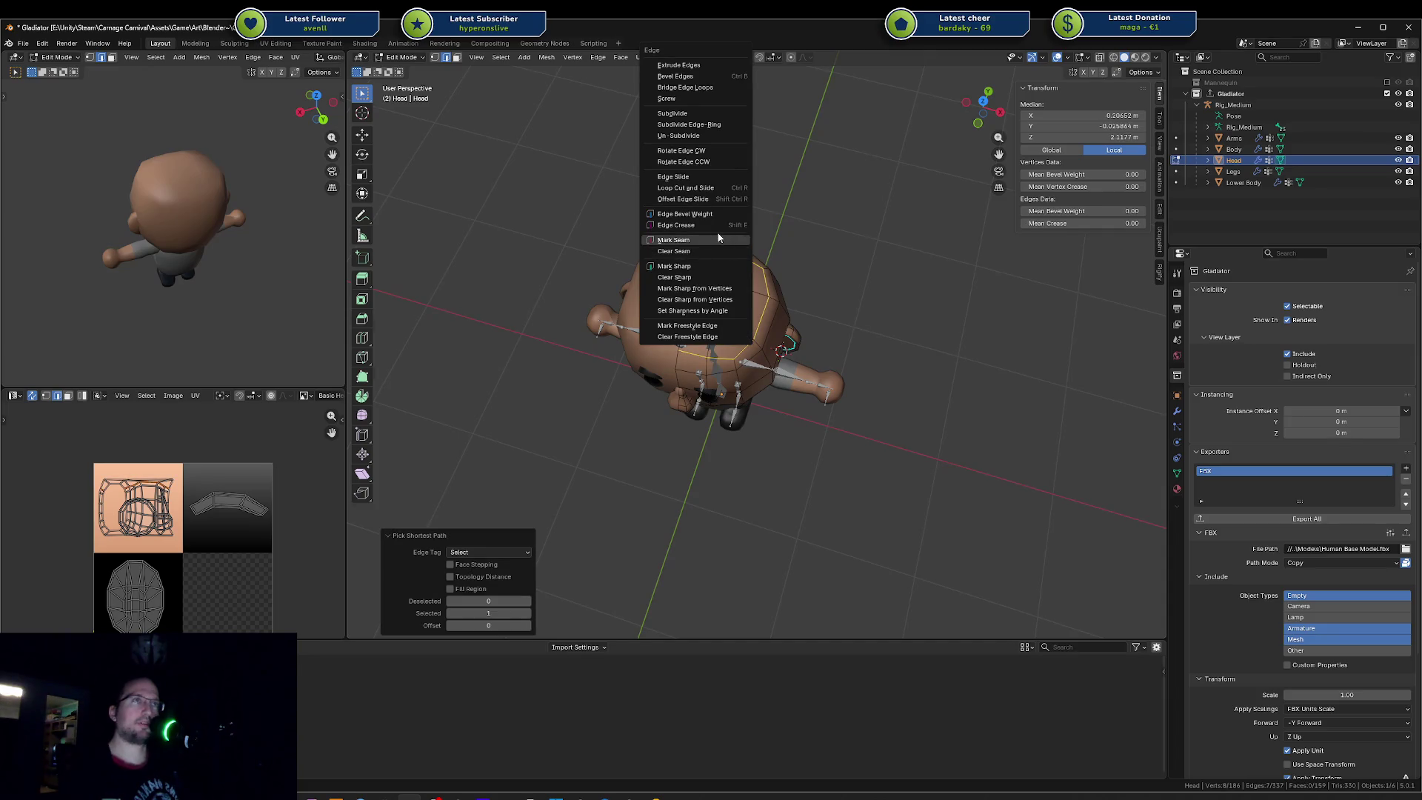
{"action": "left_click", "coordinate": [695, 267]}
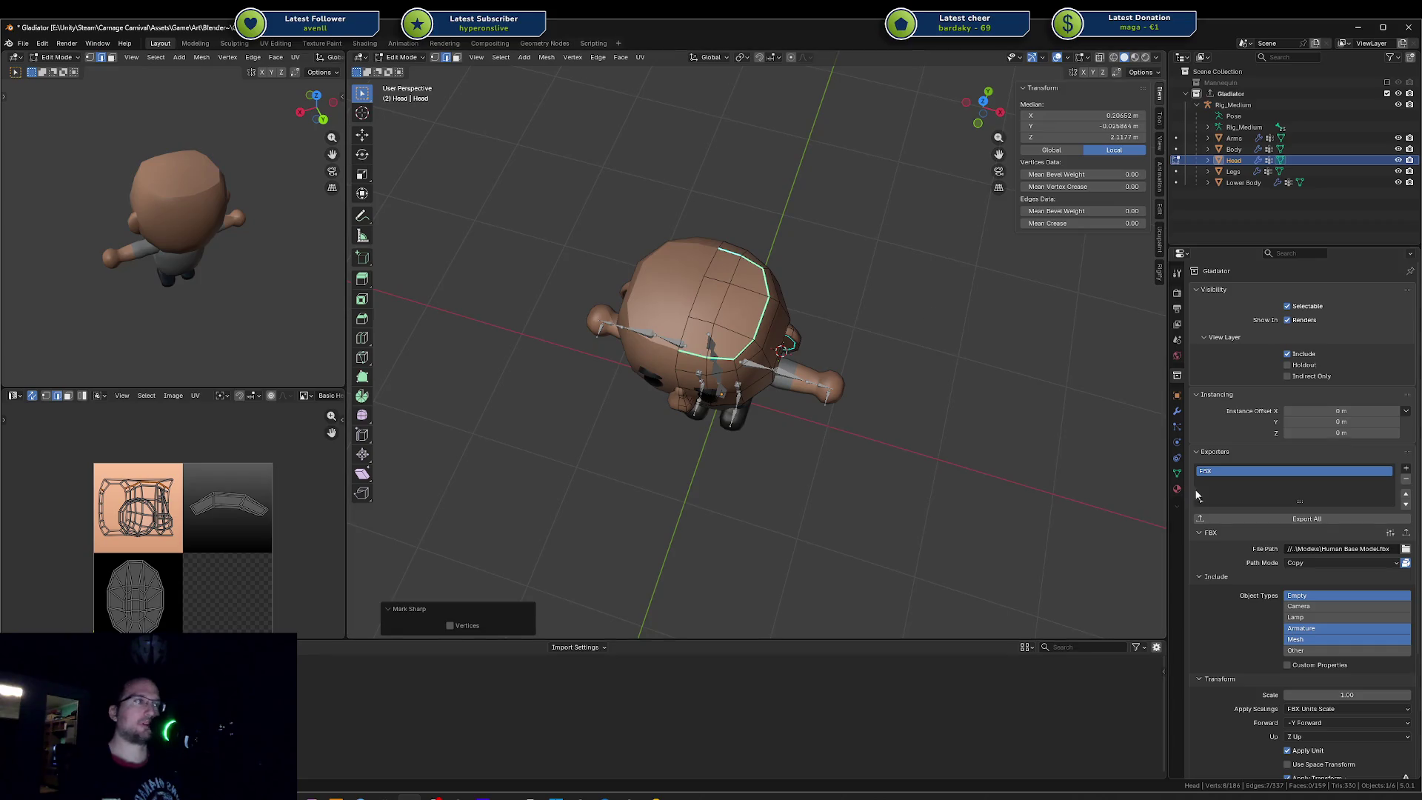
Step: Re-export the Gladiator collection and orbit the character in Unity to check it
{"action": "left_click", "coordinate": [1222, 516]}
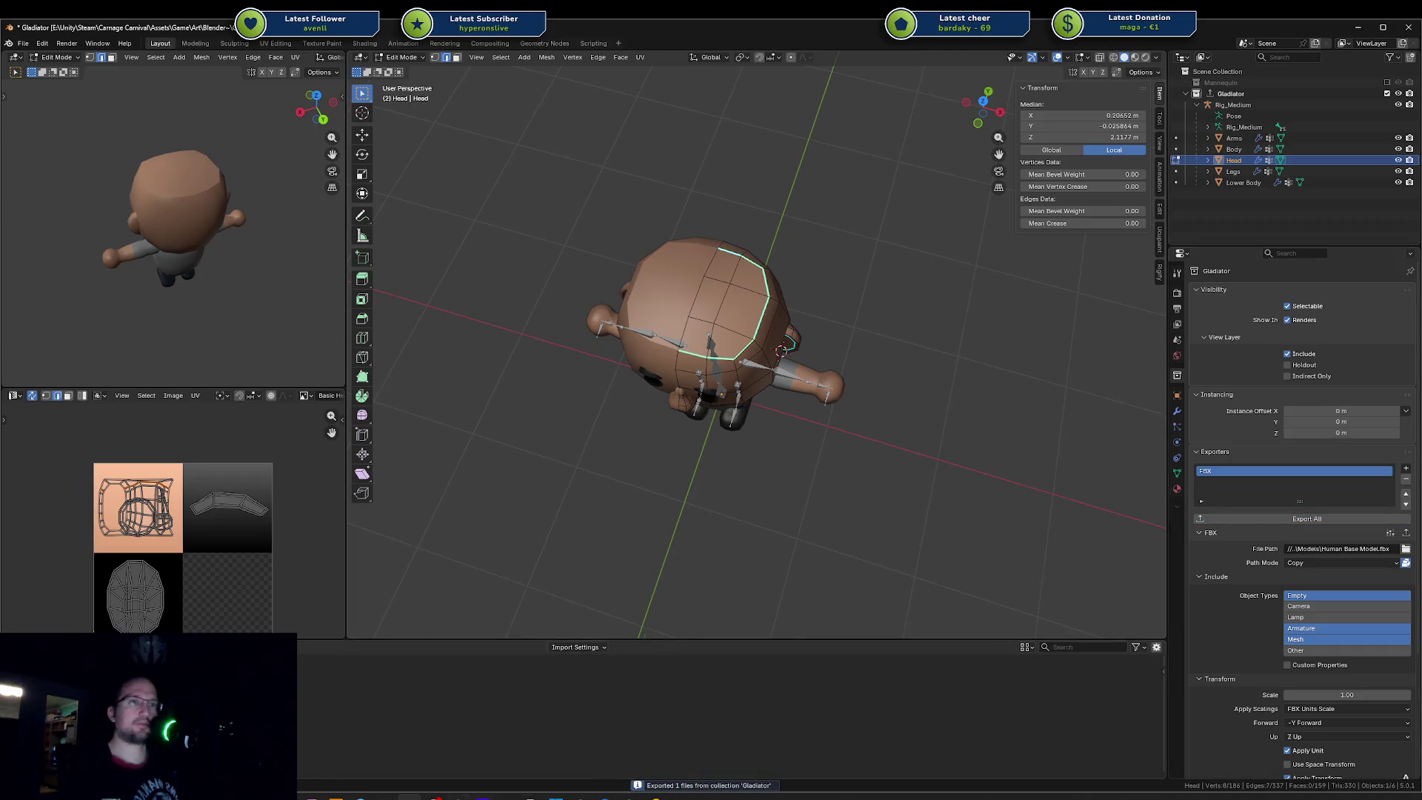
{"action": "left_click", "coordinate": [629, 796]}
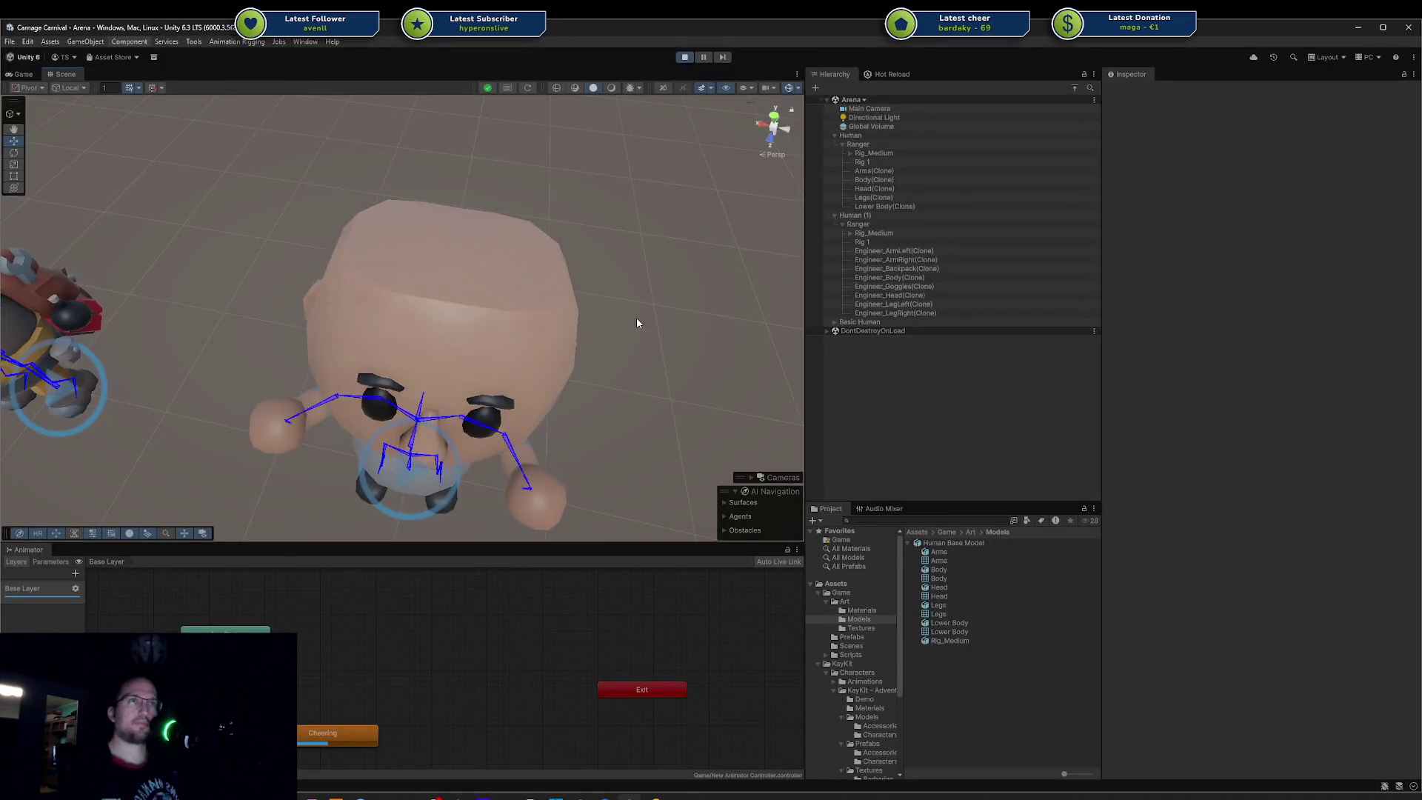
{"action": "mouse_move", "coordinate": [638, 318]}
{"action": "left_mouse_down", "text": "alt"}
{"action": "mouse_move", "coordinate": [578, 336]}
{"action": "mouse_move", "coordinate": [43, 287]}
{"action": "mouse_move", "coordinate": [546, 254]}
{"action": "mouse_move", "coordinate": [546, 293]}
{"action": "left_mouse_up", "text": "alt"}
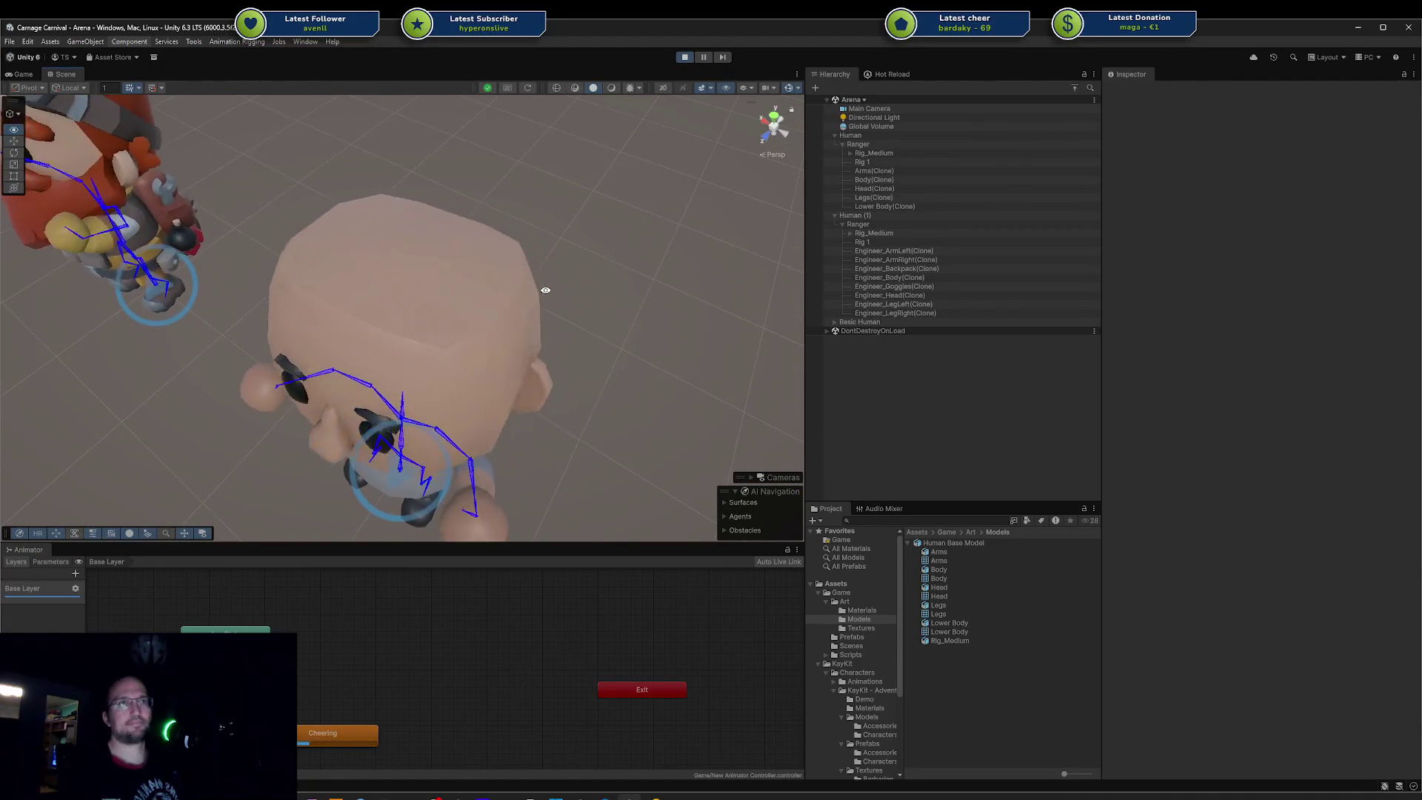
Step: Return to the Blender window after inspecting the sharper head in Unity
{"action": "left_click", "coordinate": [417, 794]}
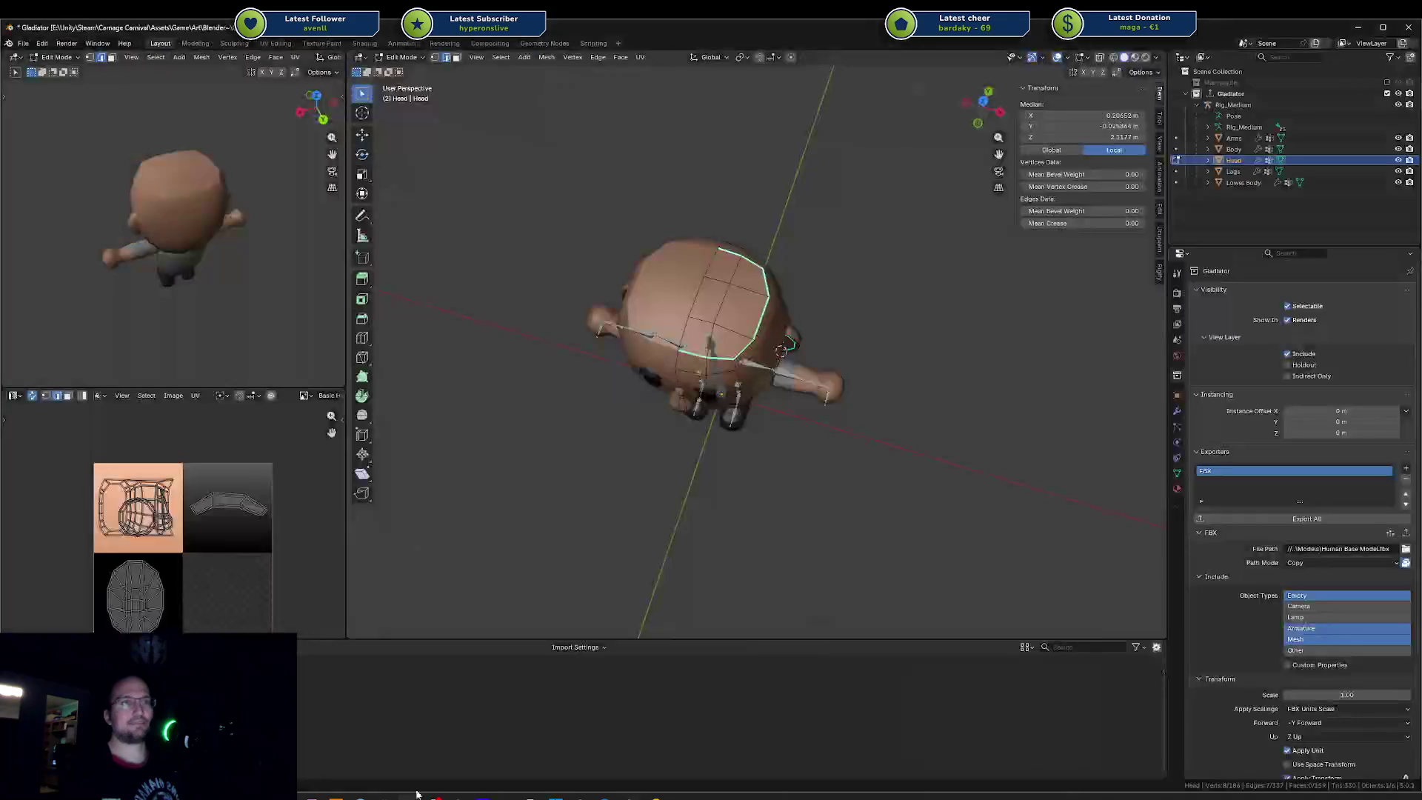
Step: Save Gladiator.blend, re-export the Gladiator collection, and check the Cheering animation in Unity
{"action": "middle_click_drag", "start_coordinate": [879, 355], "coordinate": [877, 315]}
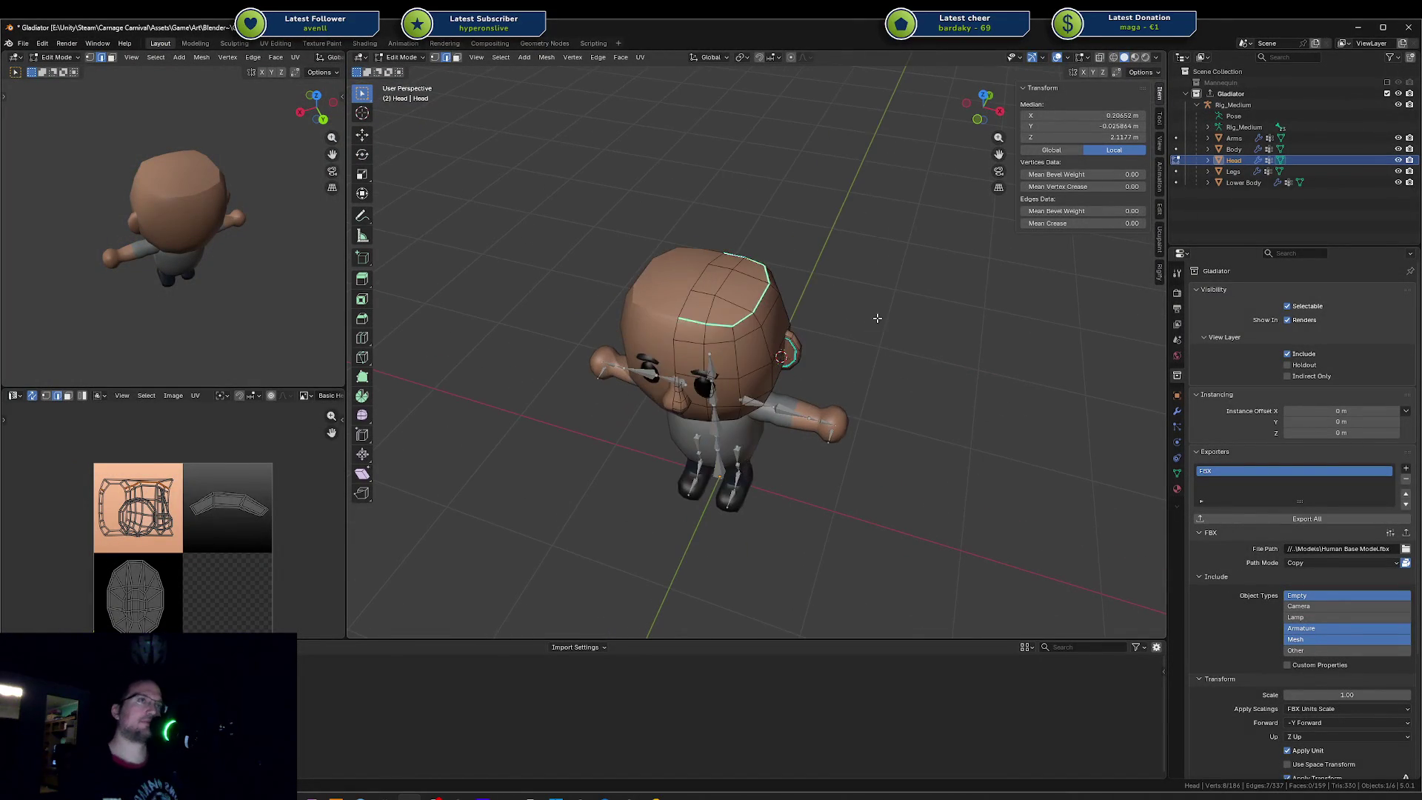
{"action": "left_click", "coordinate": [778, 328], "text": "alt"}
{"action": "key", "text": "ctrl+s"}
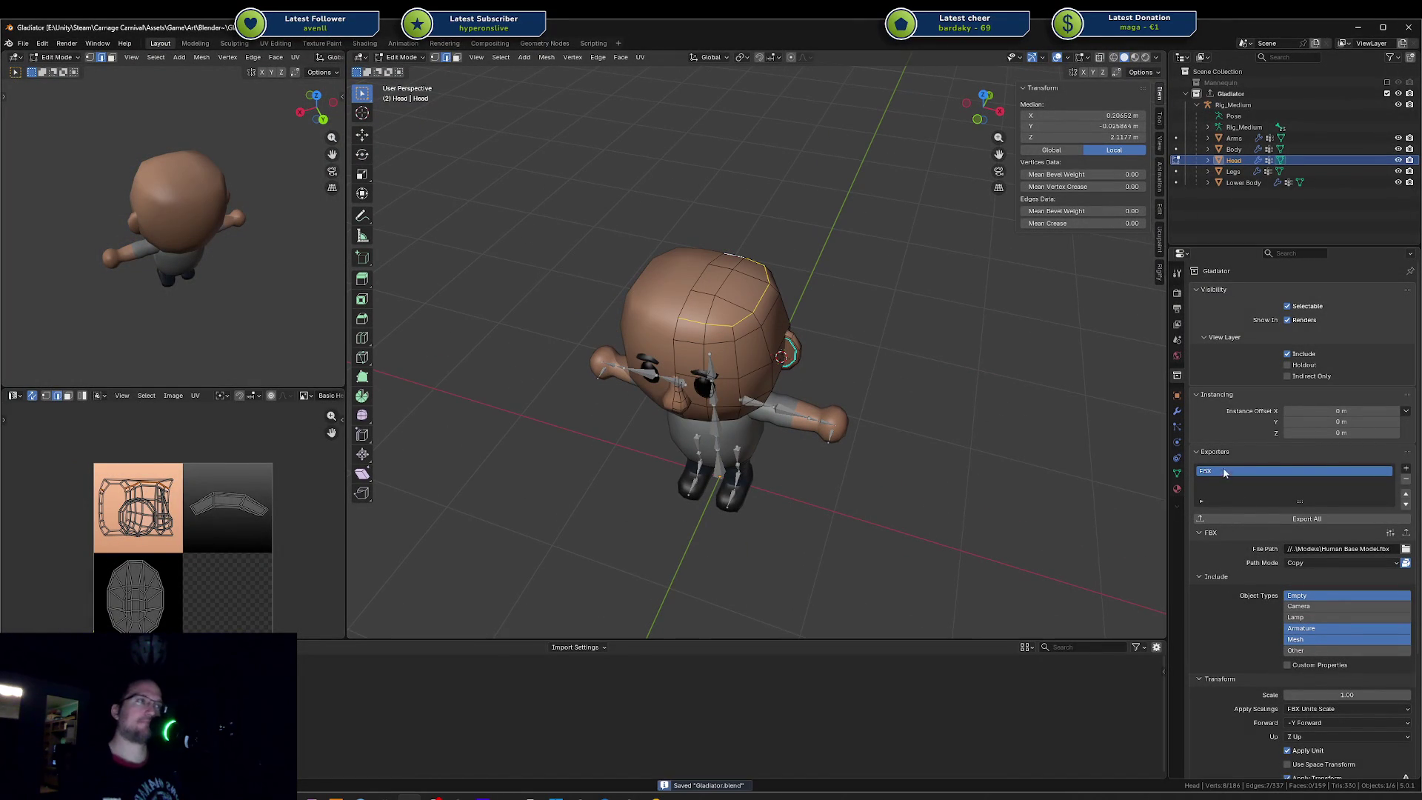
{"action": "left_click", "coordinate": [1266, 520]}
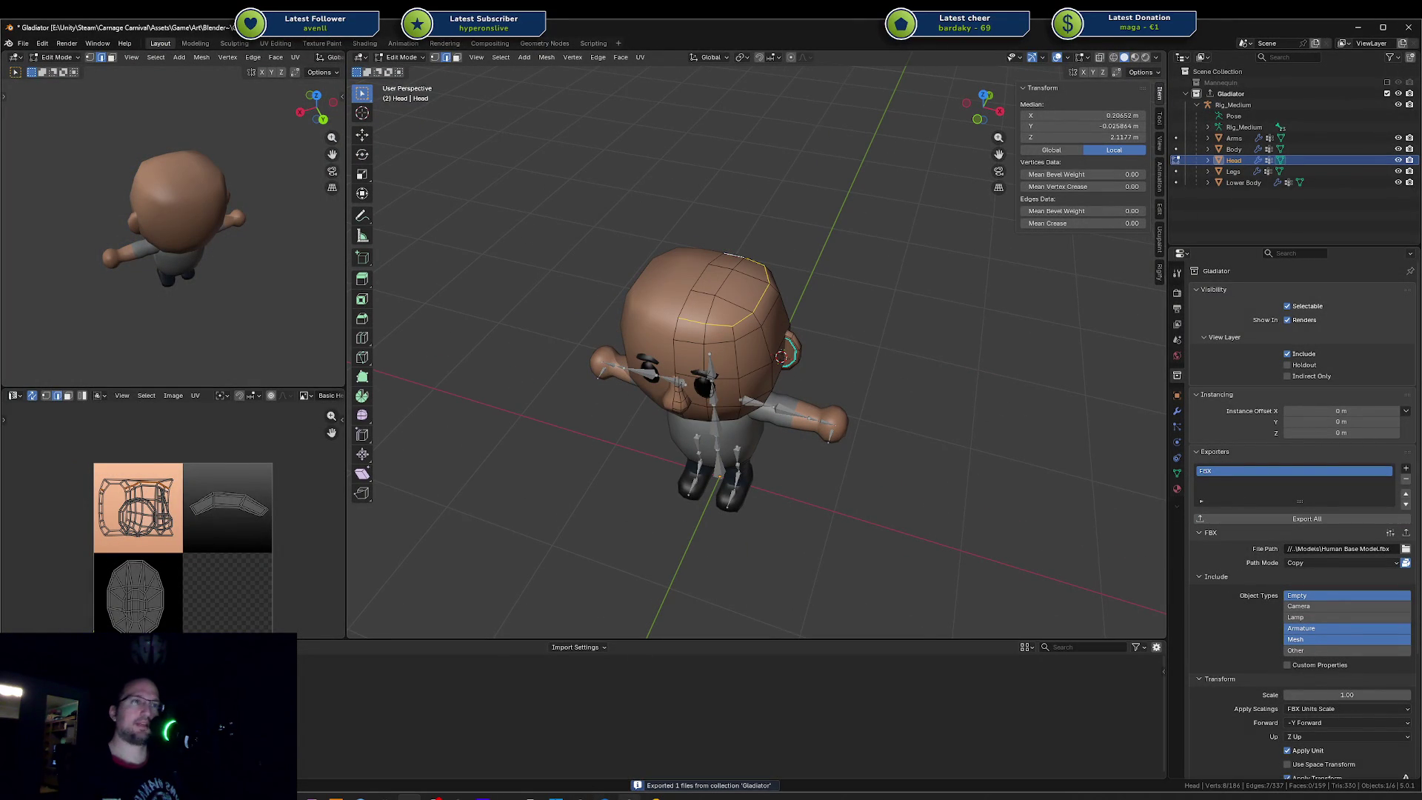
{"action": "key", "text": "alt+Tab"}
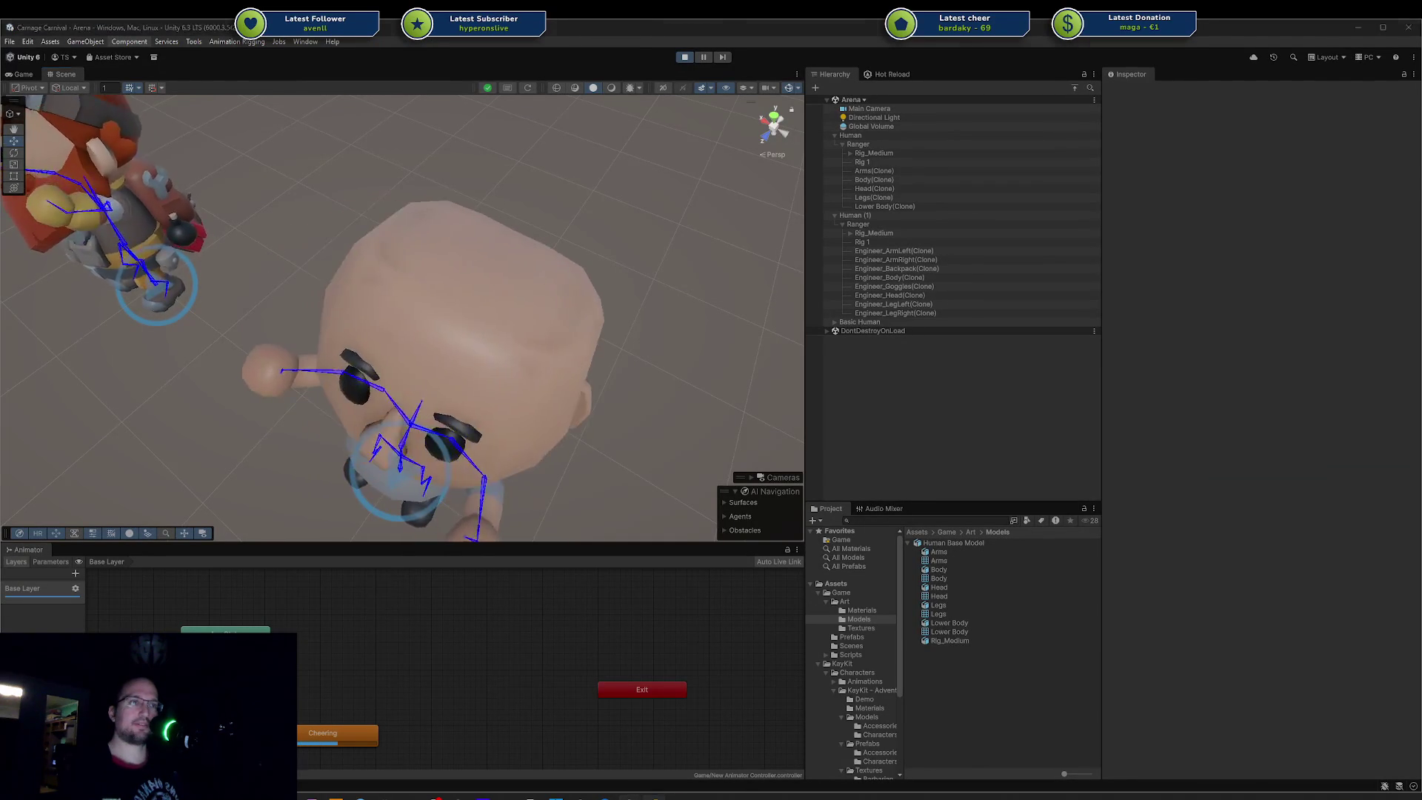
{"action": "key", "text": "alt+Tab"}
{"action": "key", "text": "alt+Tab"}
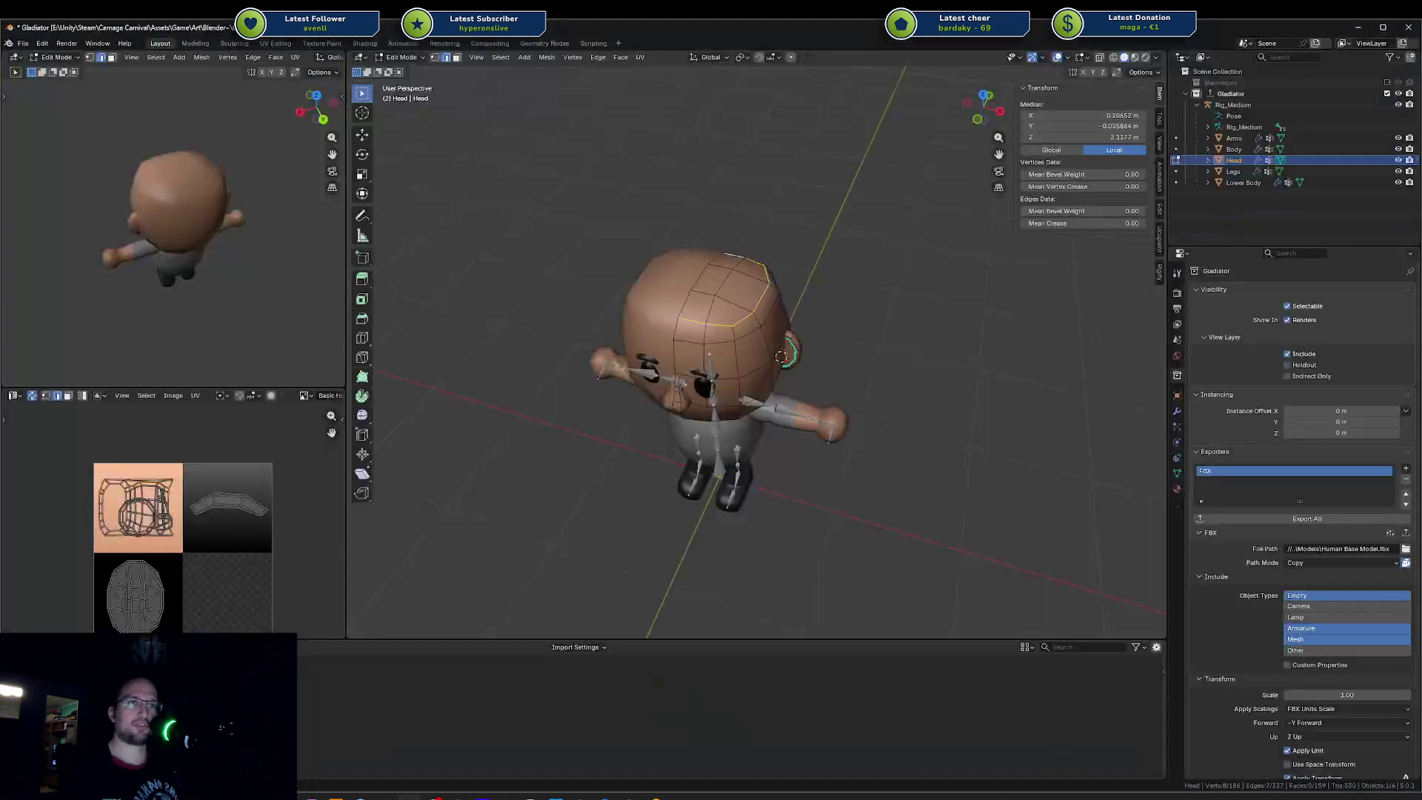
{"action": "scroll", "coordinate": [810, 327], "scroll_direction": "up", "scroll_amount": 3}
{"action": "scroll", "coordinate": [811, 327], "scroll_direction": "up", "scroll_amount": 3}
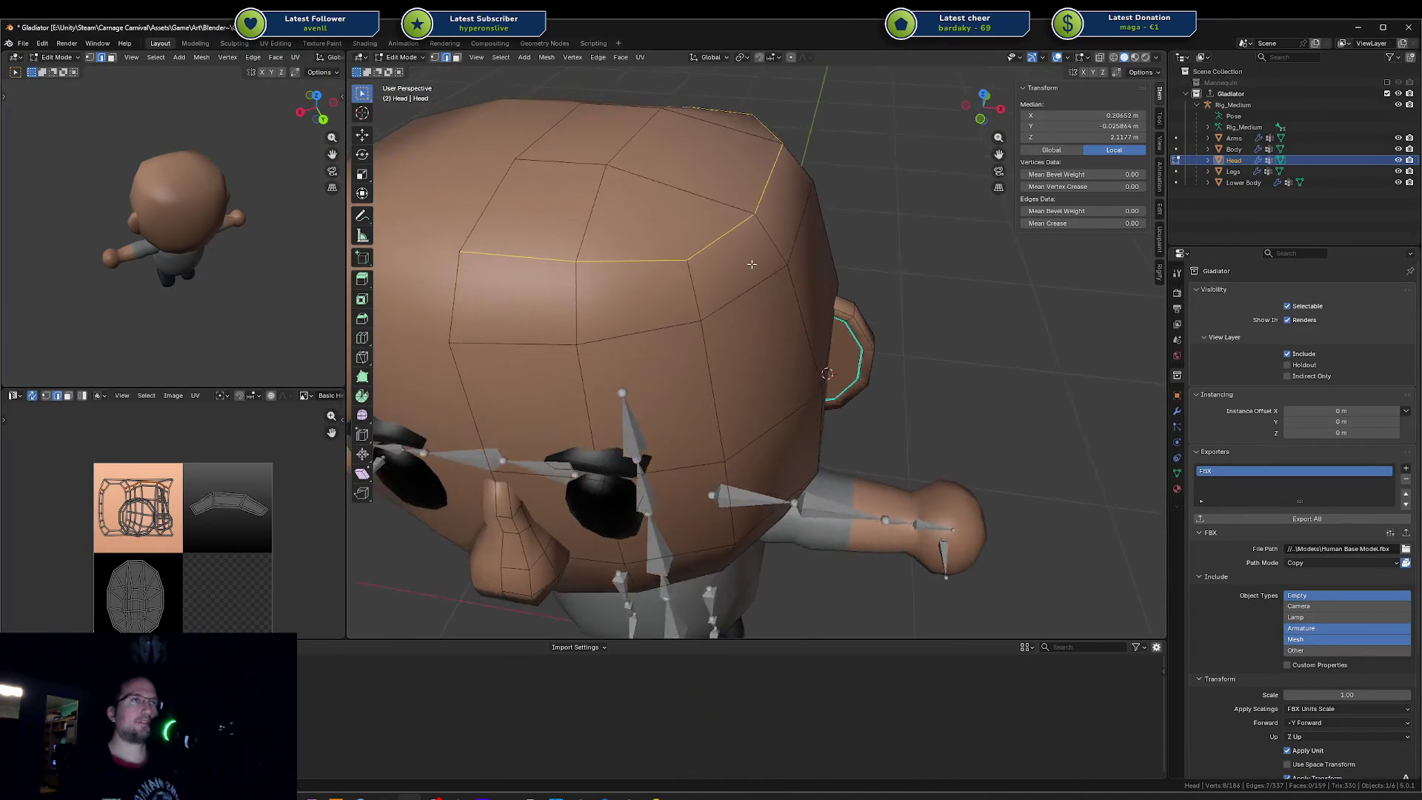
Step: Leave head mesh editing, make Rig_Medium active and briefly inspect its bones in Edit Mode
{"action": "middle_click_drag", "start_coordinate": [811, 328], "coordinate": [753, 245]}
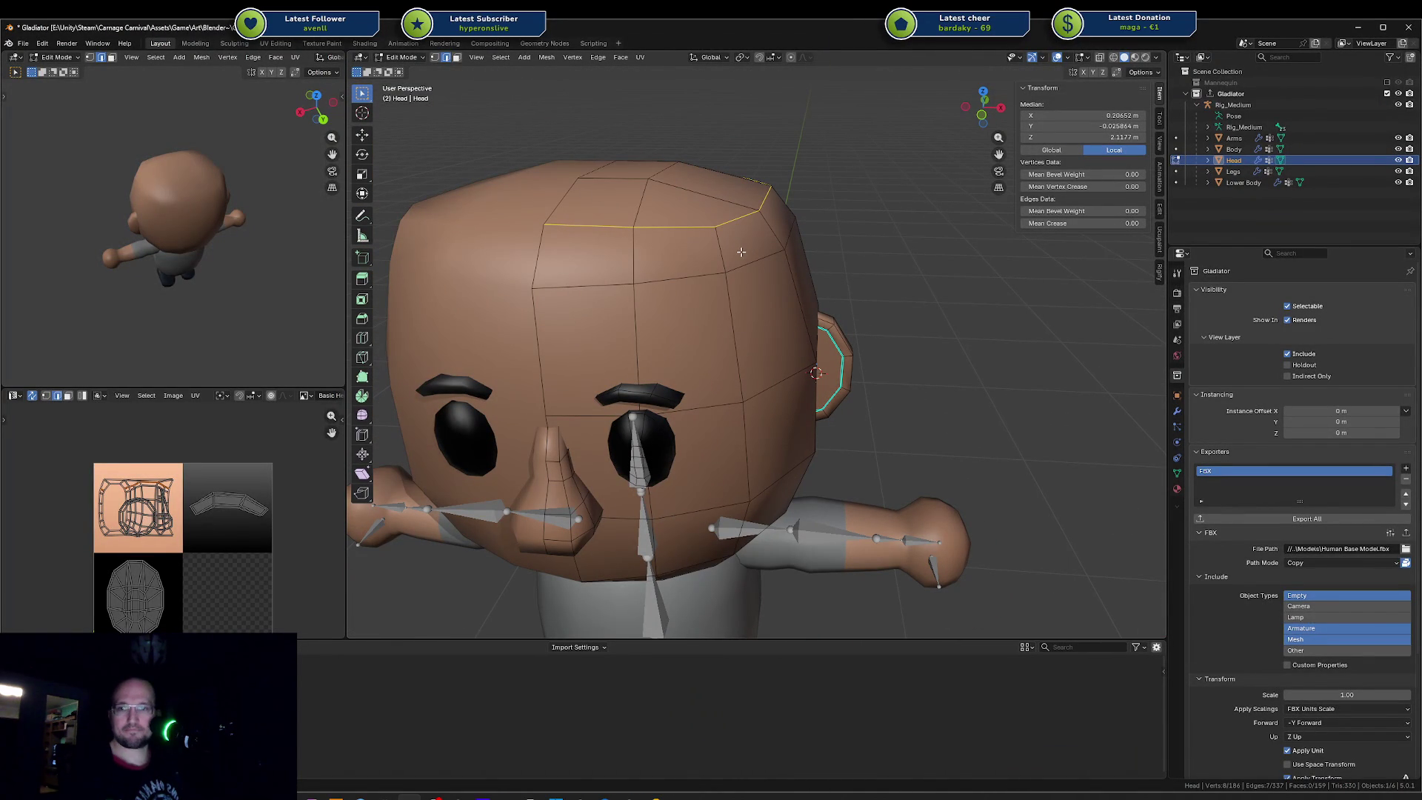
{"action": "scroll", "coordinate": [683, 217], "scroll_direction": "down", "scroll_amount": 3}
{"action": "mouse_move", "coordinate": [683, 217]}
{"action": "middle_mouse_down"}
{"action": "mouse_move", "coordinate": [787, 328]}
{"action": "mouse_move", "coordinate": [777, 278]}
{"action": "mouse_move", "coordinate": [758, 336]}
{"action": "middle_mouse_up"}
{"action": "key", "text": "Tab"}
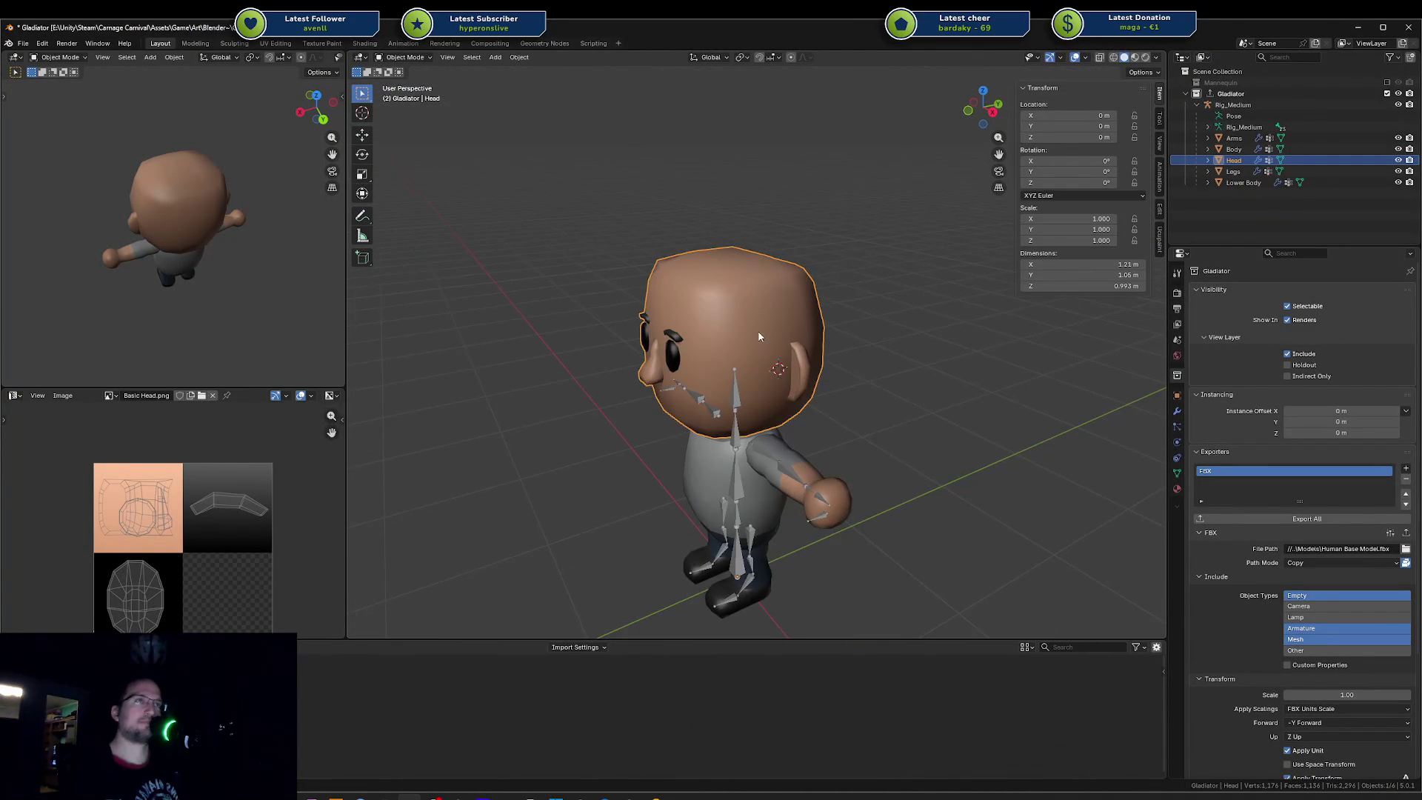
{"action": "left_click", "coordinate": [736, 376]}
{"action": "key", "text": "shift+a"}
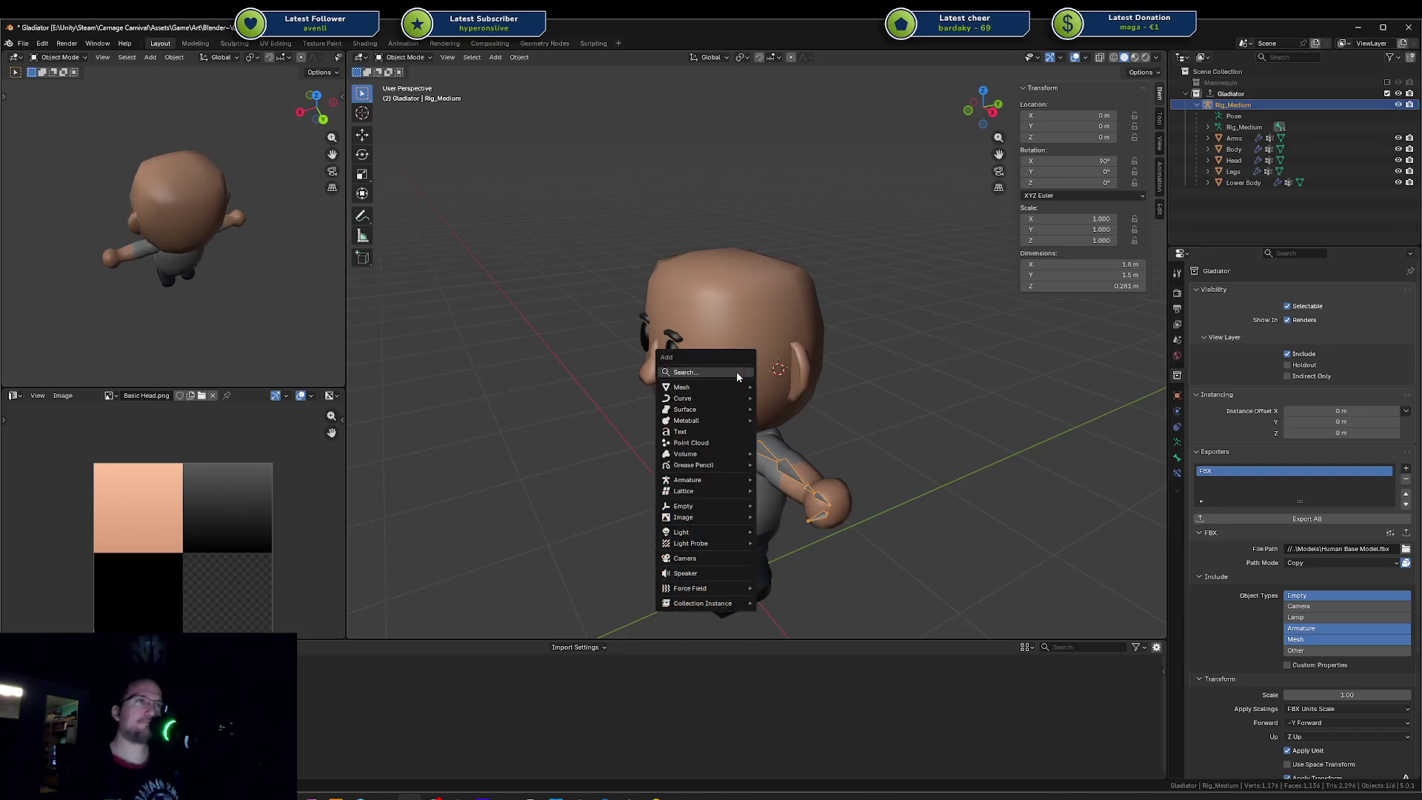
{"action": "key", "text": "Escape"}
{"action": "key", "text": "Tab"}
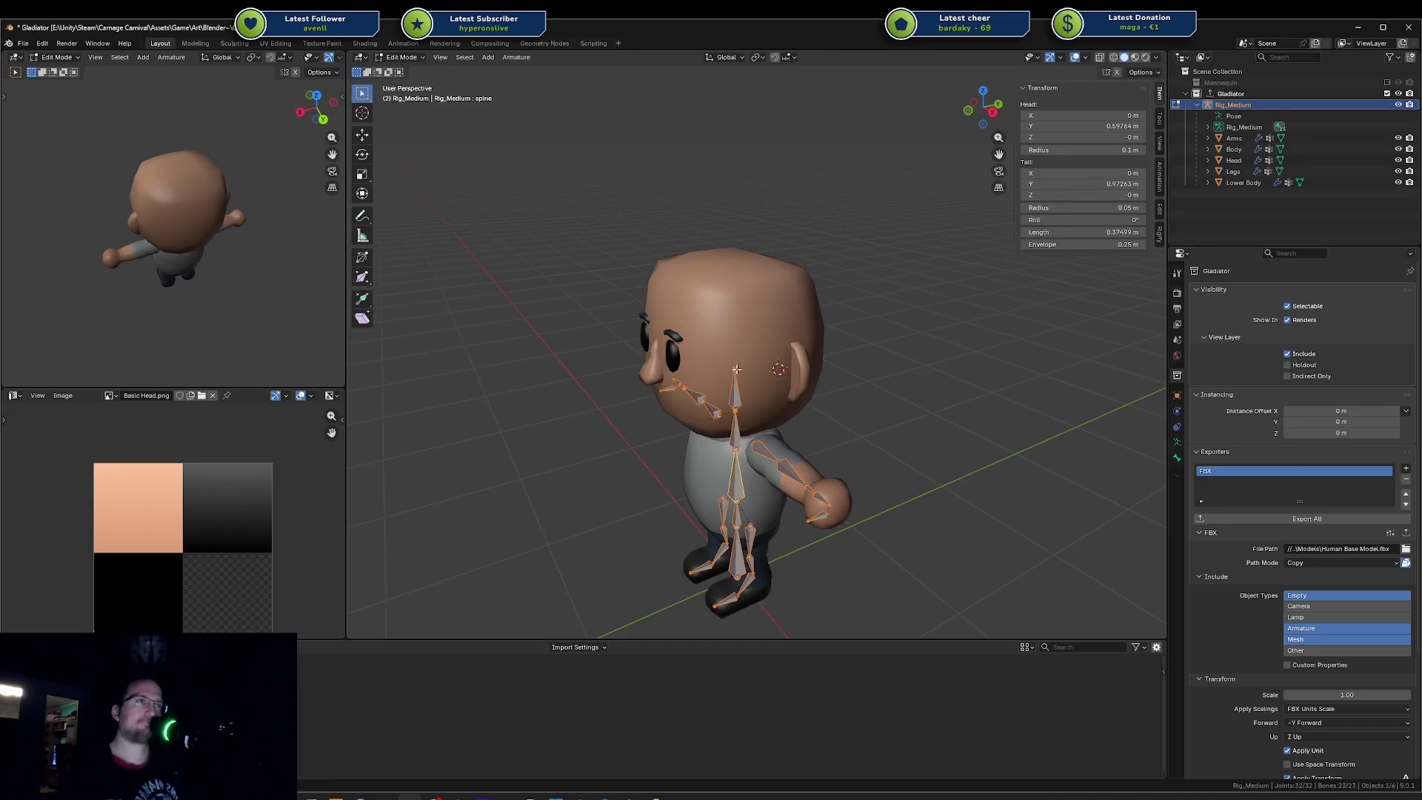
{"action": "key", "text": "Tab"}
Step: Make Head the active object and bring up the Shift+A add-object list
{"action": "left_click", "coordinate": [826, 305]}
{"action": "middle_click_drag", "start_coordinate": [825, 306], "coordinate": [871, 310]}
{"action": "key", "text": "shift+a"}
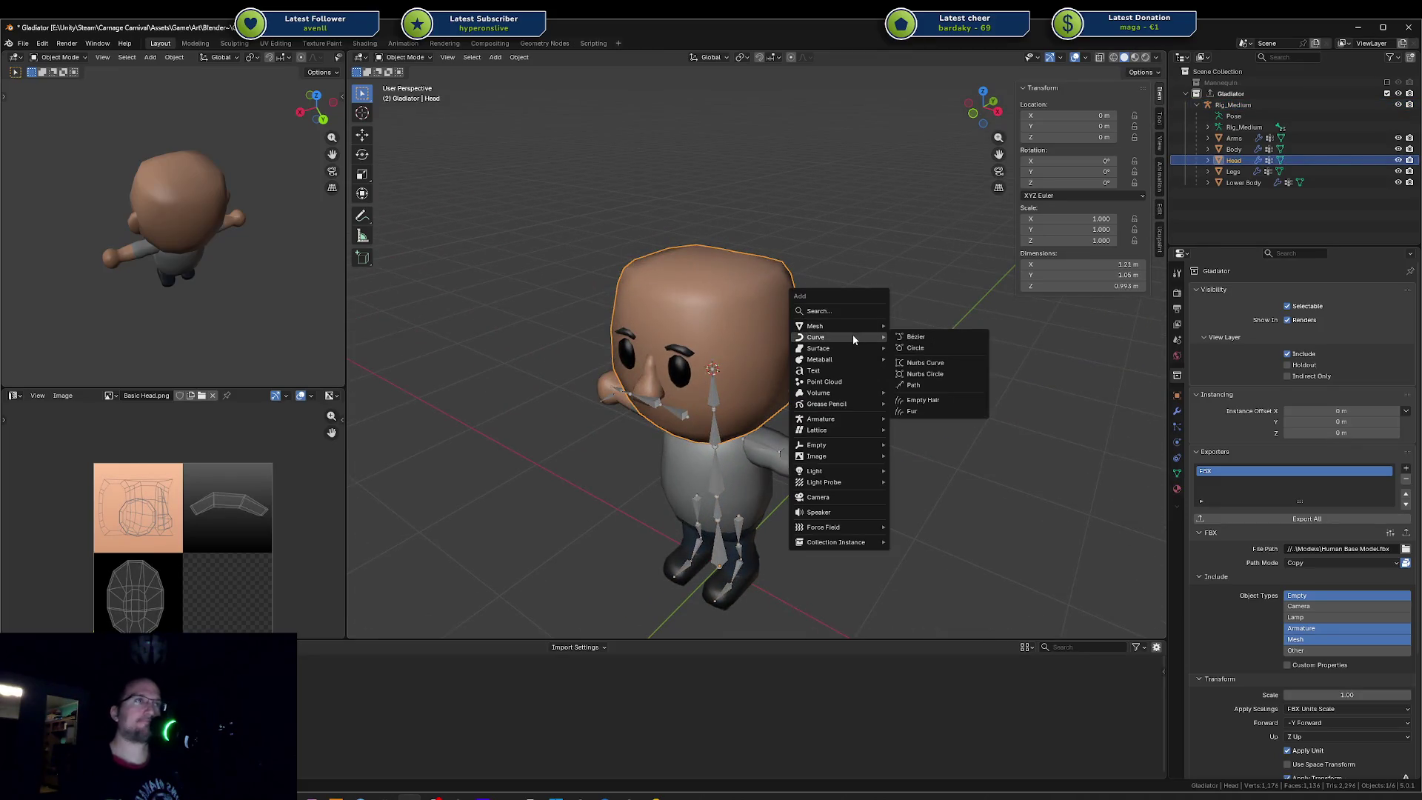
{"action": "mouse_move", "coordinate": [817, 326]}
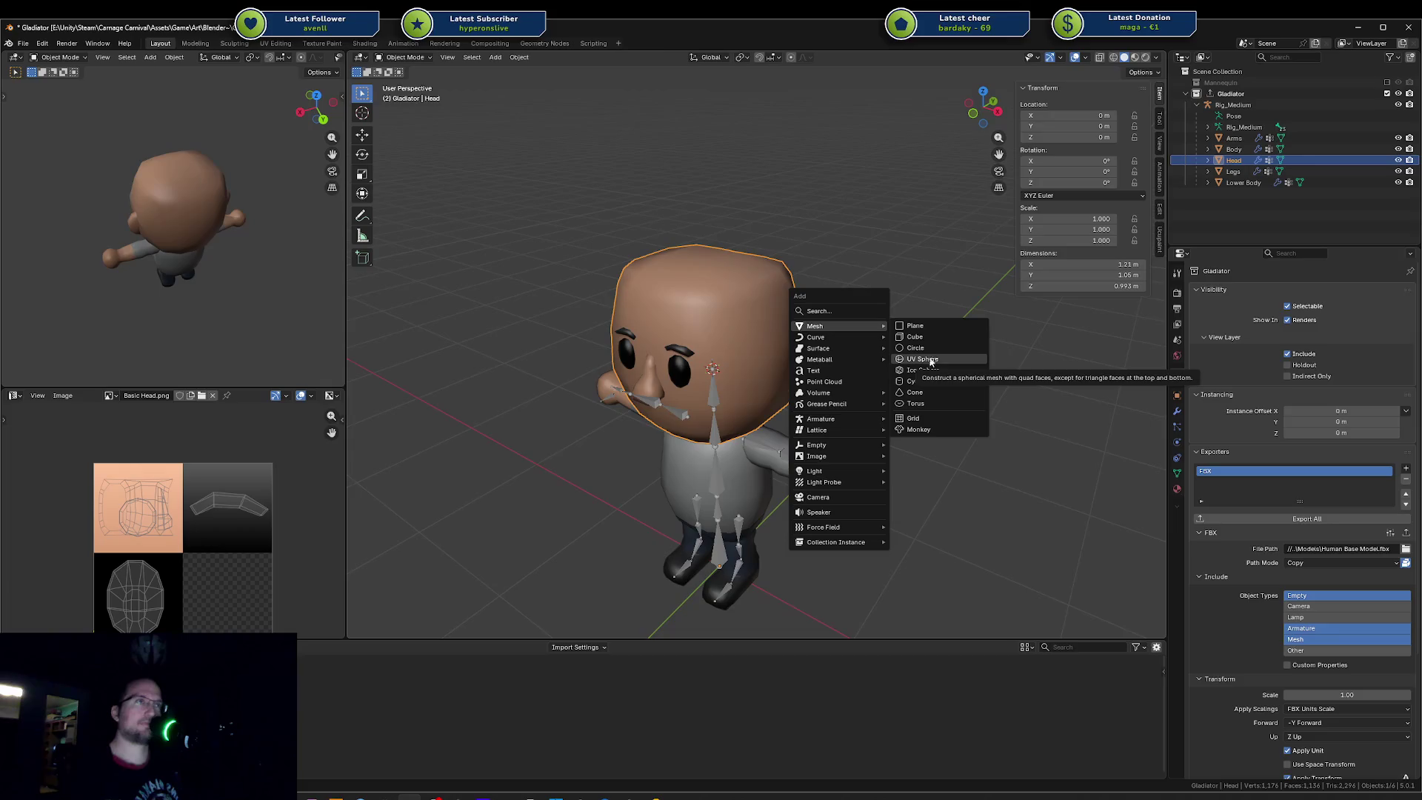
Step: Add a UV sphere and set it to 12 segments and 8 rings in the operator panel
{"action": "left_click", "coordinate": [930, 360]}
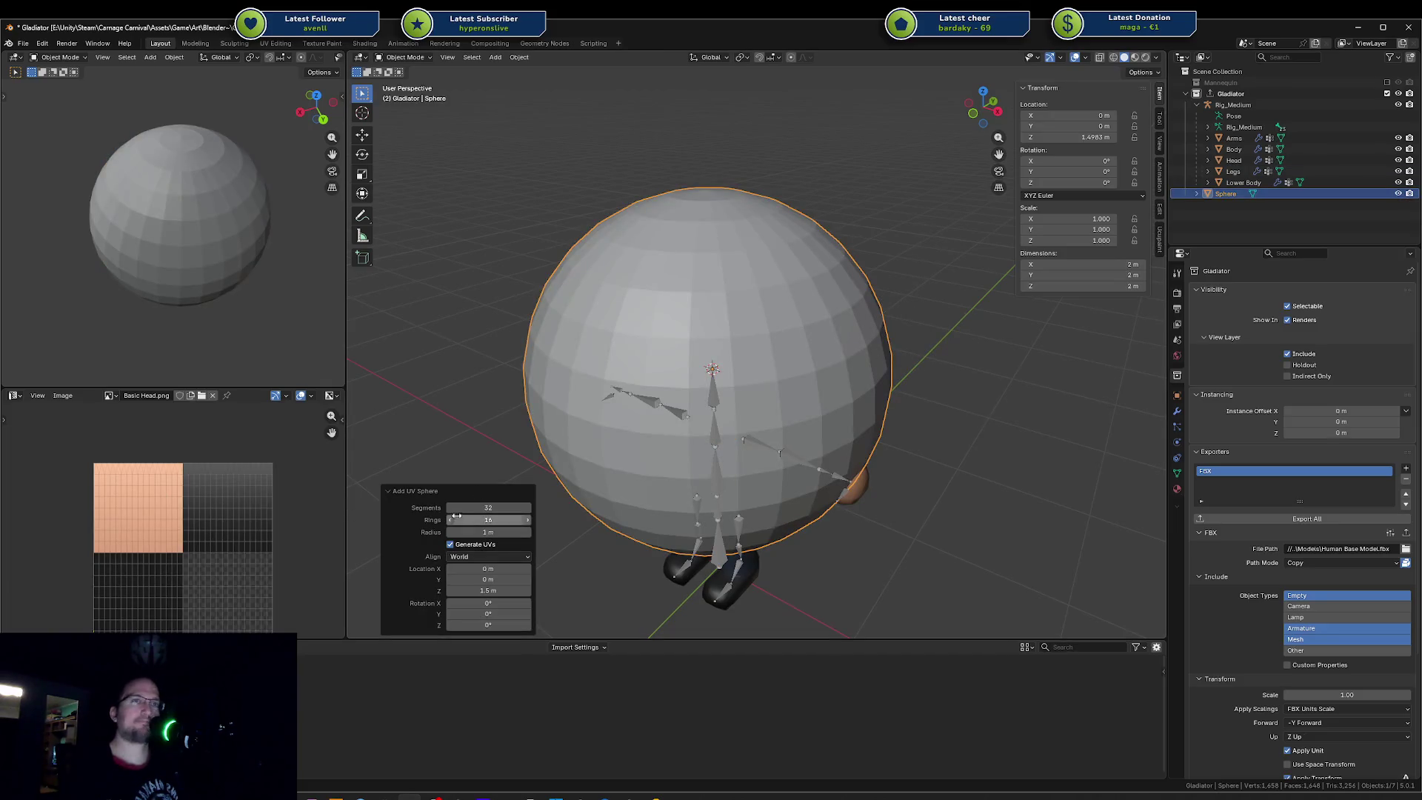
{"action": "left_click_drag", "start_coordinate": [489, 508], "coordinate": [451, 522]}
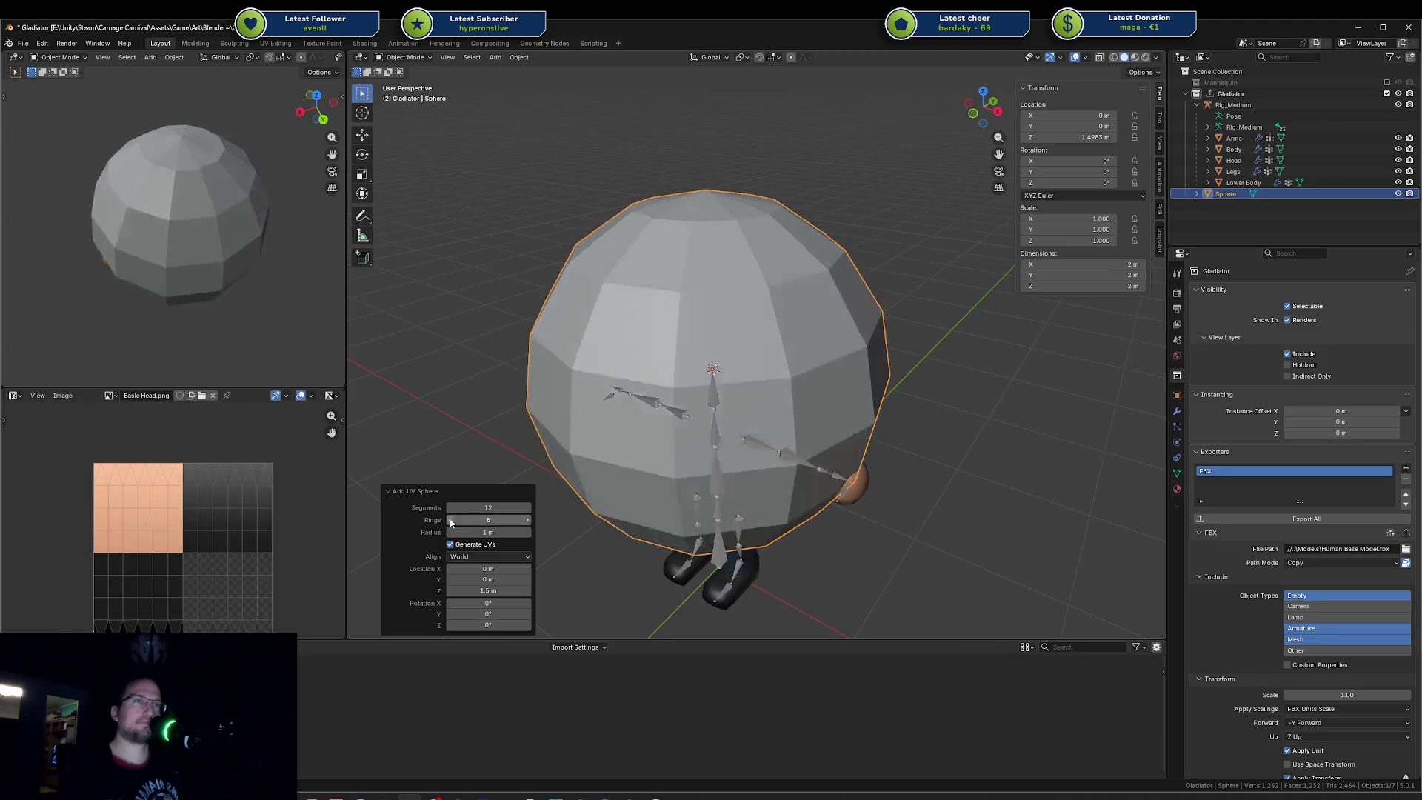
{"action": "left_click", "coordinate": [448, 508]}
{"action": "left_click", "coordinate": [448, 508]}
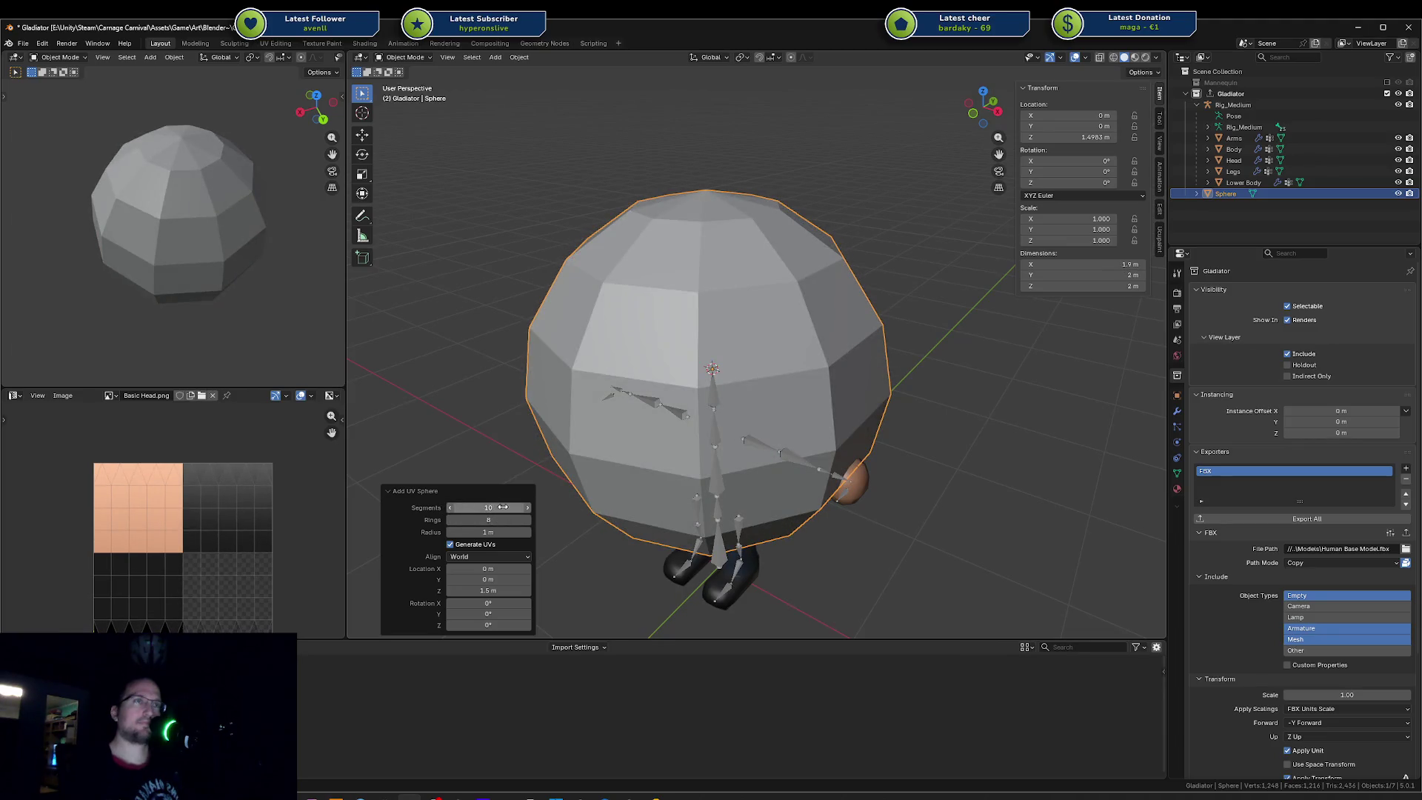
{"action": "left_click", "coordinate": [527, 509]}
{"action": "mouse_move", "coordinate": [528, 510]}
{"action": "middle_mouse_down"}
{"action": "mouse_move", "coordinate": [606, 338]}
{"action": "mouse_move", "coordinate": [611, 507]}
{"action": "mouse_move", "coordinate": [643, 480]}
{"action": "middle_mouse_up"}
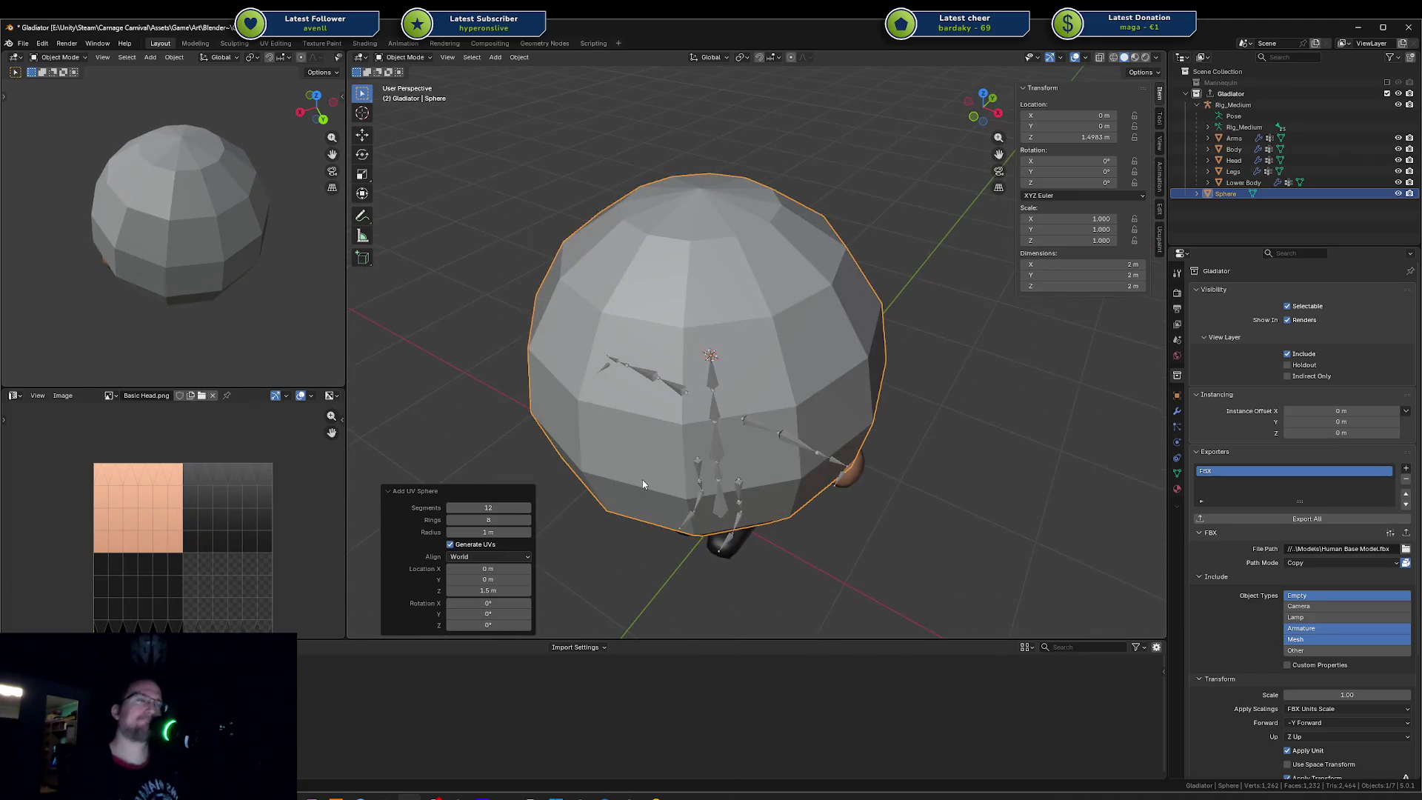
{"action": "right_click", "coordinate": [690, 275]}
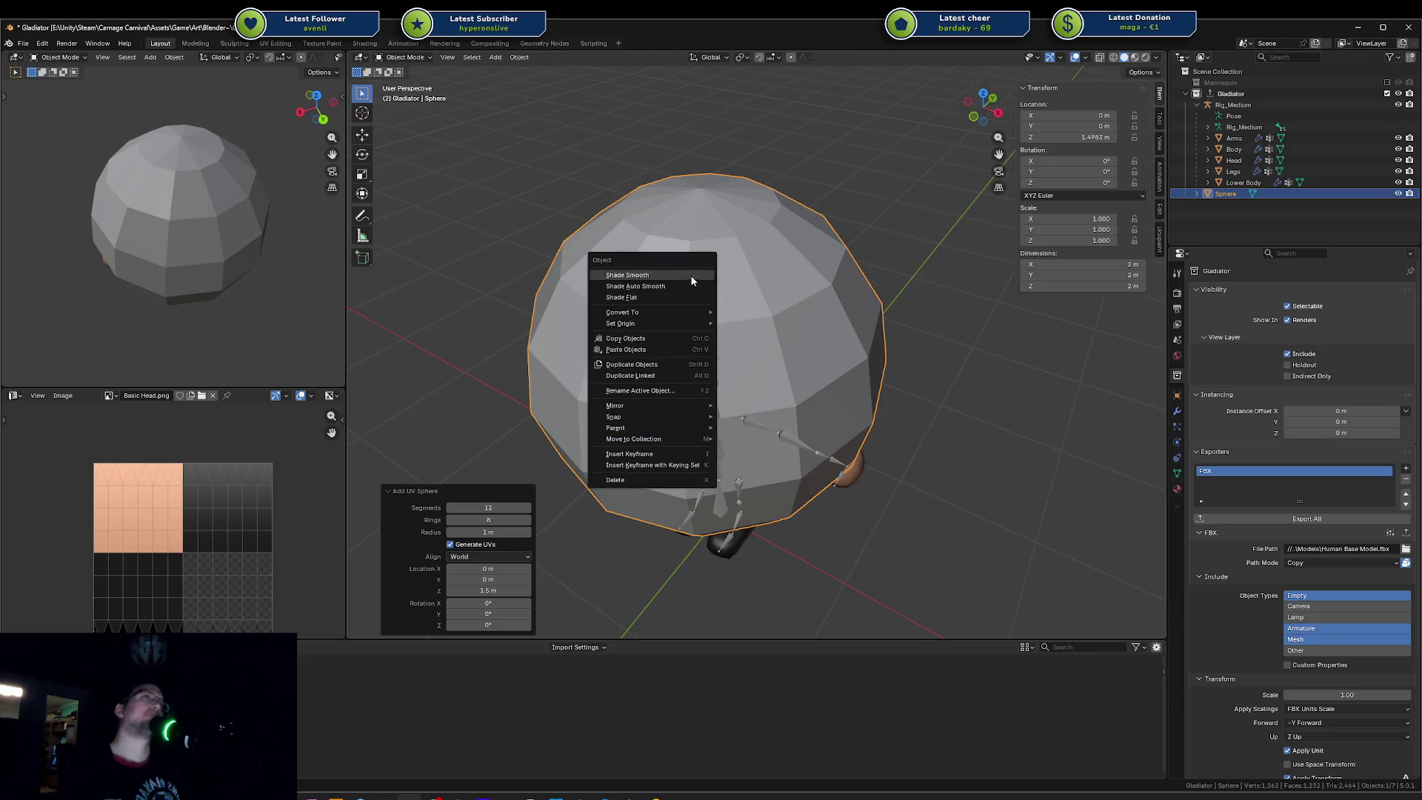
Step: Shade the sphere smooth, then scale it down and move it up along Z onto the character's head
{"action": "left_click", "coordinate": [692, 276]}
{"action": "mouse_move", "coordinate": [691, 277]}
{"action": "middle_mouse_down"}
{"action": "mouse_move", "coordinate": [889, 360]}
{"action": "mouse_move", "coordinate": [873, 279]}
{"action": "middle_mouse_up"}
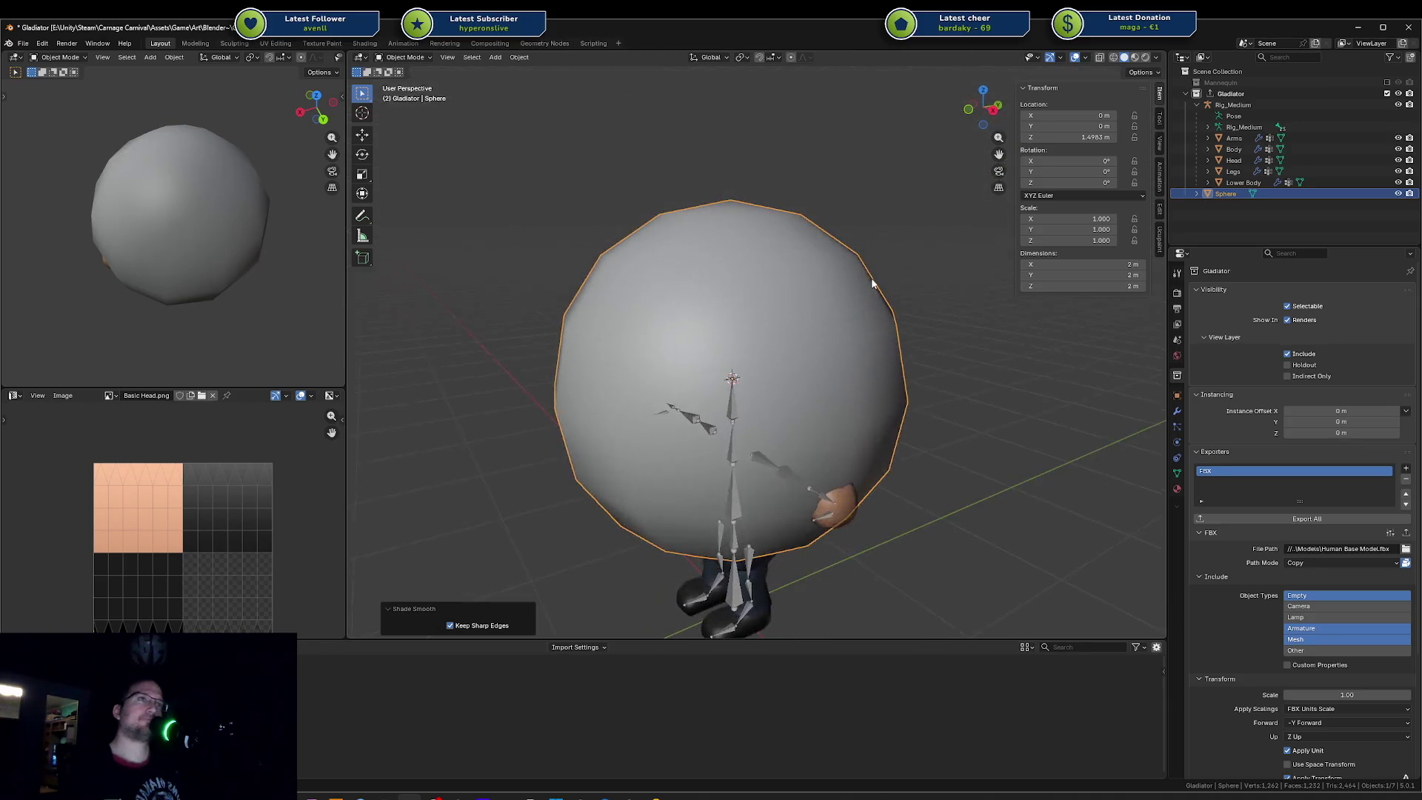
{"action": "key", "text": "Tab"}
{"action": "key", "text": "s"}
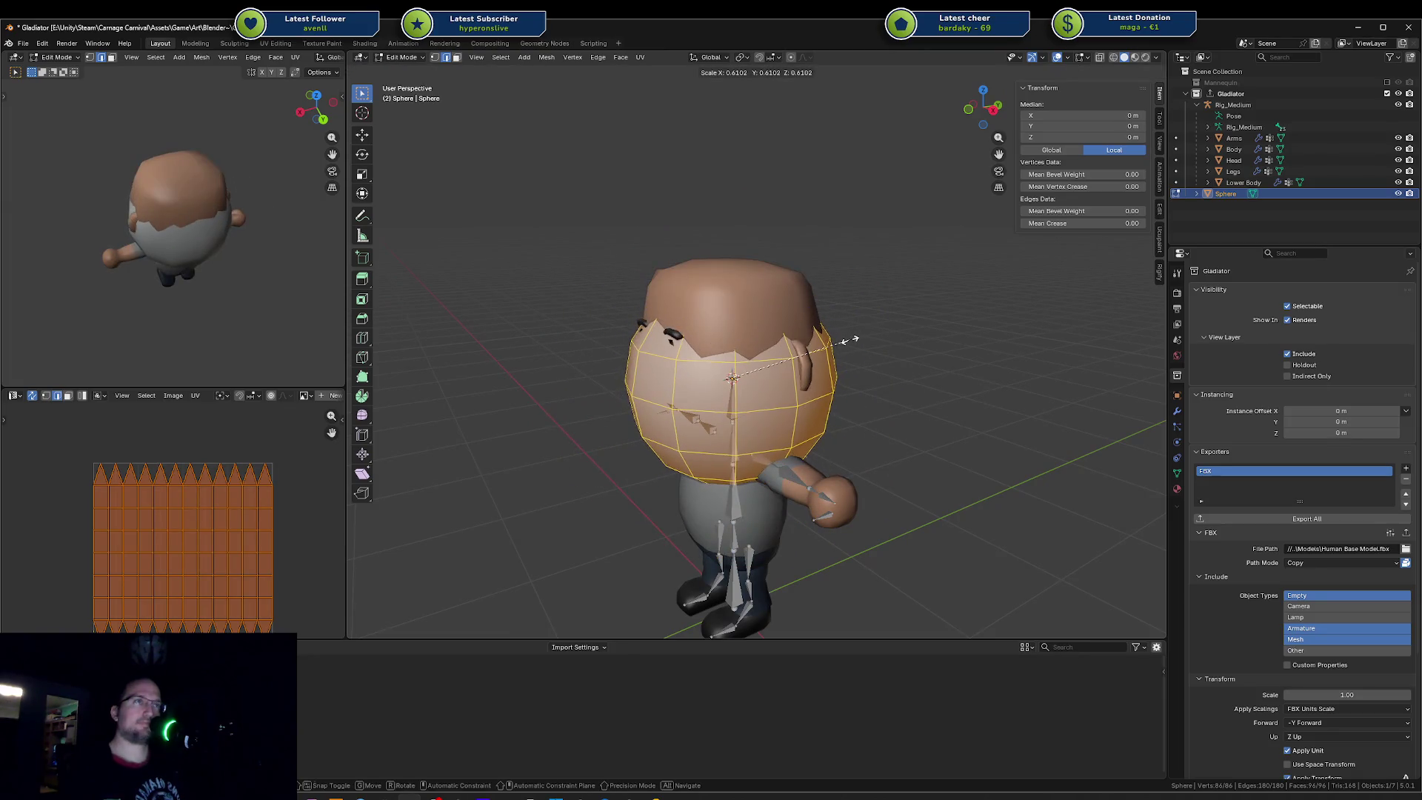
{"action": "left_click", "coordinate": [850, 339]}
{"action": "key", "text": "g"}
{"action": "key", "text": "z"}
{"action": "left_click", "coordinate": [848, 308]}
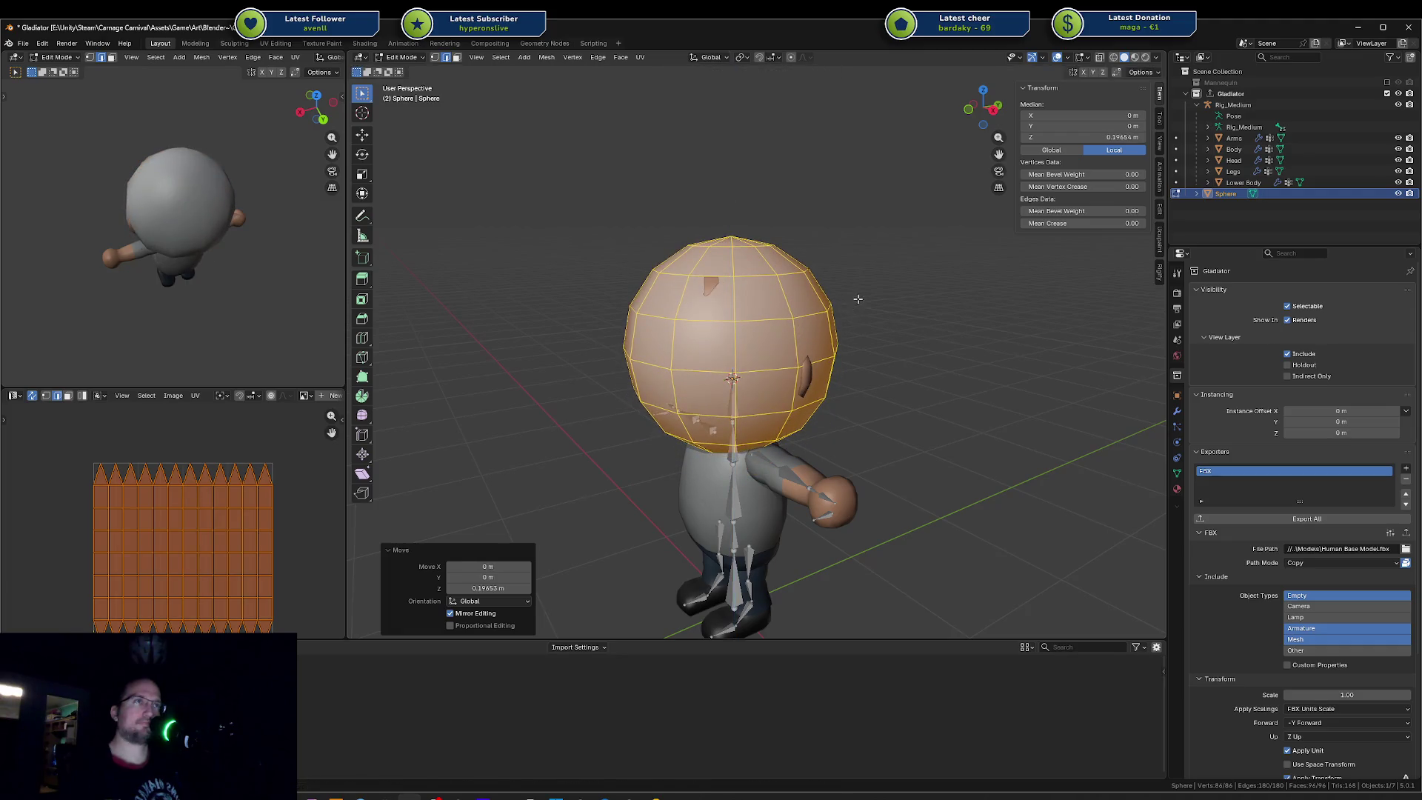
{"action": "key", "text": "s"}
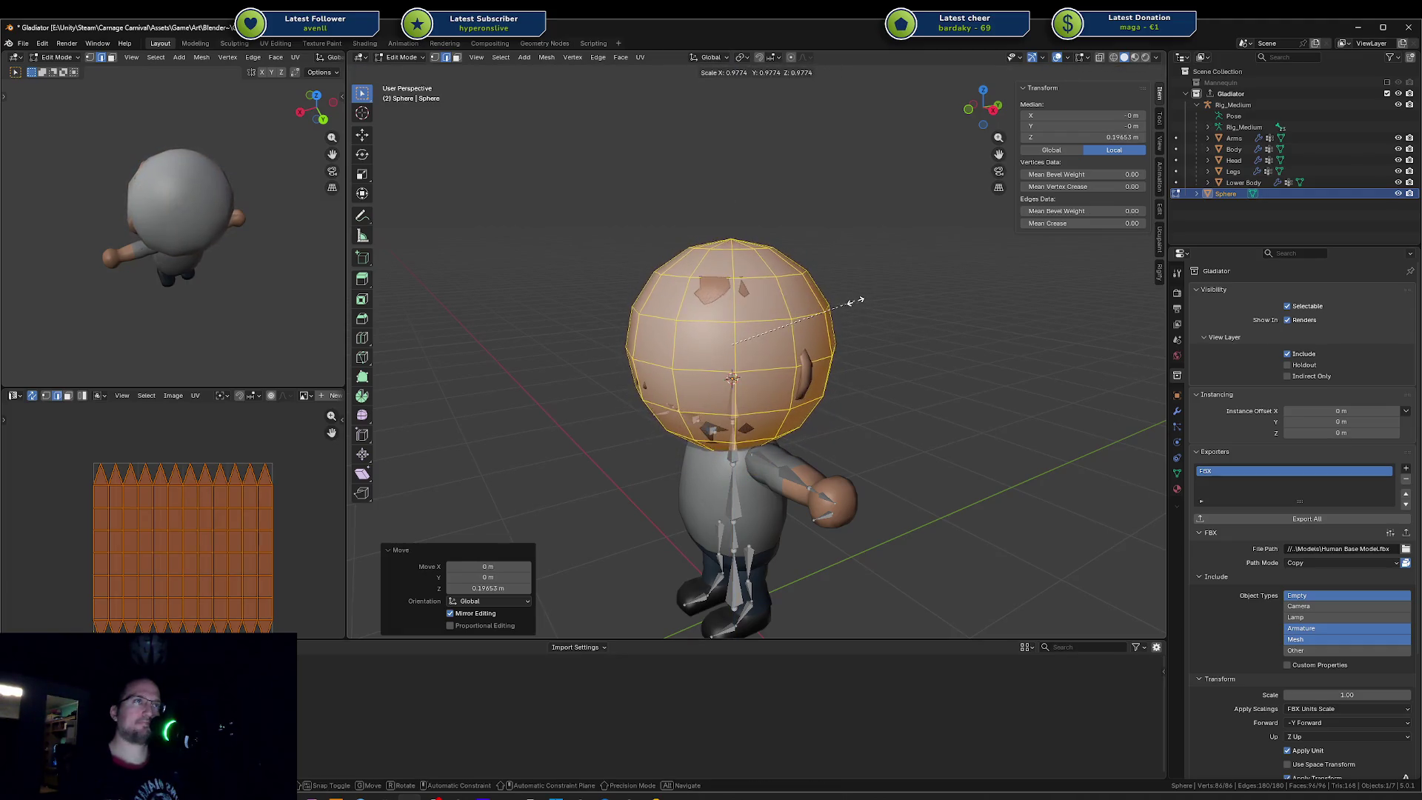
{"action": "left_click", "coordinate": [856, 302]}
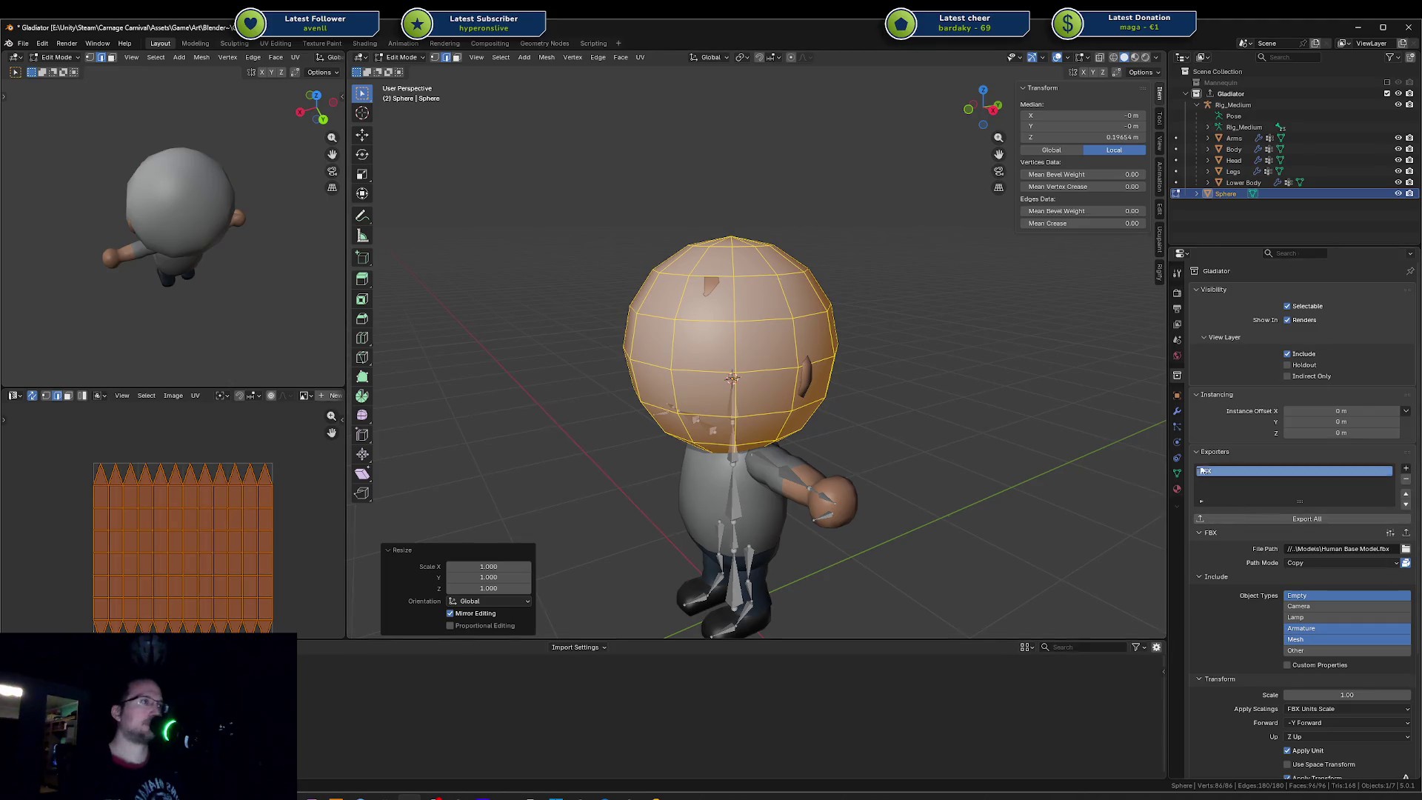
Step: Give the sphere the Basic Head material, shrink and move its UVs onto the skin-toned tile, and drop it under Rig_Medium
{"action": "left_click", "coordinate": [1179, 491]}
{"action": "left_click", "coordinate": [1196, 339]}
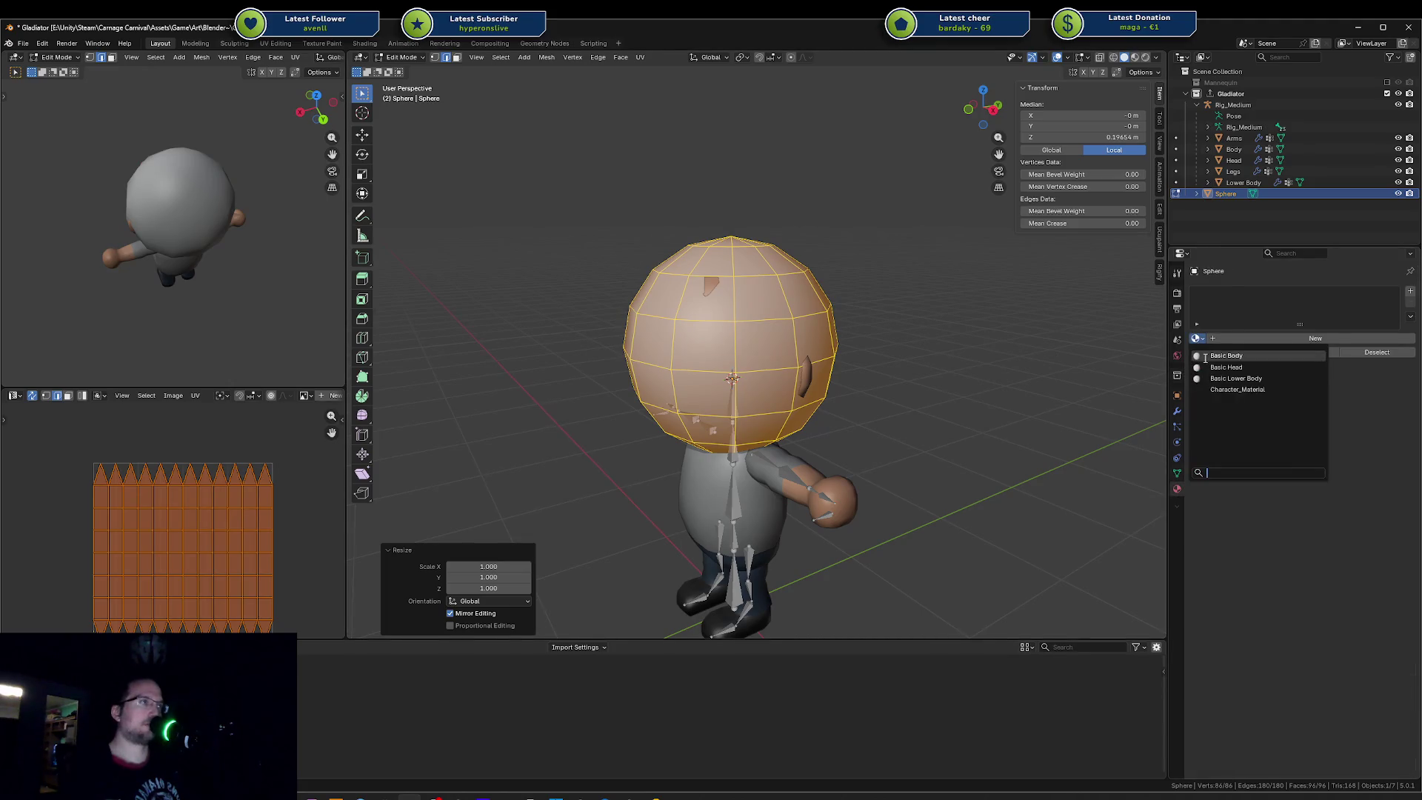
{"action": "left_click", "coordinate": [1222, 367]}
{"action": "key", "text": "alt+a"}
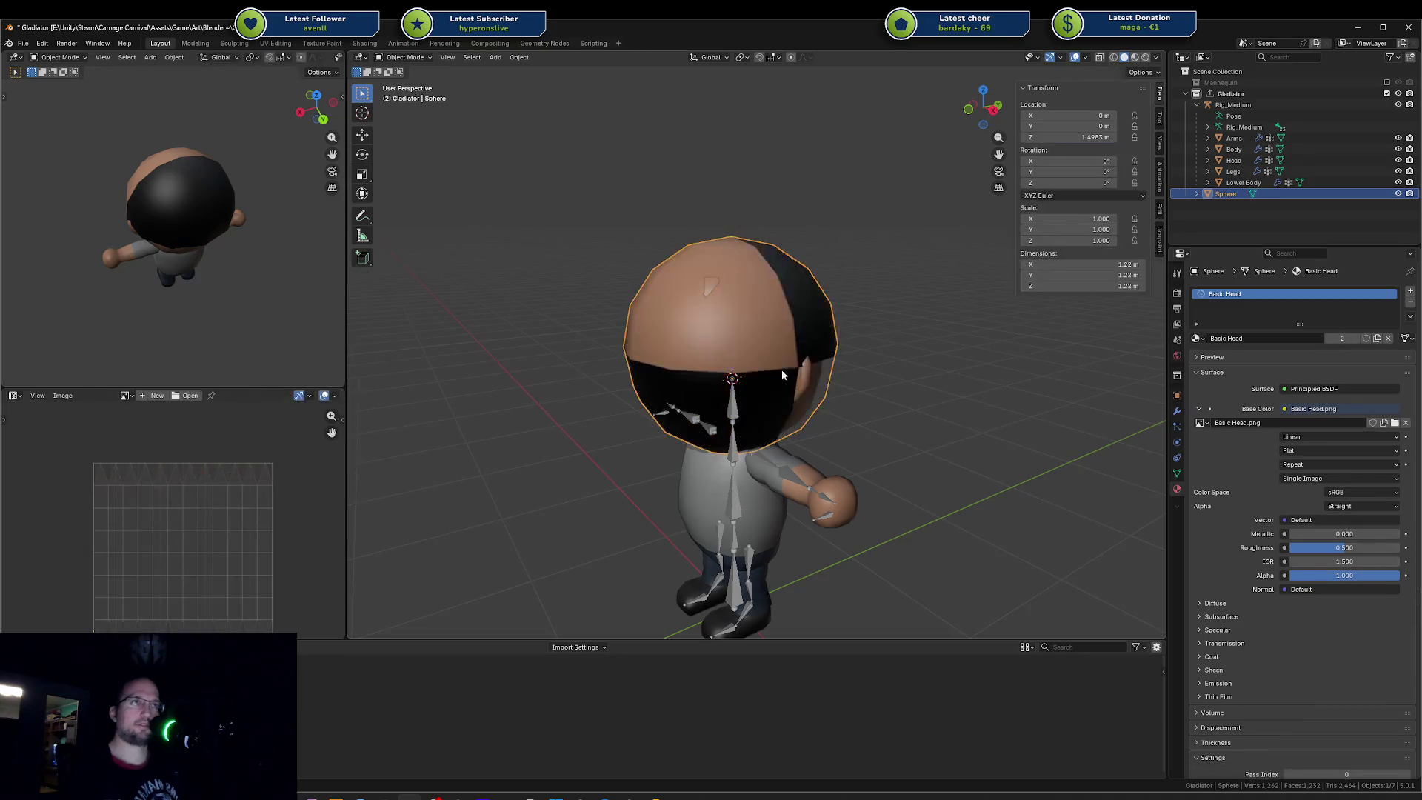
{"action": "key", "text": "a"}
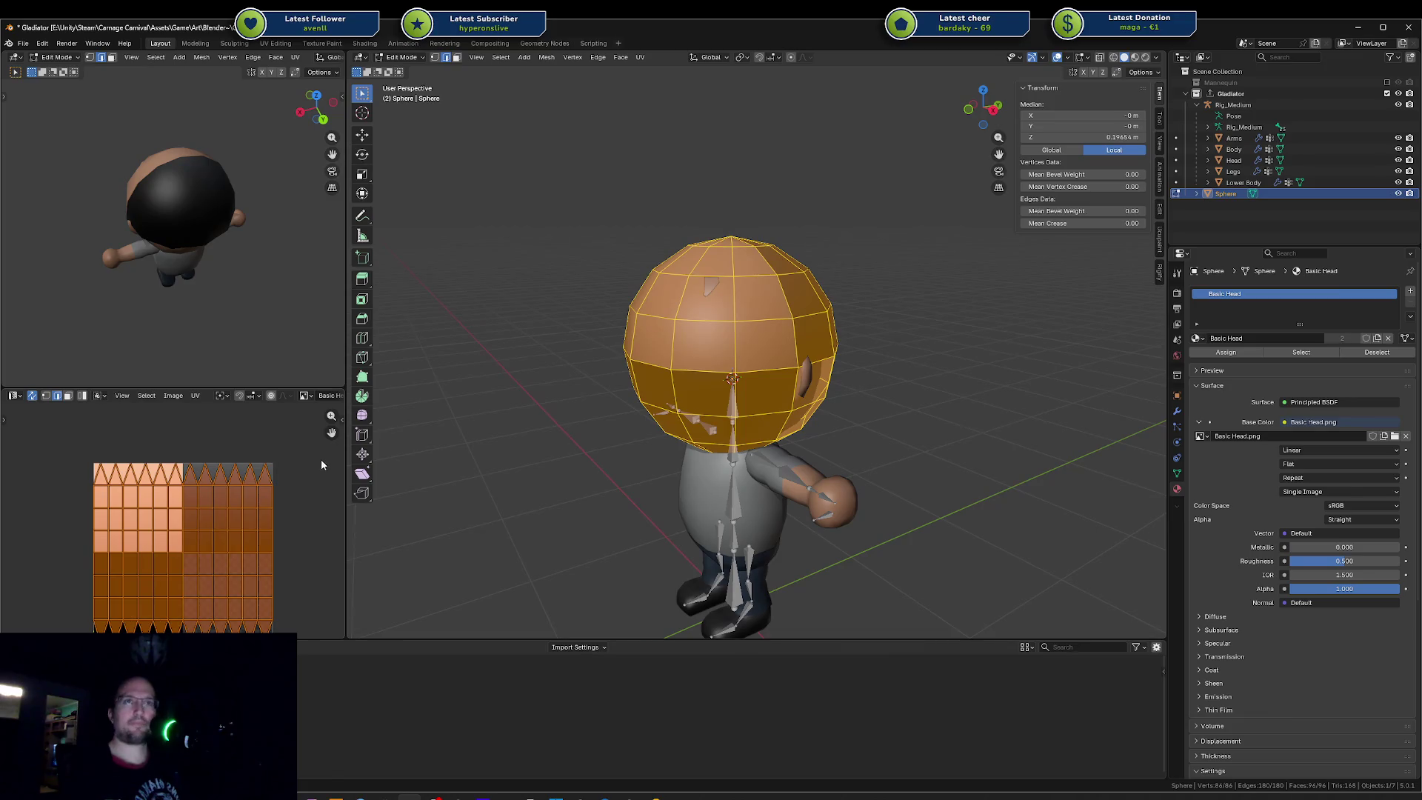
{"action": "key", "text": "s"}
{"action": "left_click", "coordinate": [235, 515]}
{"action": "key", "text": "g"}
{"action": "left_click", "coordinate": [192, 478]}
{"action": "key", "text": "Tab"}
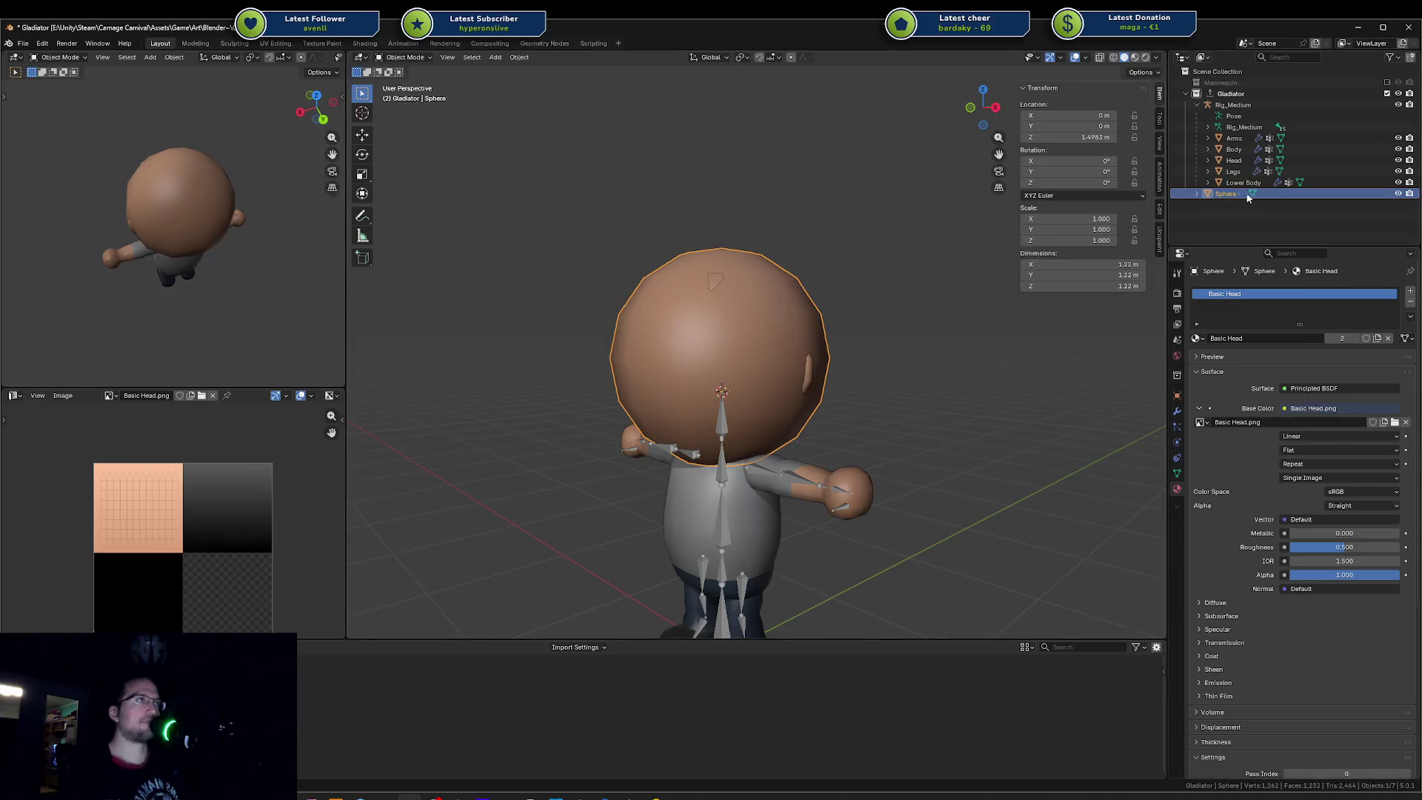
{"action": "left_click_drag", "start_coordinate": [1227, 183], "coordinate": [1223, 104]}
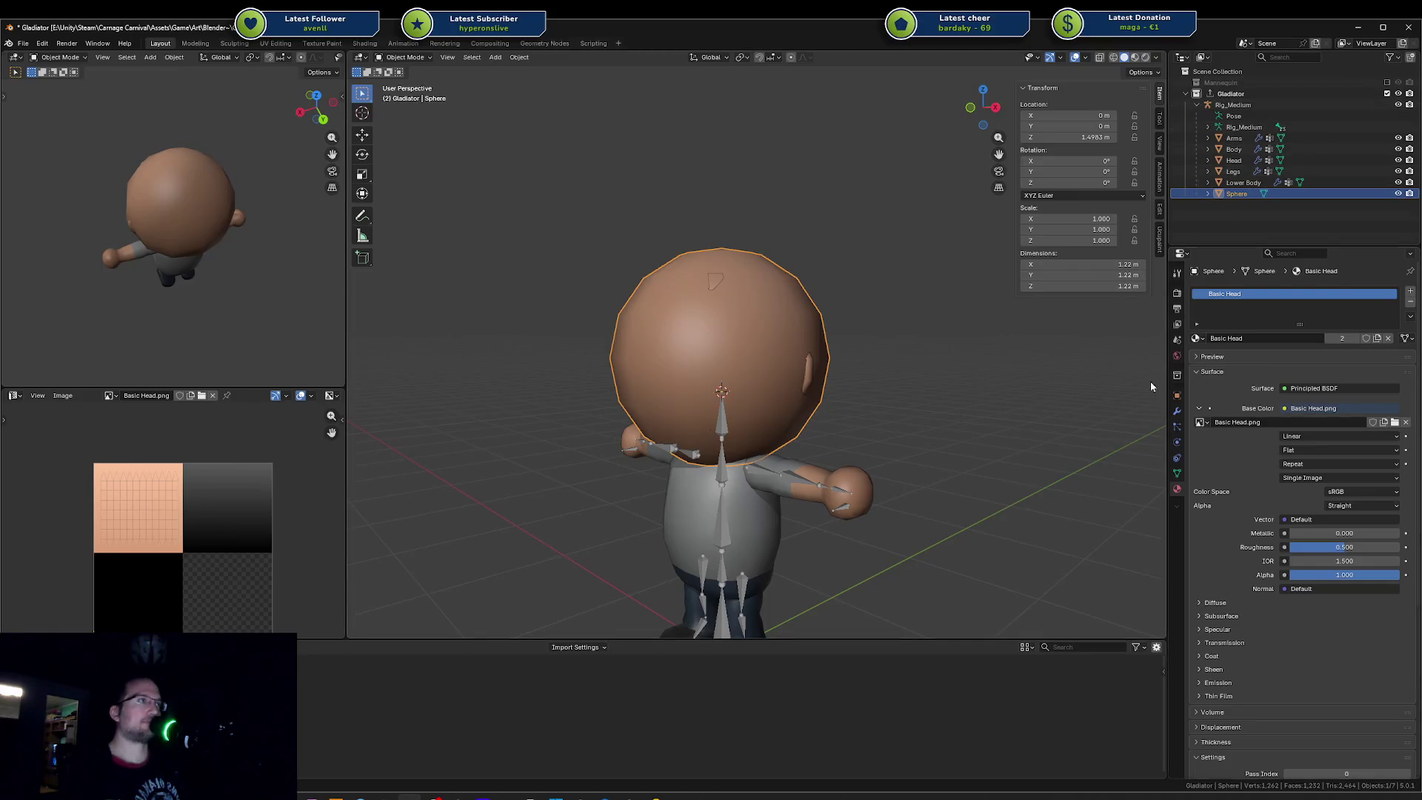
Step: Check the sphere's mesh data and modifiers, then parent it to Rig_Medium with empty groups
{"action": "left_click", "coordinate": [1178, 475]}
{"action": "left_click", "coordinate": [1177, 489]}
{"action": "left_click", "coordinate": [1177, 414]}
{"action": "left_click", "coordinate": [1180, 474]}
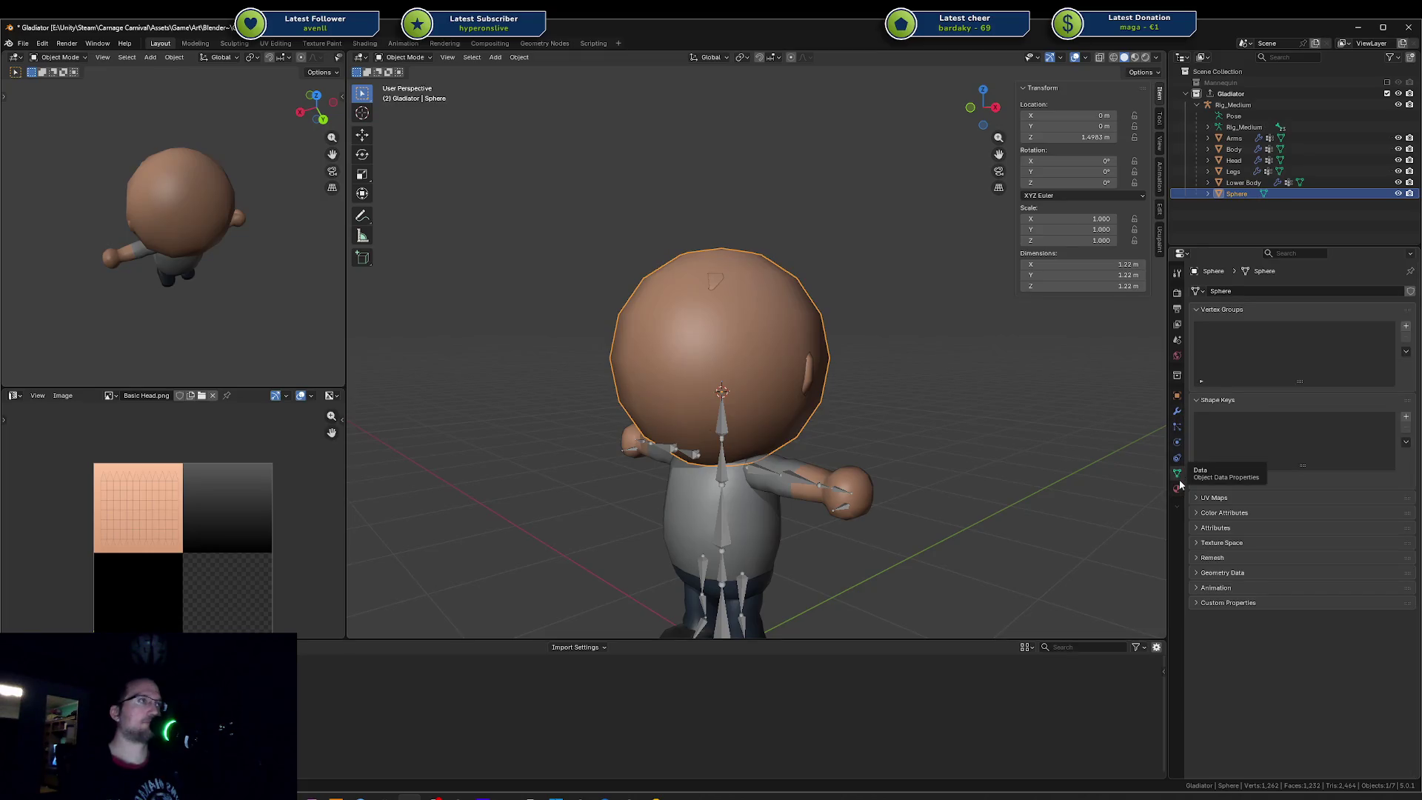
{"action": "left_click", "coordinate": [1178, 490]}
{"action": "left_click", "coordinate": [1178, 474]}
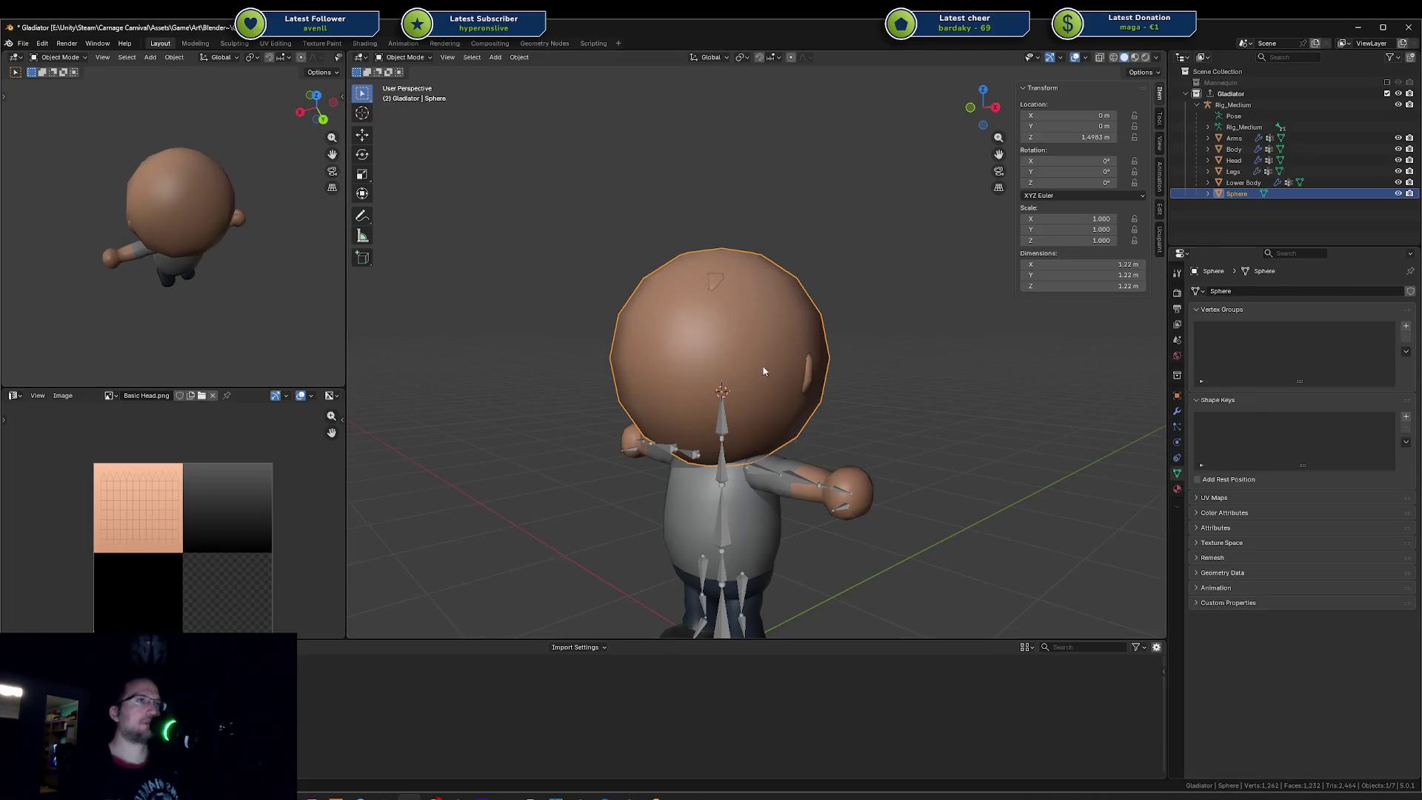
{"action": "left_click", "coordinate": [725, 432]}
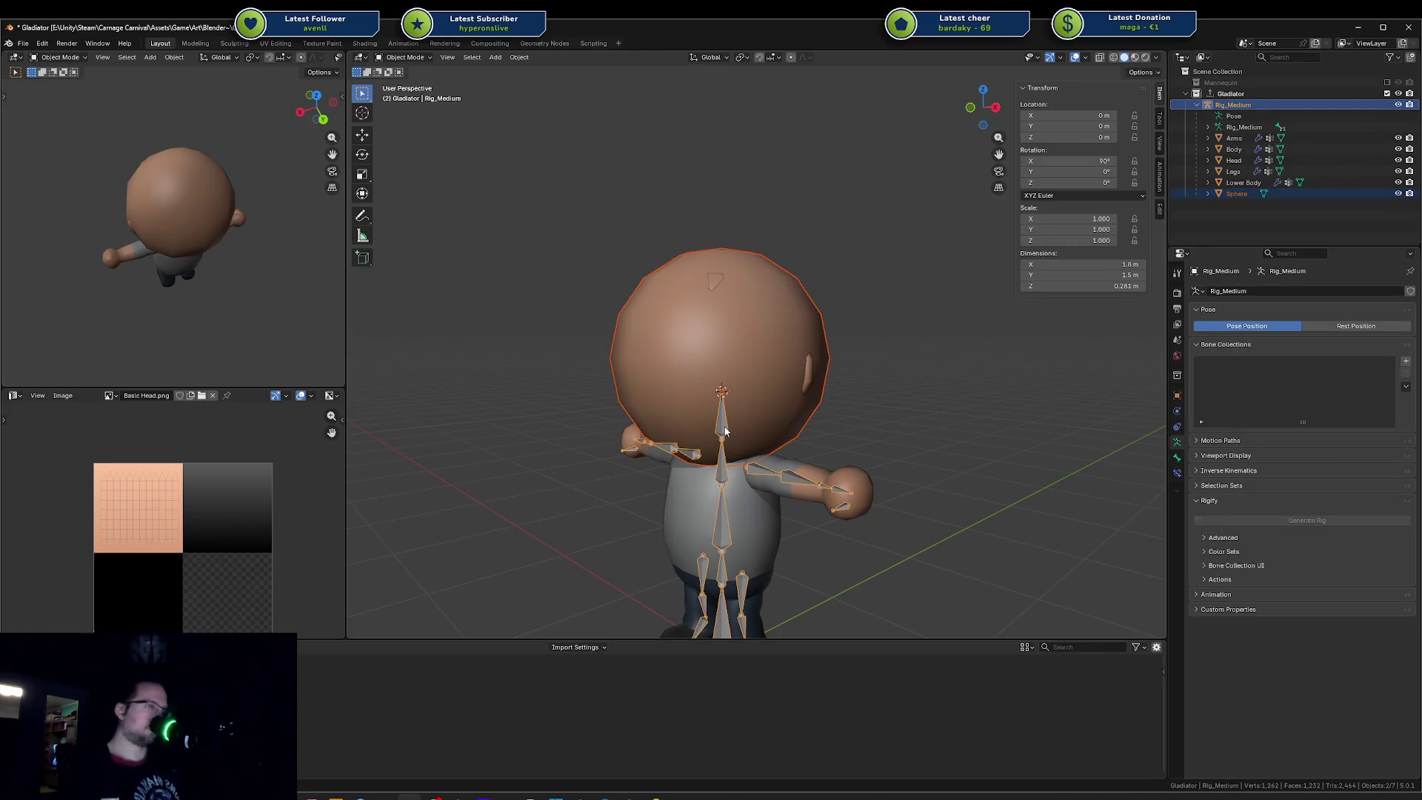
{"action": "key", "text": "ctrl+p"}
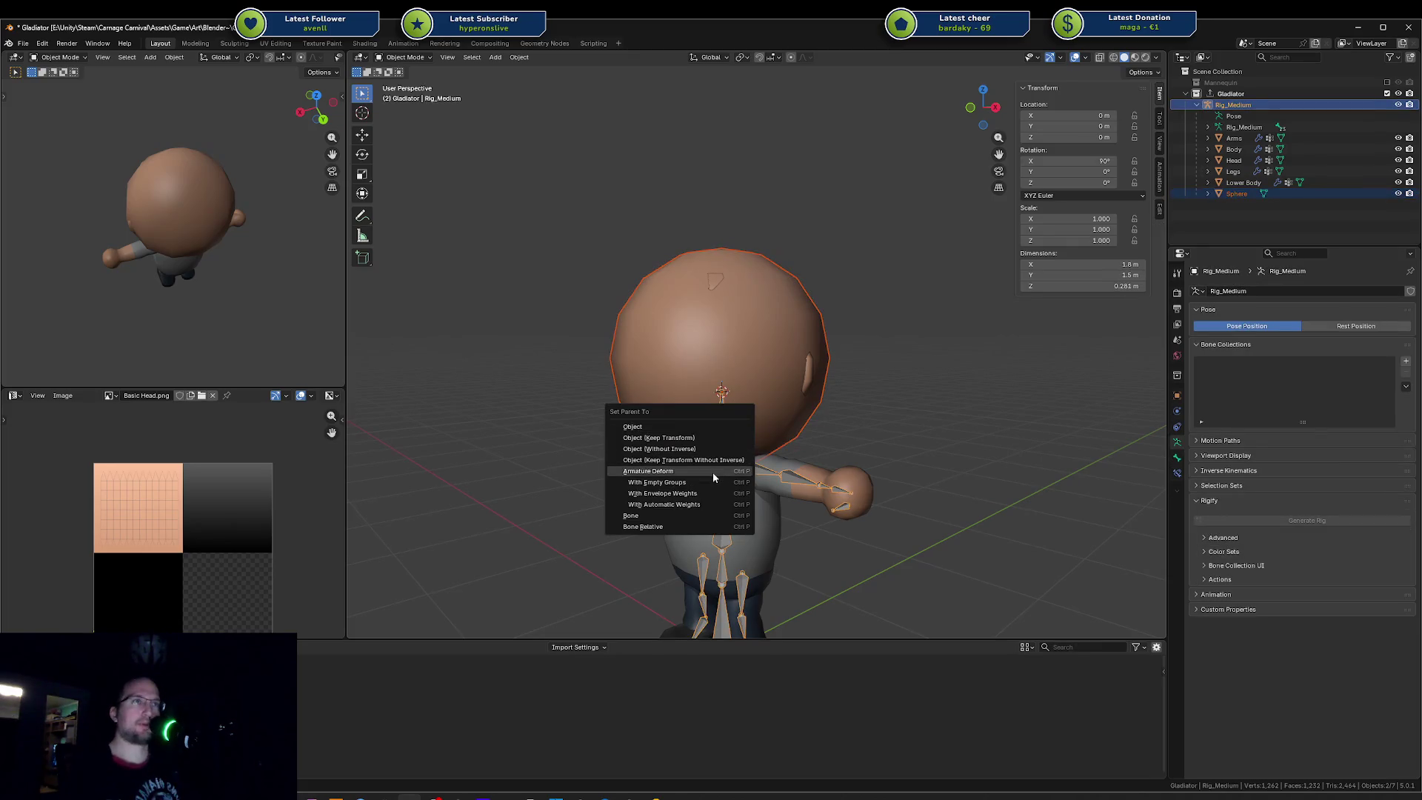
{"action": "left_click", "coordinate": [702, 483]}
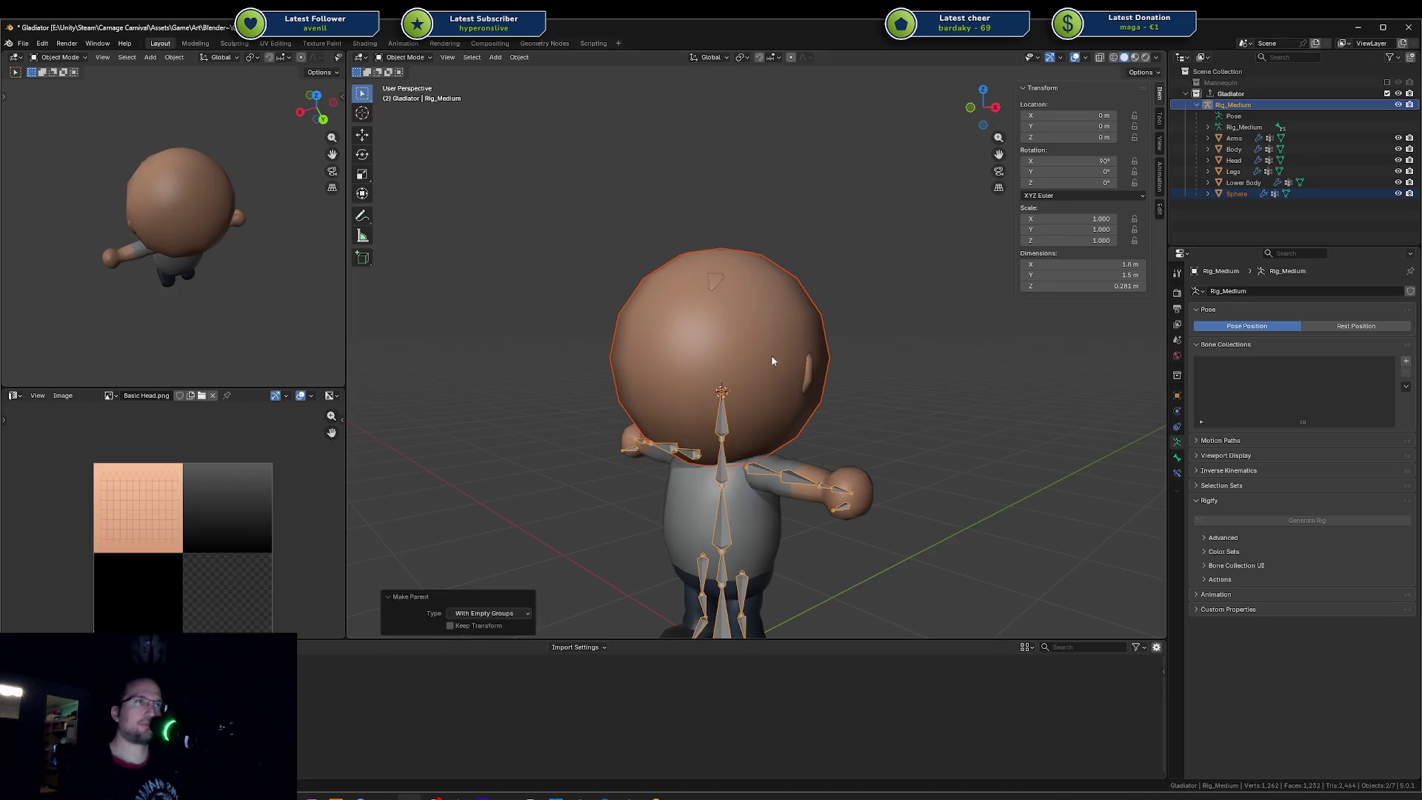
Step: Assign the sphere's vertices to the head vertex group, save the blend file, and bring up Unity
{"action": "left_click", "coordinate": [779, 334]}
{"action": "scroll", "coordinate": [1326, 354], "scroll_direction": "up", "scroll_amount": 5}
{"action": "scroll", "coordinate": [1254, 364], "scroll_direction": "down", "scroll_amount": 1}
{"action": "left_click", "coordinate": [1289, 374]}
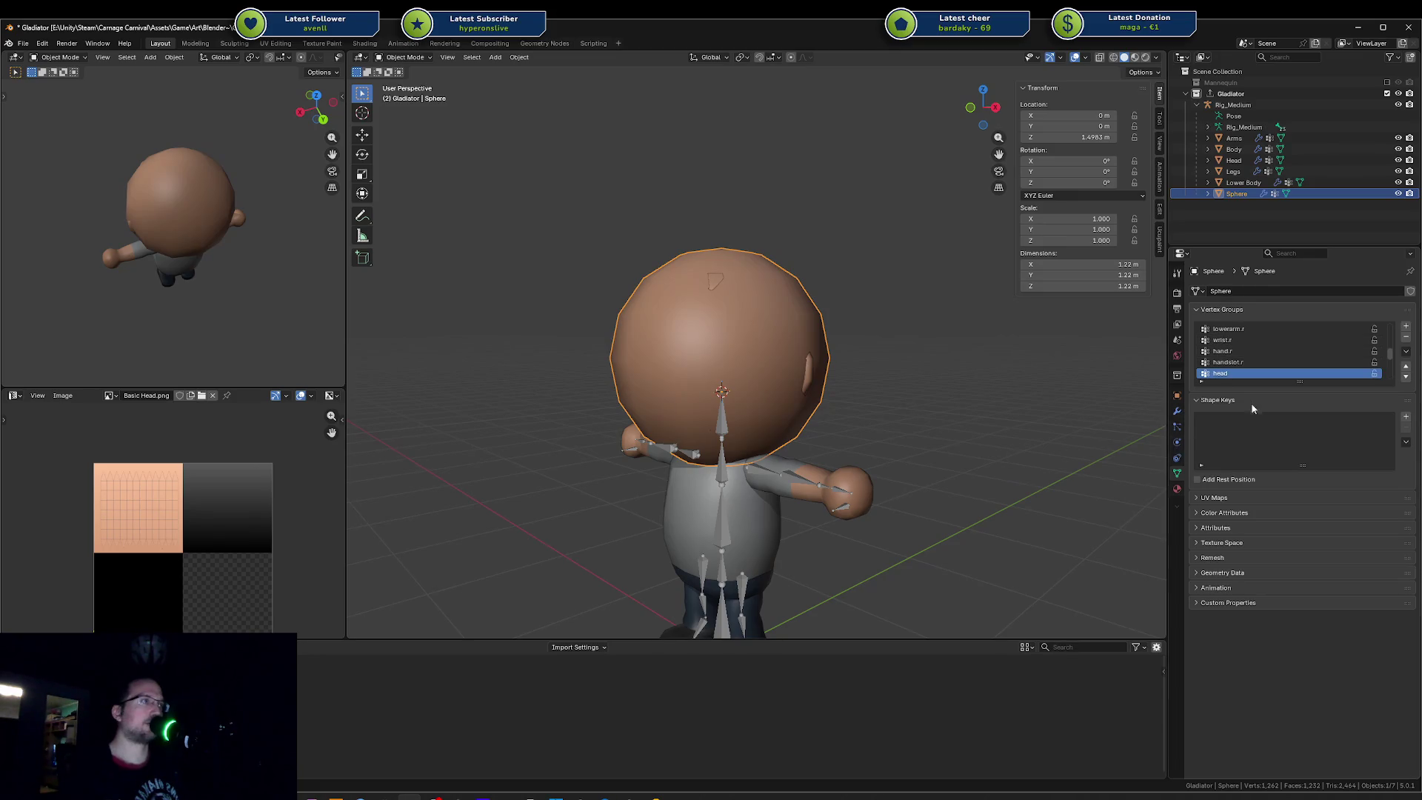
{"action": "key", "text": "Tab"}
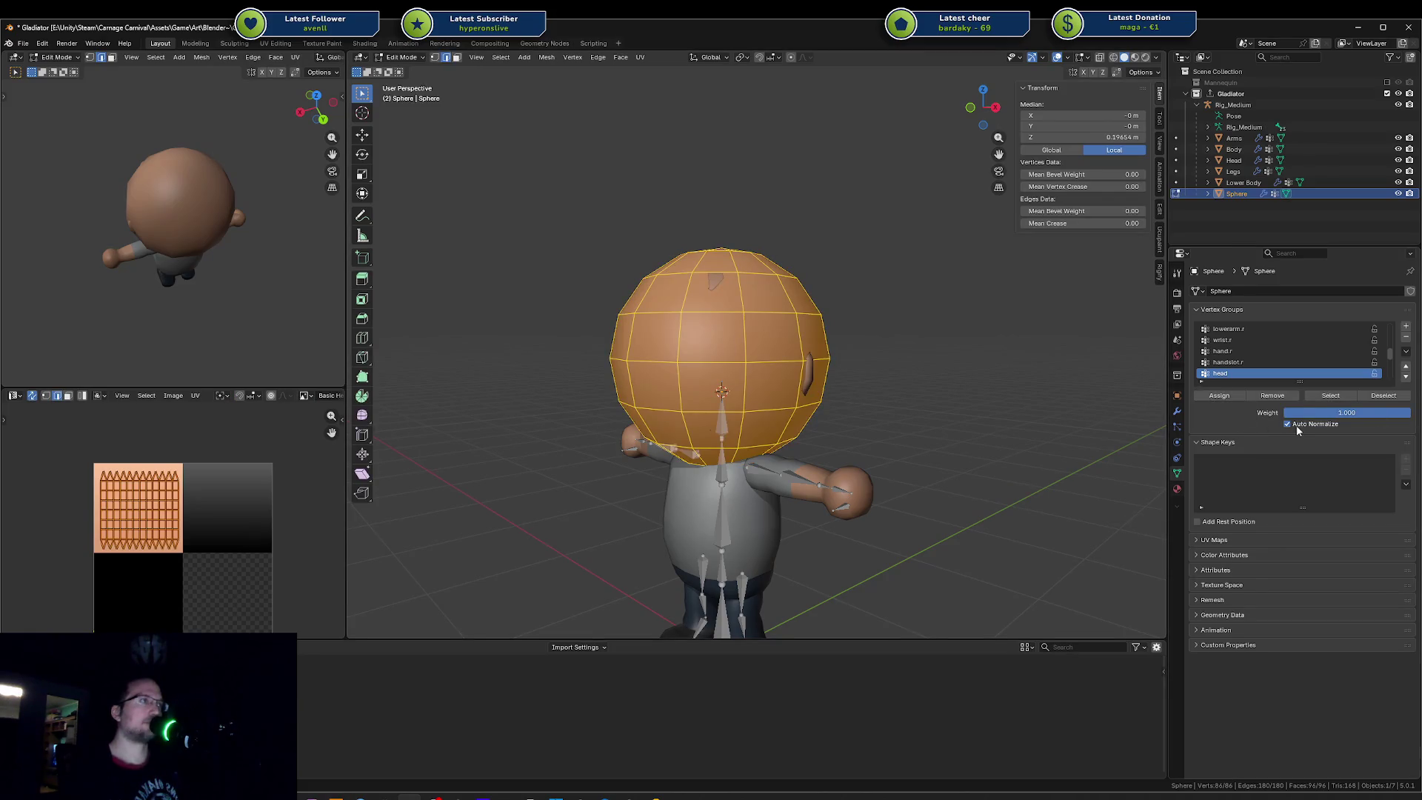
{"action": "key", "text": "Tab"}
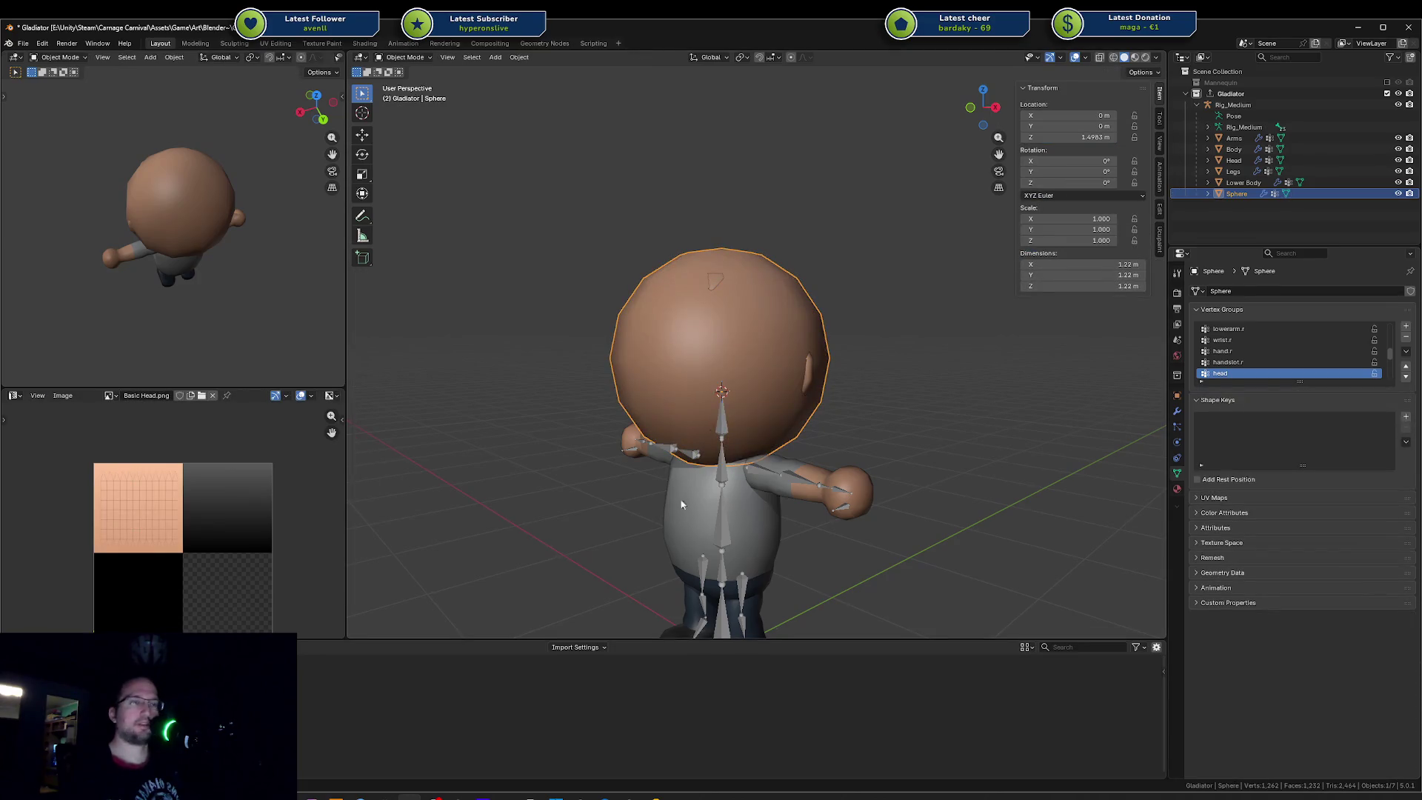
{"action": "key", "text": "ctrl+s"}
{"action": "left_click", "coordinate": [1178, 378]}
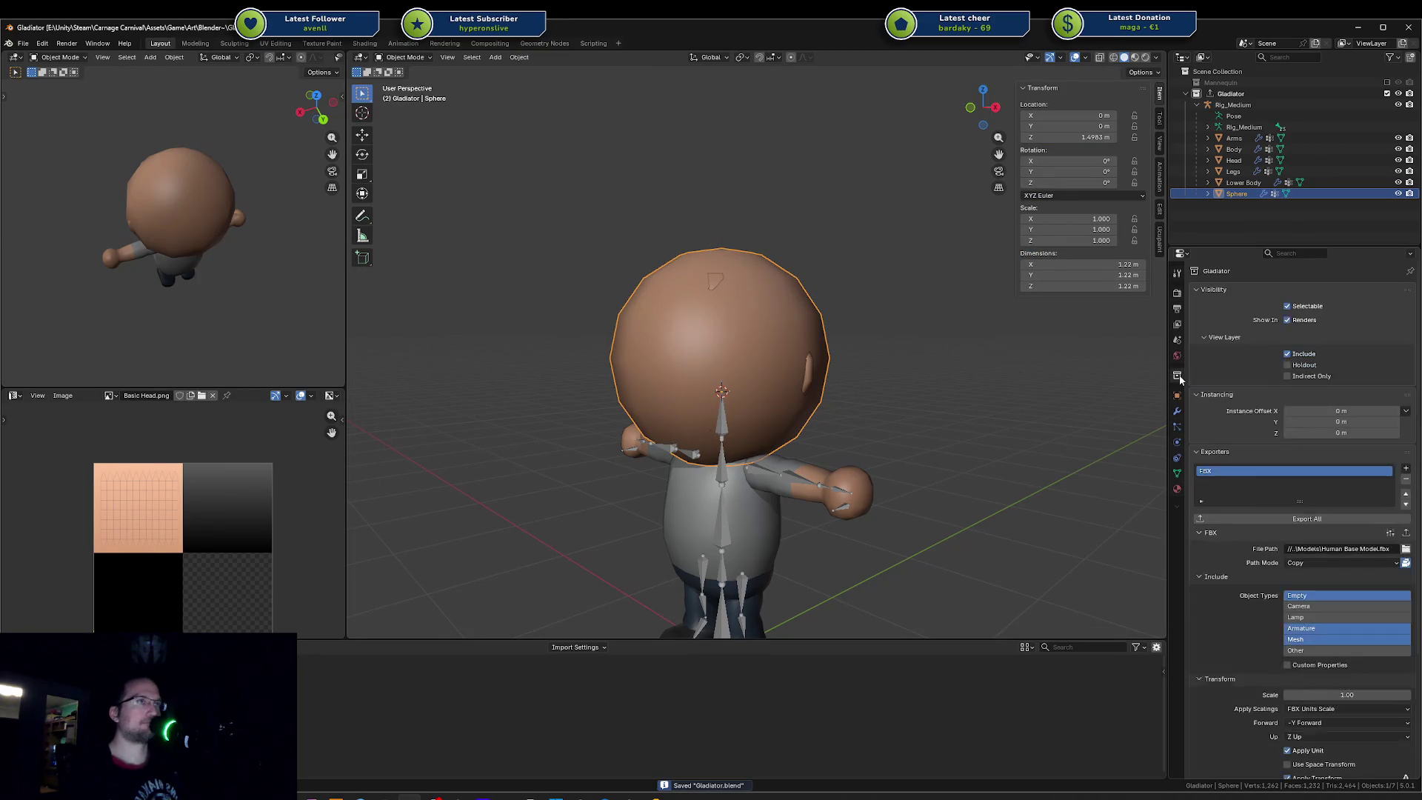
{"action": "left_click", "coordinate": [635, 791]}
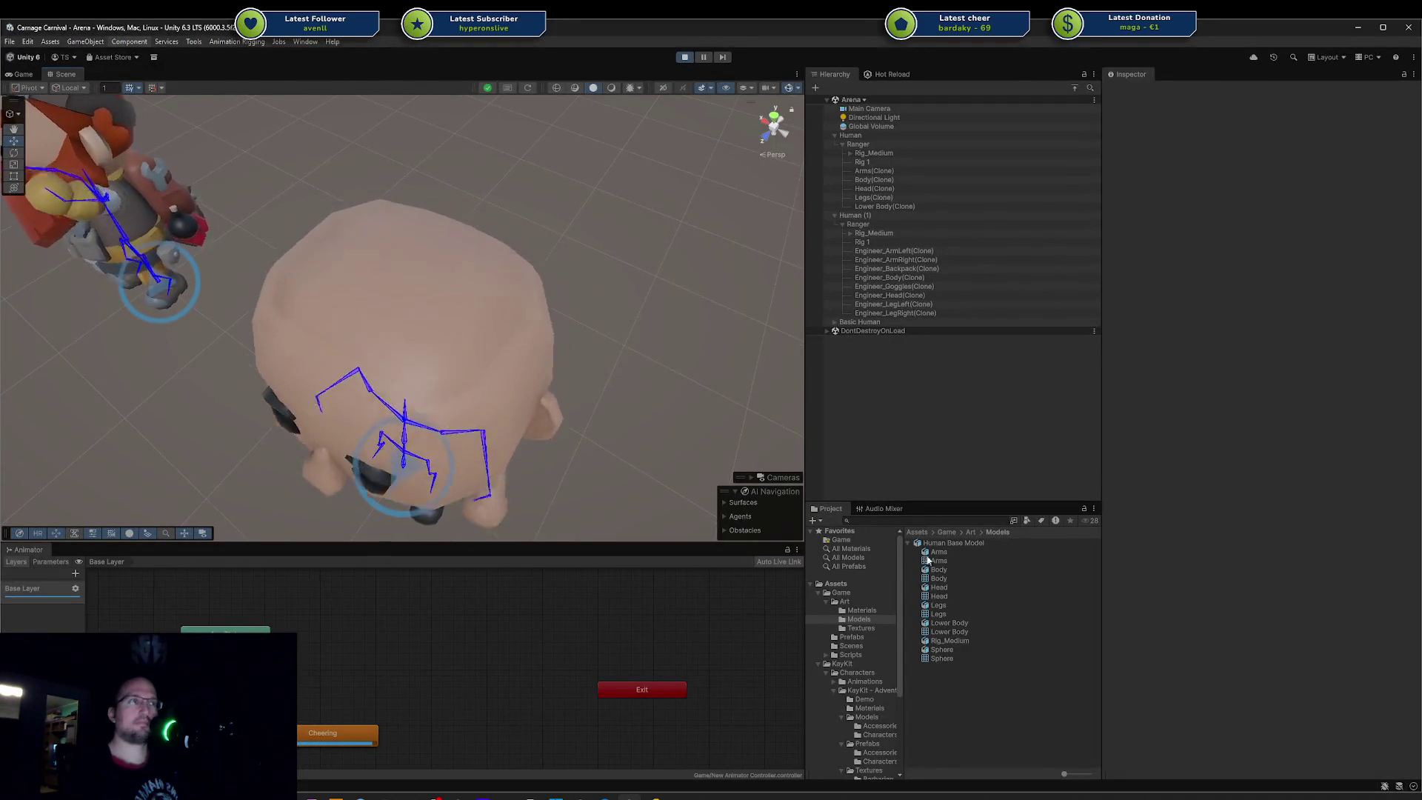
Step: Inspect the Human Base Model import settings, then switch to the code editor with EquipTest.cs
{"action": "left_click", "coordinate": [969, 543]}
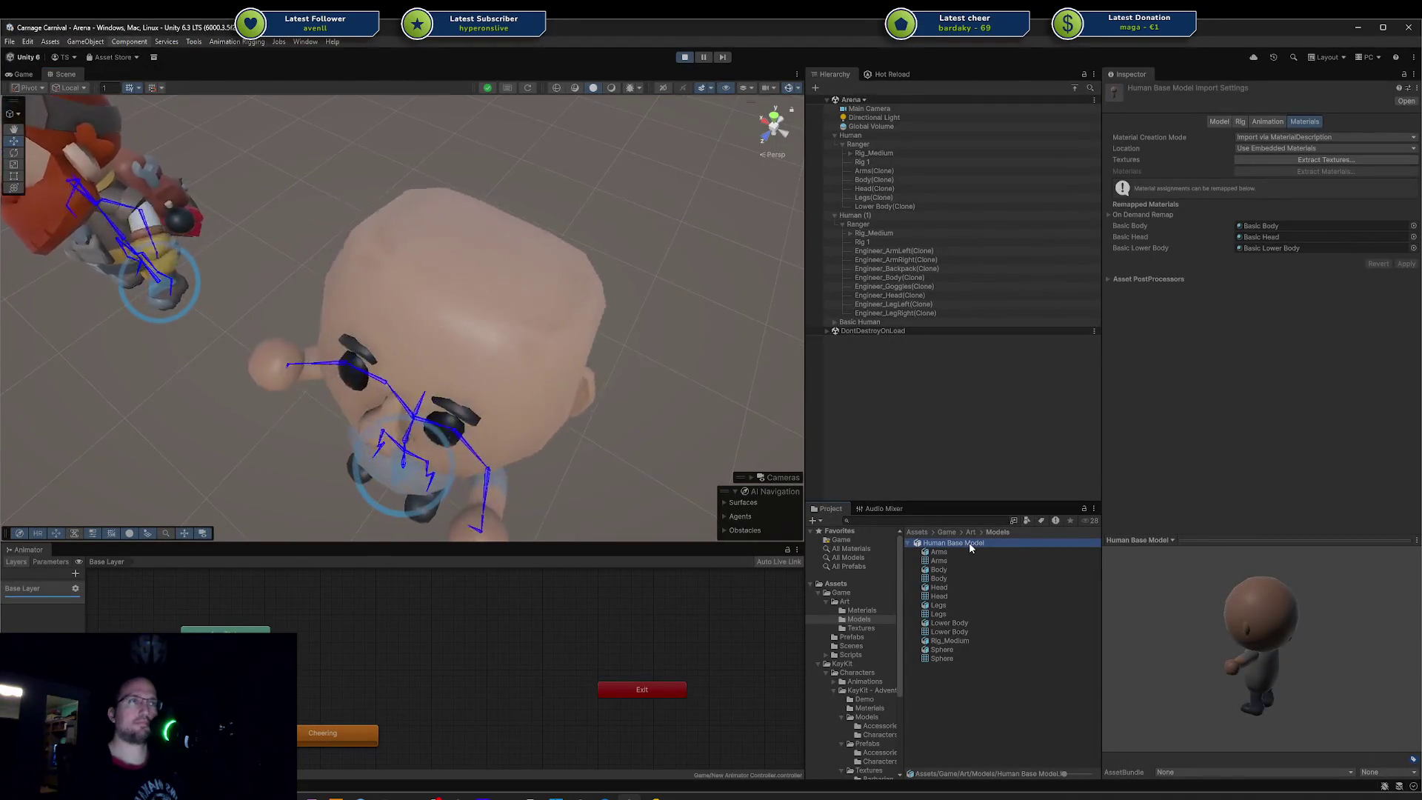
{"action": "scroll", "coordinate": [600, 445], "scroll_direction": "down", "scroll_amount": 5}
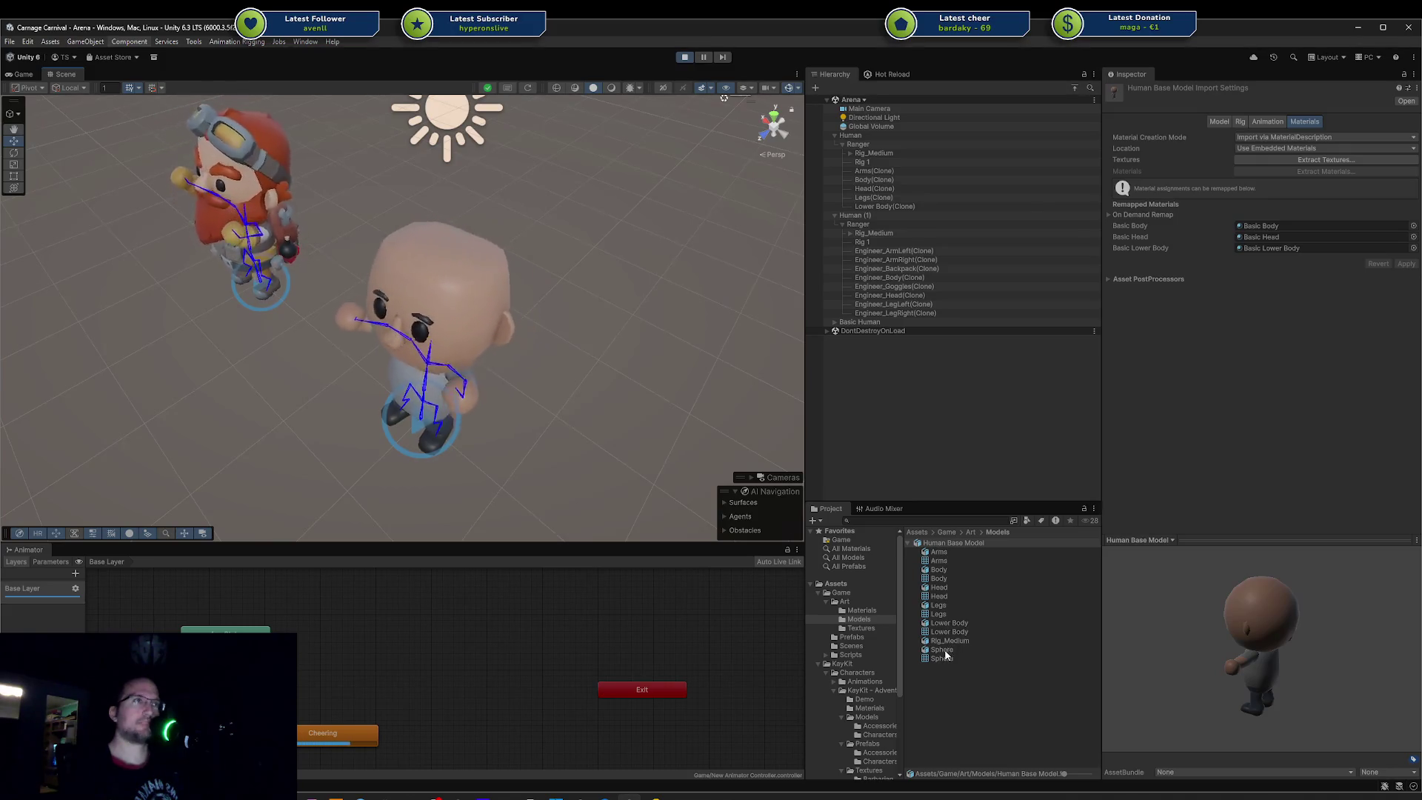
{"action": "mouse_move", "coordinate": [655, 796]}
{"action": "left_click", "coordinate": [655, 723]}
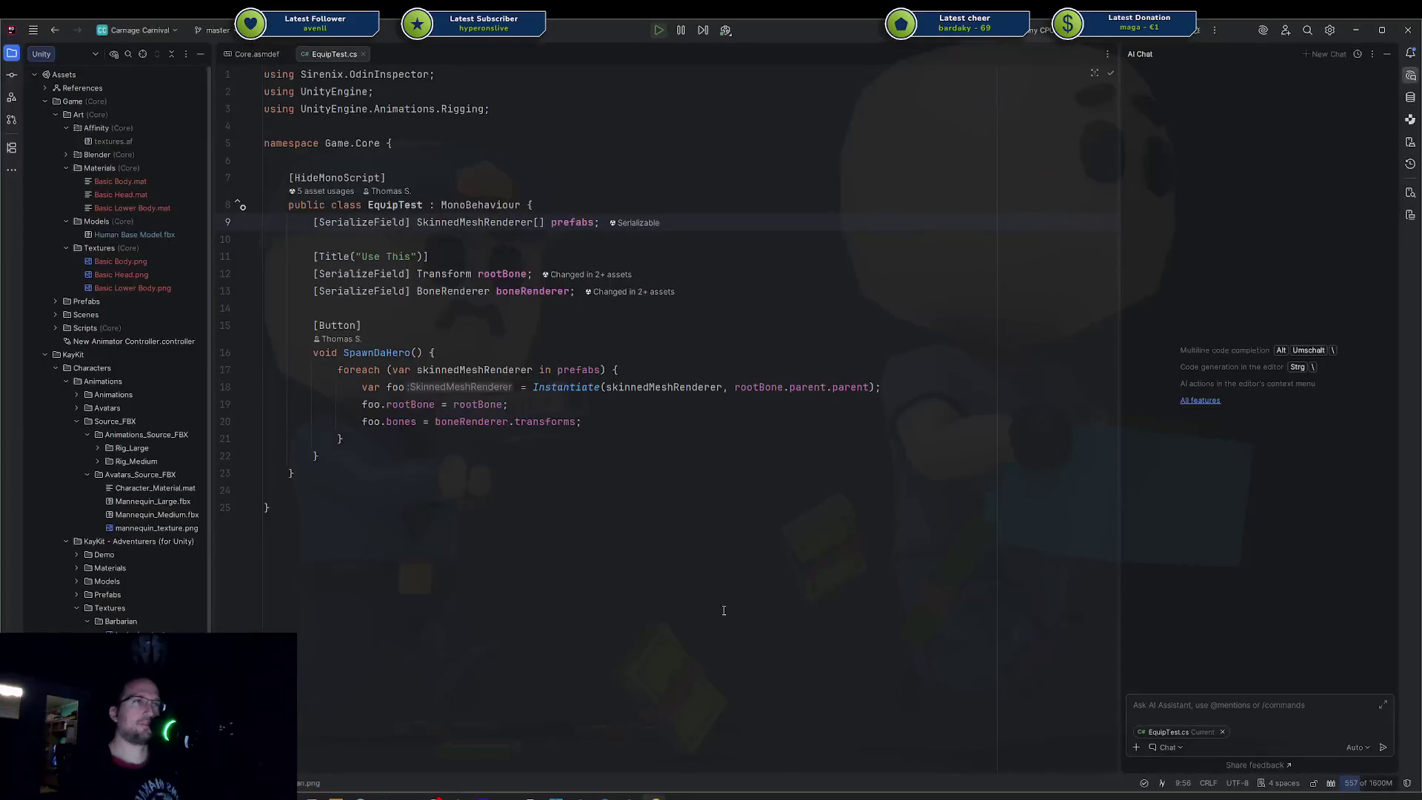
Step: Join the sphere into the Head mesh with Ctrl+J, export the Gladiator collection, then undo the join
{"action": "key", "text": "alt+Tab"}
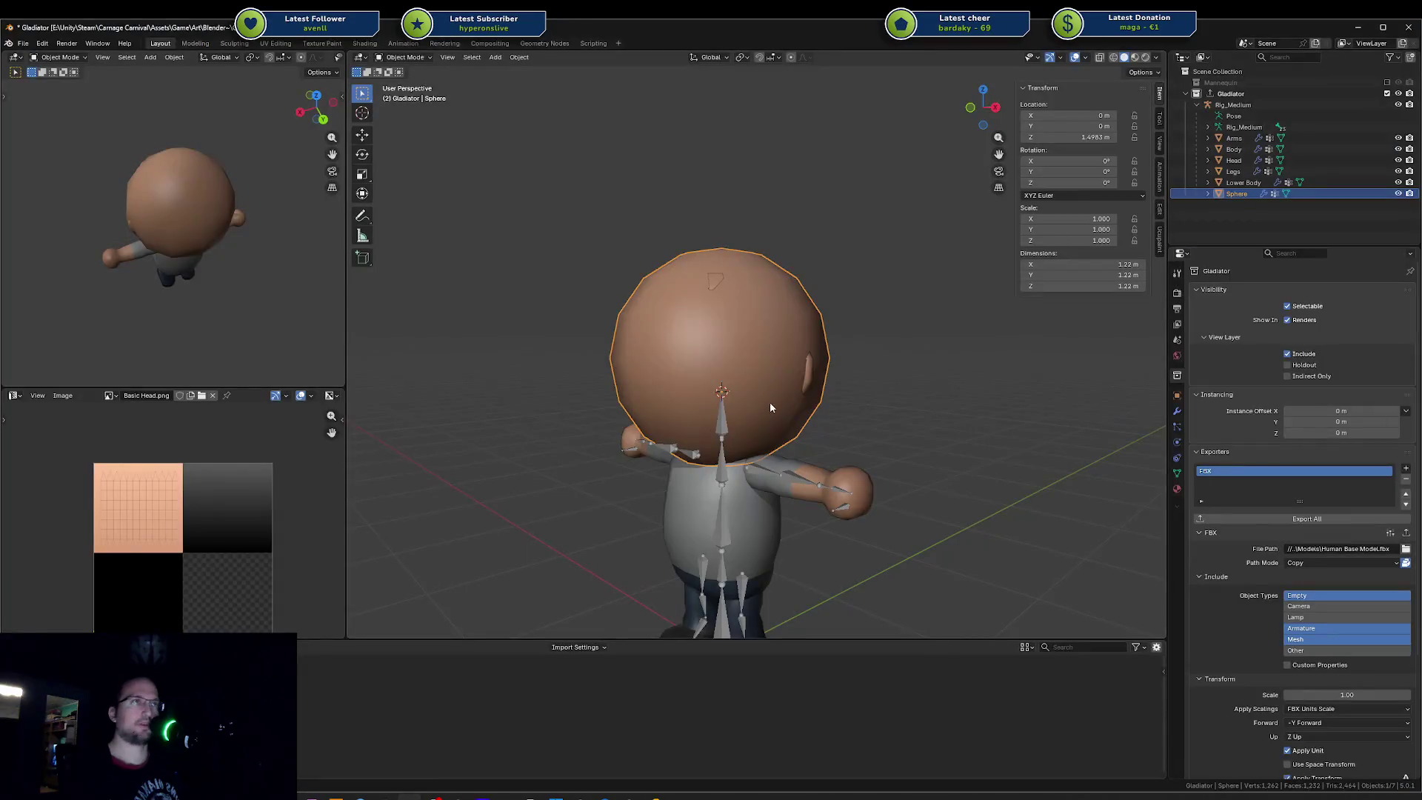
{"action": "left_click", "coordinate": [1236, 161]}
{"action": "key", "text": "ctrl+j"}
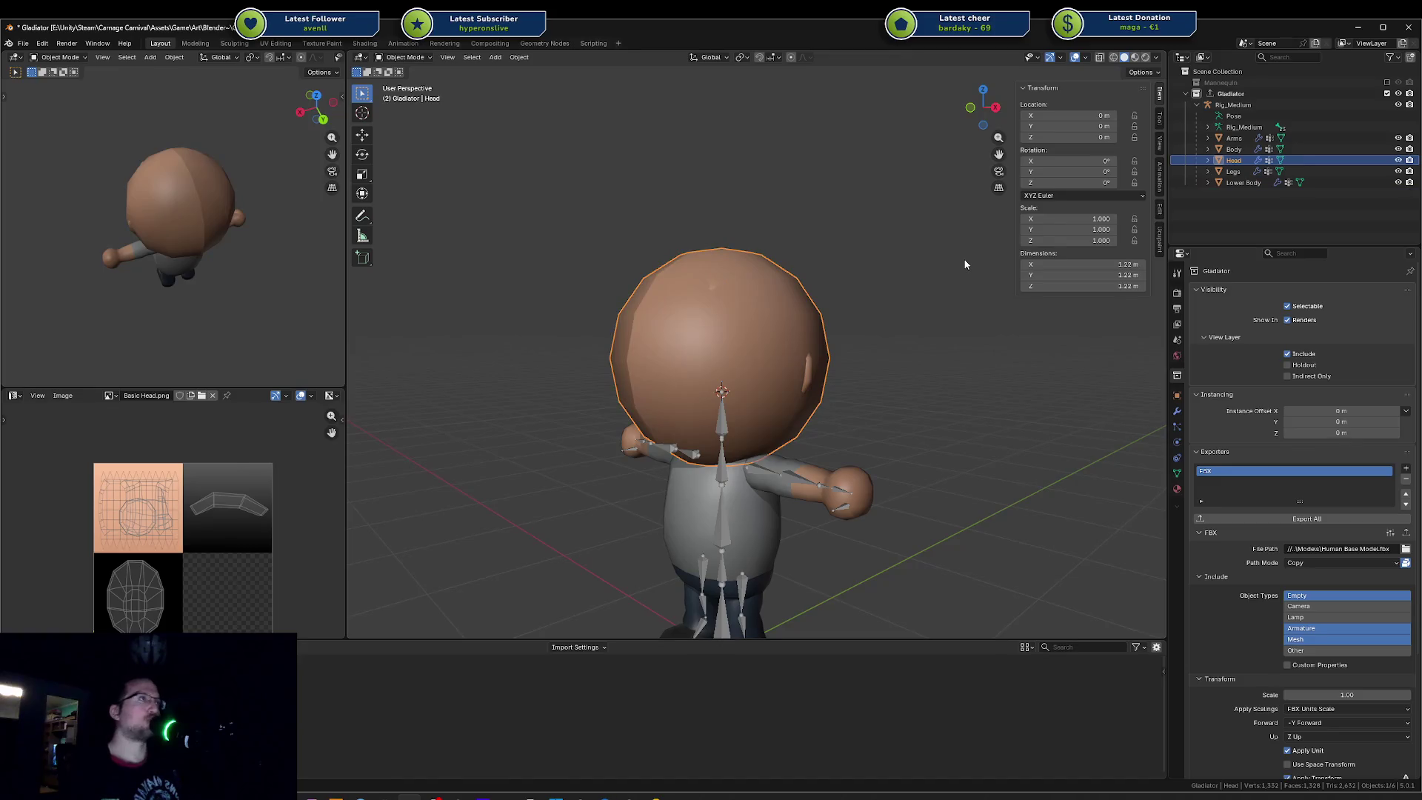
{"action": "left_click", "coordinate": [1270, 522]}
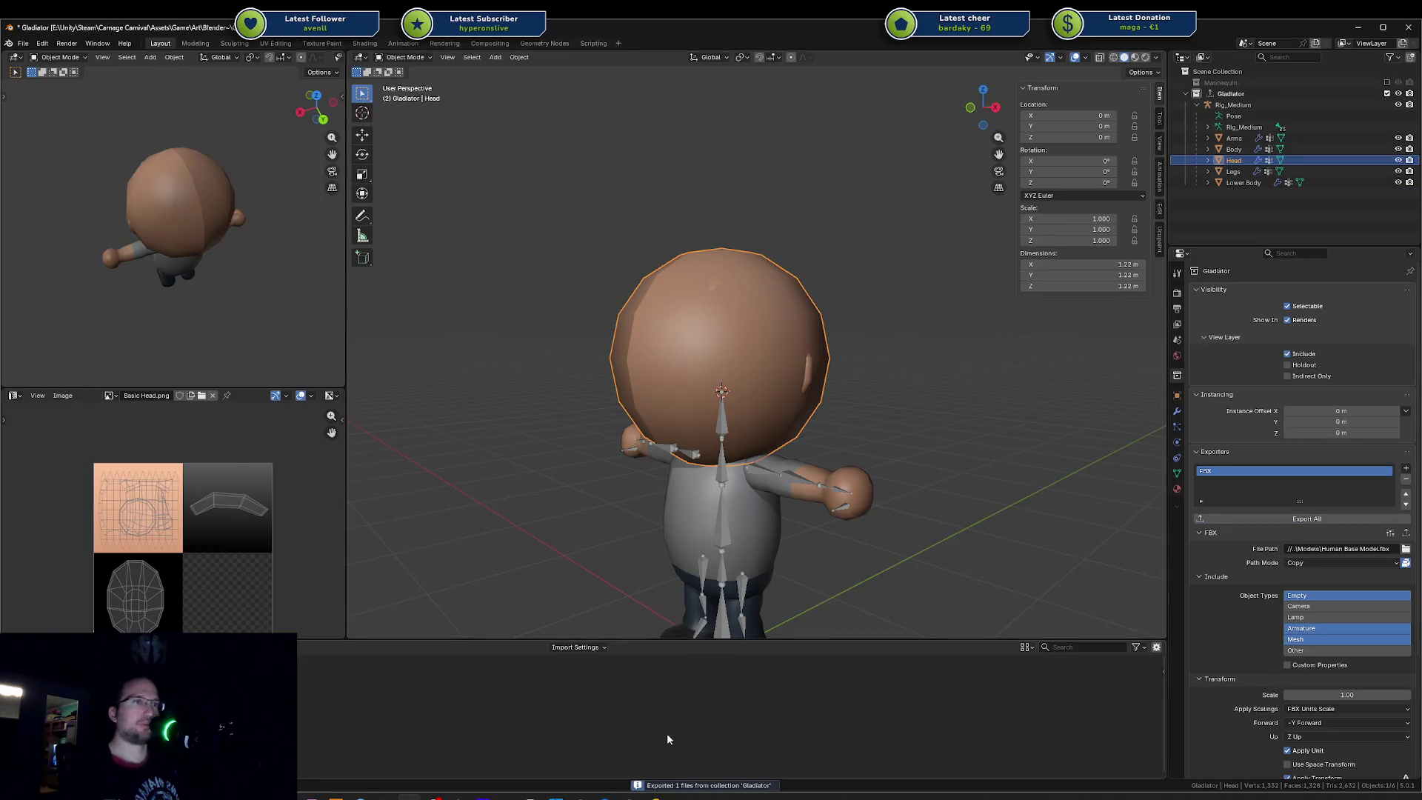
{"action": "key", "text": "ctrl+z"}
Step: Look through the sphere's side-panel sections and modifiers, remove its Mirror modifier, then undo back to the joined head
{"action": "left_click", "coordinate": [1232, 195]}
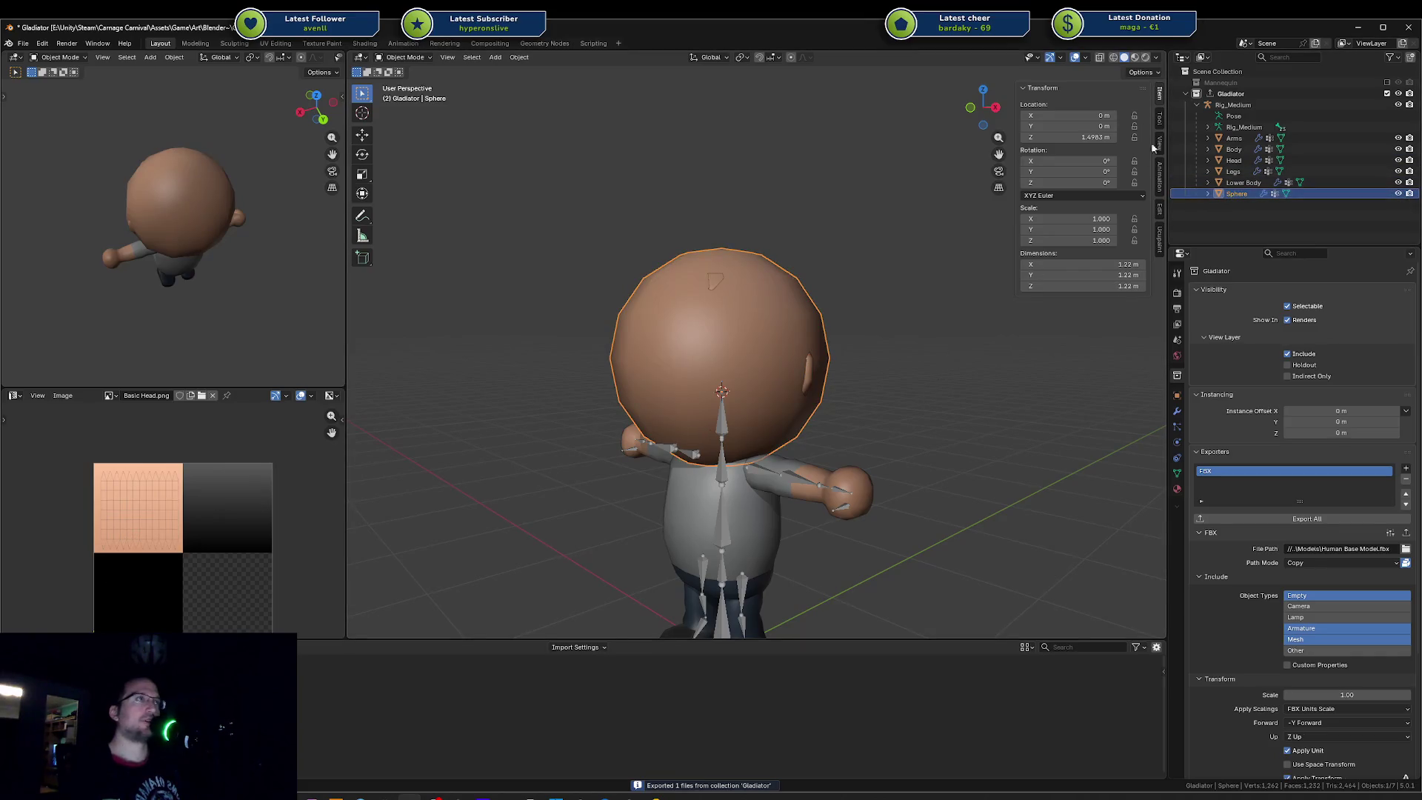
{"action": "left_click", "coordinate": [1158, 121]}
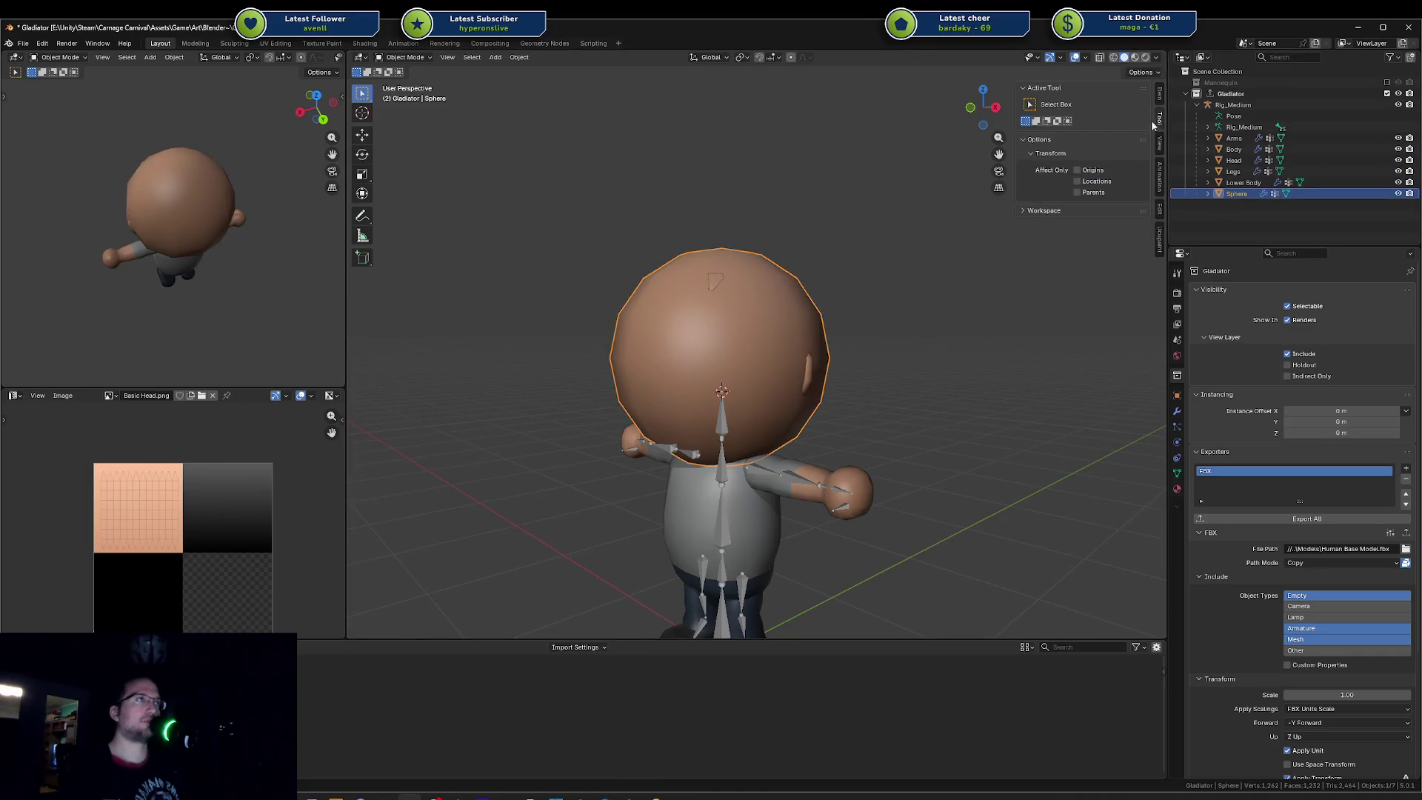
{"action": "left_click", "coordinate": [1160, 95]}
{"action": "left_click", "coordinate": [1162, 145]}
{"action": "left_click", "coordinate": [1161, 214]}
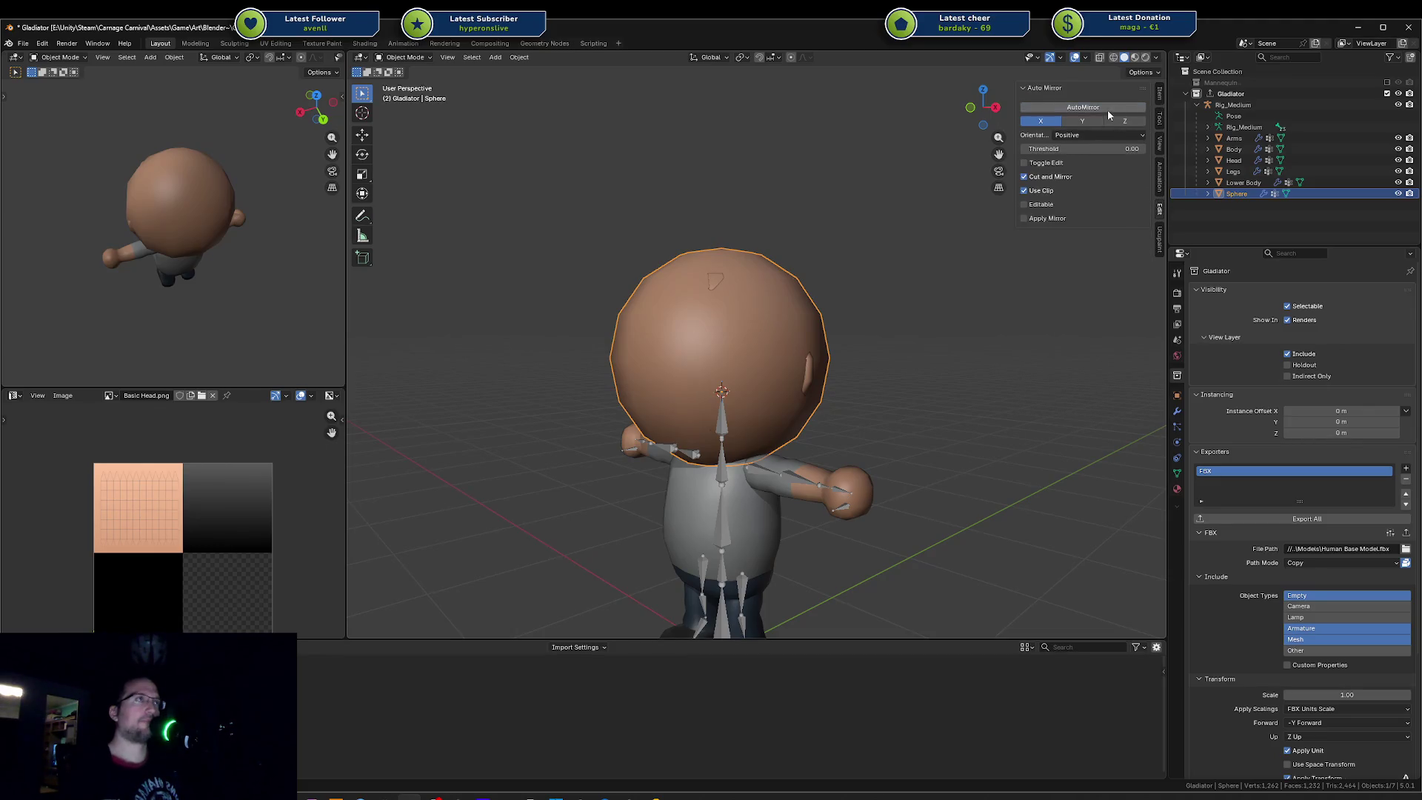
{"action": "left_click", "coordinate": [1178, 412]}
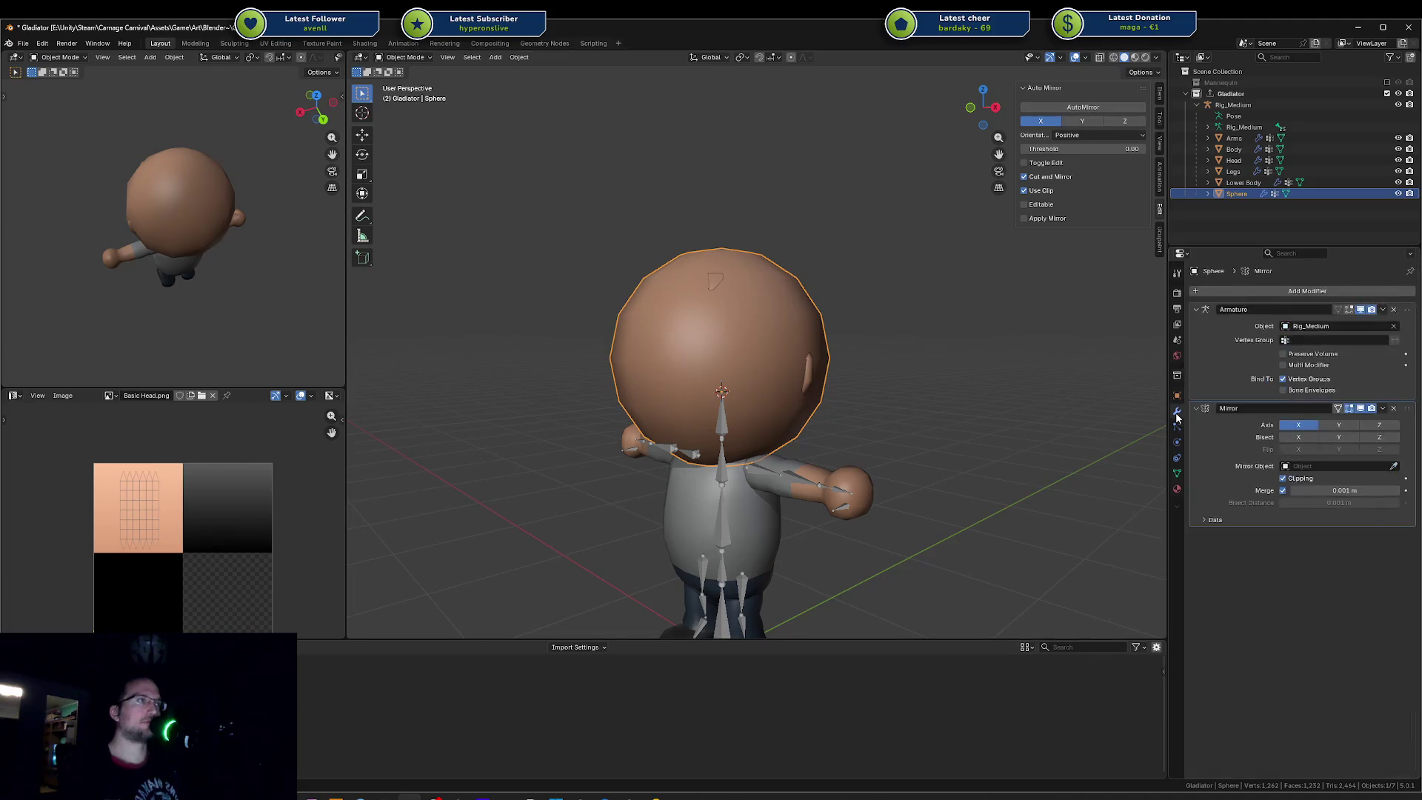
{"action": "left_click", "coordinate": [1397, 410]}
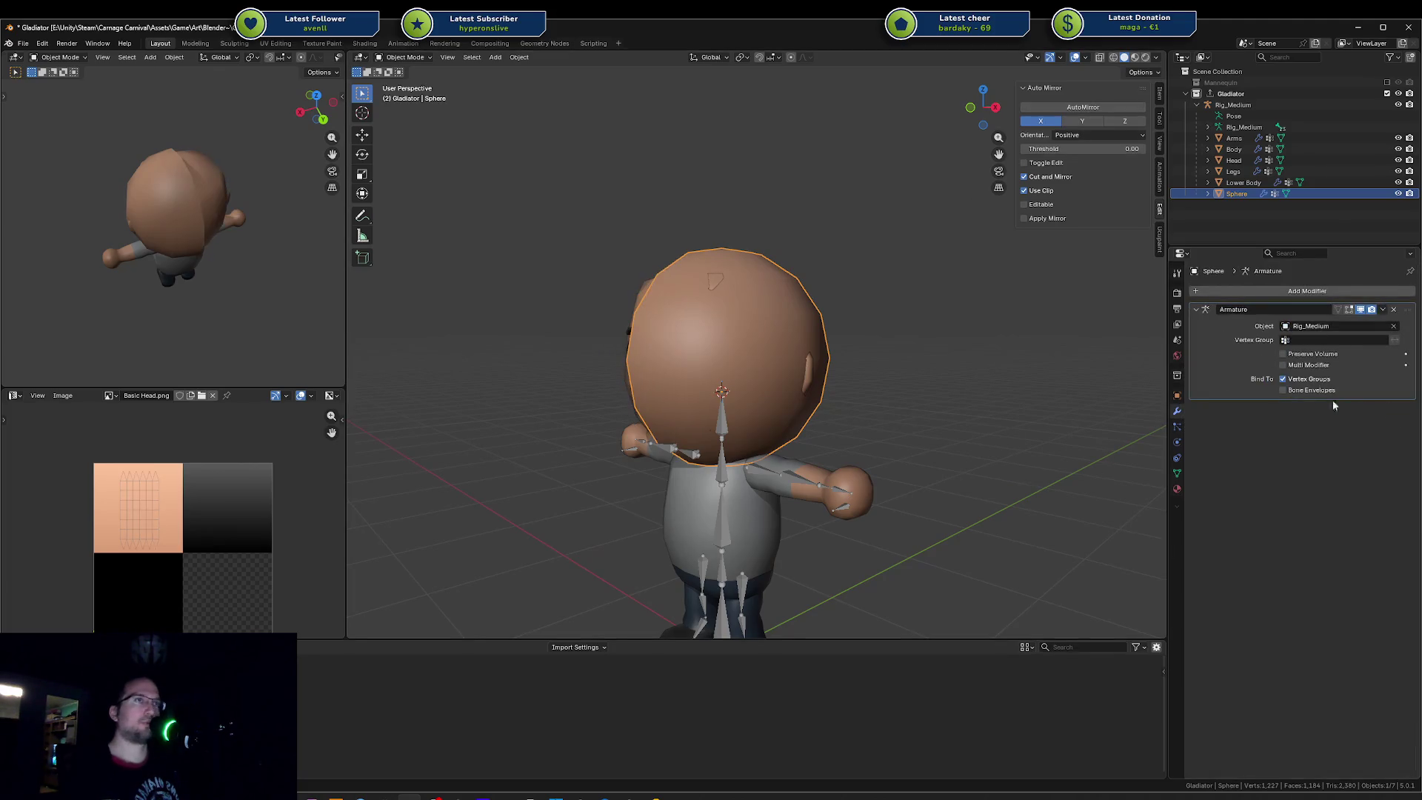
{"action": "key", "text": "ctrl+z"}
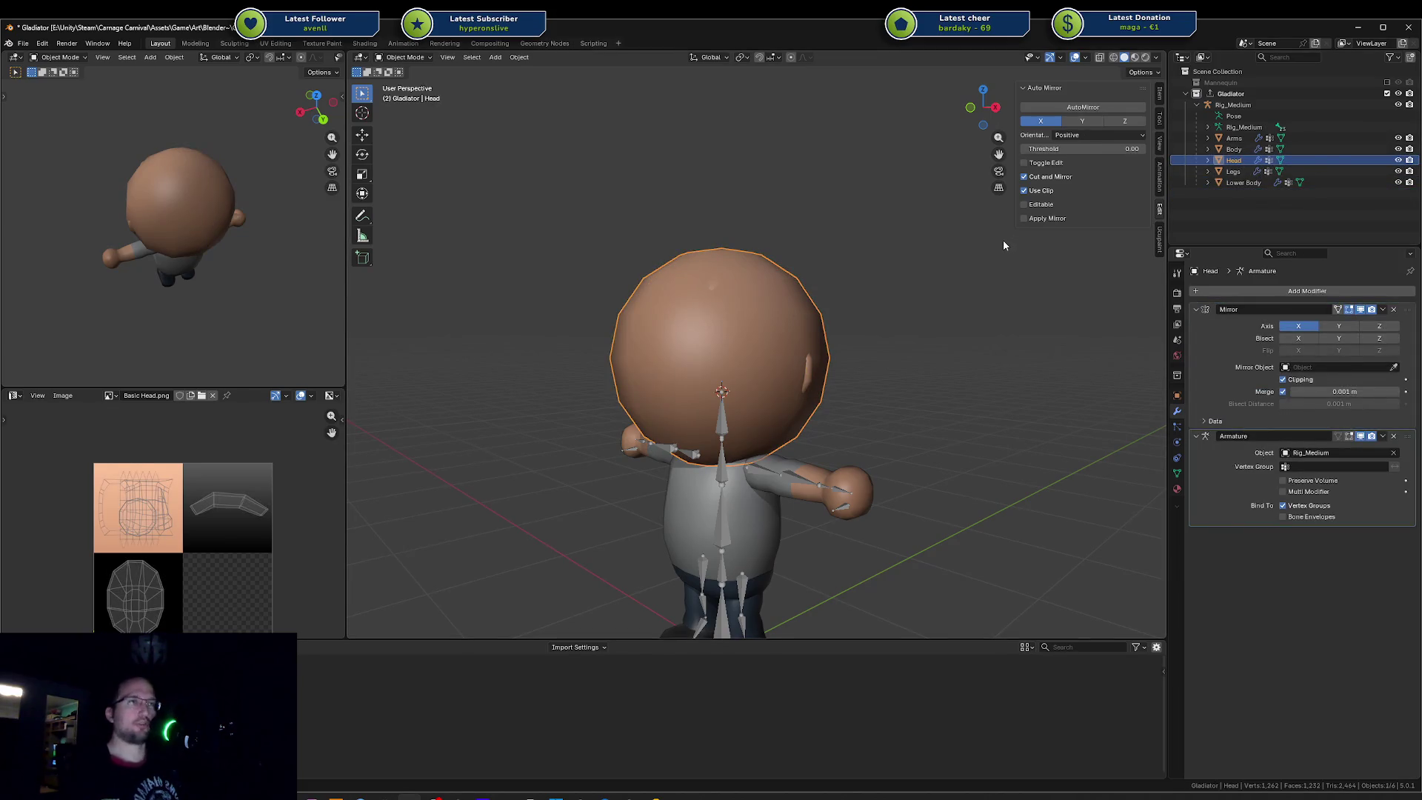
Step: Select the Gladiator collection, re-export it, and switch to Unity to check the character
{"action": "left_click", "coordinate": [1231, 93]}
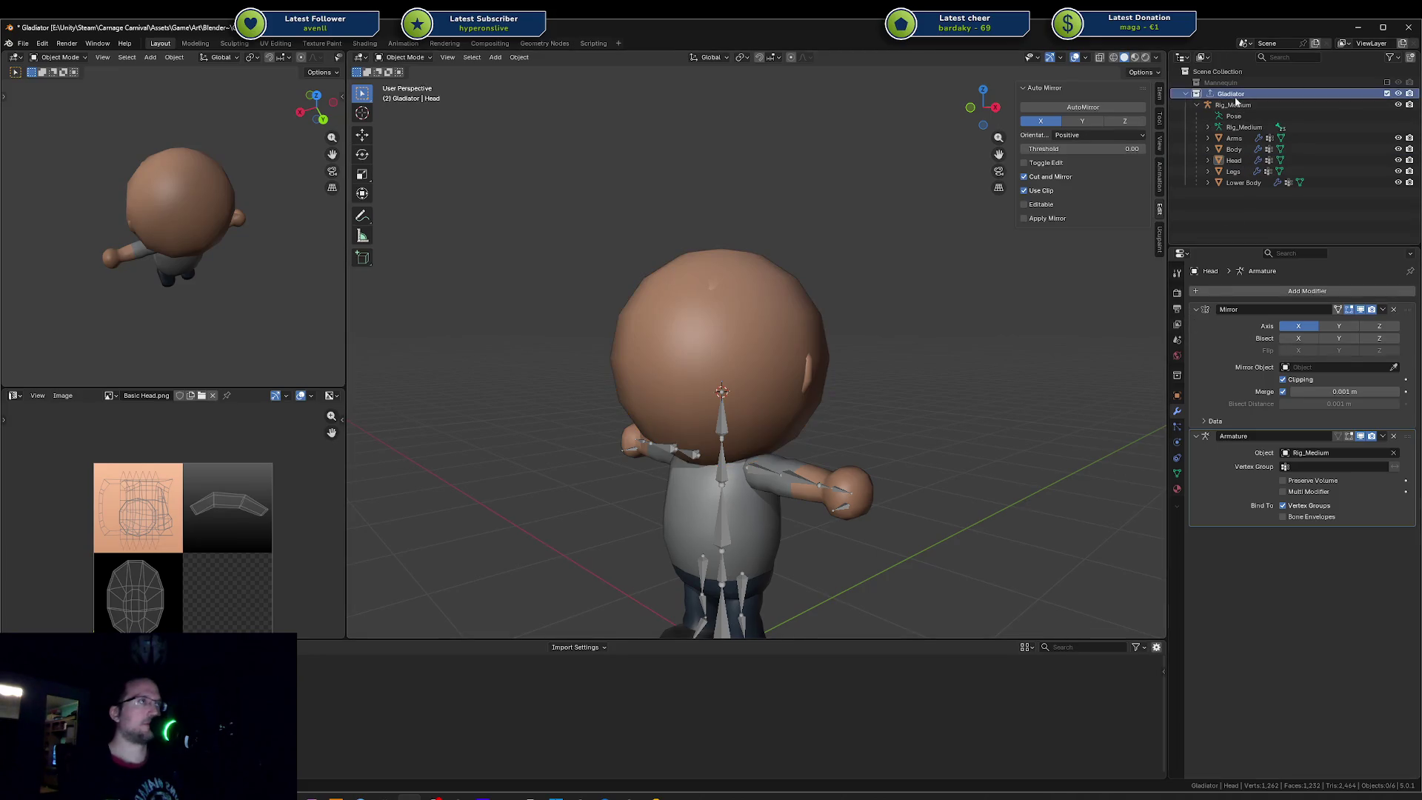
{"action": "left_click", "coordinate": [1179, 376]}
{"action": "left_click", "coordinate": [1275, 519]}
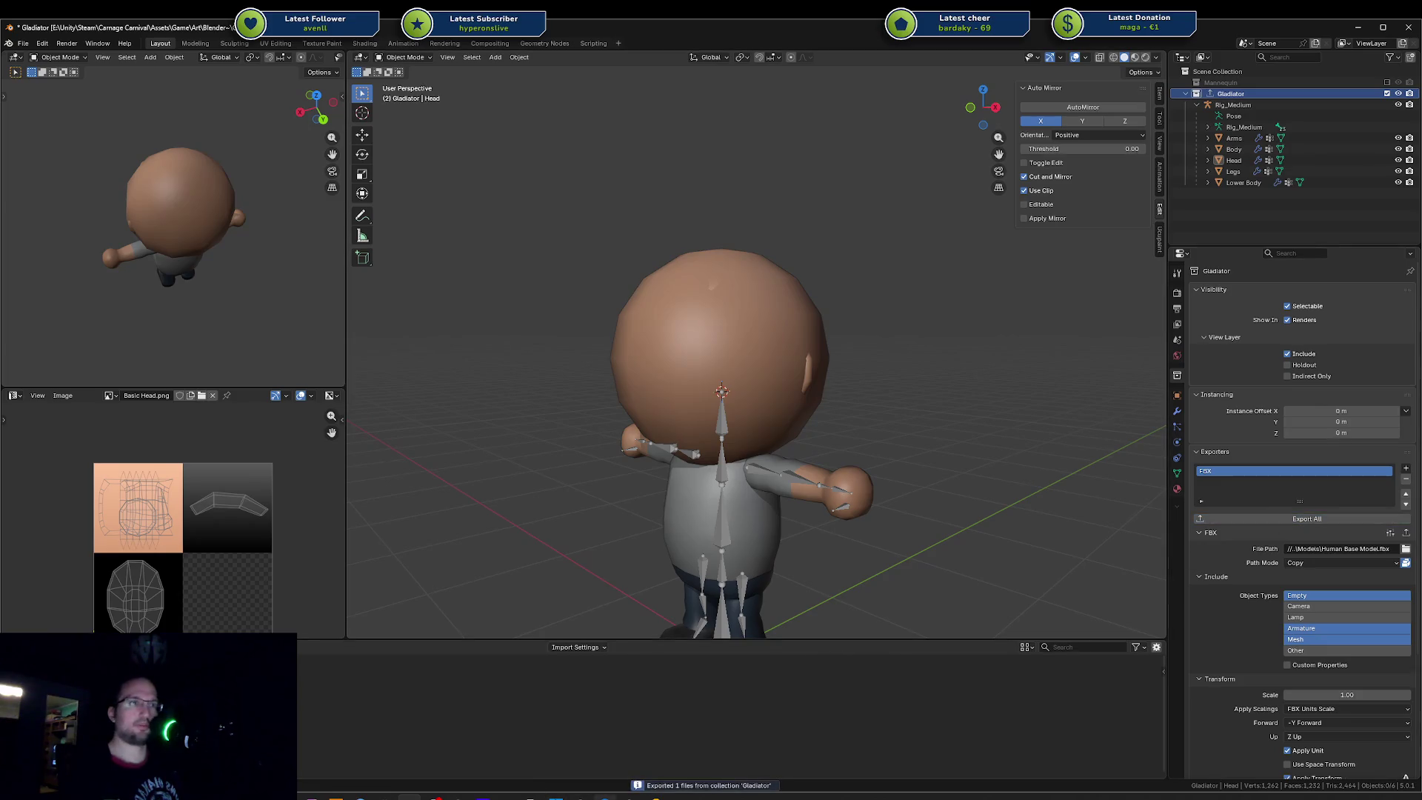
{"action": "key", "text": "alt+Tab"}
Step: Select the whole connected head mesh in Edit Mode and shrink it slightly
{"action": "mouse_move", "coordinate": [484, 437]}
{"action": "left_mouse_down", "text": "alt"}
{"action": "mouse_move", "coordinate": [380, 434]}
{"action": "mouse_move", "coordinate": [260, 412]}
{"action": "mouse_move", "coordinate": [255, 398]}
{"action": "mouse_move", "coordinate": [322, 307]}
{"action": "mouse_move", "coordinate": [603, 618]}
{"action": "left_mouse_up", "text": "alt"}
{"action": "key", "text": "alt+Tab"}
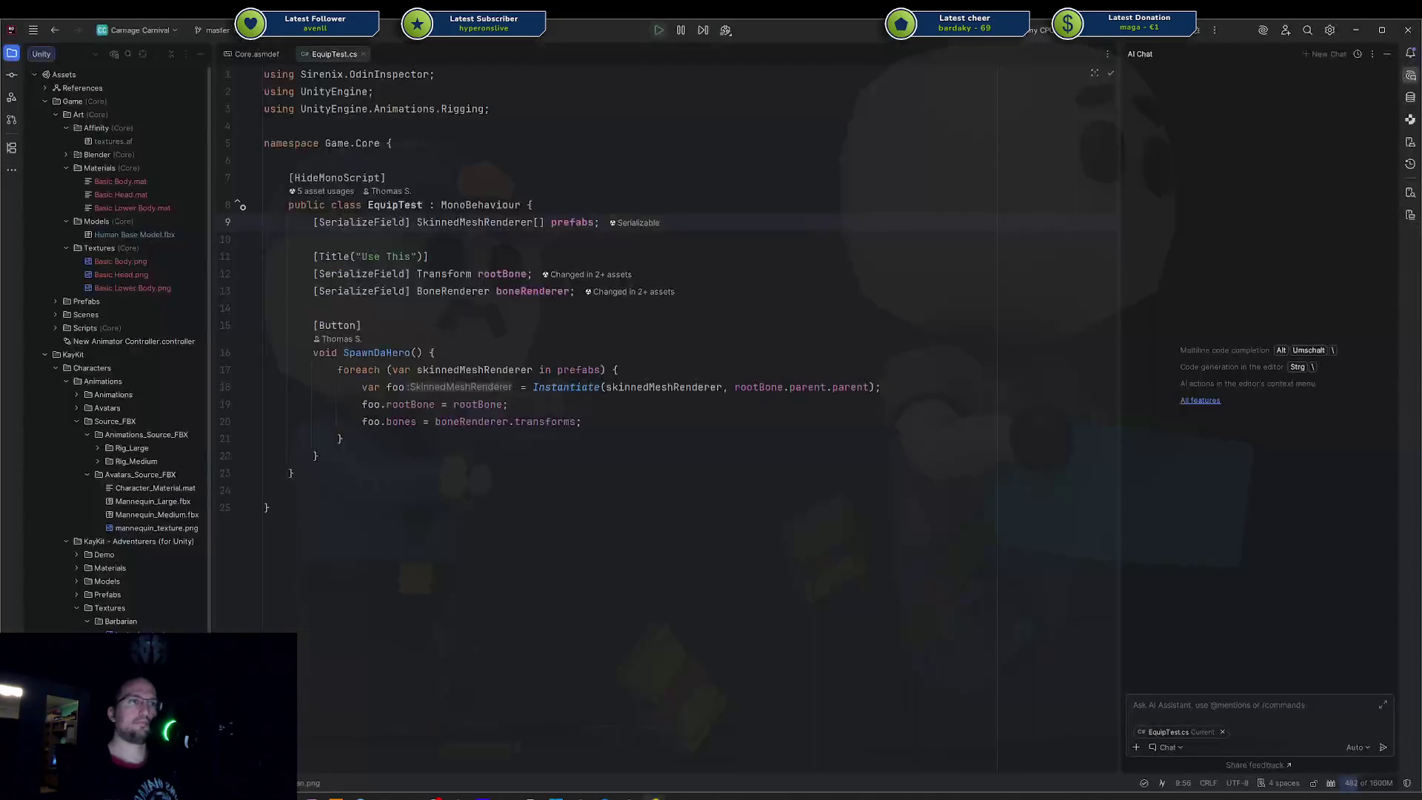
{"action": "key", "text": "alt+Tab"}
{"action": "left_click", "coordinate": [794, 356]}
{"action": "key", "text": "Tab"}
{"action": "key", "text": "a"}
{"action": "key", "text": "s"}
{"action": "key", "text": "Escape"}
{"action": "key", "text": "alt+a"}
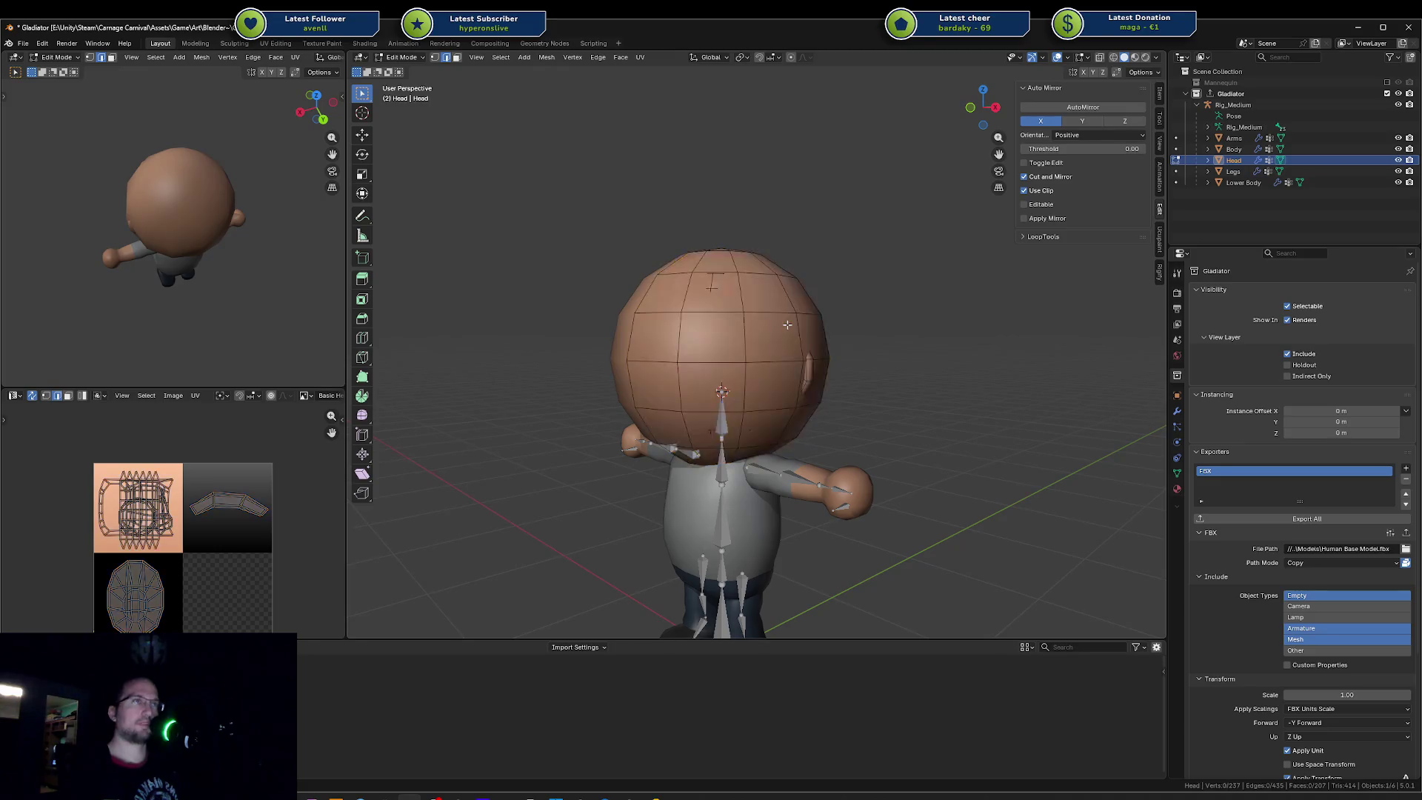
{"action": "key", "text": "l"}
{"action": "key", "text": "s"}
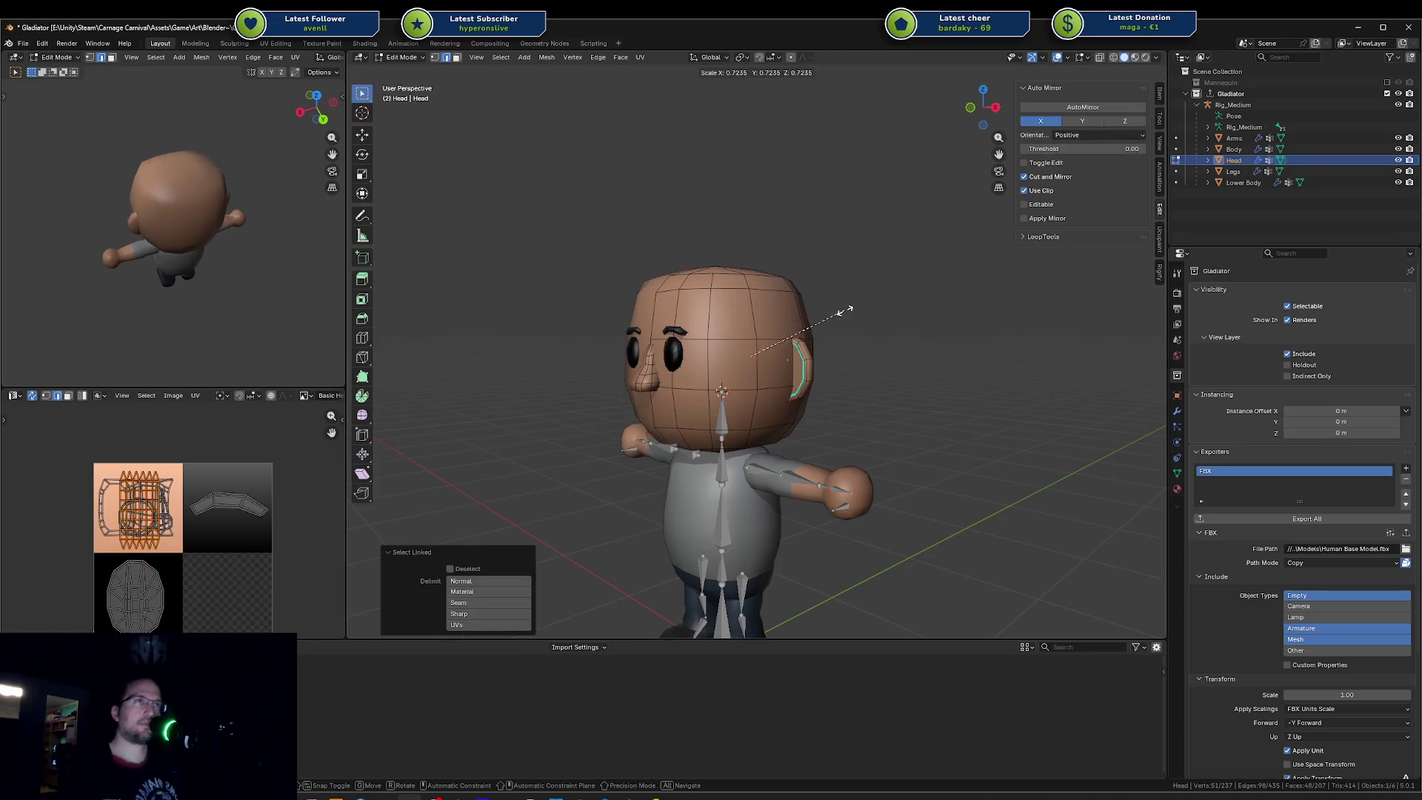
{"action": "left_click", "coordinate": [890, 294]}
{"action": "key", "text": "s"}
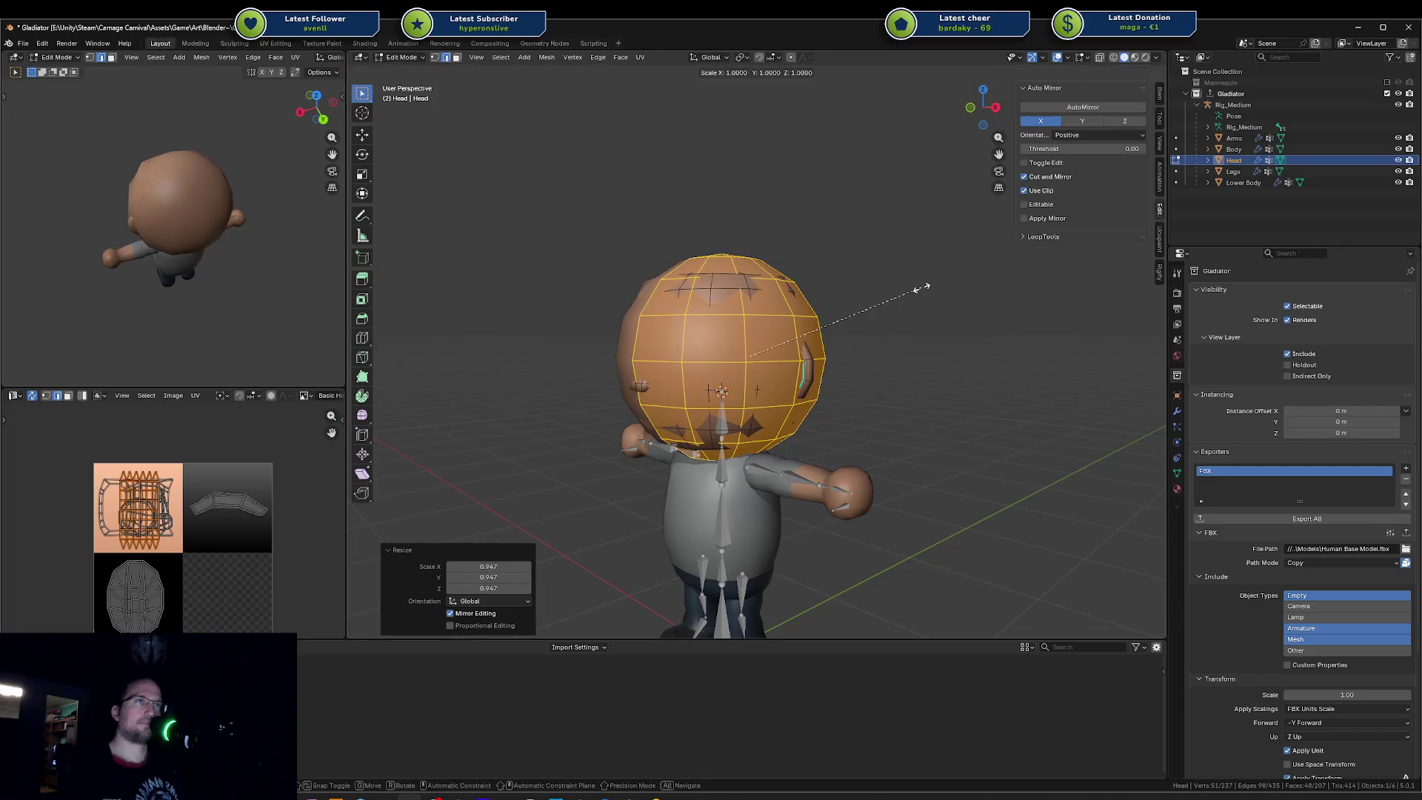
{"action": "key", "text": "Escape"}
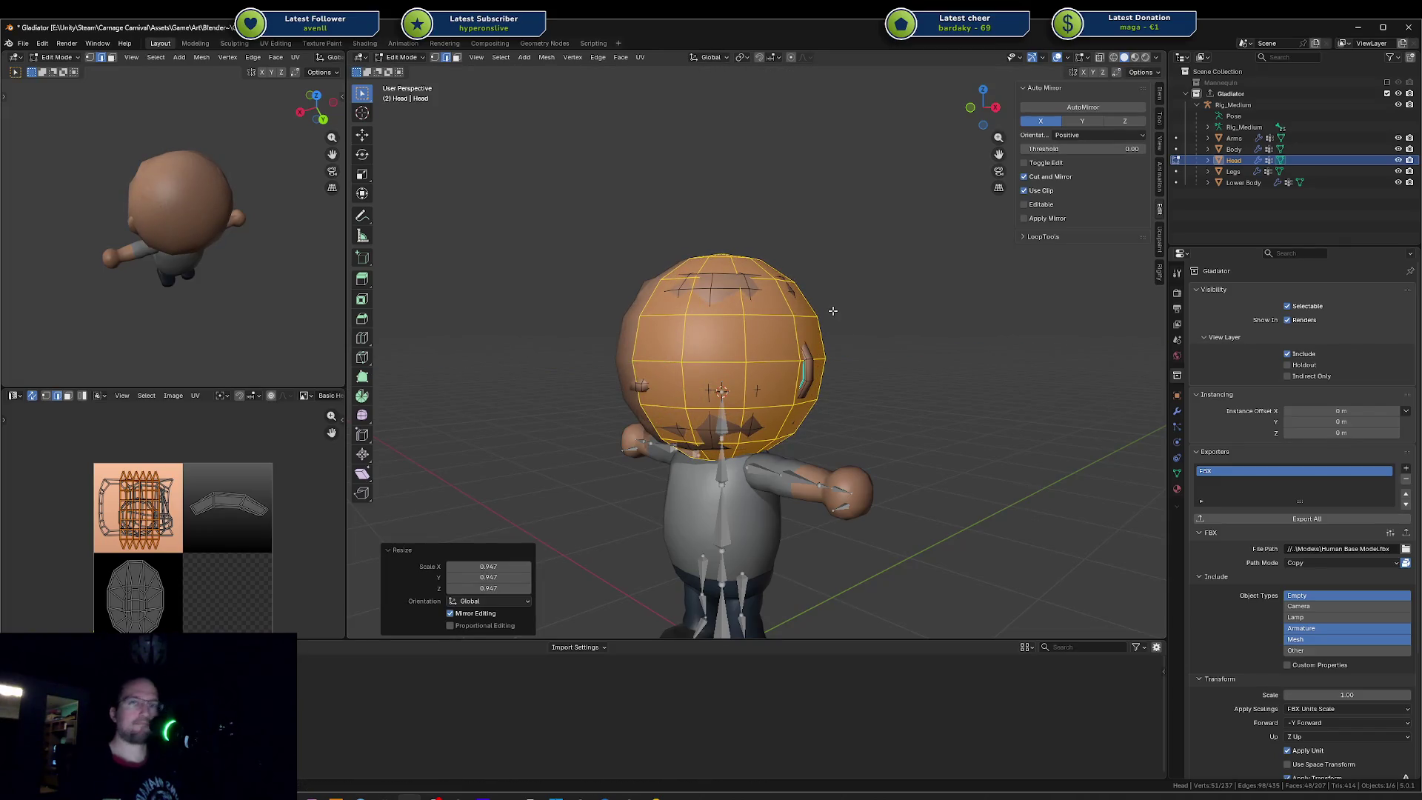
Step: Slide the head mesh aside along the Y axis after abandoning a Z rotation
{"action": "key", "text": "r"}
{"action": "key", "text": "z"}
{"action": "key", "text": "Escape"}
{"action": "key", "text": "g"}
{"action": "key", "text": "y"}
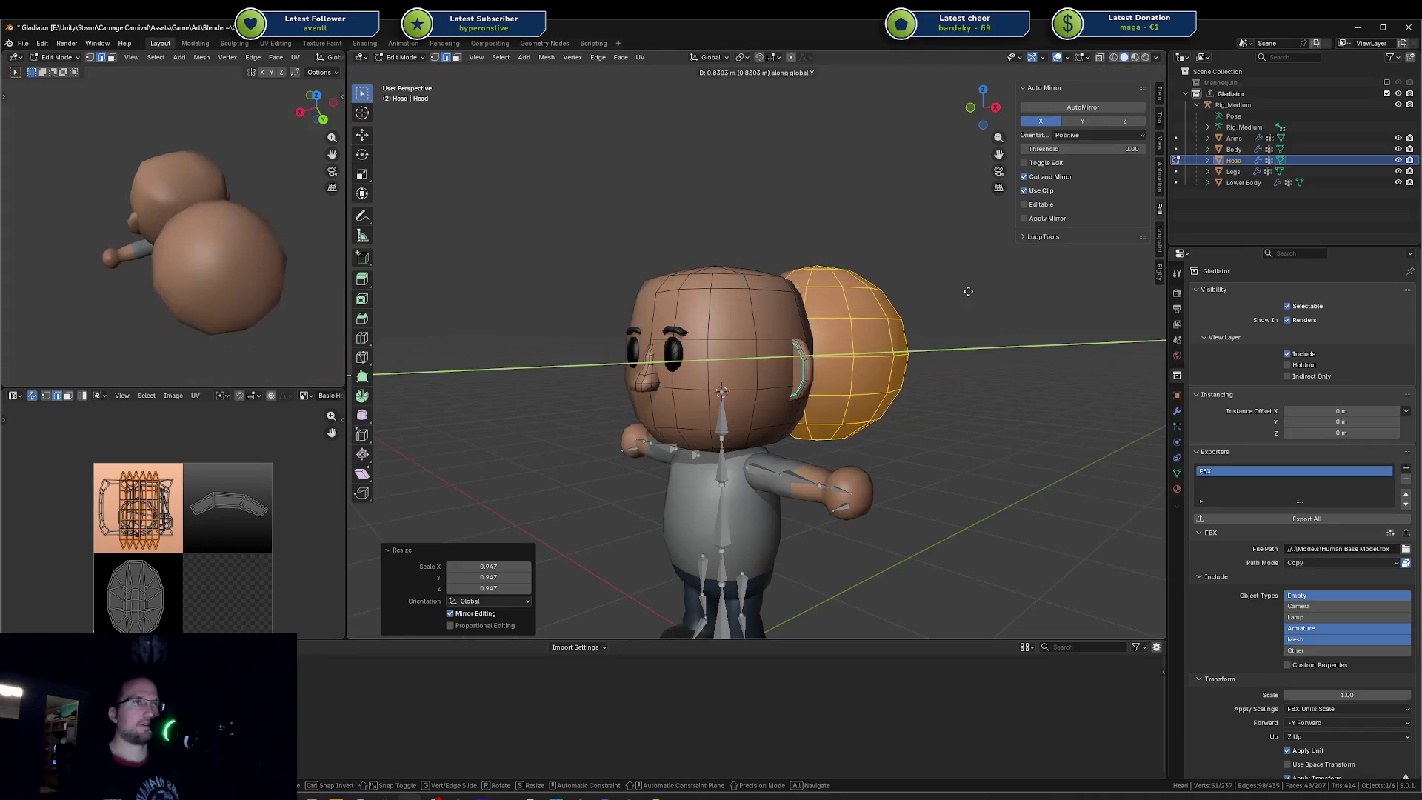
{"action": "left_click", "coordinate": [595, 329]}
{"action": "mouse_move", "coordinate": [595, 329]}
{"action": "middle_mouse_down"}
{"action": "mouse_move", "coordinate": [640, 337]}
{"action": "mouse_move", "coordinate": [567, 347]}
{"action": "middle_mouse_up"}
Step: Push a single face of the moved head outward along Y with proportional editing
{"action": "left_click", "coordinate": [529, 367]}
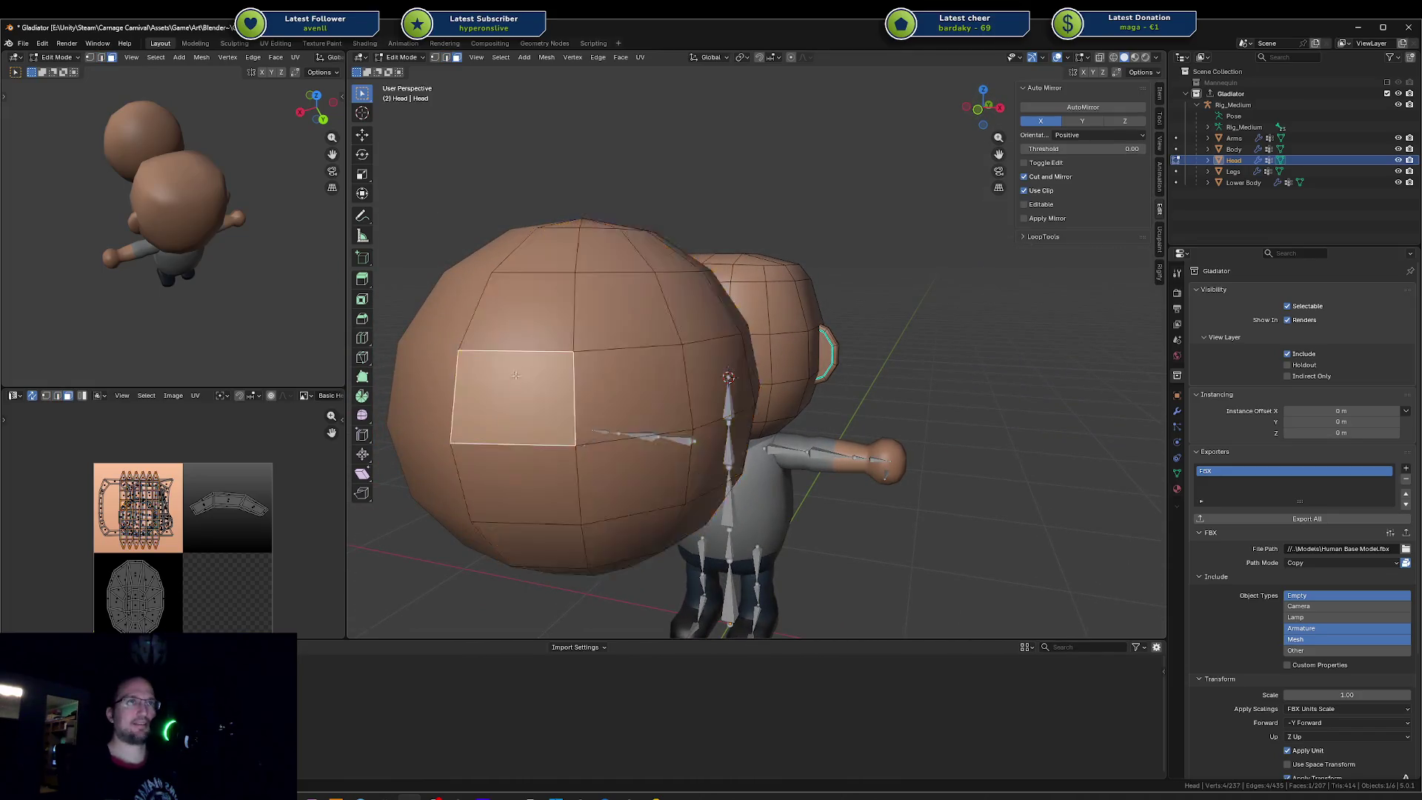
{"action": "scroll", "coordinate": [745, 141], "scroll_direction": "down", "scroll_amount": 3}
{"action": "middle_click_drag", "start_coordinate": [800, 208], "coordinate": [700, 316]}
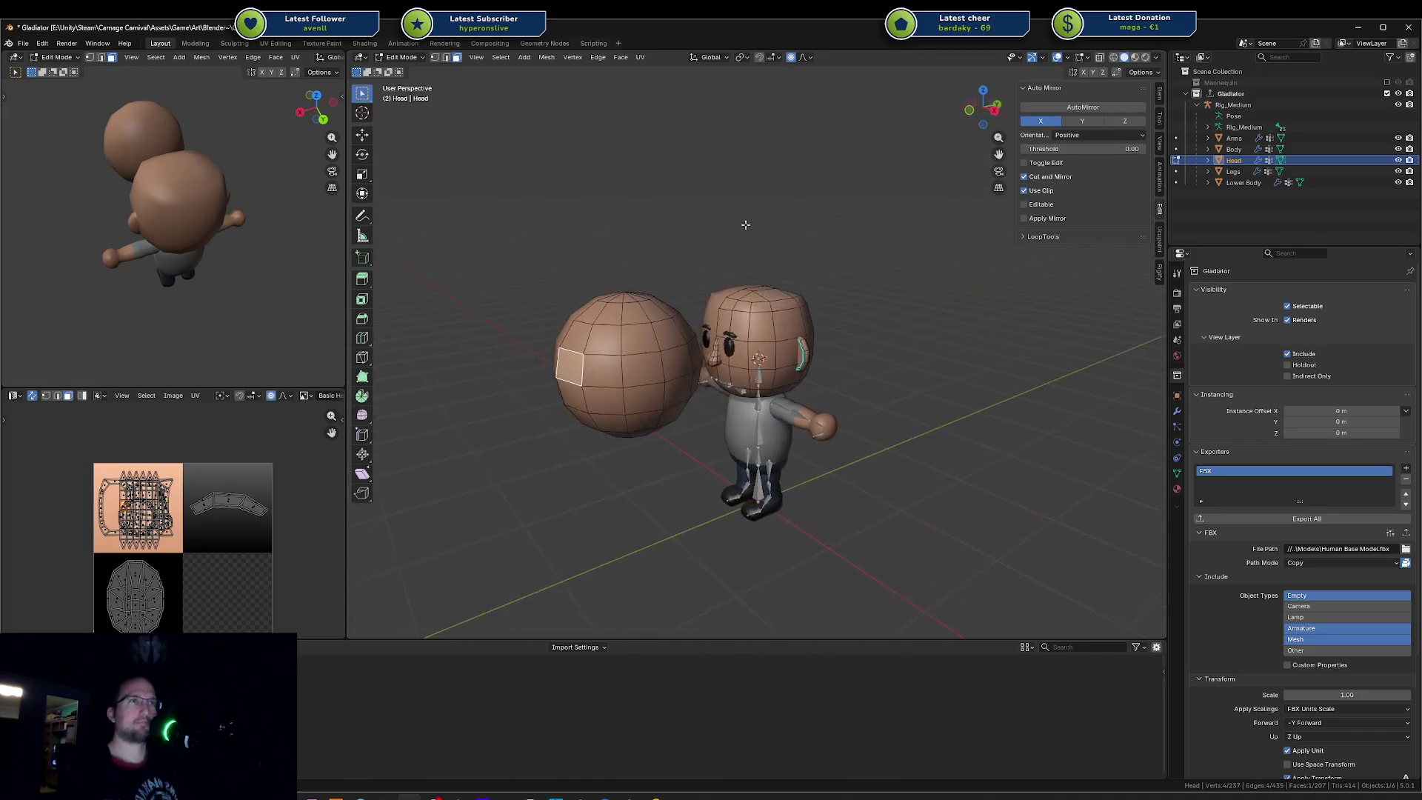
{"action": "key", "text": "g"}
{"action": "key", "text": "y"}
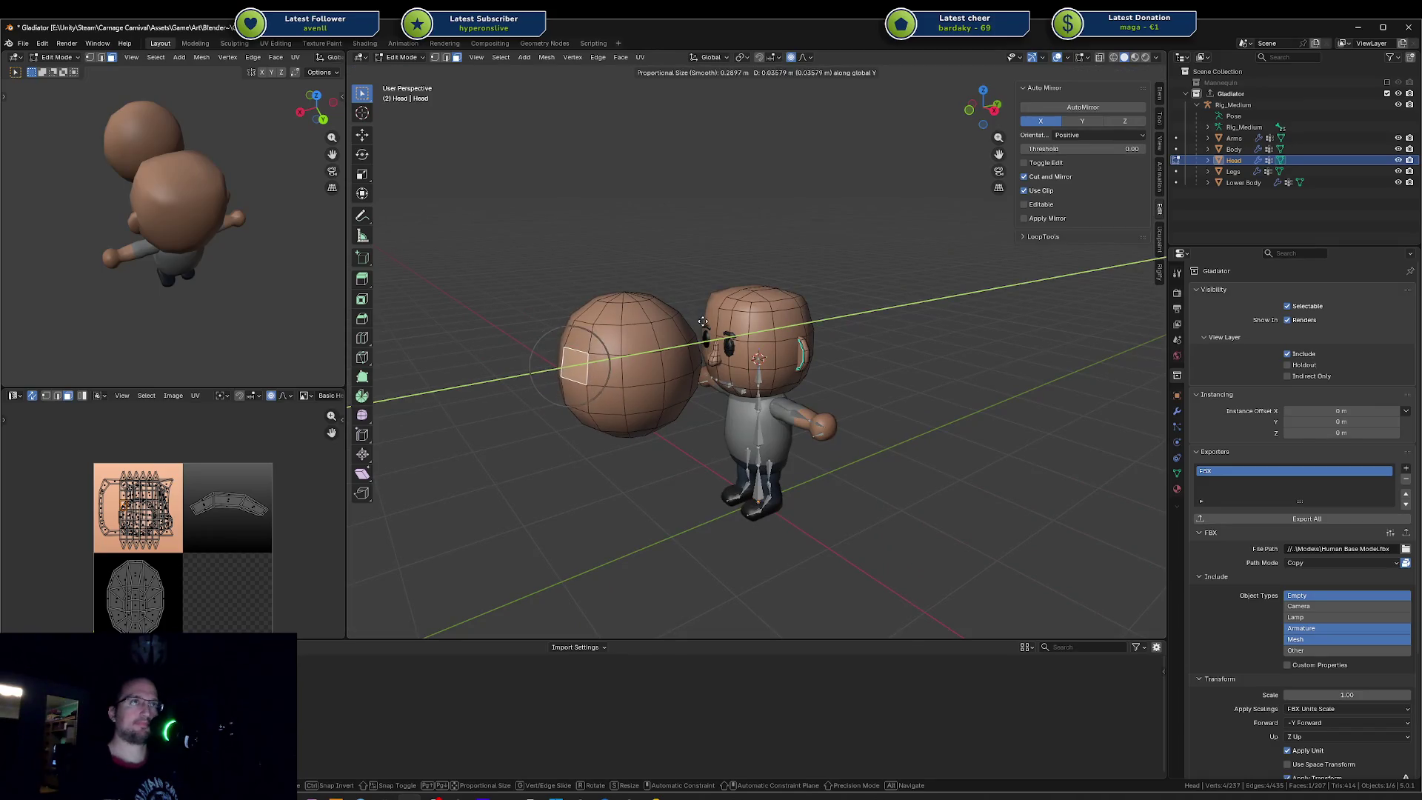
{"action": "scroll", "coordinate": [712, 328], "scroll_direction": "down", "scroll_amount": 10}
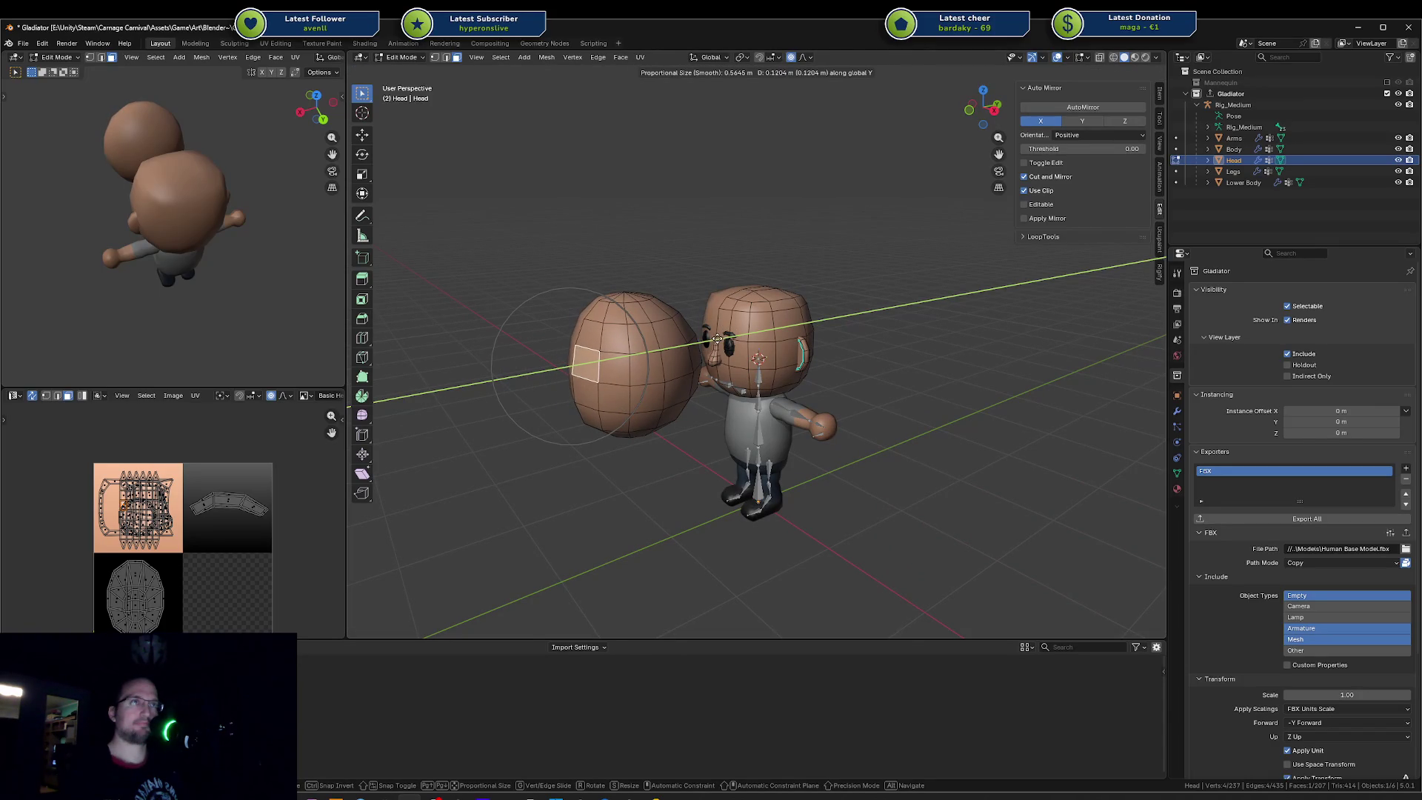
{"action": "left_click", "coordinate": [716, 340]}
{"action": "middle_click_drag", "start_coordinate": [716, 340], "coordinate": [645, 342]}
{"action": "key", "text": "g"}
{"action": "key", "text": "x"}
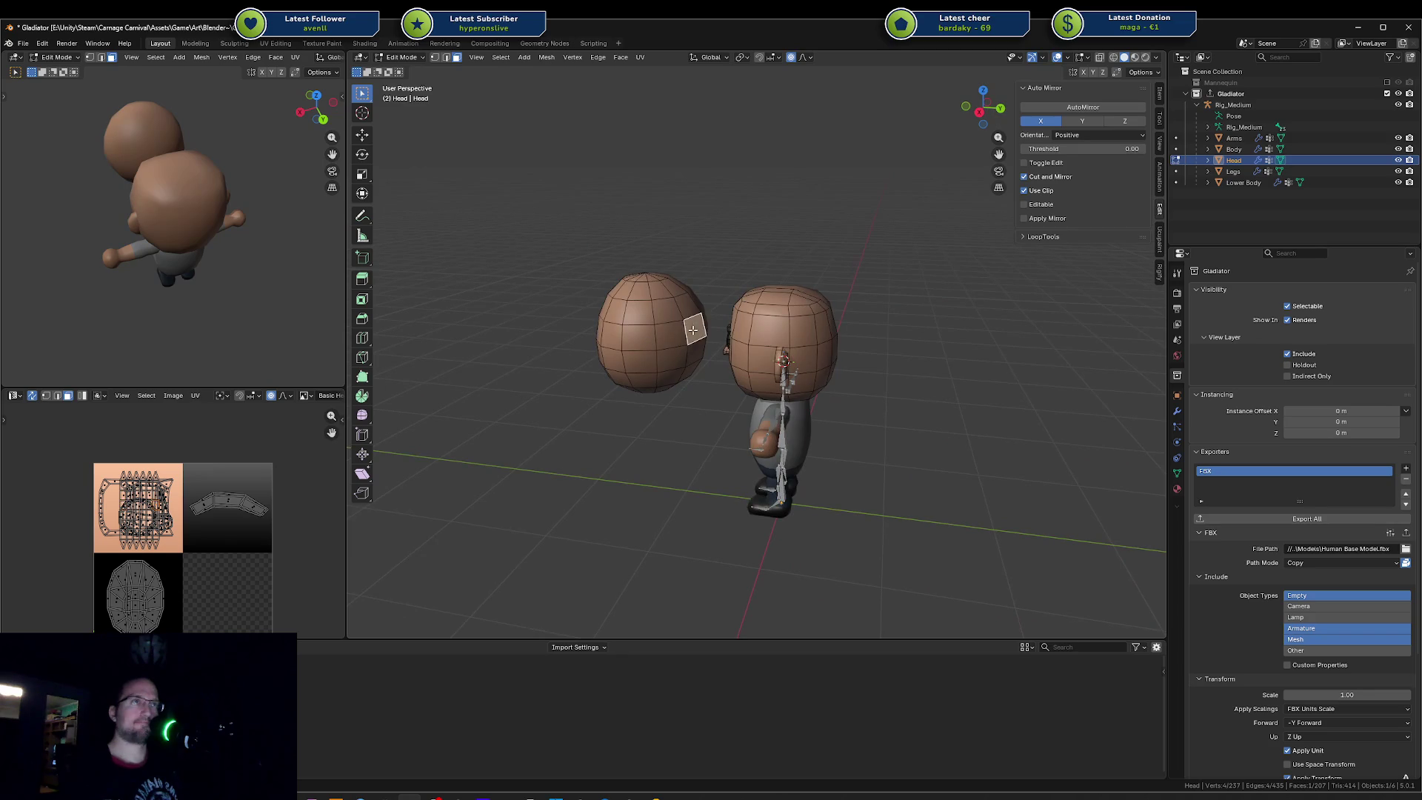
{"action": "key", "text": "y"}
{"action": "scroll", "coordinate": [676, 328], "scroll_direction": "down", "scroll_amount": 2}
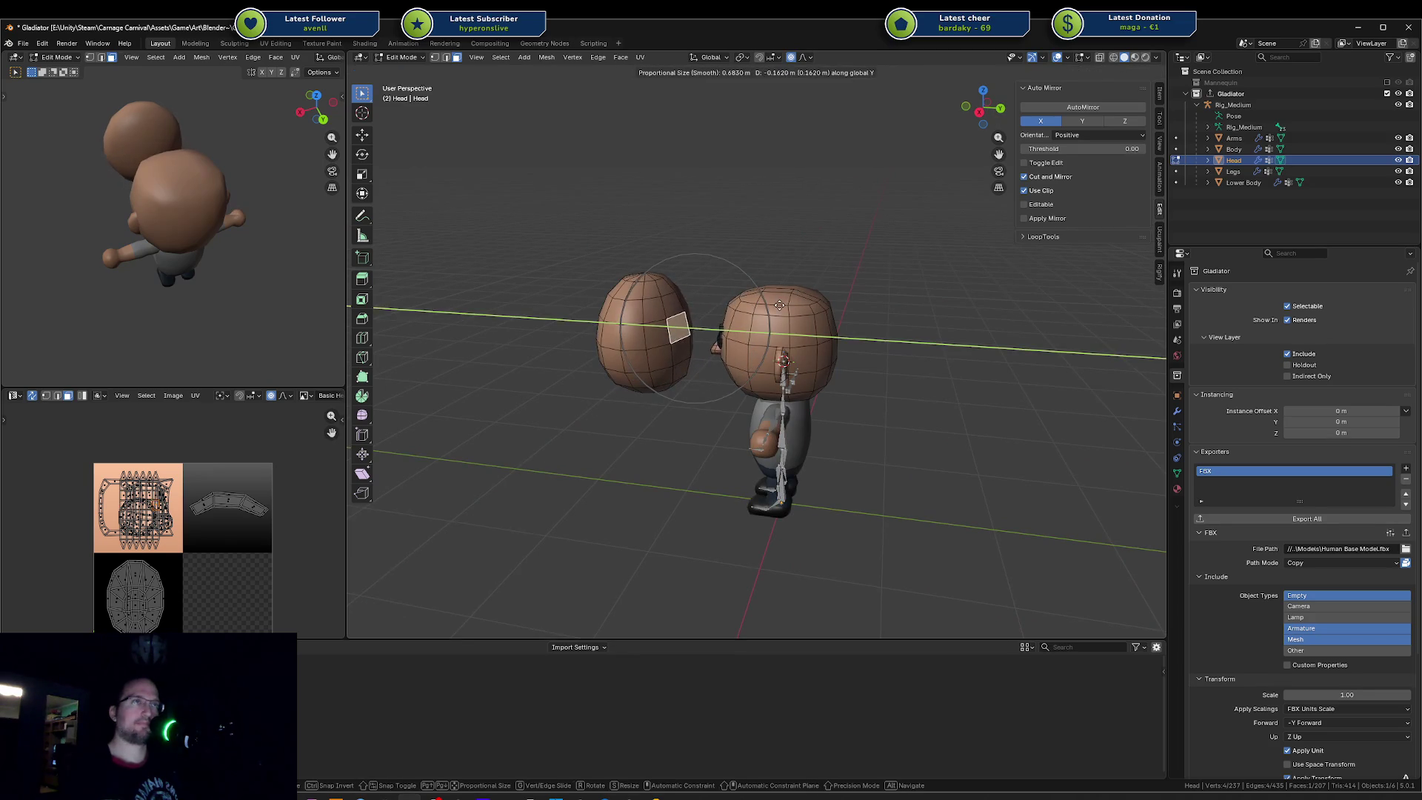
{"action": "key", "text": "Escape"}
Step: Check the falloff options, move a spare-head vertex along Y with soft falloff, and exit to Object Mode
{"action": "left_click", "coordinate": [792, 58]}
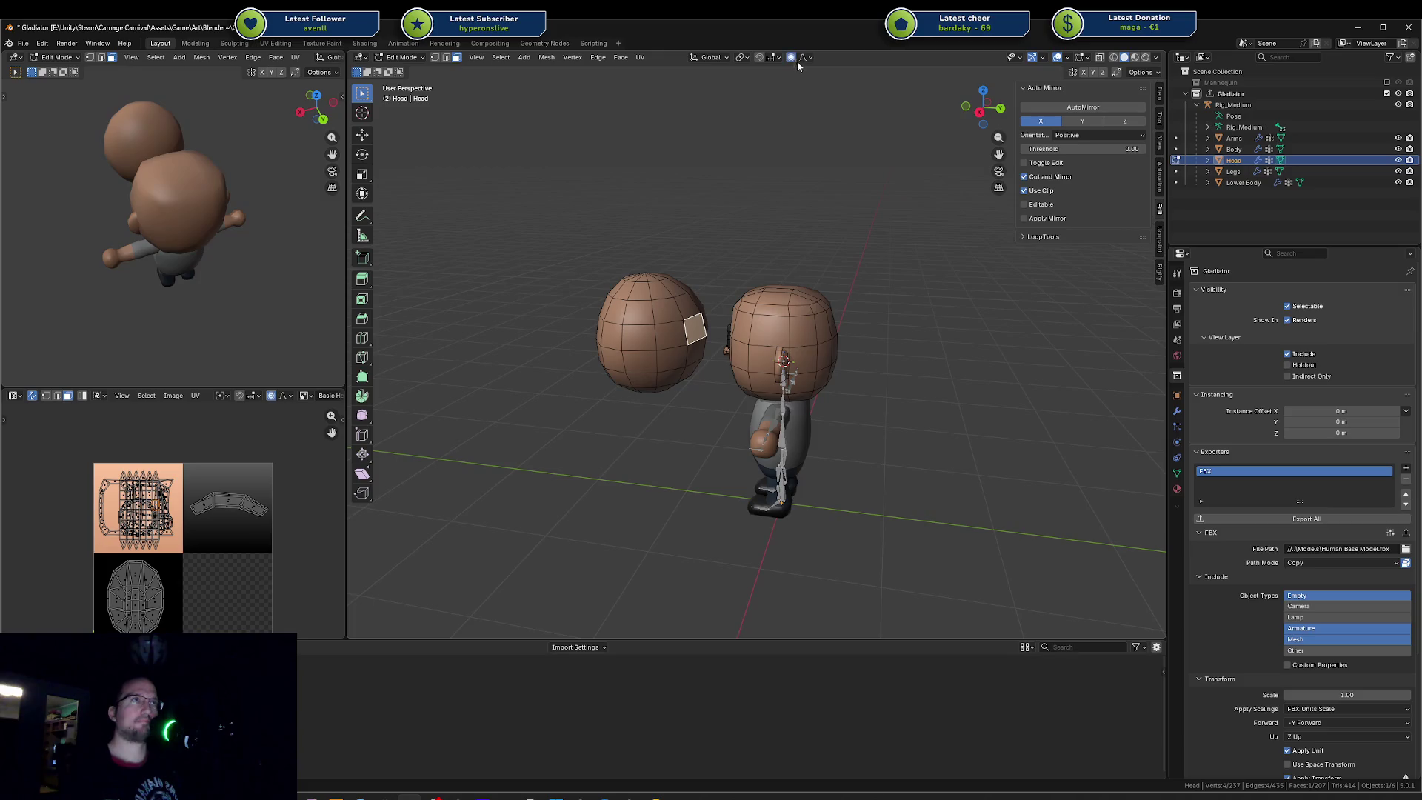
{"action": "left_click", "coordinate": [715, 291]}
{"action": "key", "text": "g"}
{"action": "key", "text": "x"}
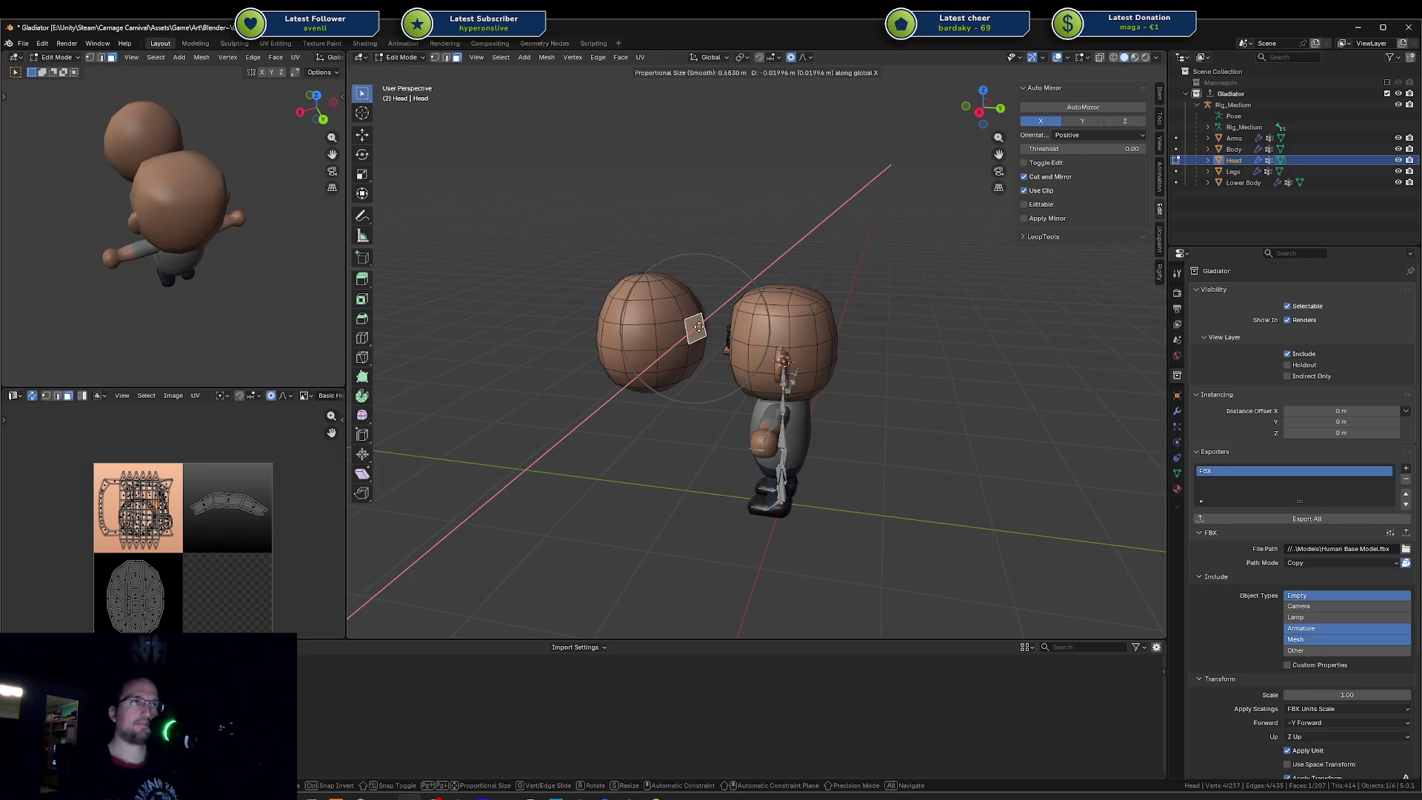
{"action": "key", "text": "y"}
{"action": "scroll", "coordinate": [679, 328], "scroll_direction": "up", "scroll_amount": 5}
{"action": "scroll", "coordinate": [670, 326], "scroll_direction": "up", "scroll_amount": 1}
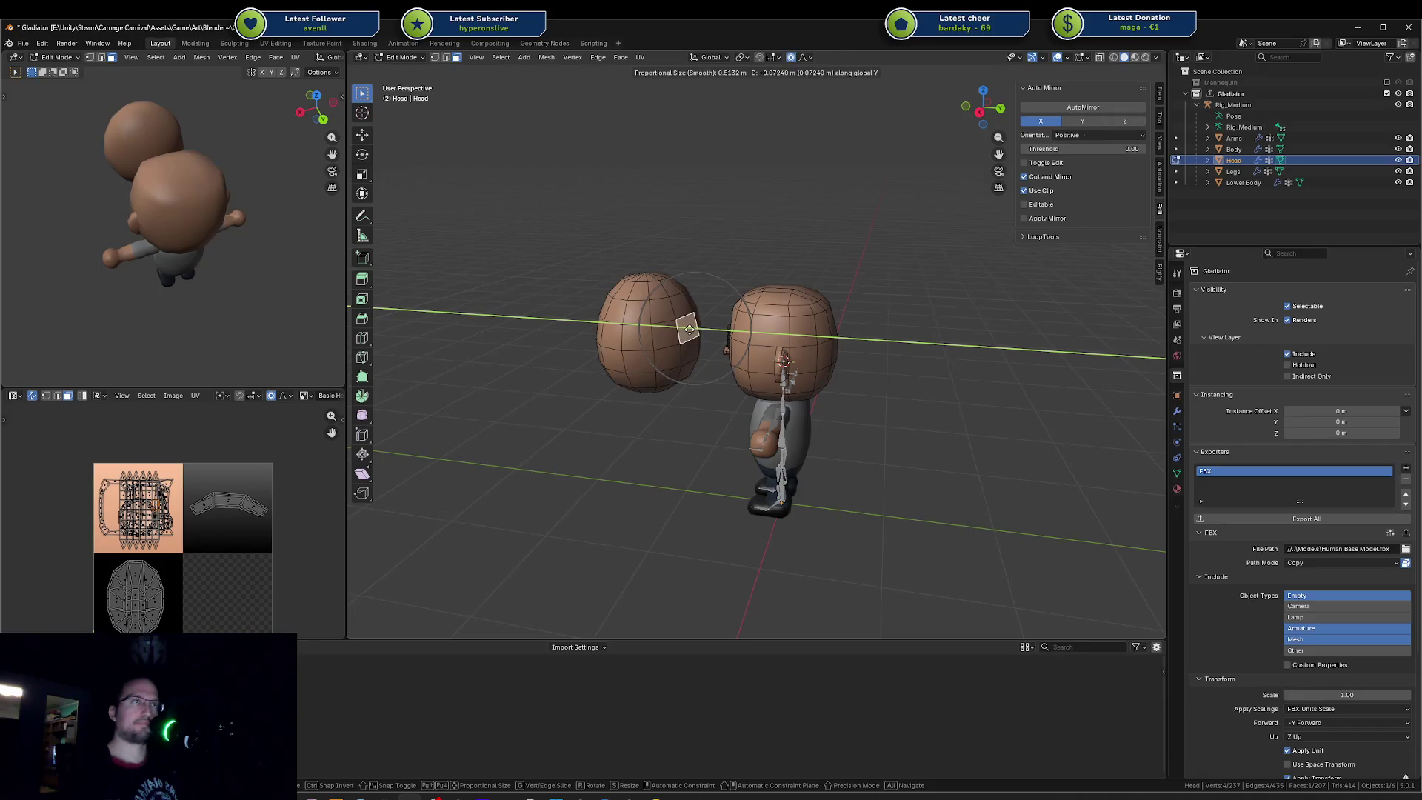
{"action": "left_click", "coordinate": [688, 328]}
{"action": "key", "text": "Tab"}
{"action": "middle_click_drag", "start_coordinate": [708, 307], "coordinate": [798, 94]}
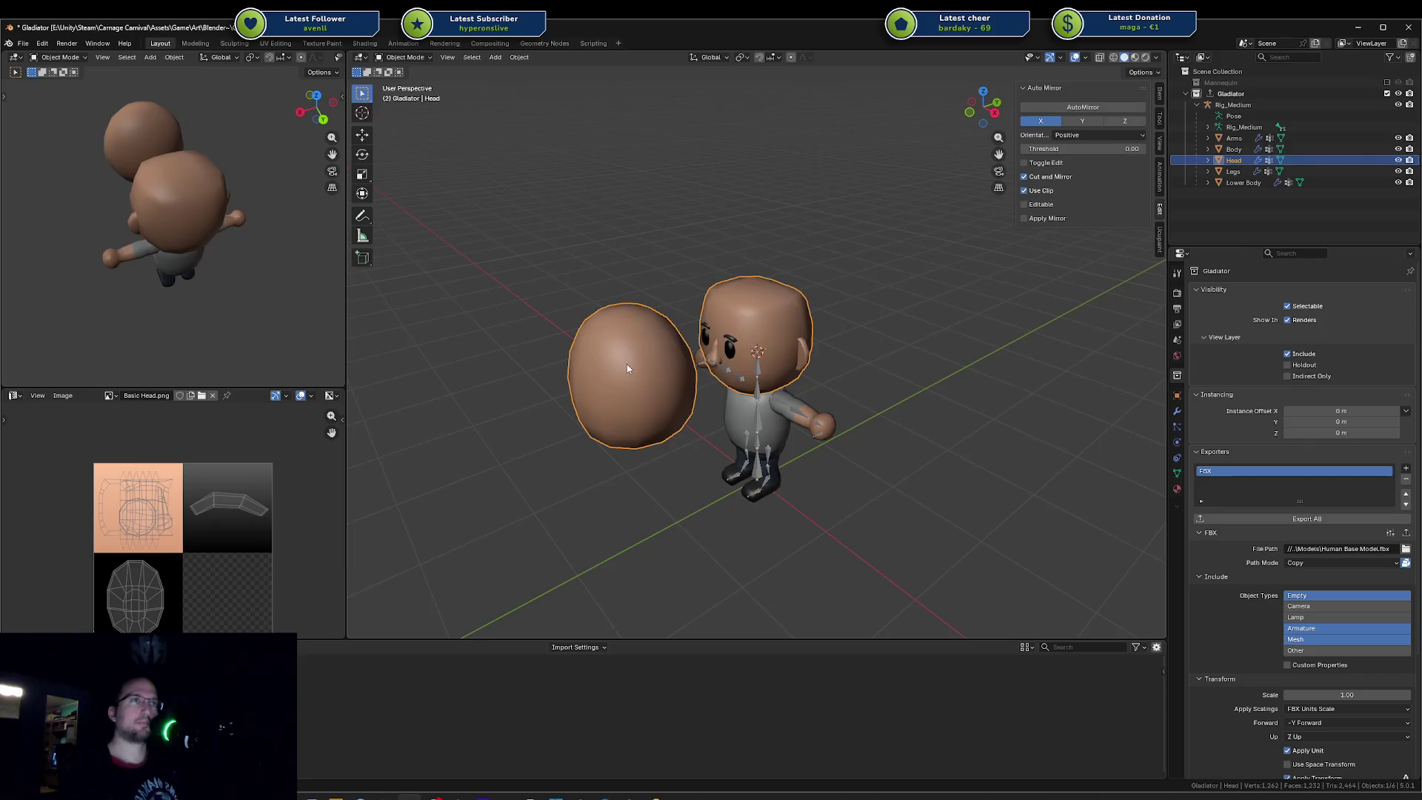
Step: Select the loose head's connected geometry in Edit Mode and move it off along the Y axis
{"action": "key", "text": "g"}
{"action": "key", "text": "Escape"}
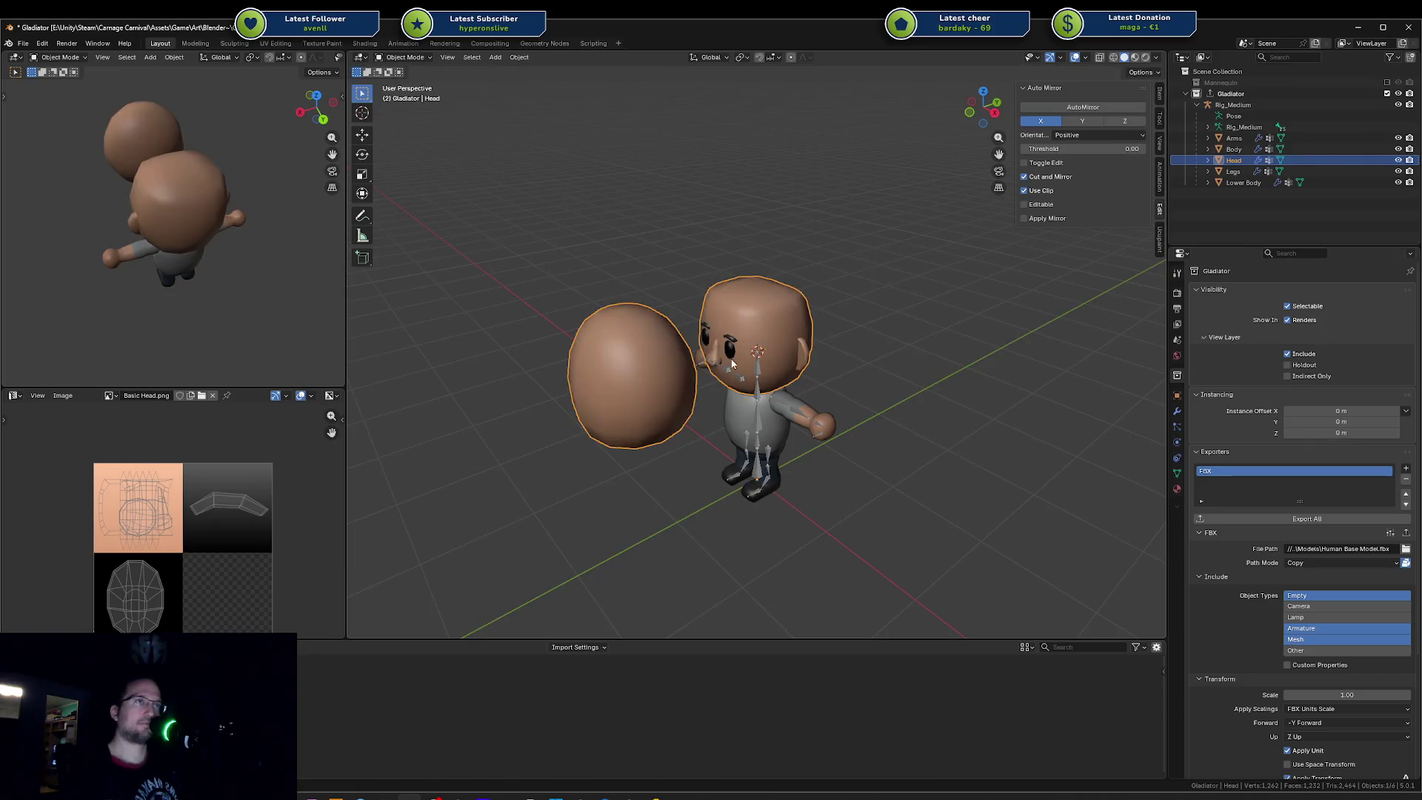
{"action": "key", "text": "Tab"}
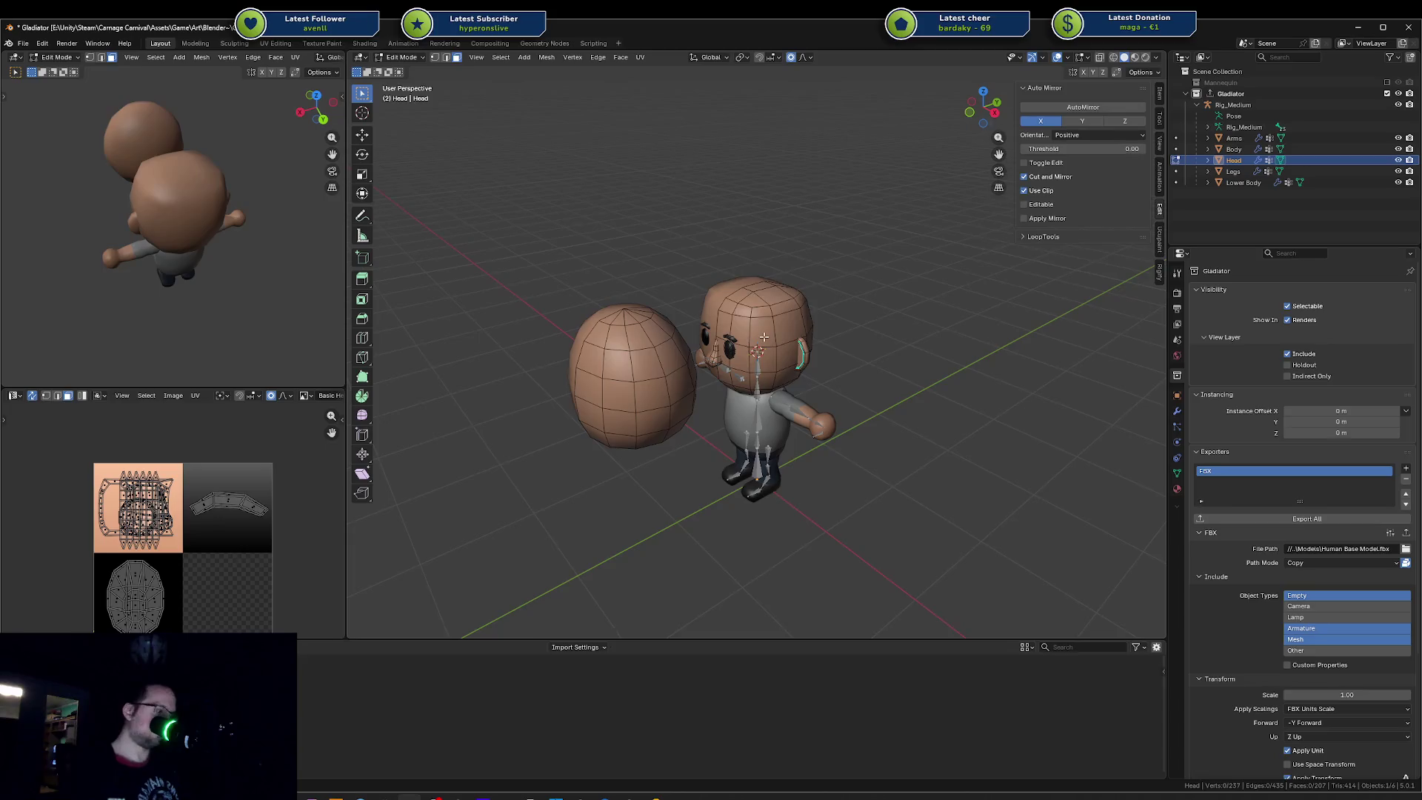
{"action": "key", "text": "l"}
{"action": "key", "text": "l"}
{"action": "key", "text": "g"}
{"action": "key", "text": "y"}
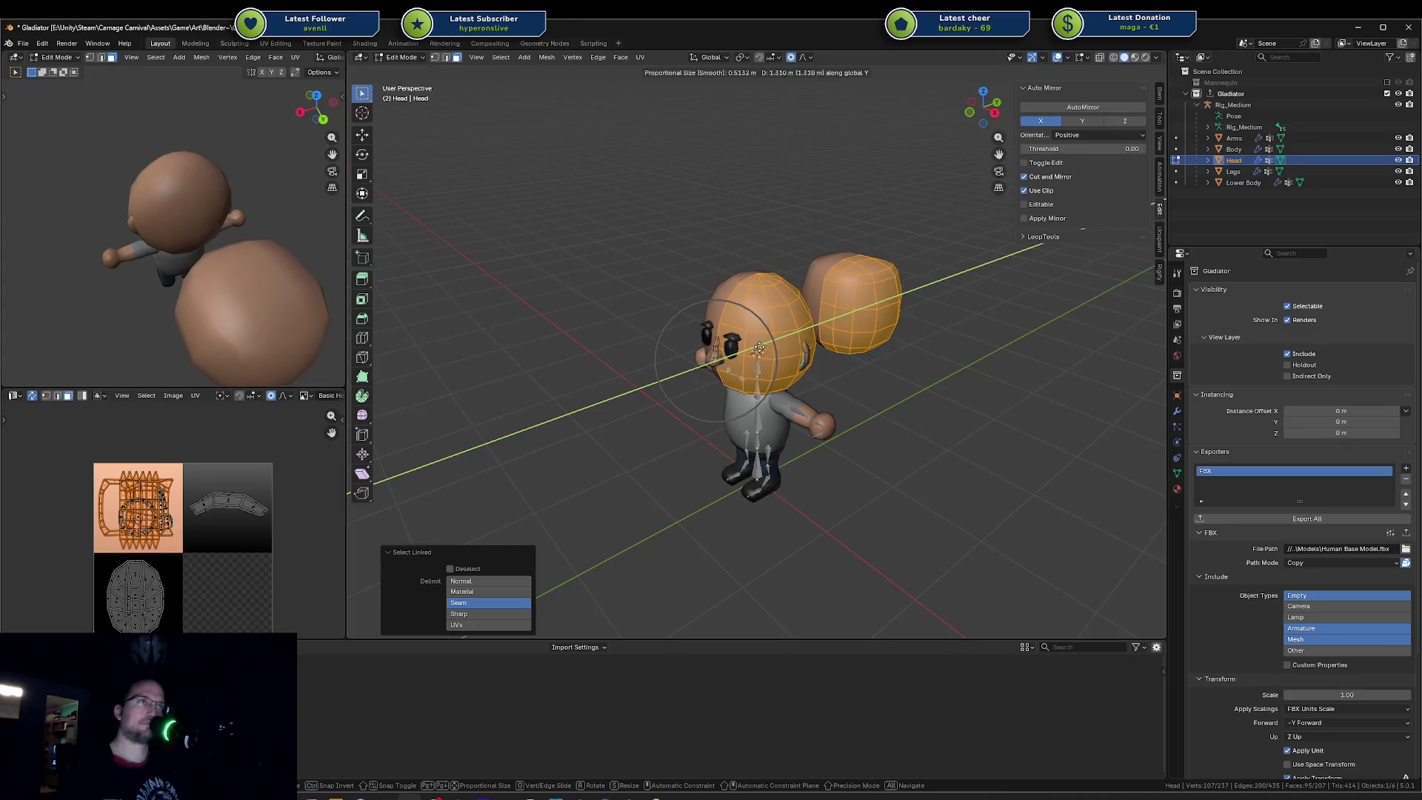
{"action": "left_click", "coordinate": [757, 349]}
{"action": "middle_click_drag", "start_coordinate": [757, 352], "coordinate": [747, 375]}
{"action": "scroll", "coordinate": [751, 367], "scroll_direction": "up", "scroll_amount": 3}
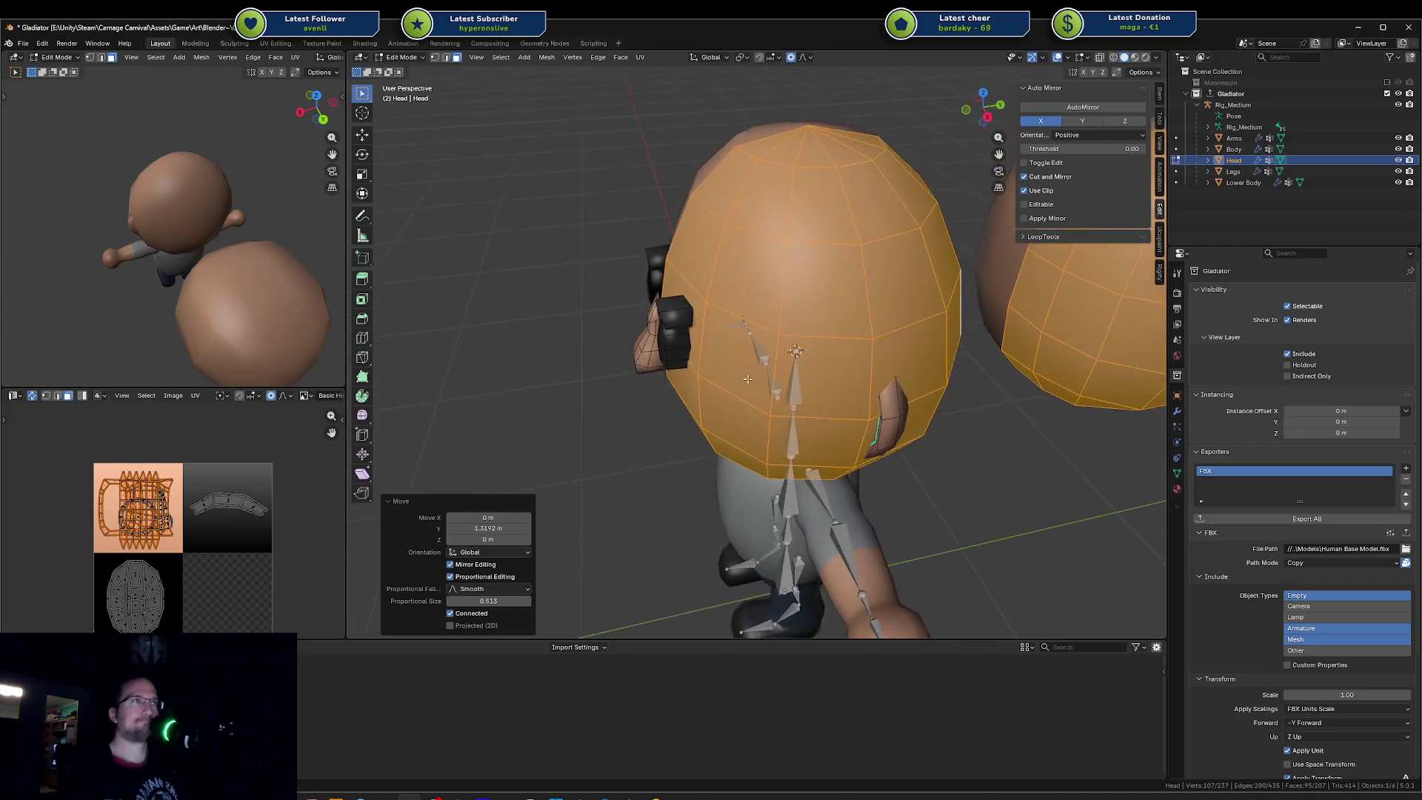
{"action": "scroll", "coordinate": [756, 375], "scroll_direction": "down", "scroll_amount": 4}
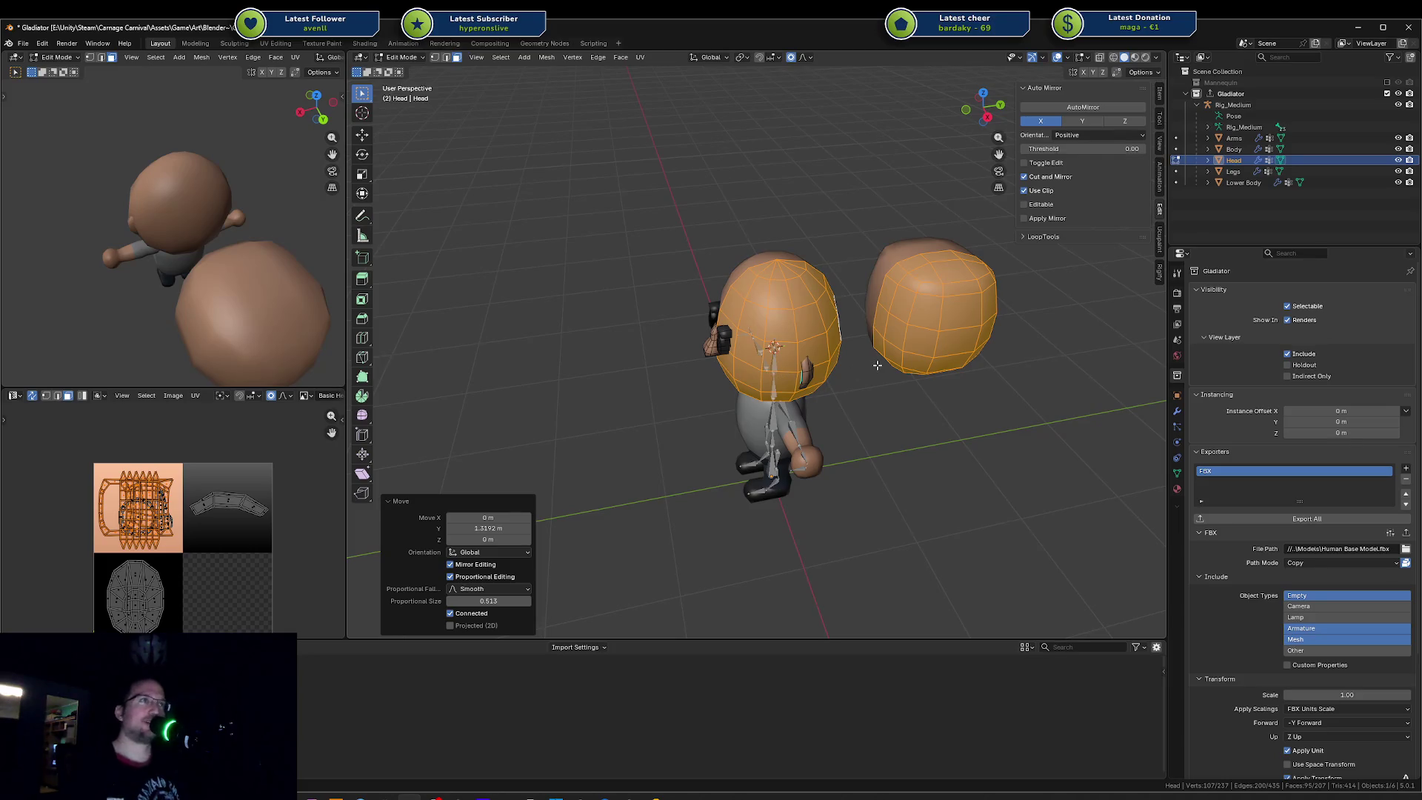
Step: Undo the move, select the spare round head's linked mesh and bring up its delete options
{"action": "key", "text": "ctrl+z"}
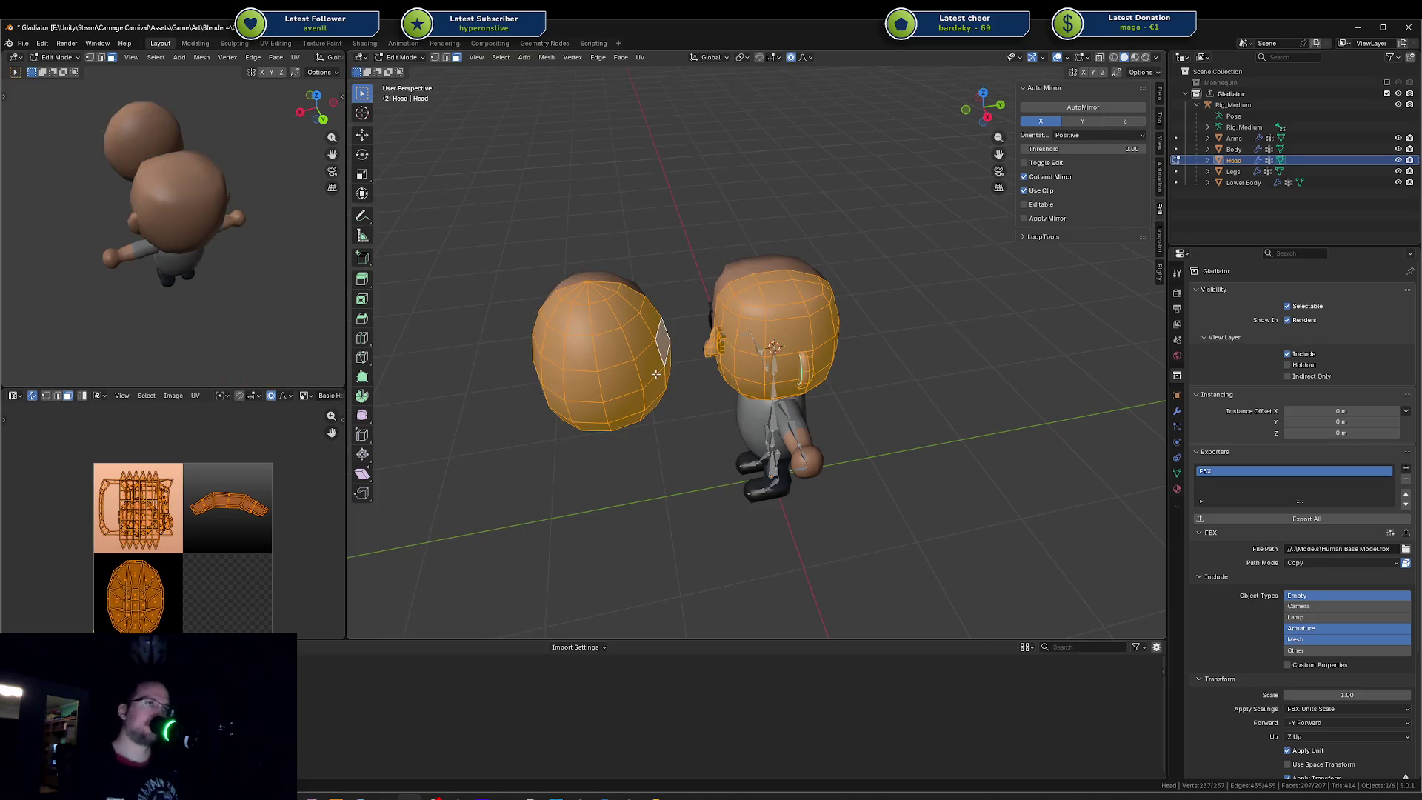
{"action": "key", "text": "alt+a"}
{"action": "key", "text": "l"}
{"action": "key", "text": "x"}
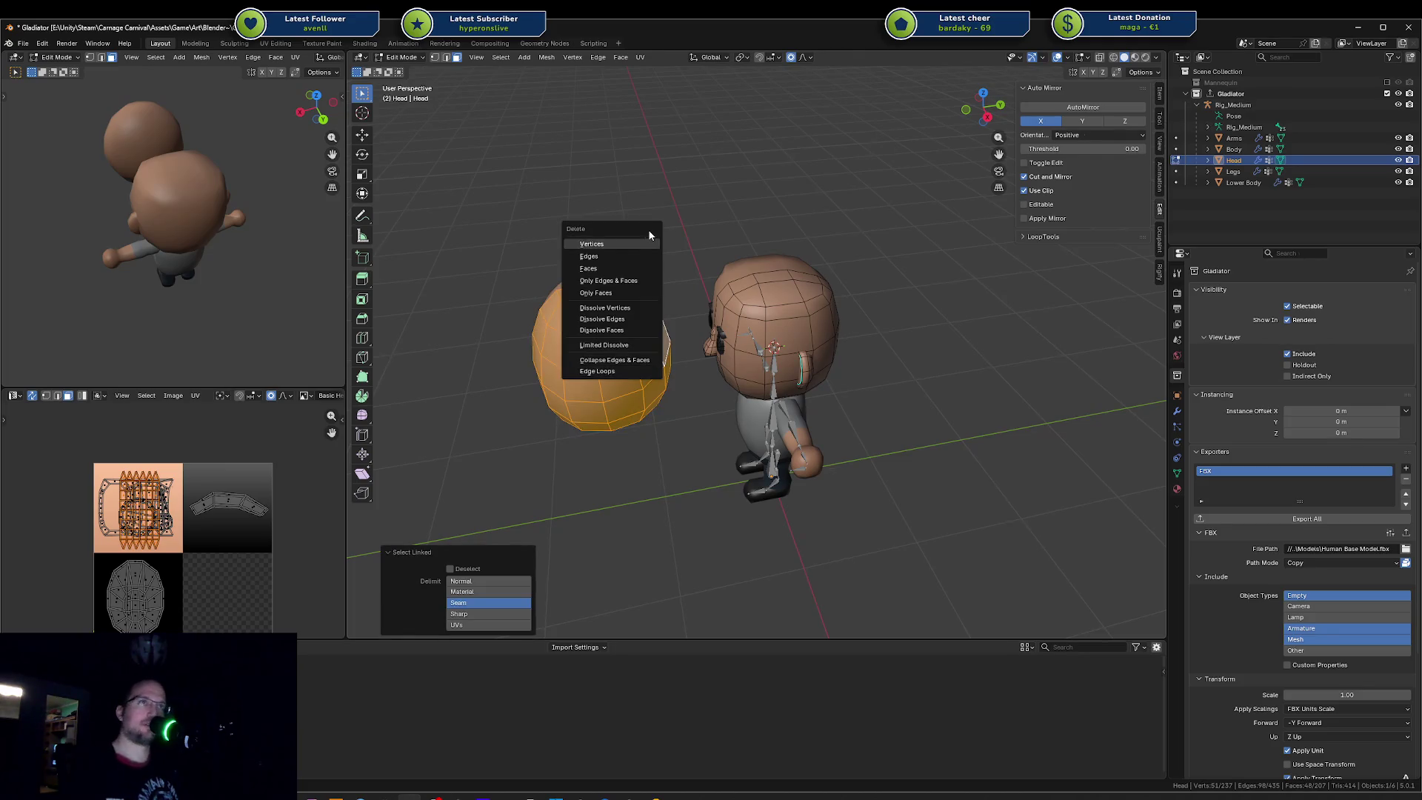
{"action": "left_click", "coordinate": [650, 235]}
Step: Raise a top face of the boxy head vertically in two Z-constrained moves
{"action": "middle_click_drag", "start_coordinate": [650, 234], "coordinate": [811, 308]}
{"action": "scroll", "coordinate": [742, 279], "scroll_direction": "up", "scroll_amount": 2}
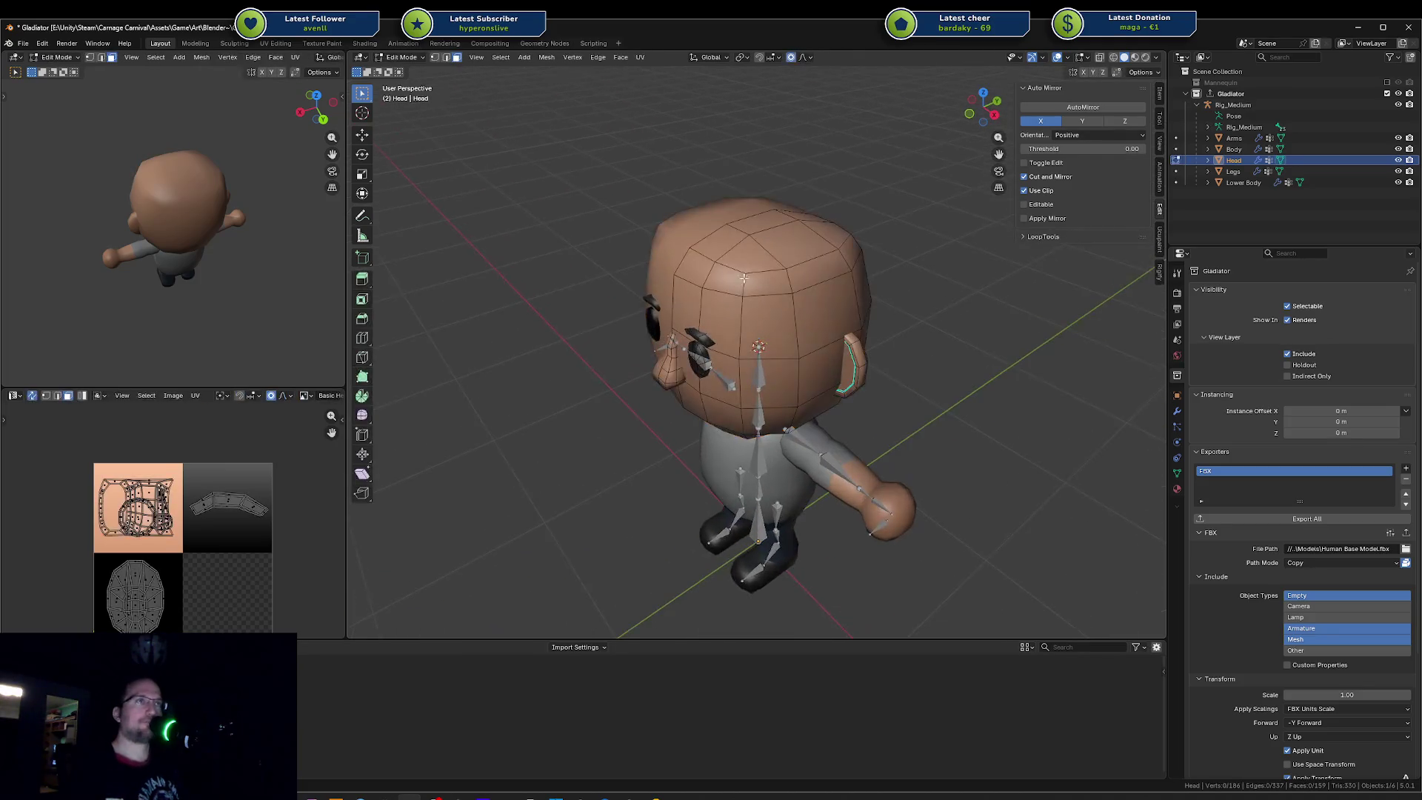
{"action": "scroll", "coordinate": [742, 280], "scroll_direction": "up", "scroll_amount": 2}
{"action": "scroll", "coordinate": [744, 278], "scroll_direction": "up", "scroll_amount": 2}
{"action": "left_click", "coordinate": [756, 261]}
{"action": "key", "text": "g"}
{"action": "key", "text": "z"}
{"action": "left_click", "coordinate": [752, 268]}
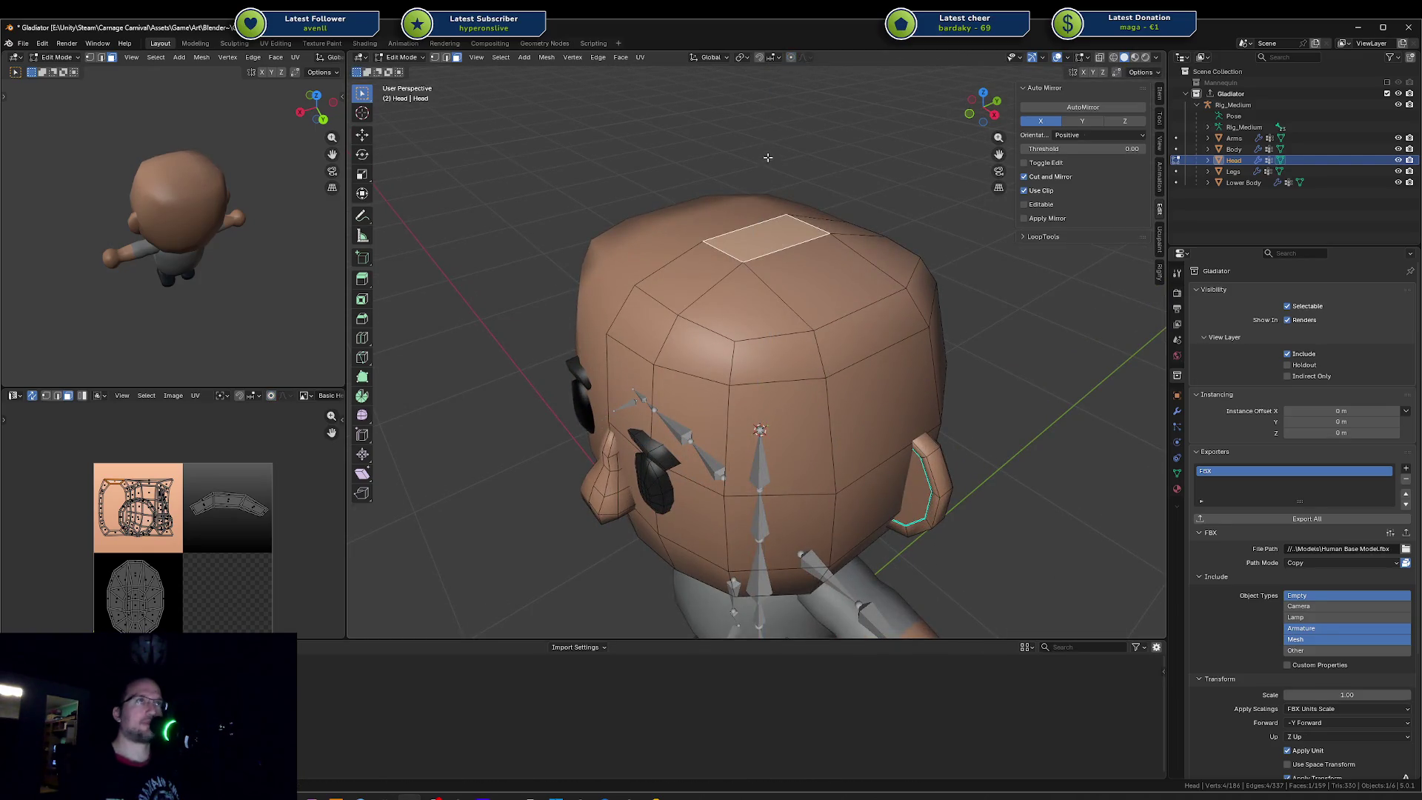
{"action": "key", "text": "g"}
{"action": "key", "text": "z"}
{"action": "left_click", "coordinate": [734, 257]}
{"action": "key", "text": "alt+a"}
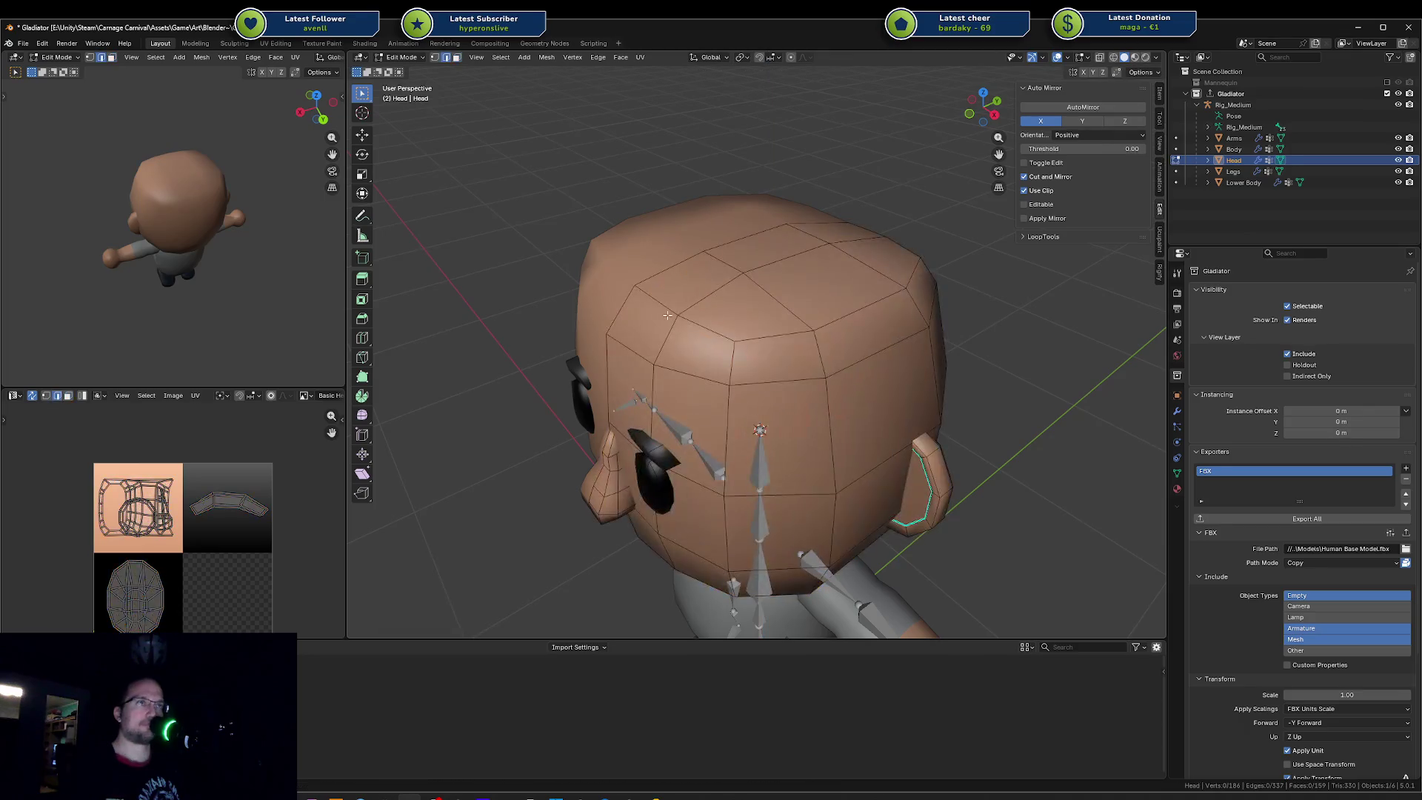
Step: Dissolve a horizontal edge loop running around the head
{"action": "key", "text": "a"}
{"action": "left_click", "coordinate": [718, 378], "text": "alt"}
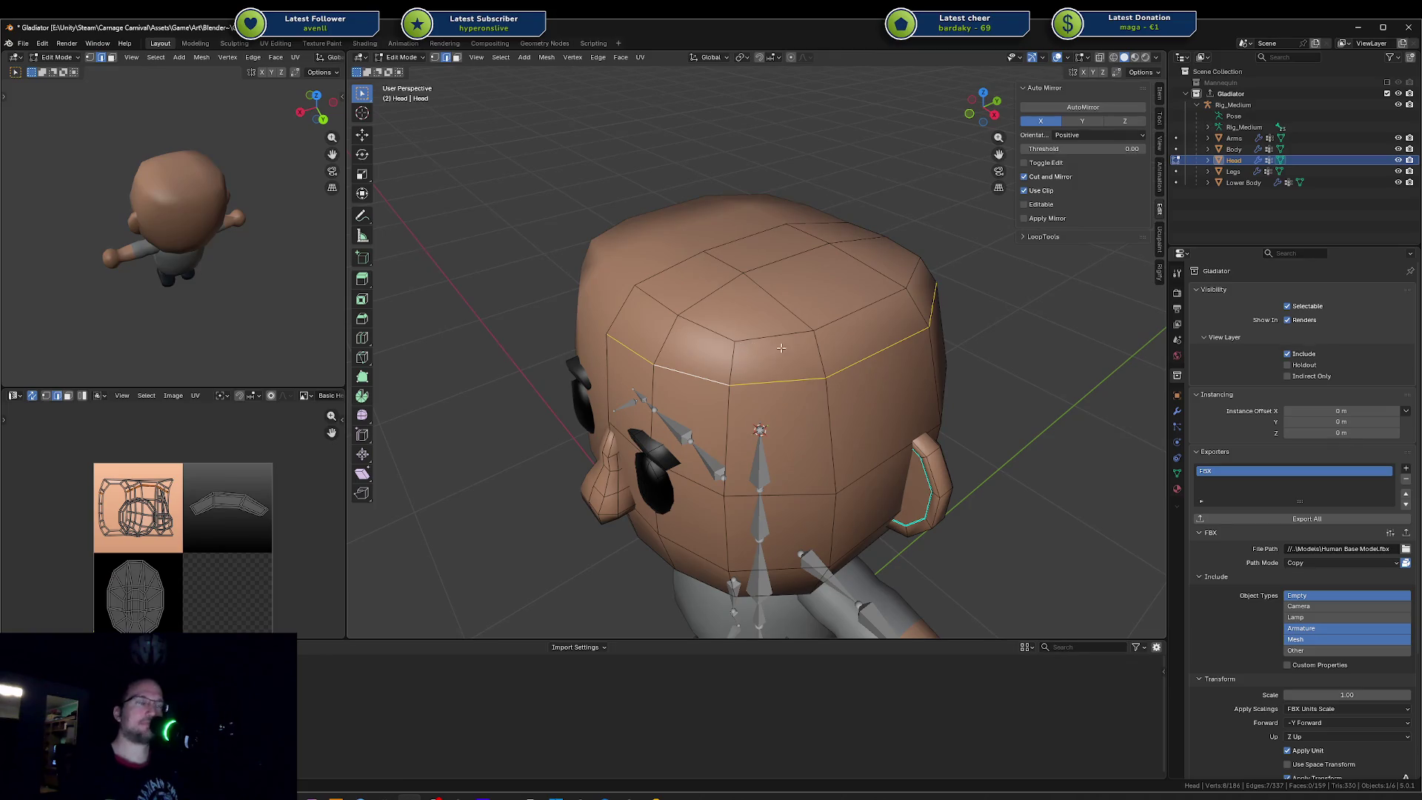
{"action": "key", "text": "x"}
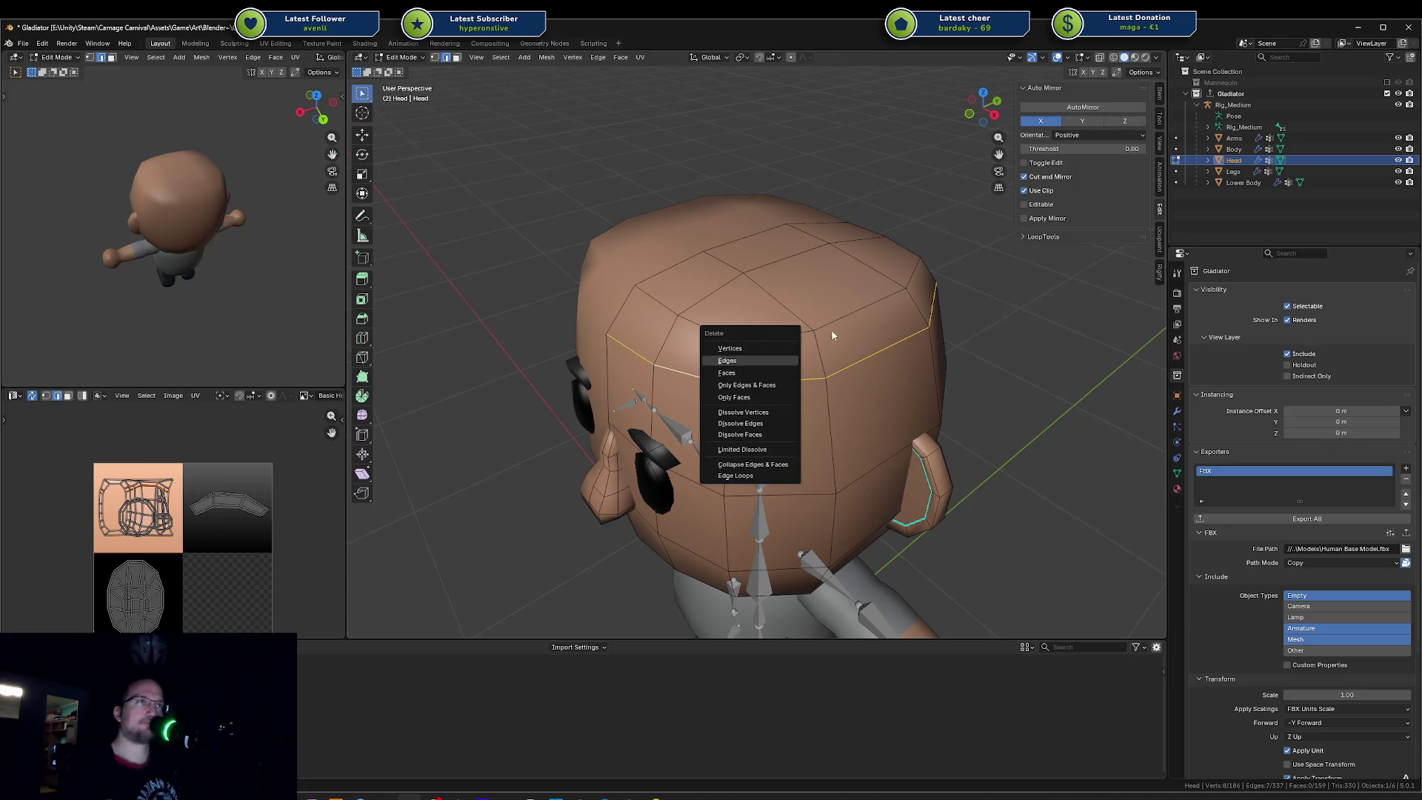
{"action": "left_click", "coordinate": [742, 412]}
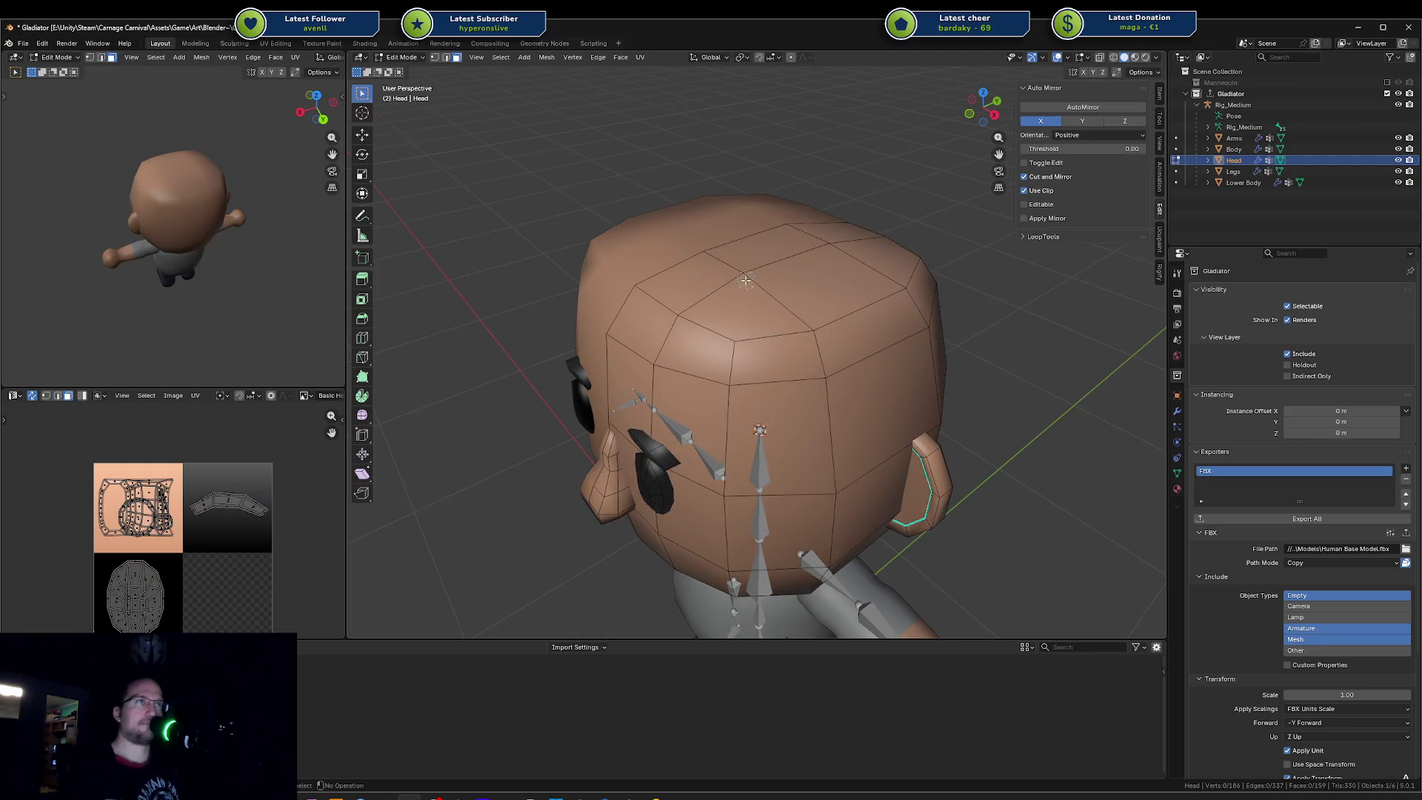
Step: Flatten the head's top cap faces by scaling them to 0 on Z
{"action": "left_click", "coordinate": [742, 279], "text": "alt"}
{"action": "key", "text": "s"}
{"action": "key", "text": "z"}
{"action": "key", "text": "0"}
{"action": "key", "text": "Return"}
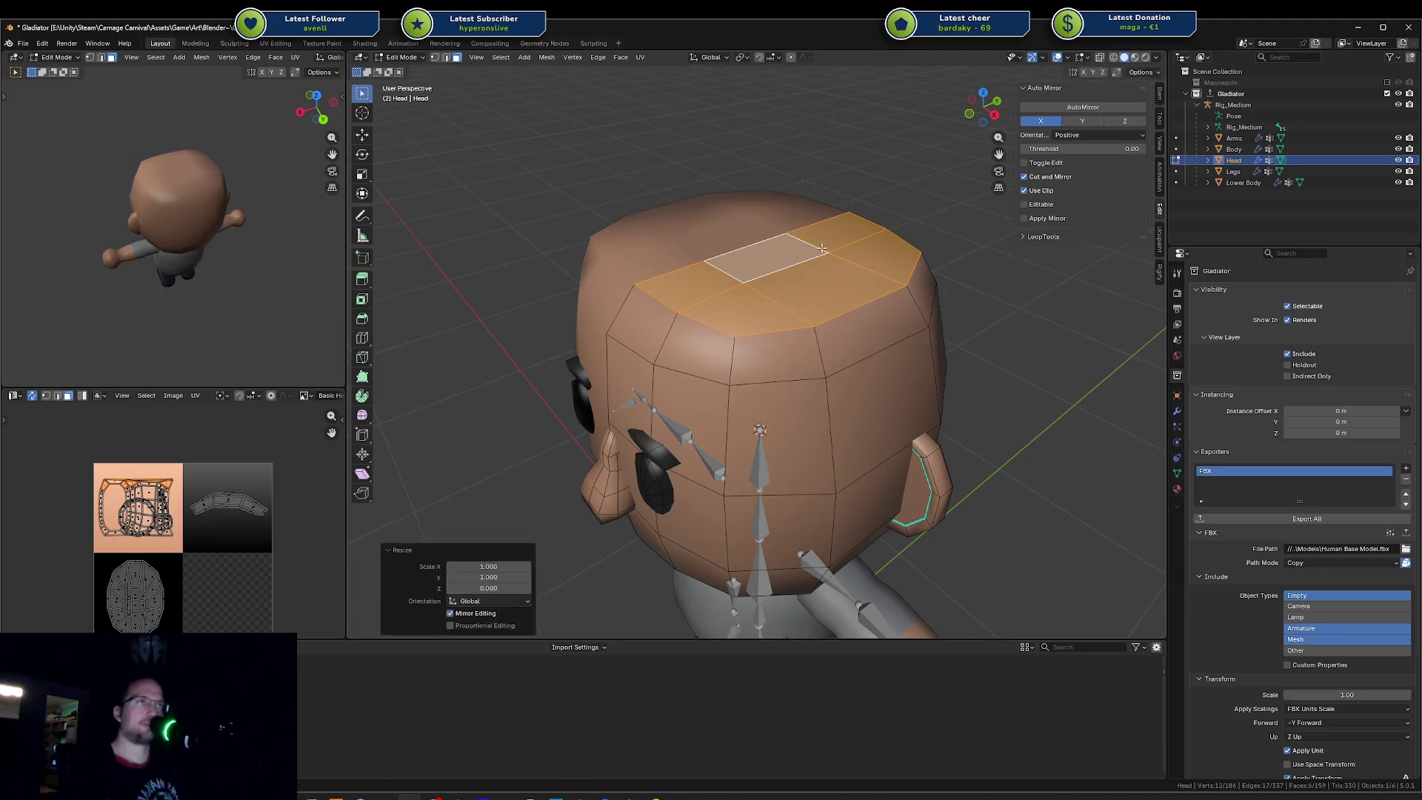
Step: Scale the flat top cap wider and raise it along Z
{"action": "middle_click_drag", "start_coordinate": [822, 250], "coordinate": [795, 283]}
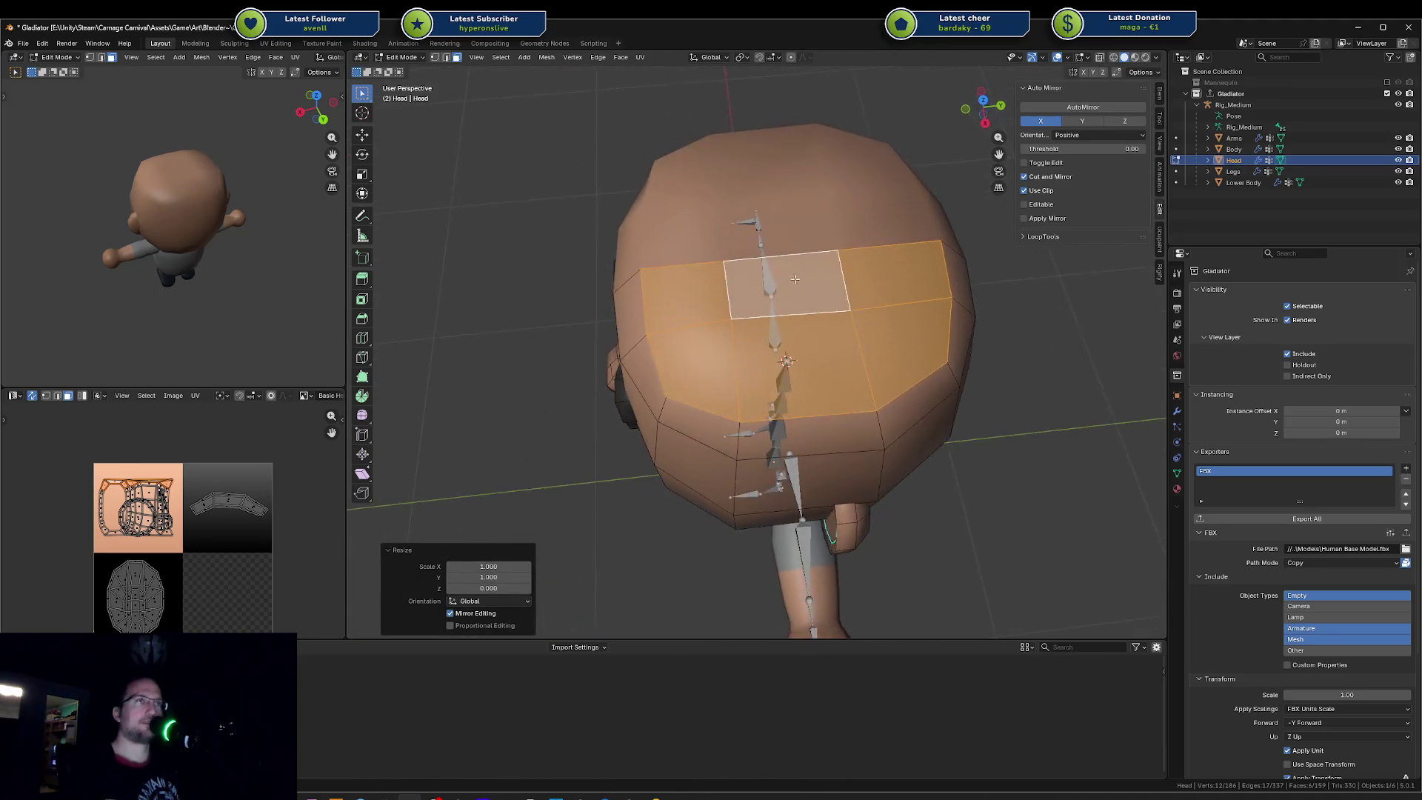
{"action": "key", "text": "s"}
{"action": "left_click", "coordinate": [801, 278]}
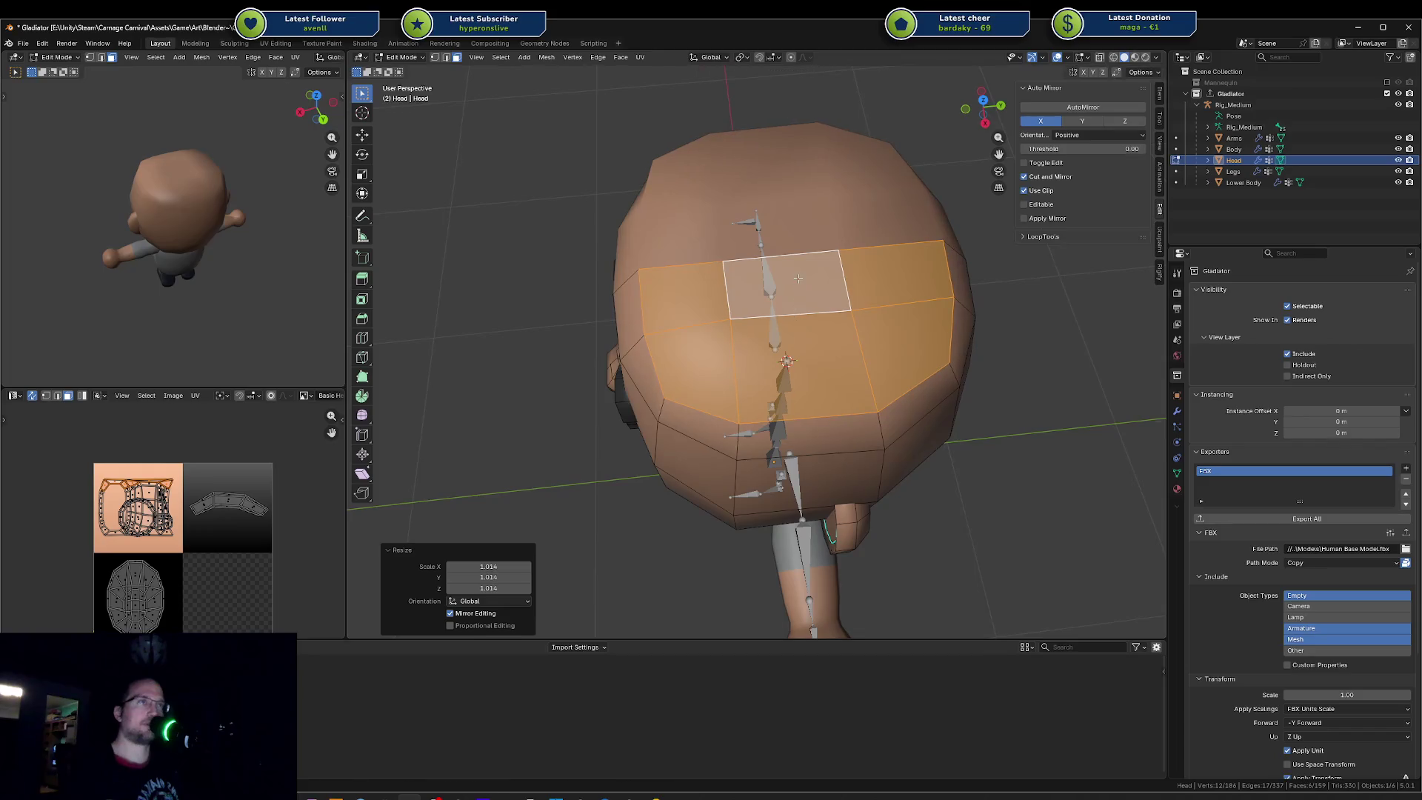
{"action": "middle_click_drag", "start_coordinate": [791, 283], "coordinate": [824, 219]}
{"action": "key", "text": "g"}
{"action": "key", "text": "z"}
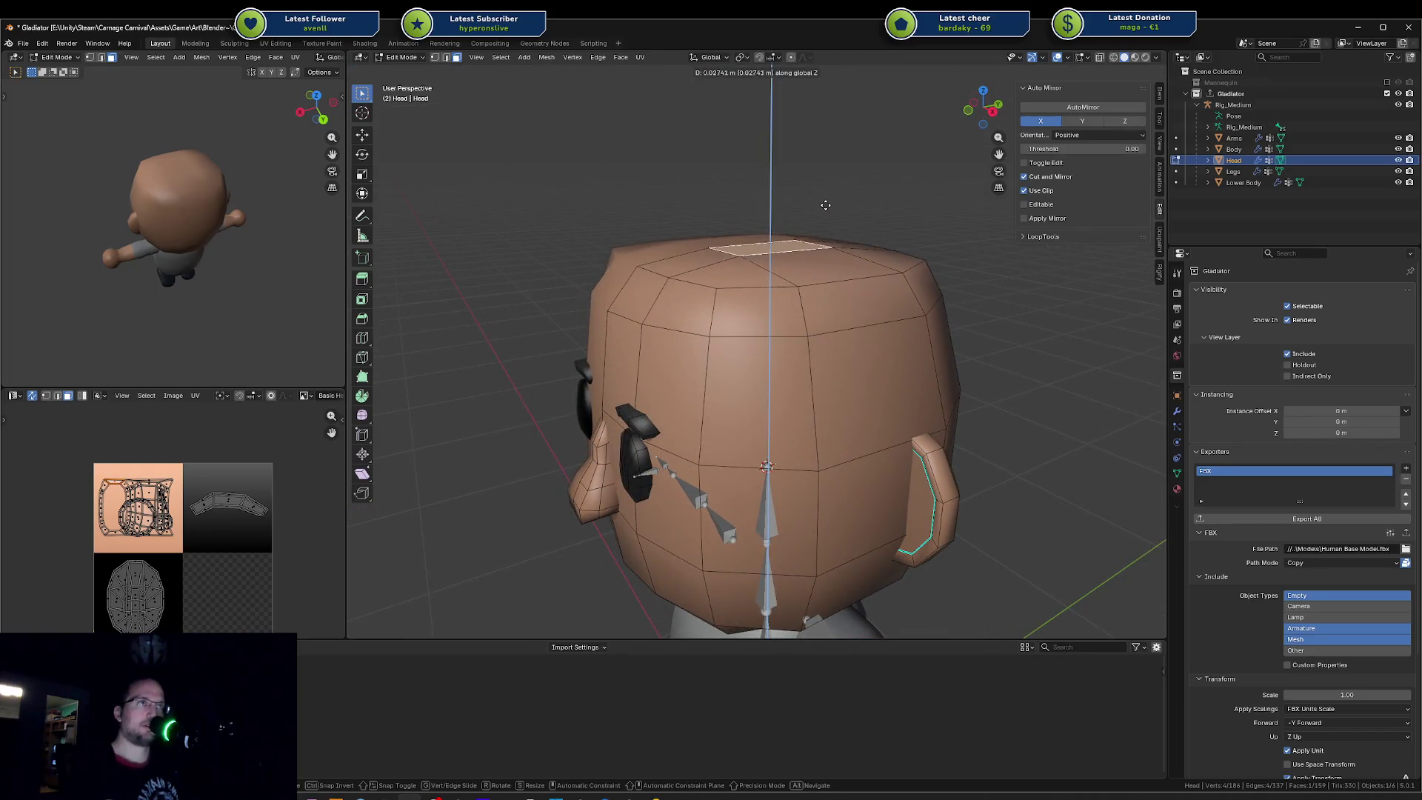
{"action": "left_click", "coordinate": [826, 204]}
{"action": "left_click", "coordinate": [762, 296]}
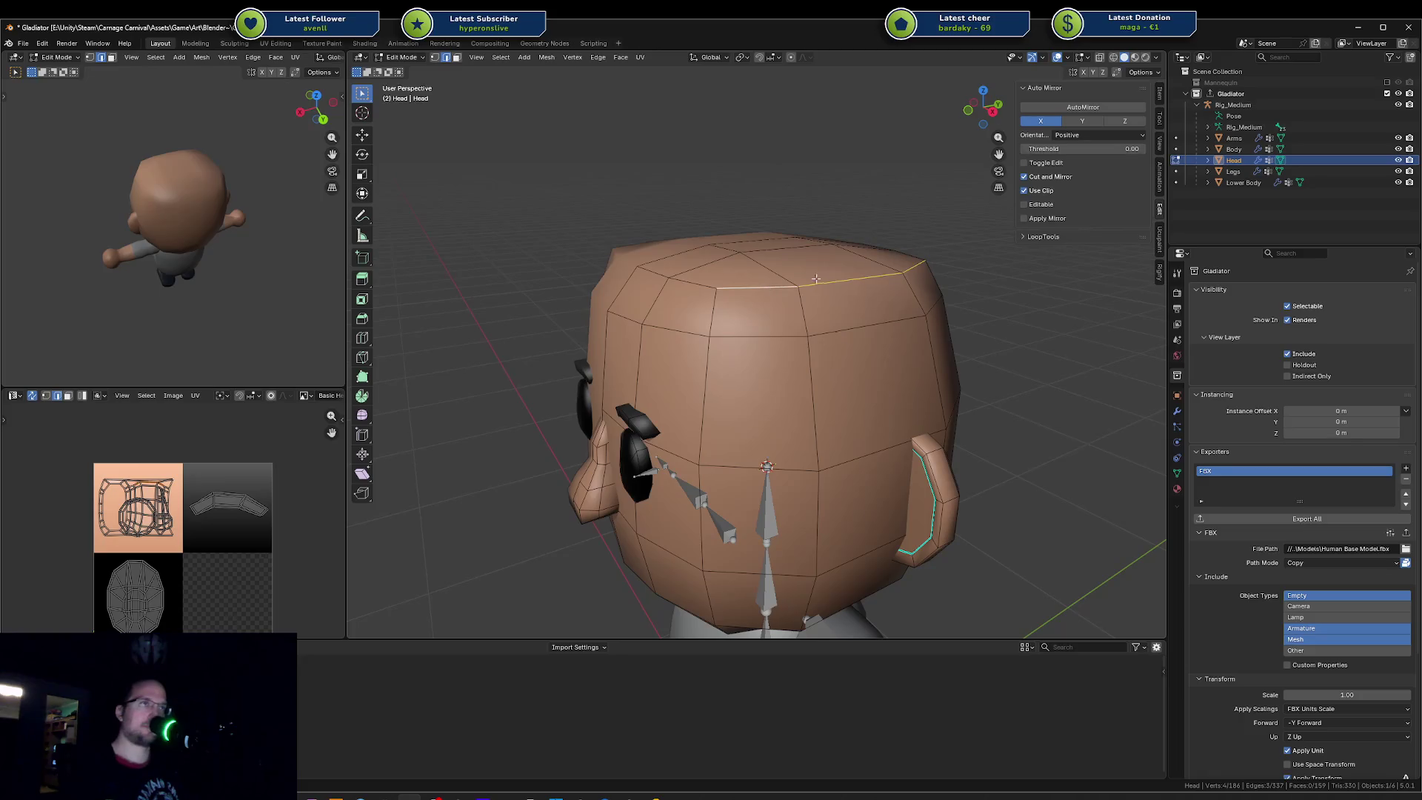
Step: Lower the head's upper edge loop along Z and select the top edge loop
{"action": "mouse_move", "coordinate": [648, 277]}
{"action": "middle_mouse_down"}
{"action": "mouse_move", "coordinate": [877, 304]}
{"action": "mouse_move", "coordinate": [964, 336]}
{"action": "mouse_move", "coordinate": [836, 318]}
{"action": "middle_mouse_up"}
{"action": "key", "text": "g"}
{"action": "key", "text": "z"}
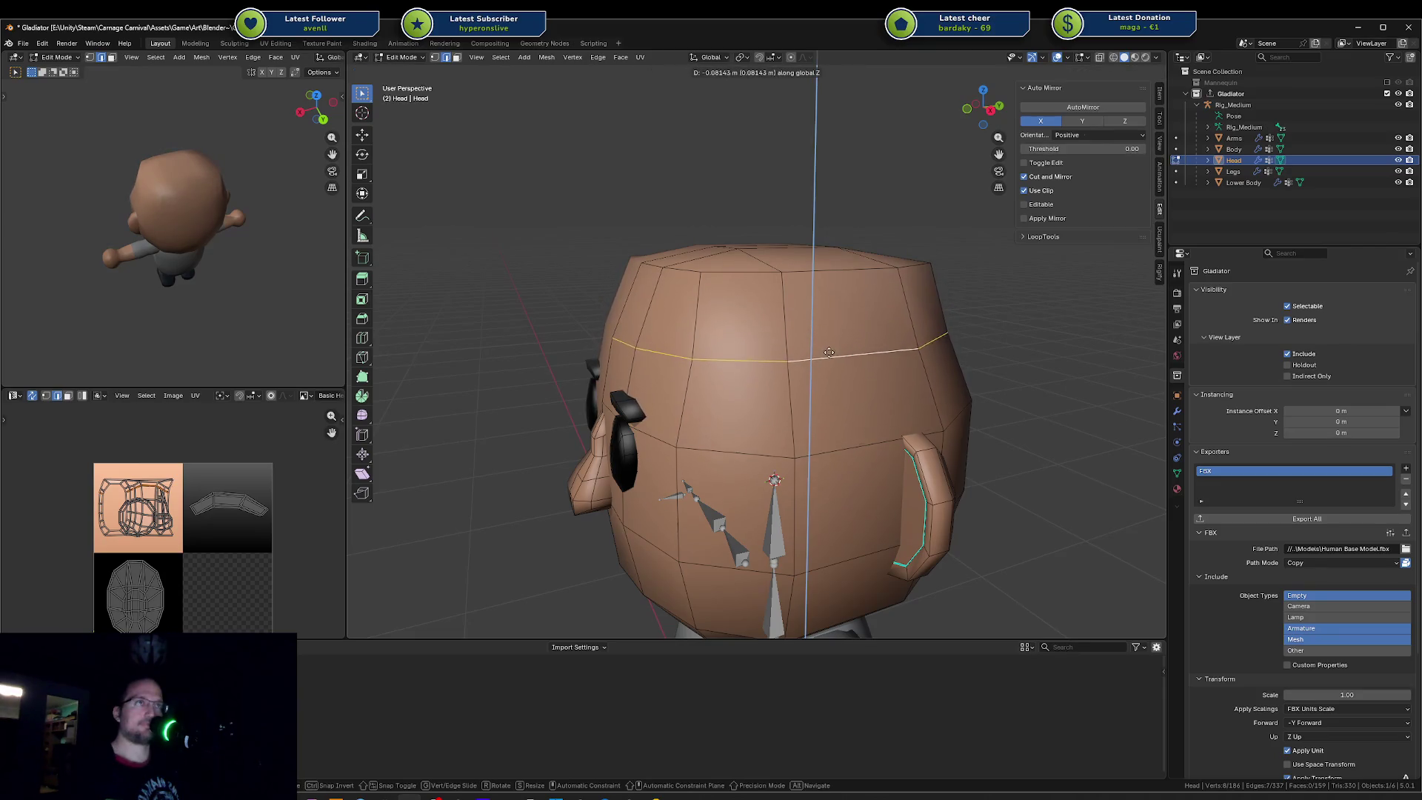
{"action": "key", "text": "Escape"}
{"action": "key", "text": "a"}
{"action": "left_click", "coordinate": [762, 277], "text": "alt"}
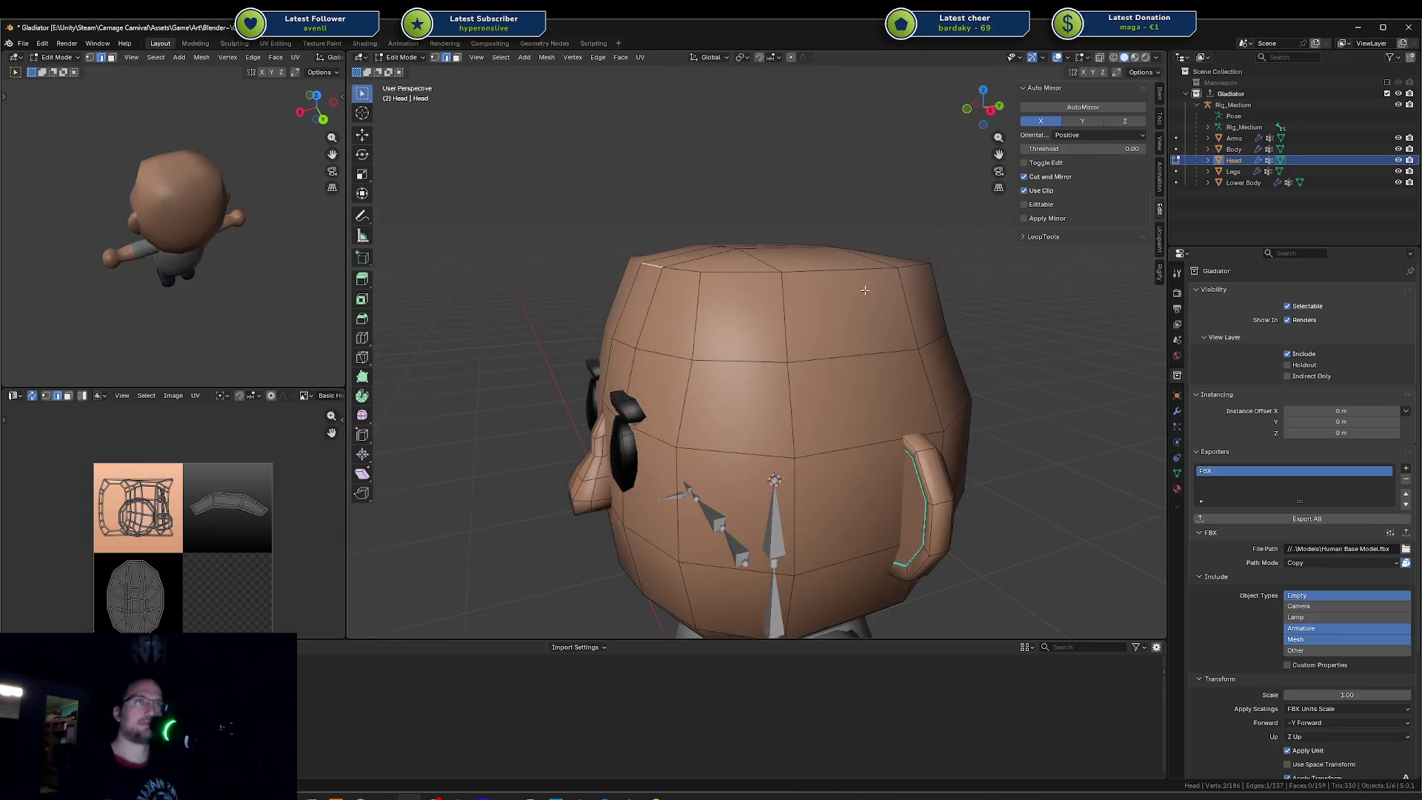
Step: Ctrl-select an edge path across the head's top and bevel it into two segments
{"action": "middle_click_drag", "start_coordinate": [869, 289], "coordinate": [852, 324]}
{"action": "left_click", "coordinate": [717, 331], "text": "ctrl"}
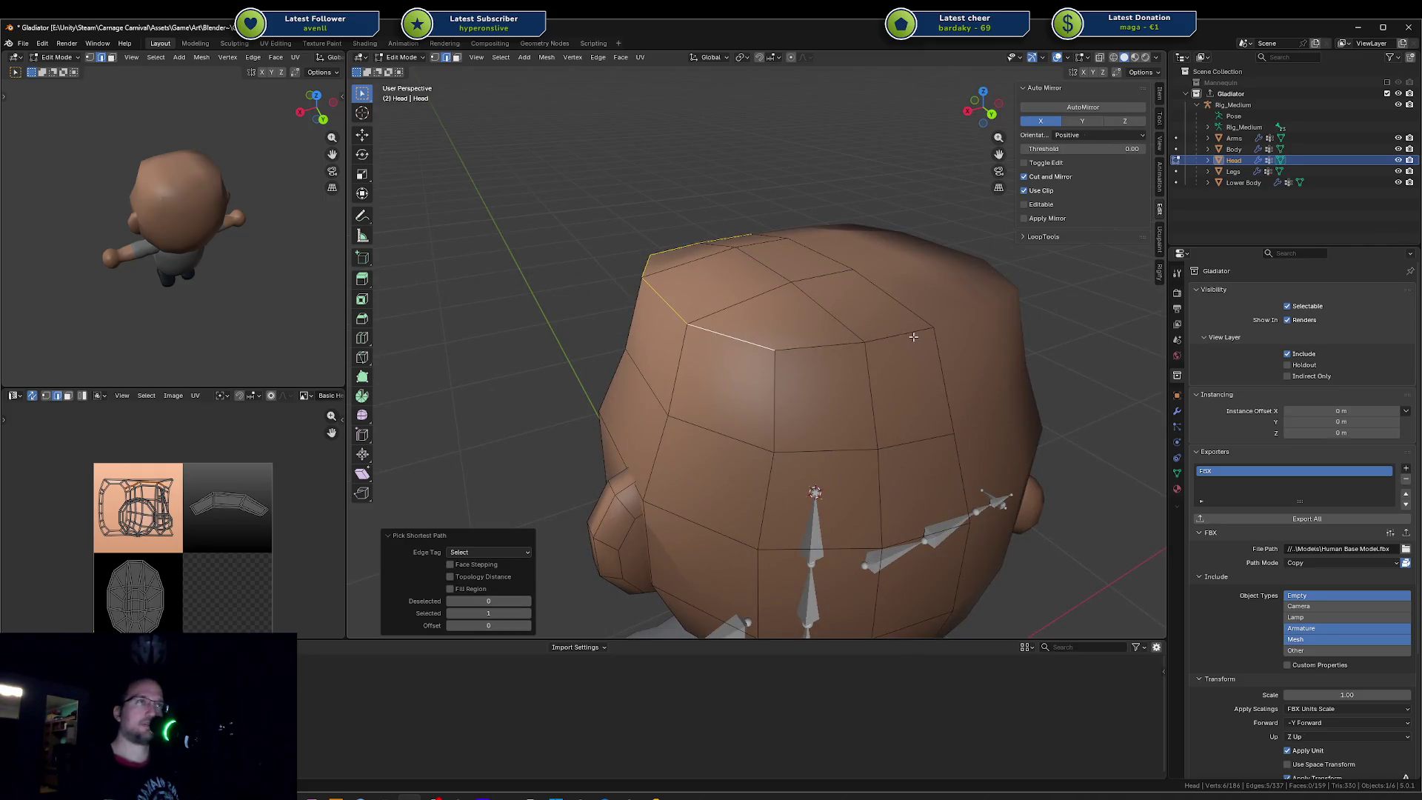
{"action": "key", "text": "ctrl+b"}
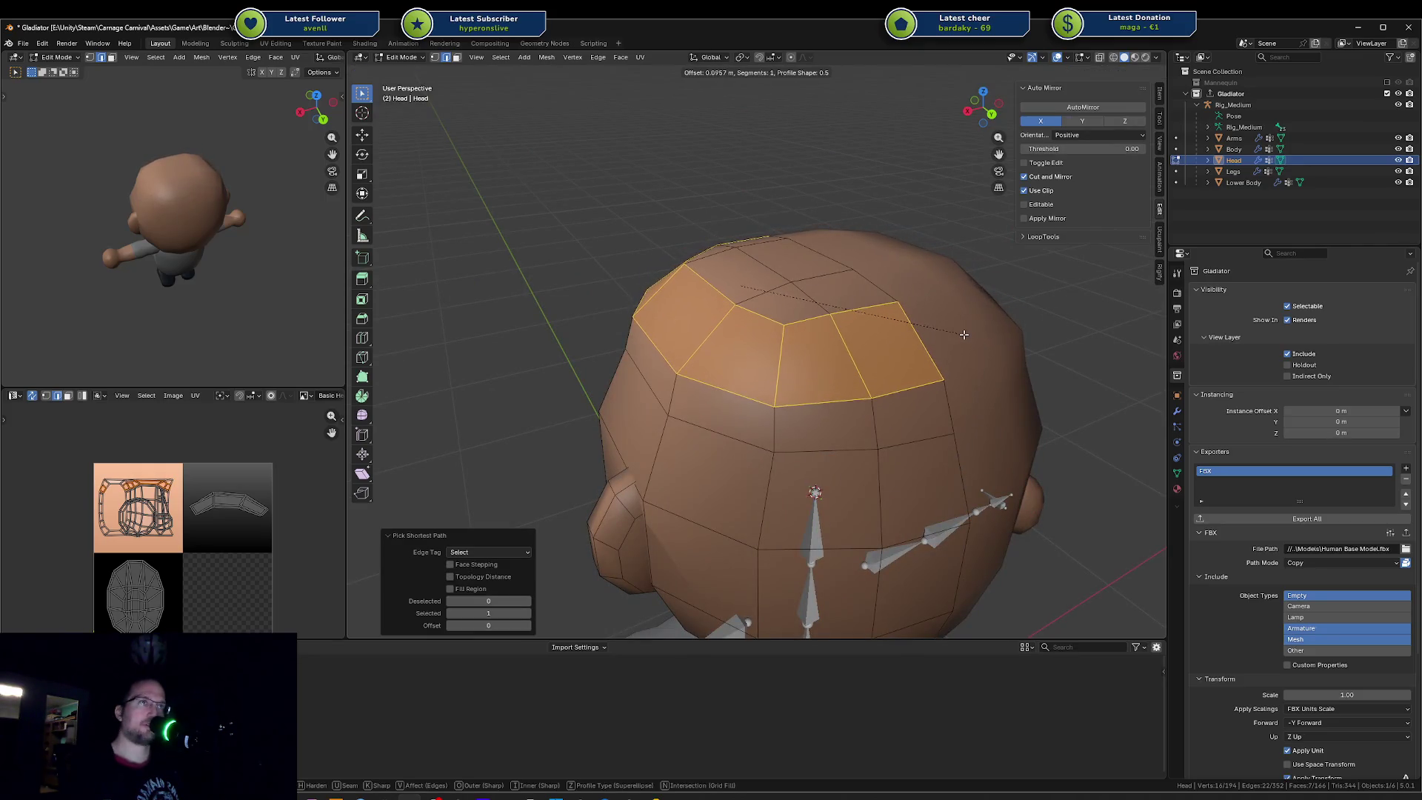
{"action": "scroll", "coordinate": [972, 335], "scroll_direction": "up", "scroll_amount": 1}
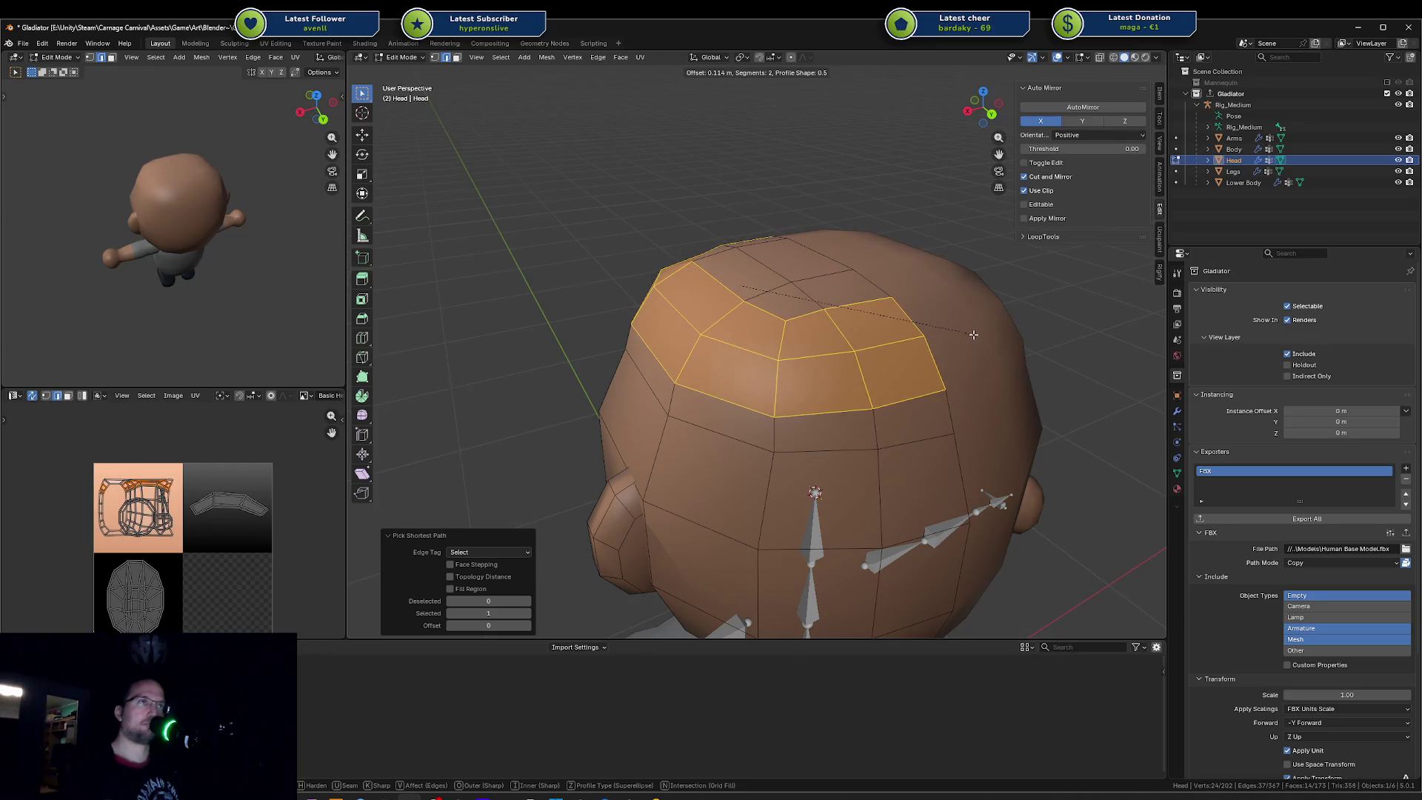